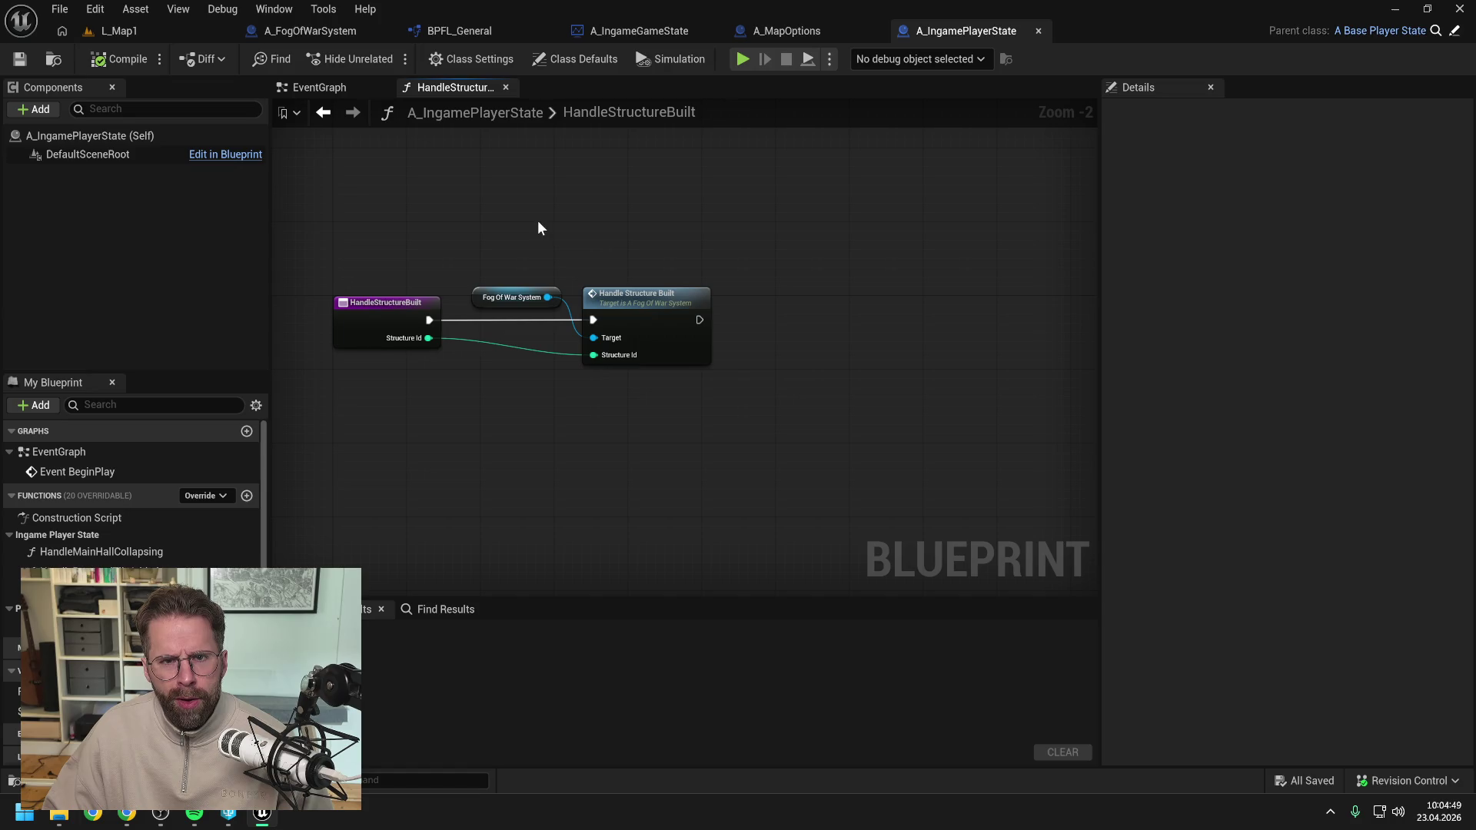
Search the Content Drawer for 'structure sys' and open the A_StructureSystem blueprint.
{"action": "key", "text": "ctrl+space"}
{"action": "key", "text": "ctrl+a"}
{"action": "type", "text": "structur"}
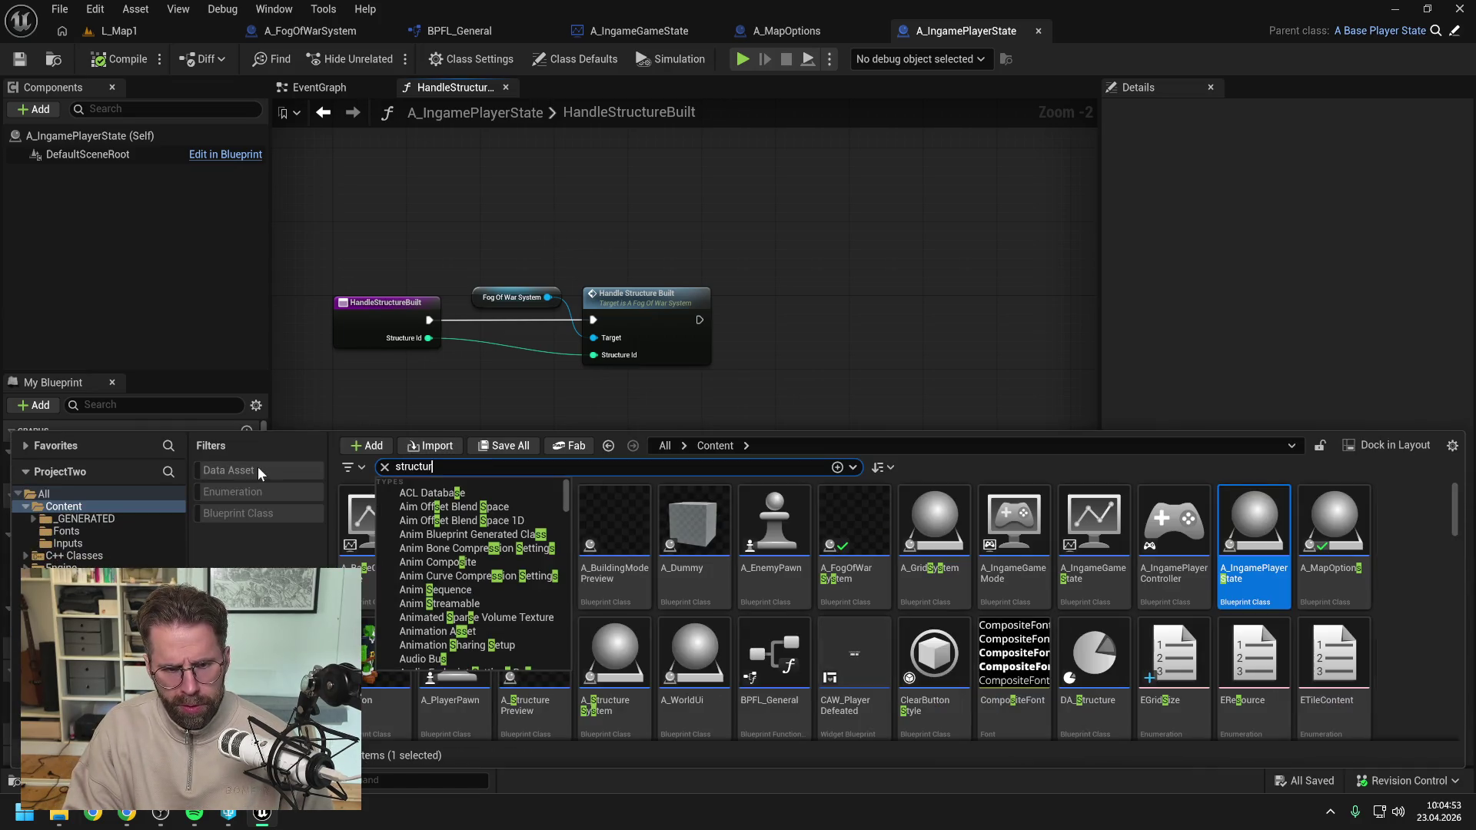
{"action": "type", "text": "e sys"}
{"action": "double_click", "coordinate": [387, 542]}
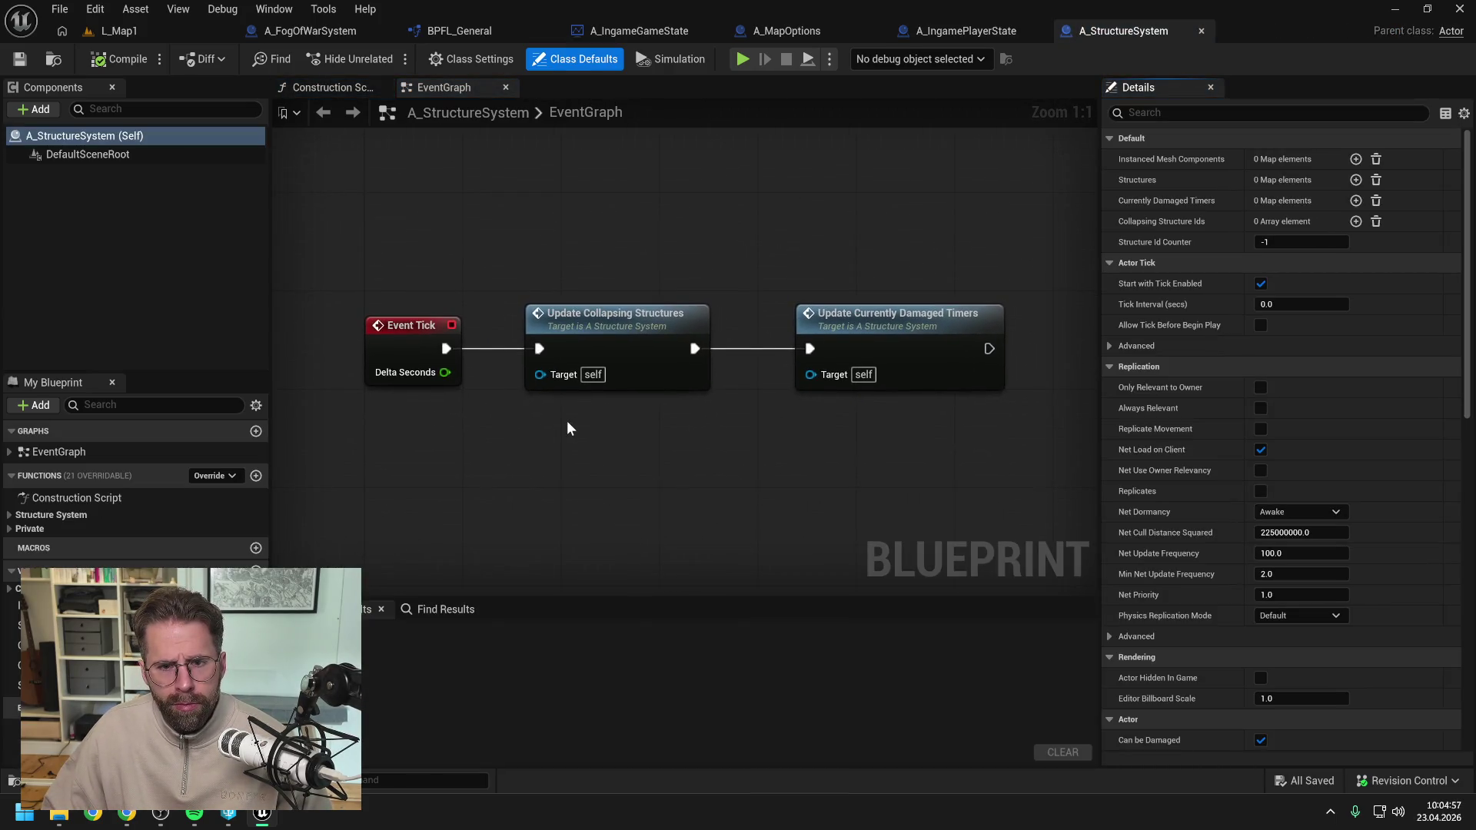
Open and review the SpawnStructure function graph, then search assets for 'ingame game mode'.
{"action": "left_click", "coordinate": [10, 529]}
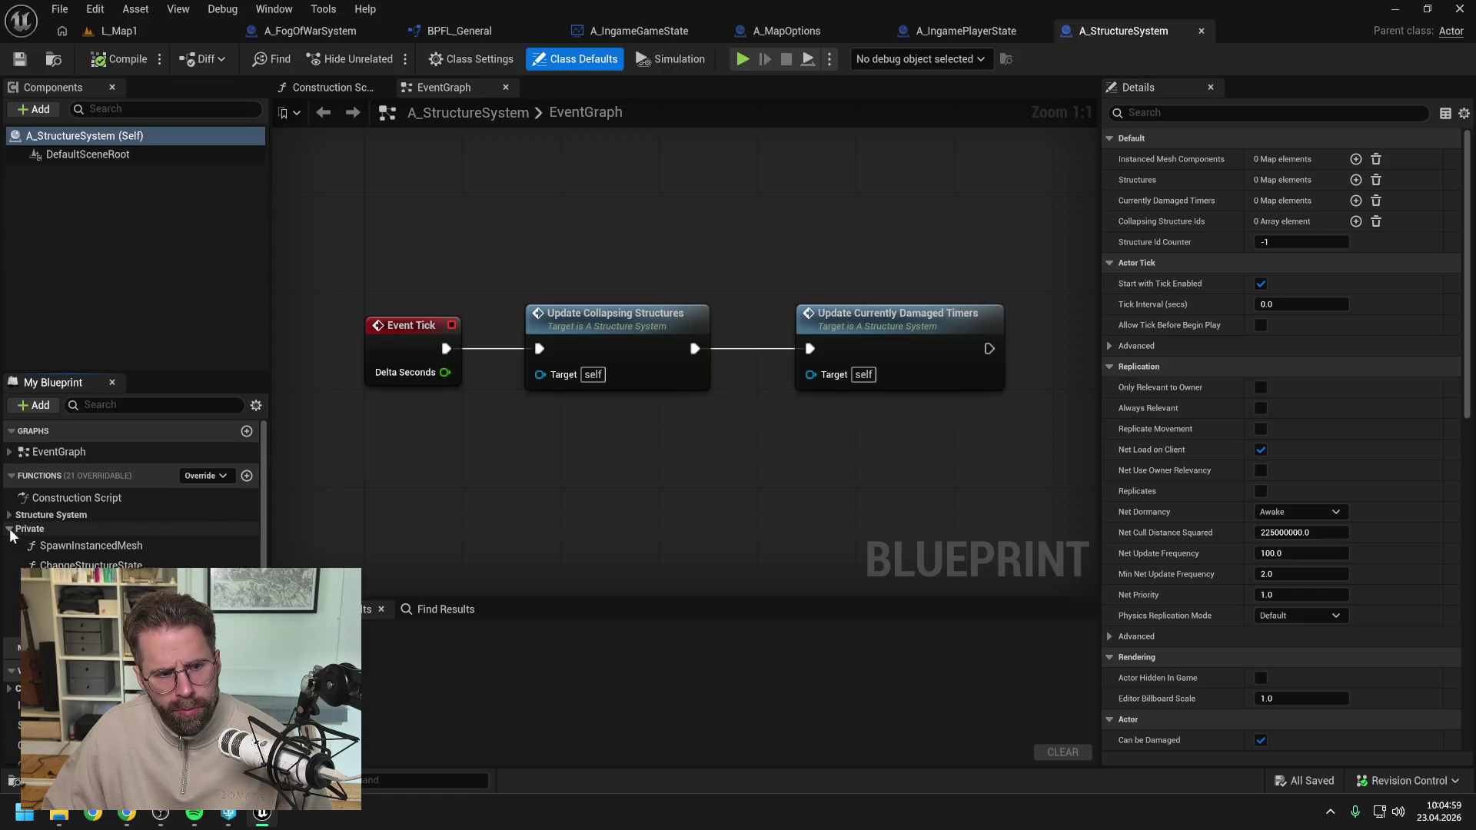
{"action": "left_click", "coordinate": [9, 515]}
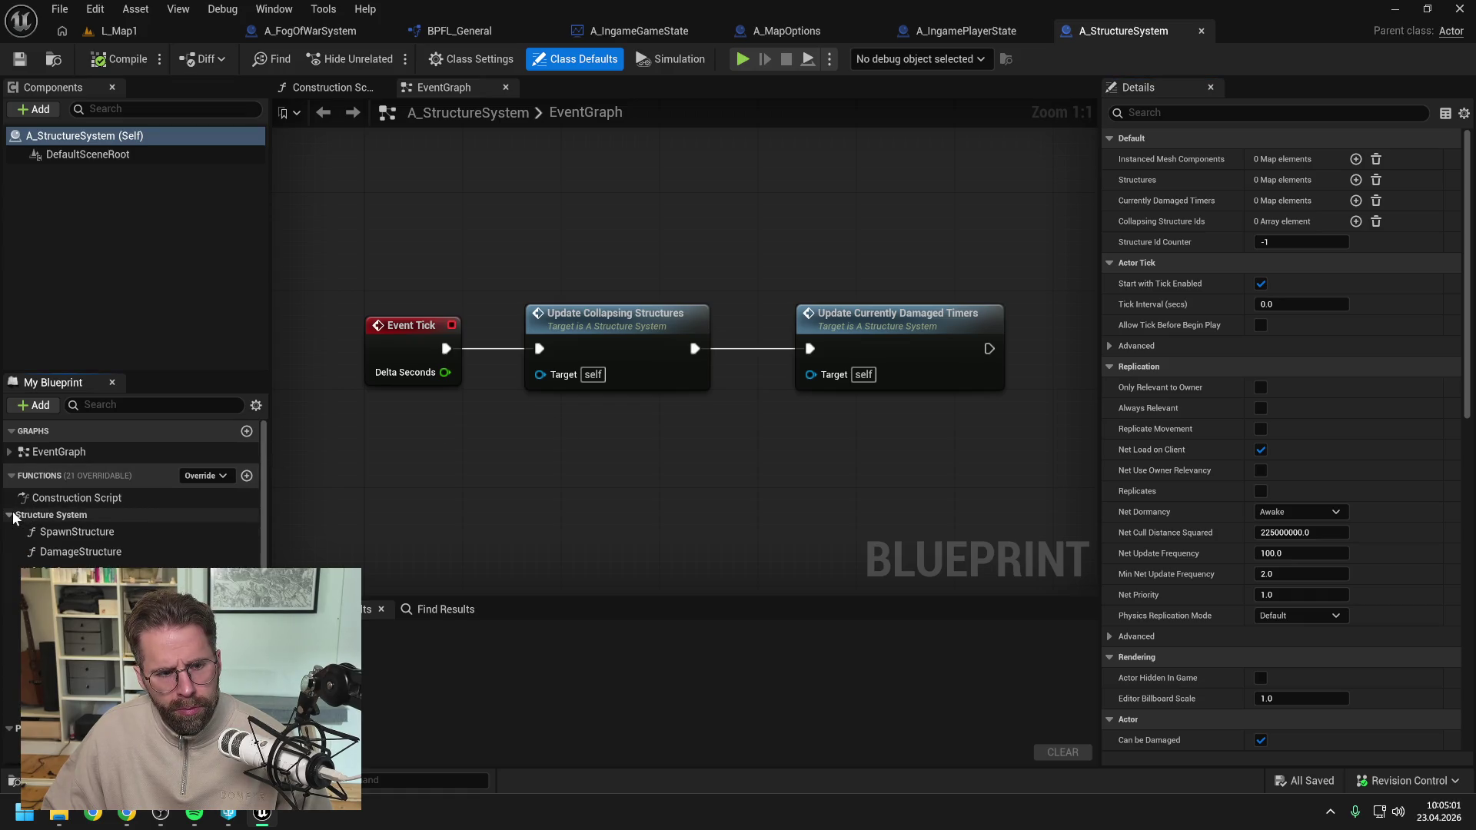
{"action": "double_click", "coordinate": [76, 532]}
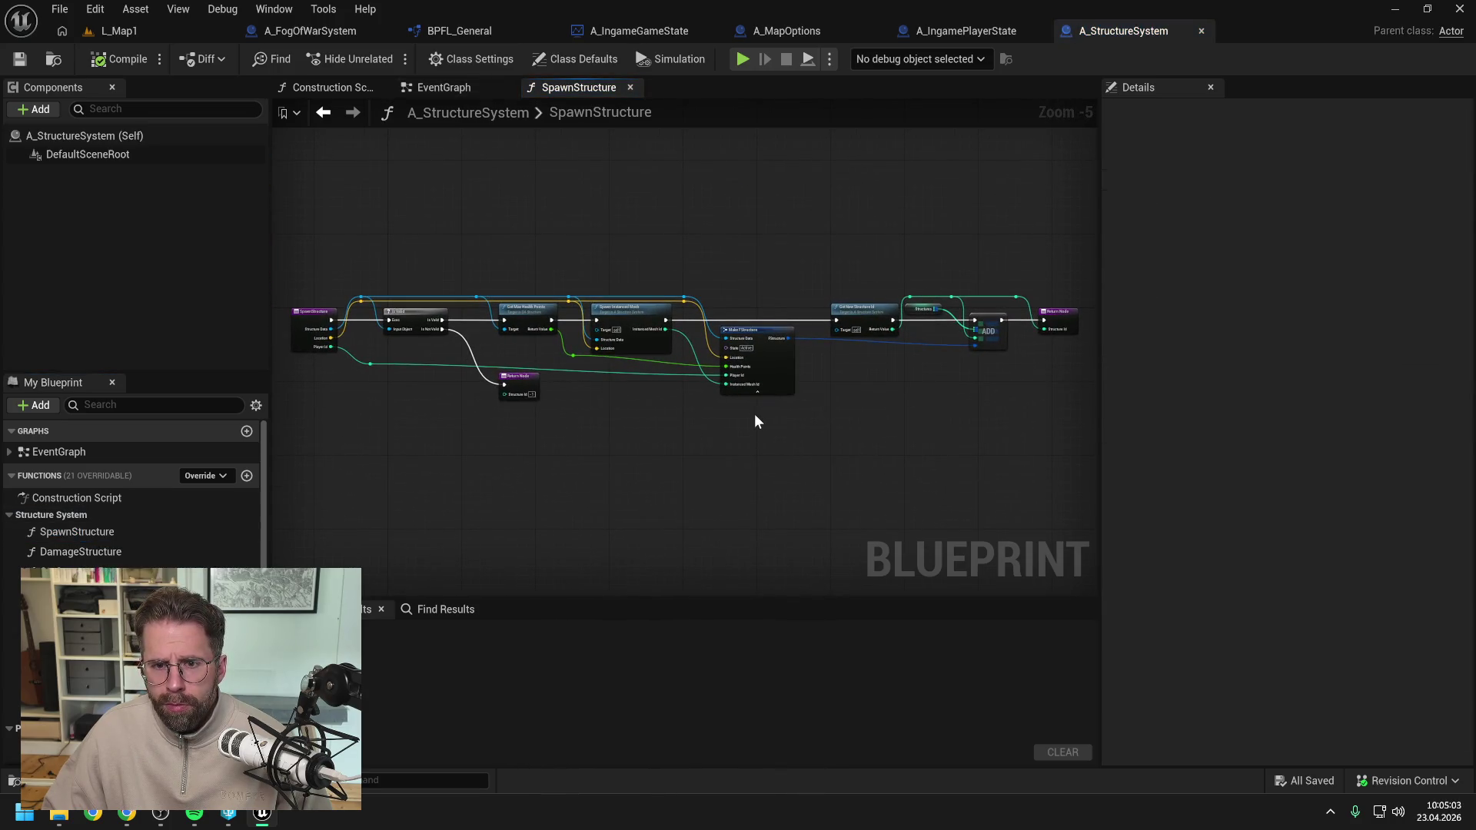
{"action": "scroll", "coordinate": [160, 546], "scroll_direction": "down", "scroll_amount": 3}
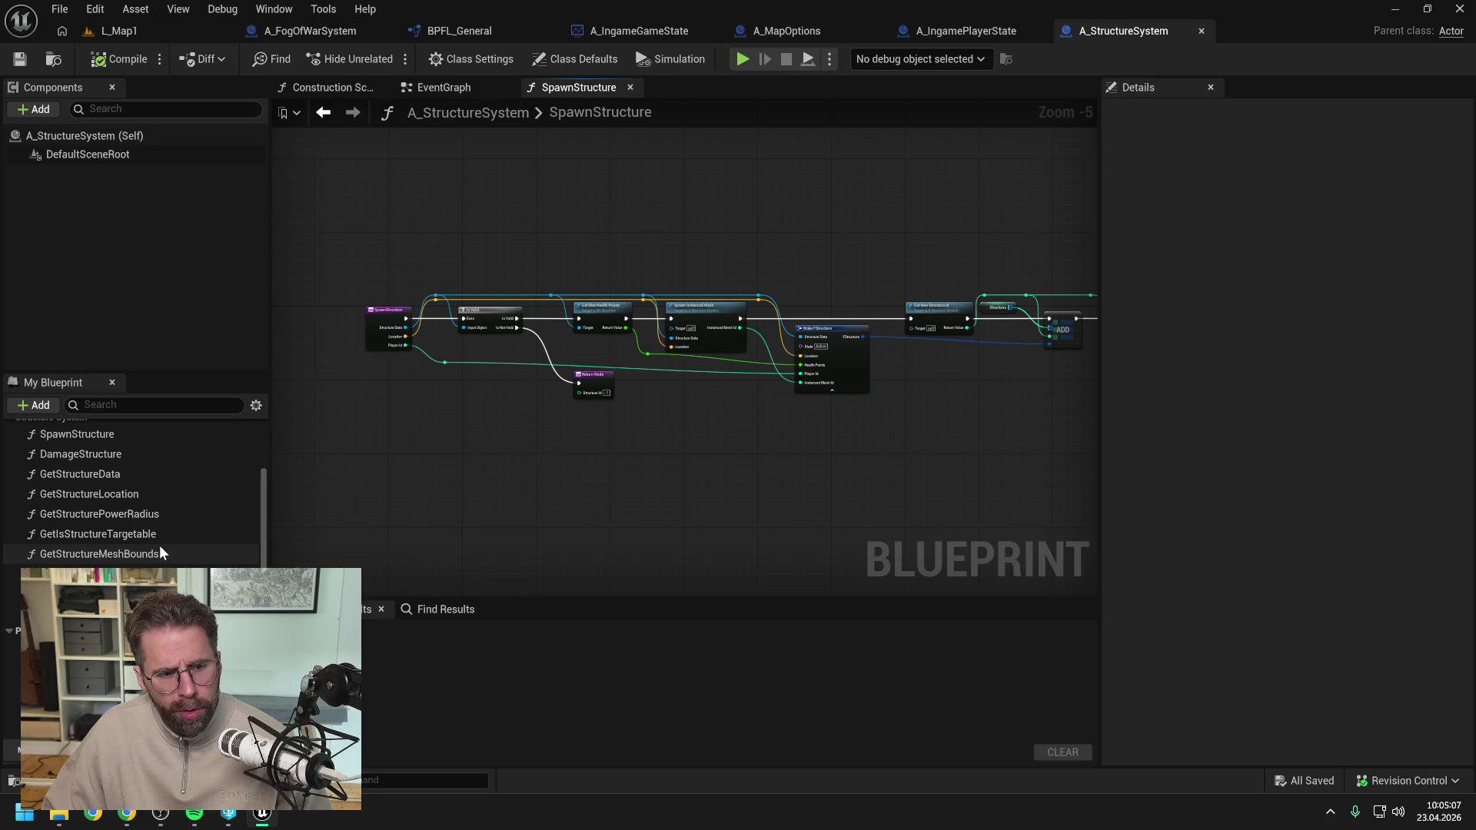
{"action": "scroll", "coordinate": [159, 546], "scroll_direction": "up", "scroll_amount": 2}
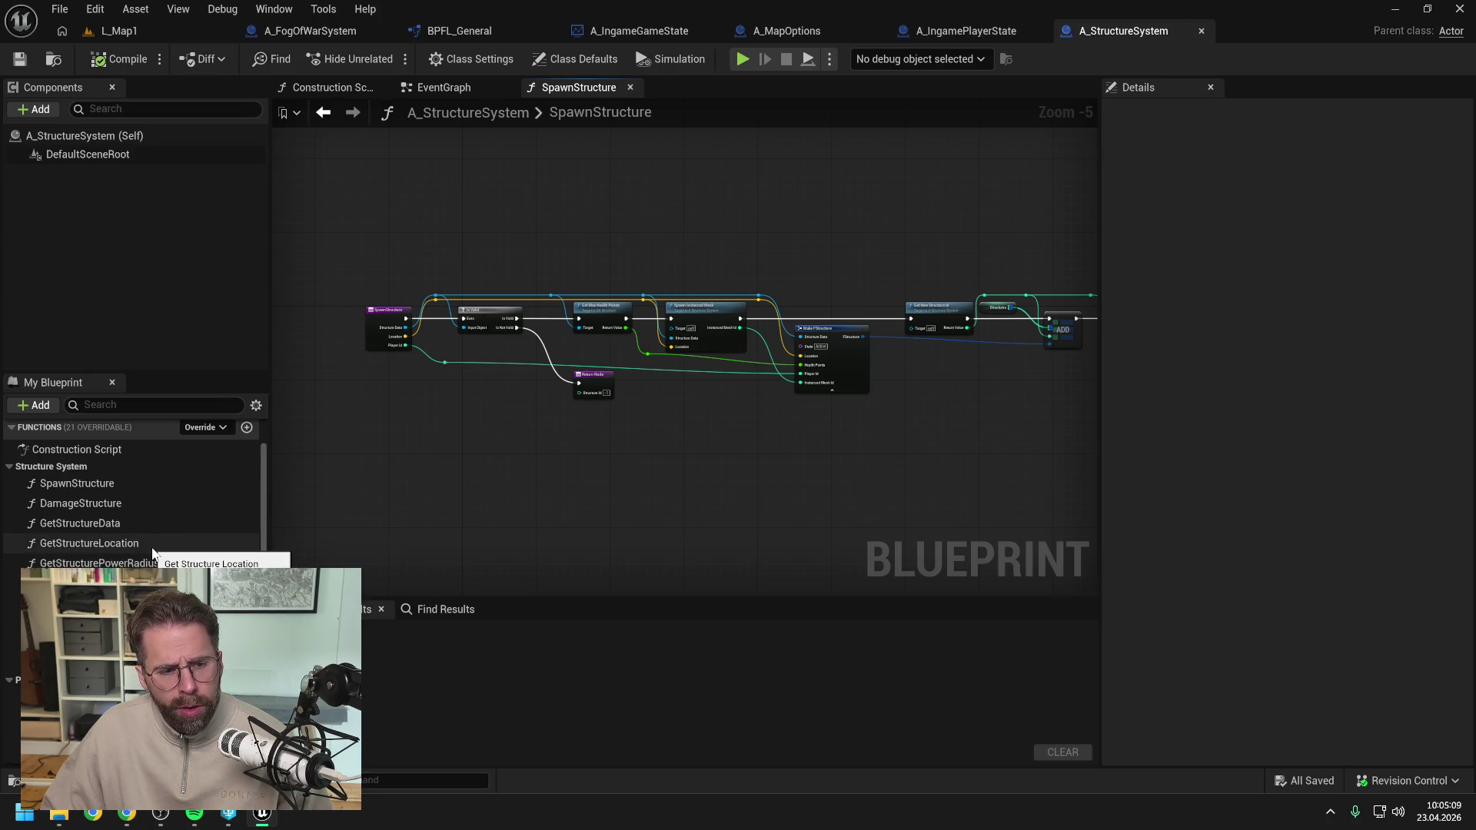
{"action": "scroll", "coordinate": [153, 551], "scroll_direction": "down", "scroll_amount": 4}
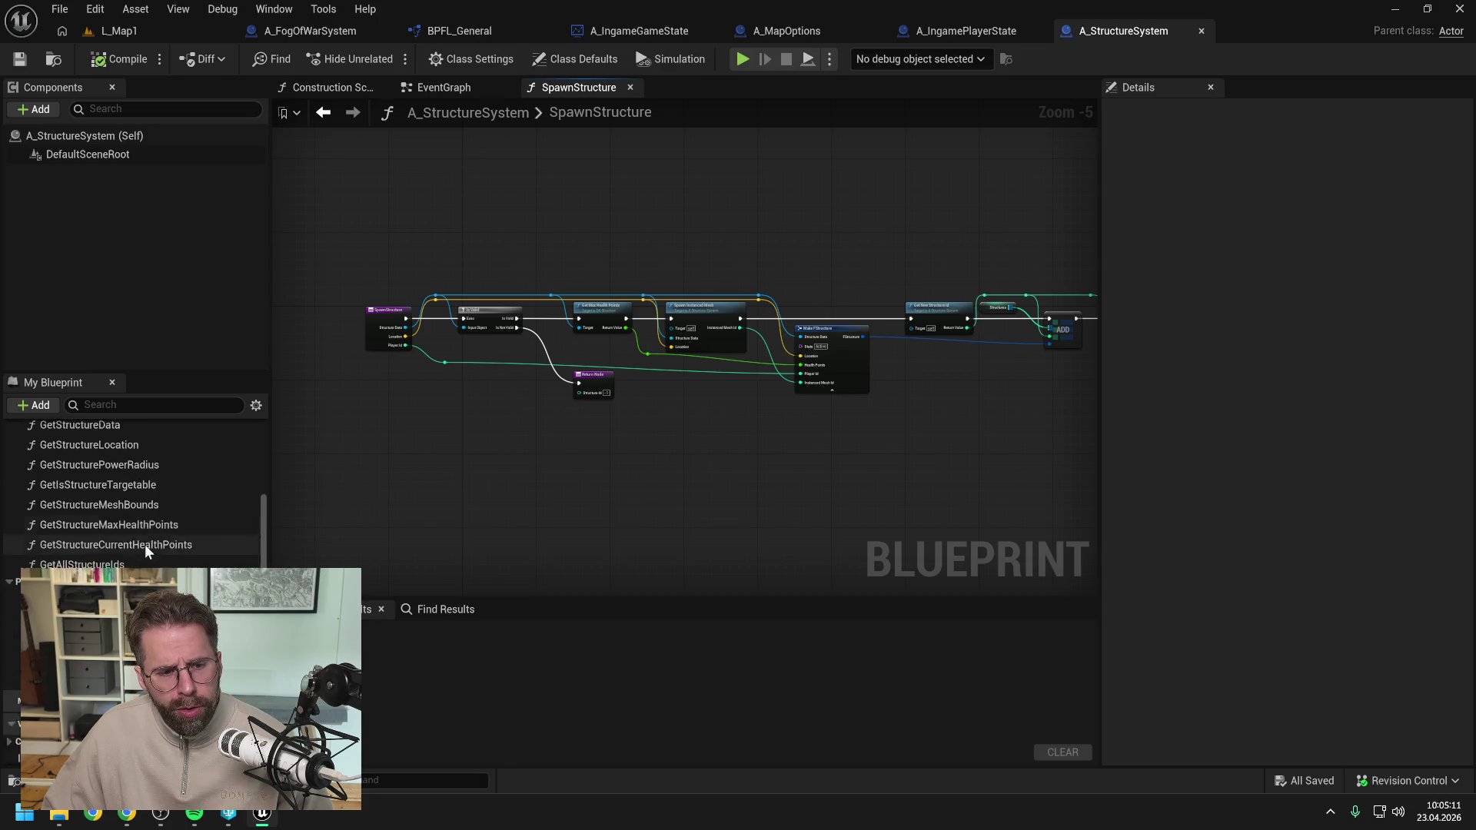
{"action": "key", "text": "ctrl+space"}
{"action": "type", "text": "ingame game mode"}
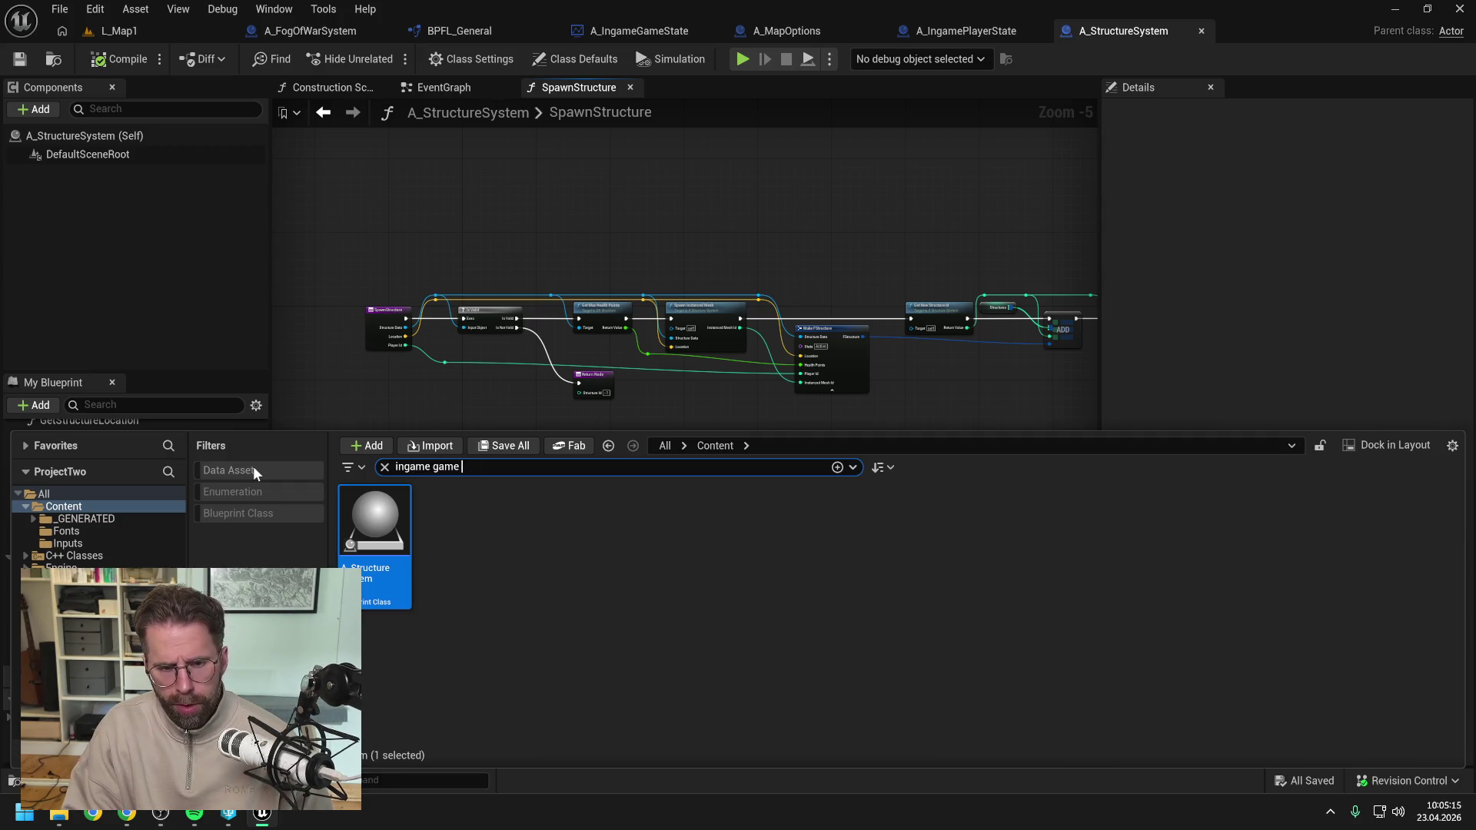
Open A_IngameGameMode and pan through the BuildMainHall graph to its Return Node.
{"action": "left_click", "coordinate": [402, 533]}
{"action": "double_click", "coordinate": [403, 533]}
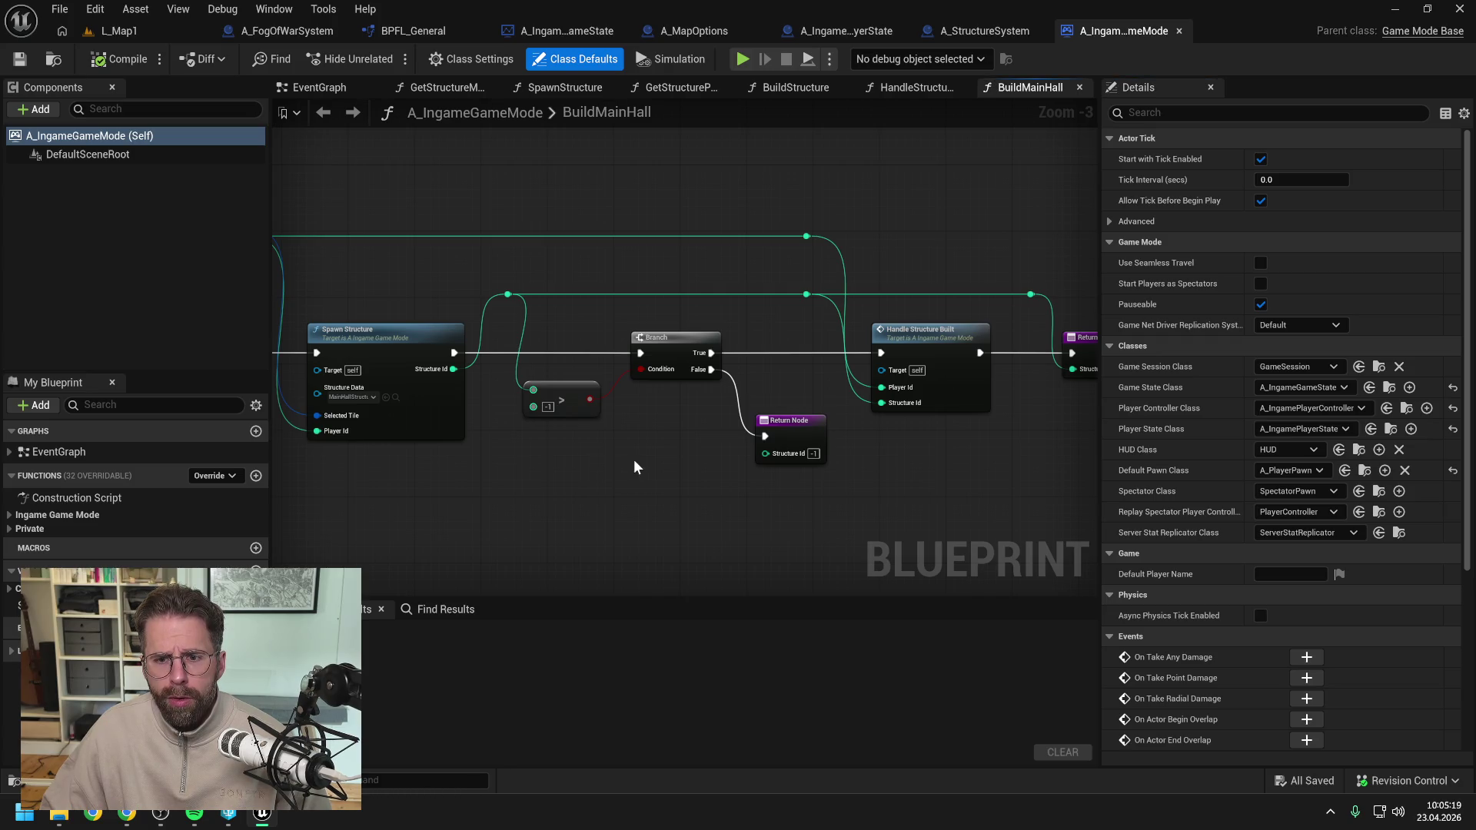
{"action": "mouse_move", "coordinate": [620, 459]}
{"action": "left_mouse_down"}
{"action": "mouse_move", "coordinate": [930, 439]}
{"action": "mouse_move", "coordinate": [537, 435]}
{"action": "left_mouse_up"}
{"action": "left_click_drag", "start_coordinate": [704, 443], "coordinate": [503, 438]}
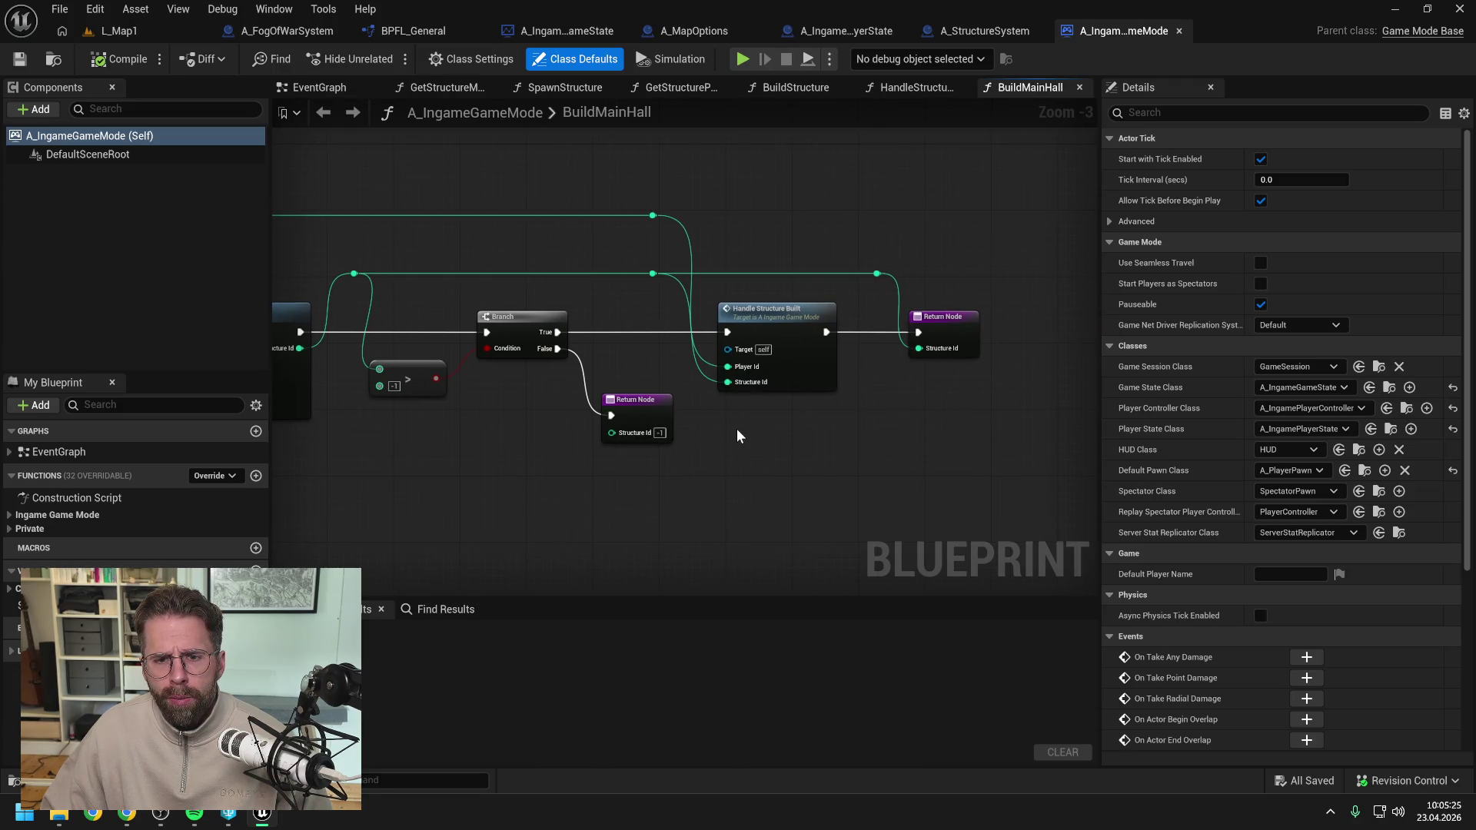
Open the HandleStructureBuilt function and frame its forwarding nodes to the state handlers.
{"action": "double_click", "coordinate": [777, 329]}
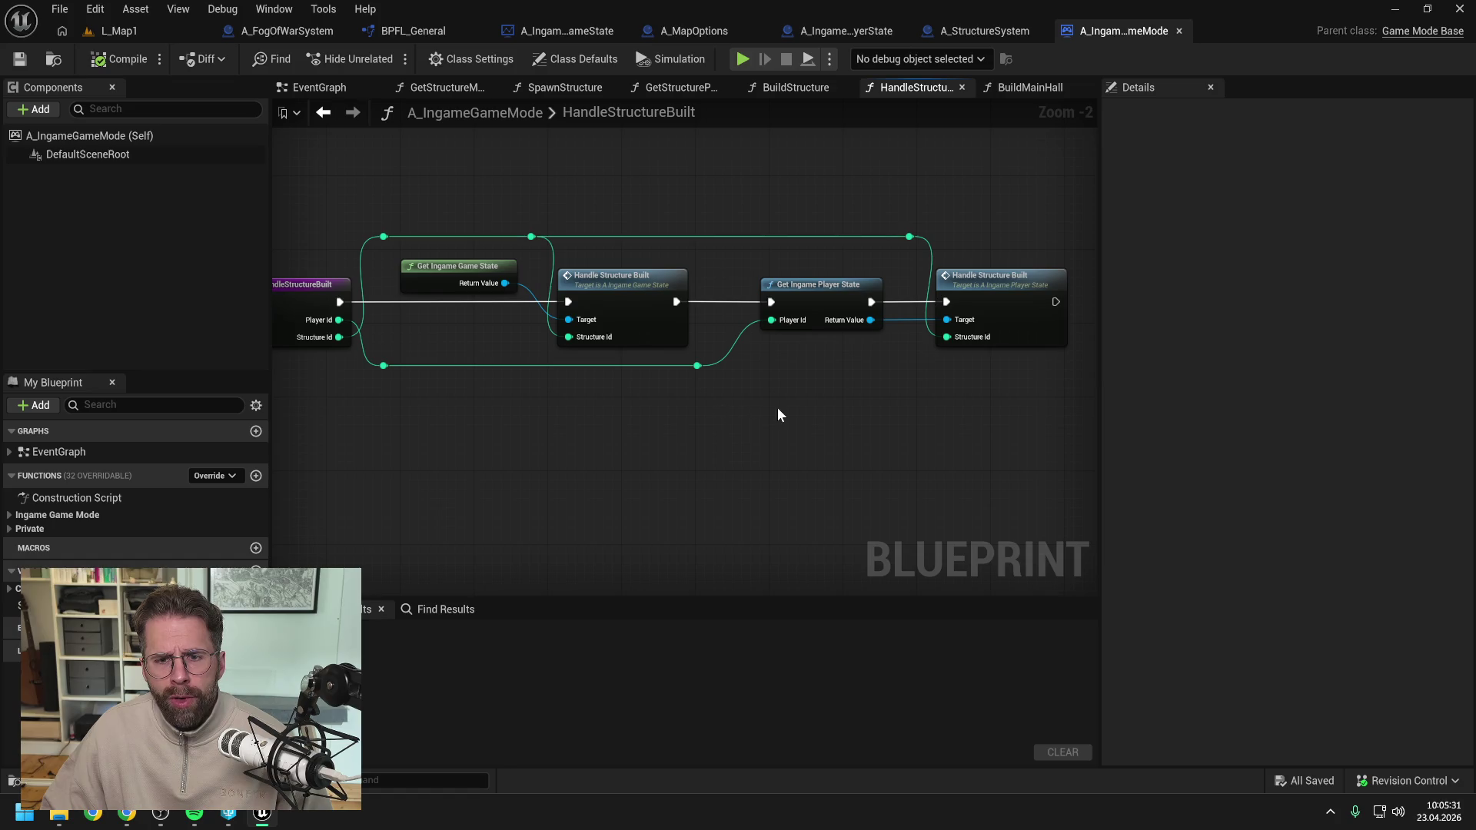
{"action": "left_click_drag", "start_coordinate": [777, 412], "coordinate": [680, 418]}
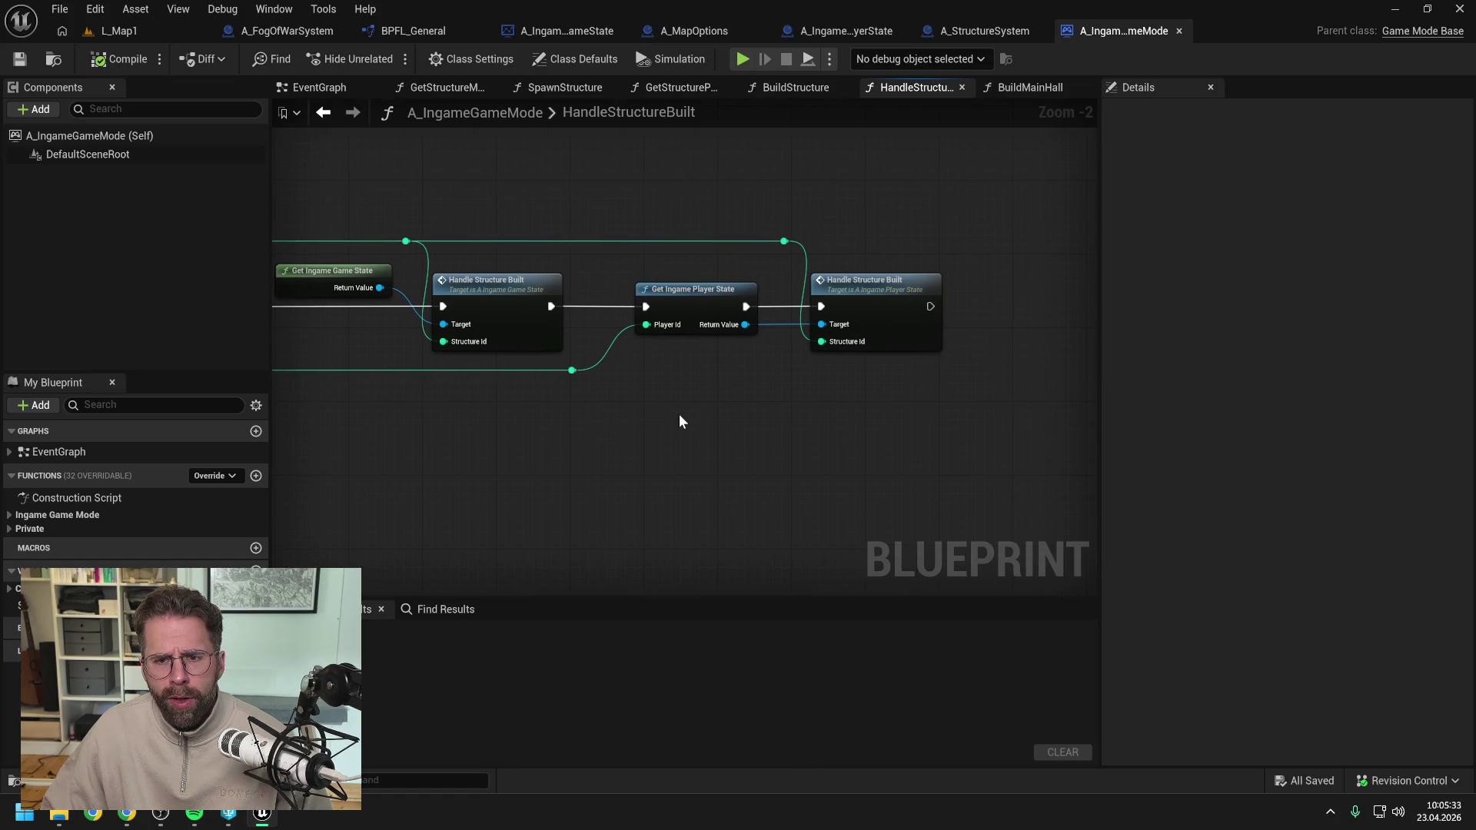
{"action": "scroll", "coordinate": [680, 416], "scroll_direction": "down", "scroll_amount": 1}
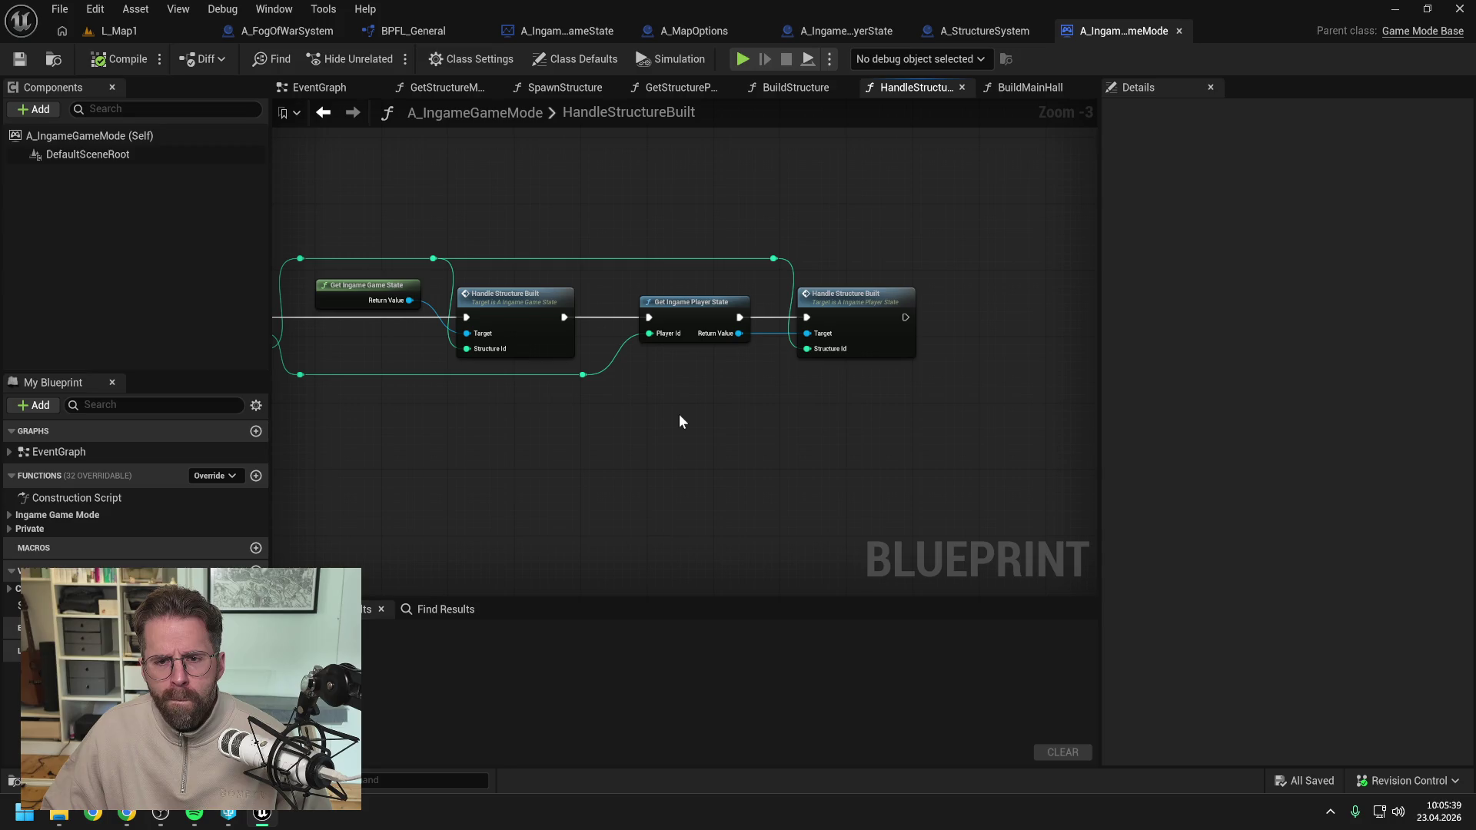
{"action": "left_click_drag", "start_coordinate": [706, 413], "coordinate": [667, 426]}
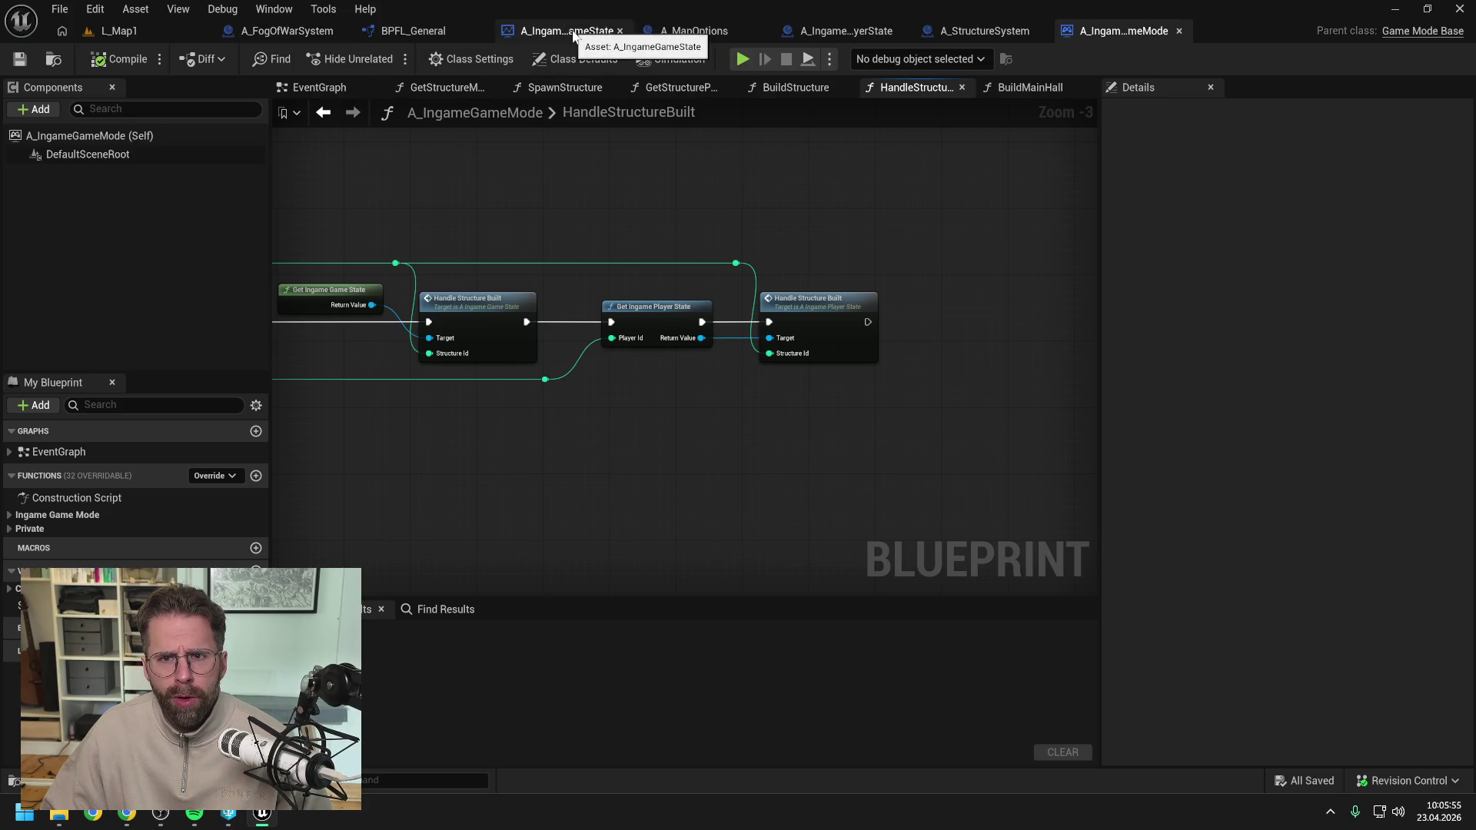
{"action": "left_click", "coordinate": [840, 31]}
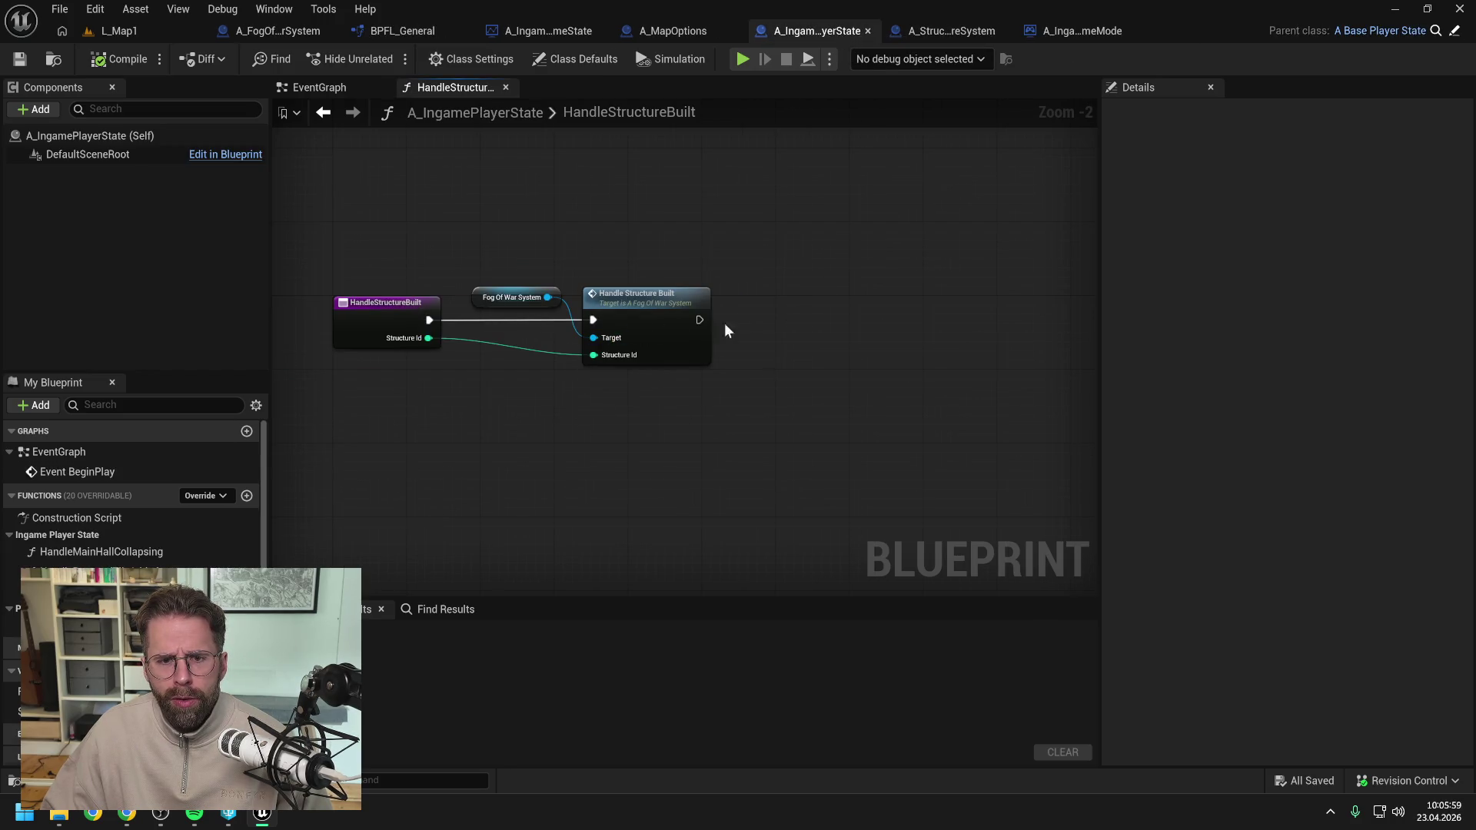
Add a Get My Player Controller node beside Handle Structure Built, then compile and save.
{"action": "right_click", "coordinate": [779, 329]}
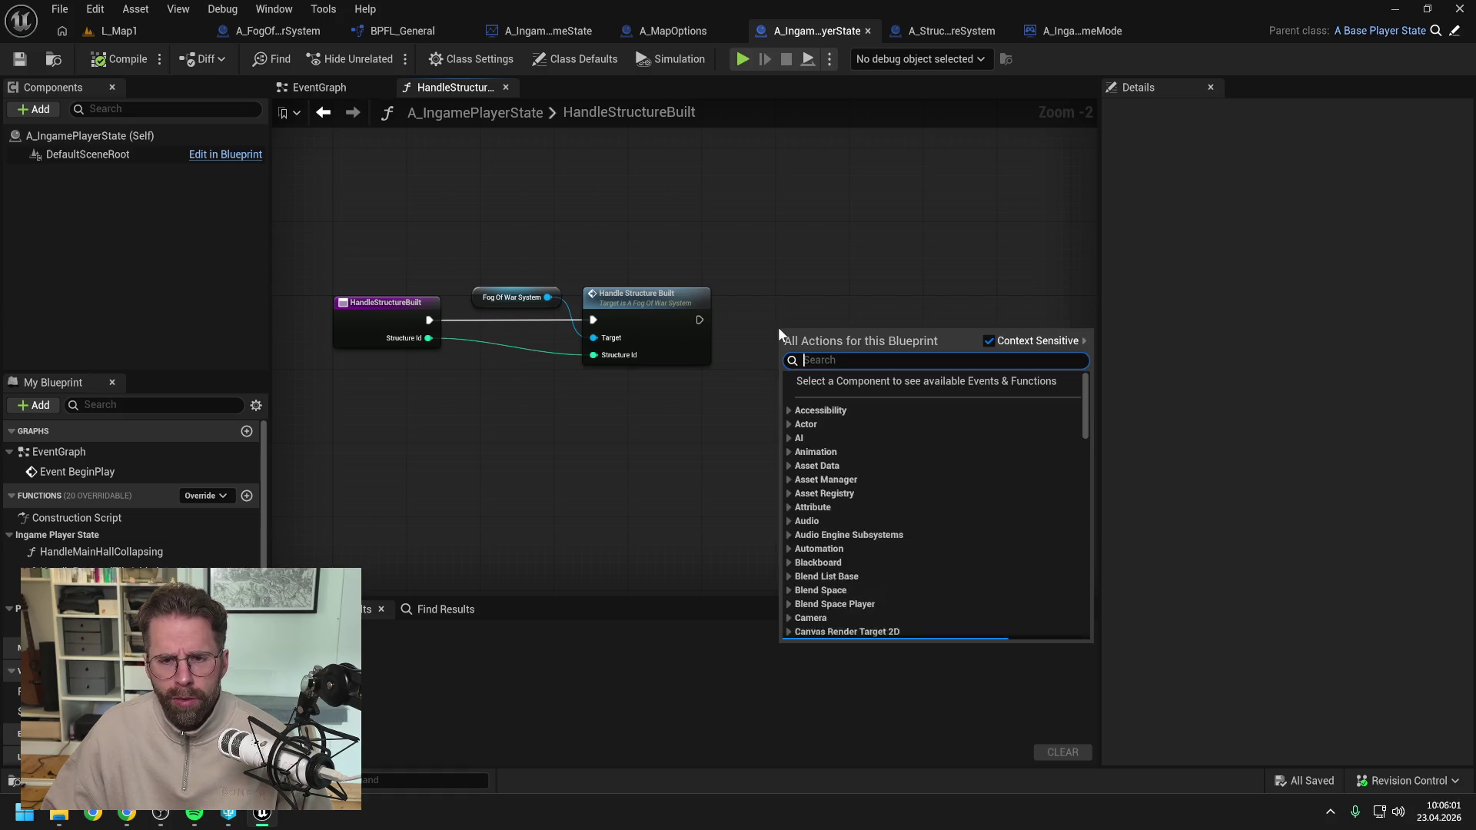
{"action": "type", "text": "get my player co"}
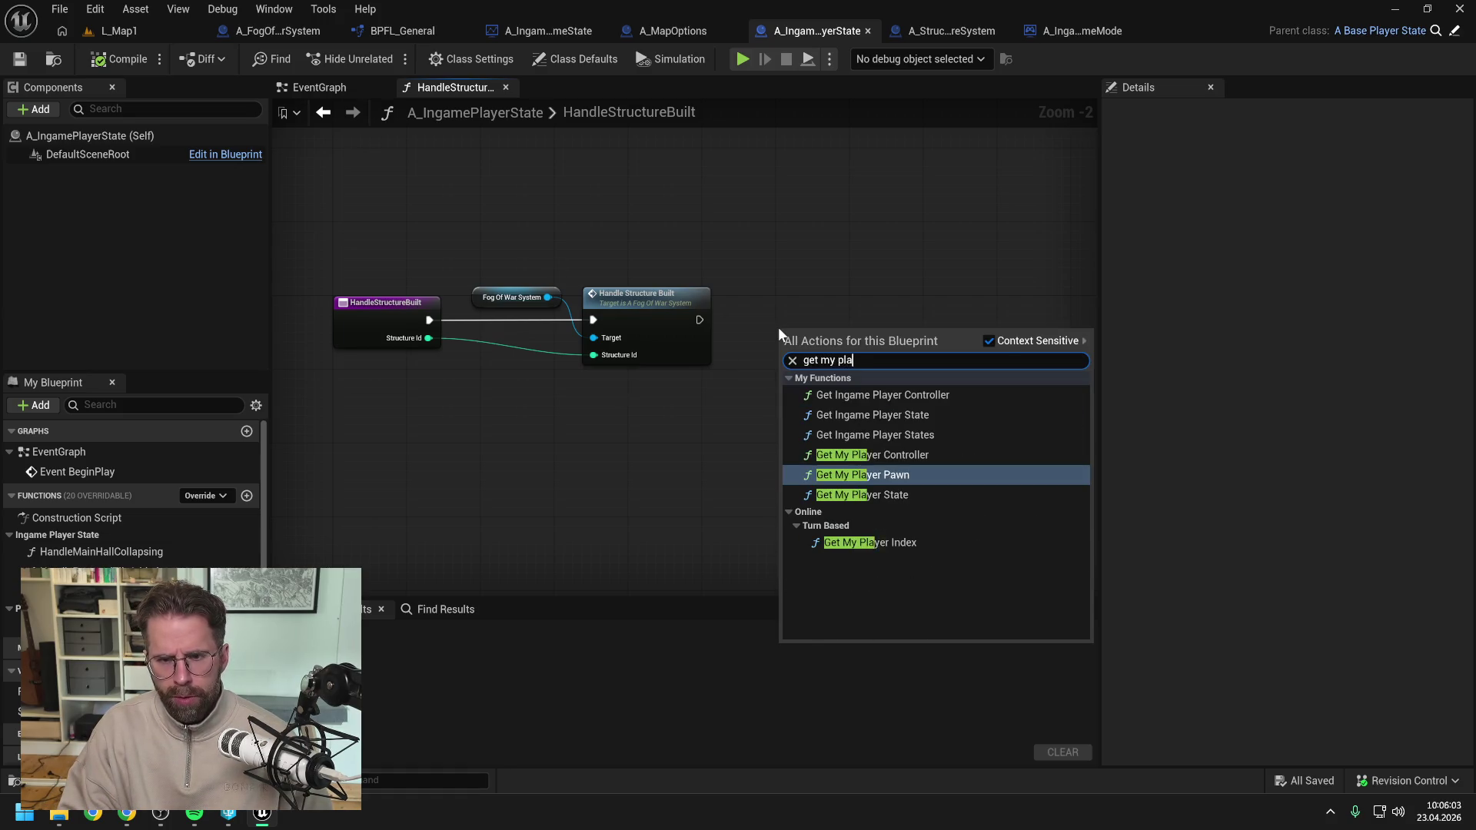
{"action": "key", "text": "Return"}
{"action": "left_click_drag", "start_coordinate": [792, 310], "coordinate": [755, 266]}
{"action": "left_click", "coordinate": [783, 357]}
{"action": "key", "text": "F7"}
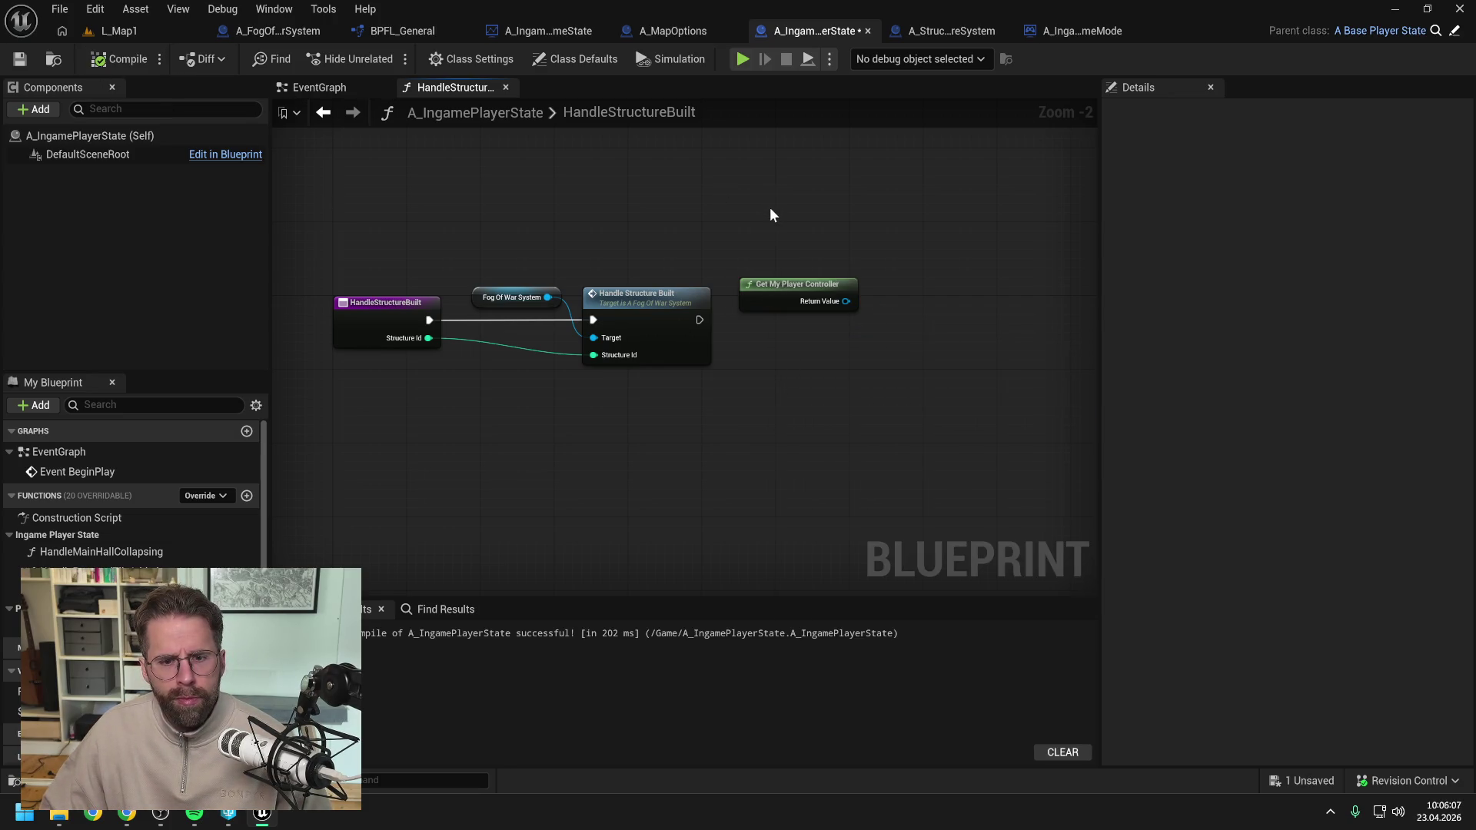
{"action": "key", "text": "ctrl+s"}
{"action": "left_click", "coordinate": [753, 575]}
Find 'ingame player contr' in the Content Drawer and open A_IngamePlayerController.
{"action": "key", "text": "ctrl+space"}
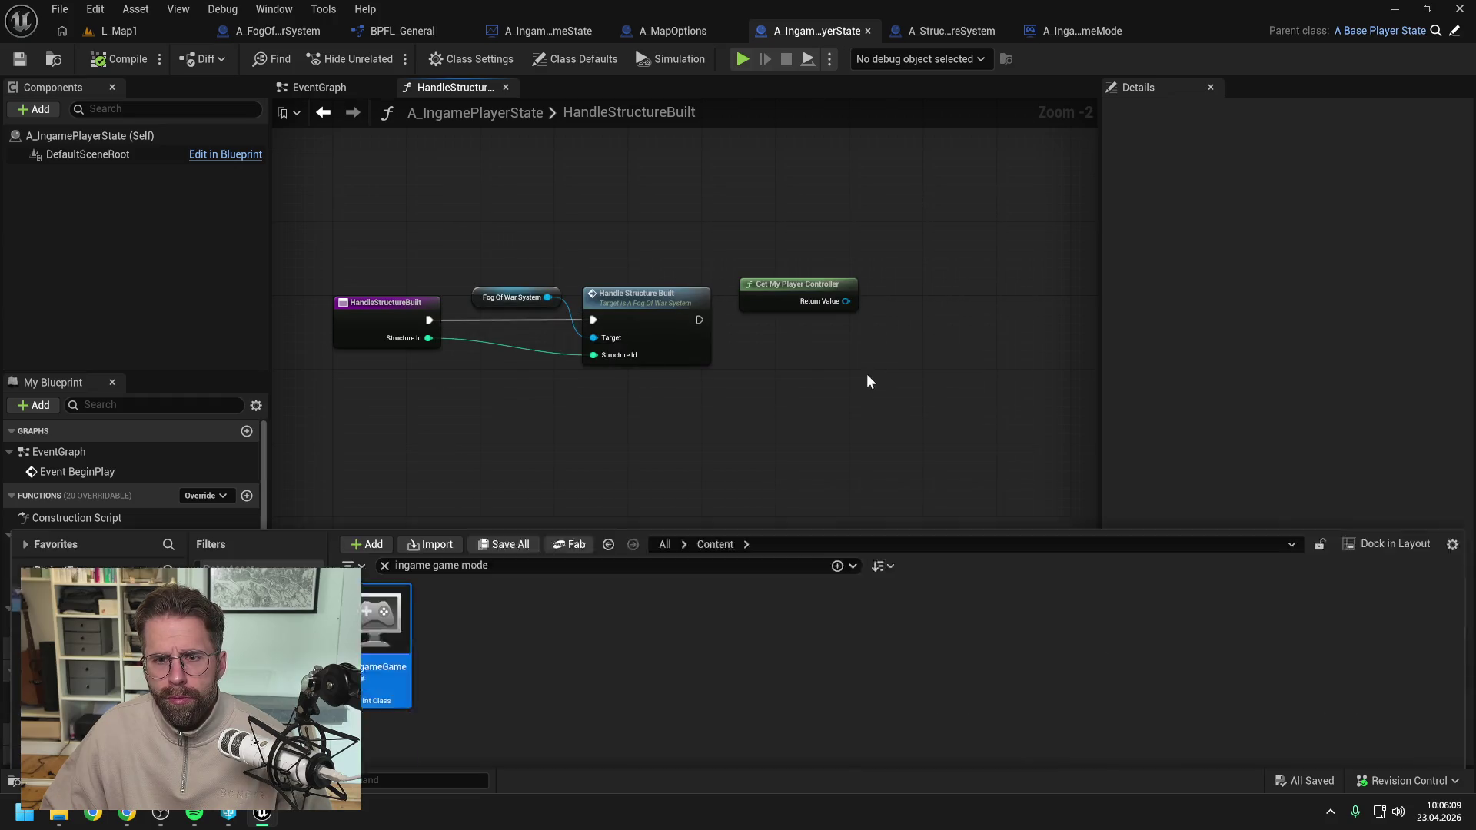
{"action": "type", "text": "ingame player contr"}
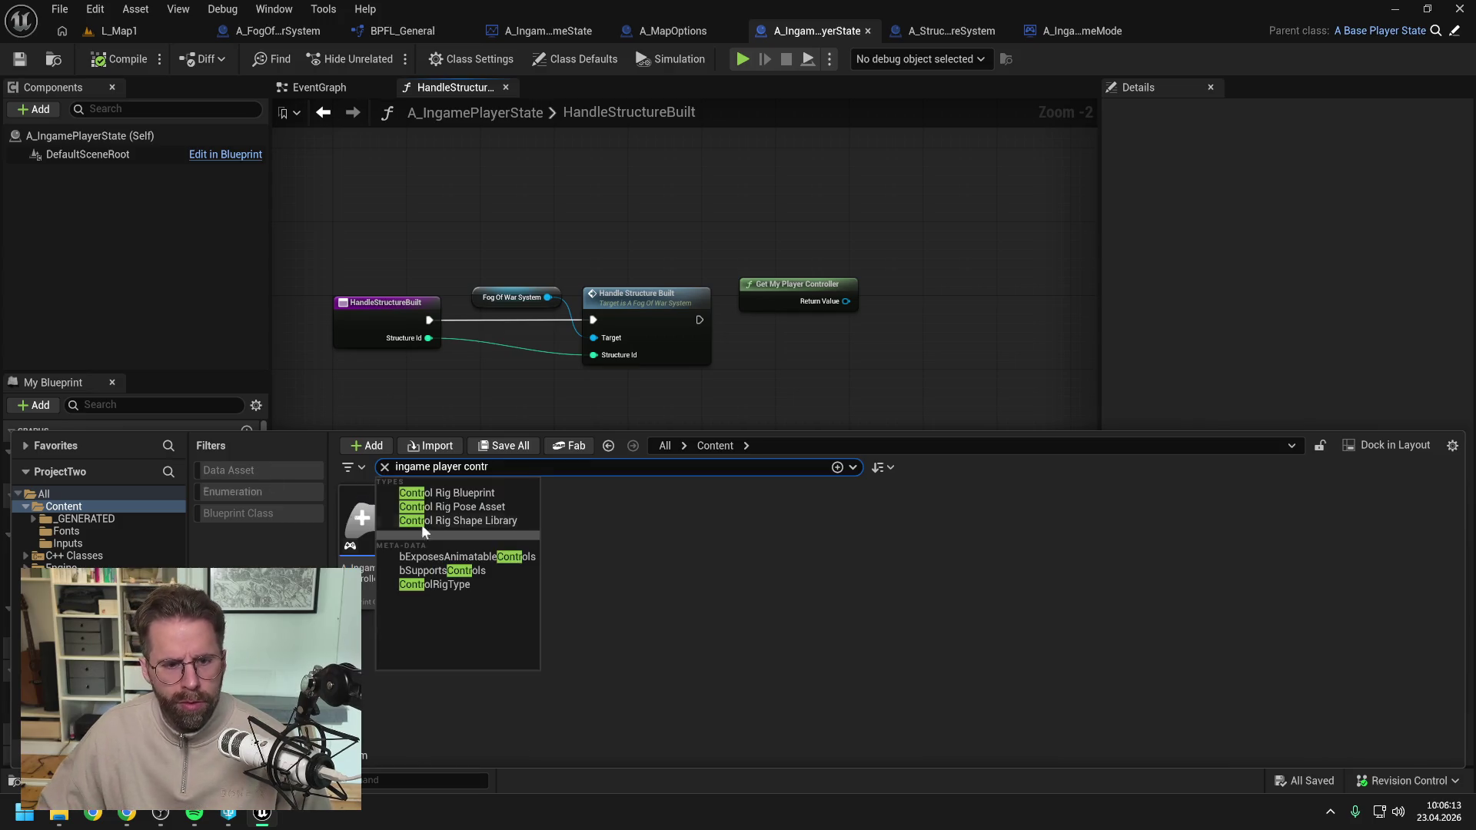
{"action": "left_click", "coordinate": [372, 529]}
{"action": "double_click", "coordinate": [372, 529]}
{"action": "scroll", "coordinate": [575, 452], "scroll_direction": "down", "scroll_amount": 3}
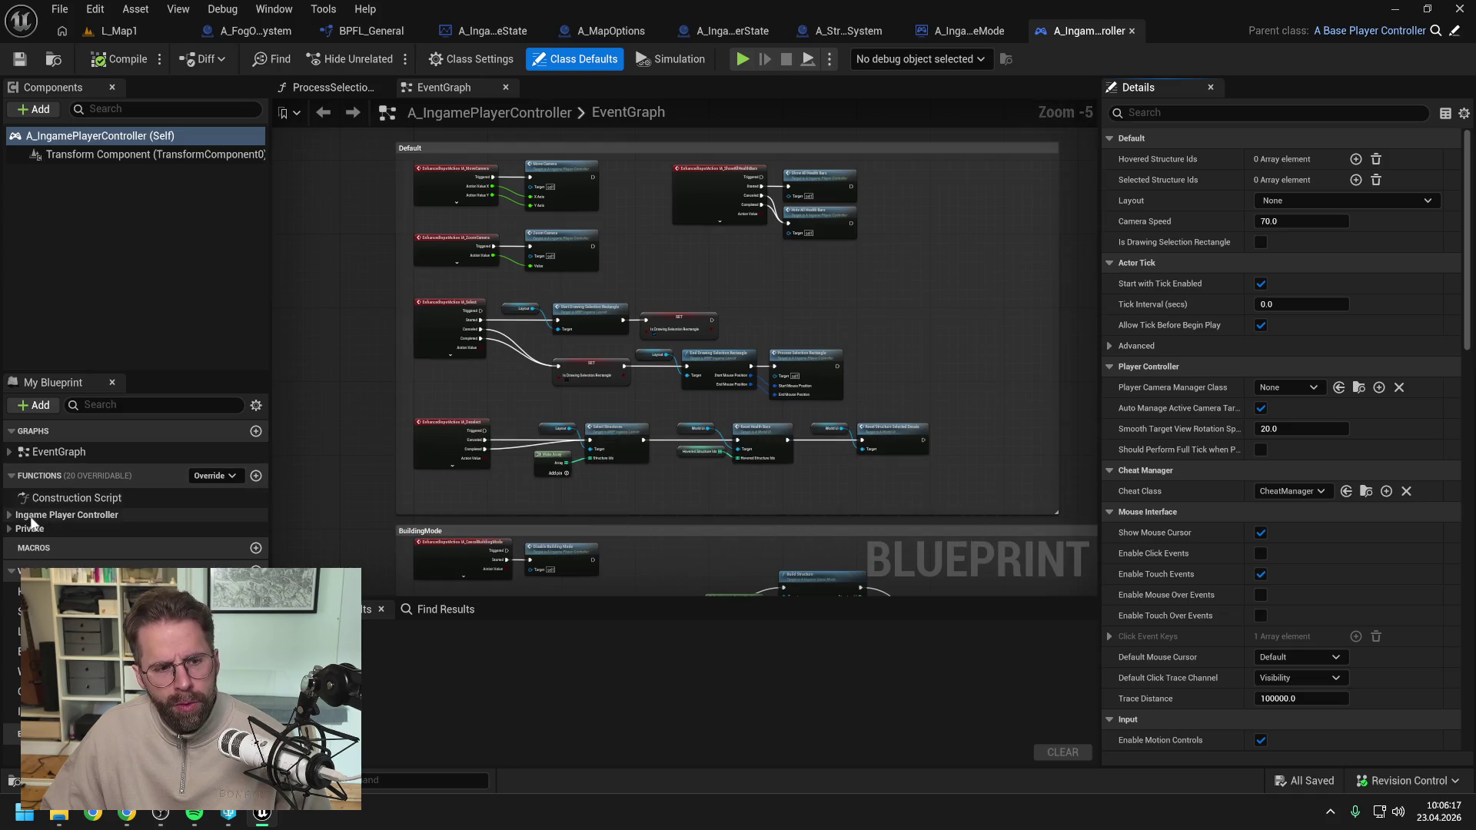
Create HandleFogOfWarUpdated, move it into the Ingame Player Controller category, and compile.
{"action": "left_click", "coordinate": [248, 476]}
{"action": "type", "text": "Han"}
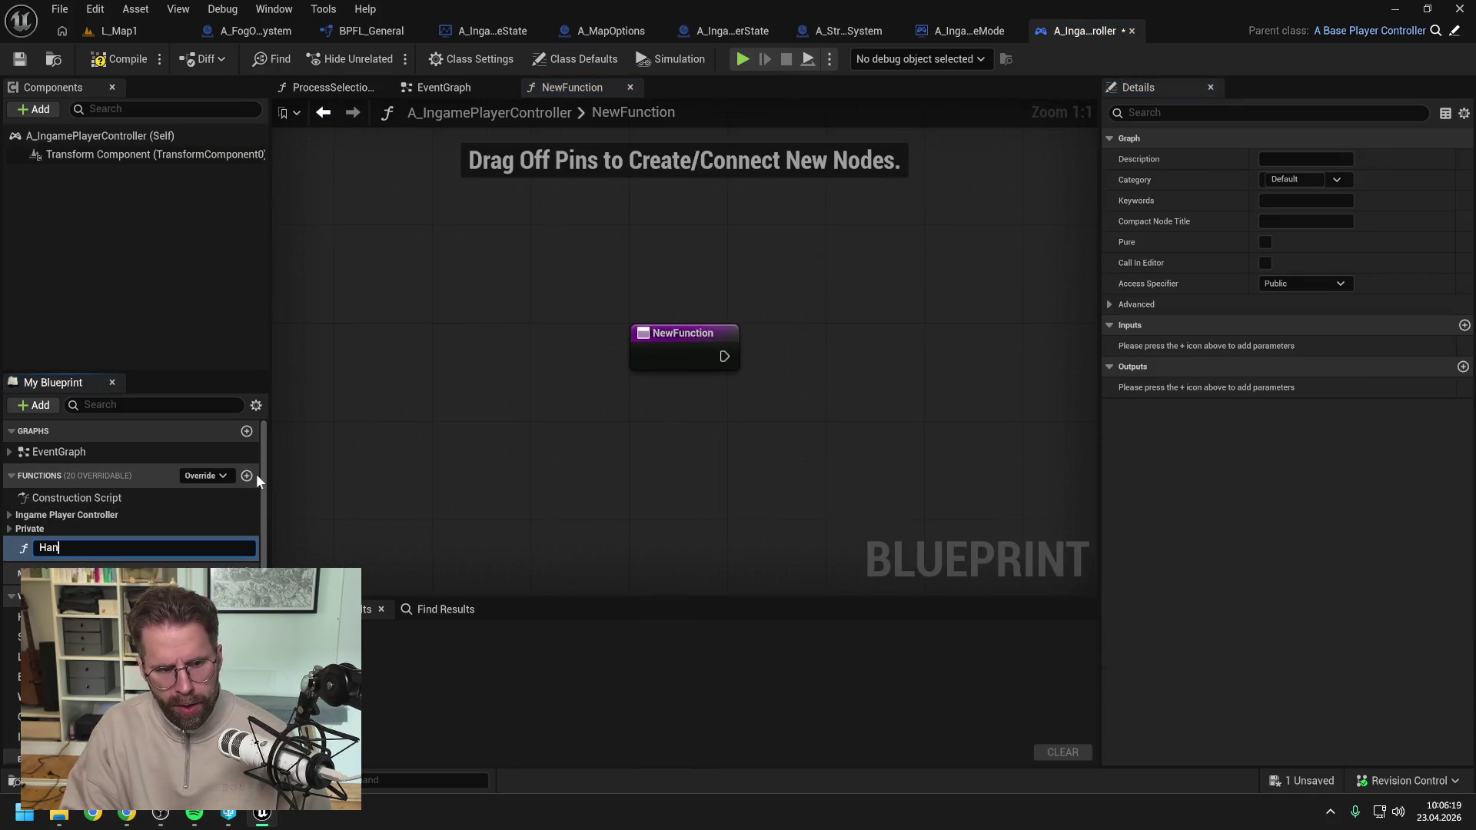
{"action": "type", "text": "dleFogOf"}
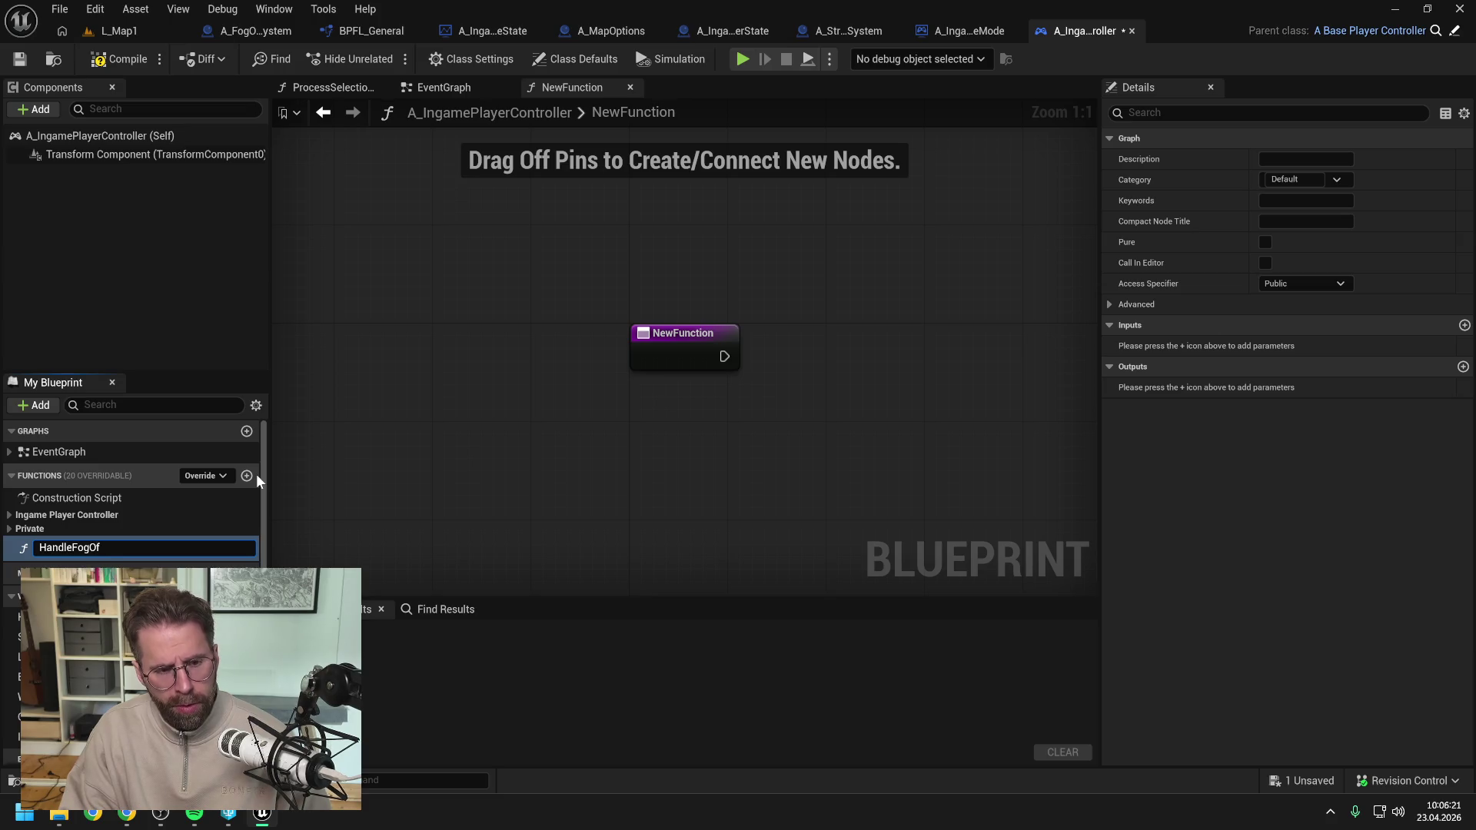
{"action": "type", "text": "WarUpdated"}
{"action": "key", "text": "Return"}
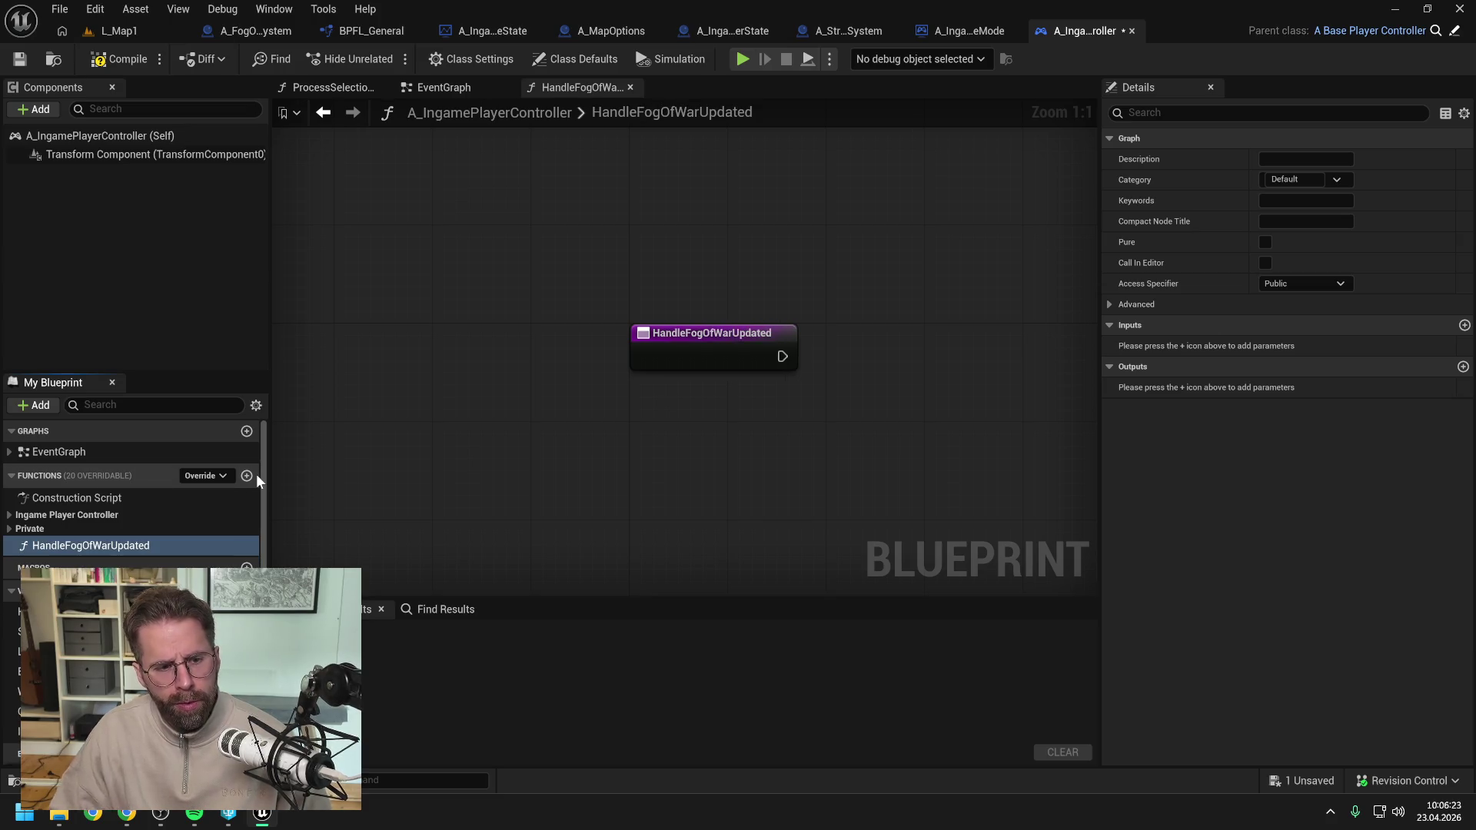
{"action": "left_click", "coordinate": [695, 578]}
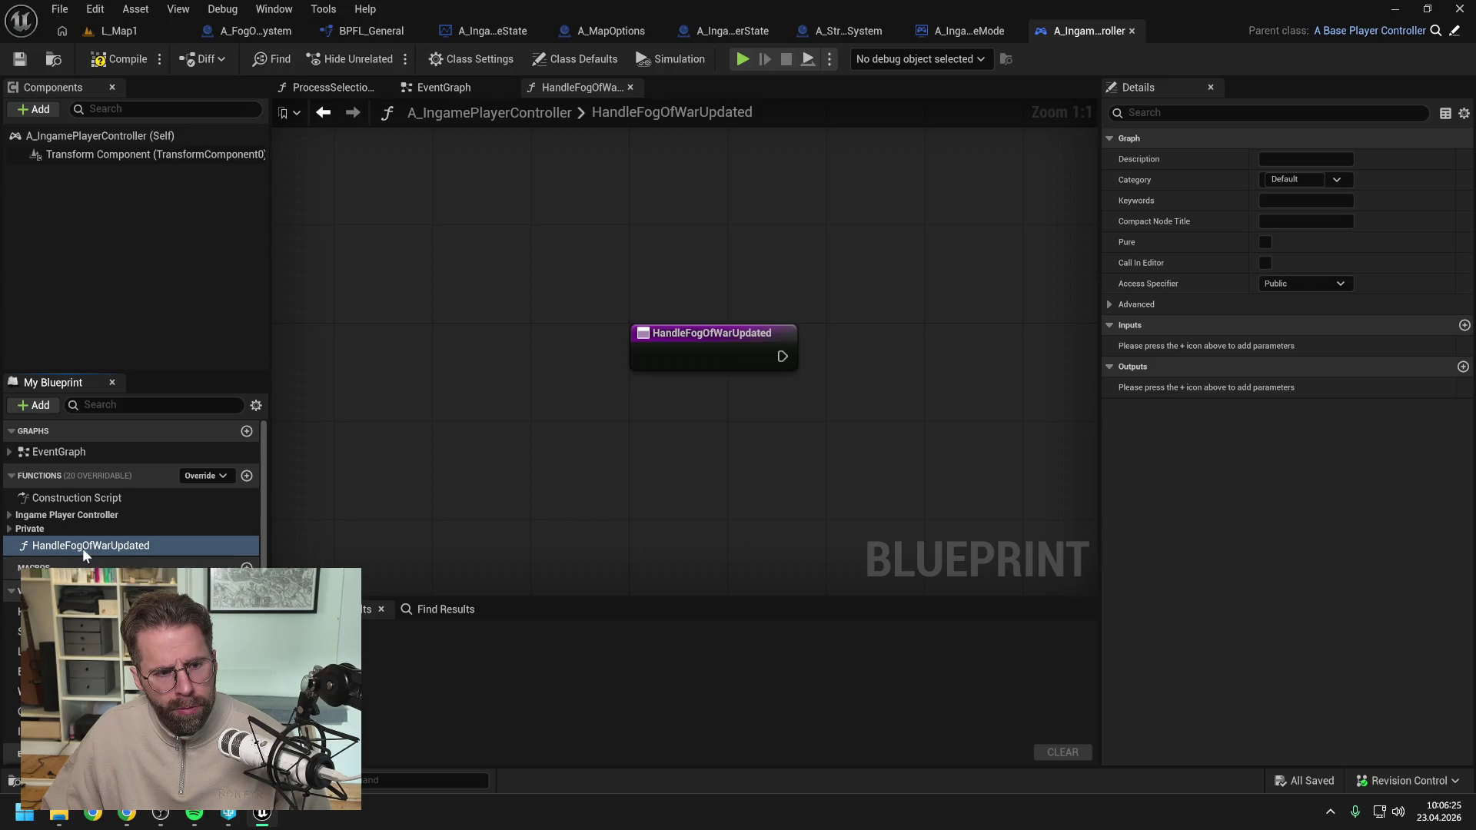
{"action": "left_click_drag", "start_coordinate": [75, 546], "coordinate": [54, 514]}
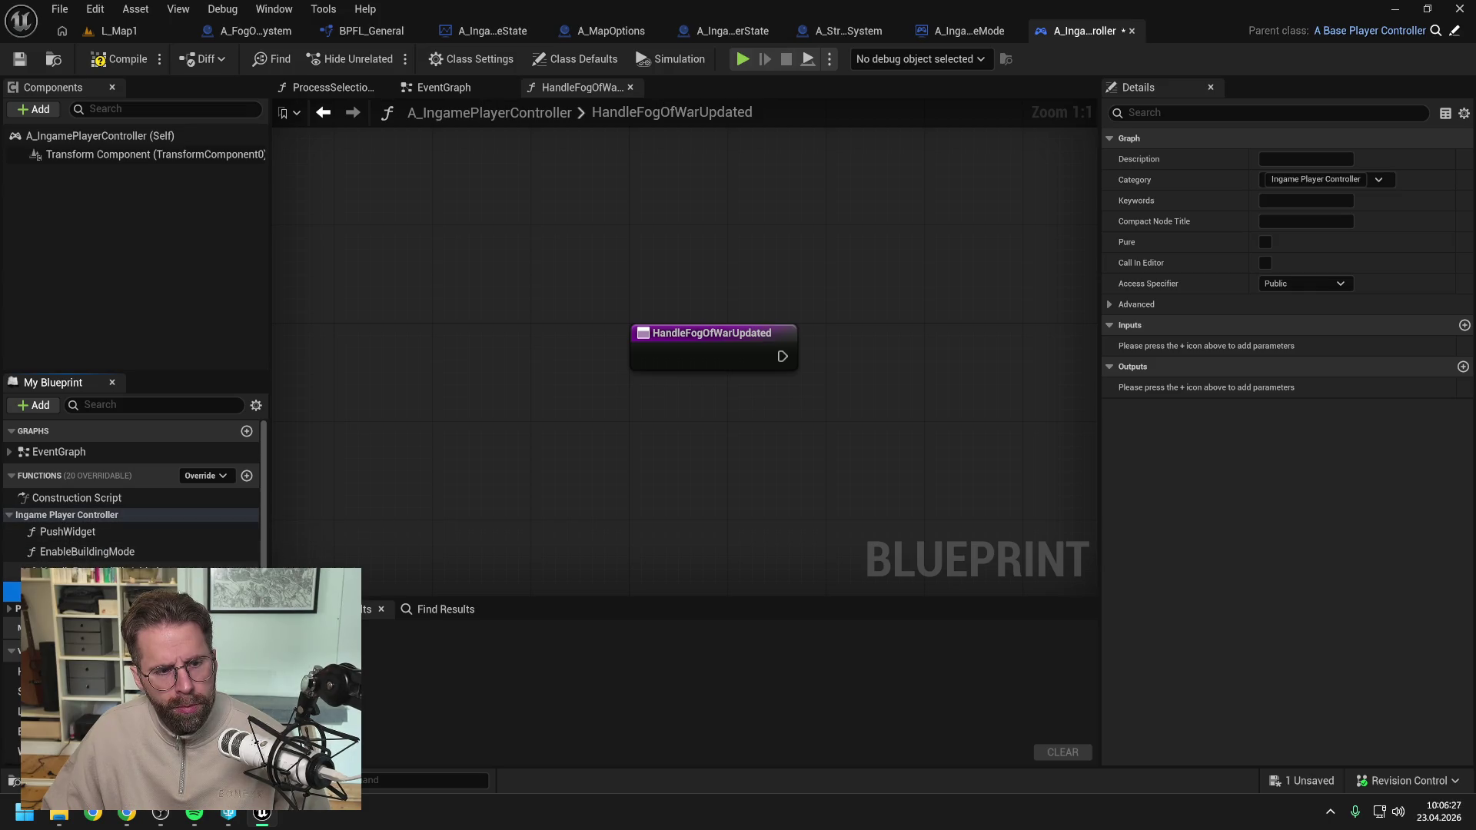
{"action": "left_click", "coordinate": [117, 59]}
{"action": "left_click_drag", "start_coordinate": [412, 204], "coordinate": [339, 203]}
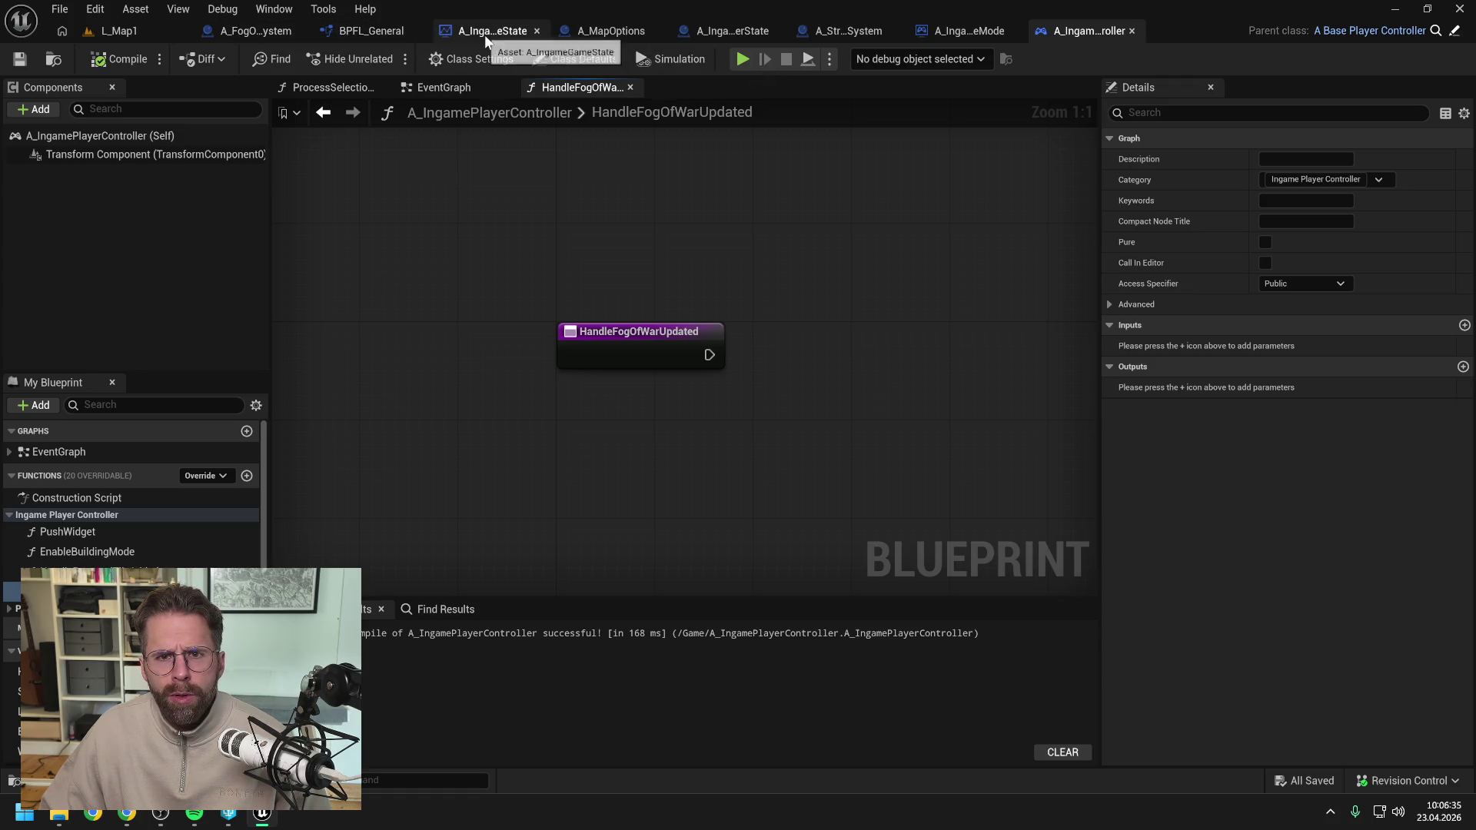
Close the game mode's extra graph tabs, save it with check-out, and close its editor.
{"action": "left_click", "coordinate": [960, 30]}
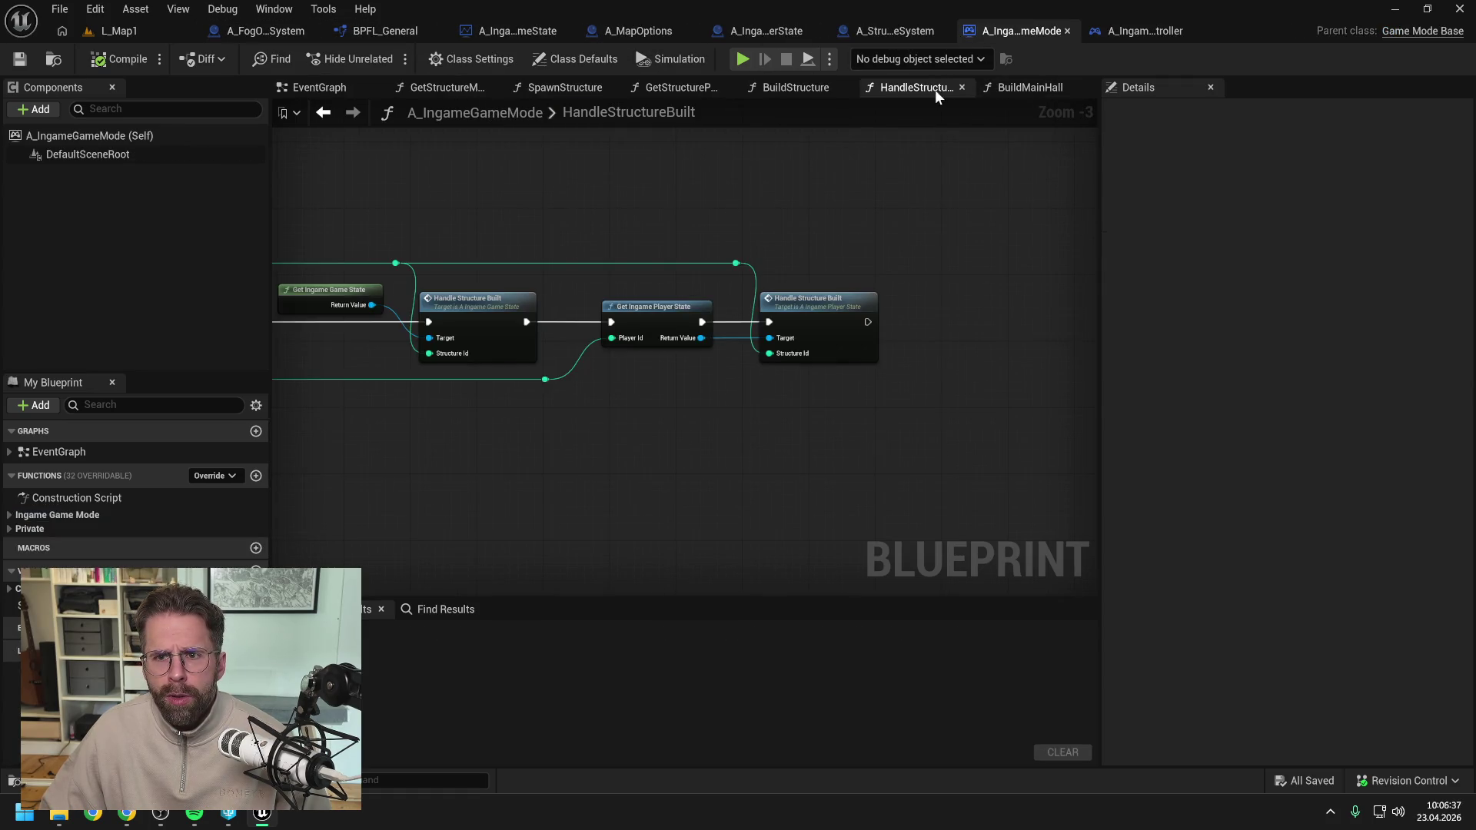
{"action": "right_click", "coordinate": [901, 86]}
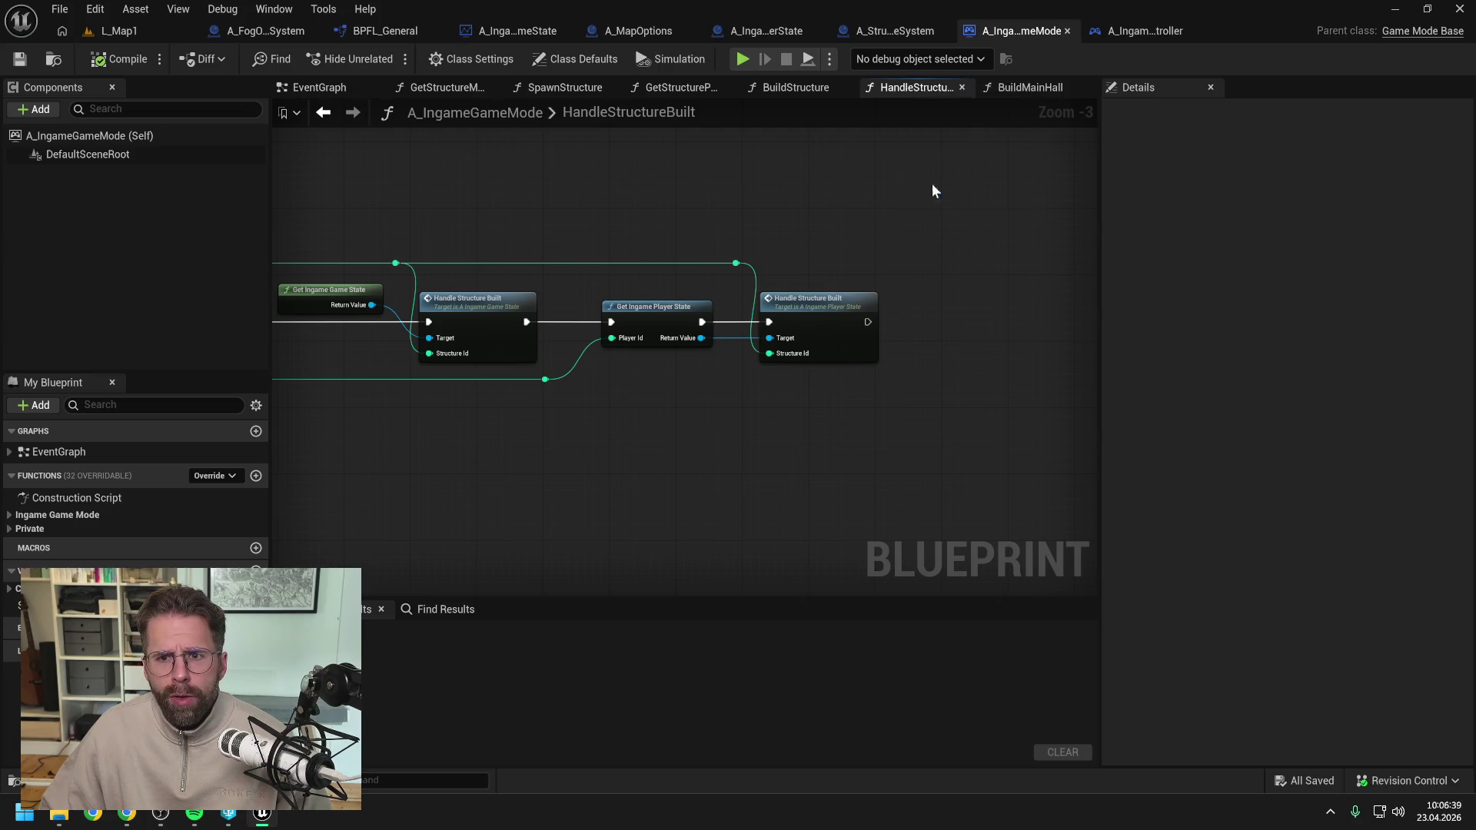
{"action": "left_click", "coordinate": [946, 184]}
{"action": "left_click", "coordinate": [389, 86]}
{"action": "key", "text": "ctrl+s"}
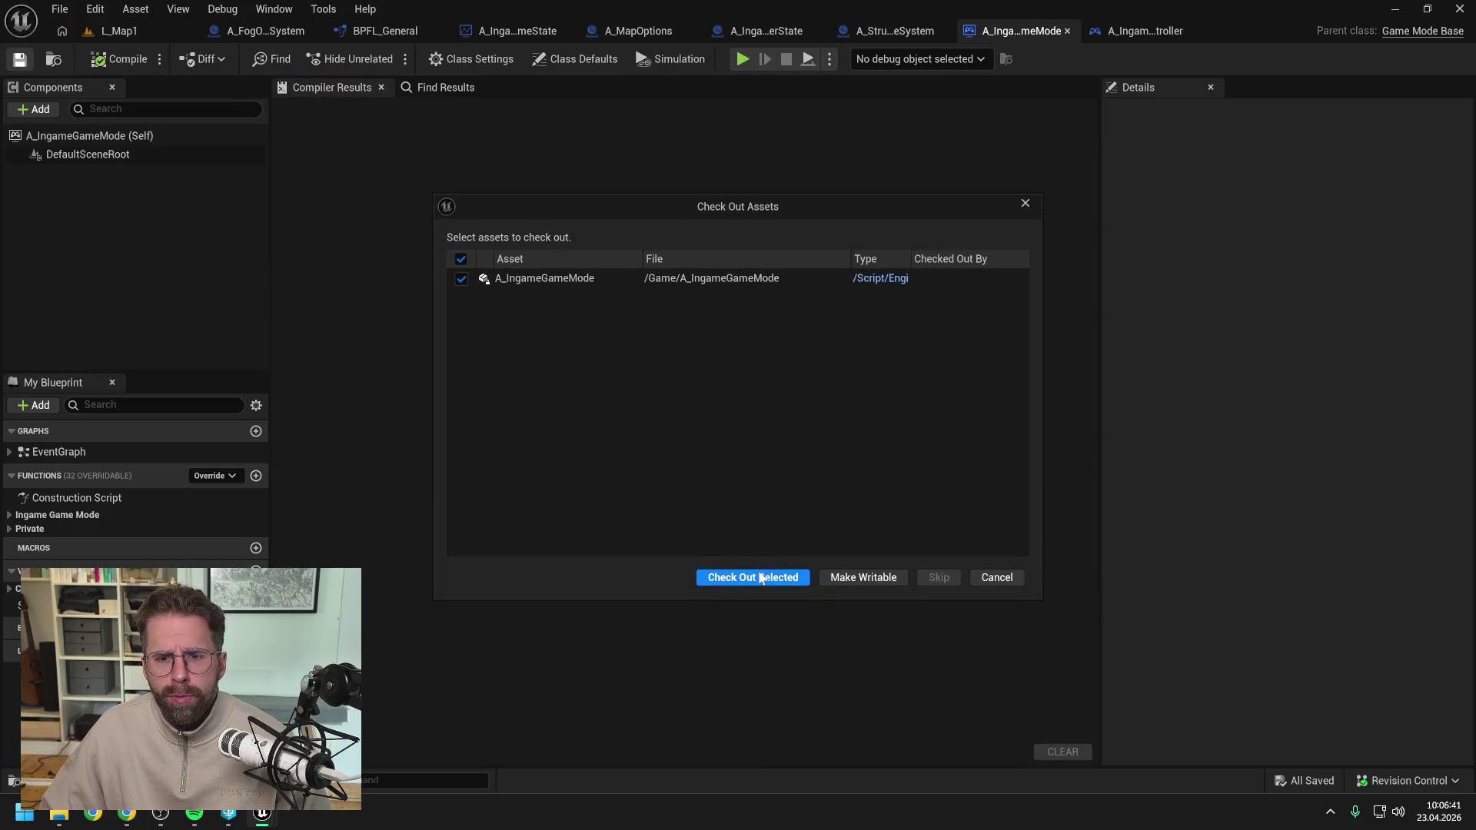
{"action": "left_click", "coordinate": [753, 576]}
{"action": "left_click", "coordinate": [1067, 30]}
Close the player controller's extra graph tabs, including HandleFogOfWarUpdated, and save it.
{"action": "right_click", "coordinate": [587, 87]}
{"action": "left_click", "coordinate": [623, 188]}
{"action": "left_click", "coordinate": [389, 87]}
{"action": "key", "text": "ctrl+s"}
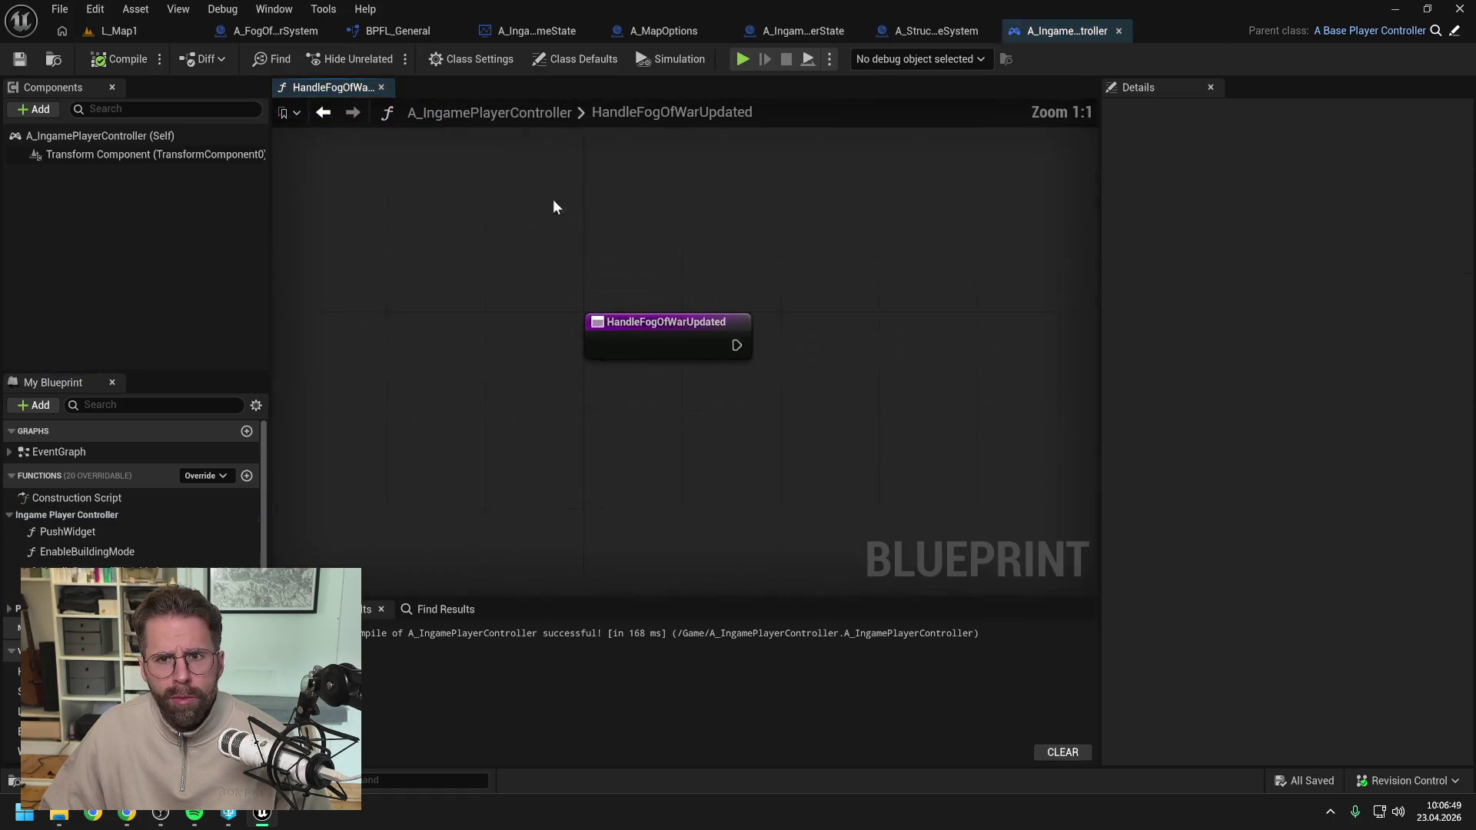
Close the structure system's graph tabs, save it with check-out, and close its editor.
{"action": "left_click", "coordinate": [926, 31]}
{"action": "right_click", "coordinate": [557, 86]}
{"action": "left_click", "coordinate": [592, 185]}
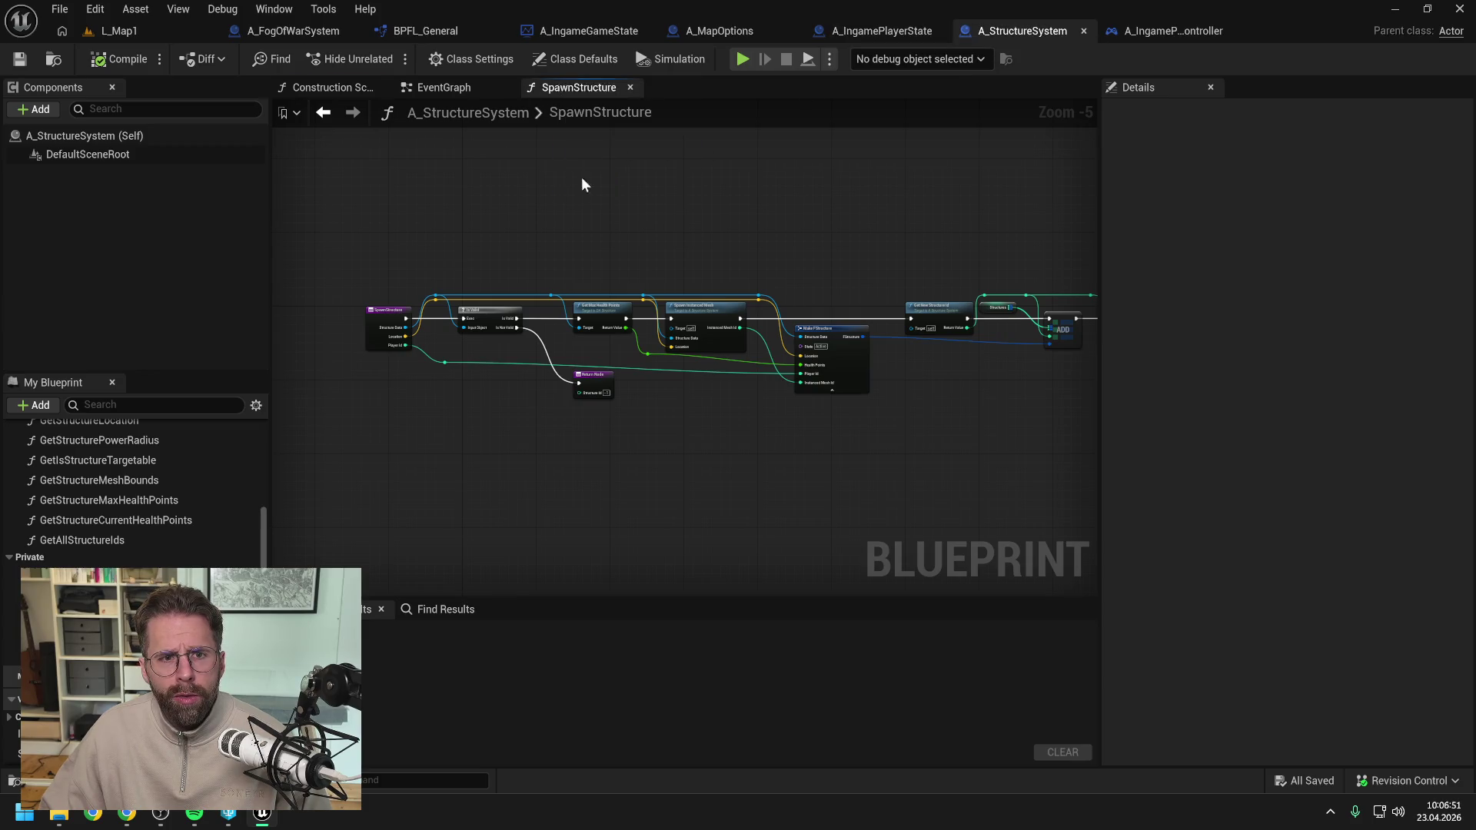
{"action": "left_click", "coordinate": [382, 86]}
{"action": "left_click", "coordinate": [22, 62]}
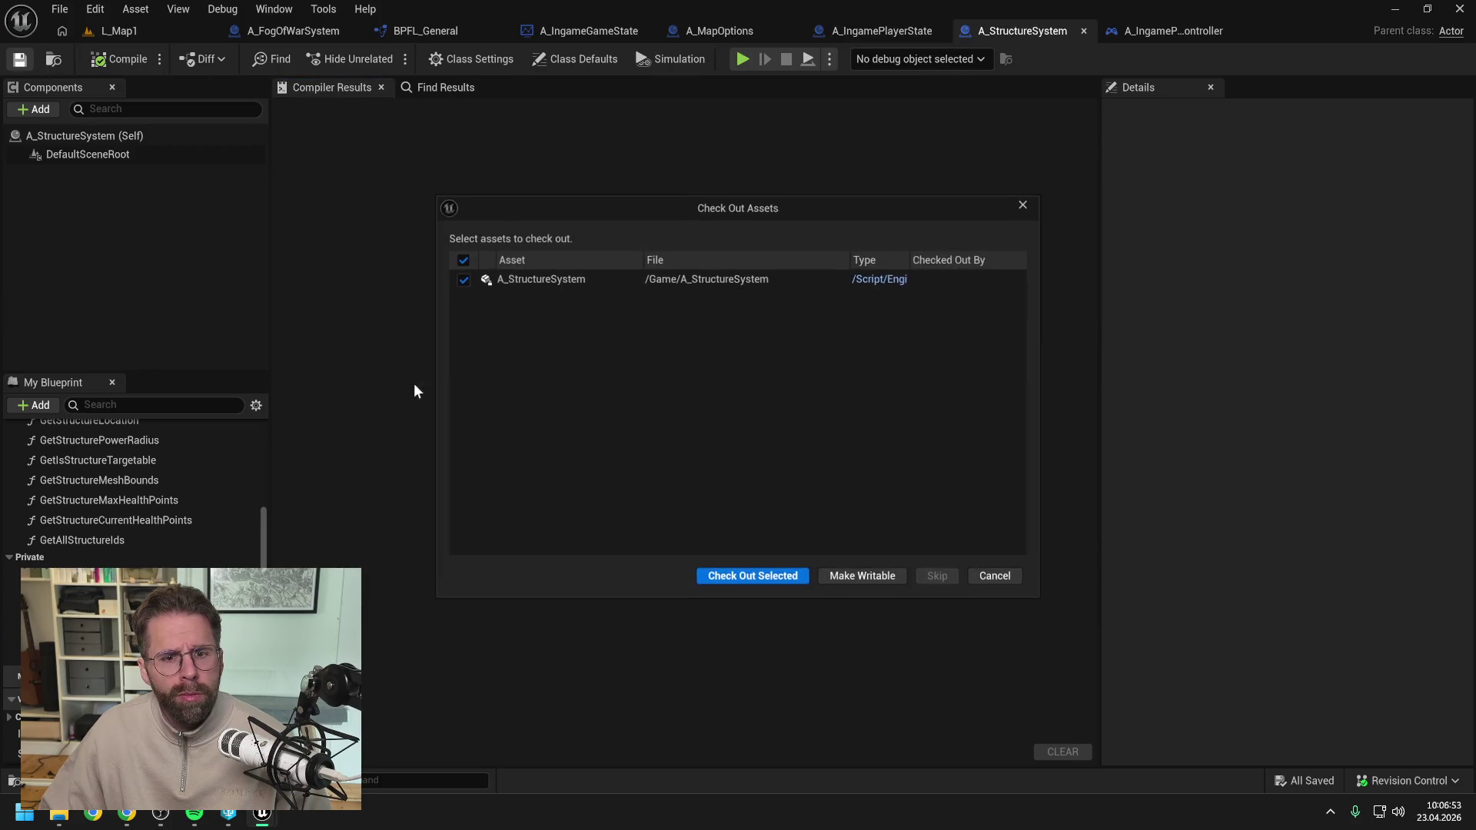
{"action": "left_click", "coordinate": [747, 581]}
{"action": "left_click", "coordinate": [1084, 30]}
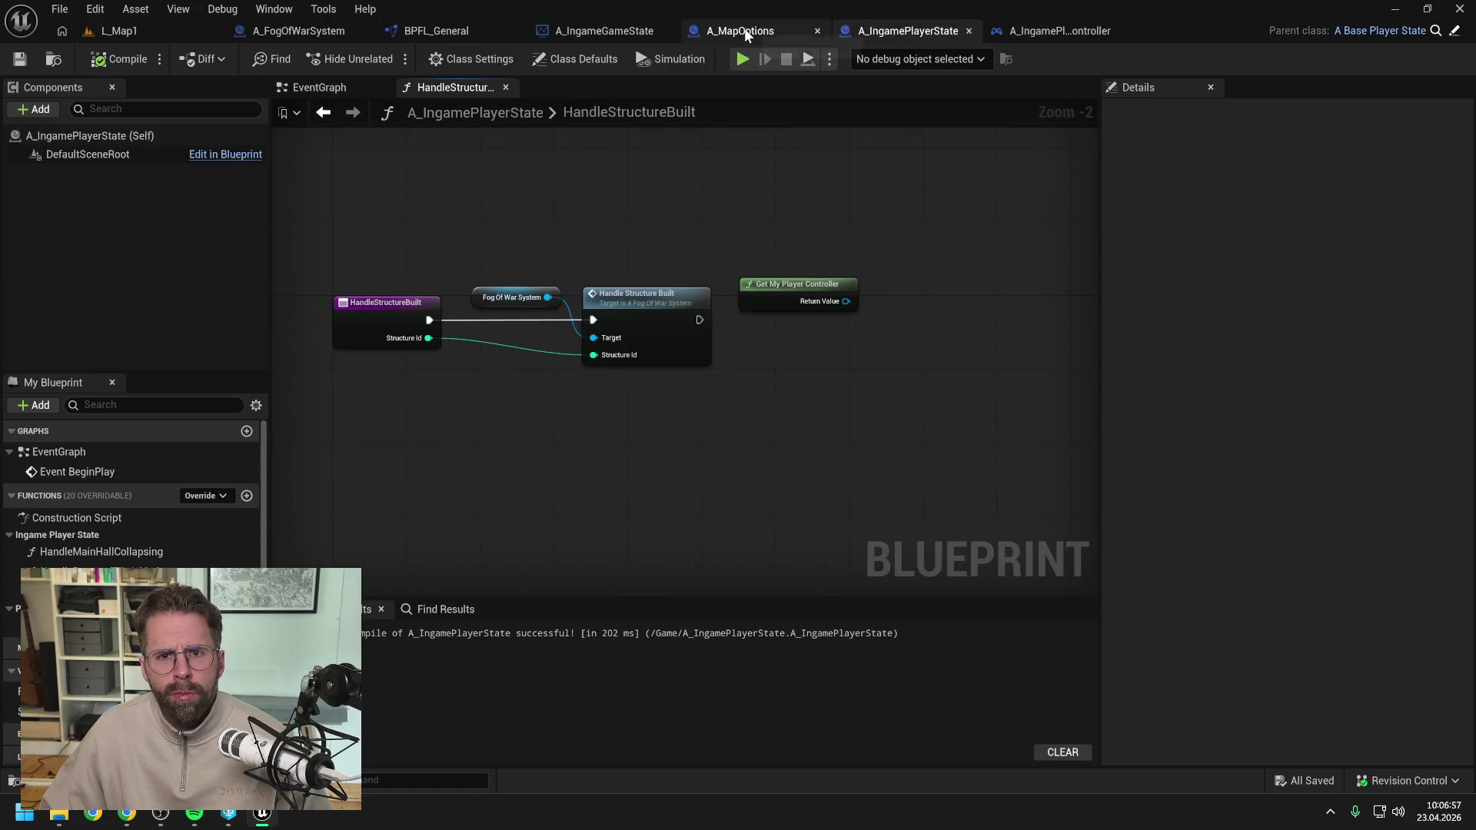
Close BPFL_General's GetGridSize and GetTileSize graphs, compile with check-out, and close it.
{"action": "left_click_drag", "start_coordinate": [828, 203], "coordinate": [764, 196]}
{"action": "left_click", "coordinate": [459, 30]}
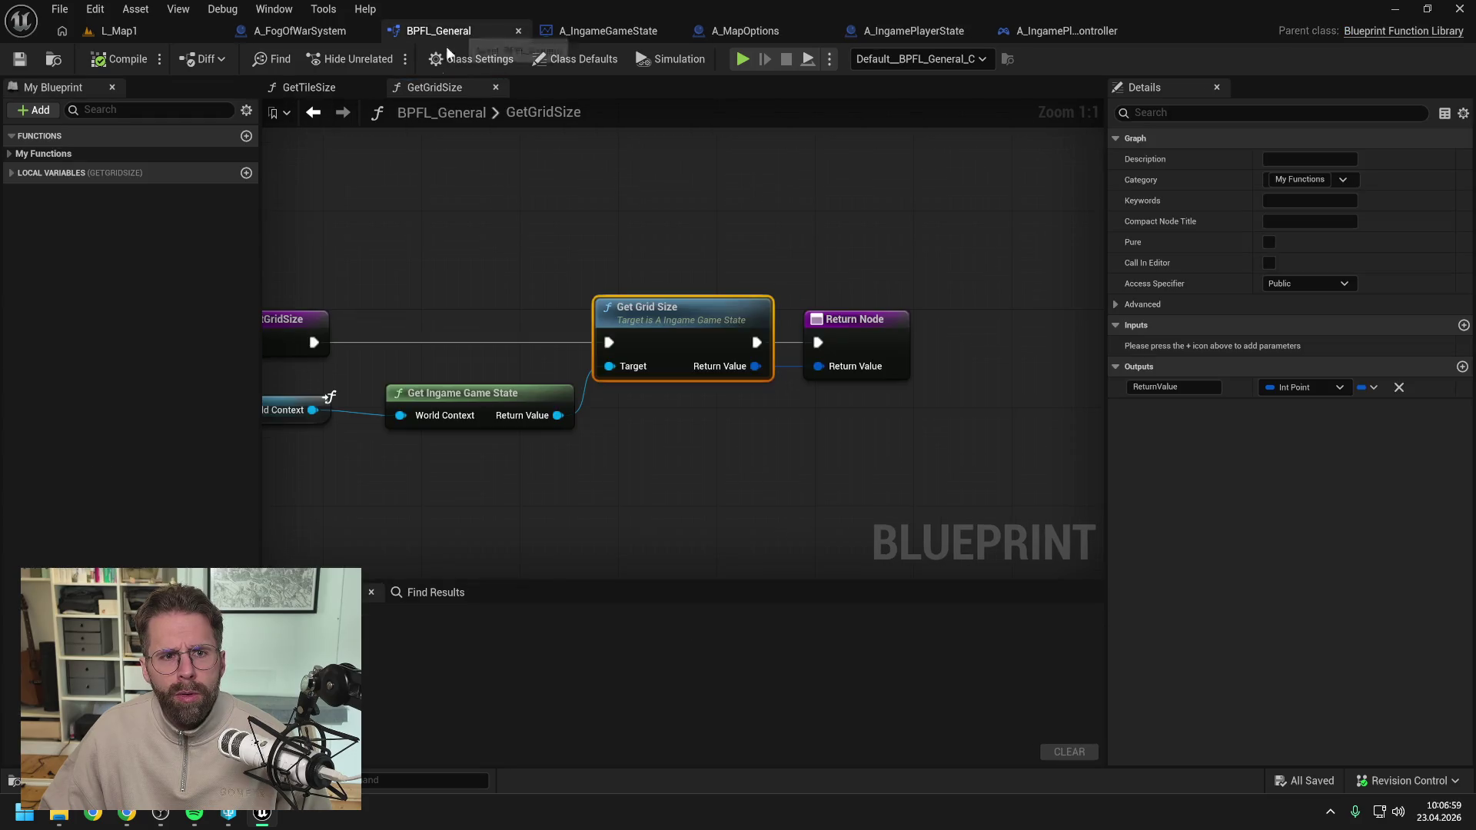
{"action": "left_click", "coordinate": [495, 87]}
{"action": "left_click", "coordinate": [371, 87]}
{"action": "left_click", "coordinate": [123, 60]}
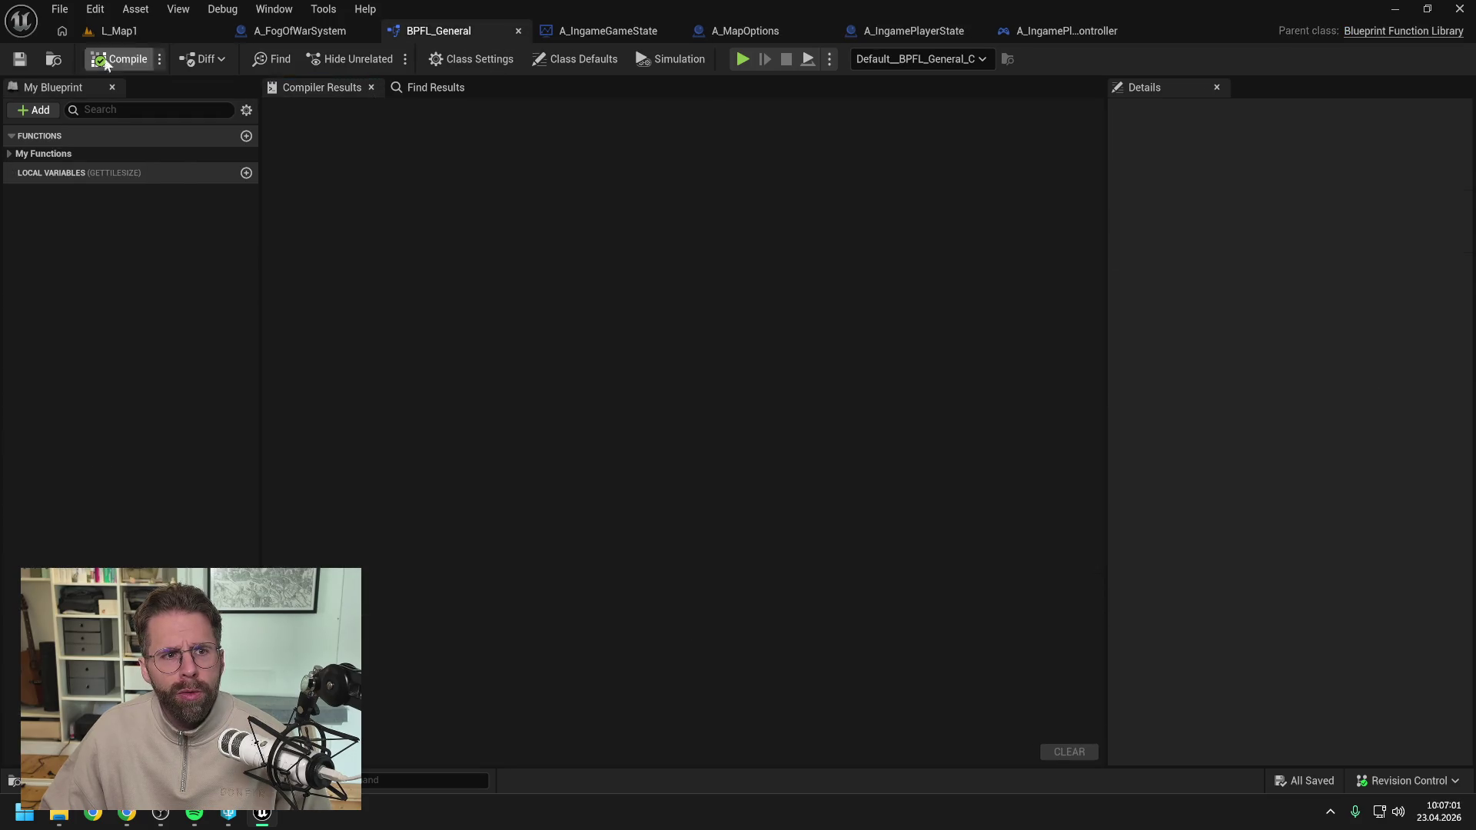
{"action": "left_click", "coordinate": [753, 577]}
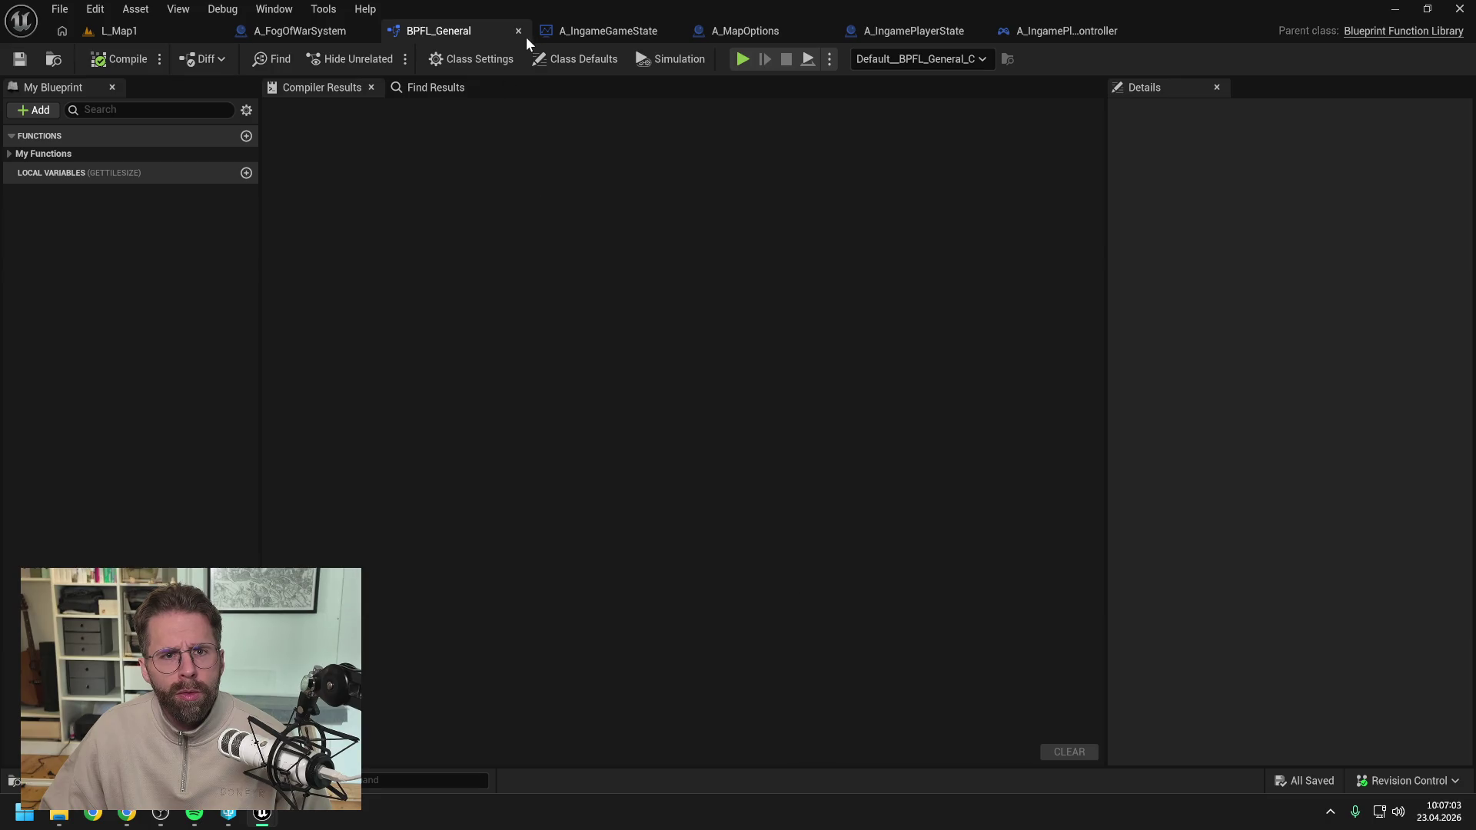
{"action": "left_click", "coordinate": [518, 31]}
Close the game state's GetGridSize graph, save it with check-out, and close its editor.
{"action": "left_click", "coordinate": [718, 201]}
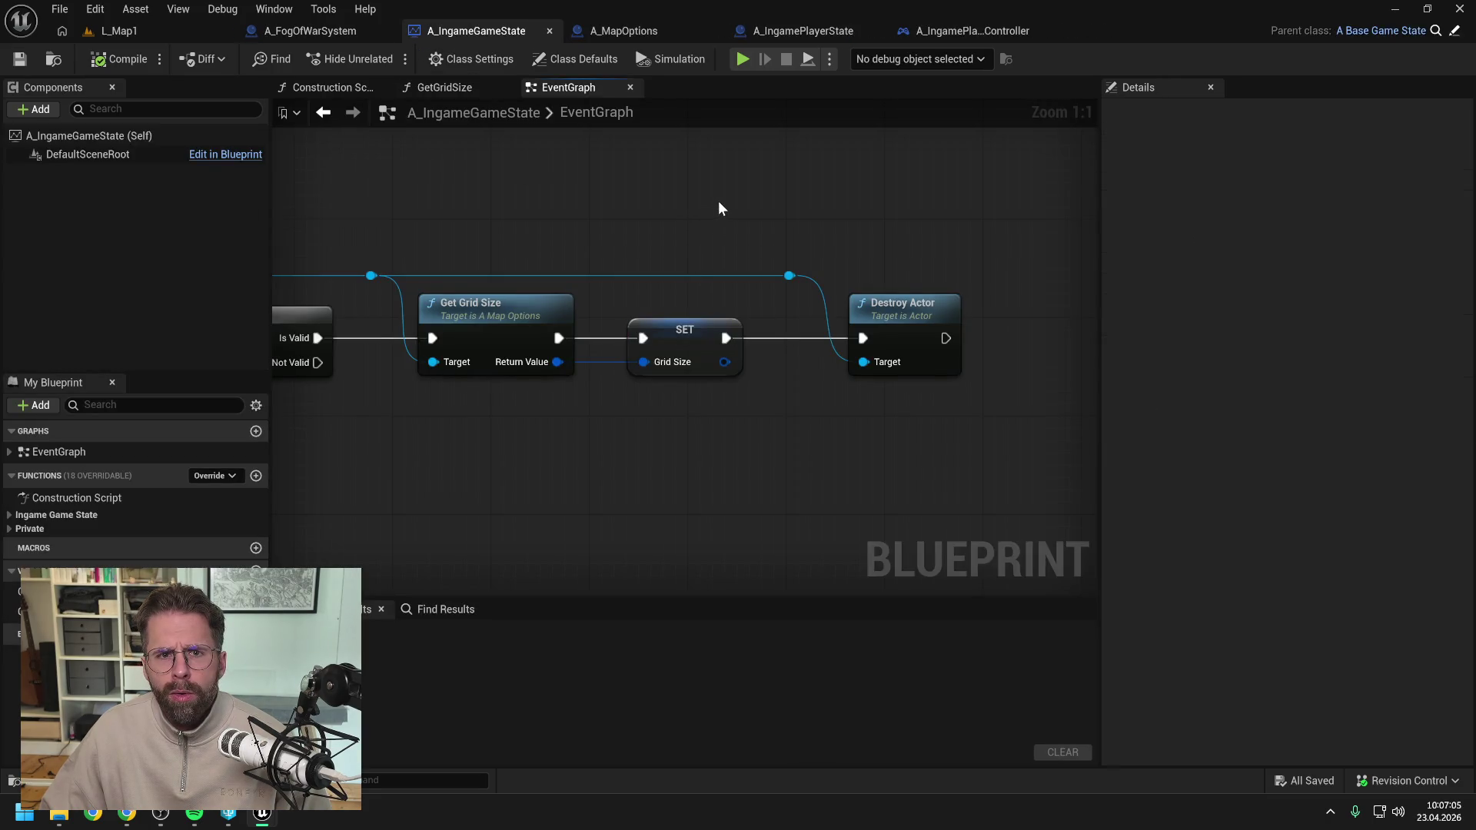
{"action": "left_click_drag", "start_coordinate": [719, 201], "coordinate": [735, 209]}
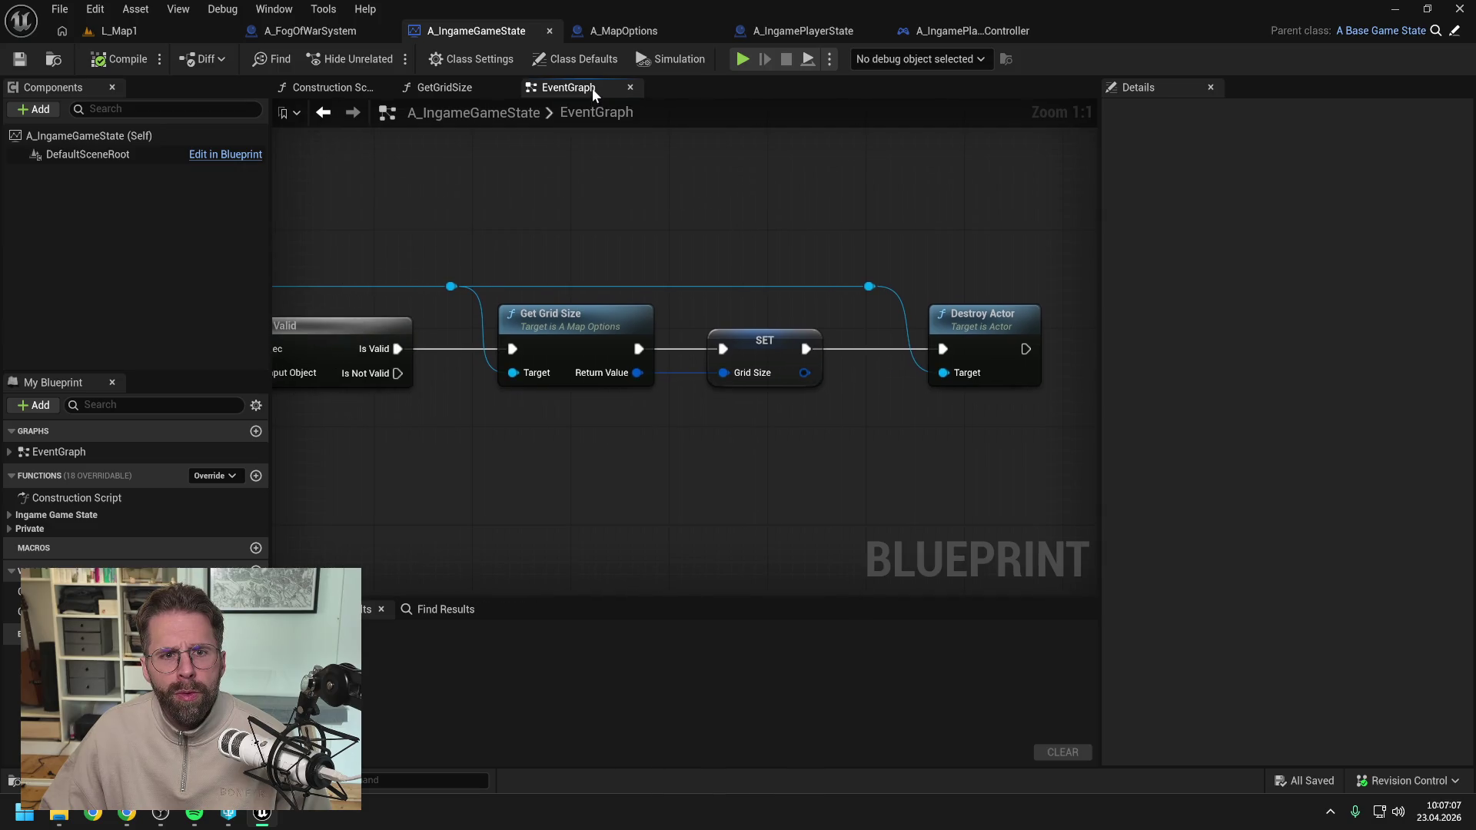
{"action": "left_click", "coordinate": [506, 87]}
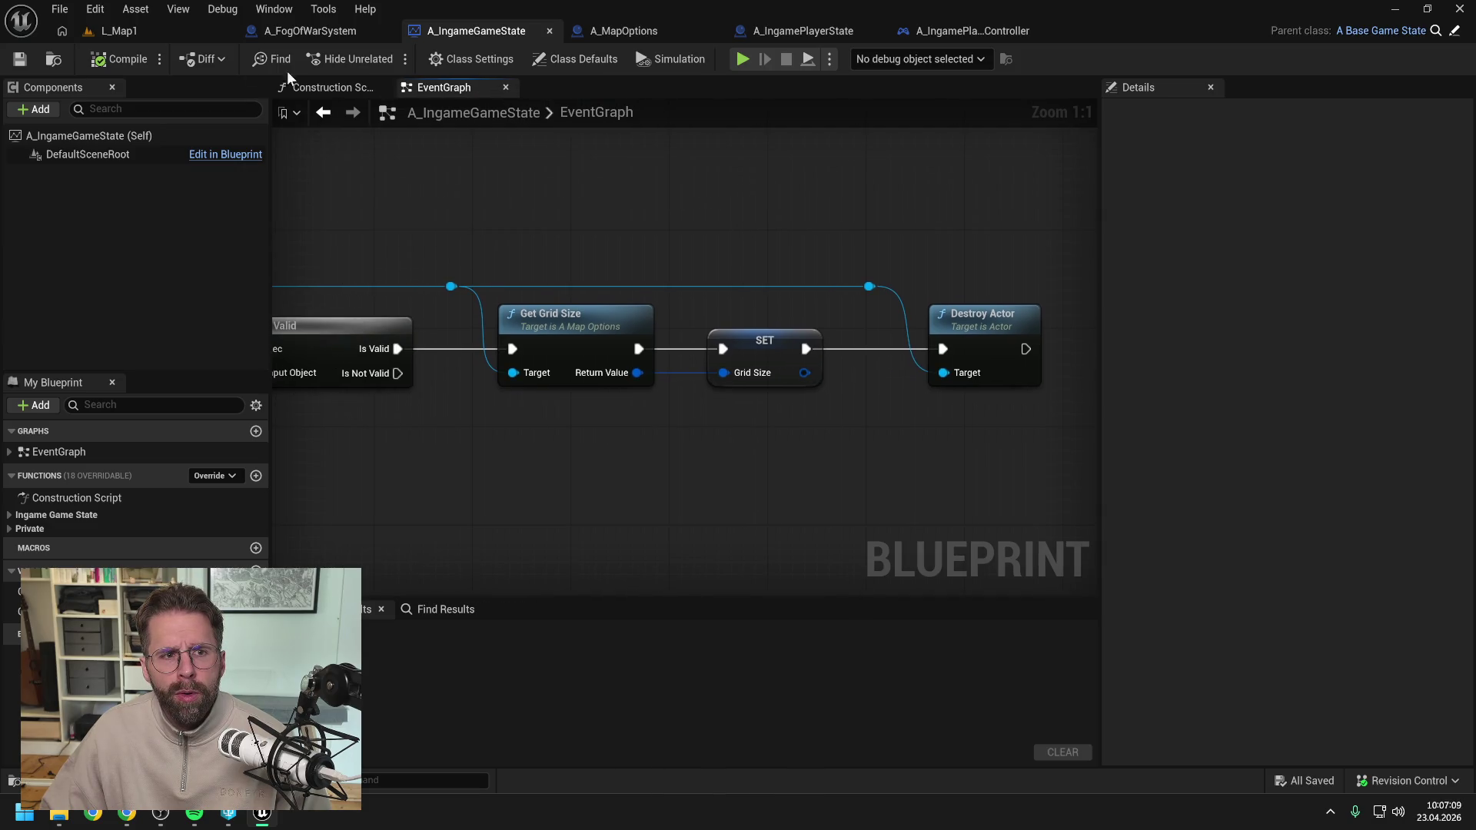
{"action": "left_click", "coordinate": [19, 59]}
{"action": "left_click", "coordinate": [750, 576]}
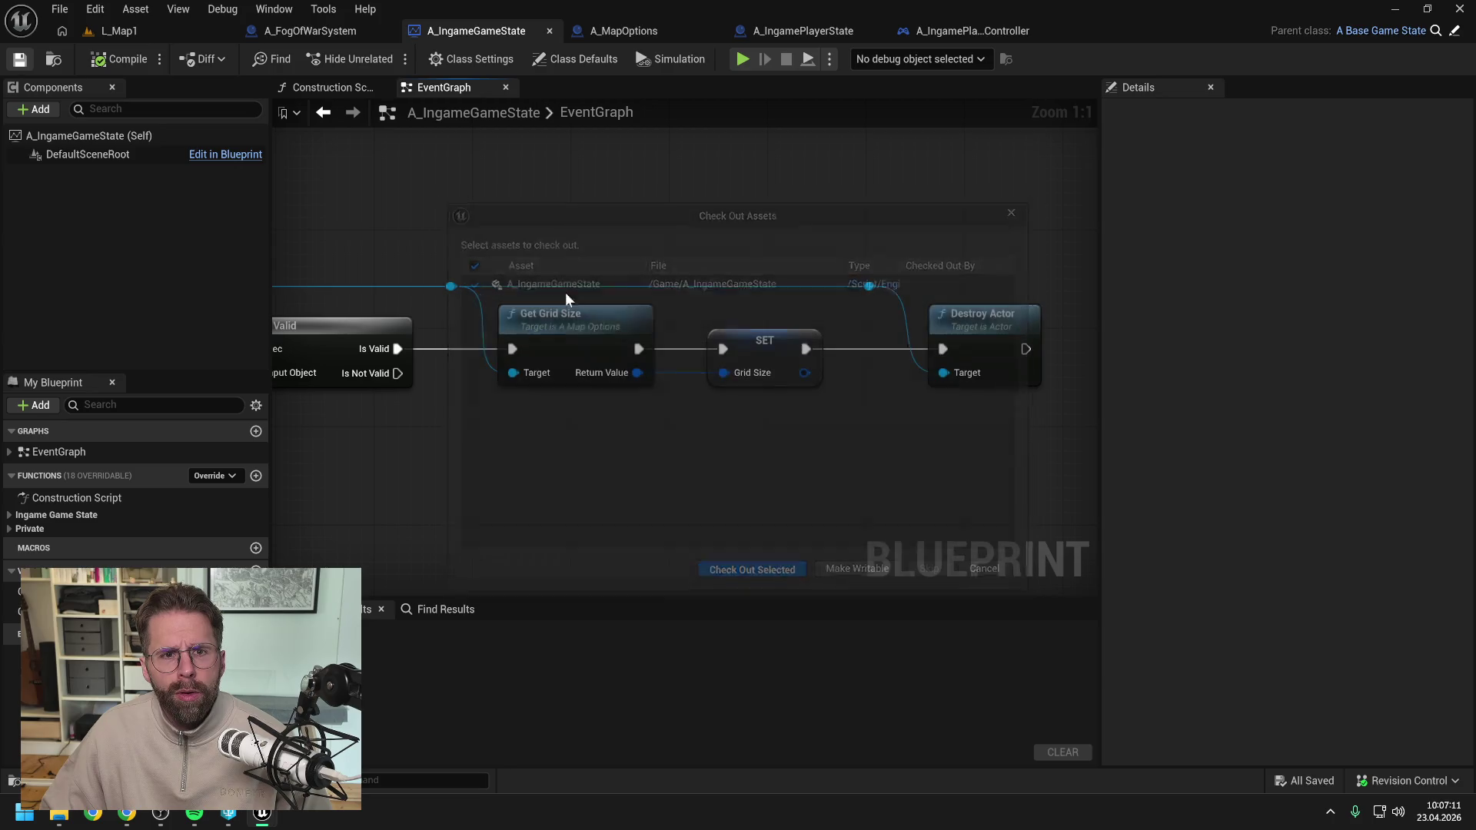
{"action": "left_click", "coordinate": [549, 30]}
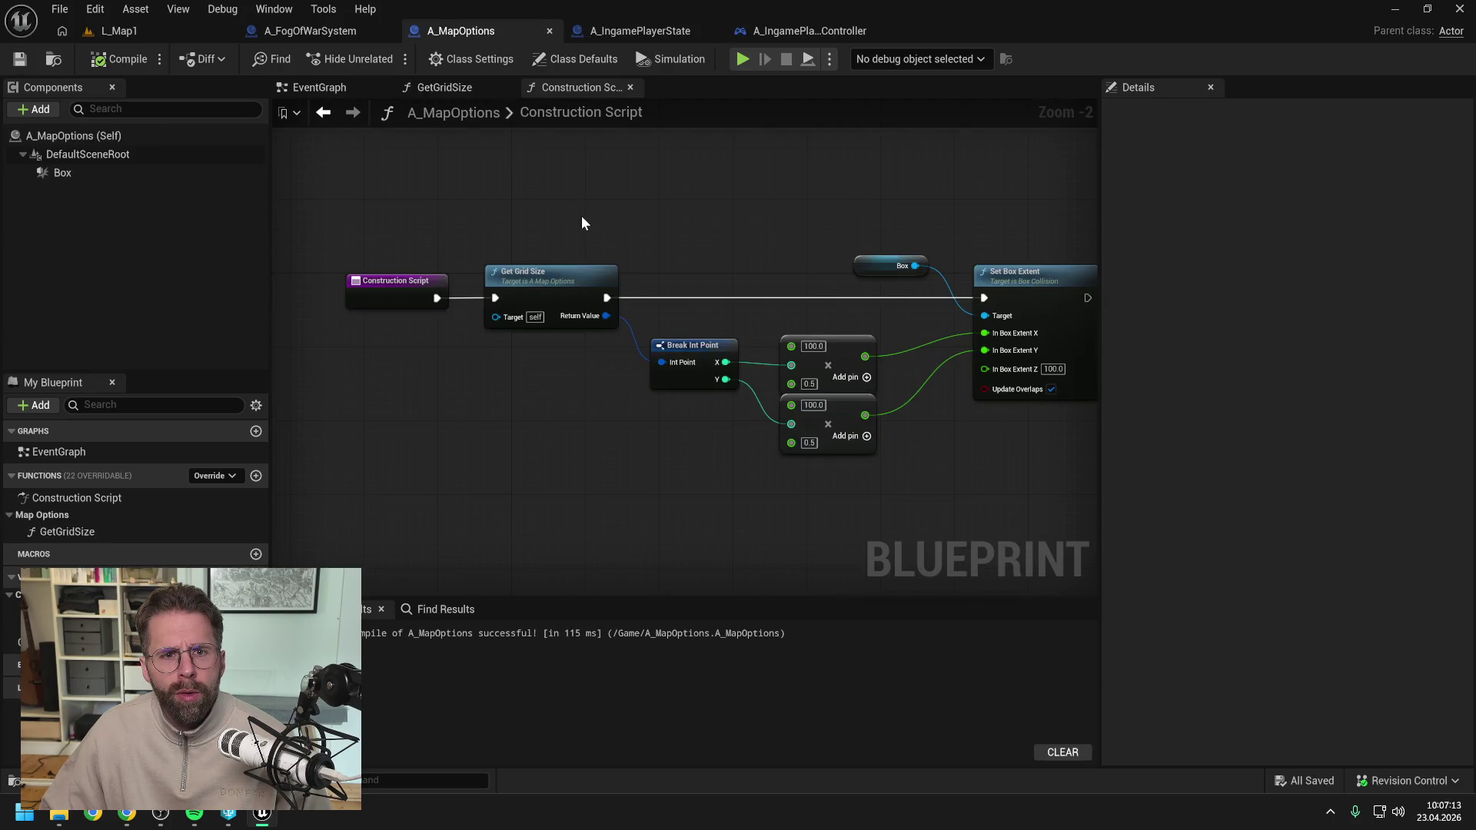
Close the Construction Script and remaining graph tabs in A_MapOptions.
{"action": "right_click", "coordinate": [578, 87]}
{"action": "left_click", "coordinate": [607, 155]}
{"action": "middle_click", "coordinate": [329, 84]}
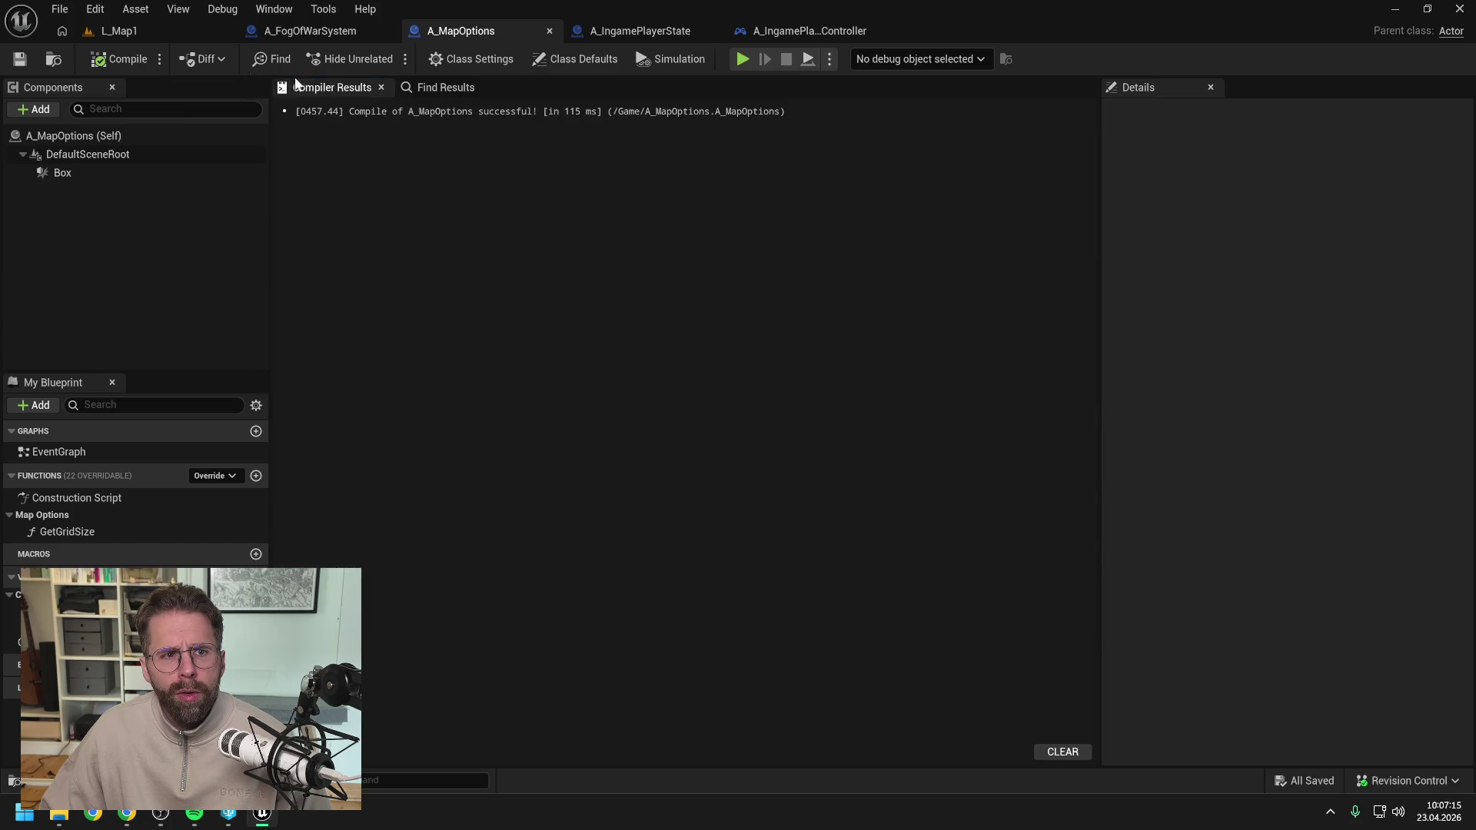
Close A_MapOptions and cycle through the remaining editors back to the player state's HandleStructureBuilt.
{"action": "left_click", "coordinate": [551, 32]}
{"action": "left_click", "coordinate": [622, 220]}
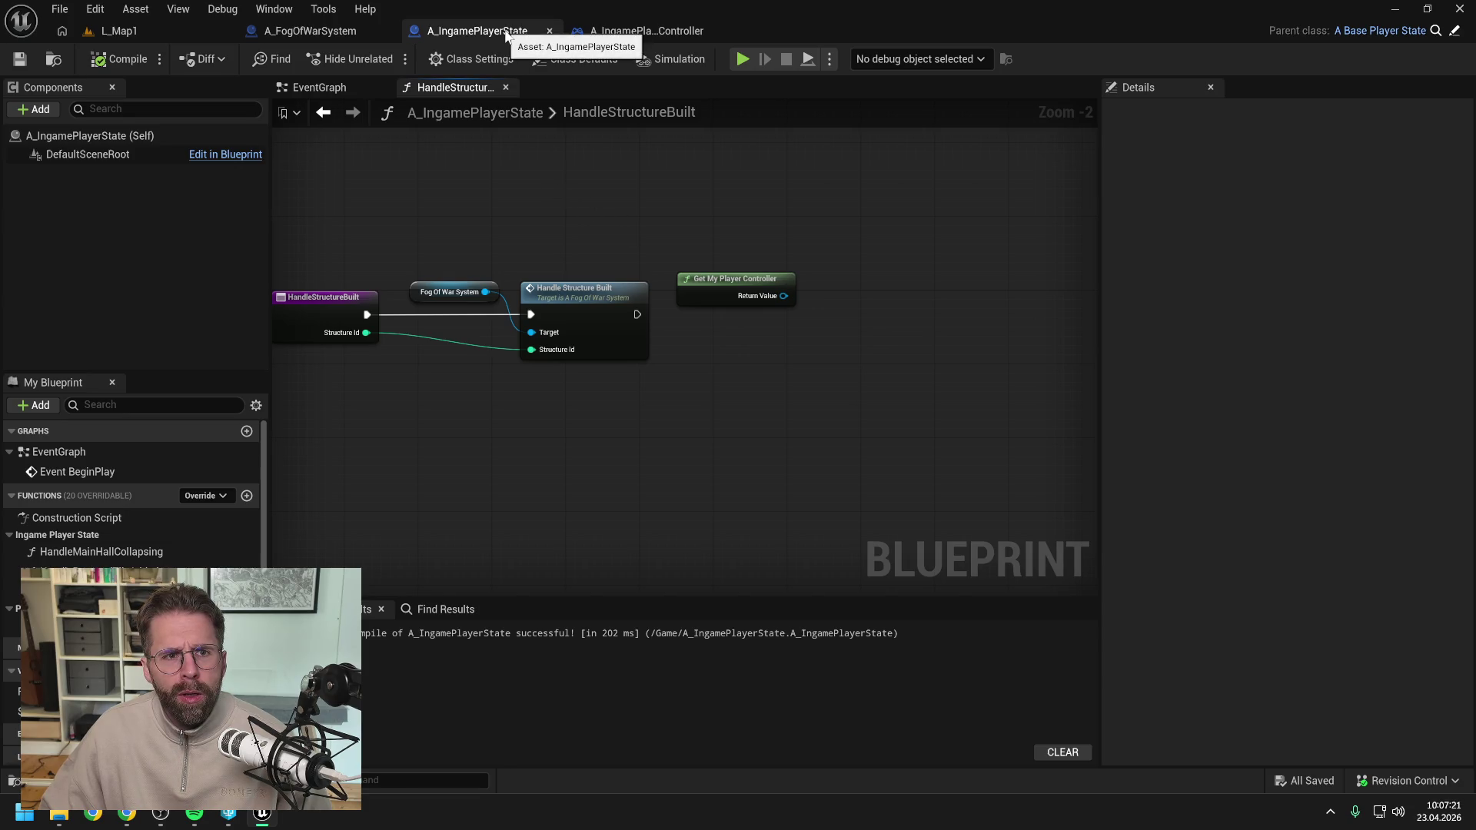
{"action": "left_click_drag", "start_coordinate": [333, 30], "coordinate": [486, 38]}
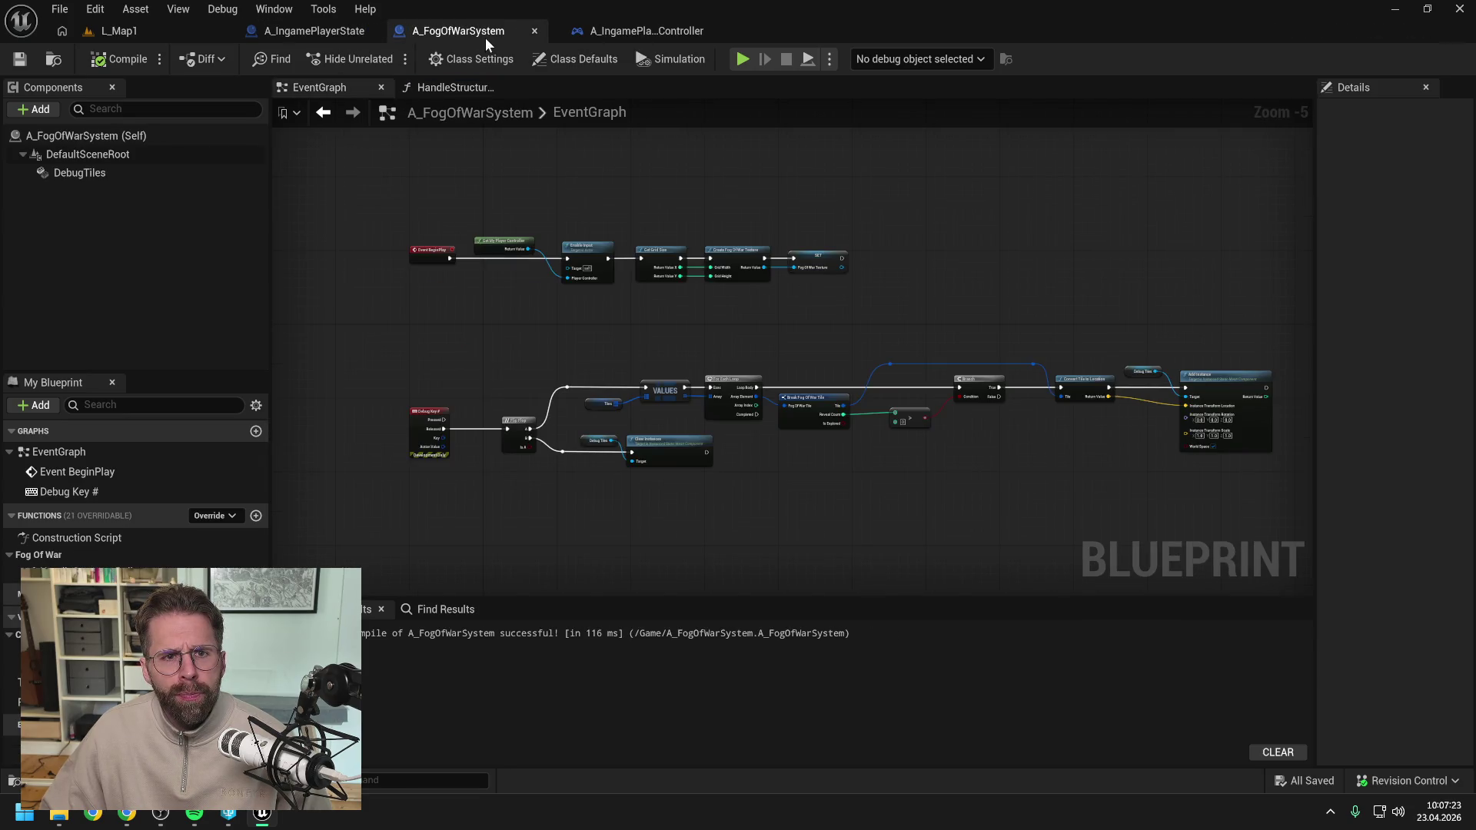
{"action": "left_click_drag", "start_coordinate": [634, 30], "coordinate": [335, 41]}
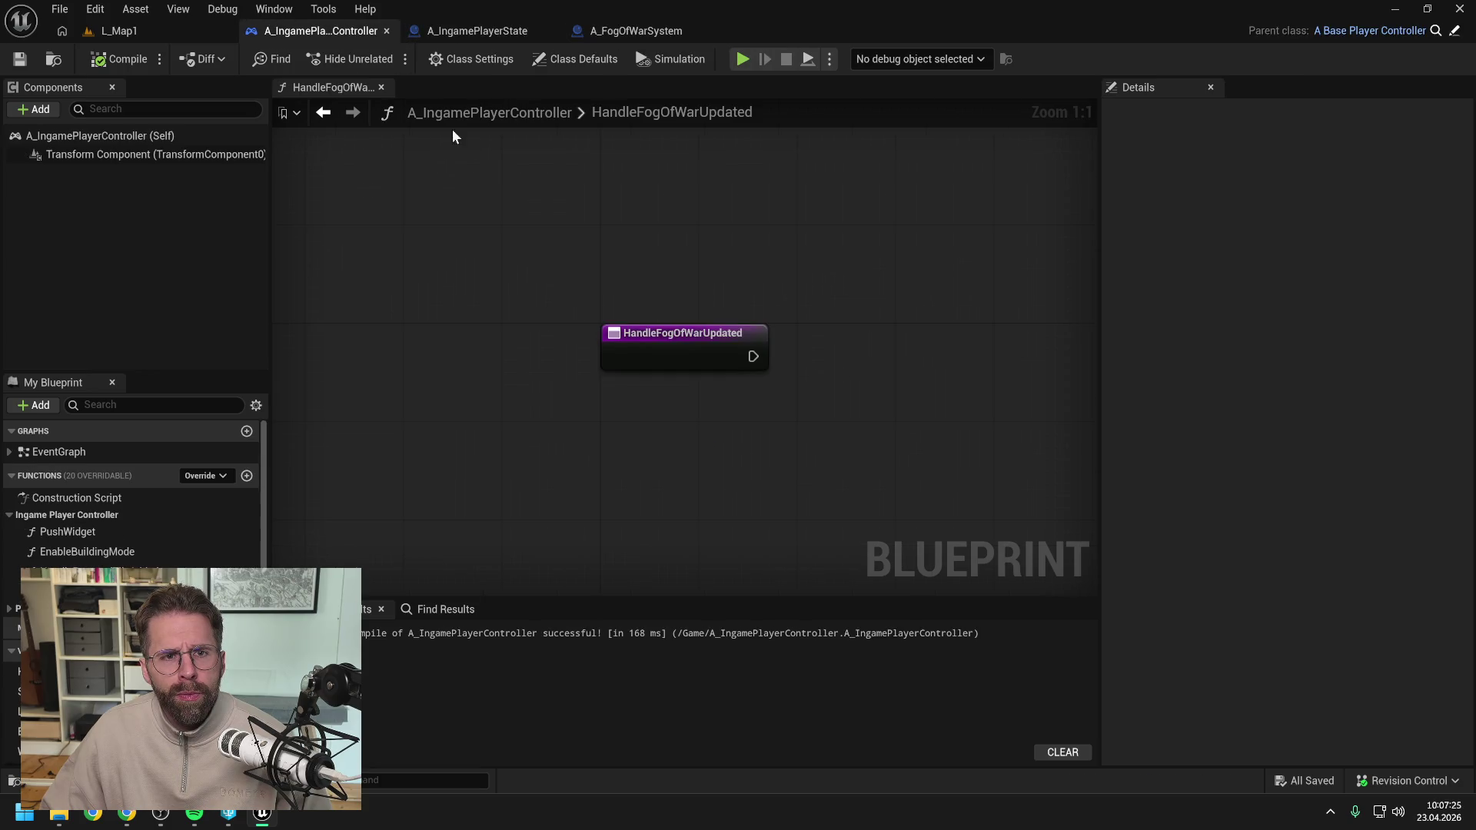
{"action": "left_click", "coordinate": [471, 31]}
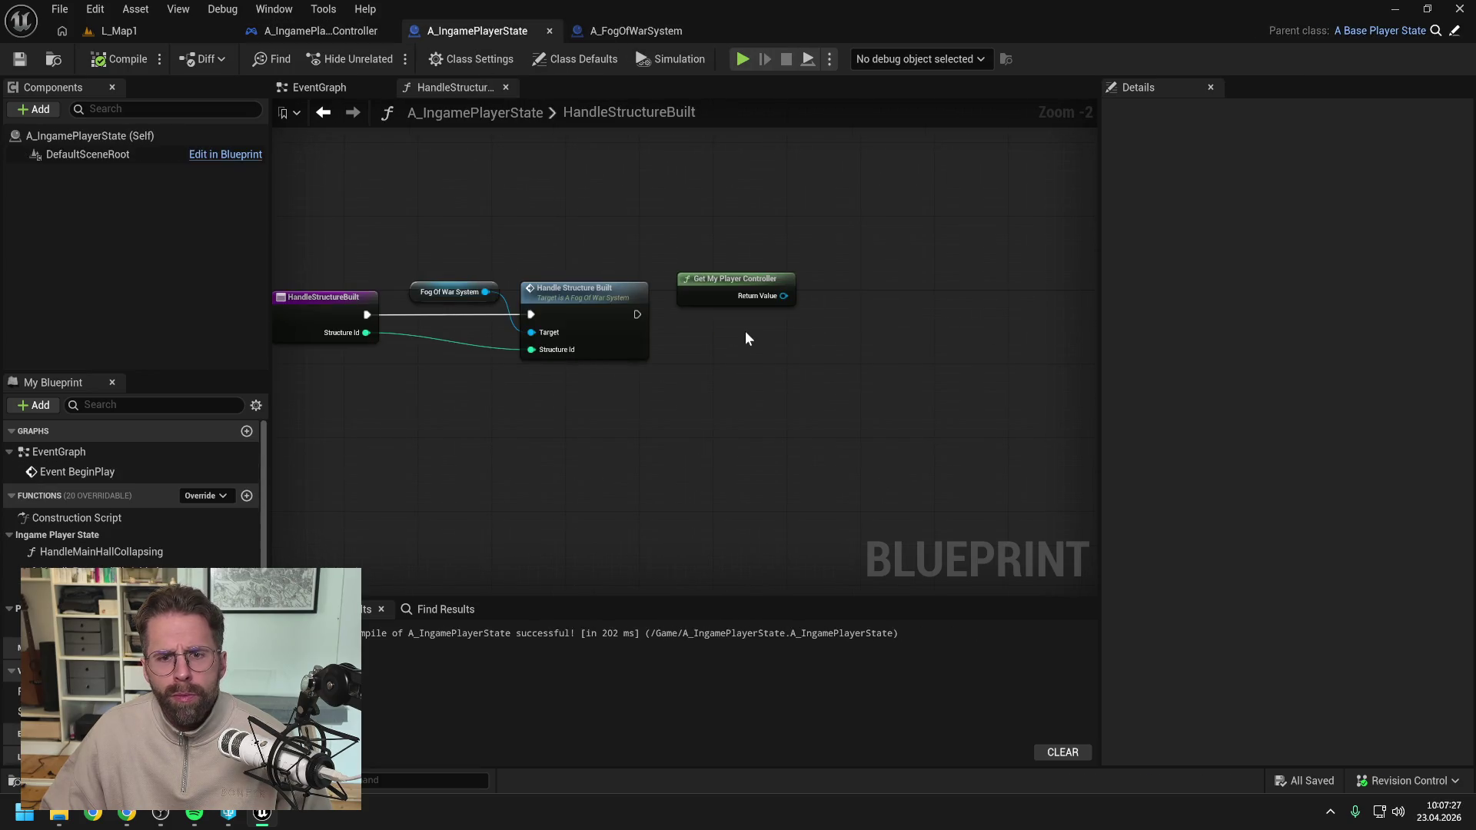
{"action": "left_click", "coordinate": [307, 32]}
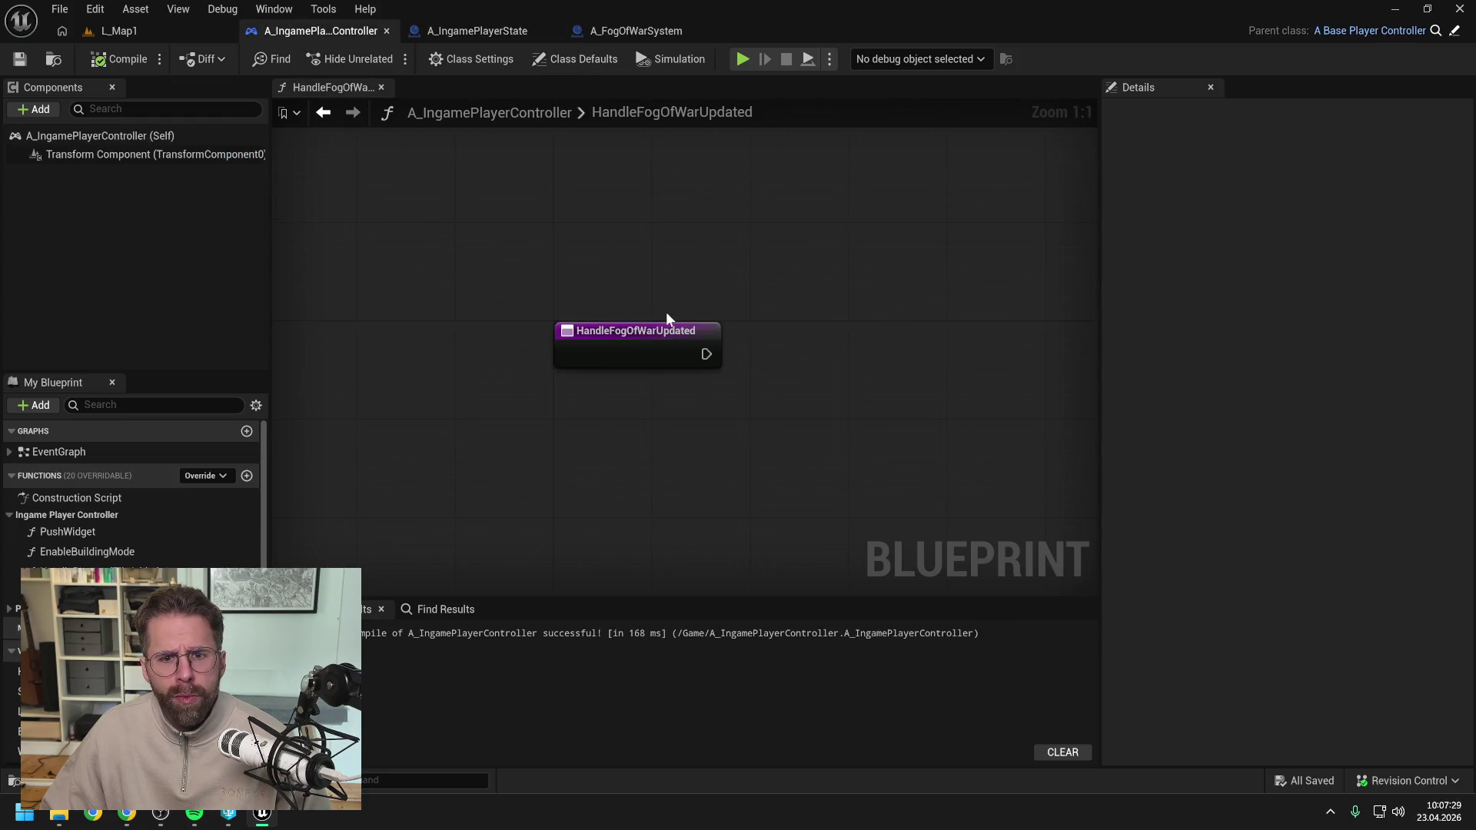
{"action": "left_click", "coordinate": [492, 32]}
Replace the Get My Player Controller node with Get Ingame Player Controller.
{"action": "left_click_drag", "start_coordinate": [710, 300], "coordinate": [772, 329]}
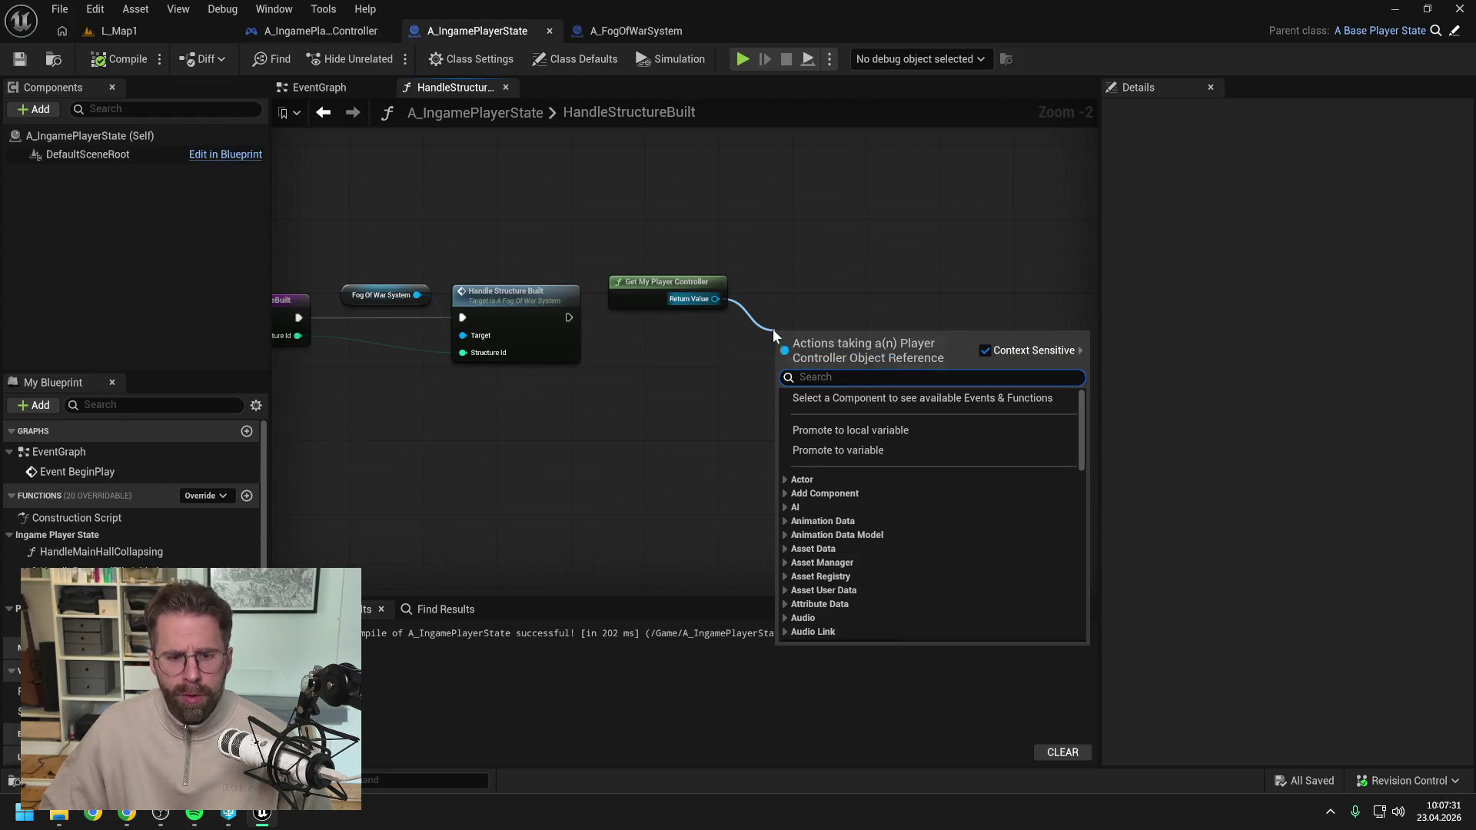
{"action": "type", "text": "handle fo"}
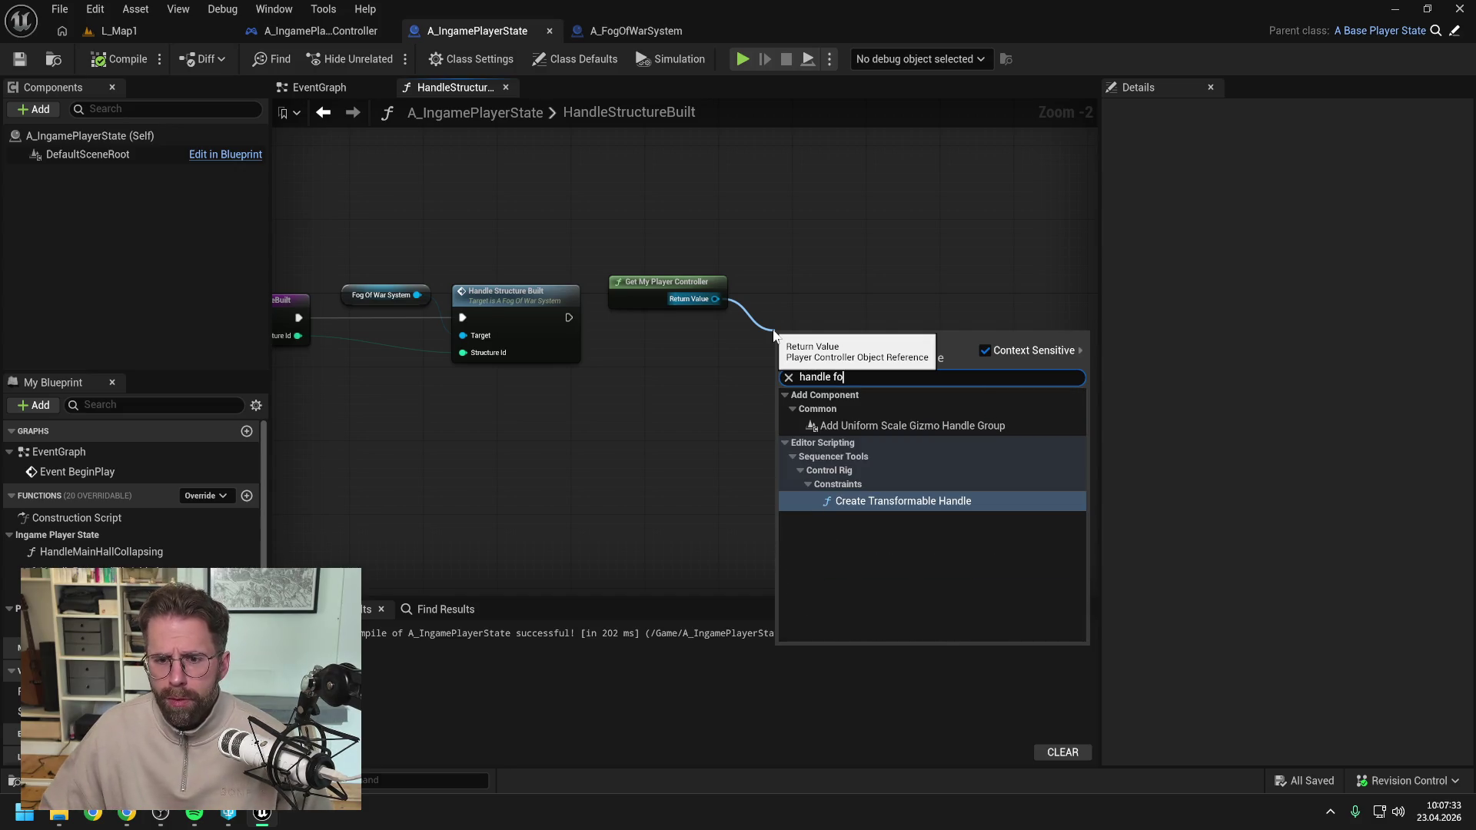
{"action": "right_click", "coordinate": [809, 314]}
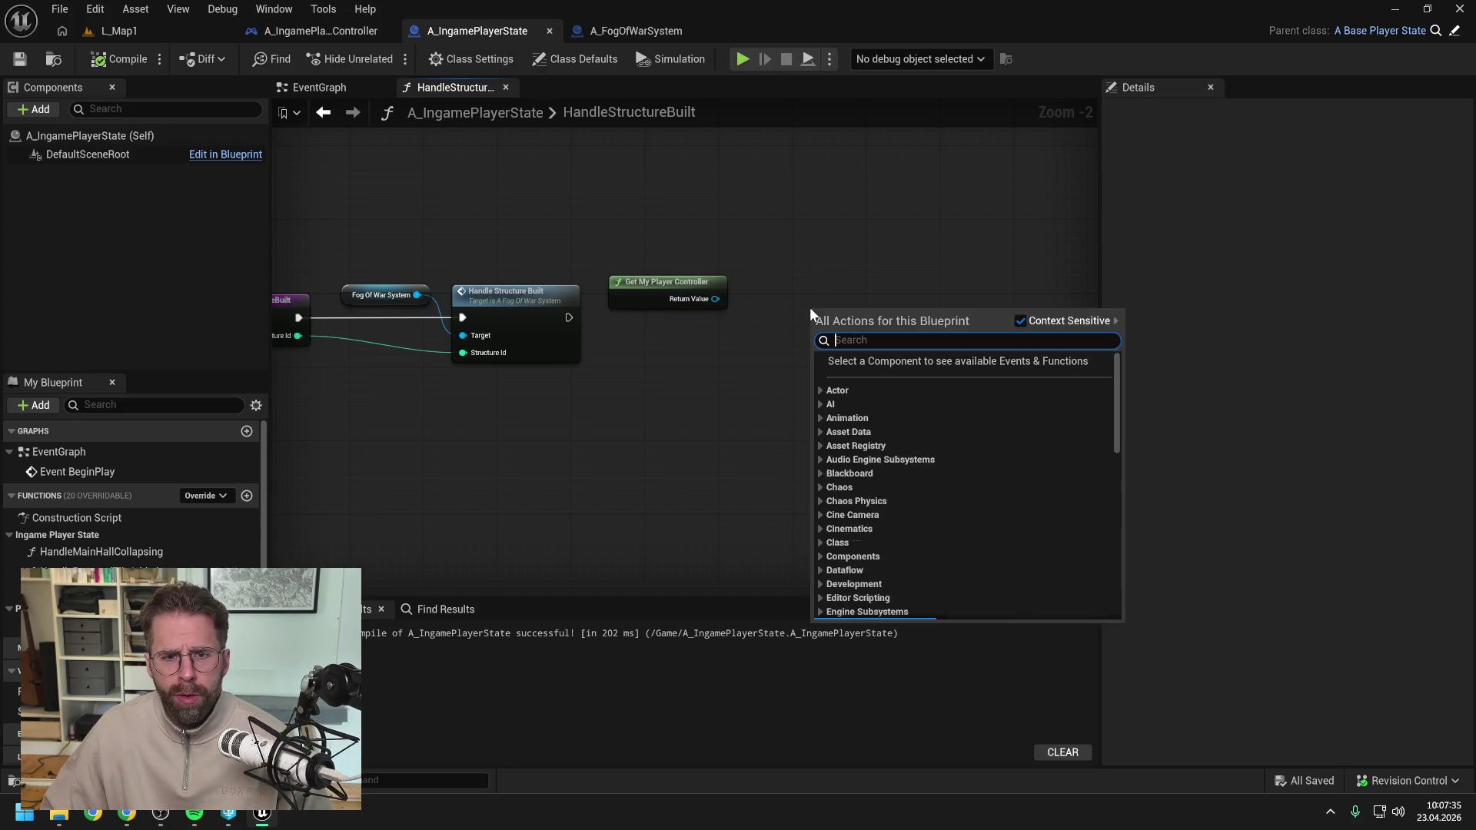
{"action": "type", "text": "get my ingame"}
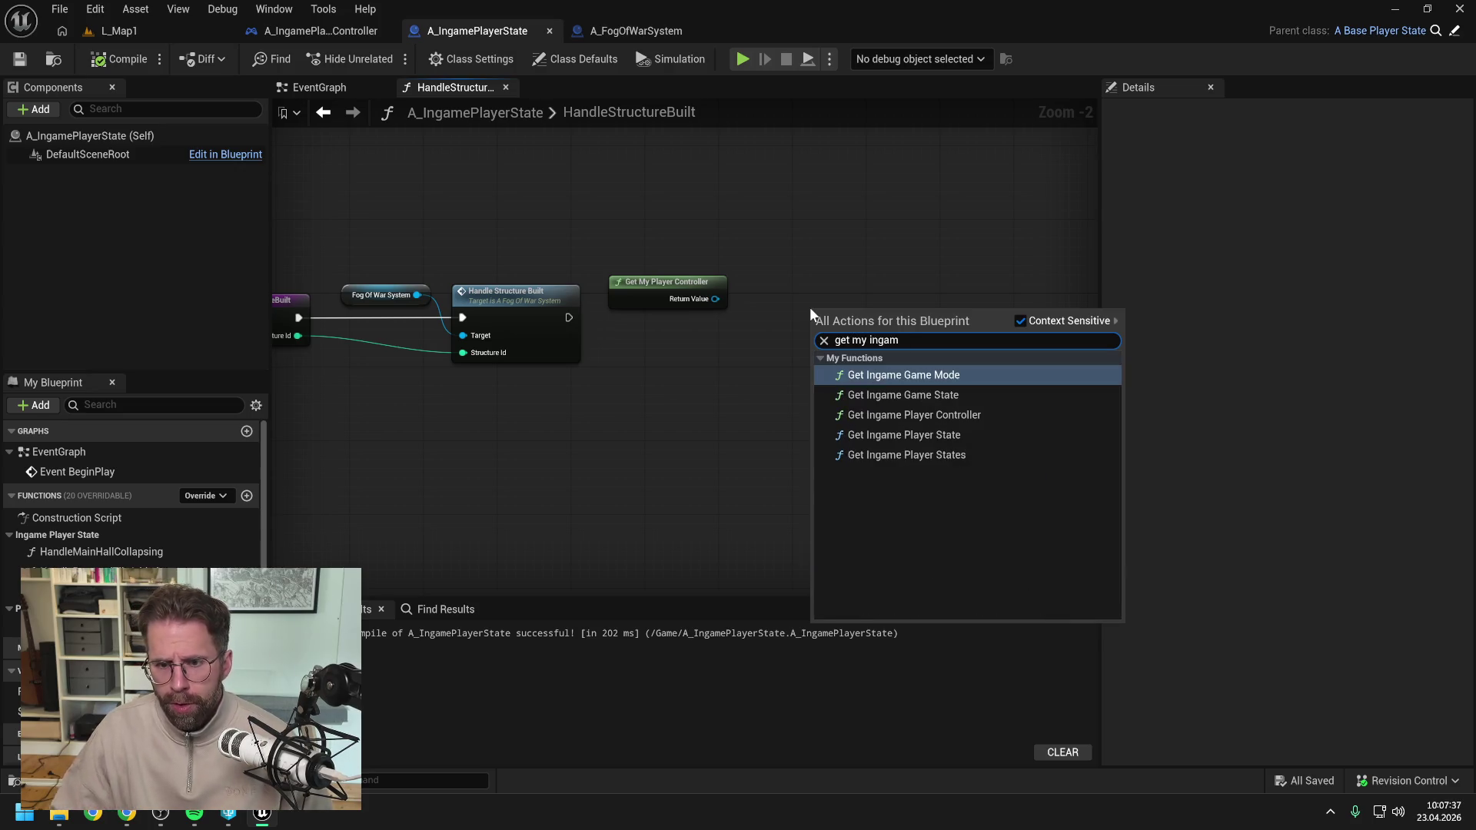
{"action": "left_click", "coordinate": [892, 407]}
{"action": "left_click", "coordinate": [686, 278]}
{"action": "key", "text": "Delete"}
{"action": "mouse_move", "coordinate": [843, 320]}
{"action": "left_mouse_down"}
{"action": "mouse_move", "coordinate": [657, 294]}
{"action": "mouse_move", "coordinate": [768, 320]}
{"action": "left_mouse_up"}
Add a Handle Fog Of War Updated call wired to run after Handle Structure Built.
{"action": "type", "text": "handle fog"}
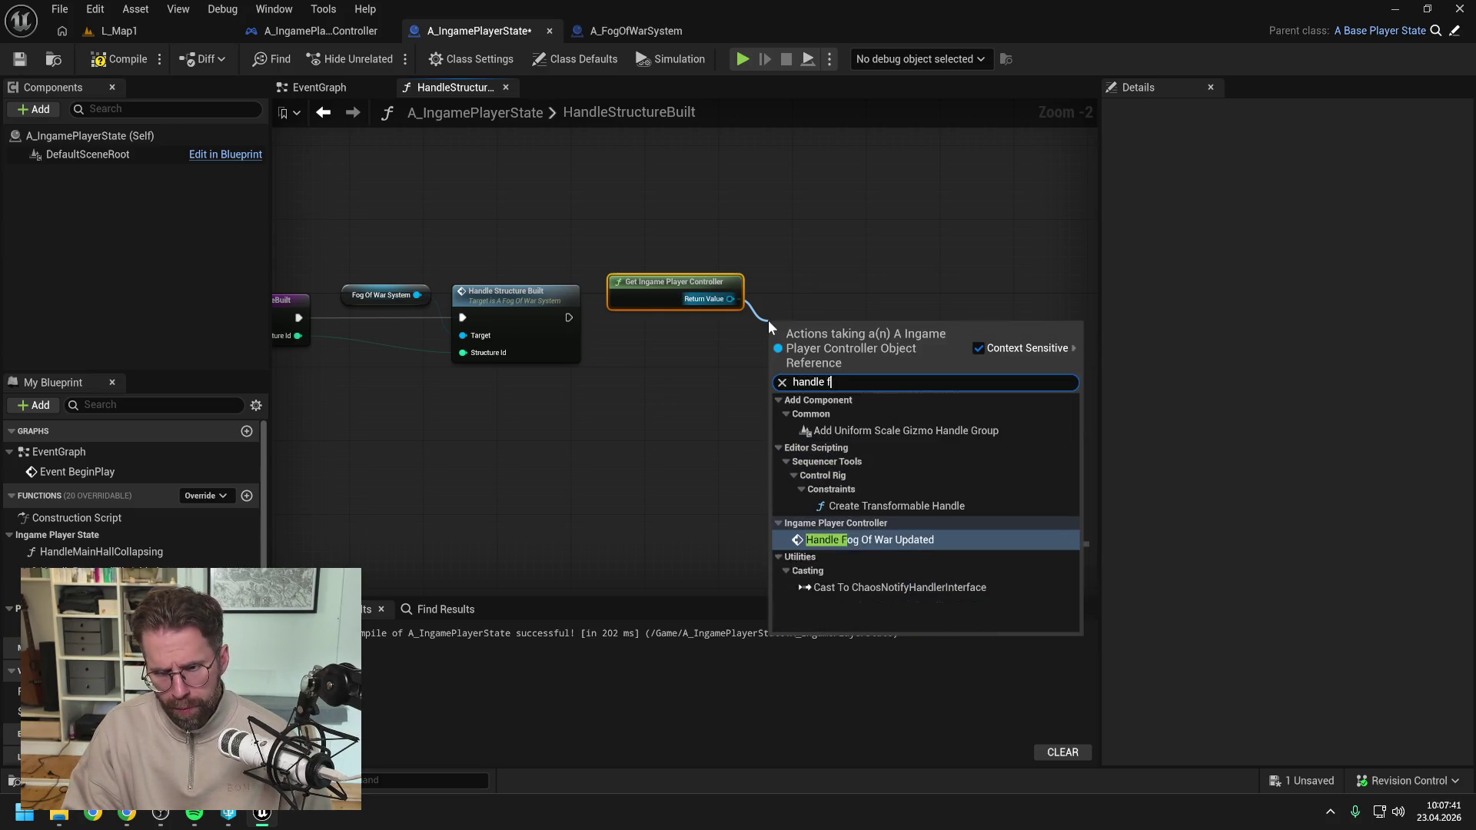
{"action": "left_click", "coordinate": [841, 416]}
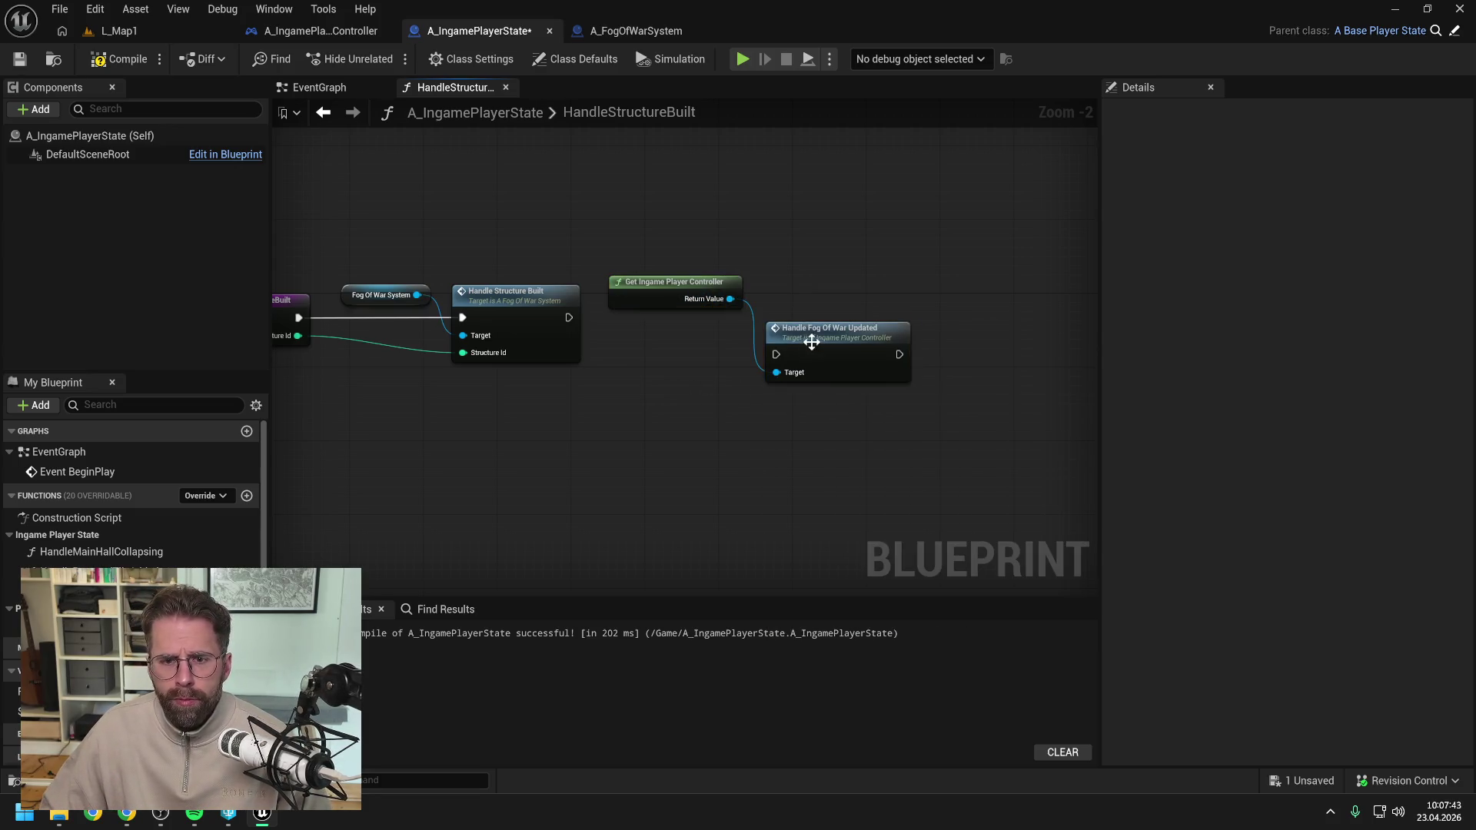
{"action": "left_click_drag", "start_coordinate": [808, 339], "coordinate": [806, 313]}
{"action": "left_click", "coordinate": [689, 351]}
{"action": "mouse_move", "coordinate": [569, 317]}
{"action": "left_mouse_down"}
{"action": "mouse_move", "coordinate": [732, 311]}
{"action": "mouse_move", "coordinate": [785, 327]}
{"action": "mouse_move", "coordinate": [818, 305]}
{"action": "left_mouse_up"}
{"action": "left_click", "coordinate": [680, 347]}
Compile and save the player state, then recompile and save the player controller.
{"action": "left_click", "coordinate": [117, 60]}
{"action": "key", "text": "ctrl+s"}
{"action": "mouse_move", "coordinate": [657, 239]}
{"action": "left_mouse_down"}
{"action": "mouse_move", "coordinate": [798, 240]}
{"action": "mouse_move", "coordinate": [735, 241]}
{"action": "left_mouse_up"}
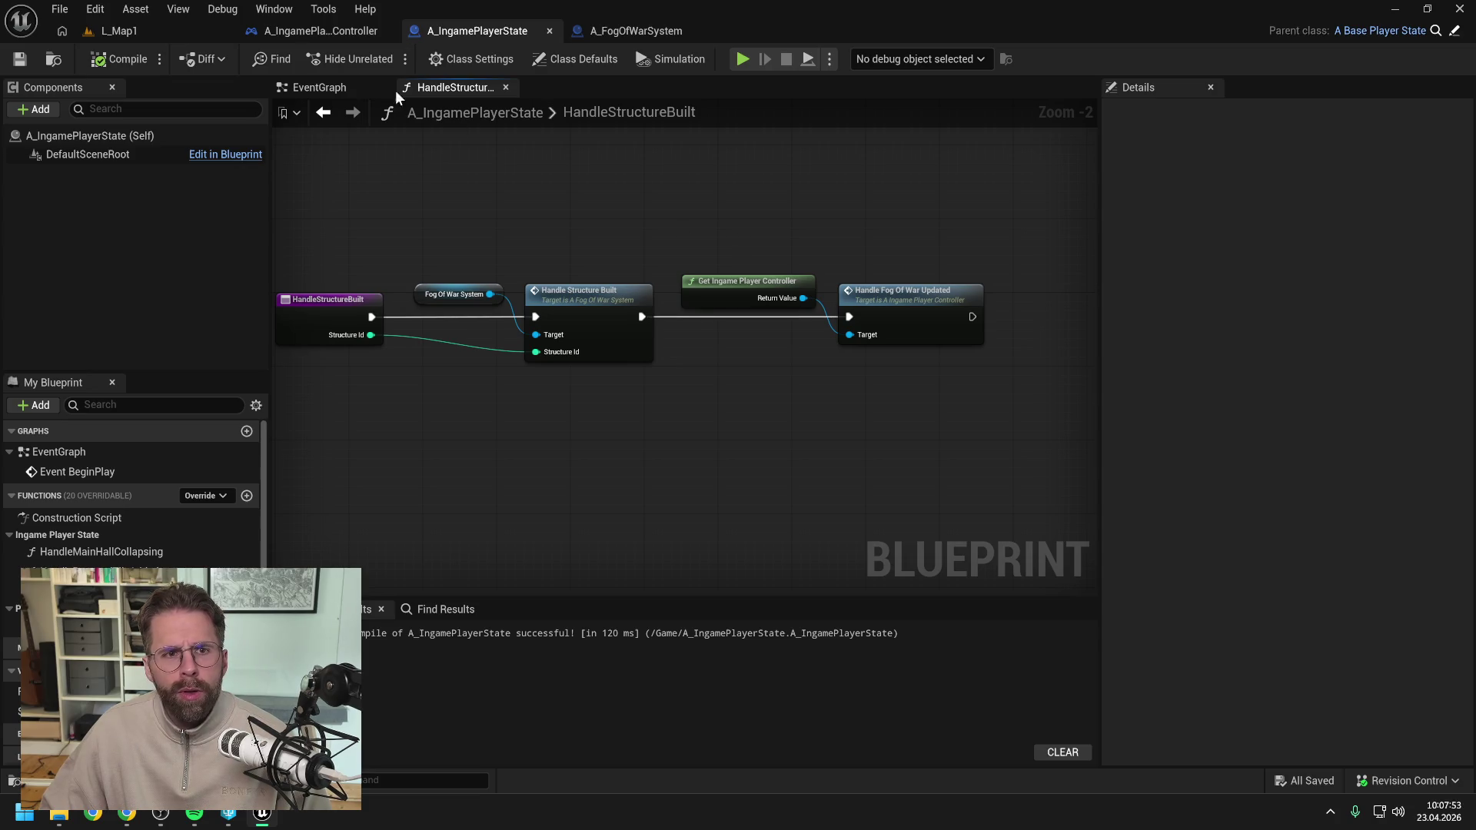
{"action": "left_click", "coordinate": [308, 30]}
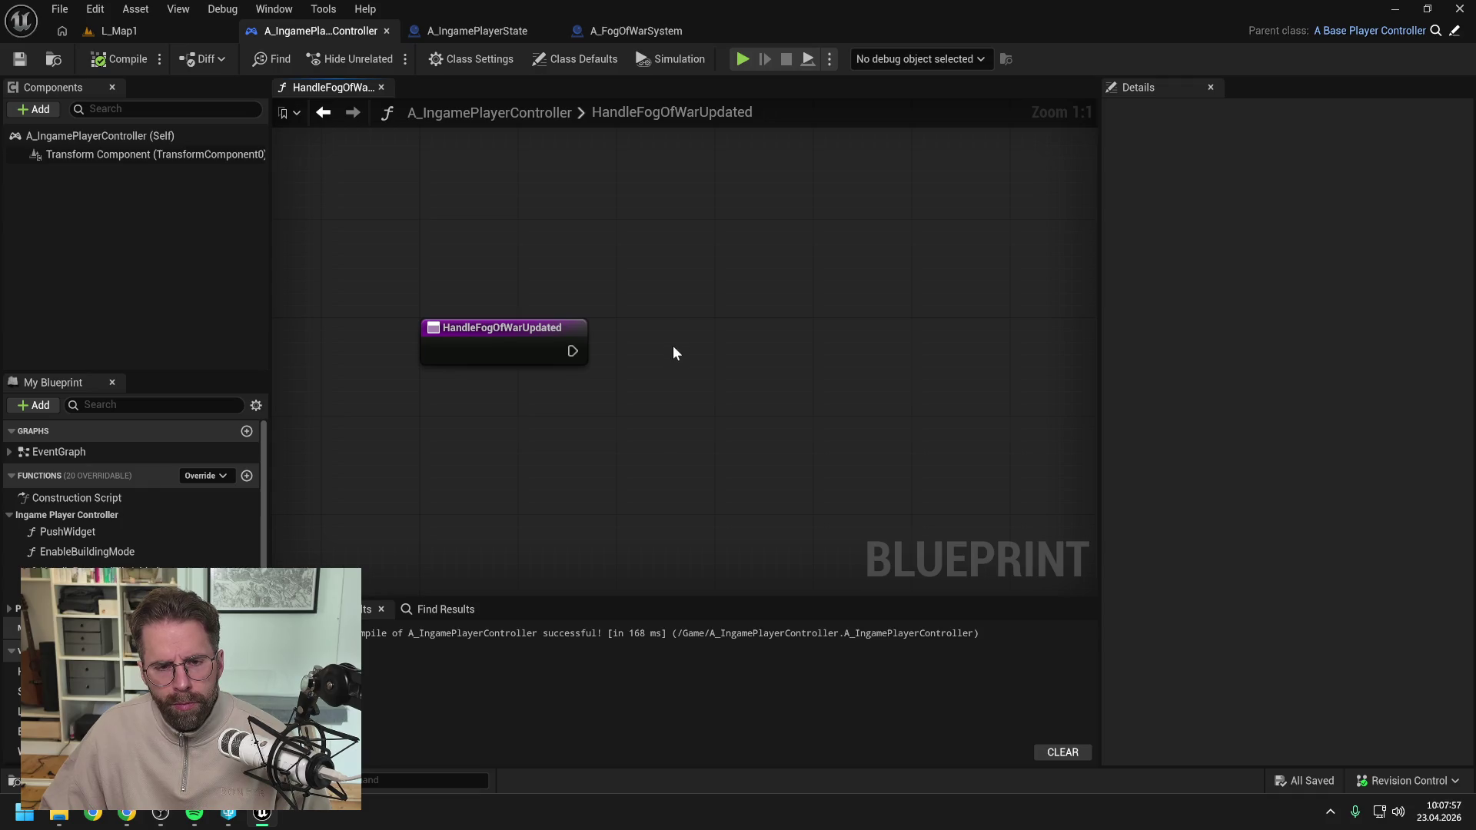
{"action": "left_click", "coordinate": [15, 61]}
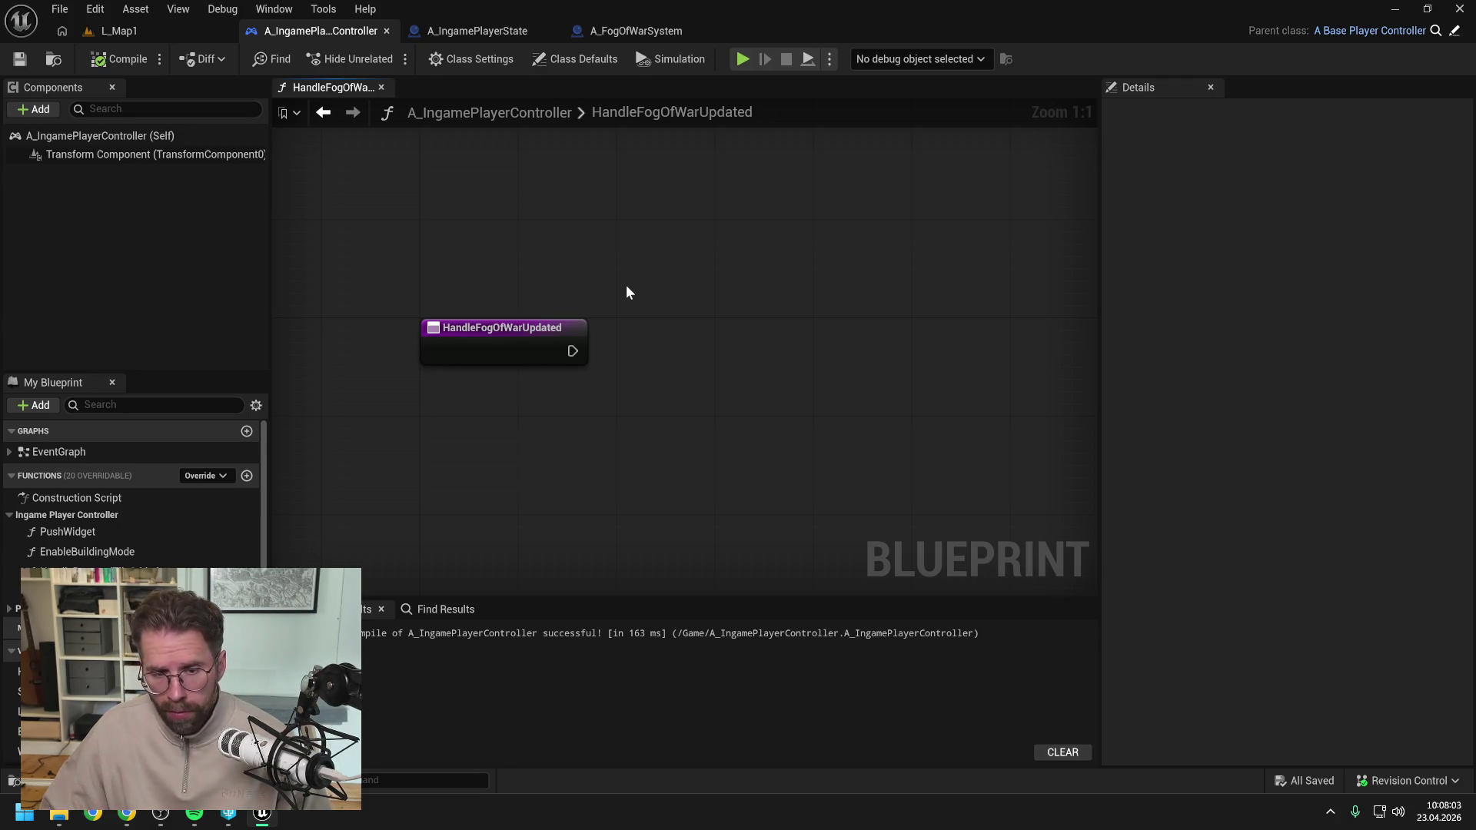
Search 'layout' and open WBP_IngameLayout in its Graph view.
{"action": "key", "text": "ctrl+space"}
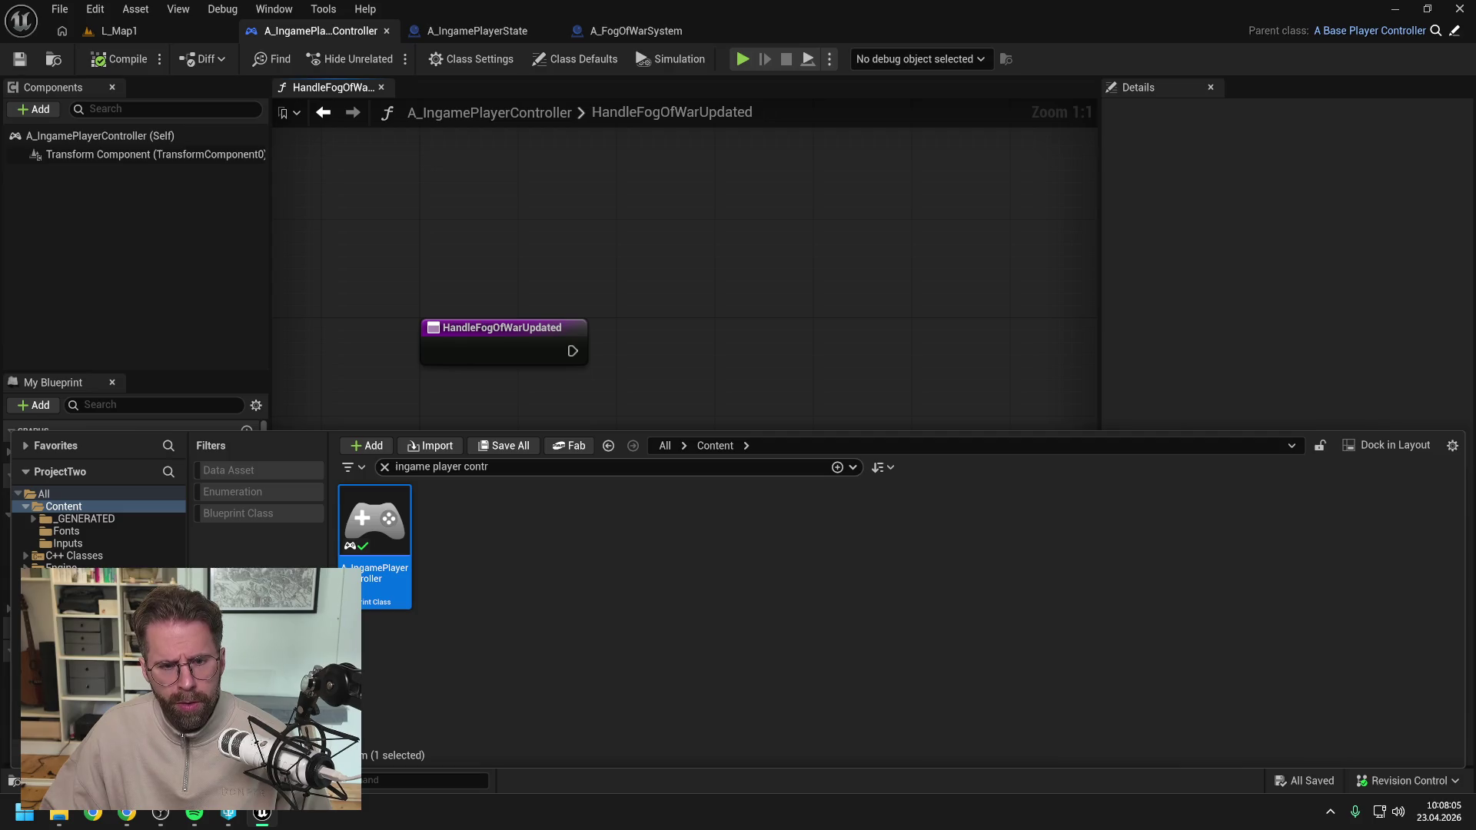
{"action": "type", "text": "layout"}
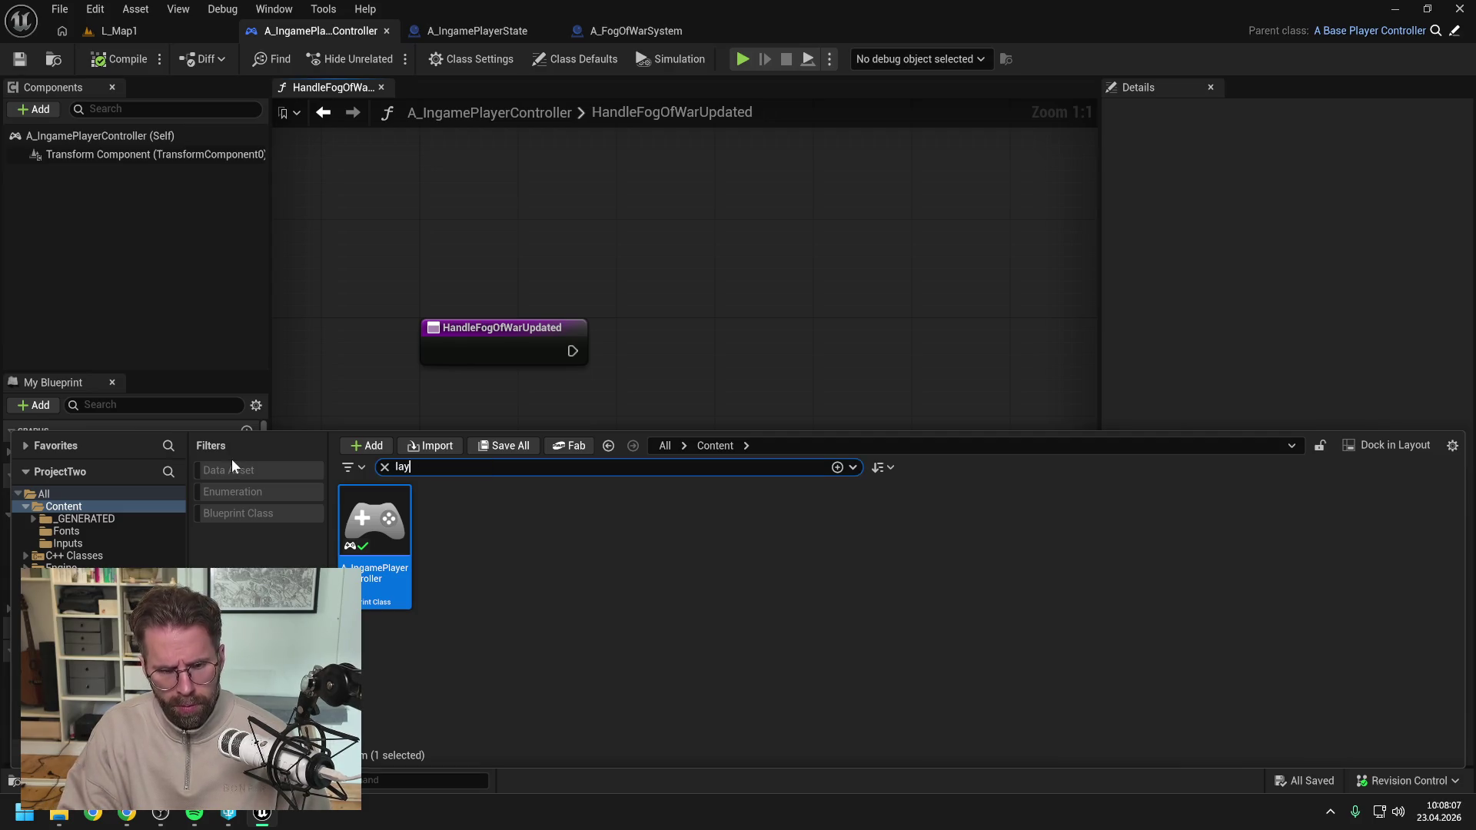
{"action": "double_click", "coordinate": [375, 534]}
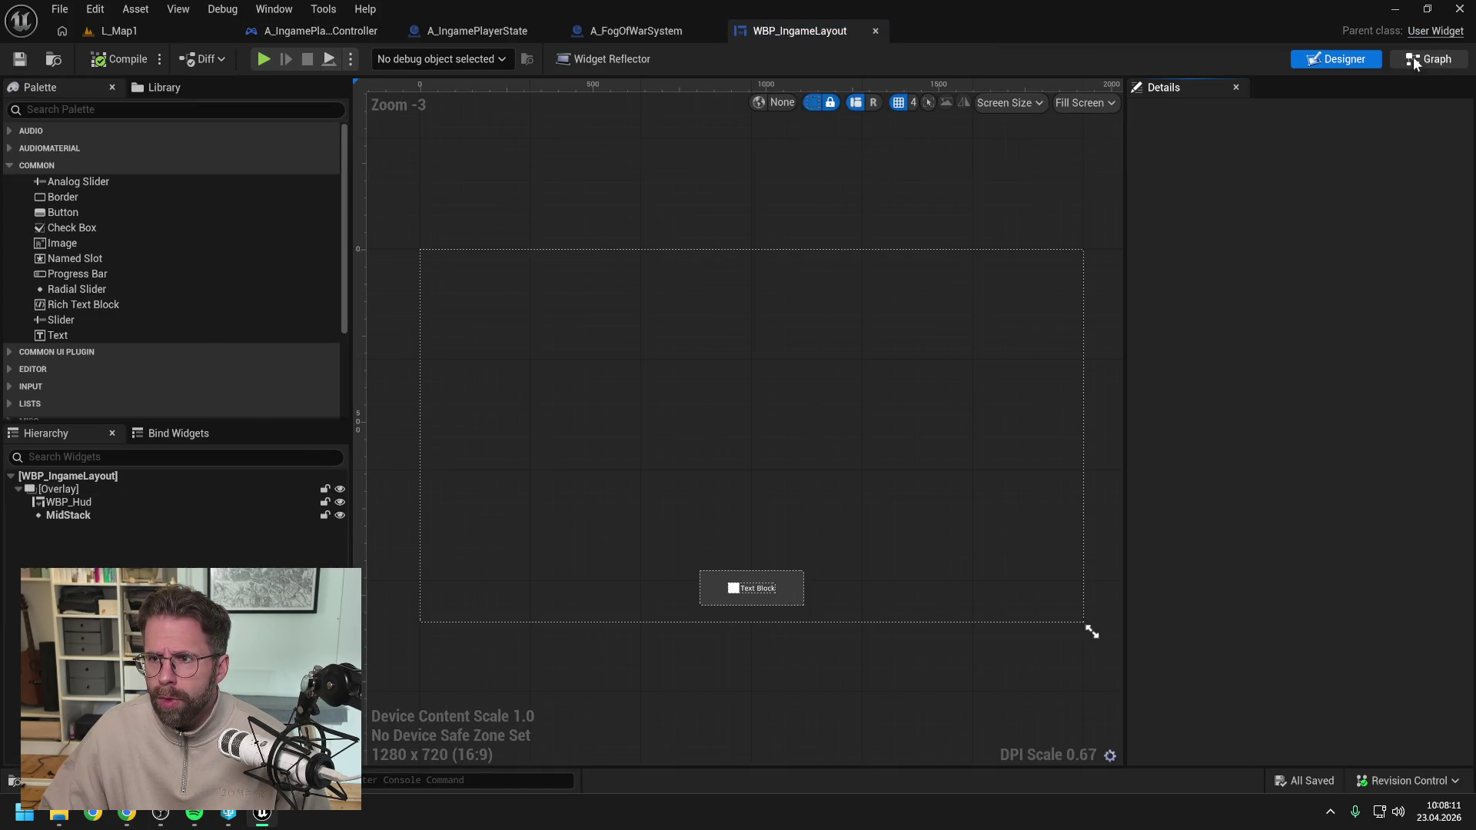
{"action": "left_click", "coordinate": [1415, 58]}
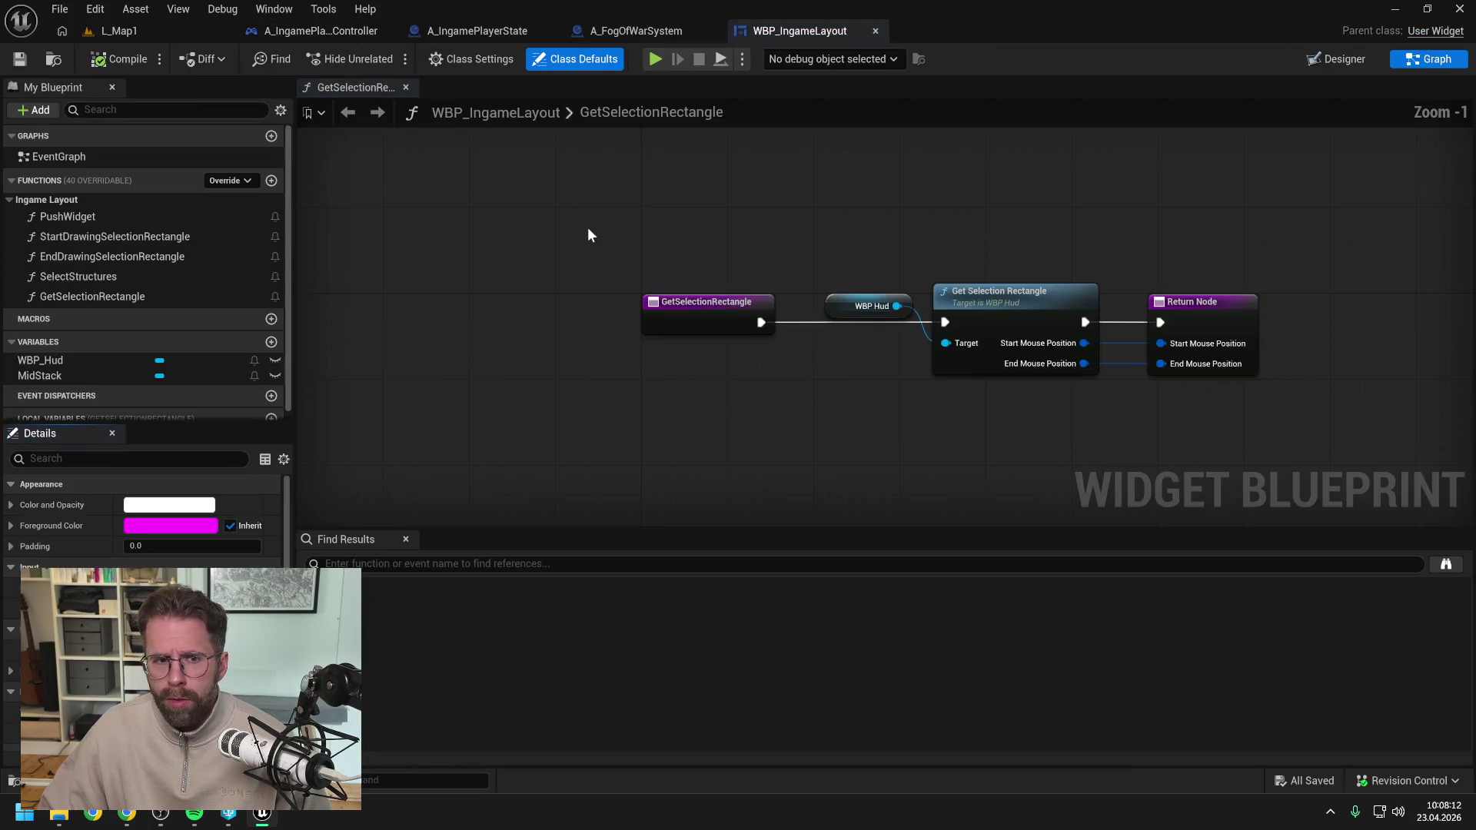
Add HandleFogOfWarUpdated, file it under Ingame Layout above GetSelectionRectangle, and save.
{"action": "left_click", "coordinate": [272, 180]}
{"action": "type", "text": "HandleFogO"}
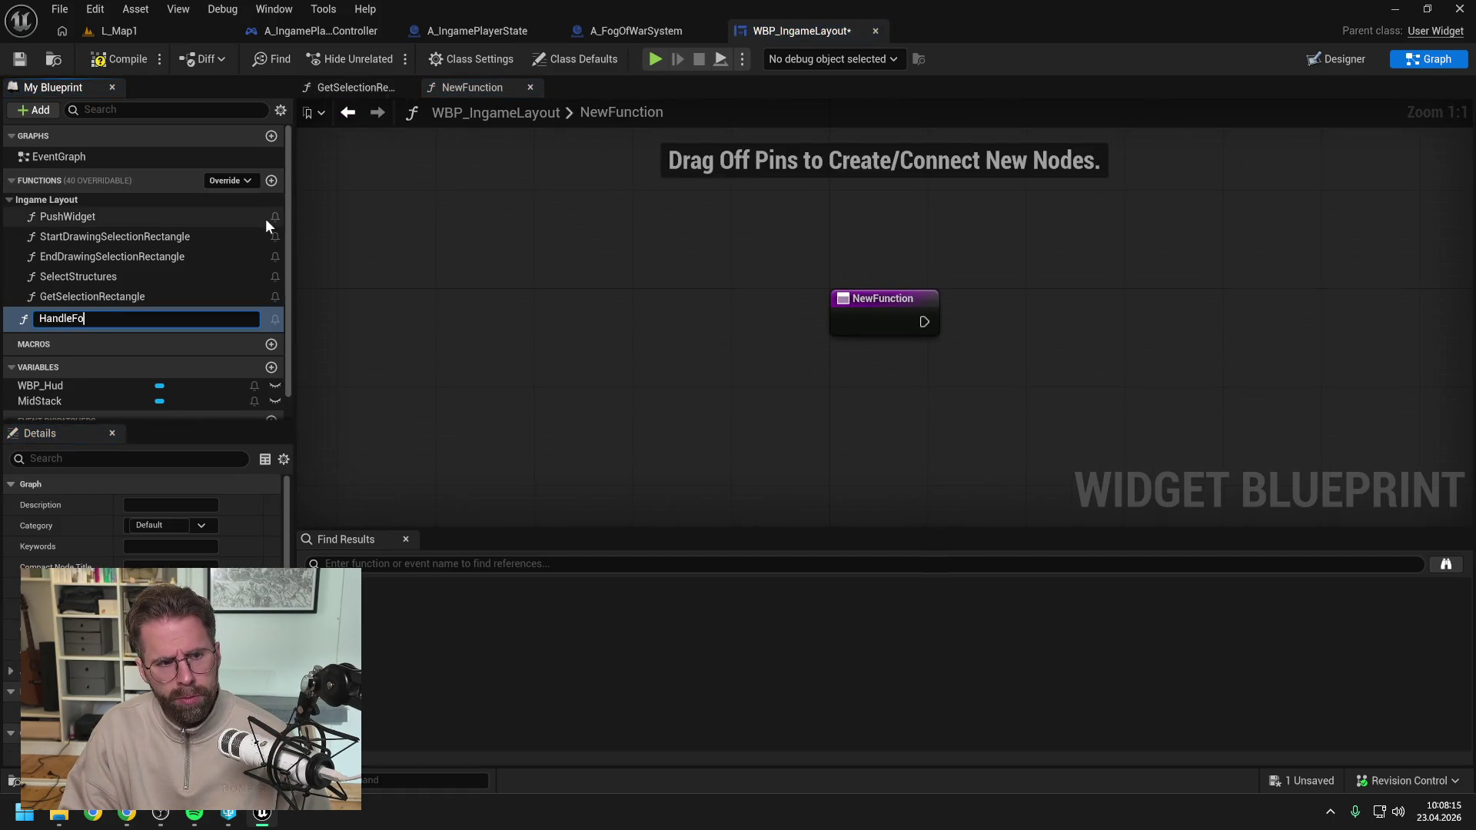
{"action": "type", "text": "fWarUpdated"}
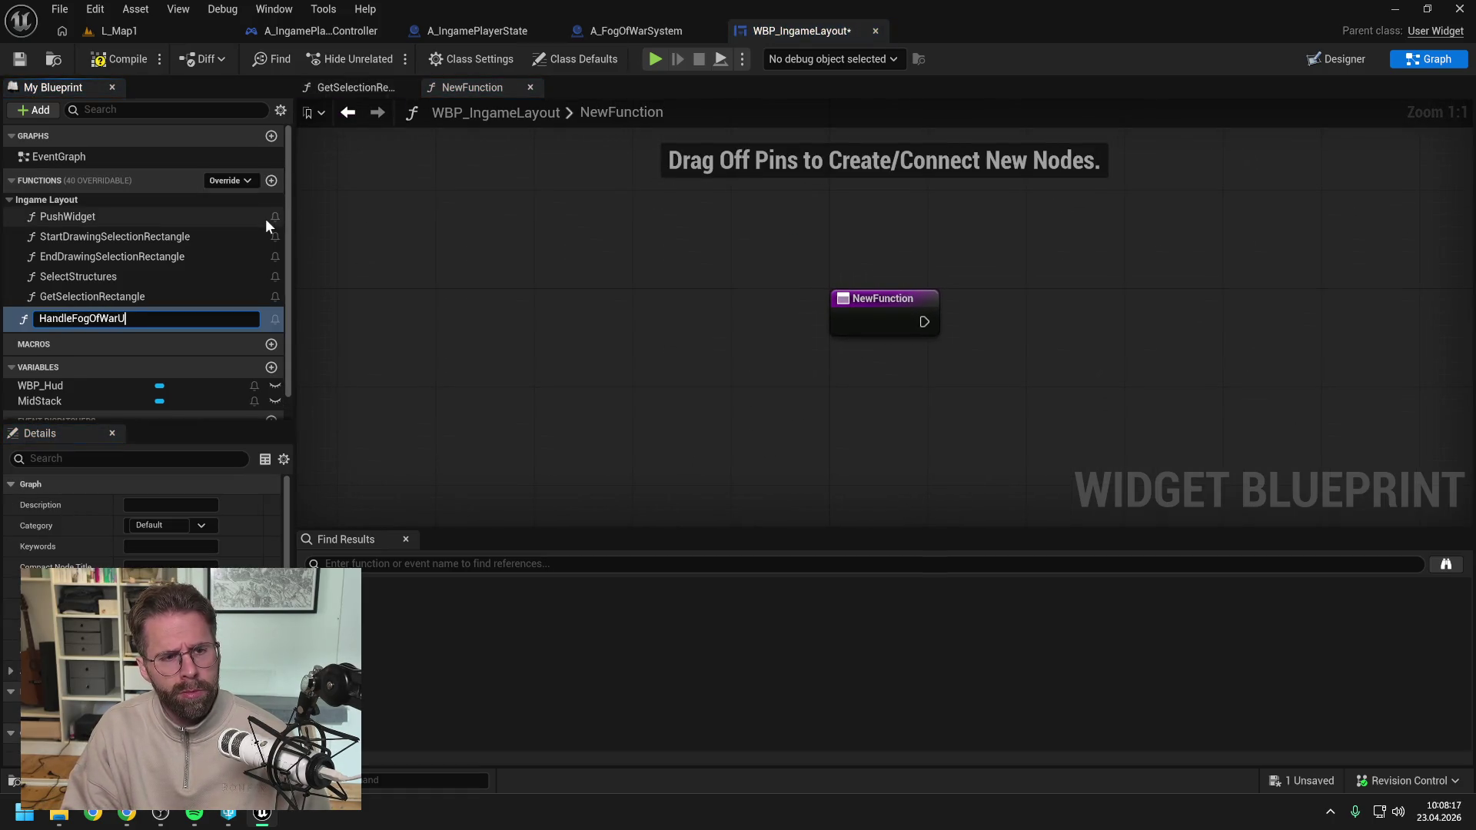
{"action": "key", "text": "Return"}
{"action": "key", "text": "ctrl+s"}
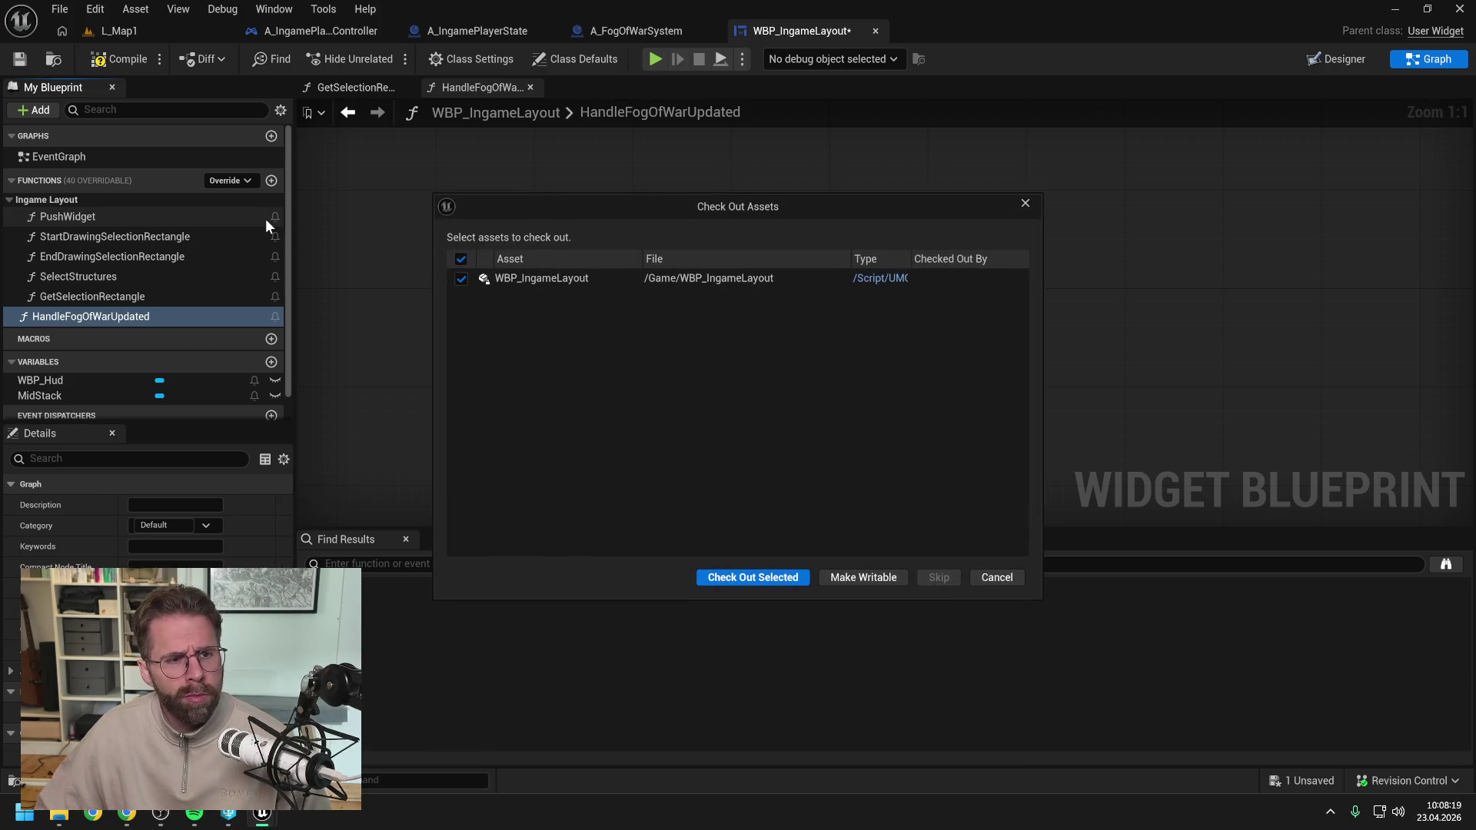
{"action": "left_click", "coordinate": [746, 577]}
{"action": "left_click_drag", "start_coordinate": [117, 322], "coordinate": [55, 201]}
{"action": "left_click_drag", "start_coordinate": [97, 316], "coordinate": [95, 296]}
{"action": "key", "text": "ctrl+s"}
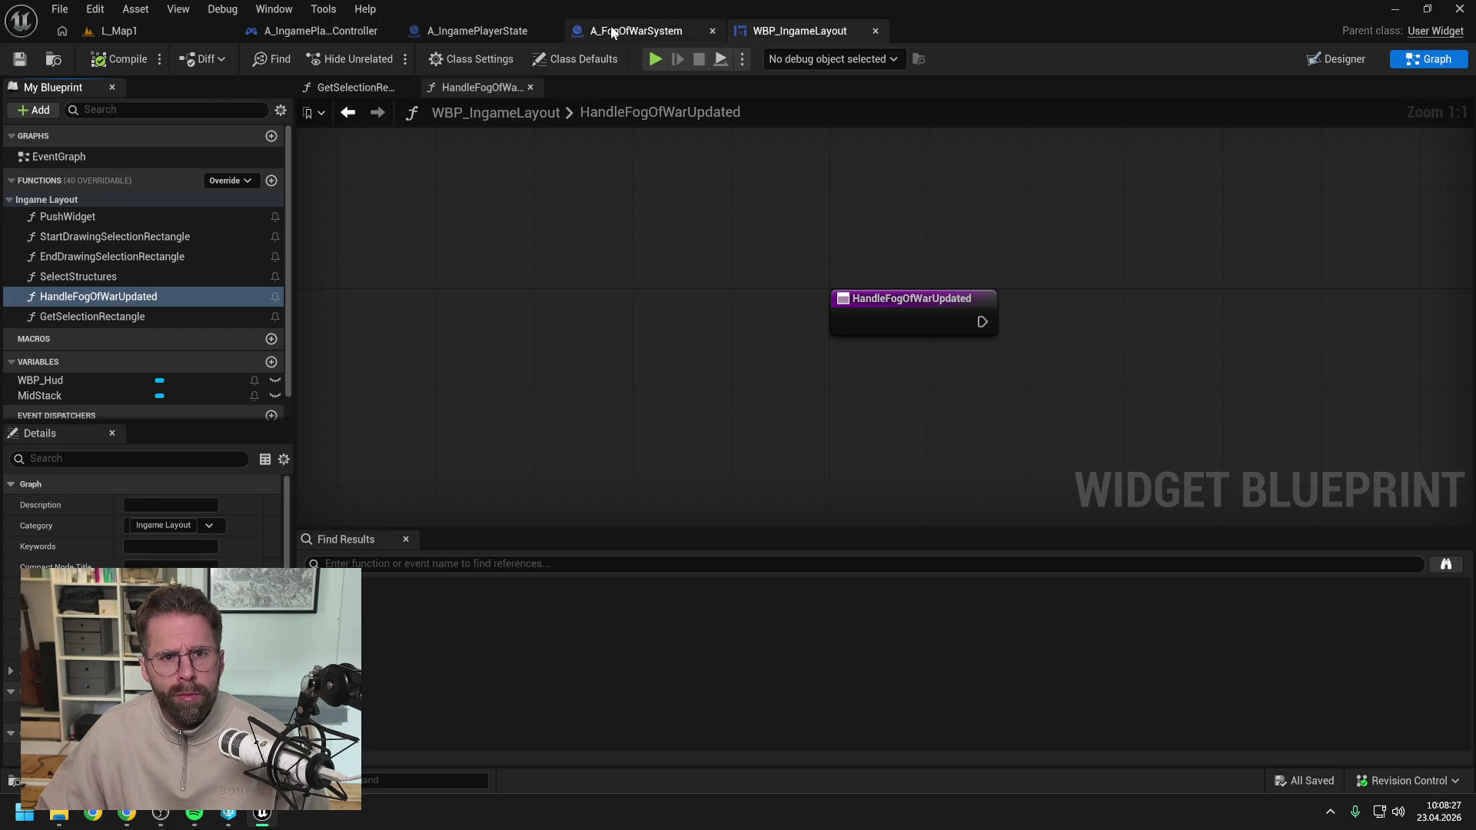
{"action": "left_click", "coordinate": [332, 29]}
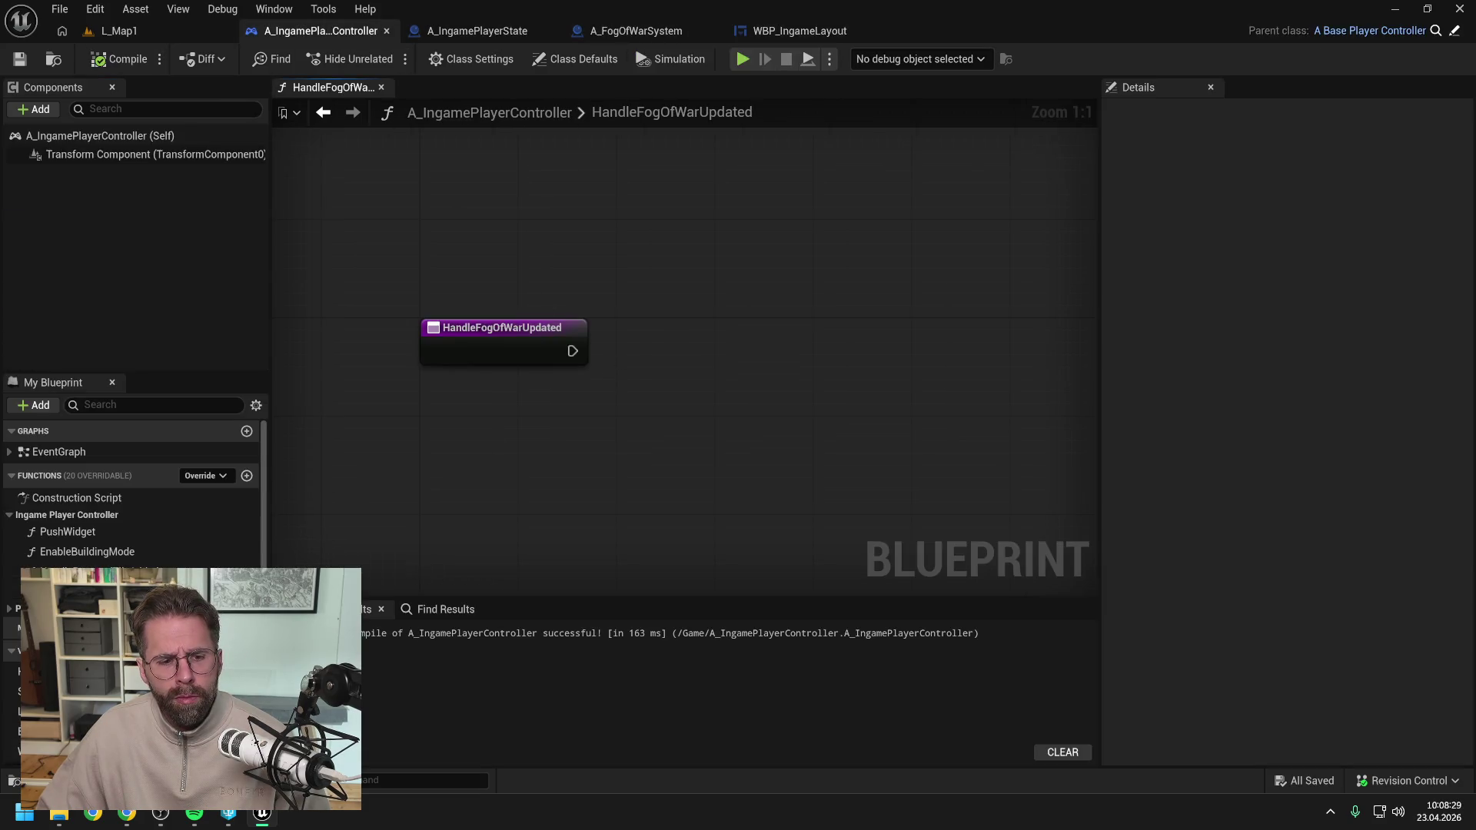
Call Handle Fog Of War Updated on the Layout variable when HandleFogOfWarUpdated fires.
{"action": "mouse_move", "coordinate": [46, 712]}
{"action": "left_mouse_down"}
{"action": "mouse_move", "coordinate": [661, 323]}
{"action": "mouse_move", "coordinate": [758, 352]}
{"action": "left_mouse_up"}
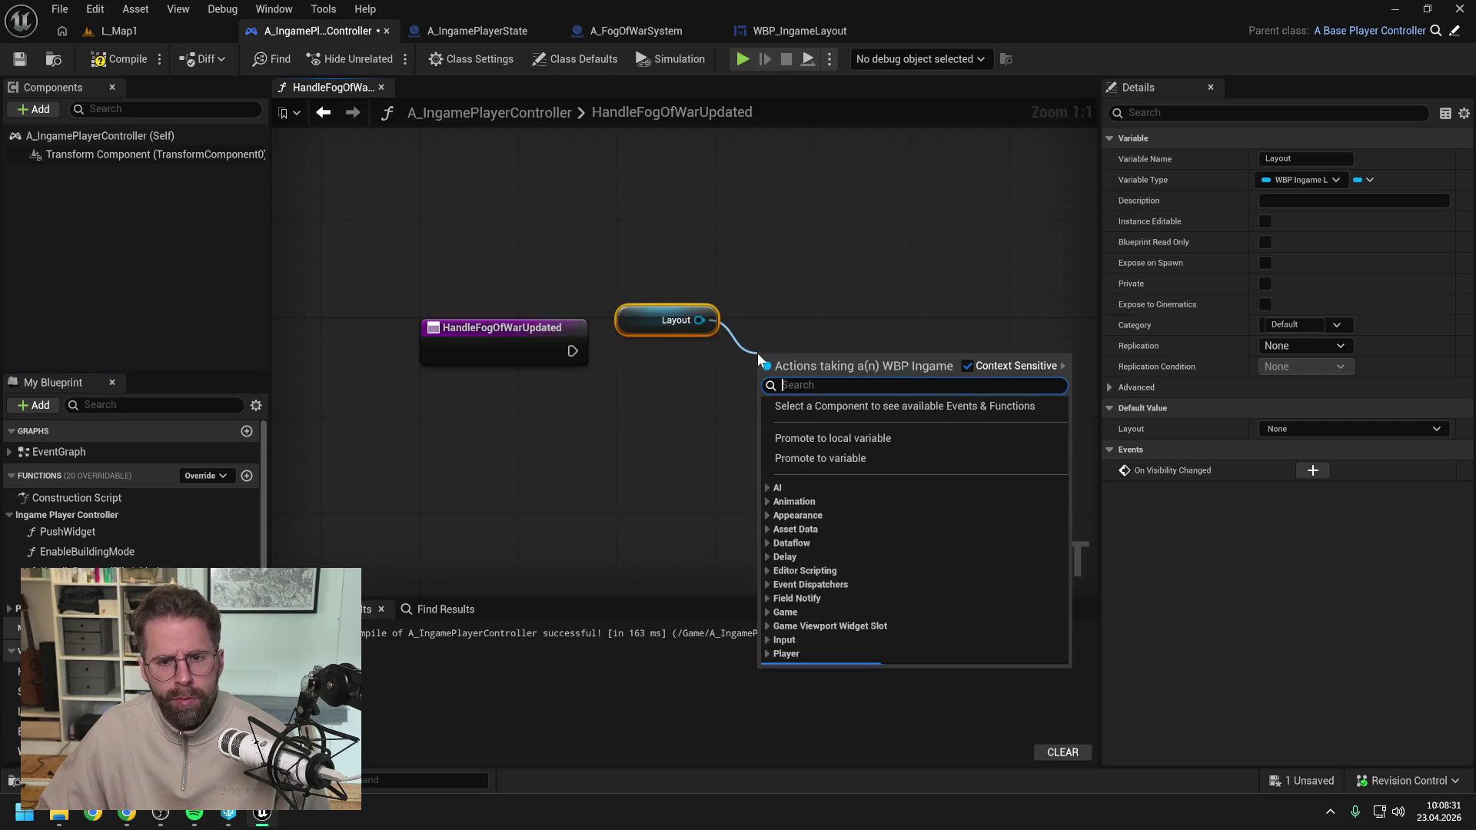
{"action": "type", "text": "handle fog"}
{"action": "key", "text": "Return"}
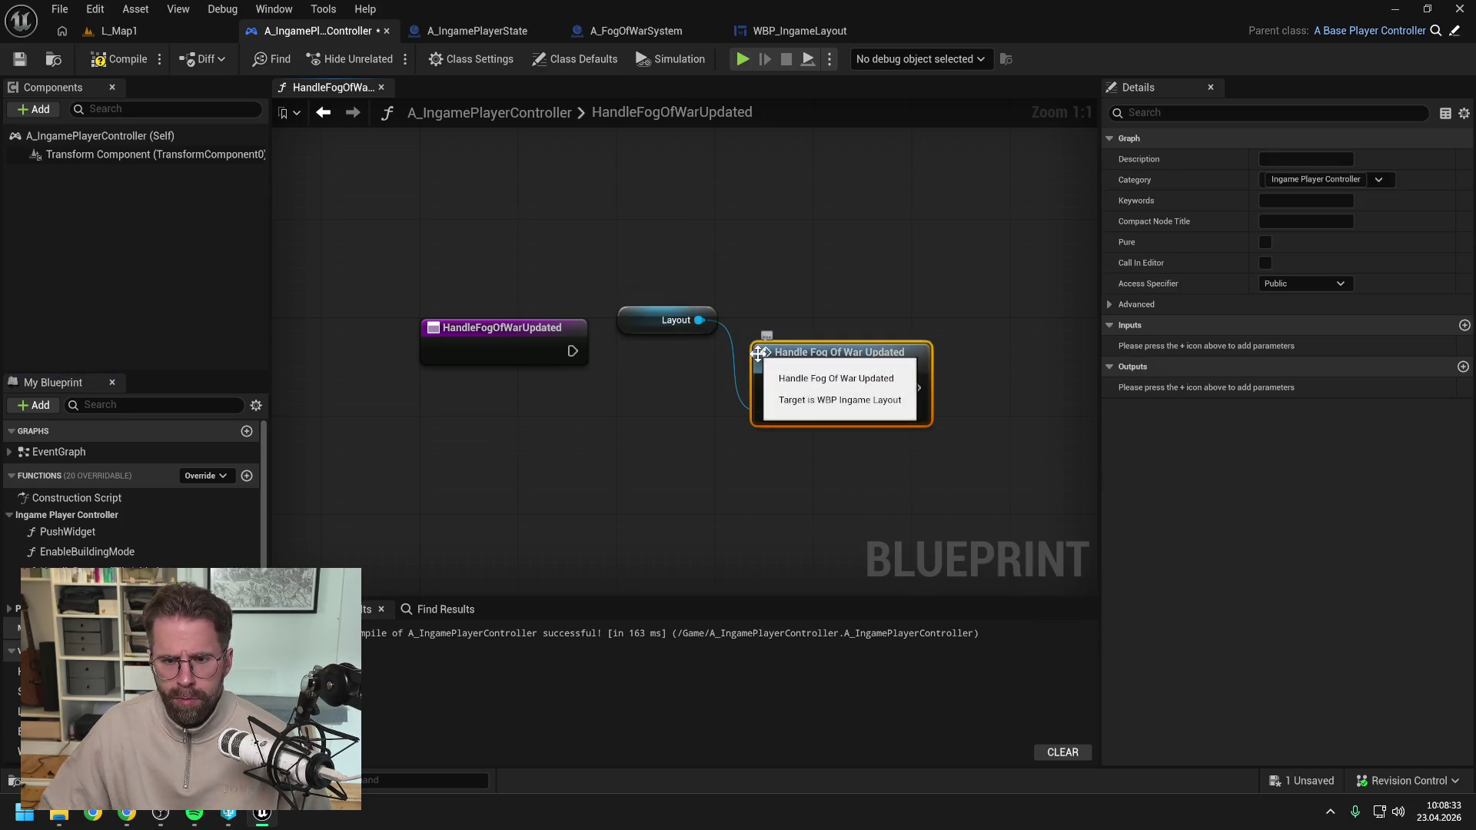
{"action": "mouse_move", "coordinate": [571, 351]}
{"action": "left_mouse_down"}
{"action": "mouse_move", "coordinate": [768, 387]}
{"action": "mouse_move", "coordinate": [795, 334]}
{"action": "mouse_move", "coordinate": [787, 310]}
{"action": "left_mouse_up"}
Compile and save the controller, then open the widget's HandleFogOfWarUpdated definition.
{"action": "left_click", "coordinate": [713, 421]}
{"action": "left_click", "coordinate": [119, 59]}
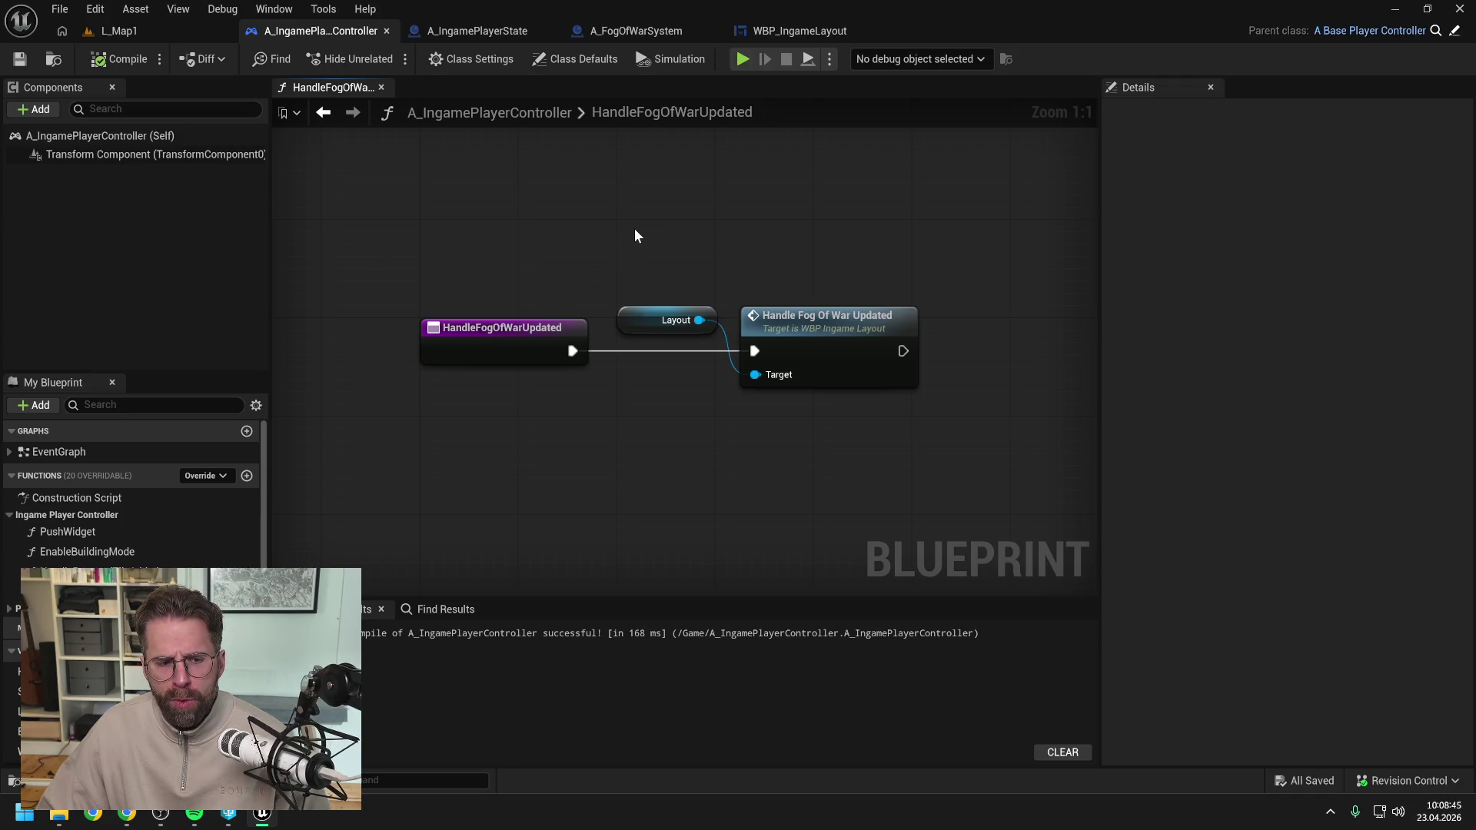
{"action": "left_click_drag", "start_coordinate": [685, 241], "coordinate": [645, 233]}
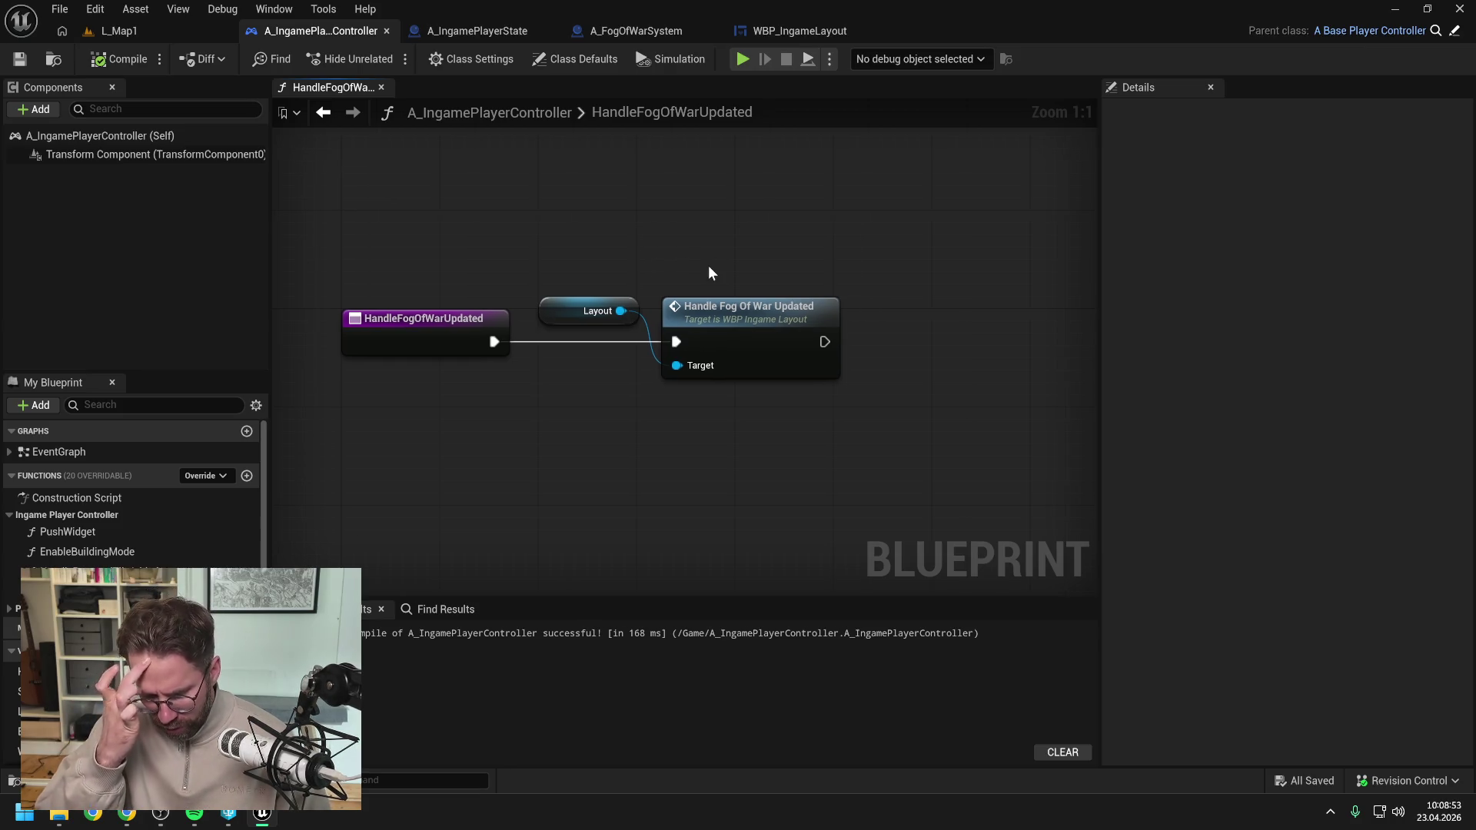
{"action": "double_click", "coordinate": [728, 329]}
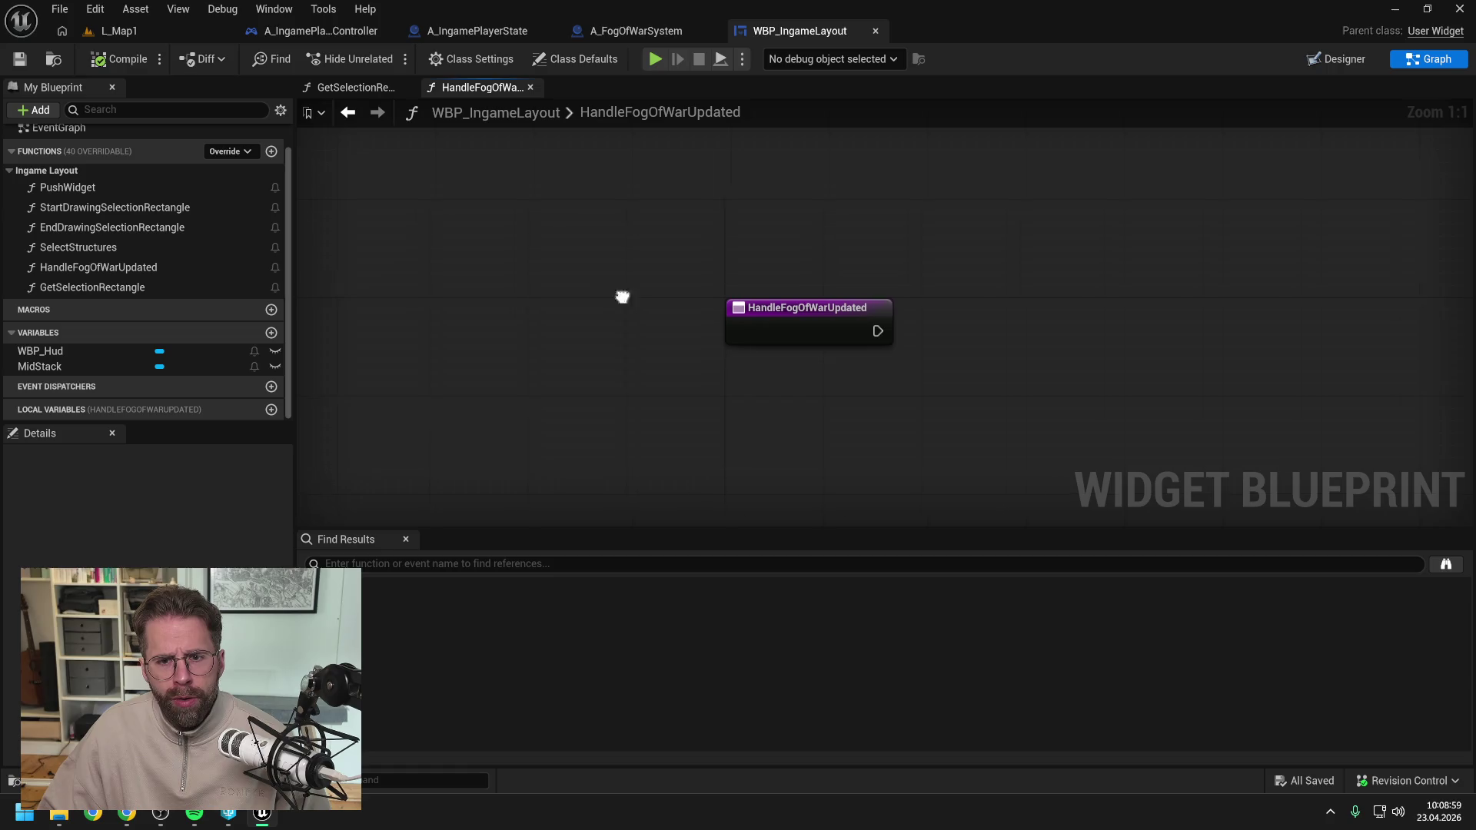
Switch WBP_IngameLayout to the Designer view, then bring the Claude chat forward.
{"action": "key", "text": "ctrl+space"}
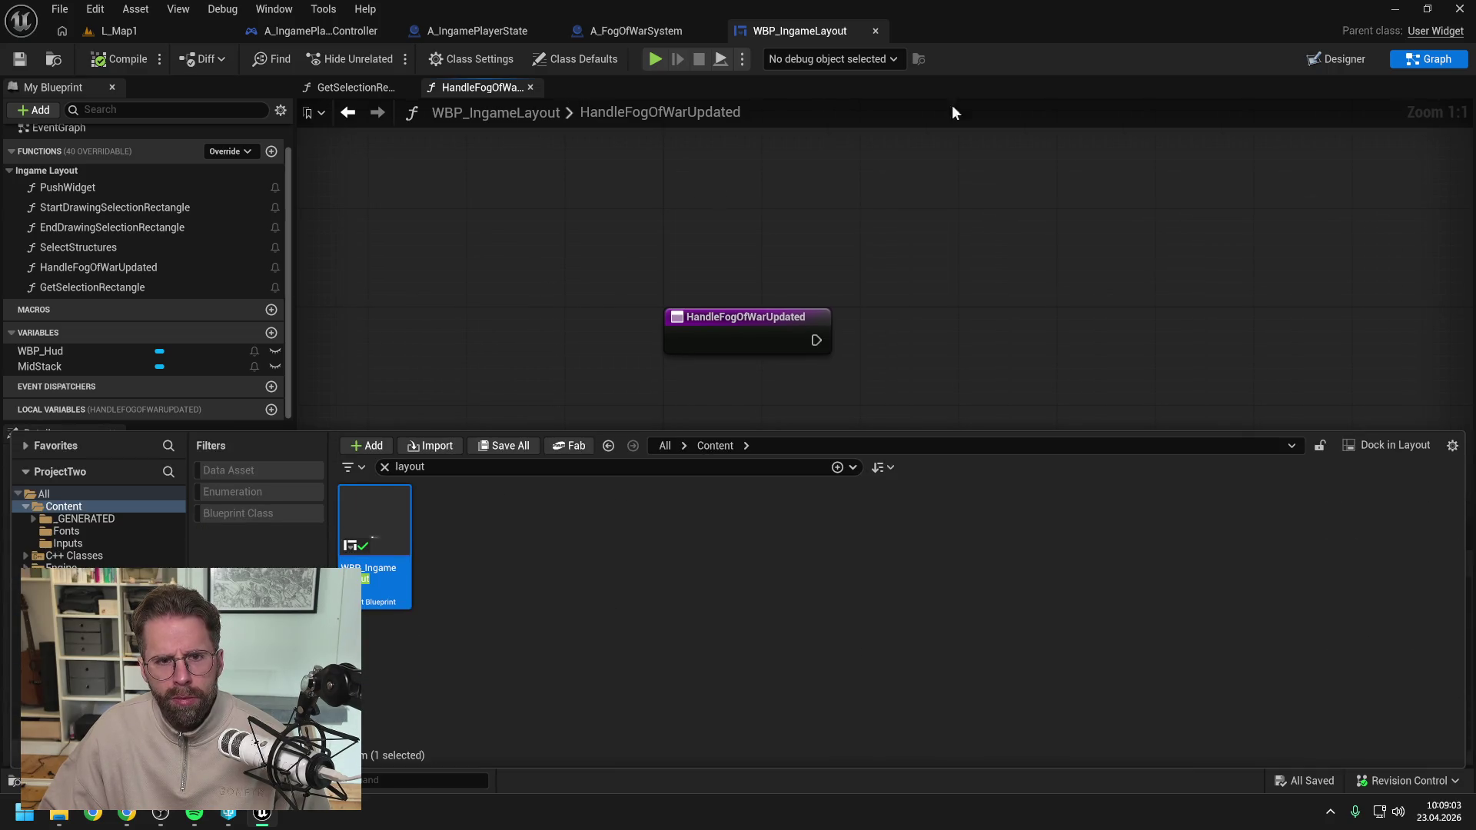
{"action": "left_click", "coordinate": [1345, 58]}
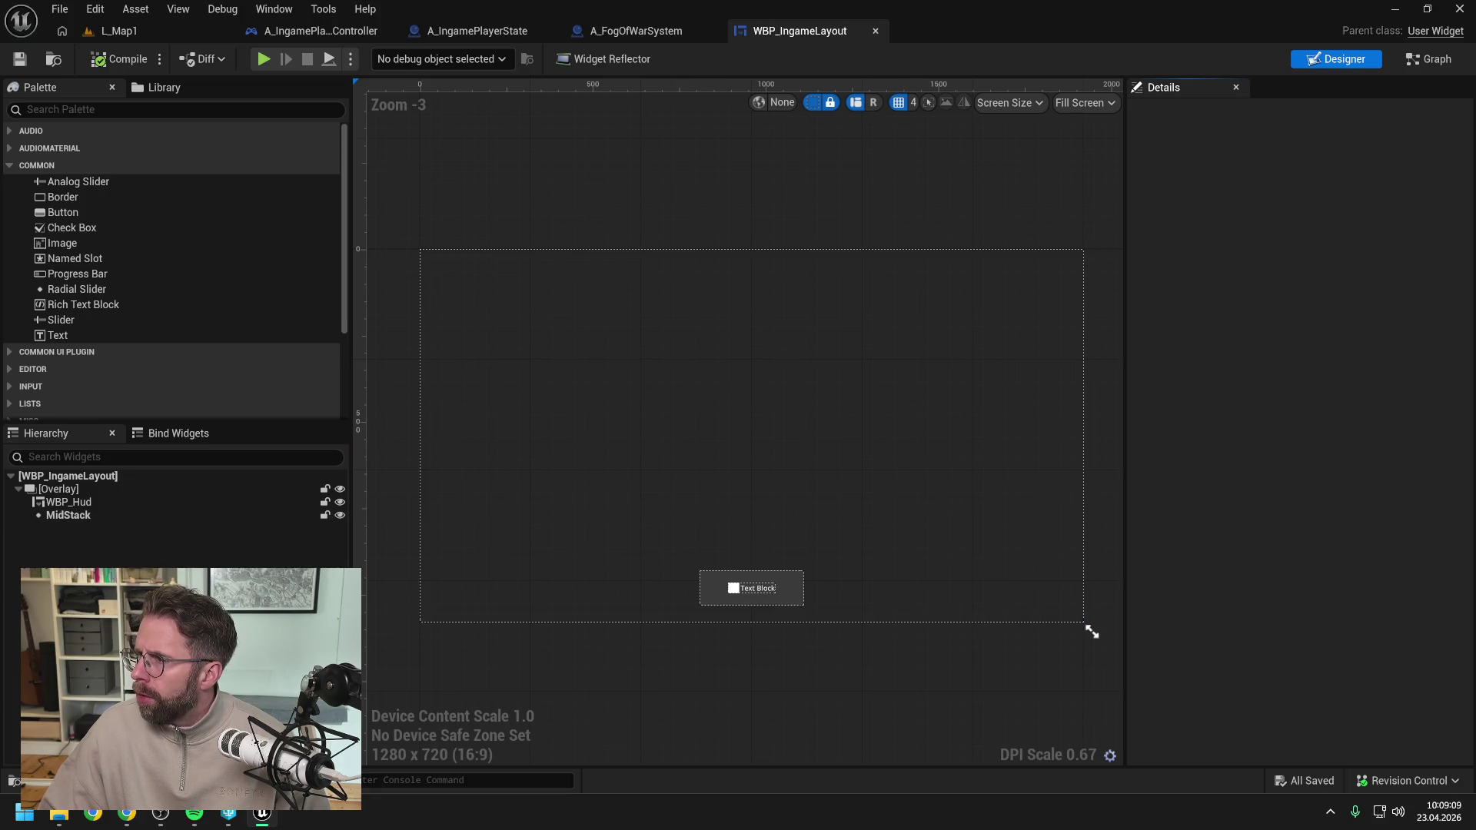
{"action": "key", "text": "alt+Tab"}
Scroll the Claude chat back to the WBP_FogDebug steps, then return to Unreal's asset browser.
{"action": "scroll", "coordinate": [1022, 388], "scroll_direction": "up", "scroll_amount": 5}
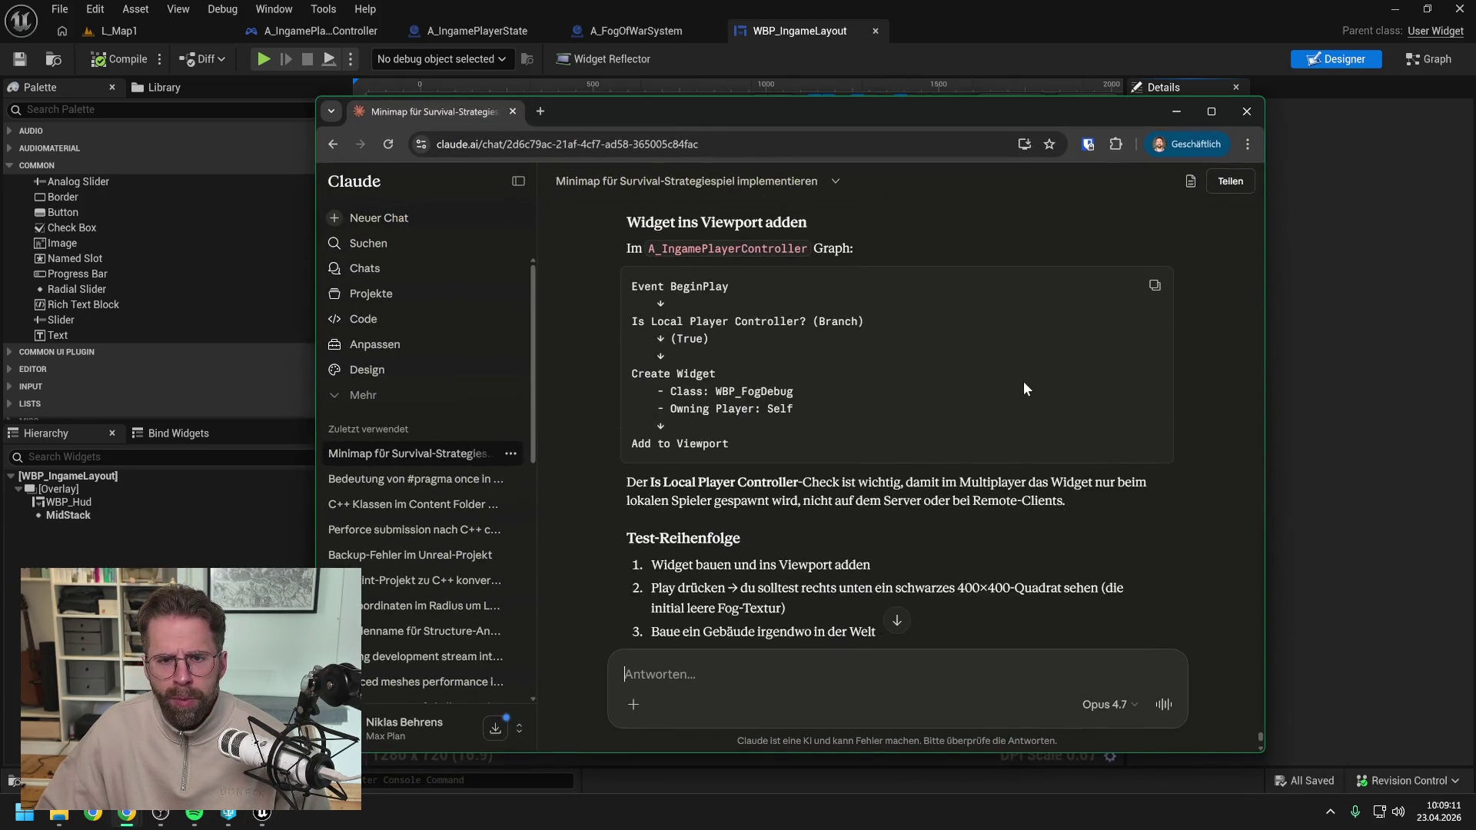
{"action": "scroll", "coordinate": [989, 400], "scroll_direction": "up", "scroll_amount": 3}
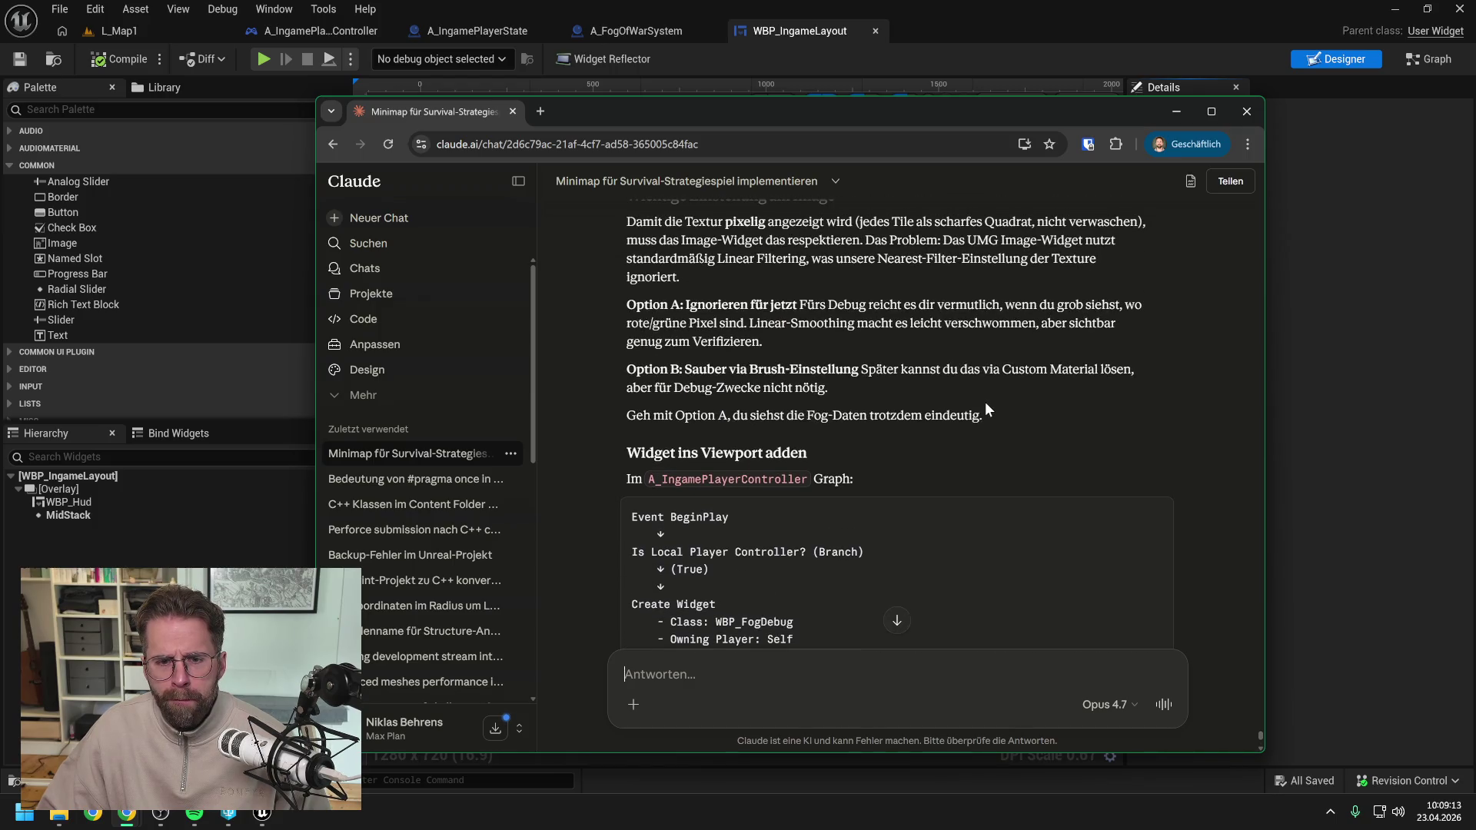
{"action": "scroll", "coordinate": [985, 402], "scroll_direction": "up", "scroll_amount": 3}
{"action": "scroll", "coordinate": [985, 401], "scroll_direction": "up", "scroll_amount": 2}
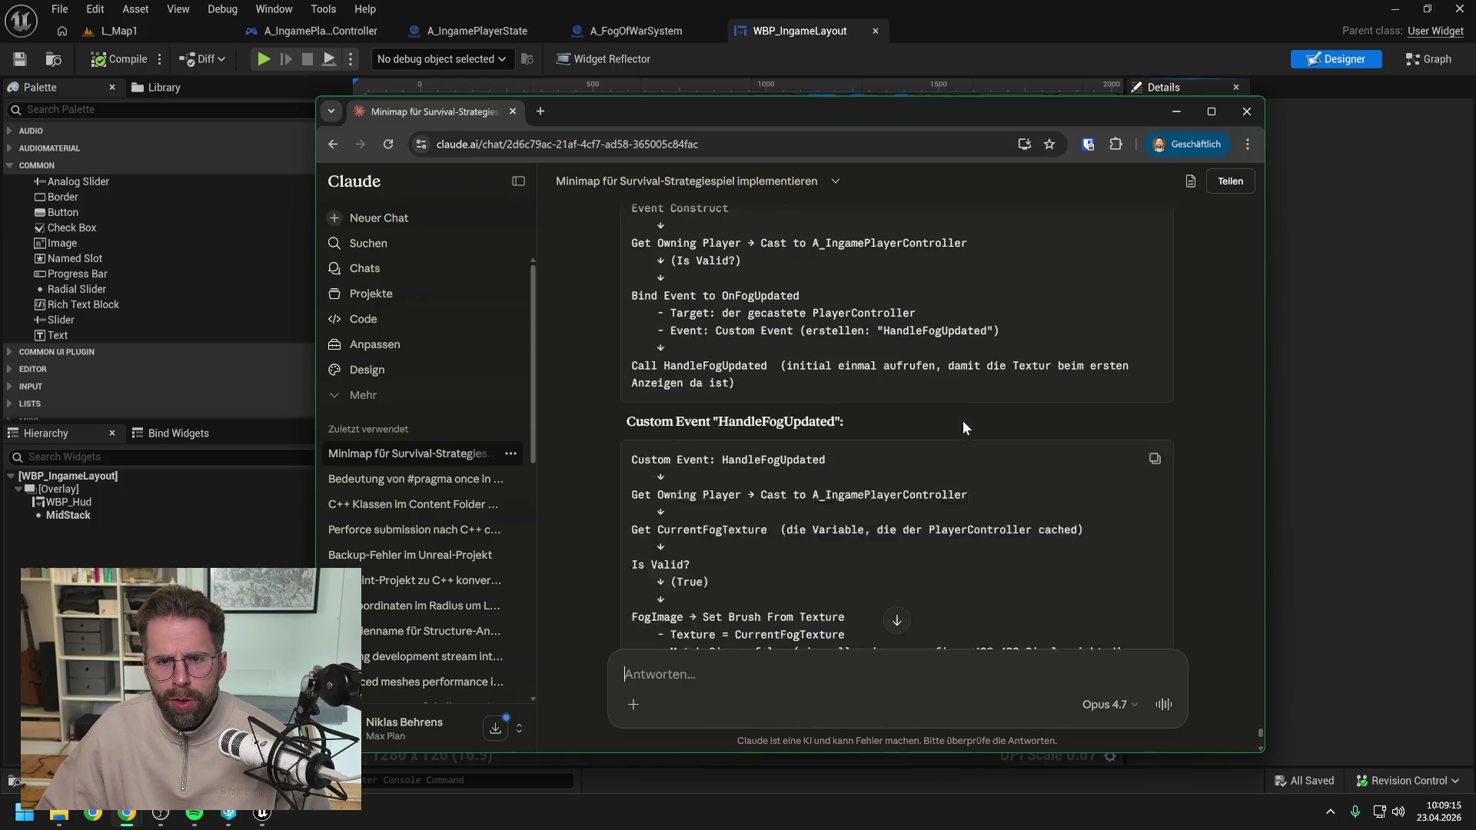
{"action": "scroll", "coordinate": [967, 435], "scroll_direction": "up", "scroll_amount": 5}
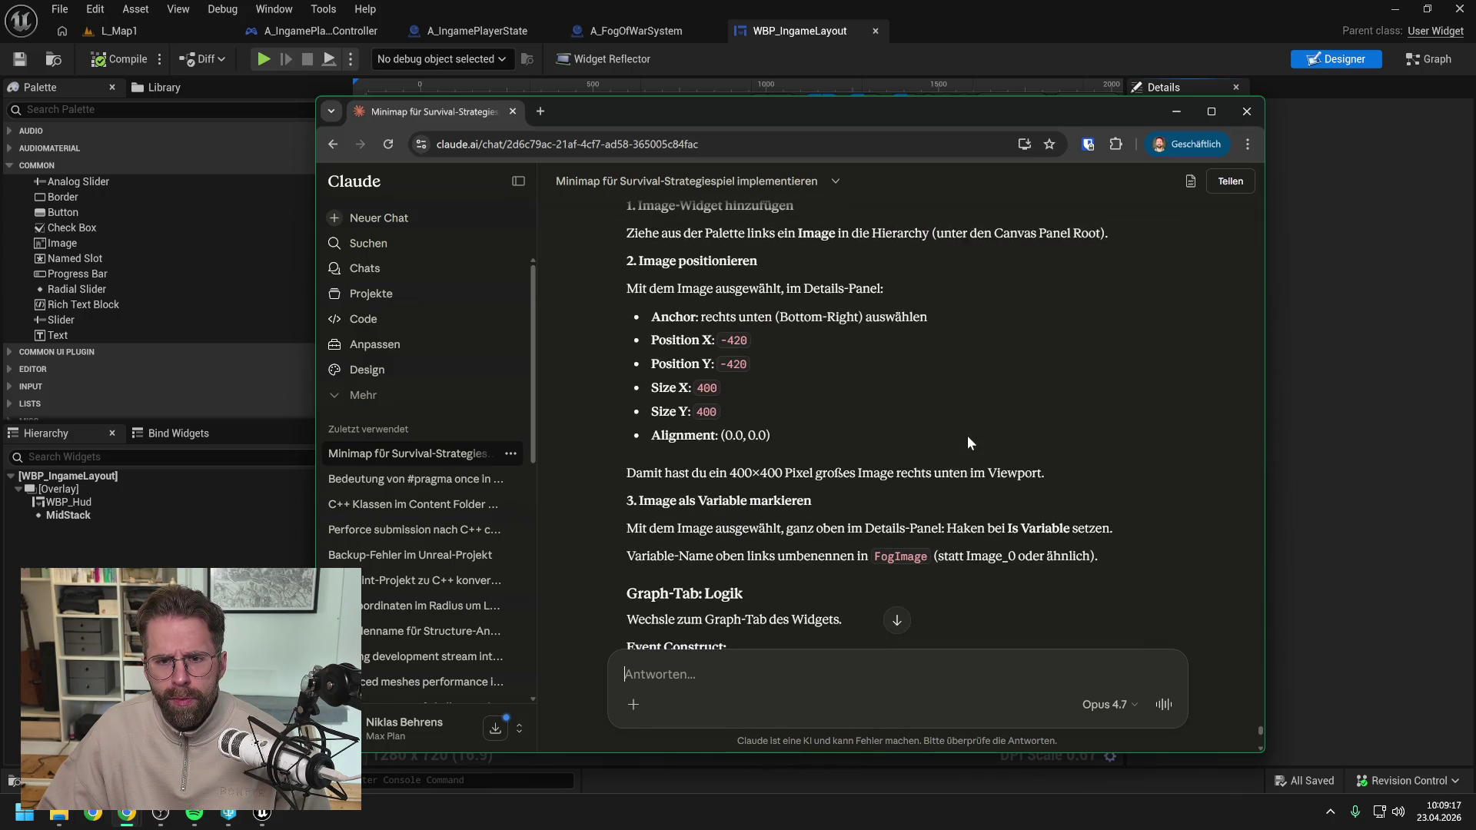
{"action": "scroll", "coordinate": [967, 437], "scroll_direction": "up", "scroll_amount": 3}
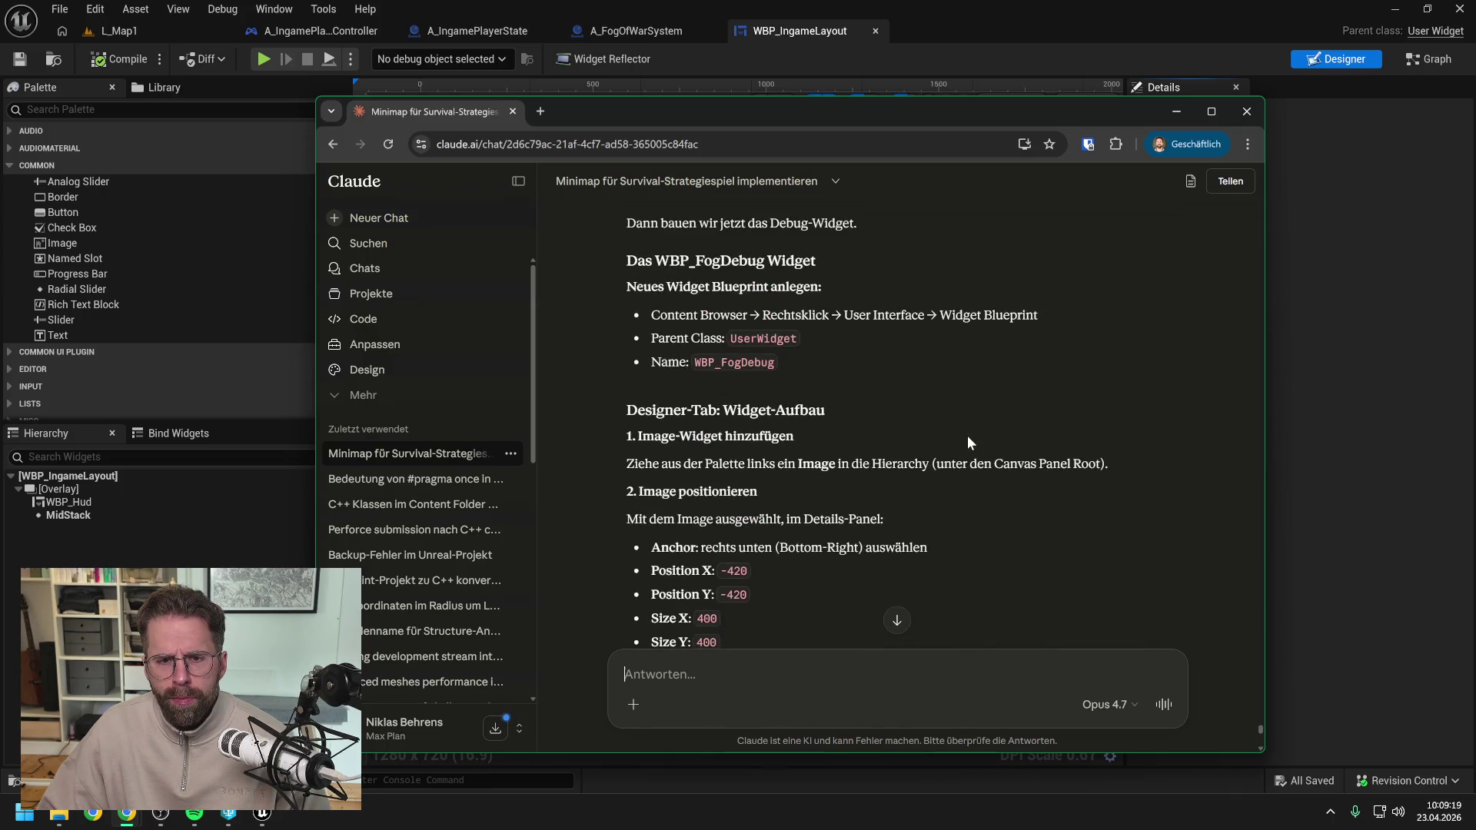
{"action": "scroll", "coordinate": [966, 435], "scroll_direction": "up", "scroll_amount": 1}
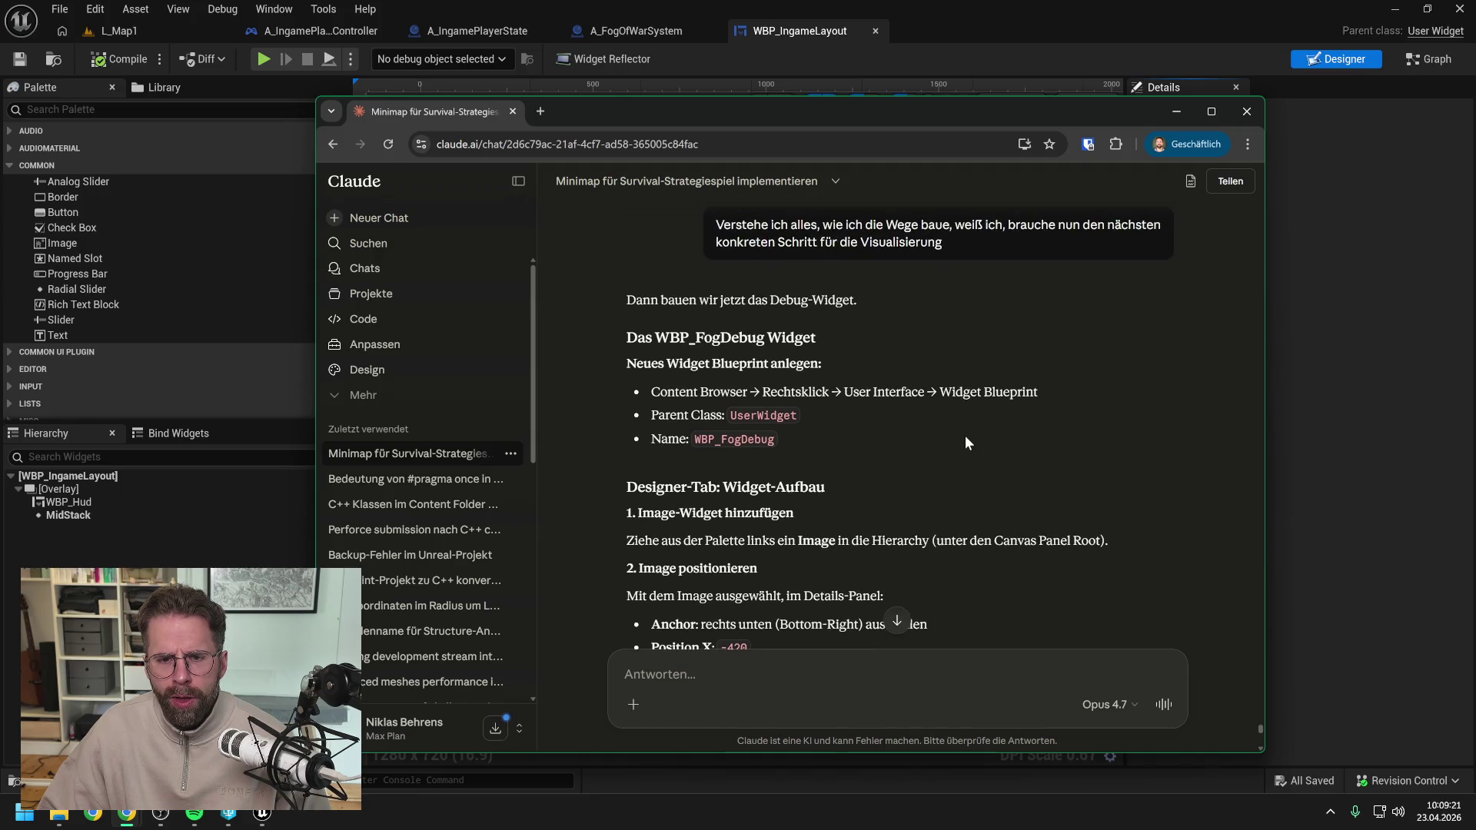
{"action": "scroll", "coordinate": [965, 435], "scroll_direction": "up", "scroll_amount": 1}
{"action": "scroll", "coordinate": [965, 435], "scroll_direction": "down", "scroll_amount": 3}
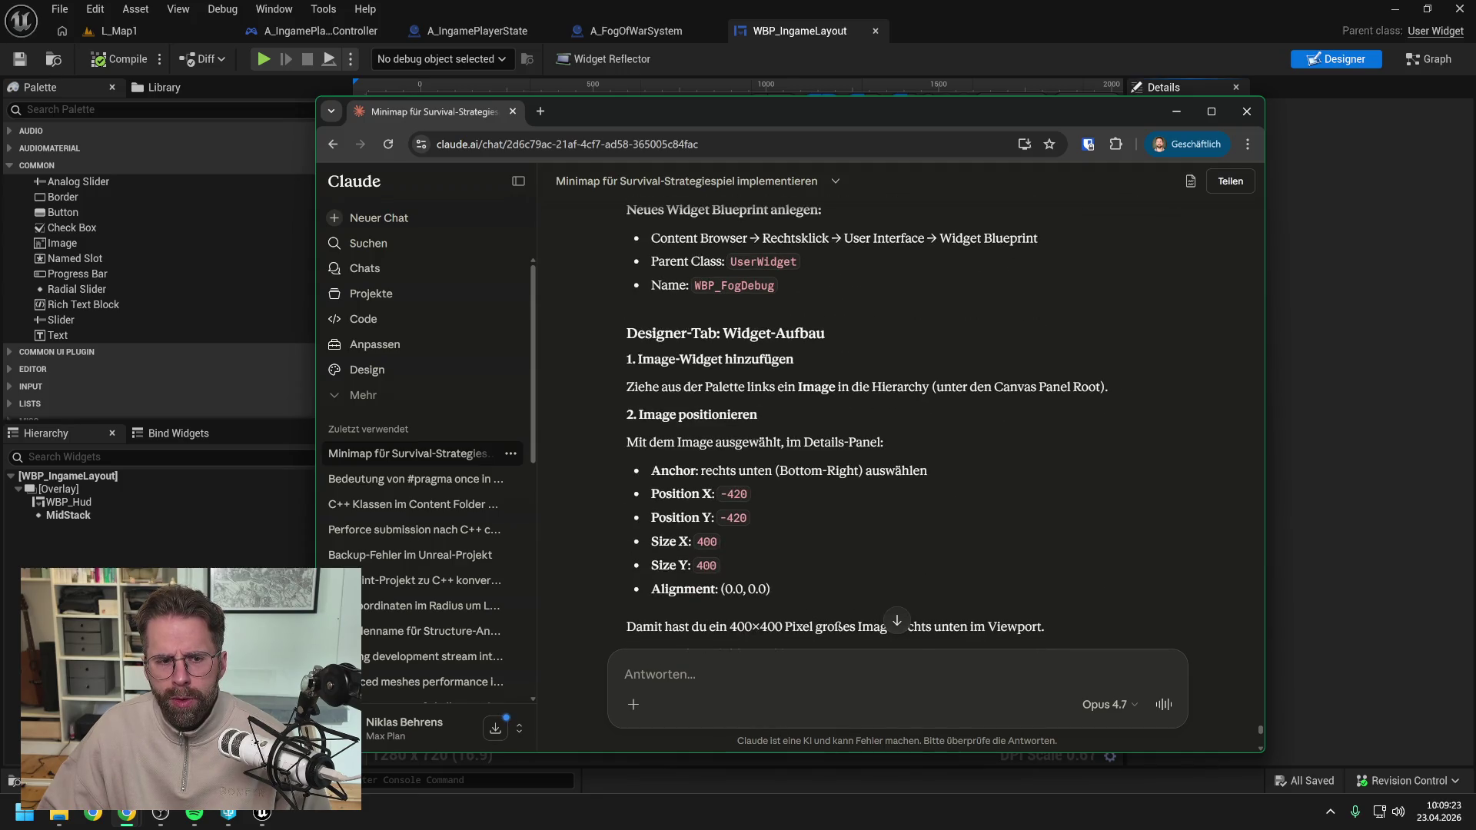
{"action": "key", "text": "alt+Tab"}
{"action": "key", "text": "ctrl+space"}
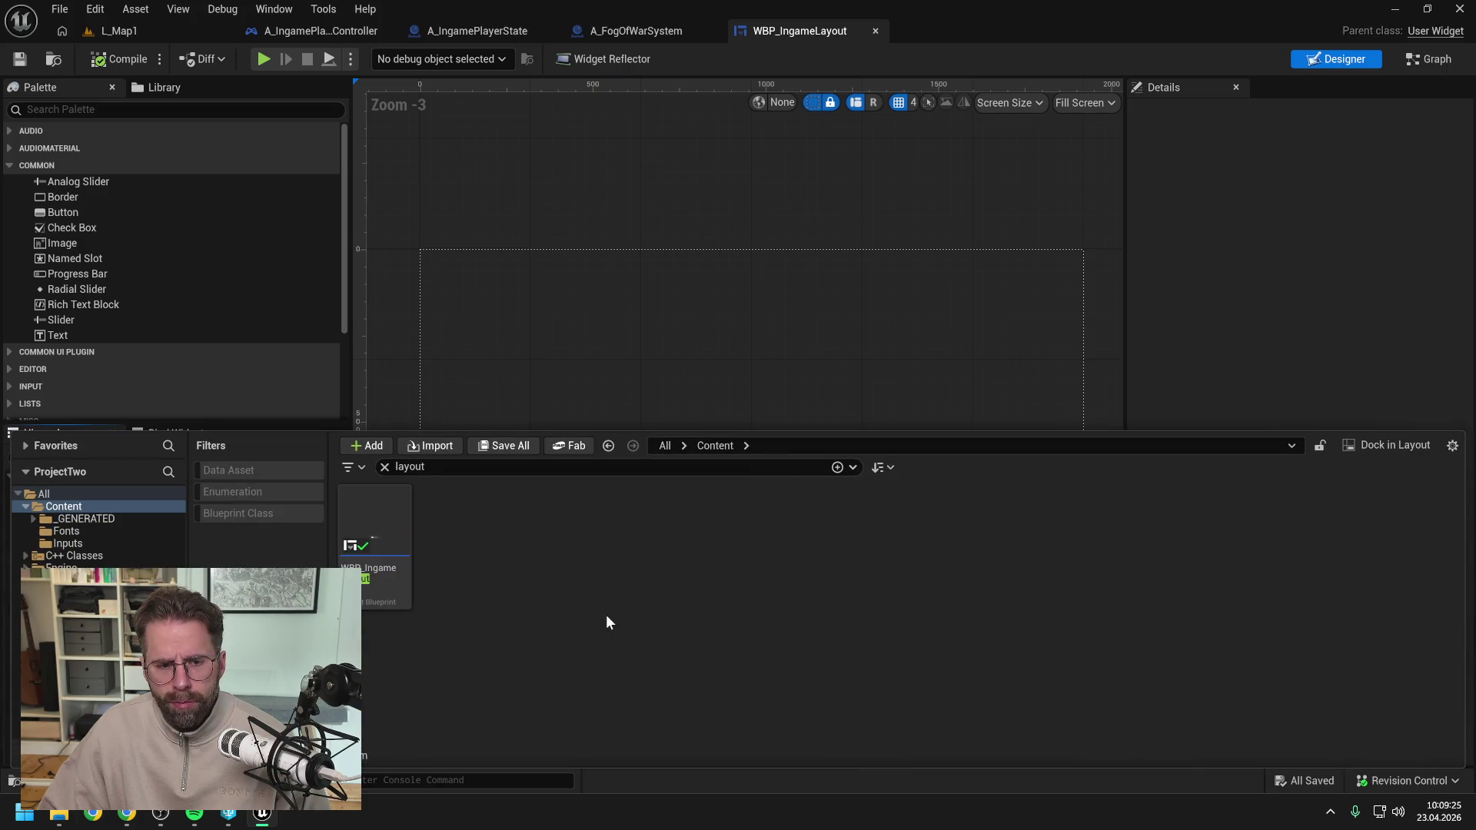
Create a UserWidget-based blueprint in the Content folder named WBP_FogWarDebug.
{"action": "right_click", "coordinate": [607, 617]}
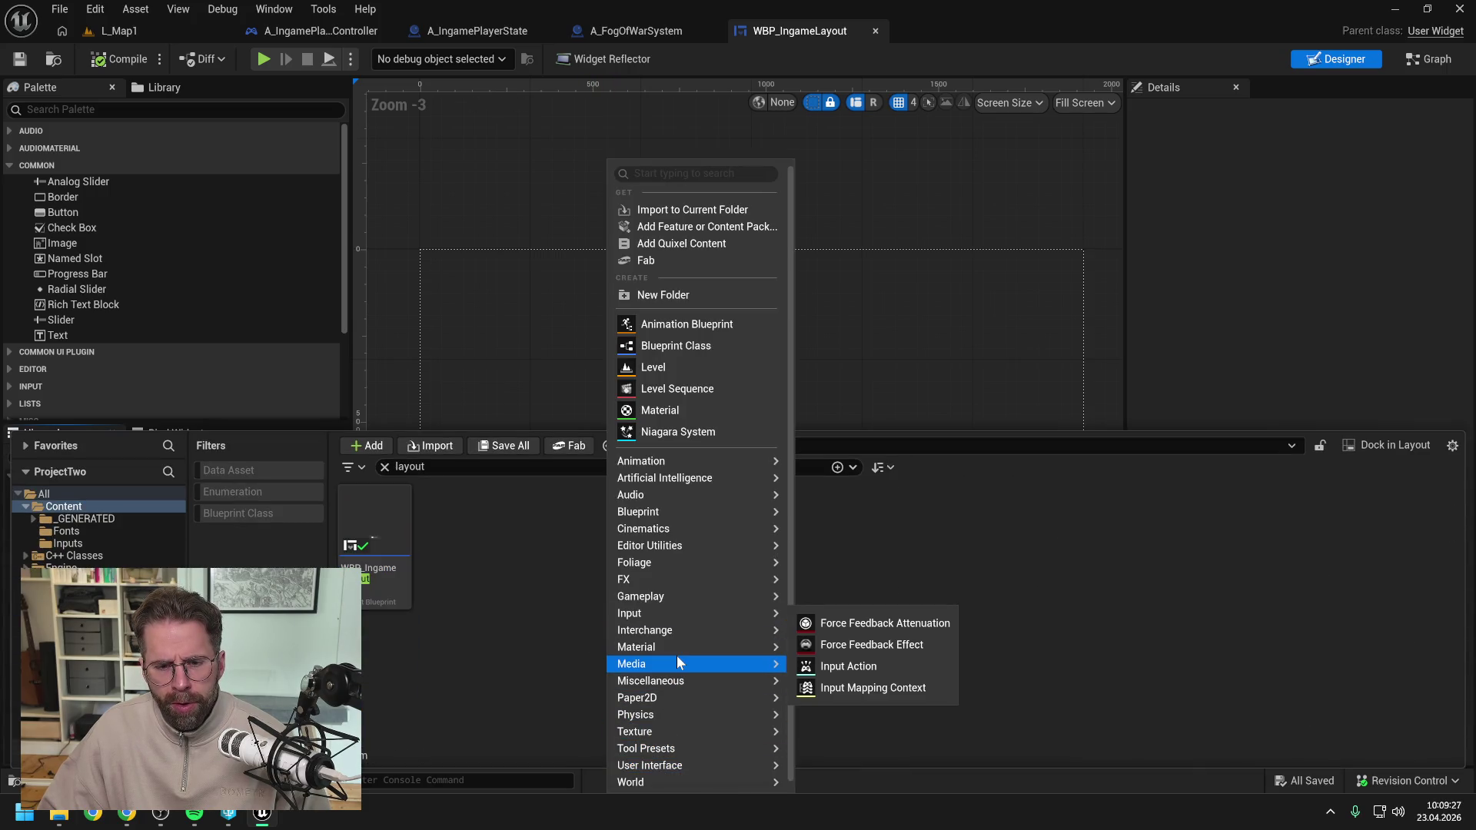
{"action": "mouse_move", "coordinate": [647, 515]}
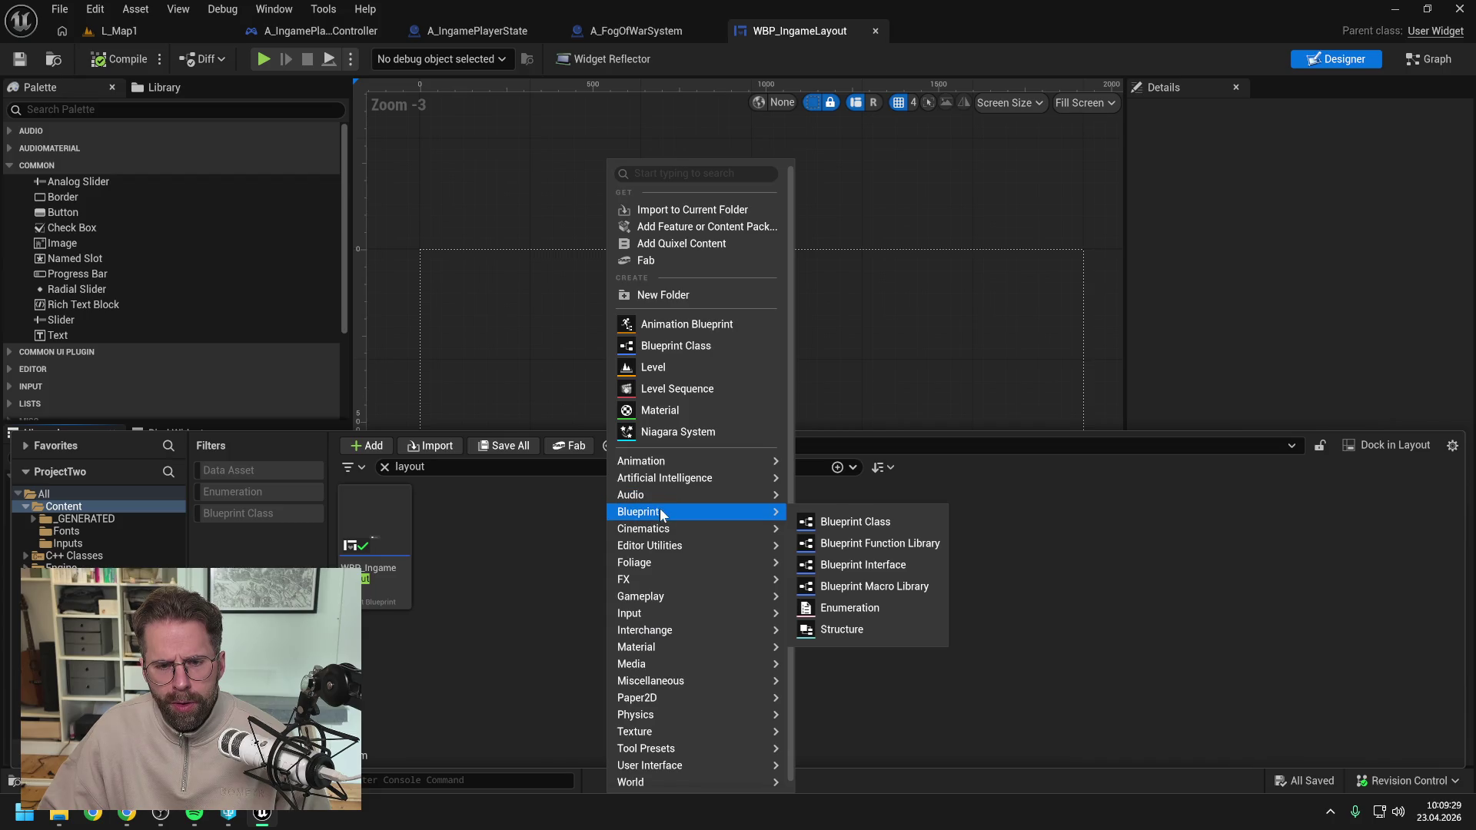
{"action": "left_click", "coordinate": [867, 520]}
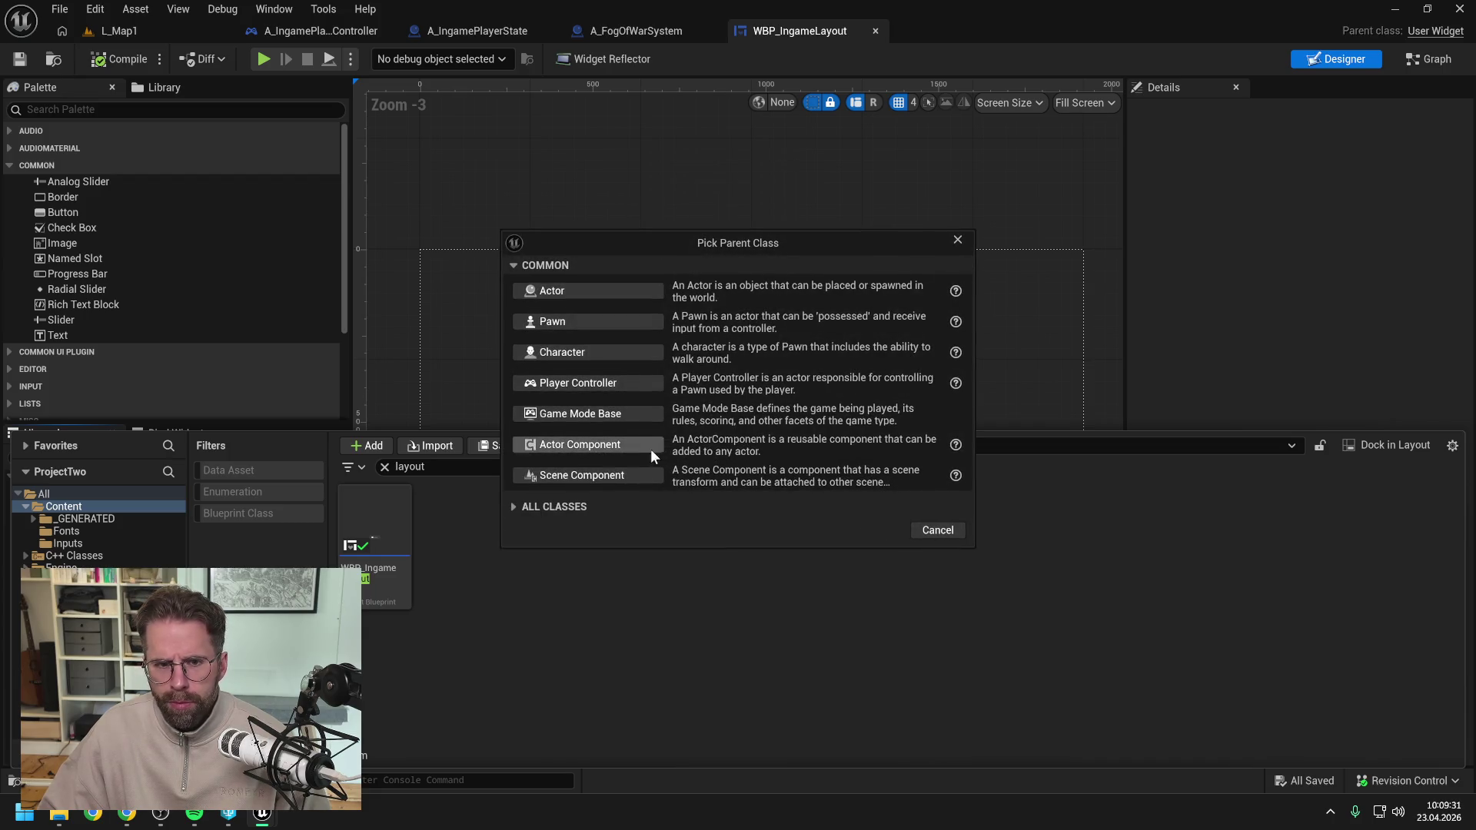
{"action": "left_click", "coordinate": [548, 504]}
{"action": "type", "text": "userwid"}
{"action": "left_click", "coordinate": [576, 632]}
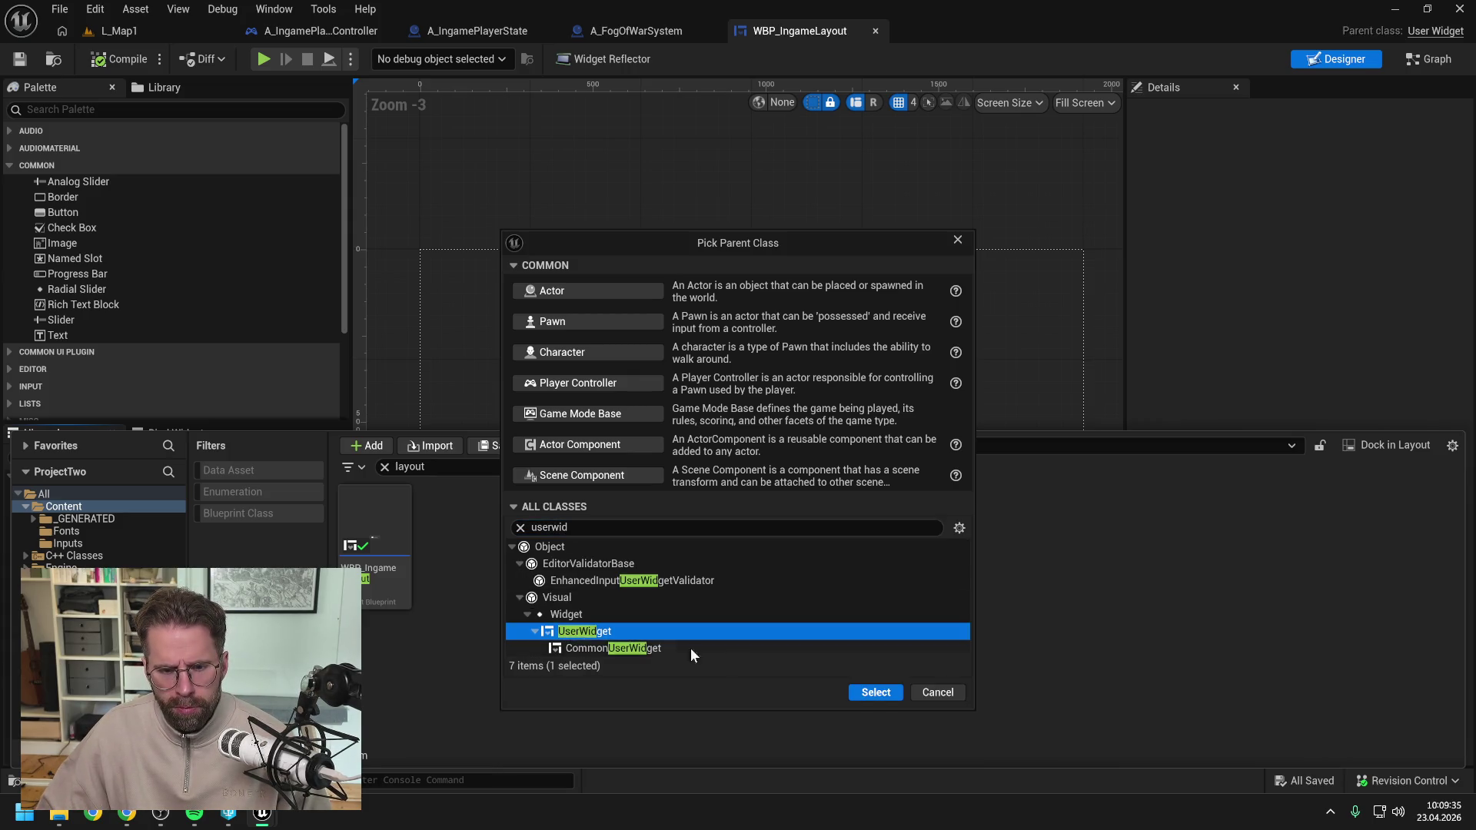
{"action": "left_click", "coordinate": [875, 692]}
{"action": "type", "text": "WBP_"}
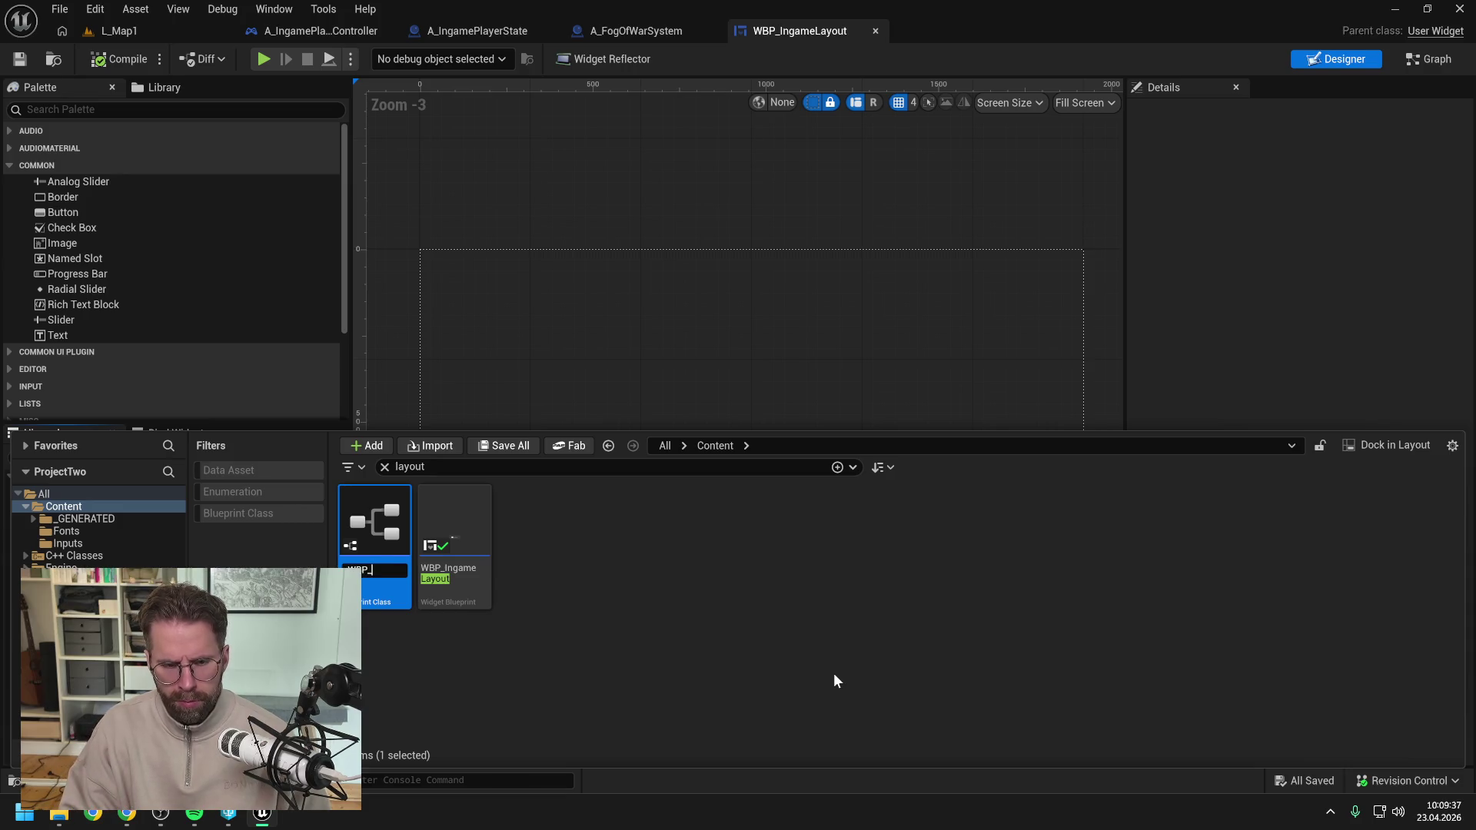
{"action": "type", "text": "Fog"}
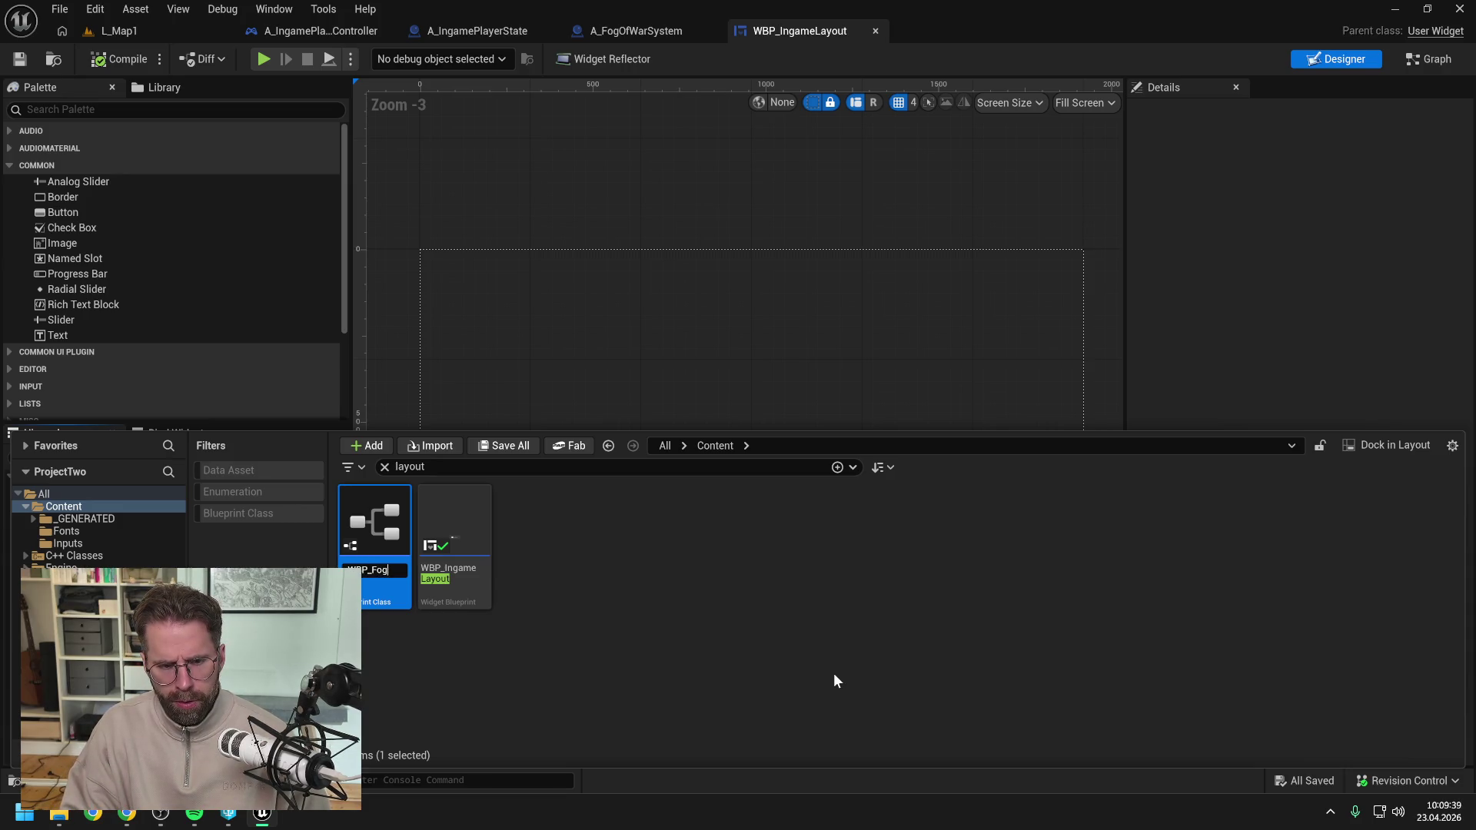
{"action": "type", "text": "OfWarDebug"}
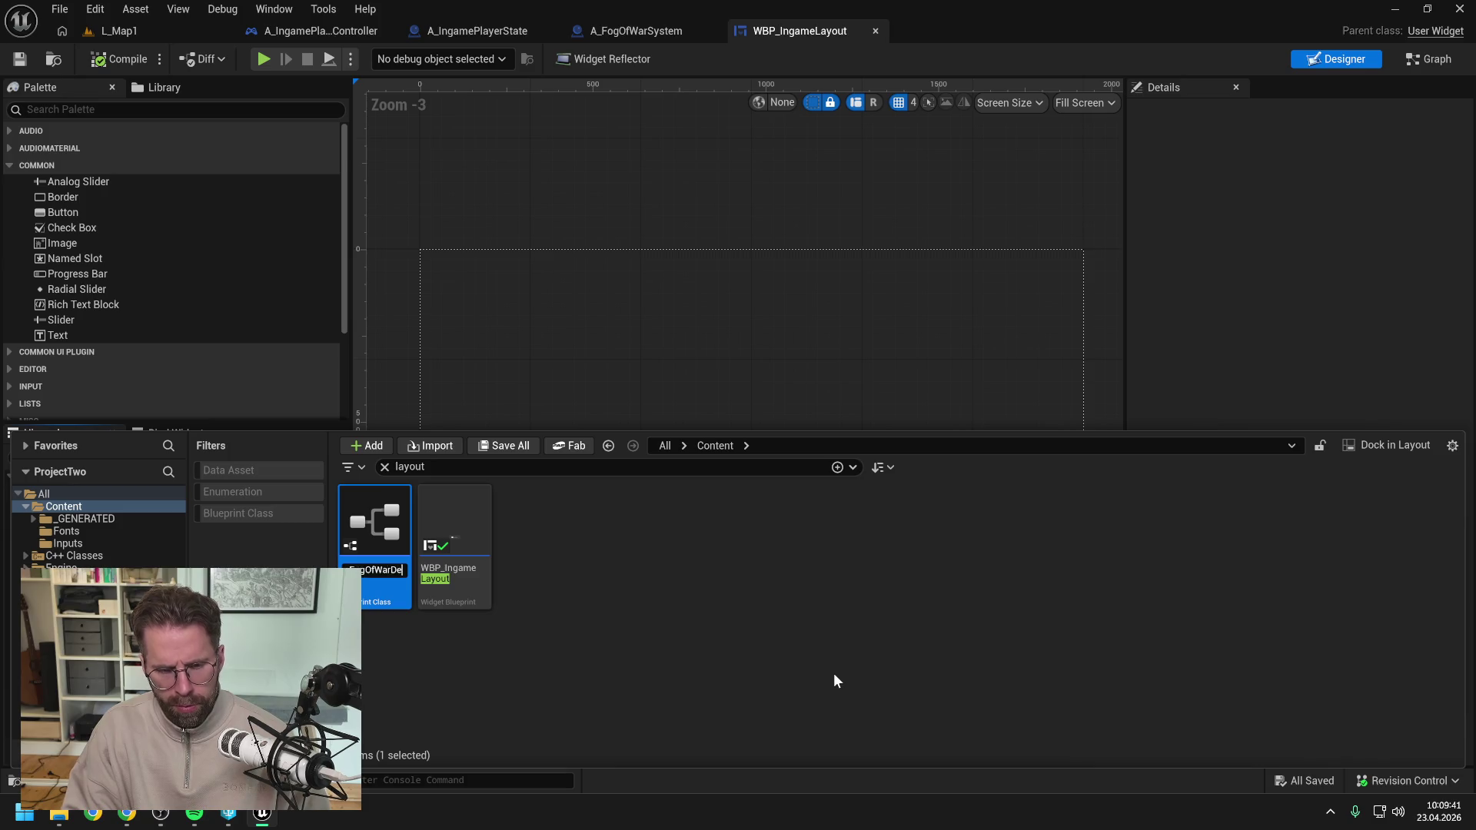
{"action": "key", "text": "Return"}
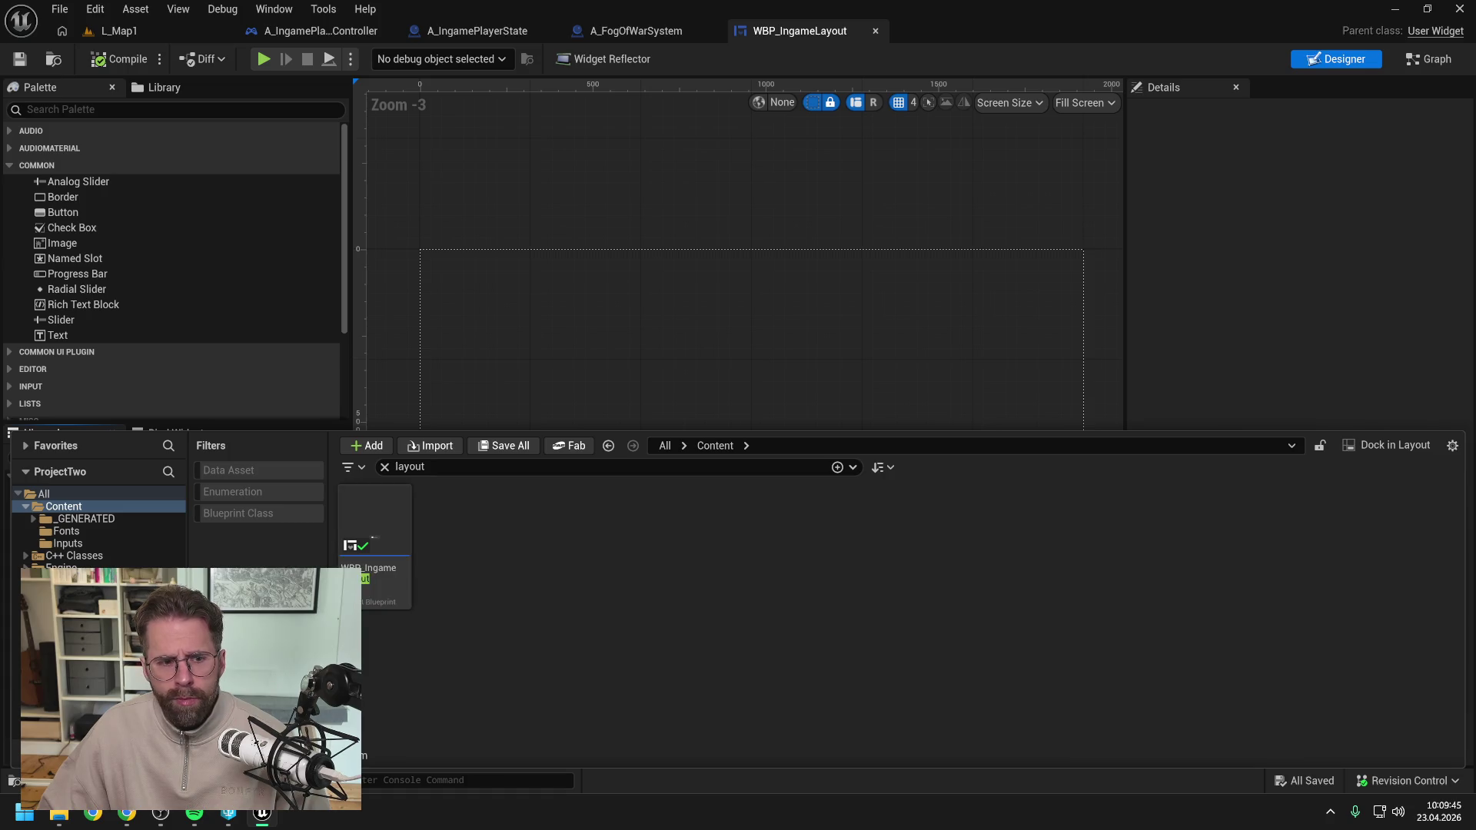
Search the content drawer for 'fog' and rename the widget to WBP_FogOfWarDebugger.
{"action": "left_click", "coordinate": [806, 26]}
{"action": "key", "text": "ctrl+space"}
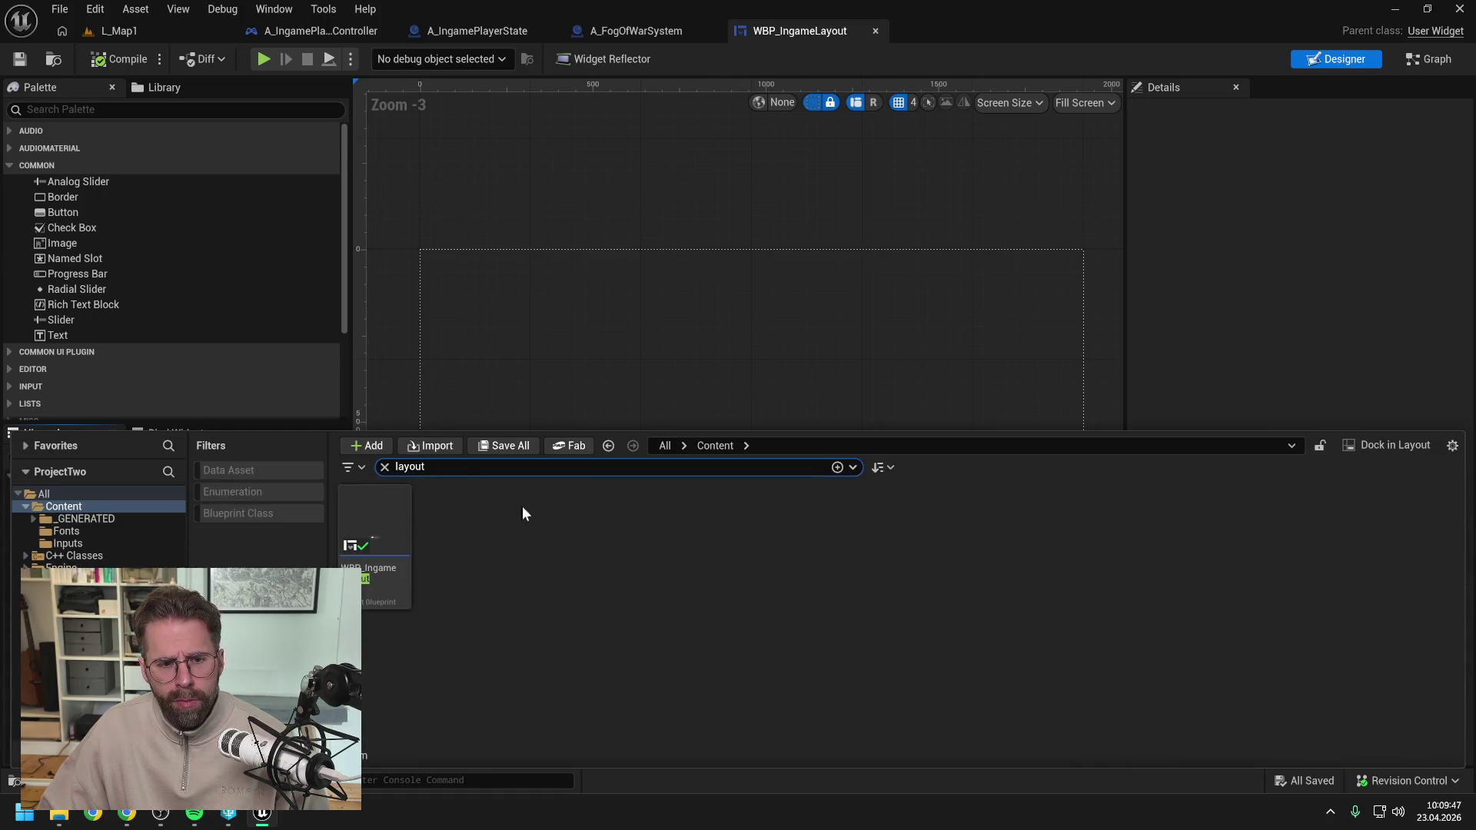
{"action": "key", "text": "ctrl+a"}
{"action": "type", "text": "fog"}
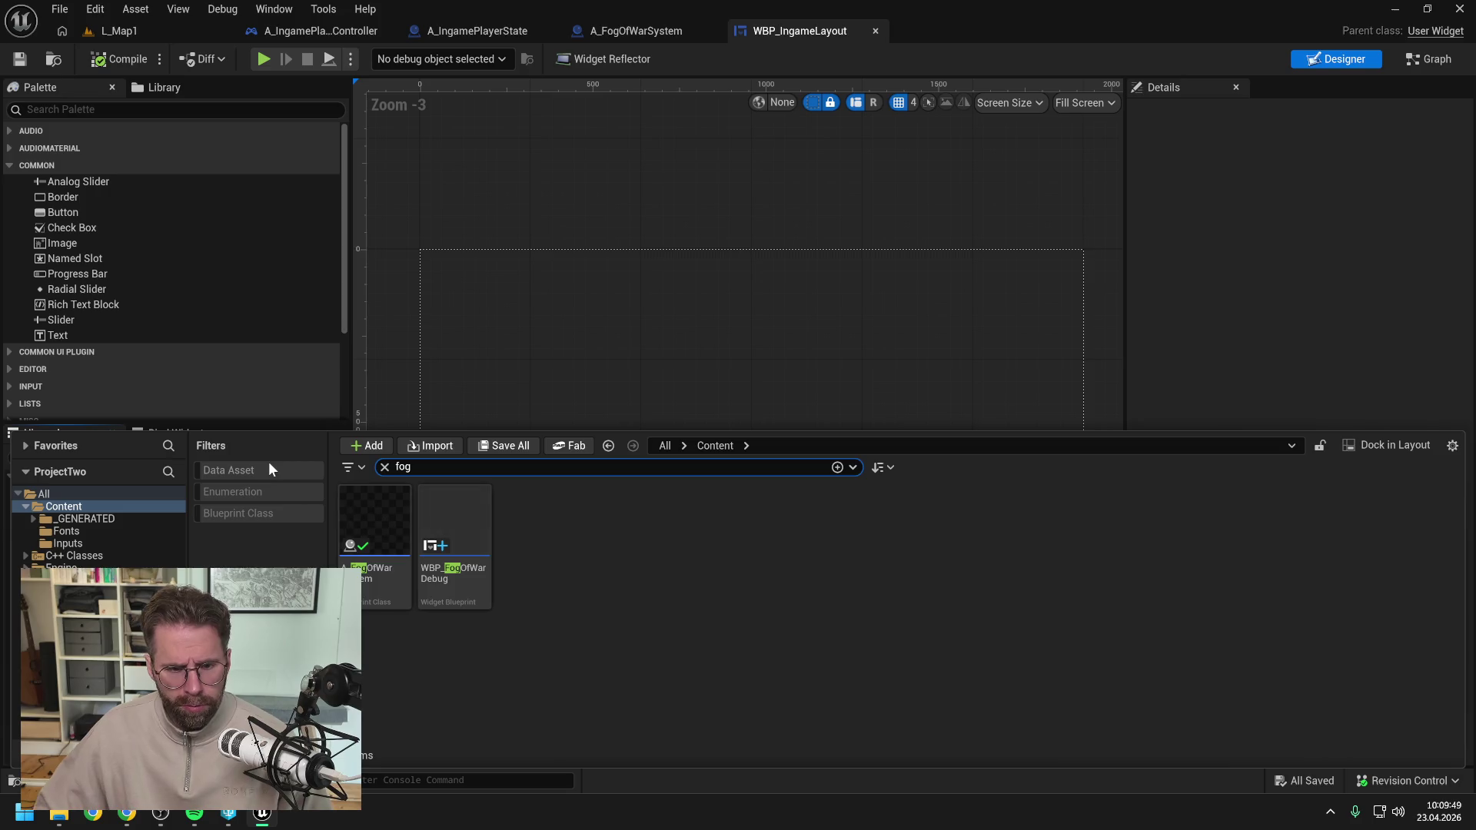
{"action": "left_click", "coordinate": [469, 589]}
{"action": "key", "text": "F2"}
{"action": "key", "text": "End"}
{"action": "type", "text": "ger"}
{"action": "key", "text": "Return"}
{"action": "left_click", "coordinate": [644, 574]}
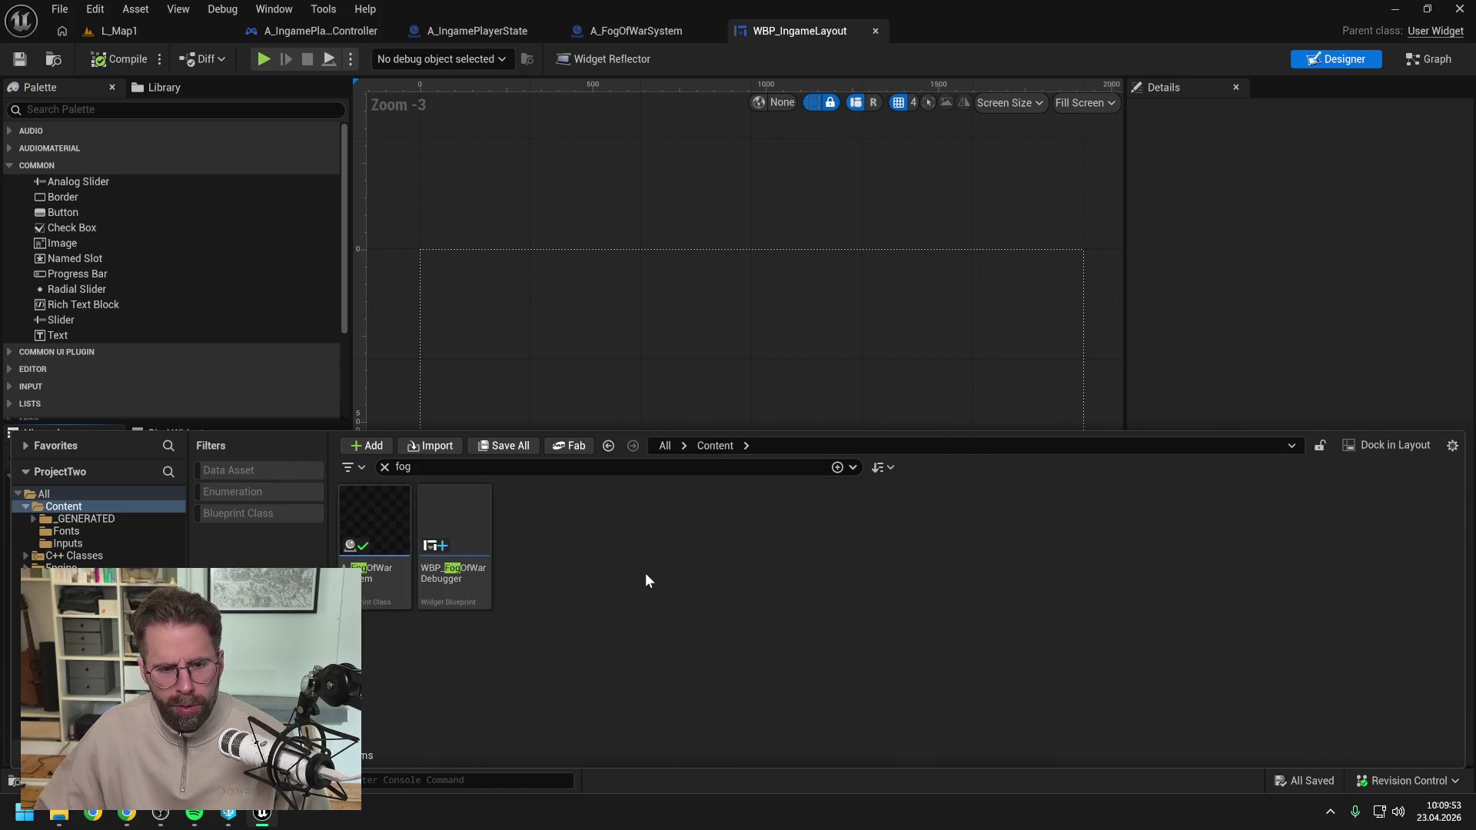
{"action": "left_click", "coordinate": [769, 82]}
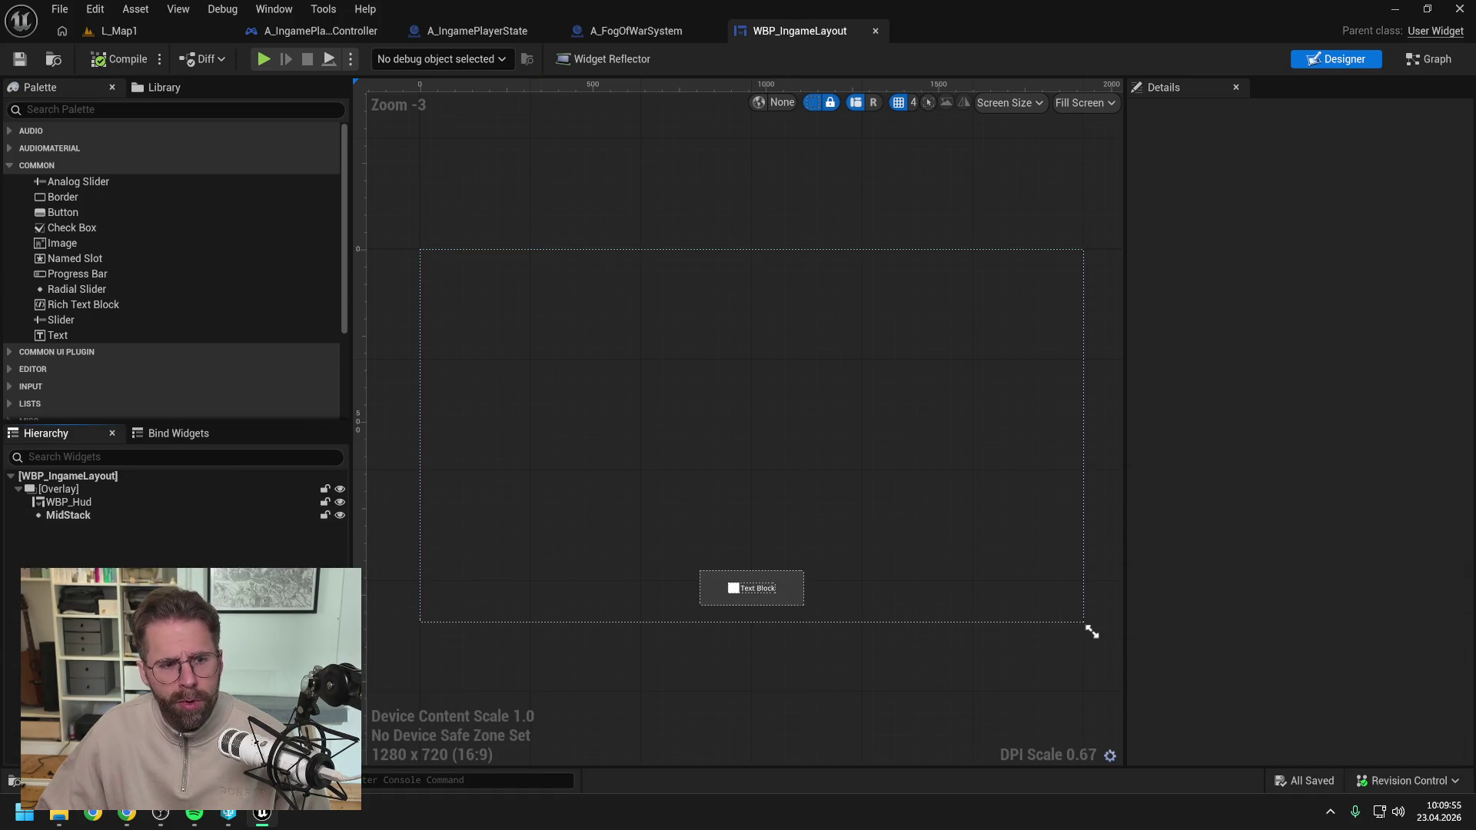
Drag WBP Fog Of War Debugger from the Palette into the Overlay, then compile and save.
{"action": "key", "text": "ctrl+f"}
{"action": "type", "text": "fog"}
{"action": "mouse_move", "coordinate": [100, 147]}
{"action": "left_mouse_down"}
{"action": "mouse_move", "coordinate": [103, 523]}
{"action": "mouse_move", "coordinate": [90, 522]}
{"action": "left_mouse_up"}
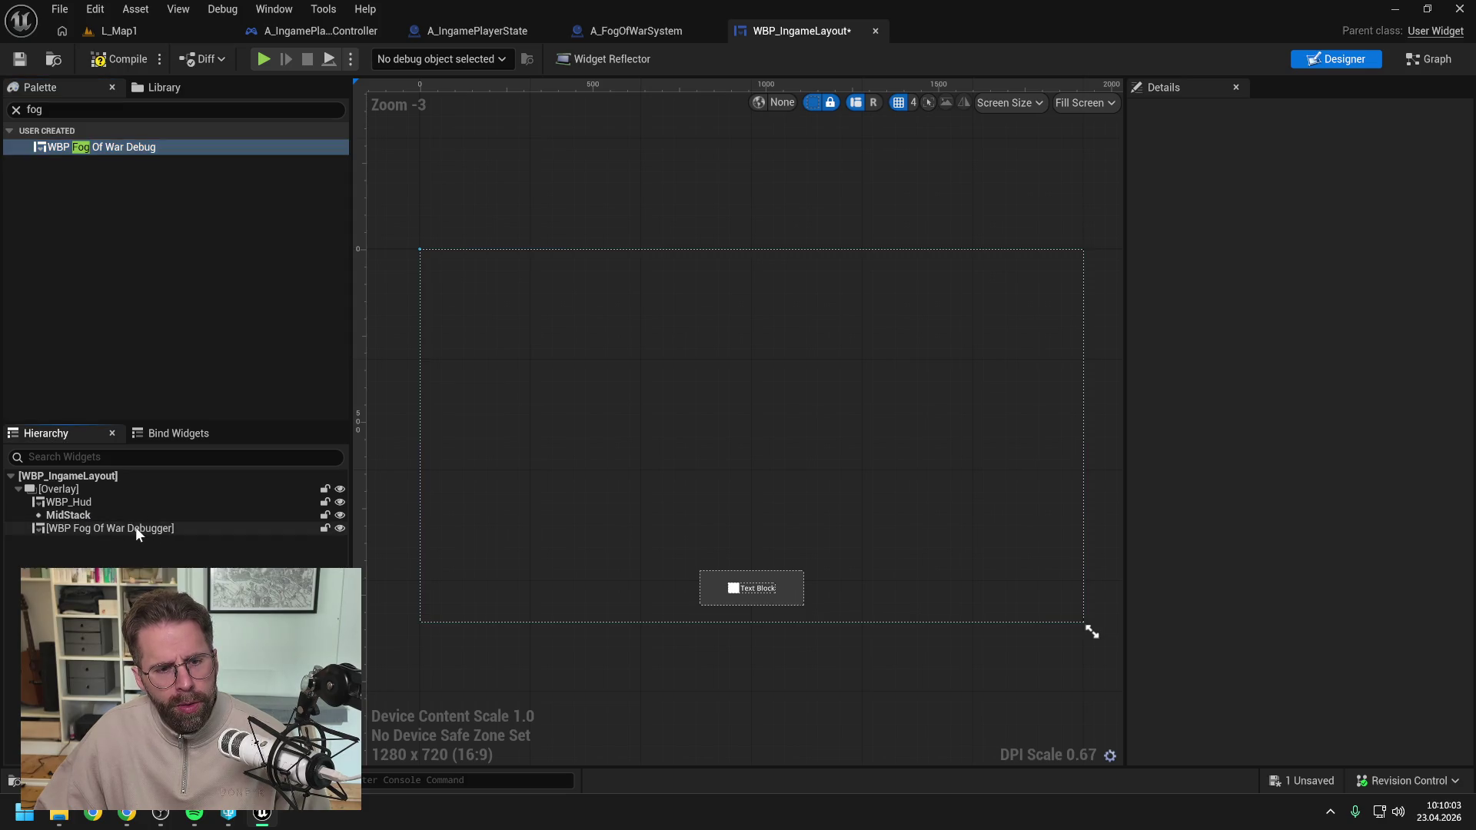
{"action": "left_click", "coordinate": [106, 61]}
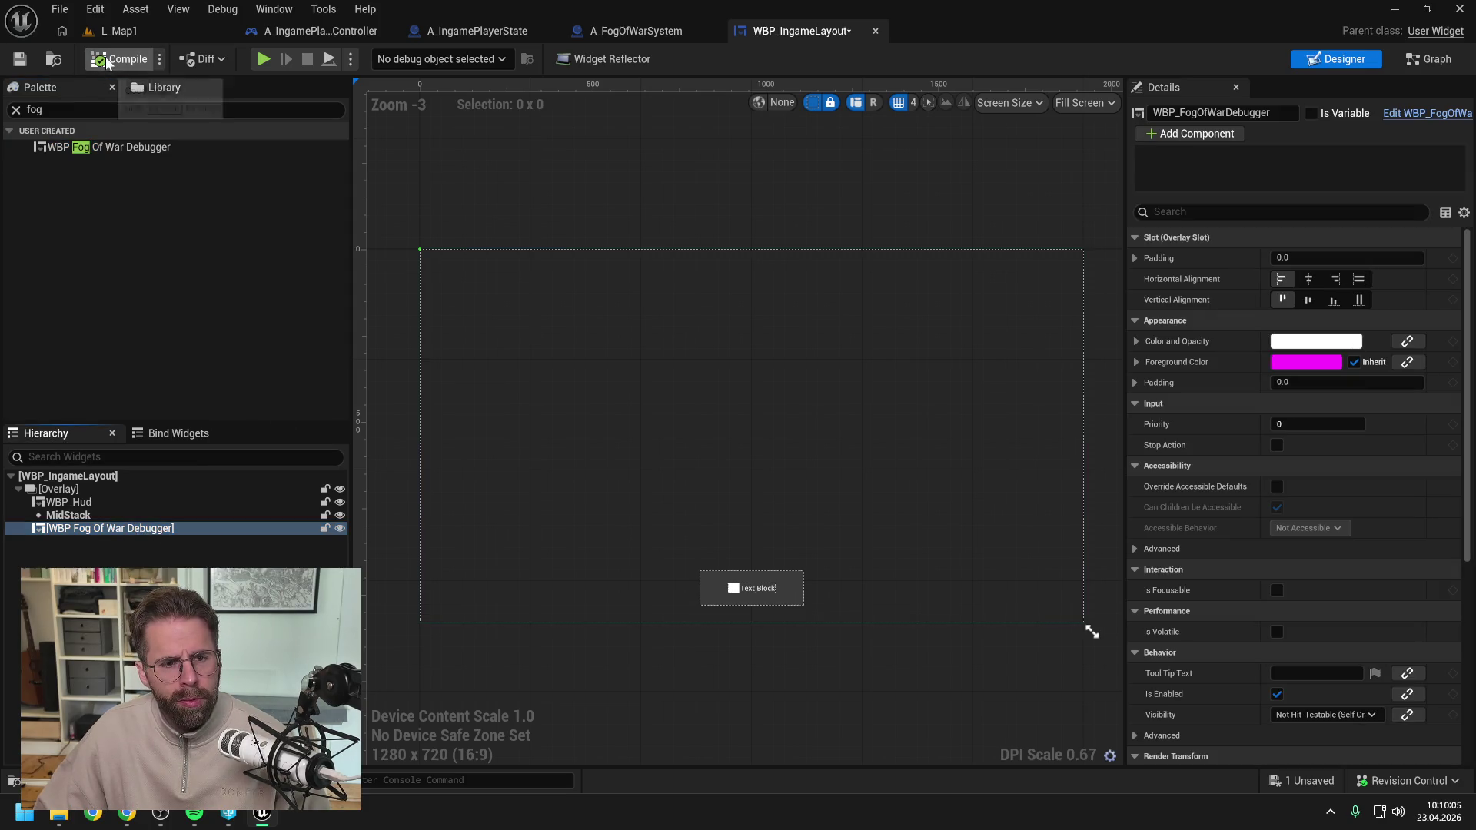
{"action": "key", "text": "ctrl+s"}
{"action": "key", "text": "alt+Tab"}
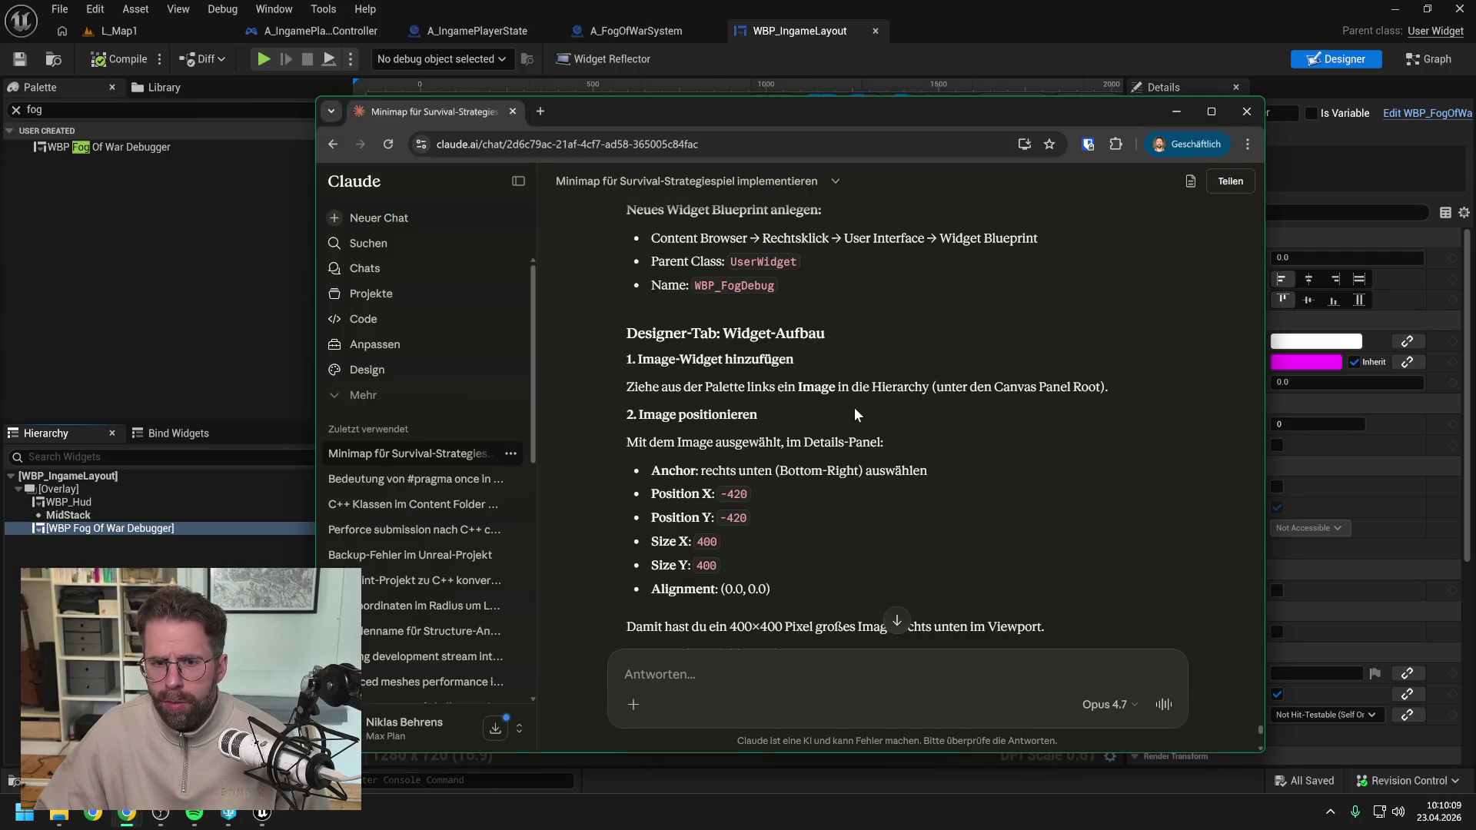
{"action": "key", "text": "alt+Tab"}
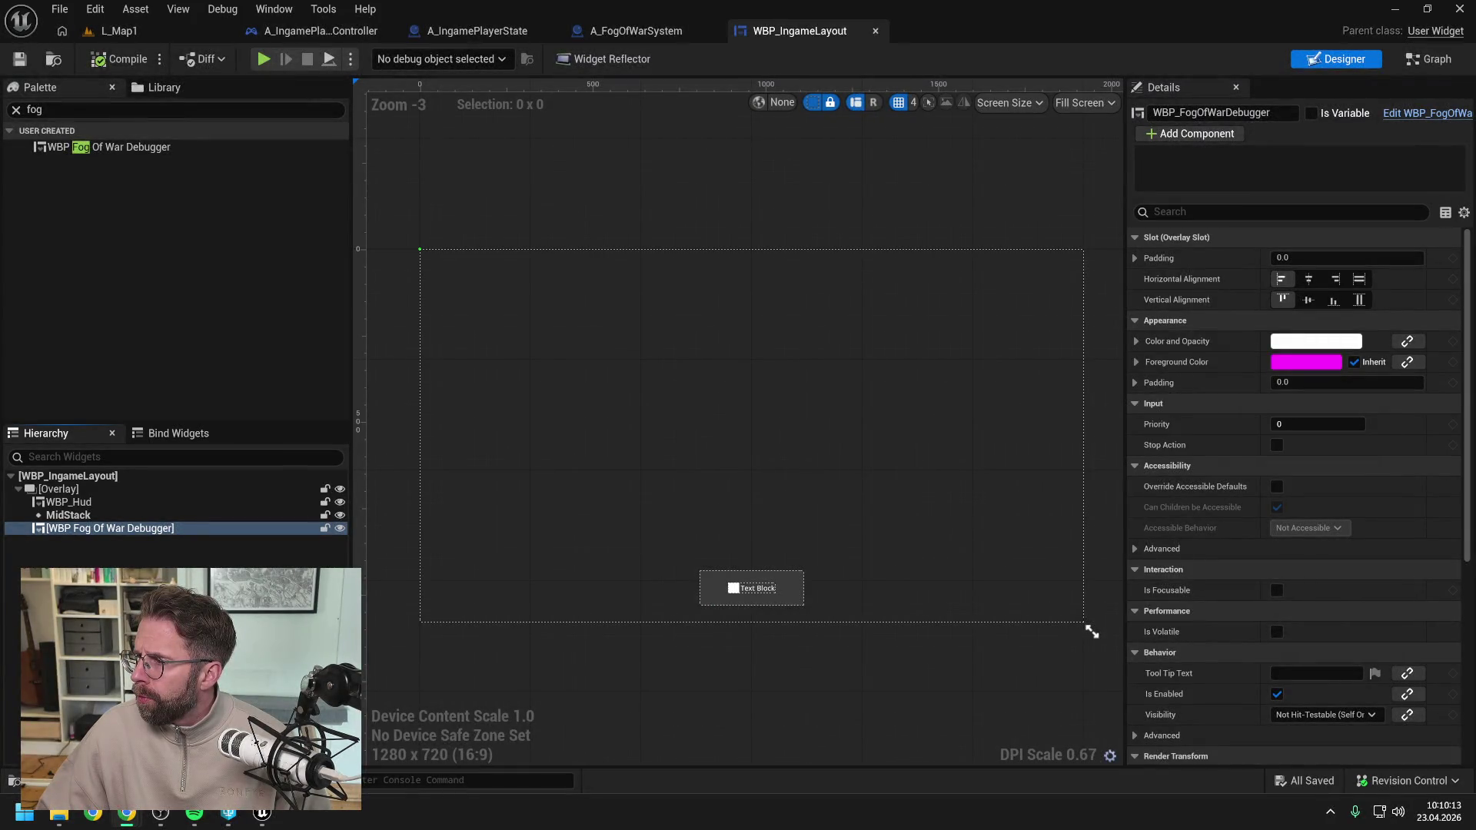
Set the debugger's alignment to Fill, then to Center both ways, and compile and save.
{"action": "left_click", "coordinate": [1360, 279]}
{"action": "left_click", "coordinate": [1359, 300]}
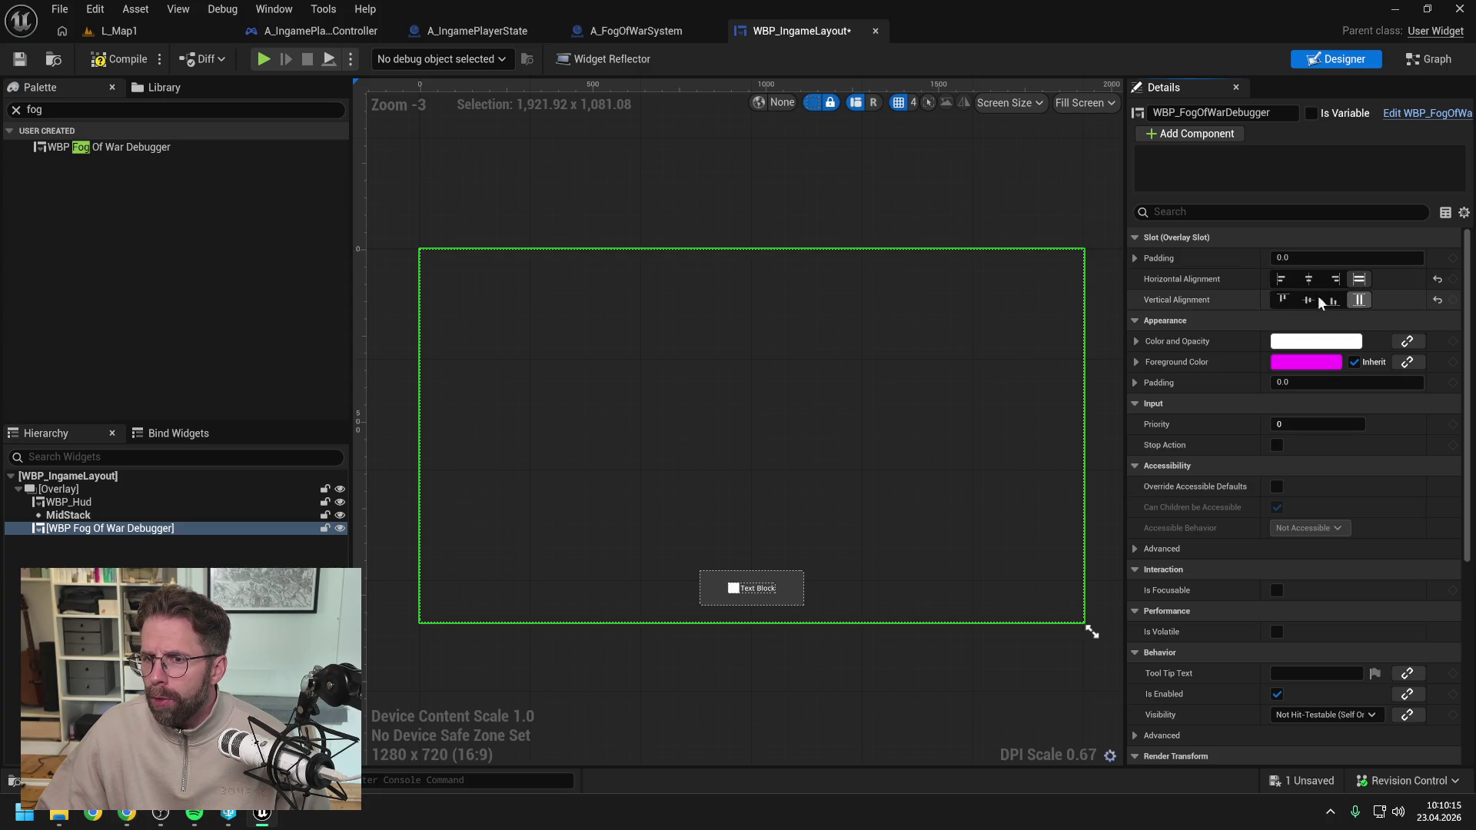
{"action": "key", "text": "ctrl+s"}
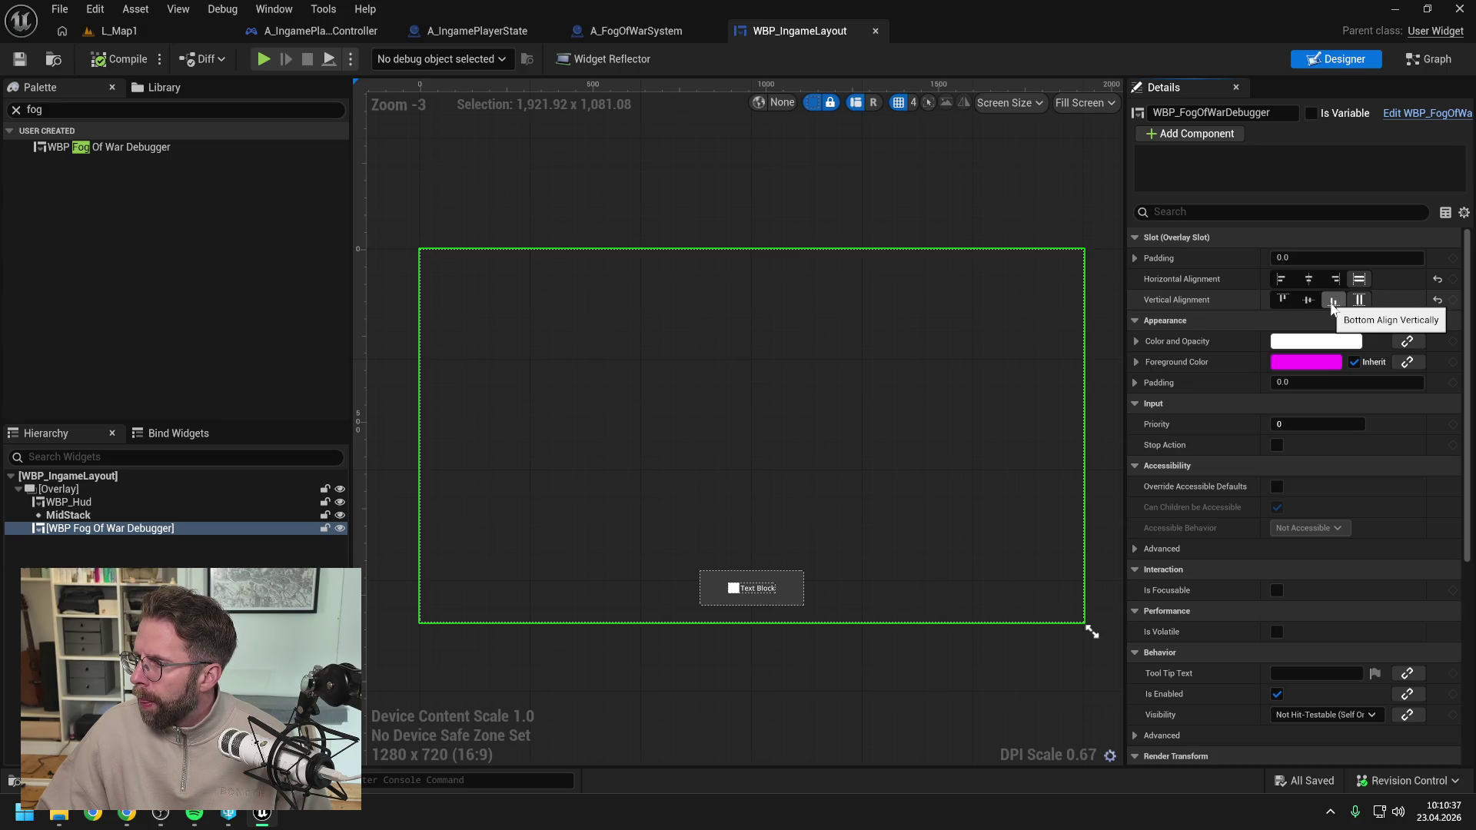
{"action": "left_click", "coordinate": [1308, 300]}
{"action": "left_click", "coordinate": [1309, 279]}
{"action": "left_click", "coordinate": [92, 58]}
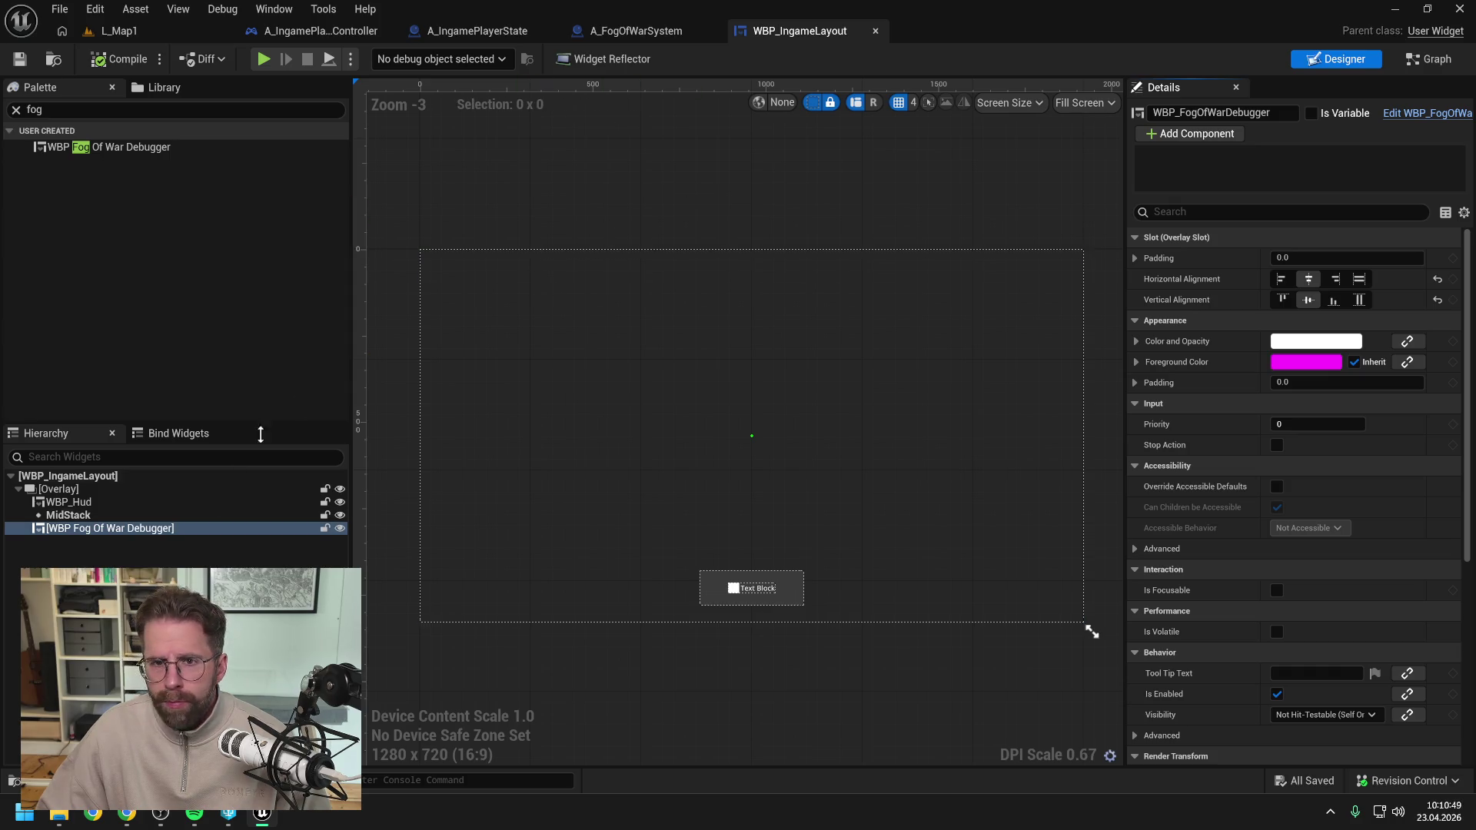
{"action": "key", "text": "ctrl+space"}
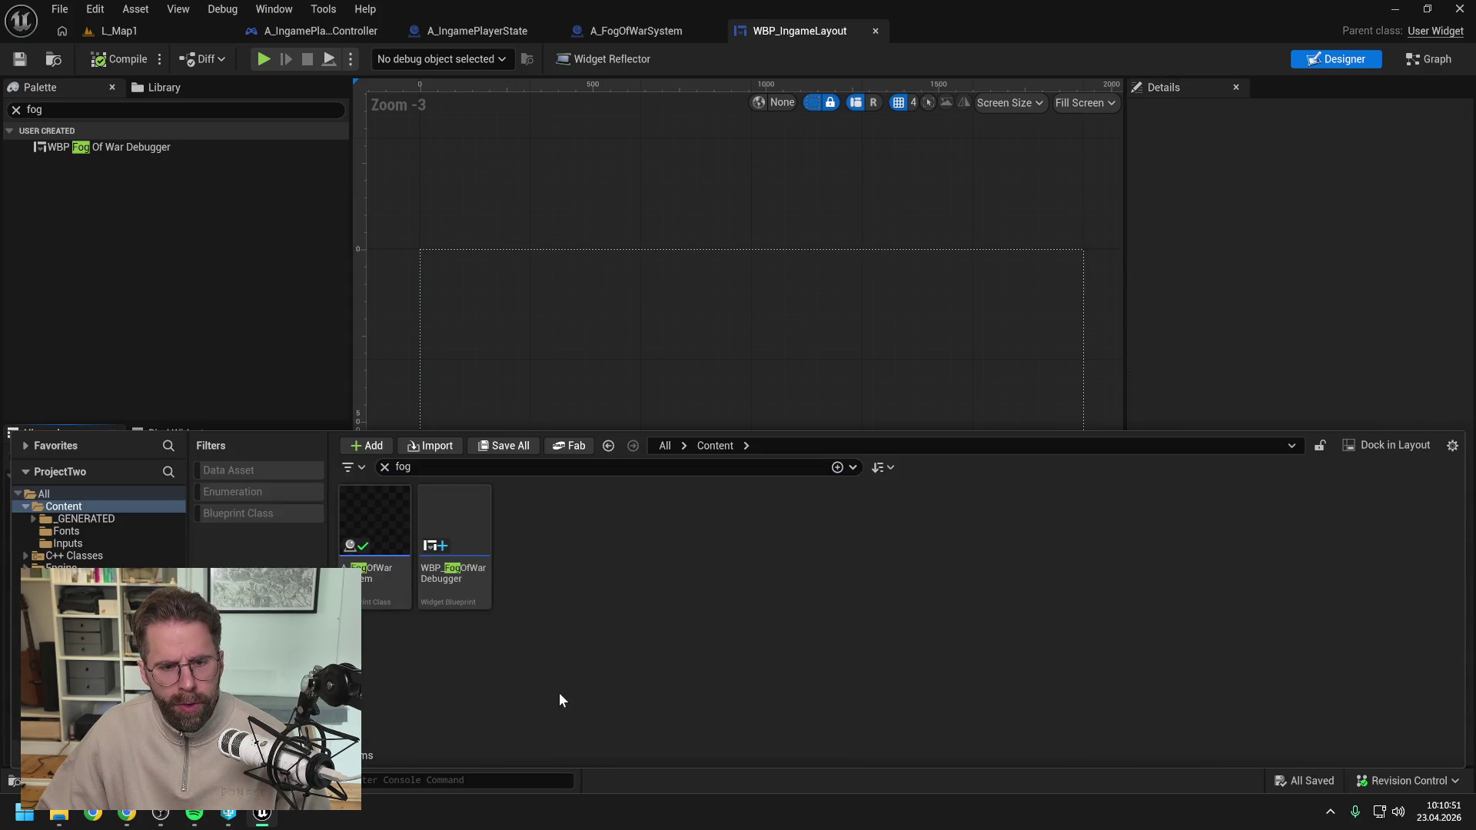
Open WBP_FogOfWarDebugger and add an Overlay as its root widget.
{"action": "double_click", "coordinate": [454, 538]}
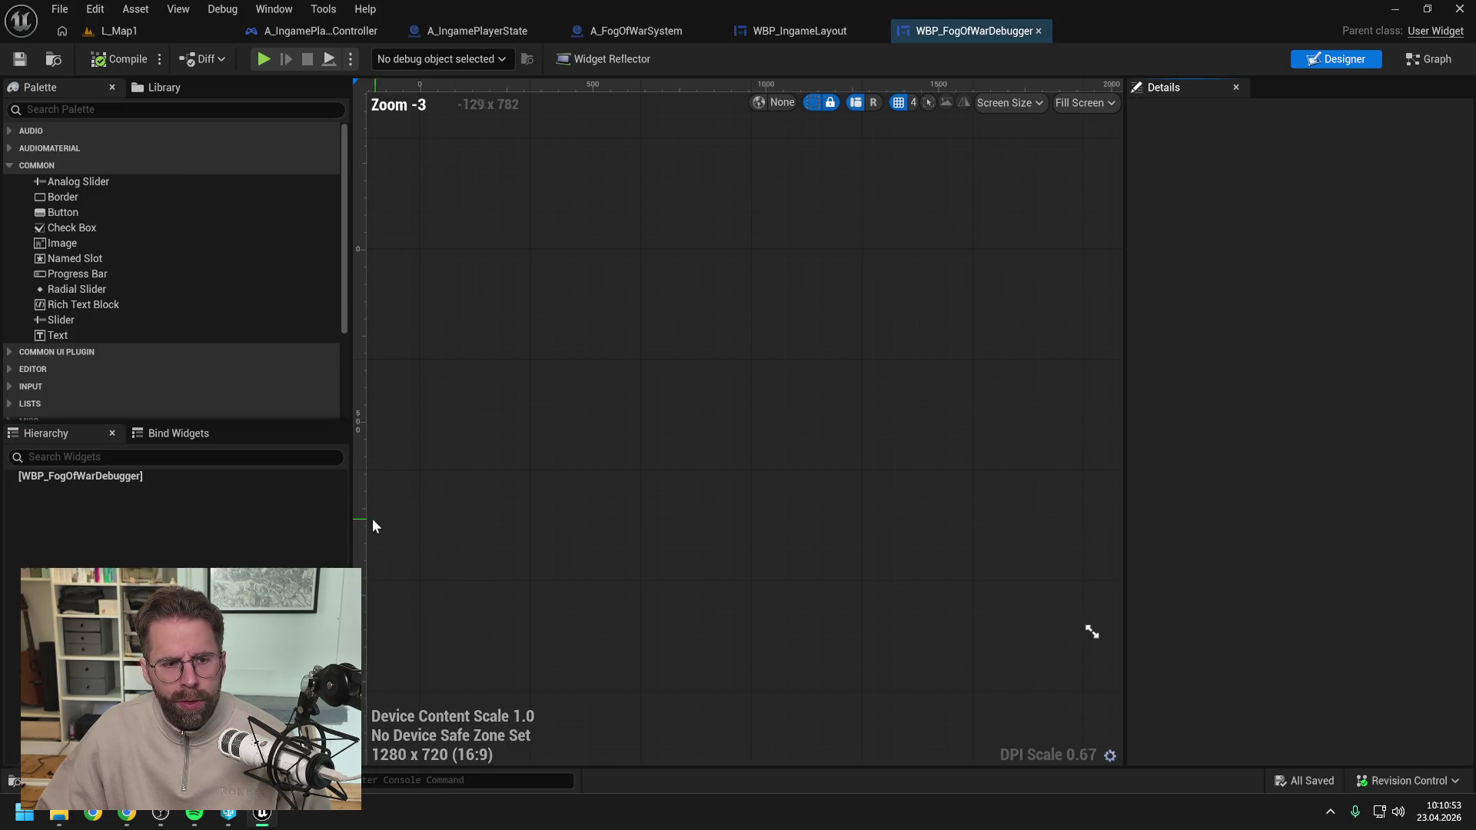
{"action": "left_click", "coordinate": [177, 109]}
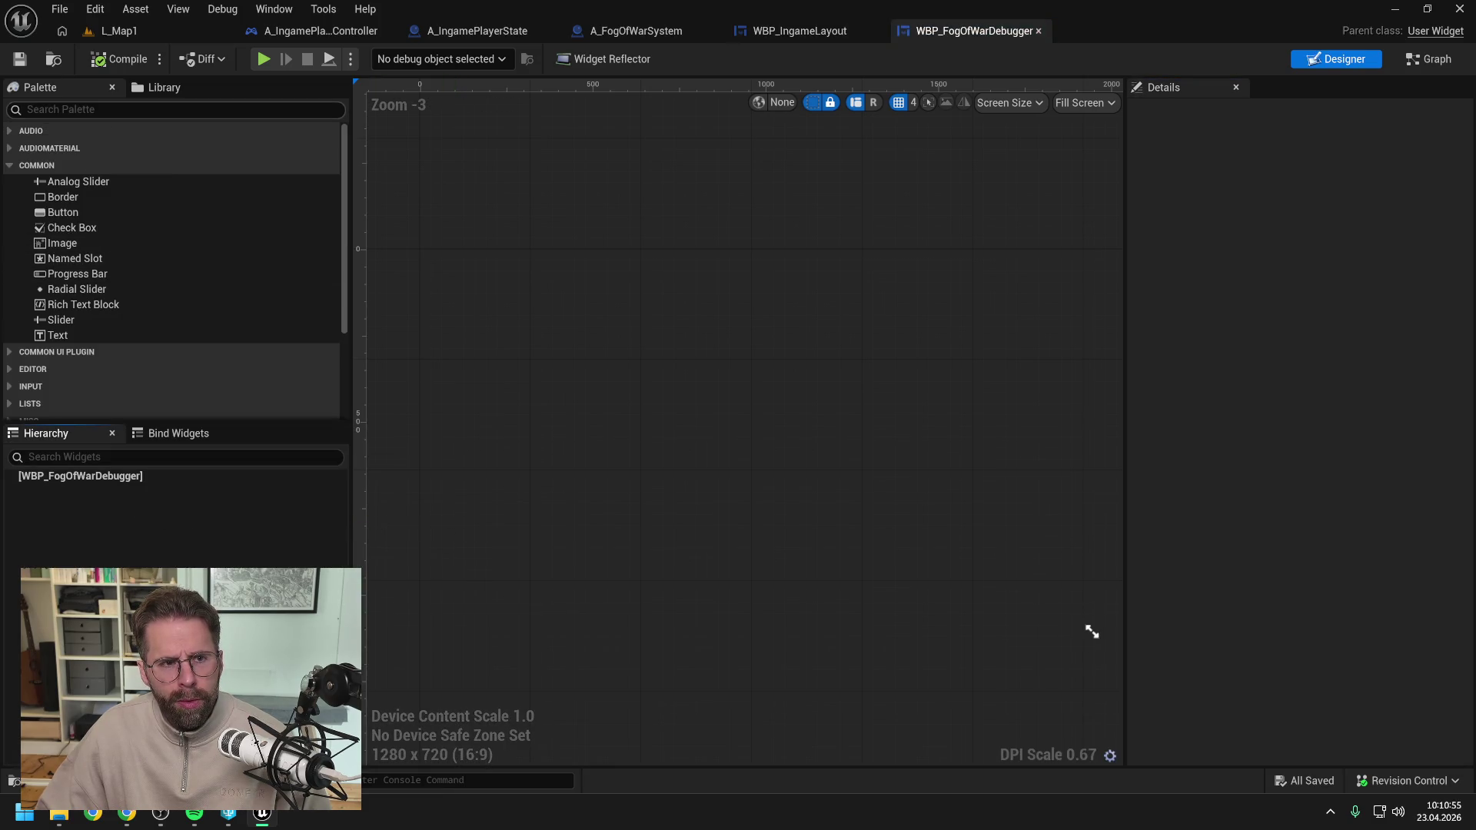
{"action": "type", "text": "over"}
{"action": "left_click_drag", "start_coordinate": [77, 150], "coordinate": [99, 469]}
Put an Image inside the Overlay, centred horizontally and vertically, and save.
{"action": "left_click", "coordinate": [86, 112]}
{"action": "type", "text": "texture"}
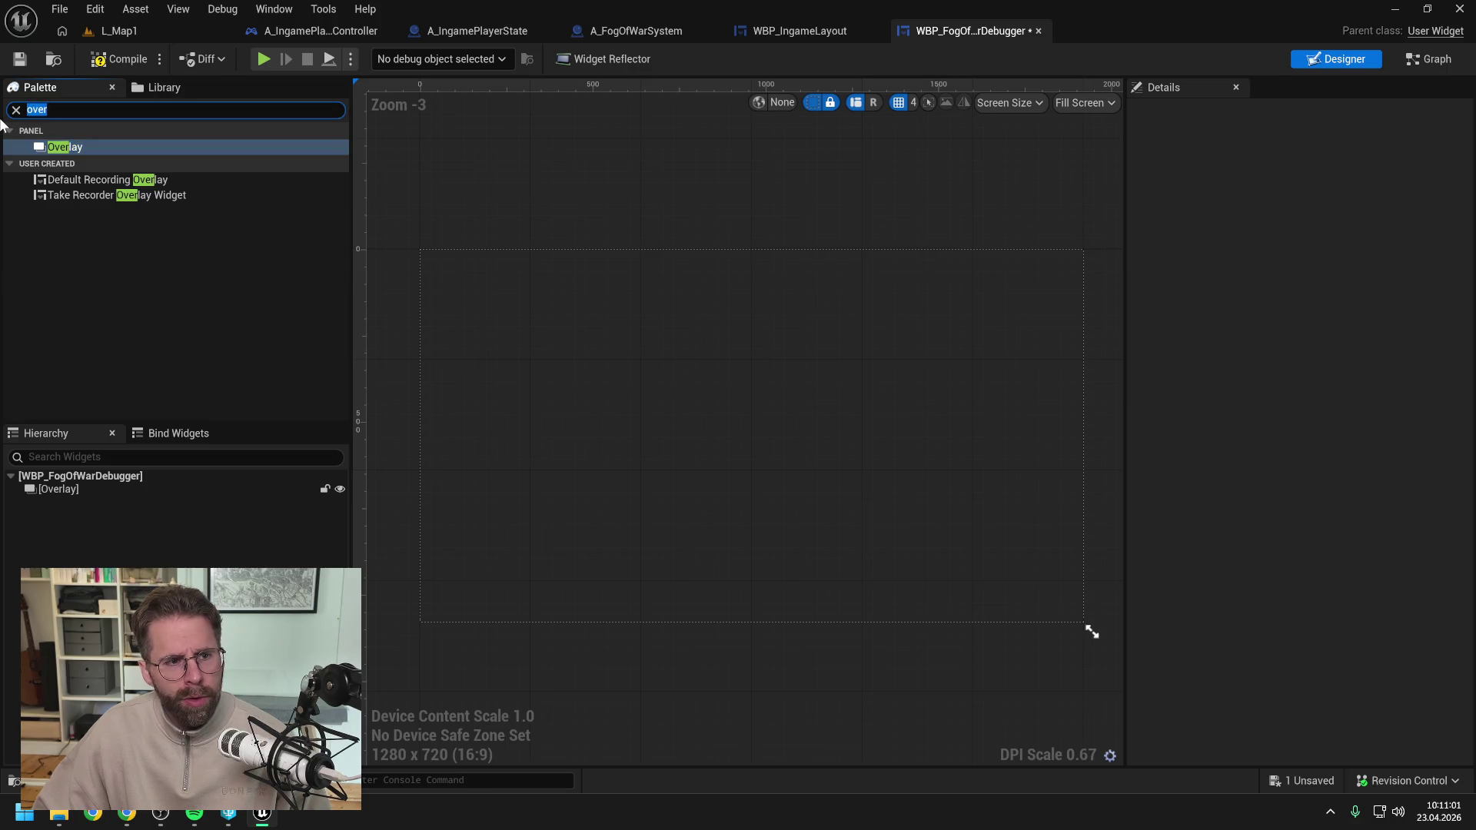
{"action": "key", "text": "ctrl+a"}
{"action": "type", "text": "image"}
{"action": "mouse_move", "coordinate": [51, 149]}
{"action": "left_mouse_down"}
{"action": "mouse_move", "coordinate": [126, 455]}
{"action": "mouse_move", "coordinate": [100, 497]}
{"action": "left_mouse_up"}
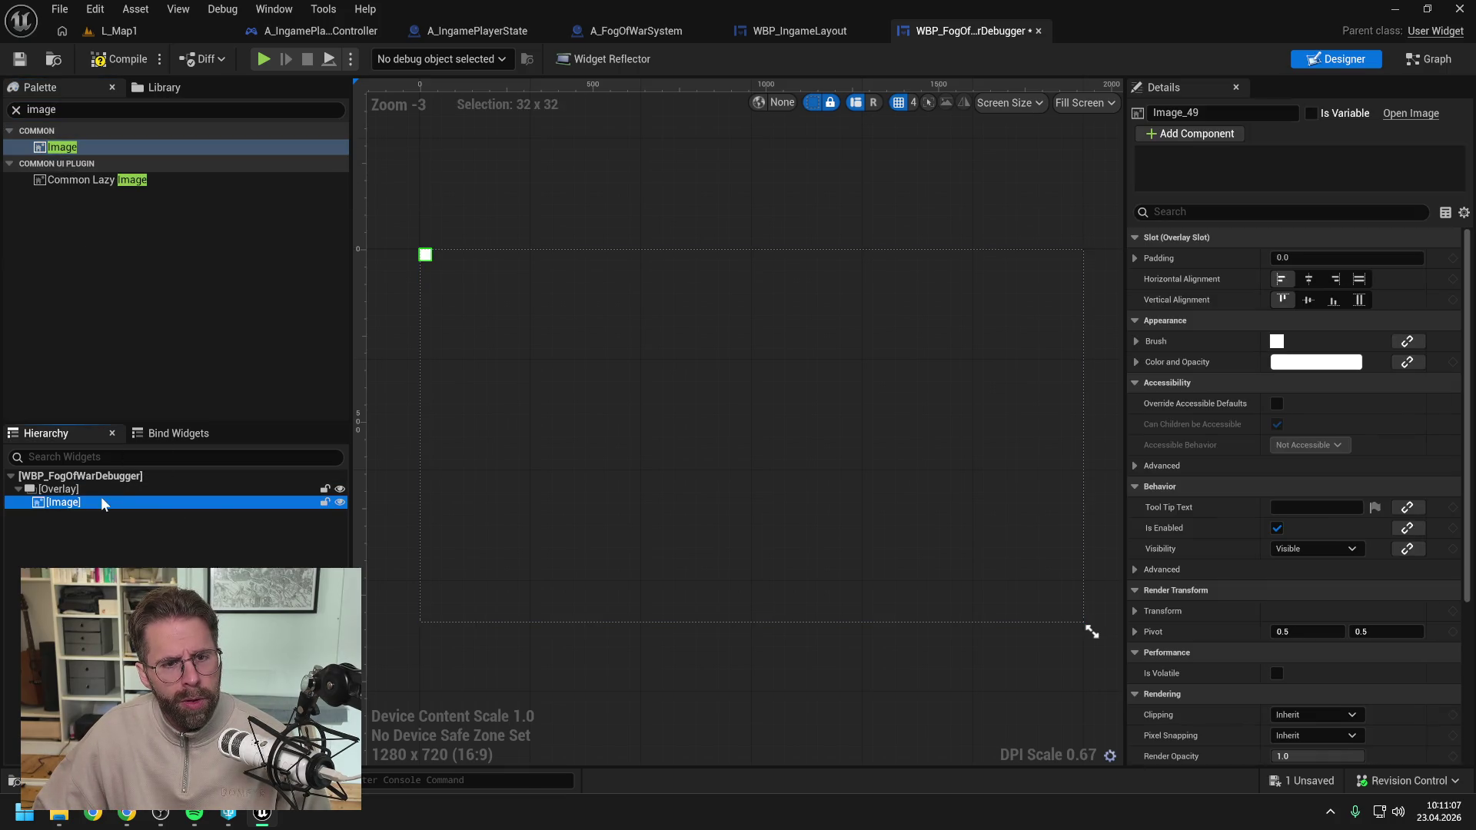
{"action": "left_click", "coordinate": [1308, 300]}
{"action": "left_click", "coordinate": [1309, 278]}
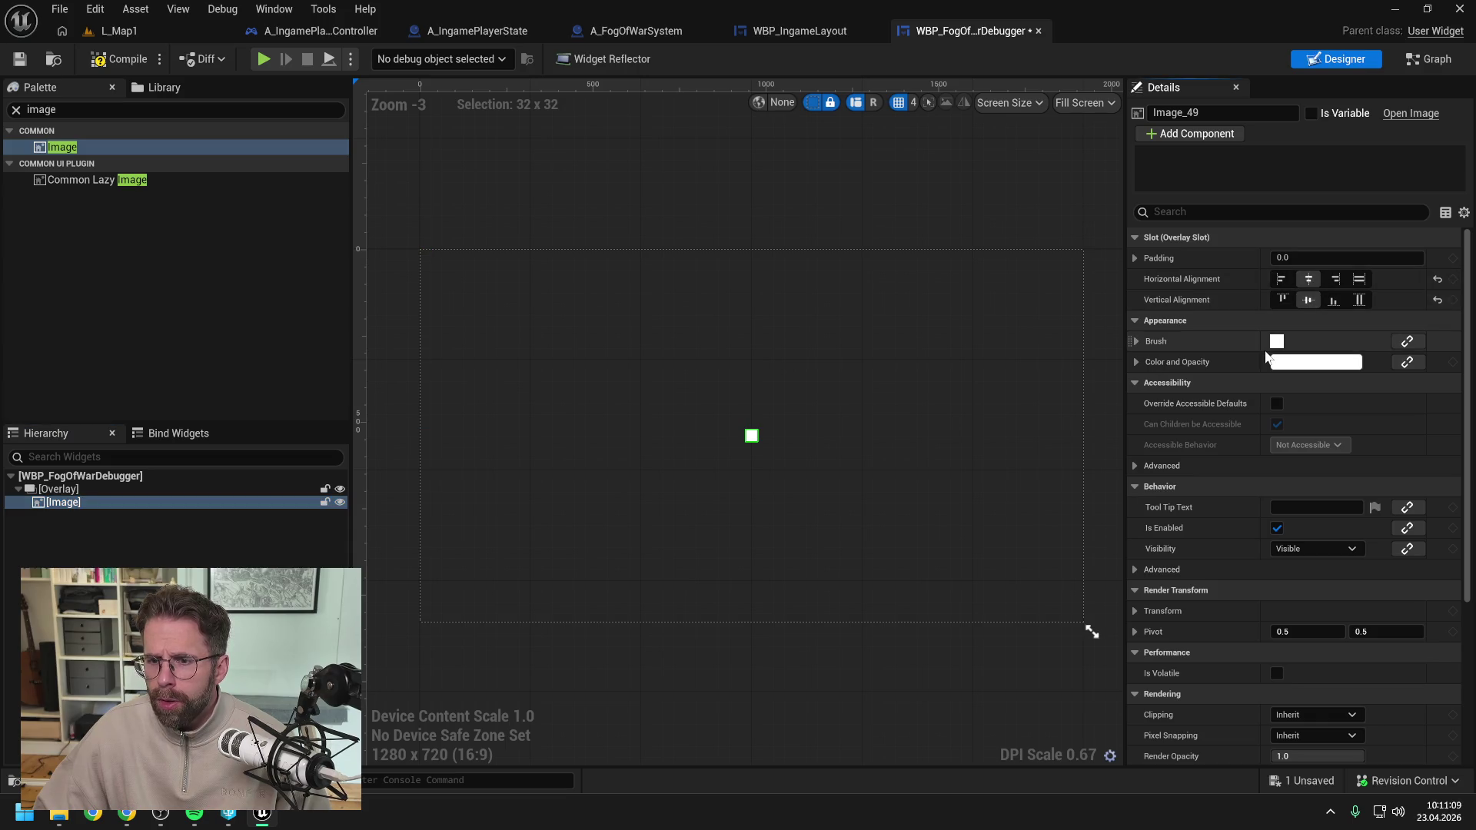
{"action": "key", "text": "ctrl+s"}
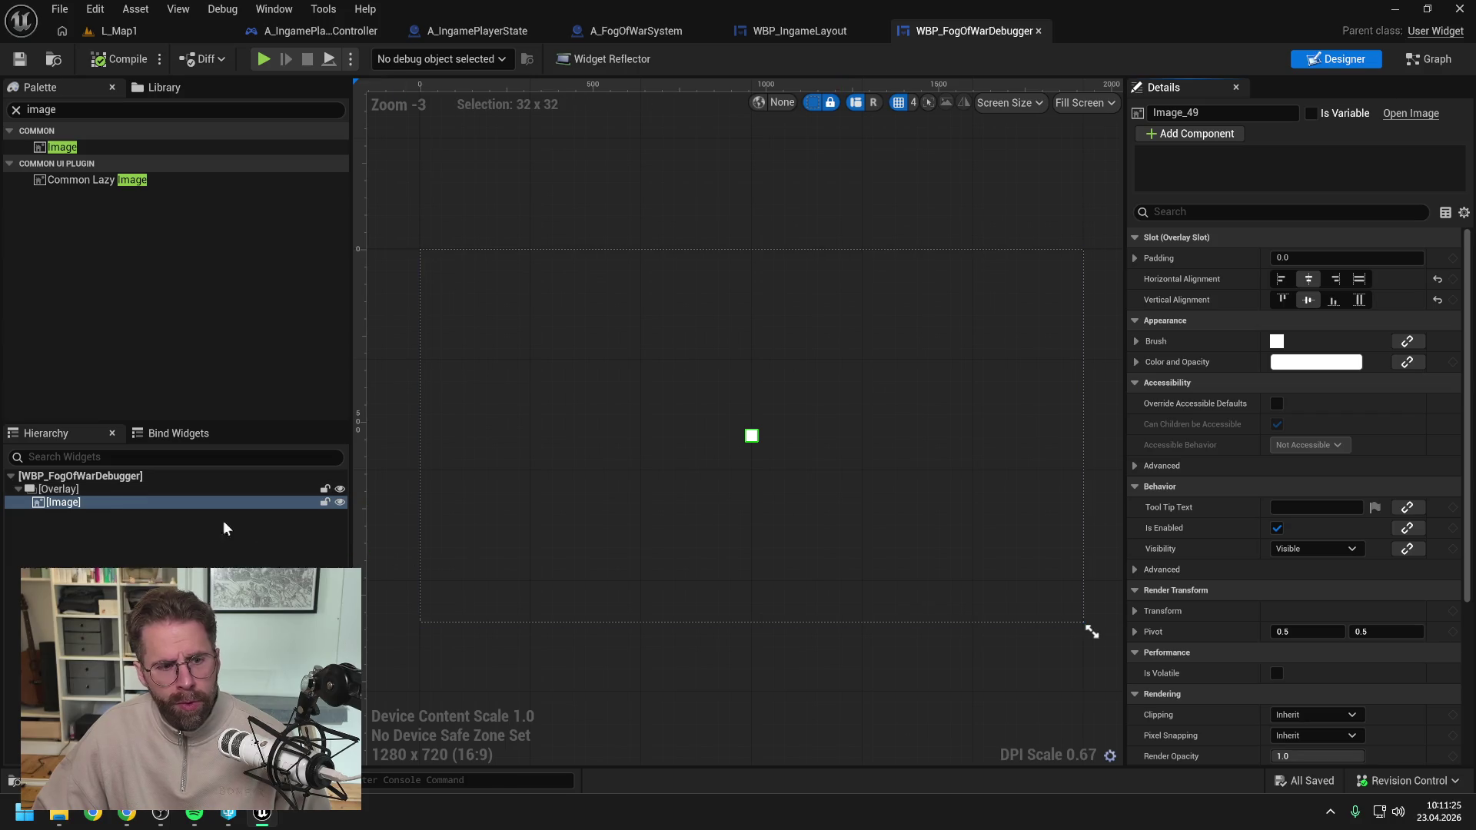
Rename the image FogOfWarImage, compile, and switch to the EventGraph.
{"action": "double_click", "coordinate": [83, 504]}
{"action": "type", "text": "FogOfWarImage"}
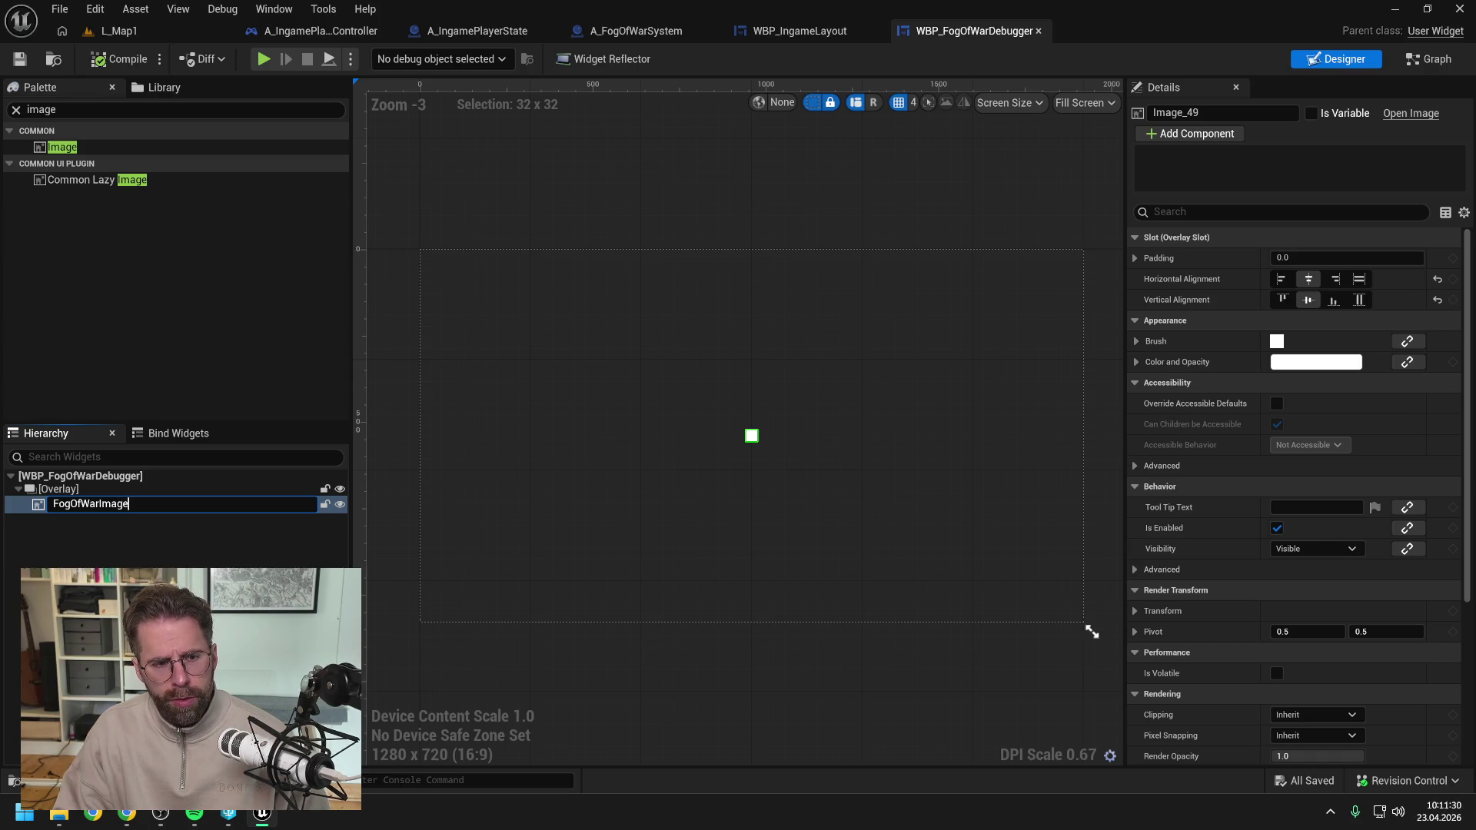
{"action": "key", "text": "Return"}
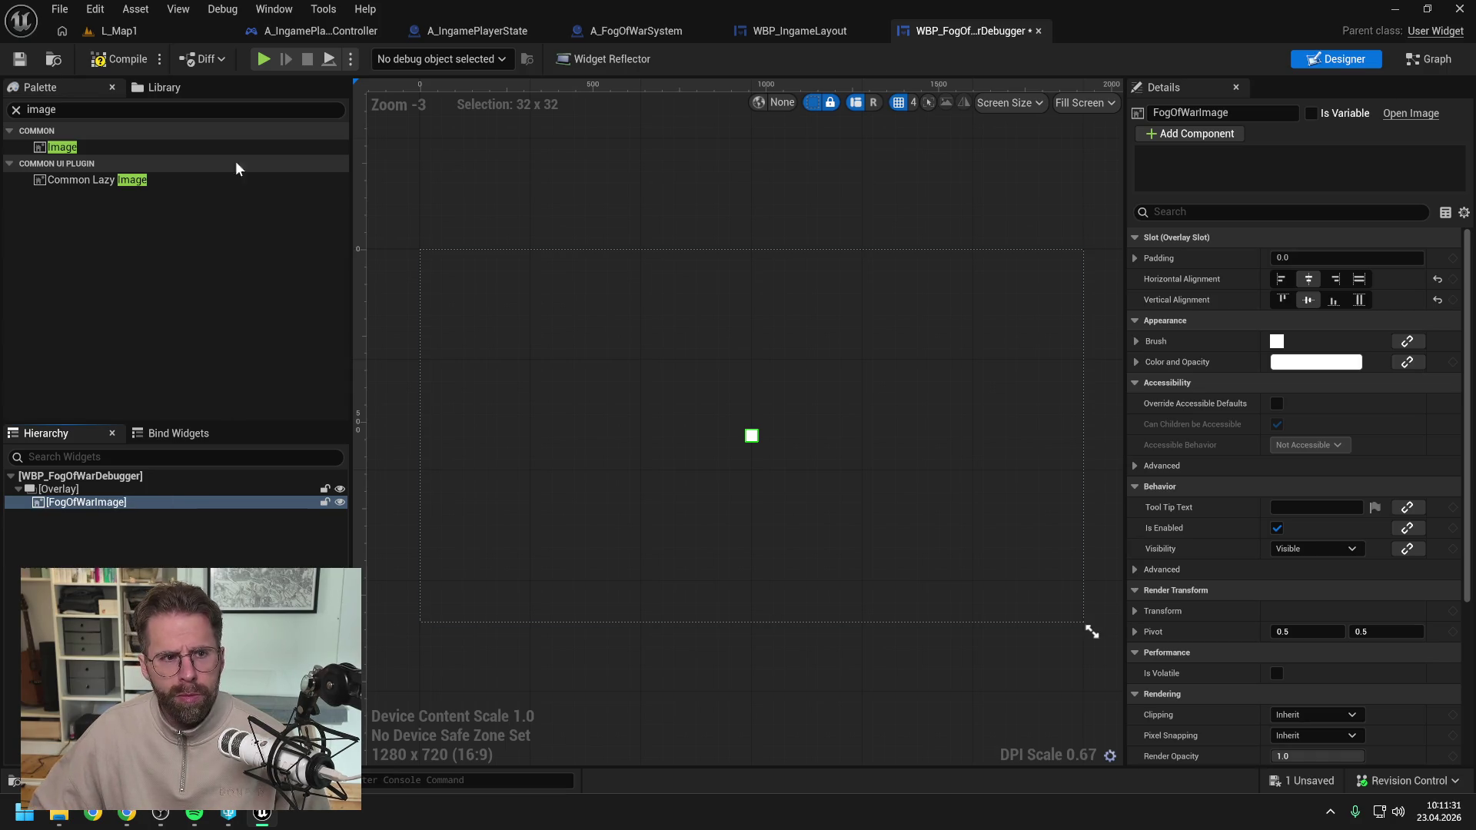
{"action": "left_click", "coordinate": [141, 68]}
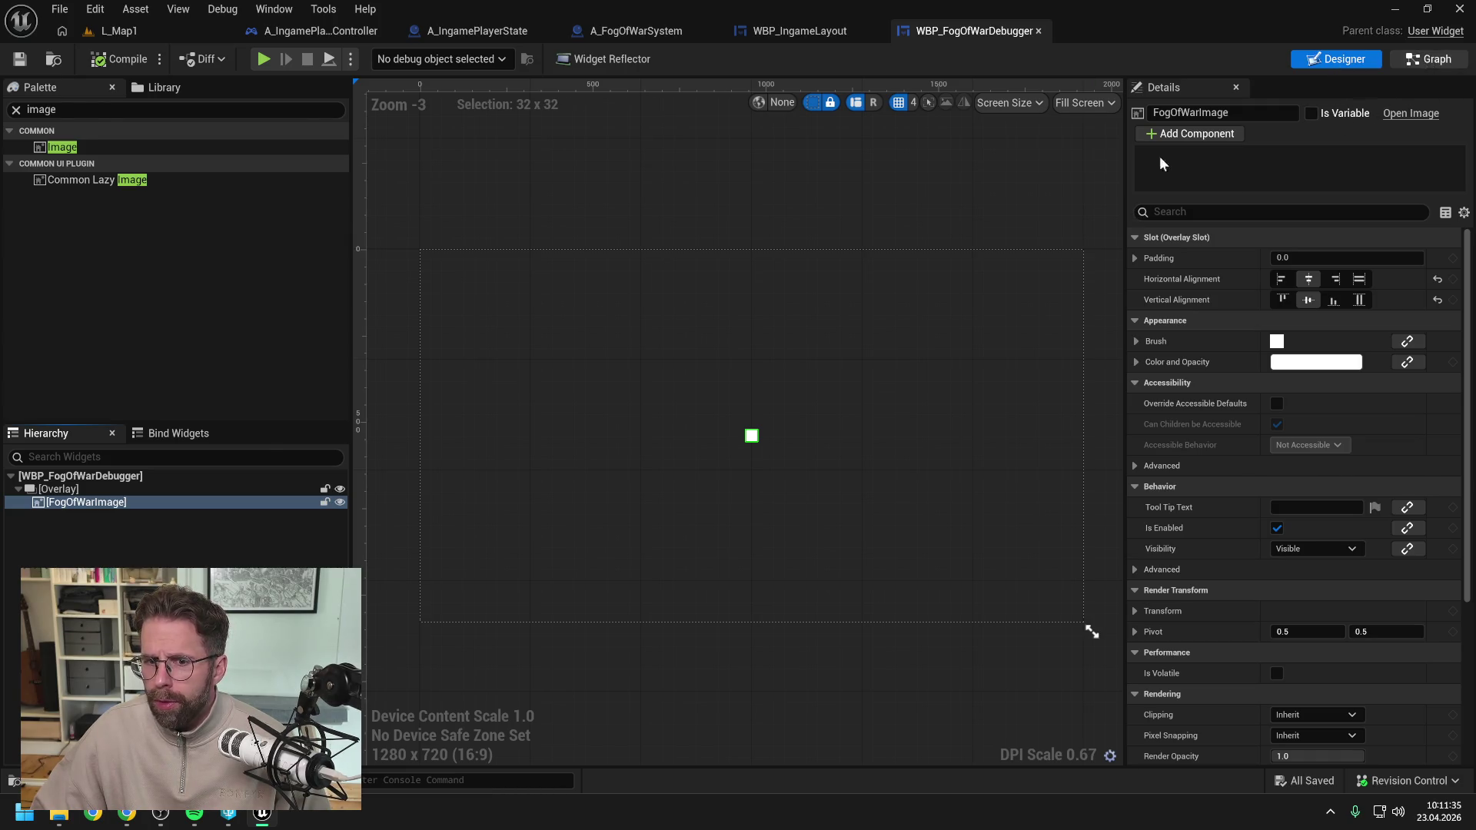
{"action": "left_click", "coordinate": [1427, 62]}
{"action": "left_click", "coordinate": [846, 229]}
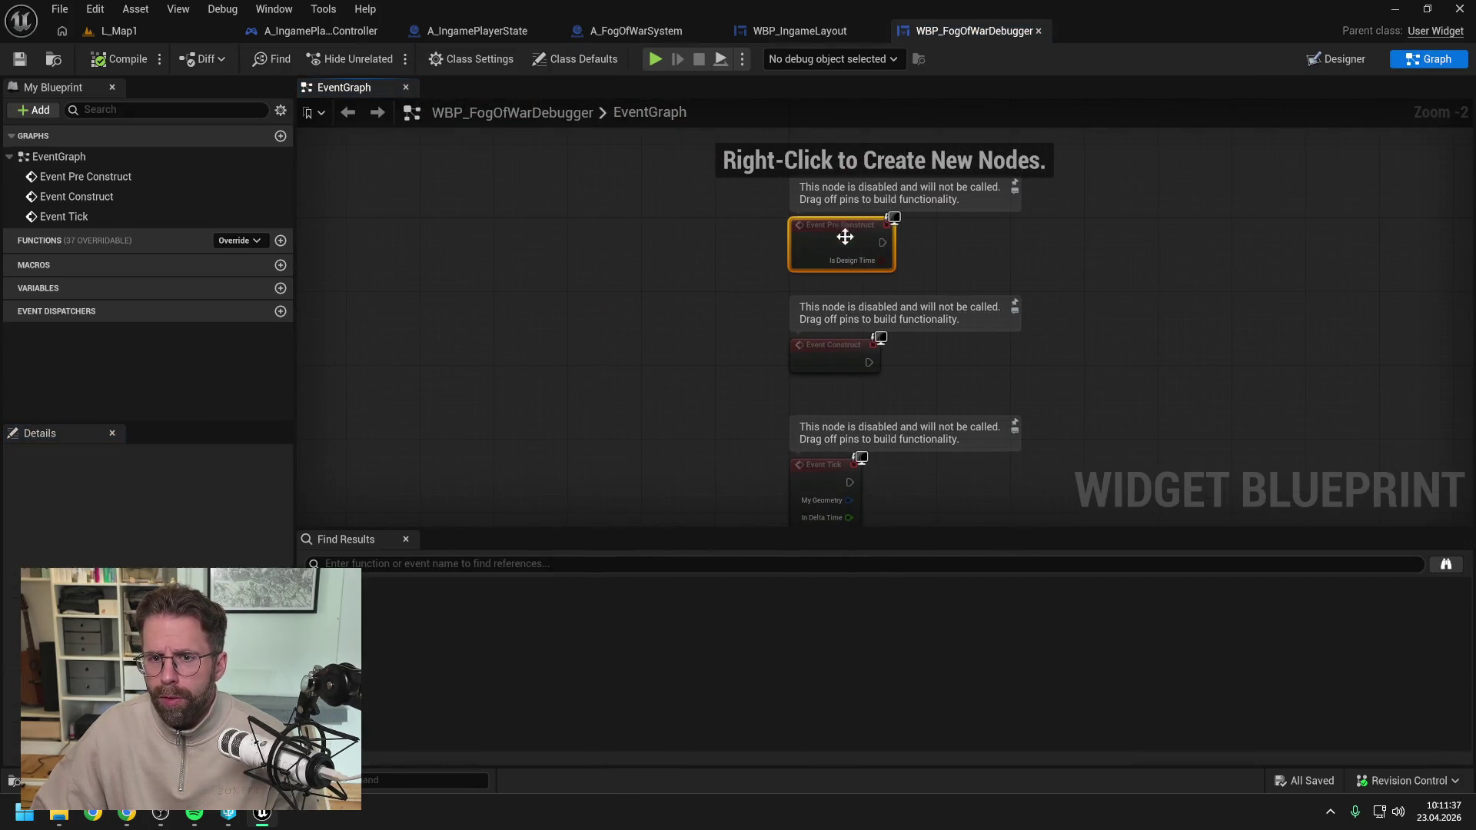
Delete the unused Event Pre Construct and Event Tick nodes and compile the debugger blueprint.
{"action": "key", "text": "Delete"}
{"action": "left_click", "coordinate": [857, 469]}
{"action": "key", "text": "Delete"}
{"action": "scroll", "coordinate": [875, 417], "scroll_direction": "down", "scroll_amount": 1}
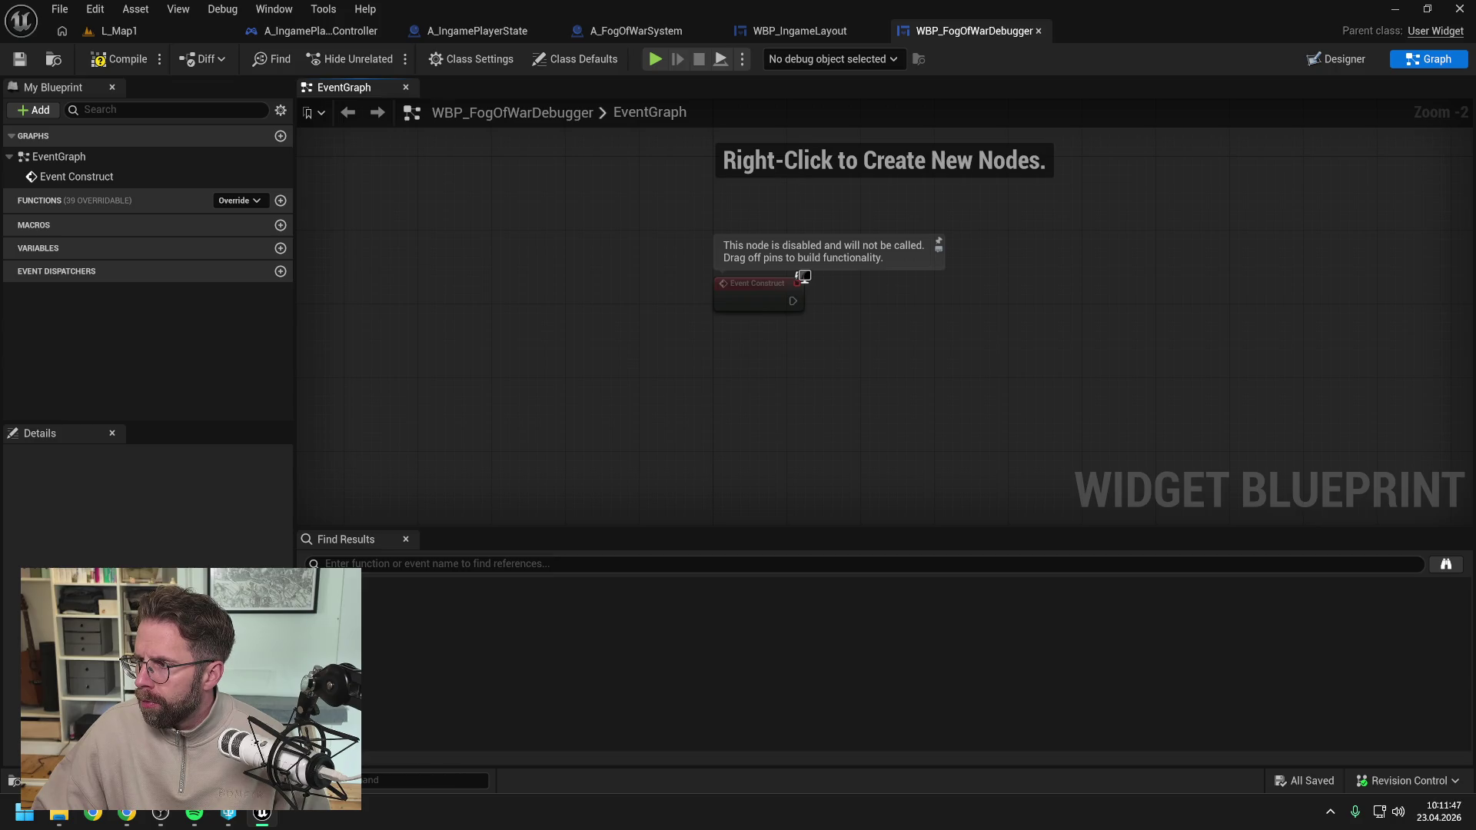
{"action": "left_click_drag", "start_coordinate": [1071, 310], "coordinate": [996, 337]}
{"action": "left_click", "coordinate": [117, 59]}
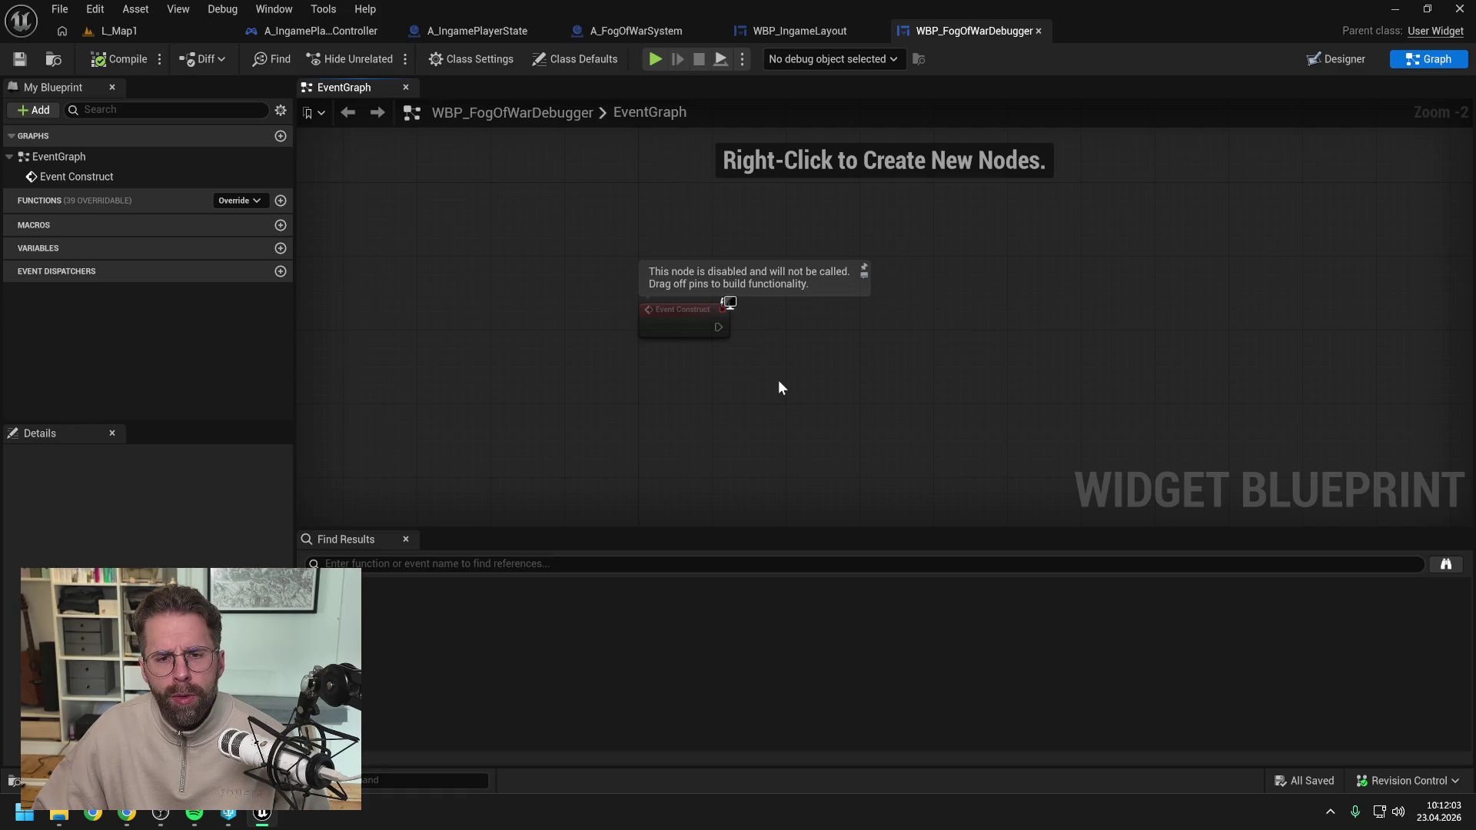
Add a Get Ingame Player Controller node and place it beside Event Construct.
{"action": "right_click", "coordinate": [803, 364]}
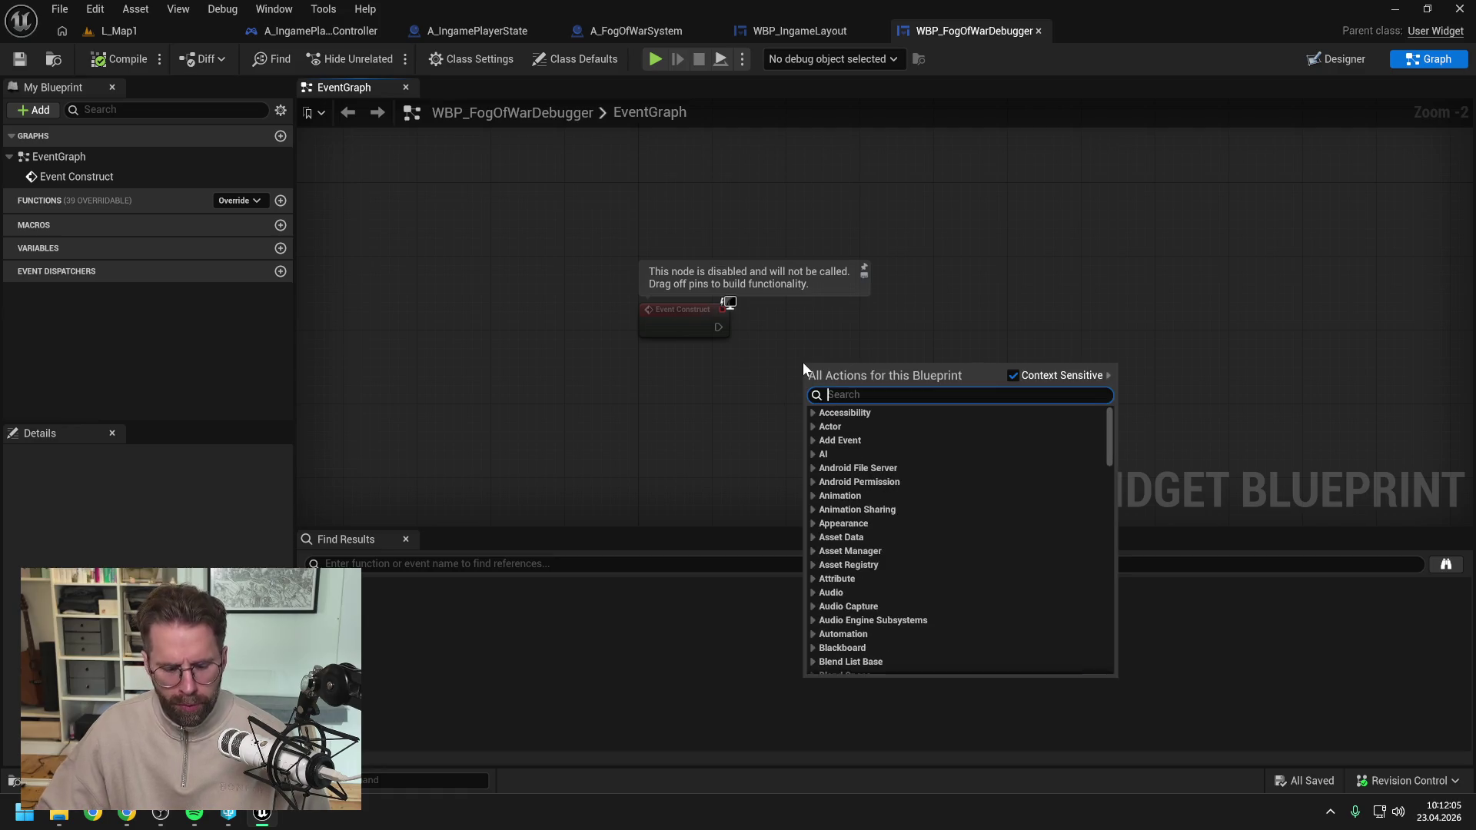
{"action": "type", "text": "get in"}
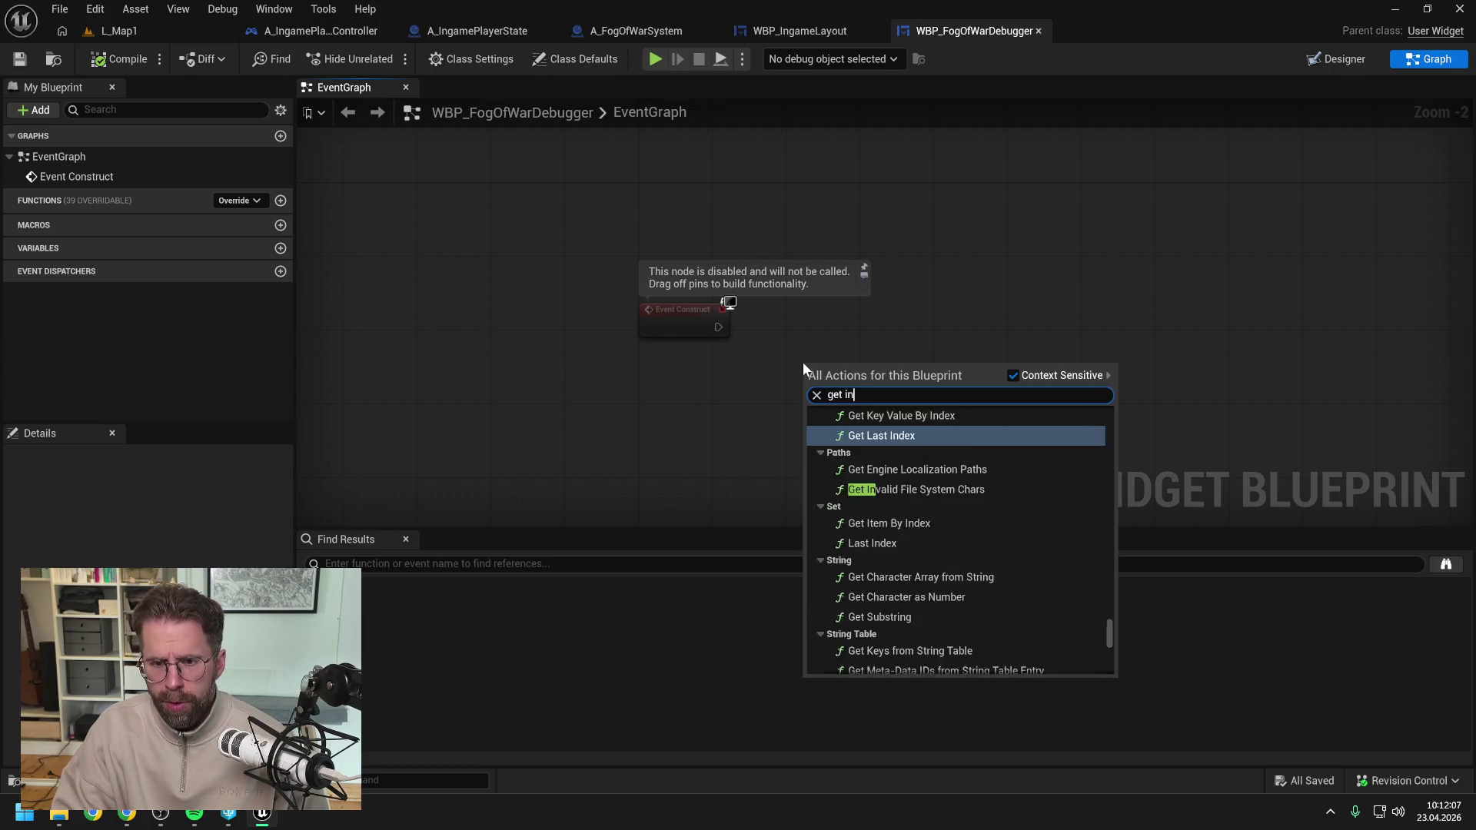
{"action": "type", "text": "game player cont"}
{"action": "key", "text": "Return"}
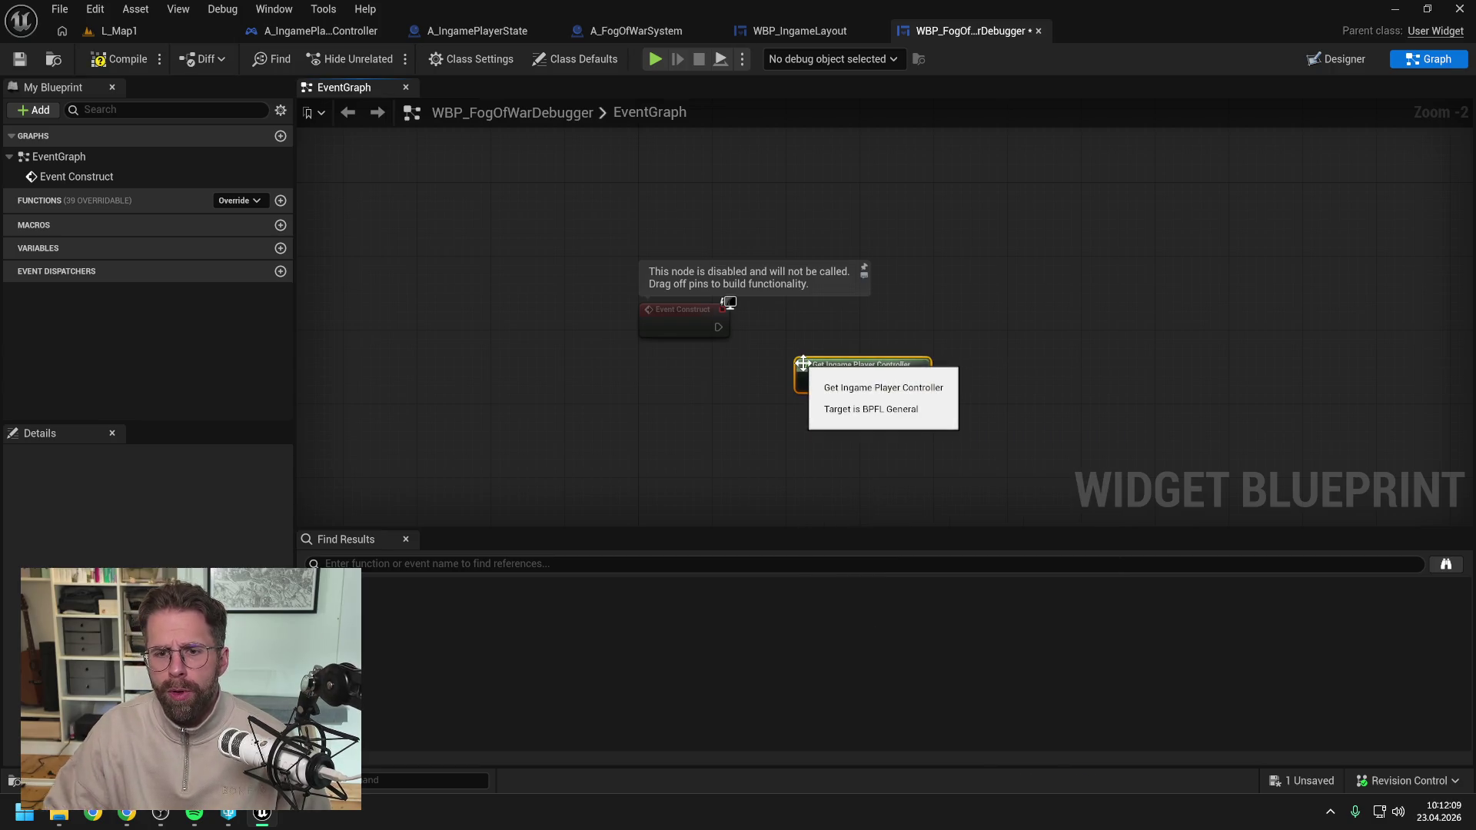
{"action": "left_click_drag", "start_coordinate": [834, 373], "coordinate": [826, 299]}
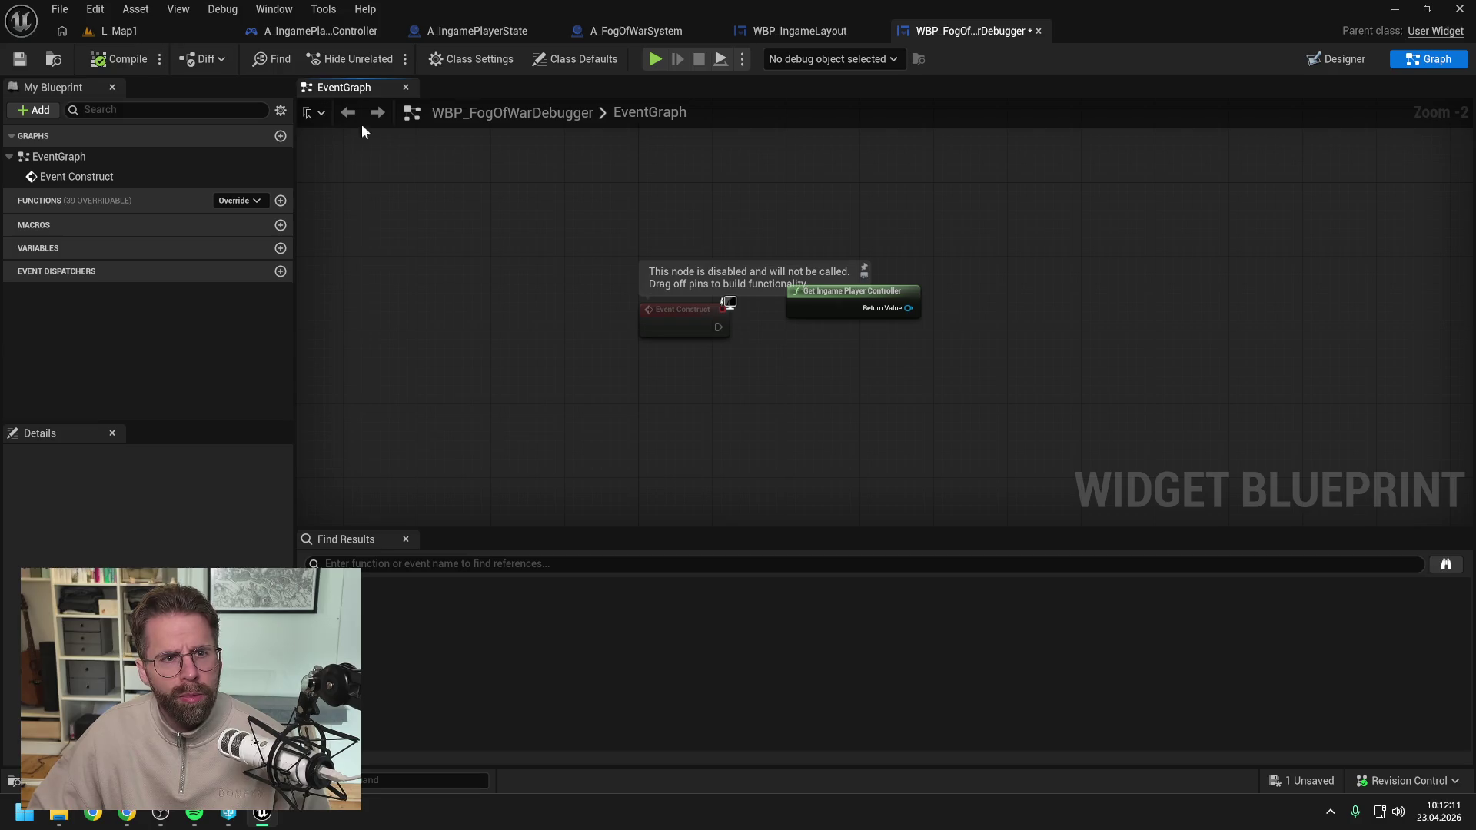
{"action": "left_click", "coordinate": [325, 31]}
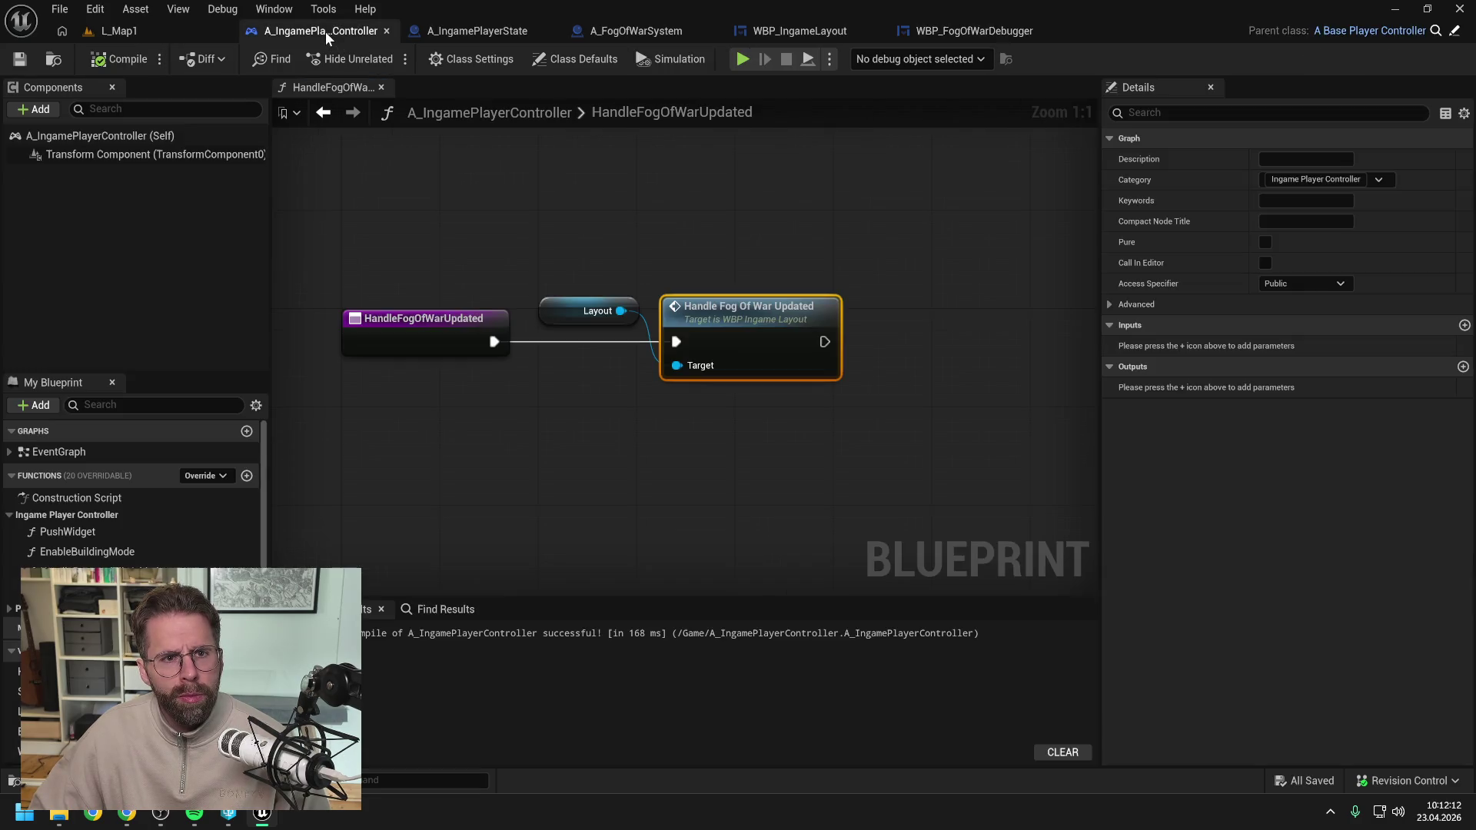
Add a GetFogOfWarTiles function filed under the Ingame Player Controller category.
{"action": "left_click", "coordinate": [247, 475]}
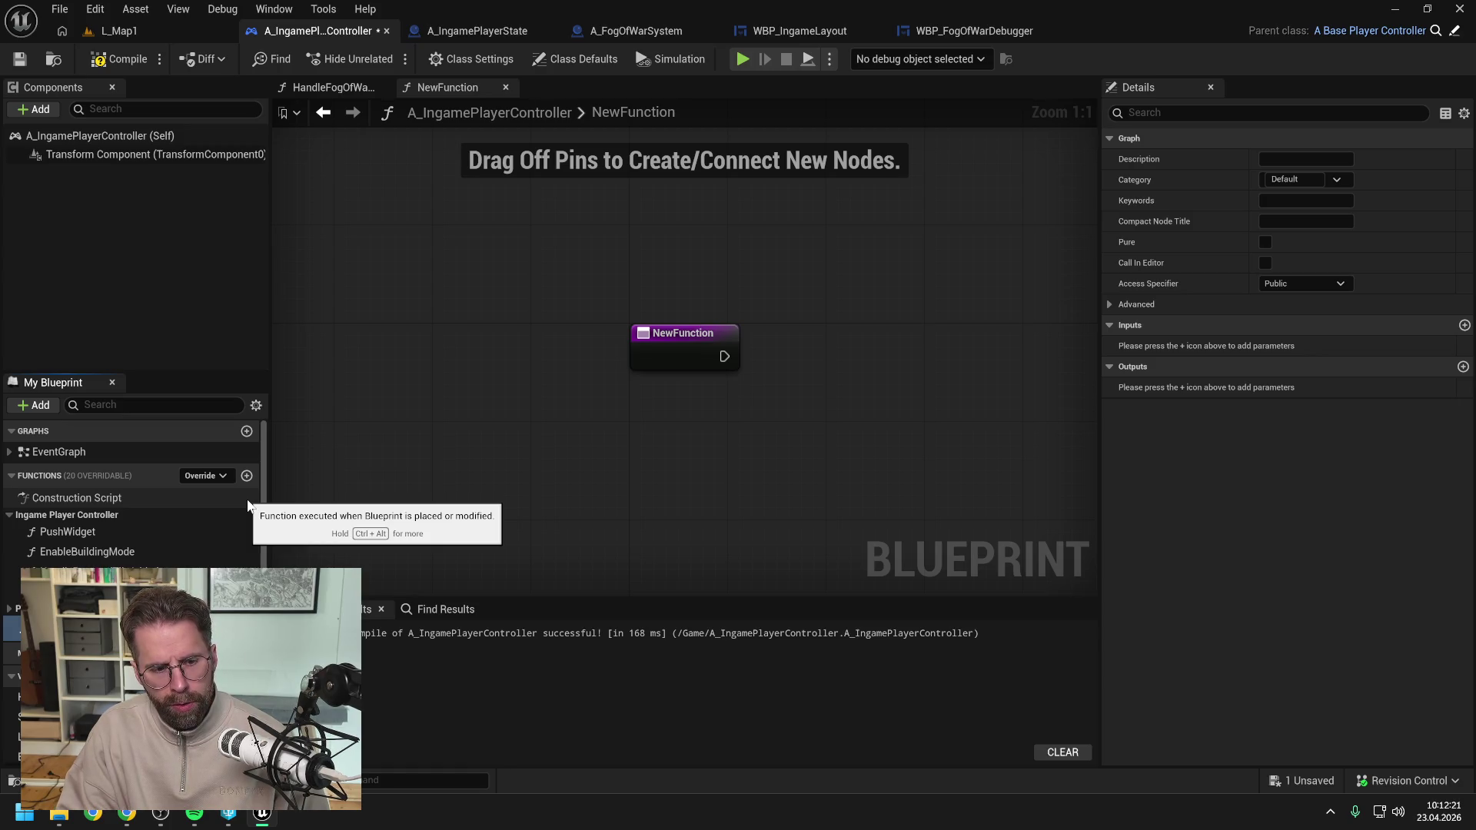
{"action": "key", "text": "Return"}
{"action": "key", "text": "ctrl+s"}
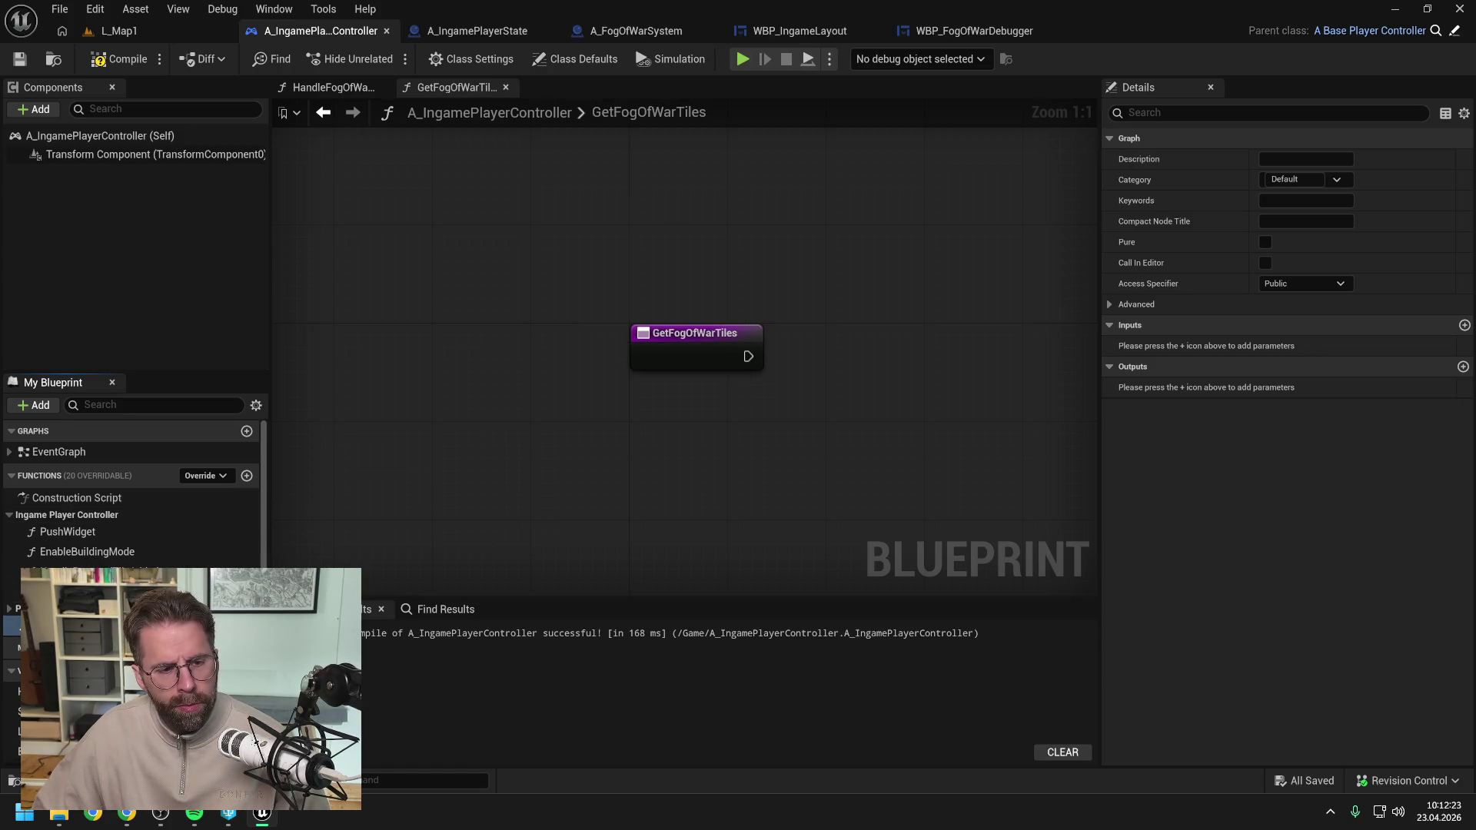
{"action": "left_click_drag", "start_coordinate": [61, 627], "coordinate": [46, 514]}
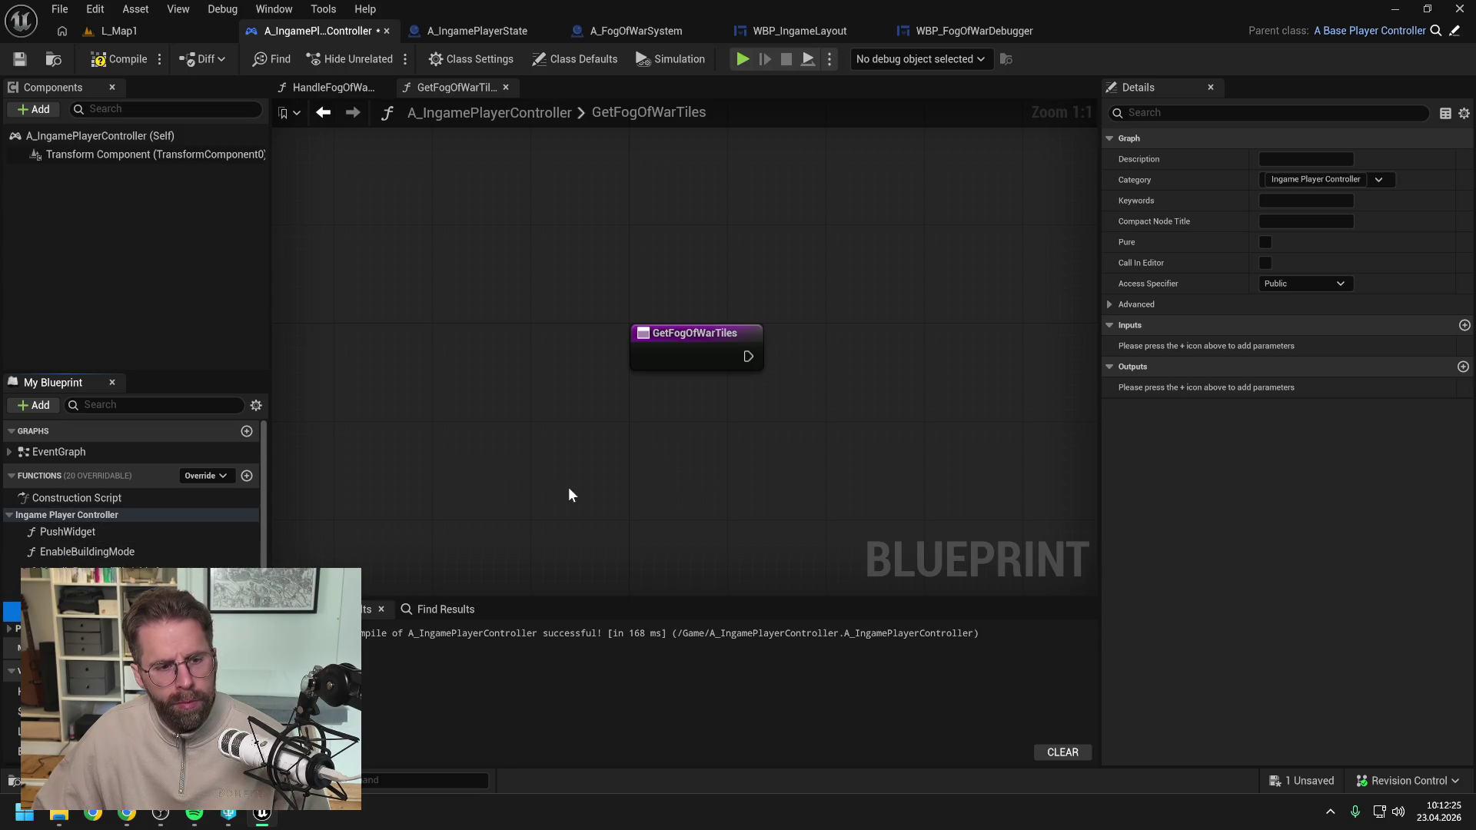
{"action": "key", "text": "ctrl+s"}
Add a Return Node to GetFogOfWarTiles and compile the player controller.
{"action": "left_click_drag", "start_coordinate": [718, 464], "coordinate": [668, 461]}
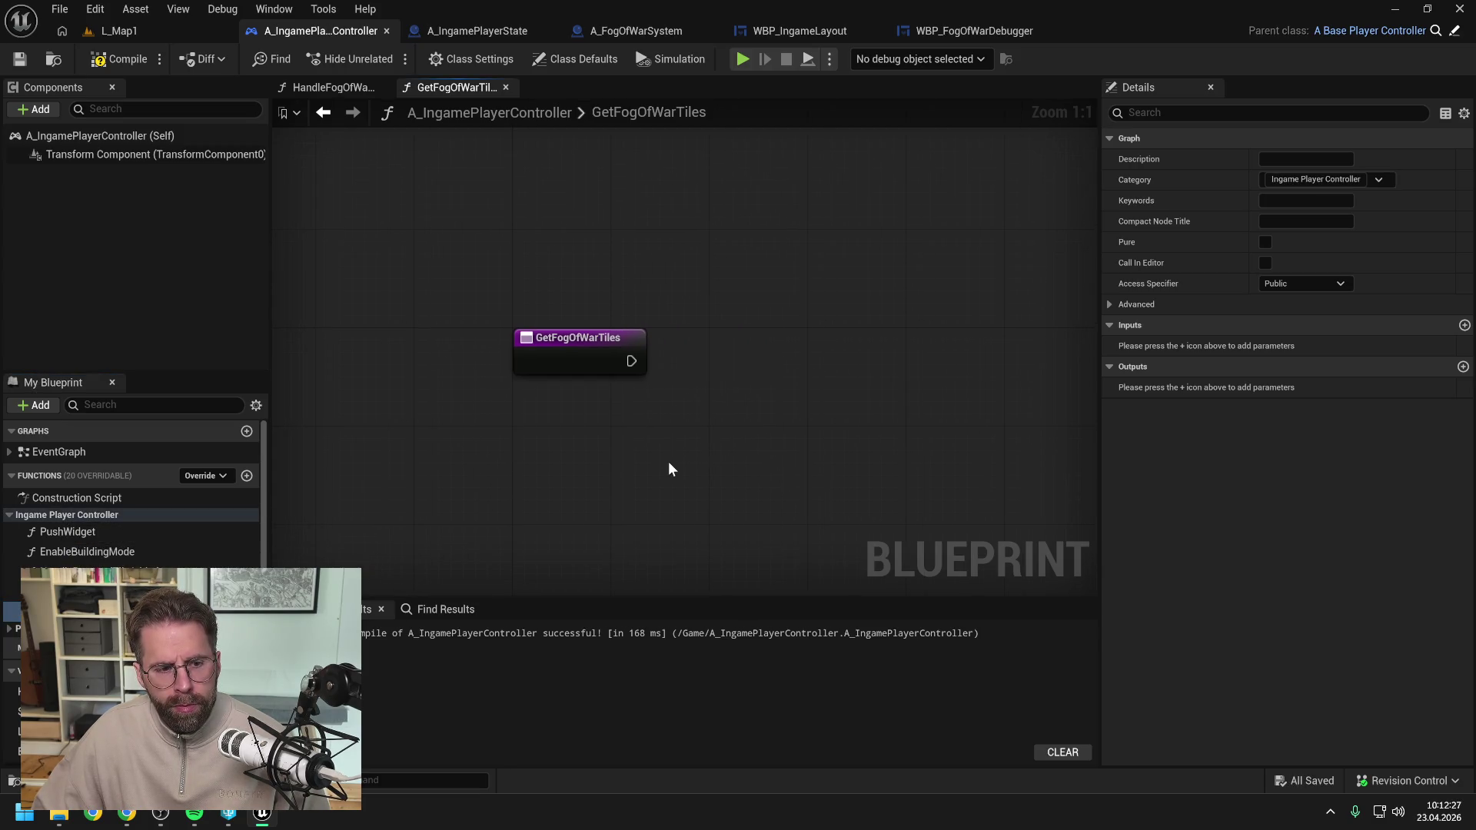
{"action": "scroll", "coordinate": [664, 461], "scroll_direction": "down", "scroll_amount": 1}
{"action": "right_click", "coordinate": [769, 402]}
{"action": "type", "text": "ret"}
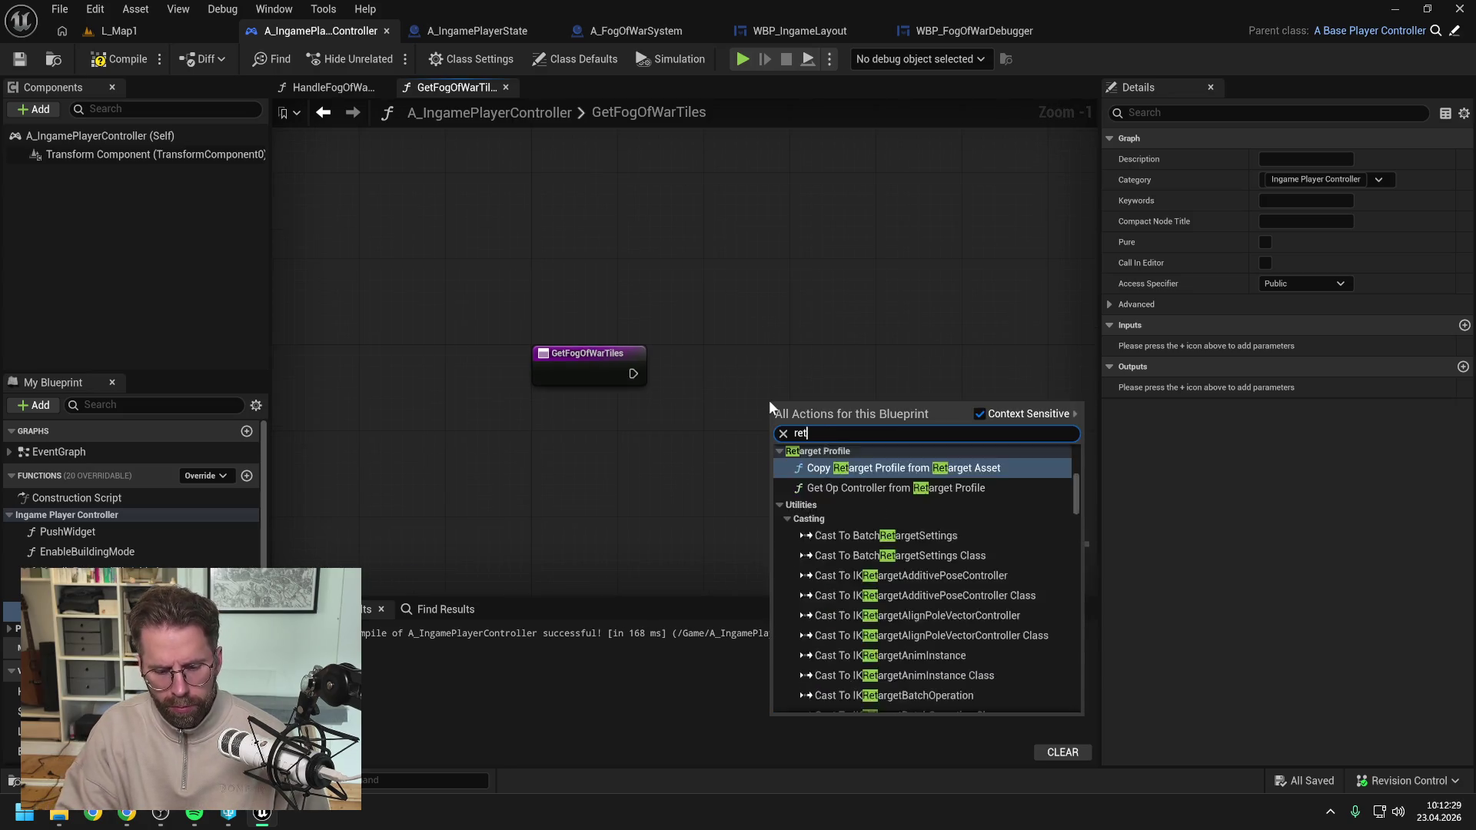
{"action": "type", "text": "urn"}
{"action": "key", "text": "Return"}
{"action": "left_click_drag", "start_coordinate": [807, 400], "coordinate": [820, 347]}
{"action": "left_click", "coordinate": [799, 297]}
{"action": "key", "text": "F7"}
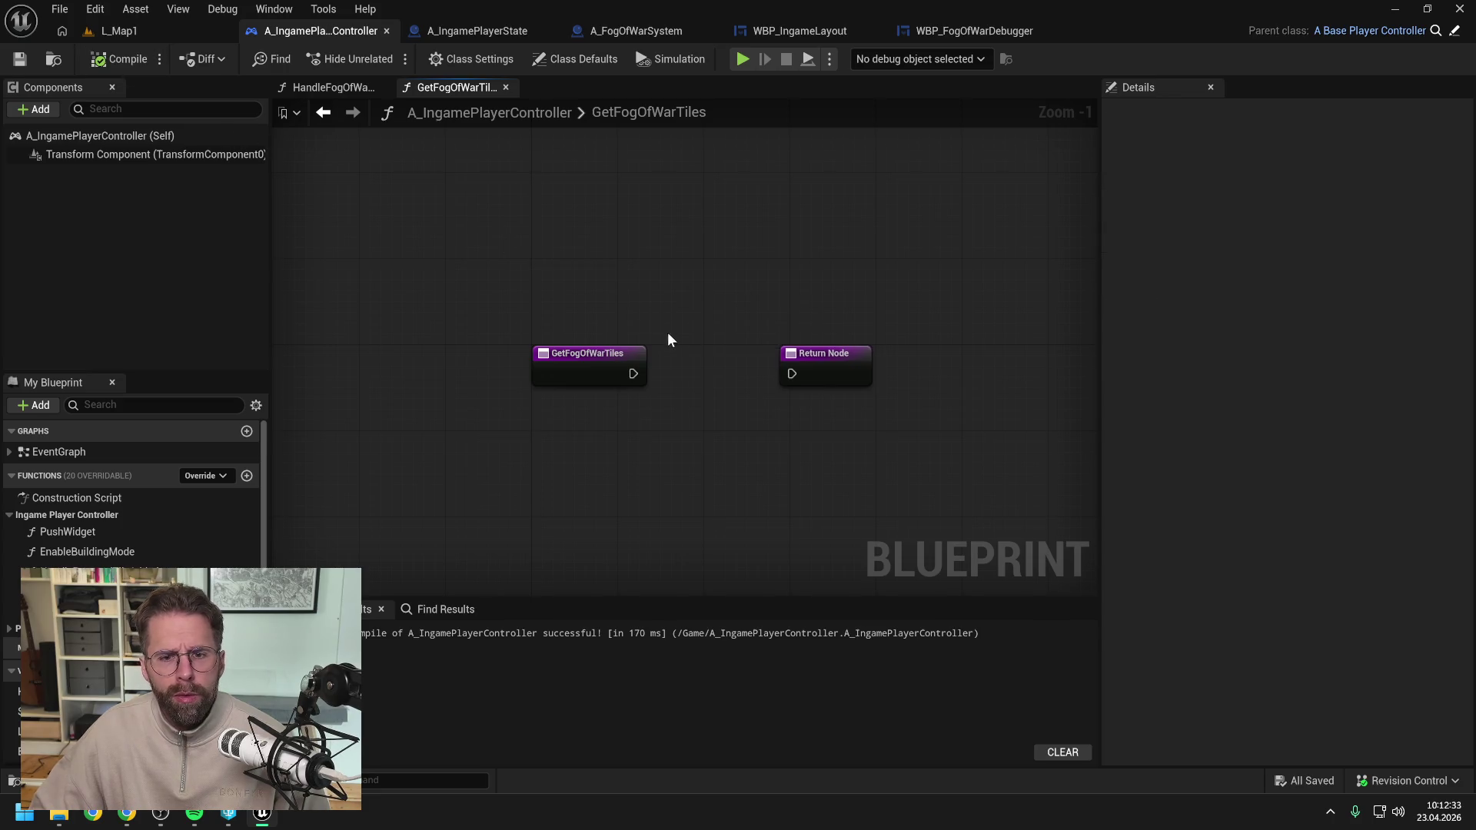
Add Get Ingame Player State and Get Player Id nodes between entry and return.
{"action": "right_click", "coordinate": [667, 333]}
{"action": "type", "text": "ingame player st"}
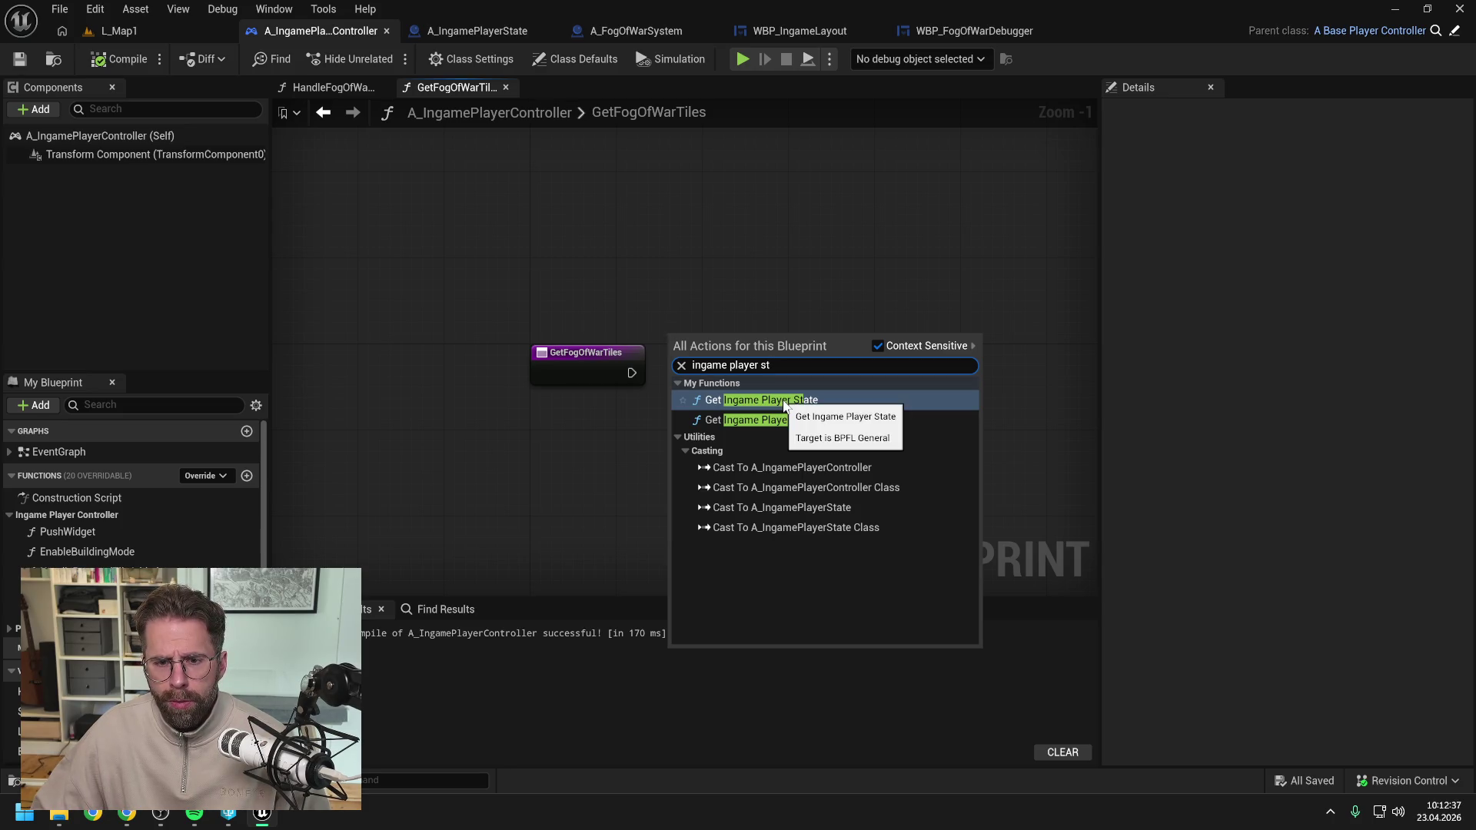
{"action": "left_click", "coordinate": [785, 400]}
{"action": "left_click", "coordinate": [939, 352]}
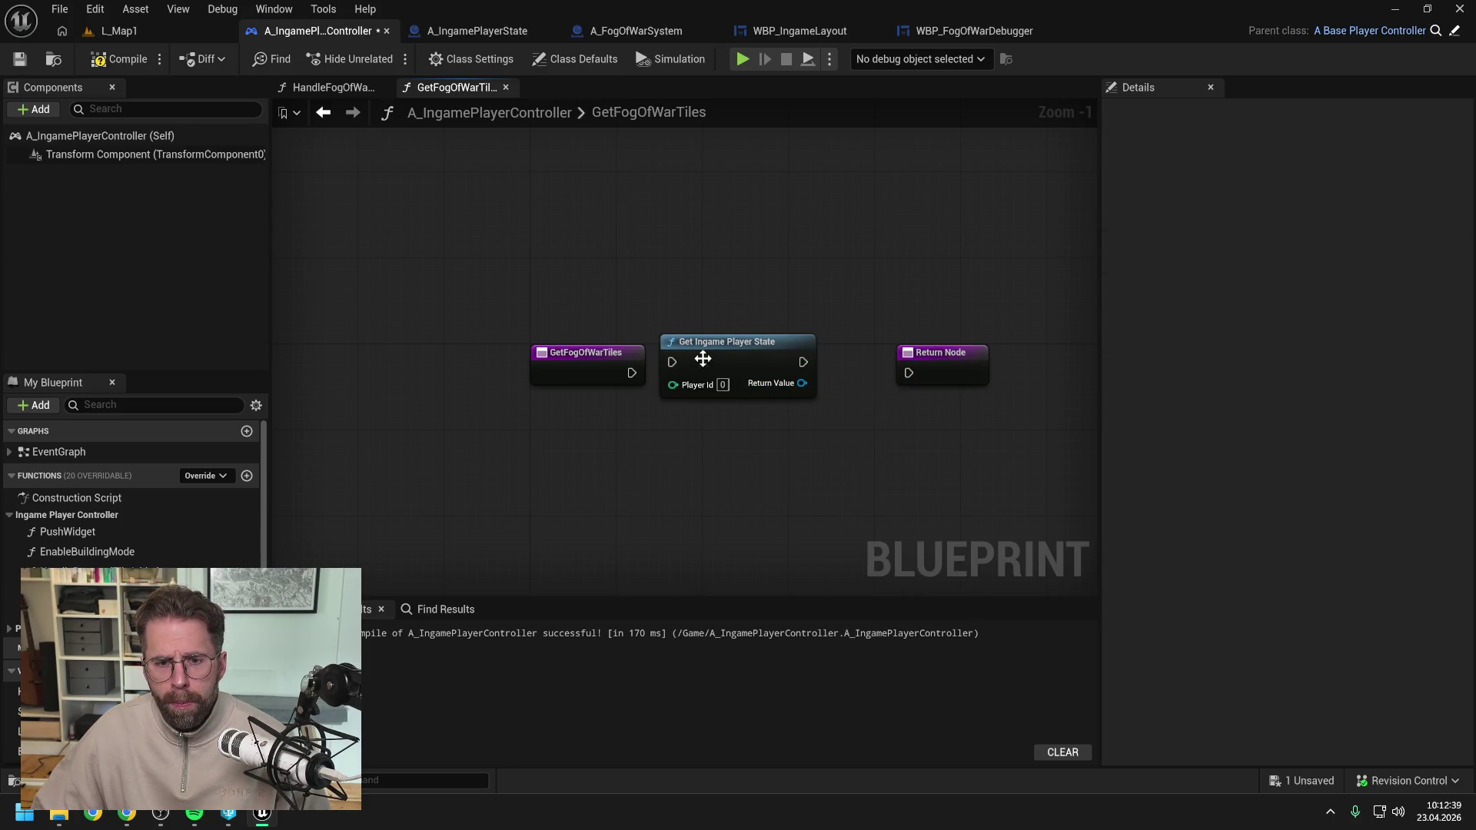
{"action": "left_click_drag", "start_coordinate": [702, 356], "coordinate": [737, 358]}
{"action": "right_click", "coordinate": [688, 445]}
{"action": "type", "text": "get"}
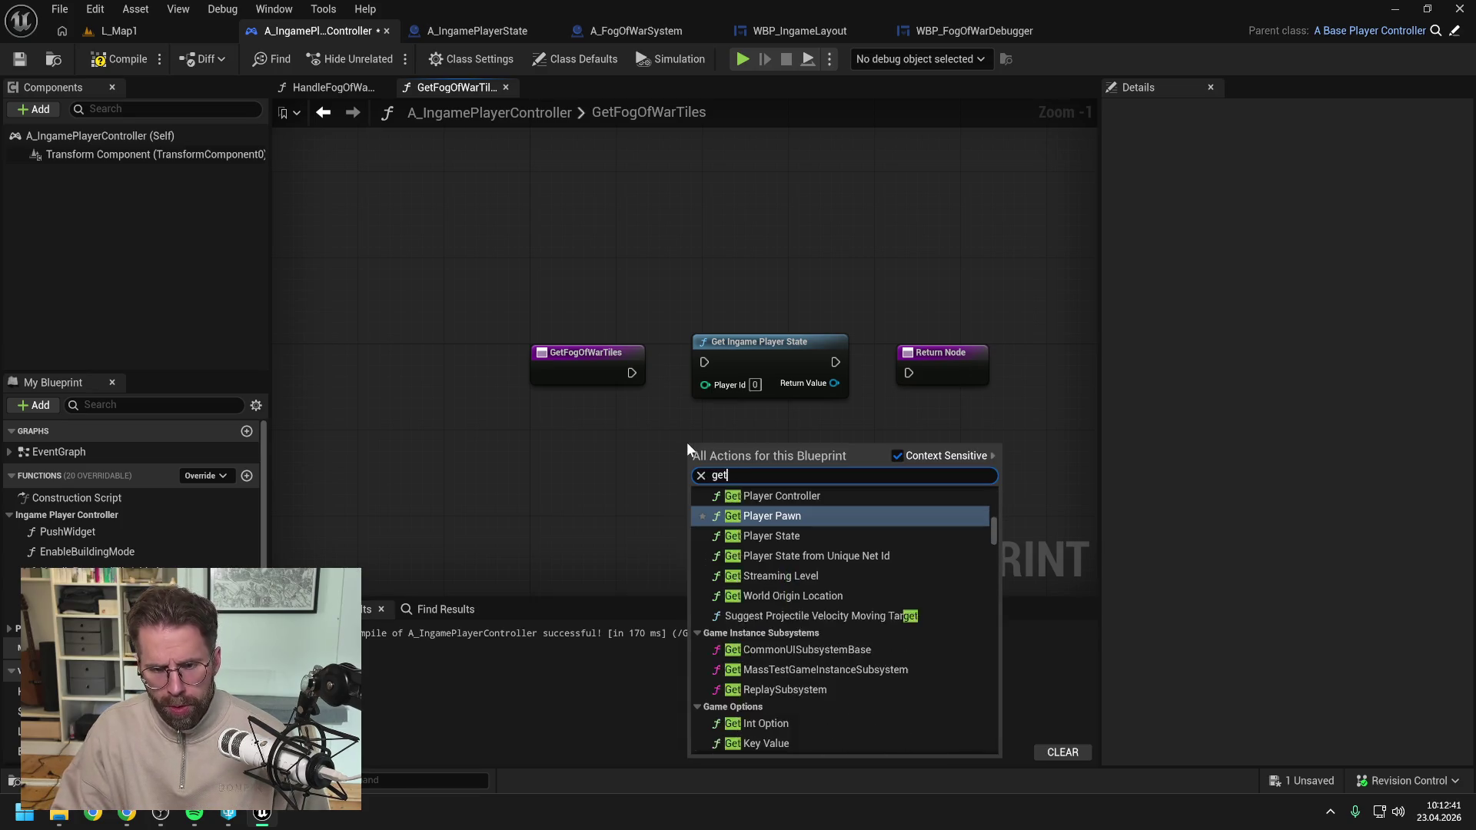
{"action": "type", "text": " player id"}
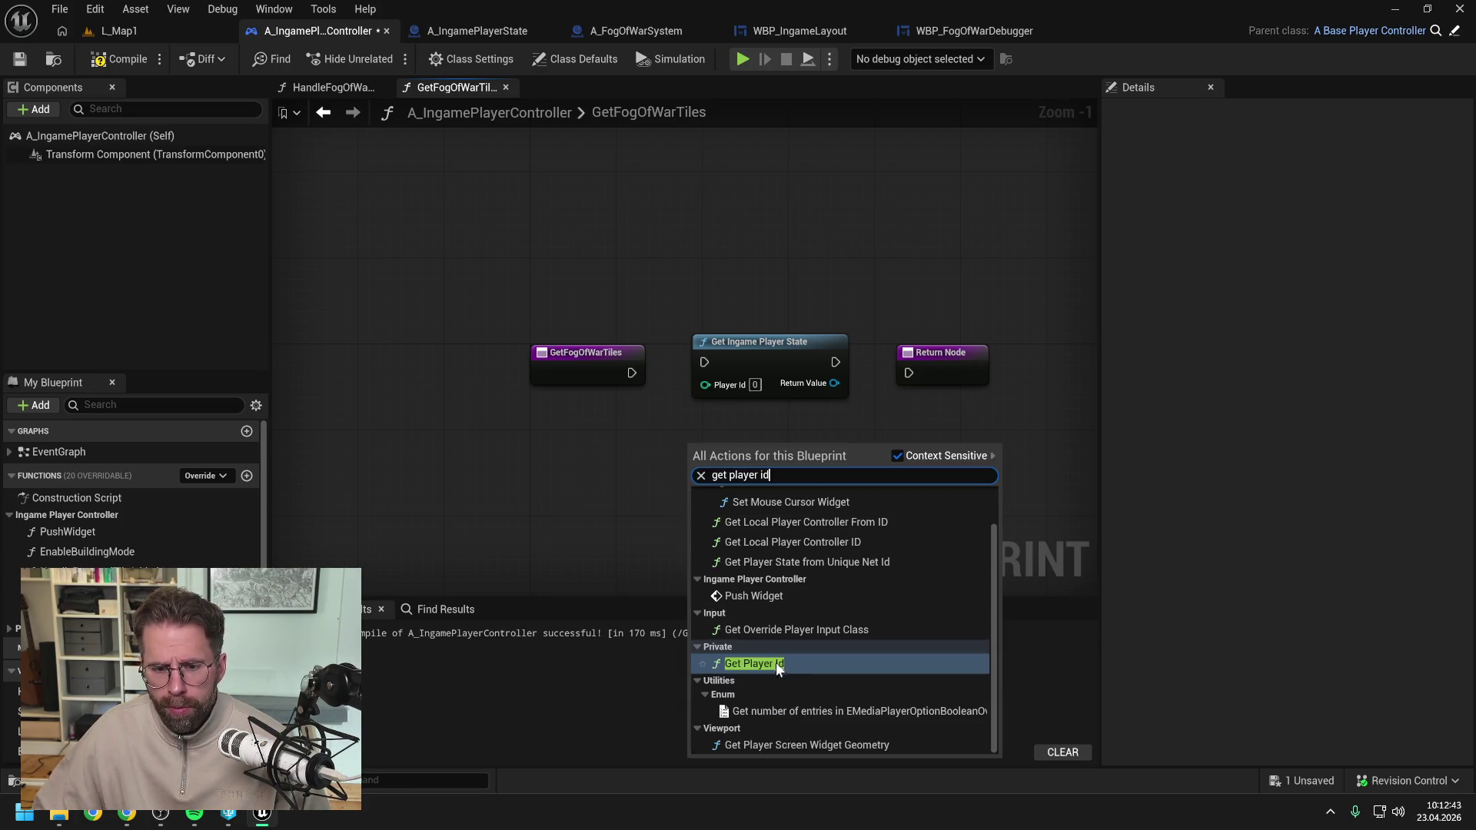
{"action": "left_click", "coordinate": [776, 663]}
Wire Get Player Id into Get Ingame Player State, tidy the nodes, and recompile.
{"action": "left_click_drag", "start_coordinate": [574, 371], "coordinate": [488, 371]}
{"action": "mouse_move", "coordinate": [729, 453]}
{"action": "left_mouse_down"}
{"action": "mouse_move", "coordinate": [621, 346]}
{"action": "mouse_move", "coordinate": [705, 384]}
{"action": "left_mouse_up"}
{"action": "left_click", "coordinate": [679, 415]}
{"action": "mouse_move", "coordinate": [546, 373]}
{"action": "left_mouse_down"}
{"action": "mouse_move", "coordinate": [563, 388]}
{"action": "mouse_move", "coordinate": [704, 362]}
{"action": "left_mouse_up"}
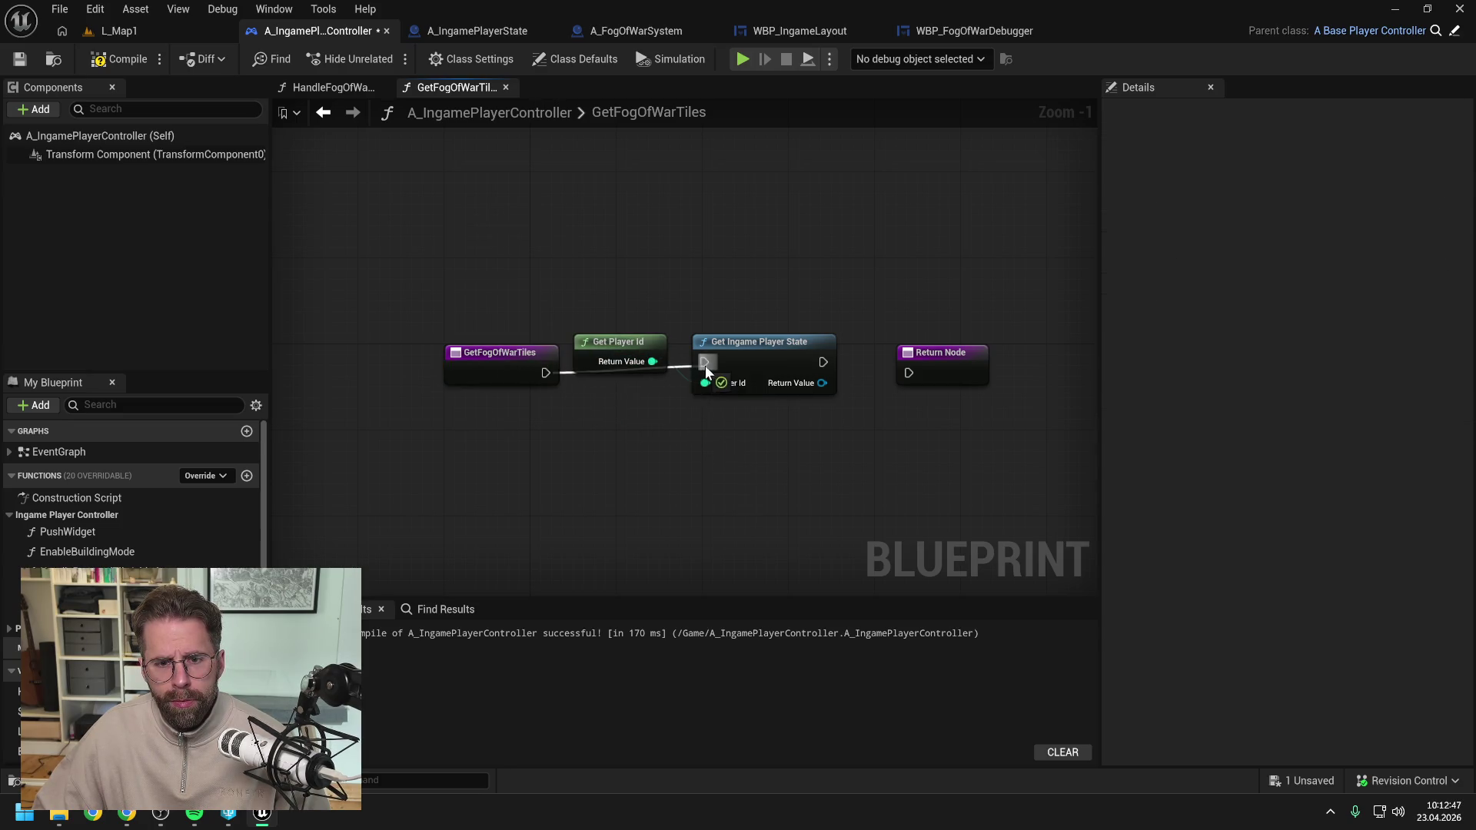
{"action": "left_click", "coordinate": [518, 355]}
{"action": "left_click_drag", "start_coordinate": [519, 355], "coordinate": [518, 345]}
{"action": "left_click_drag", "start_coordinate": [619, 345], "coordinate": [642, 309]}
{"action": "left_click", "coordinate": [685, 269]}
{"action": "left_click", "coordinate": [128, 60]}
{"action": "left_click", "coordinate": [716, 292]}
{"action": "left_click", "coordinate": [127, 59]}
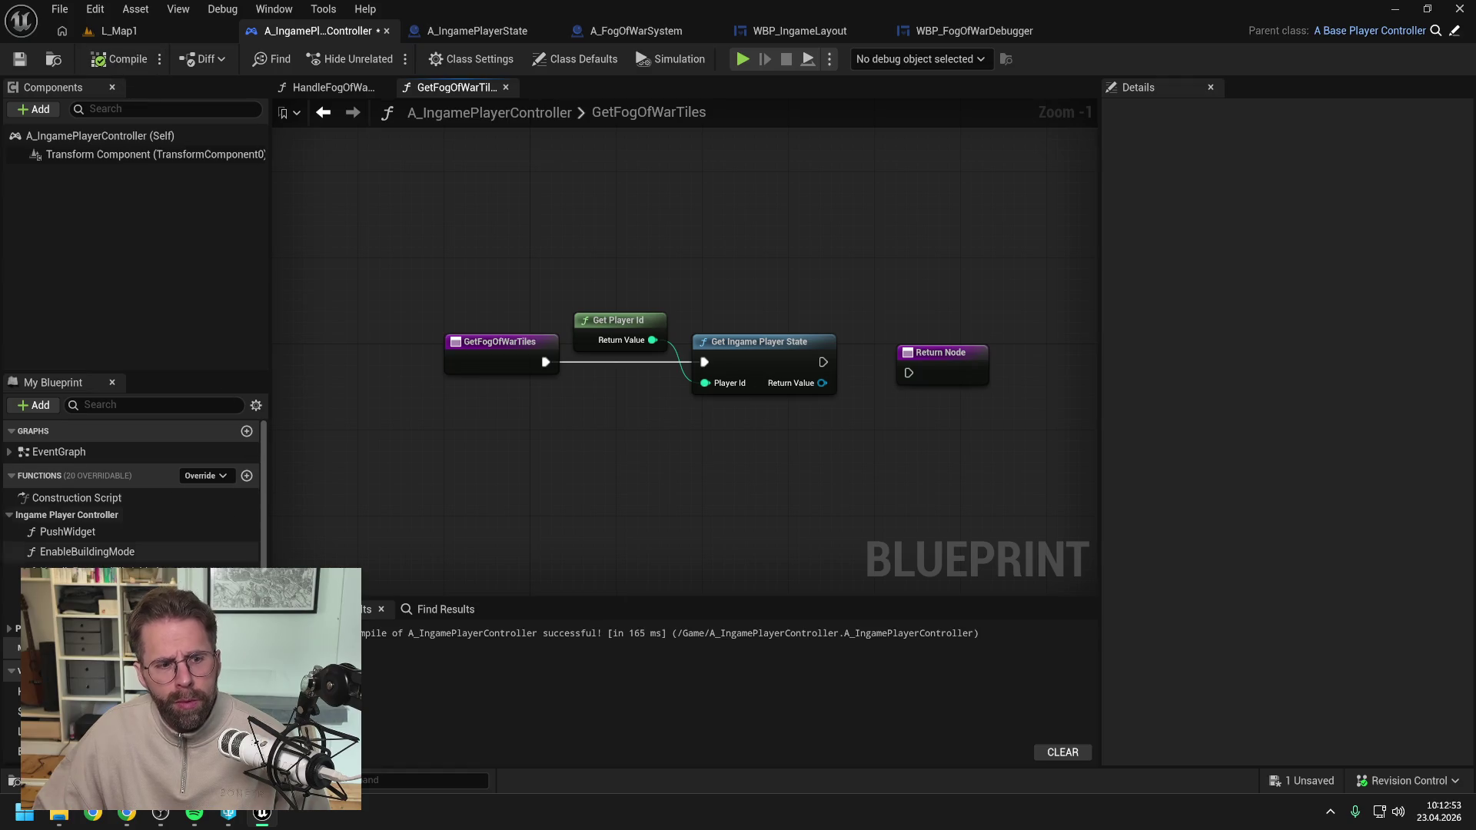
{"action": "scroll", "coordinate": [130, 500], "scroll_direction": "down", "scroll_amount": 5}
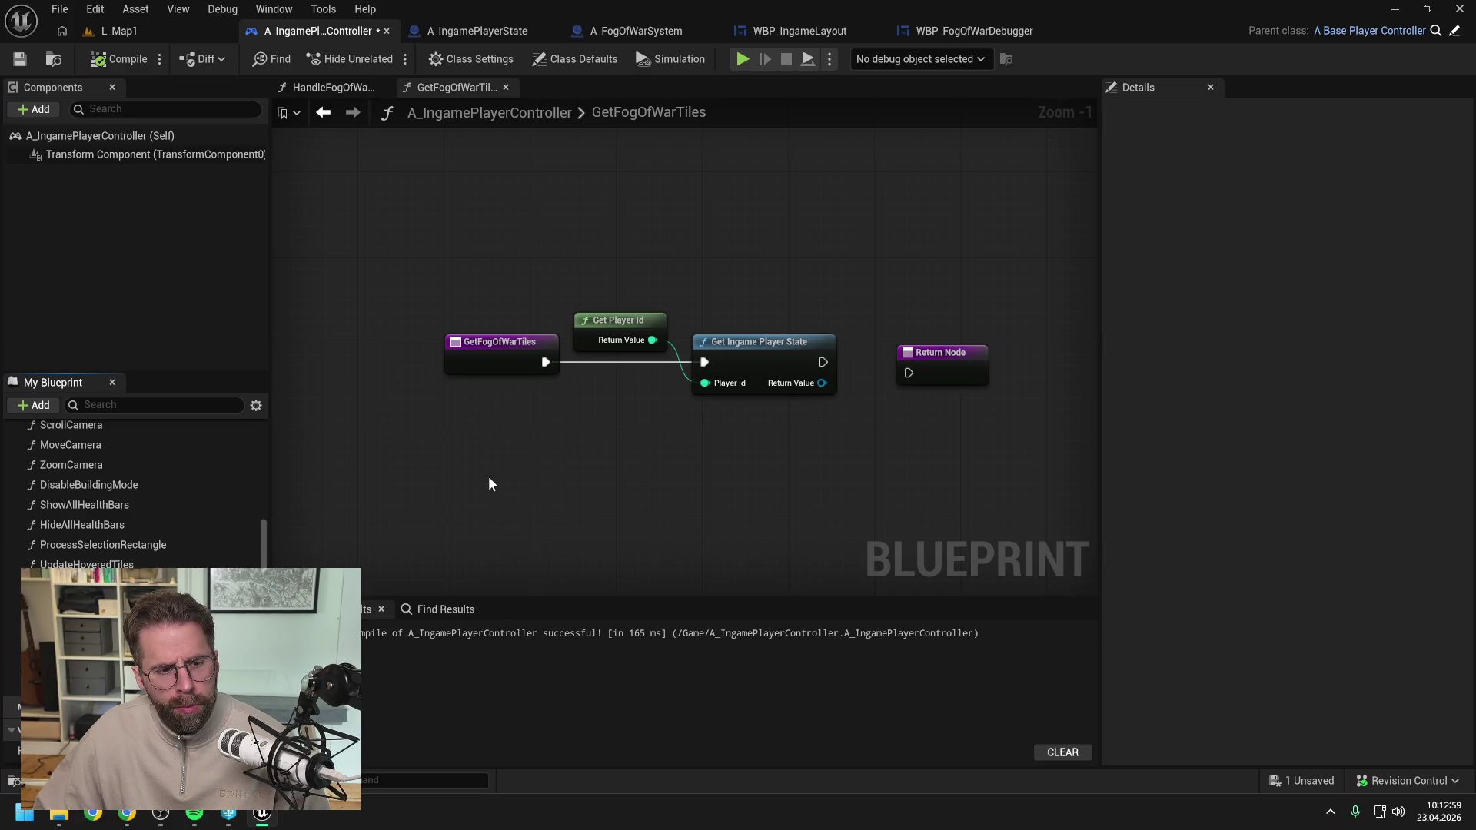
Save the controller, then add a GetFogOfWarTiles function to A_IngamePlayerState under its Ingame Player State category.
{"action": "scroll", "coordinate": [489, 483], "scroll_direction": "down", "scroll_amount": 1}
{"action": "key", "text": "ctrl+s"}
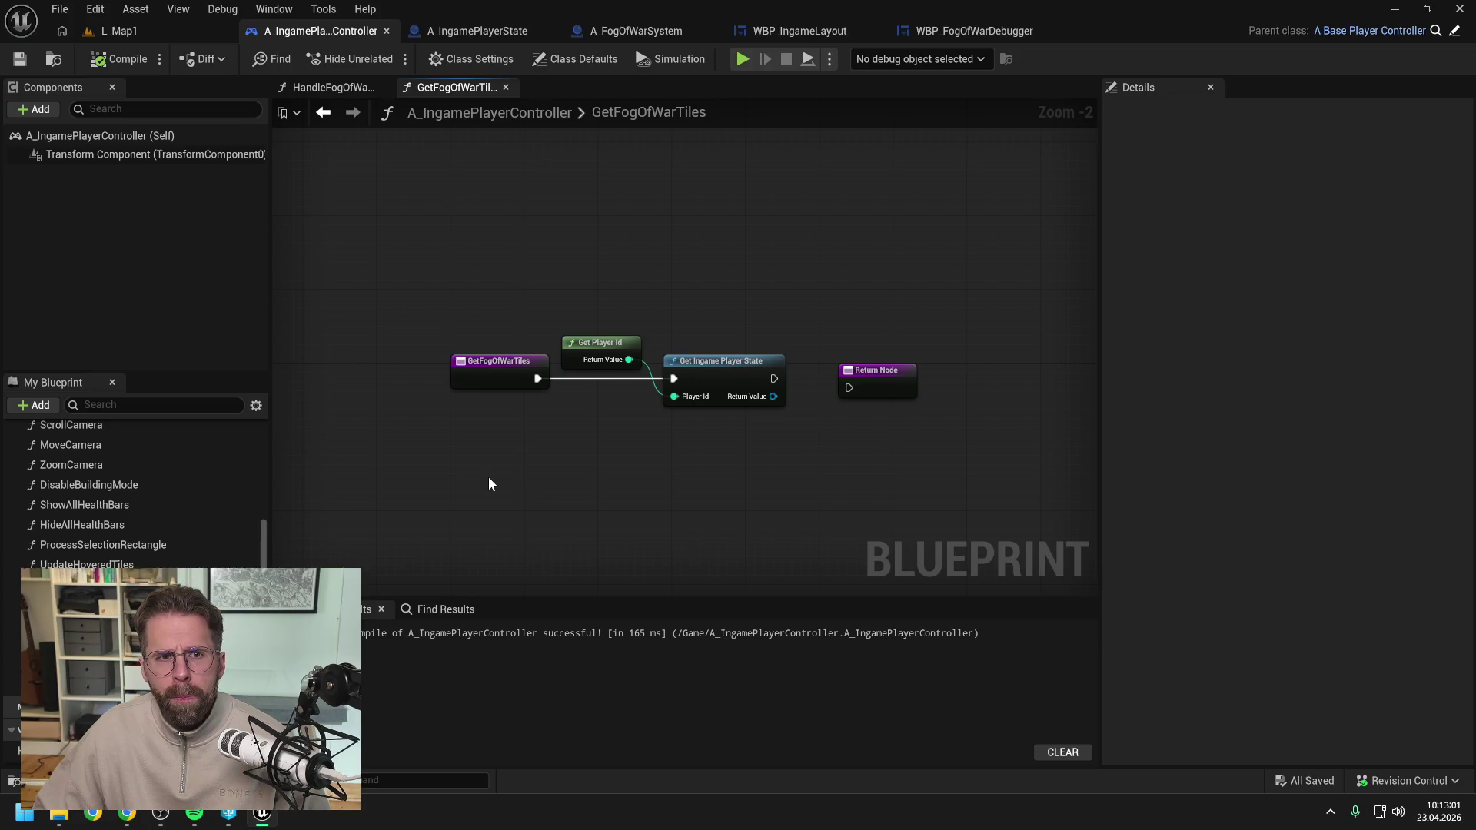
{"action": "left_click", "coordinate": [492, 31]}
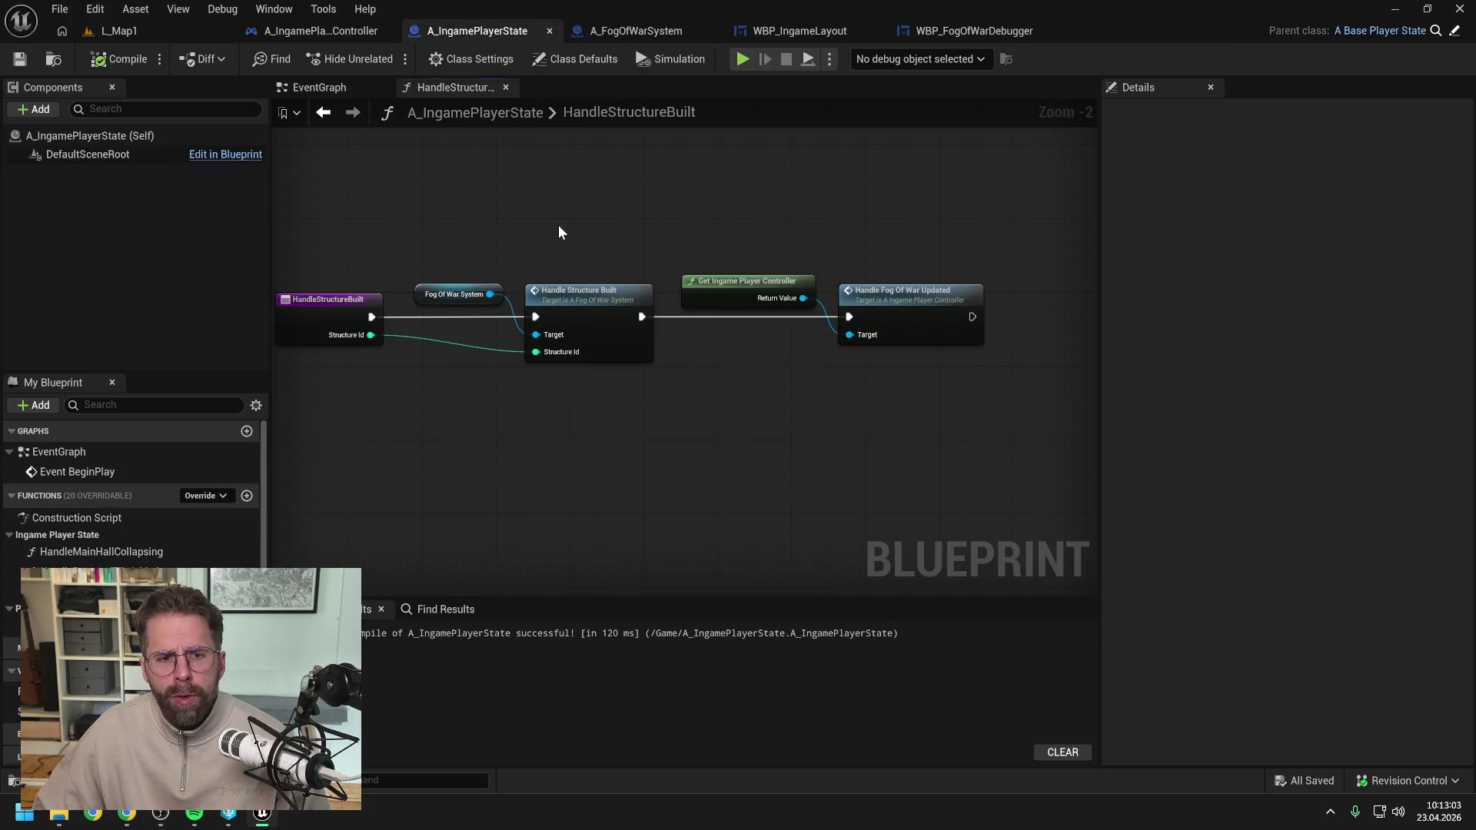
{"action": "left_click", "coordinate": [246, 495]}
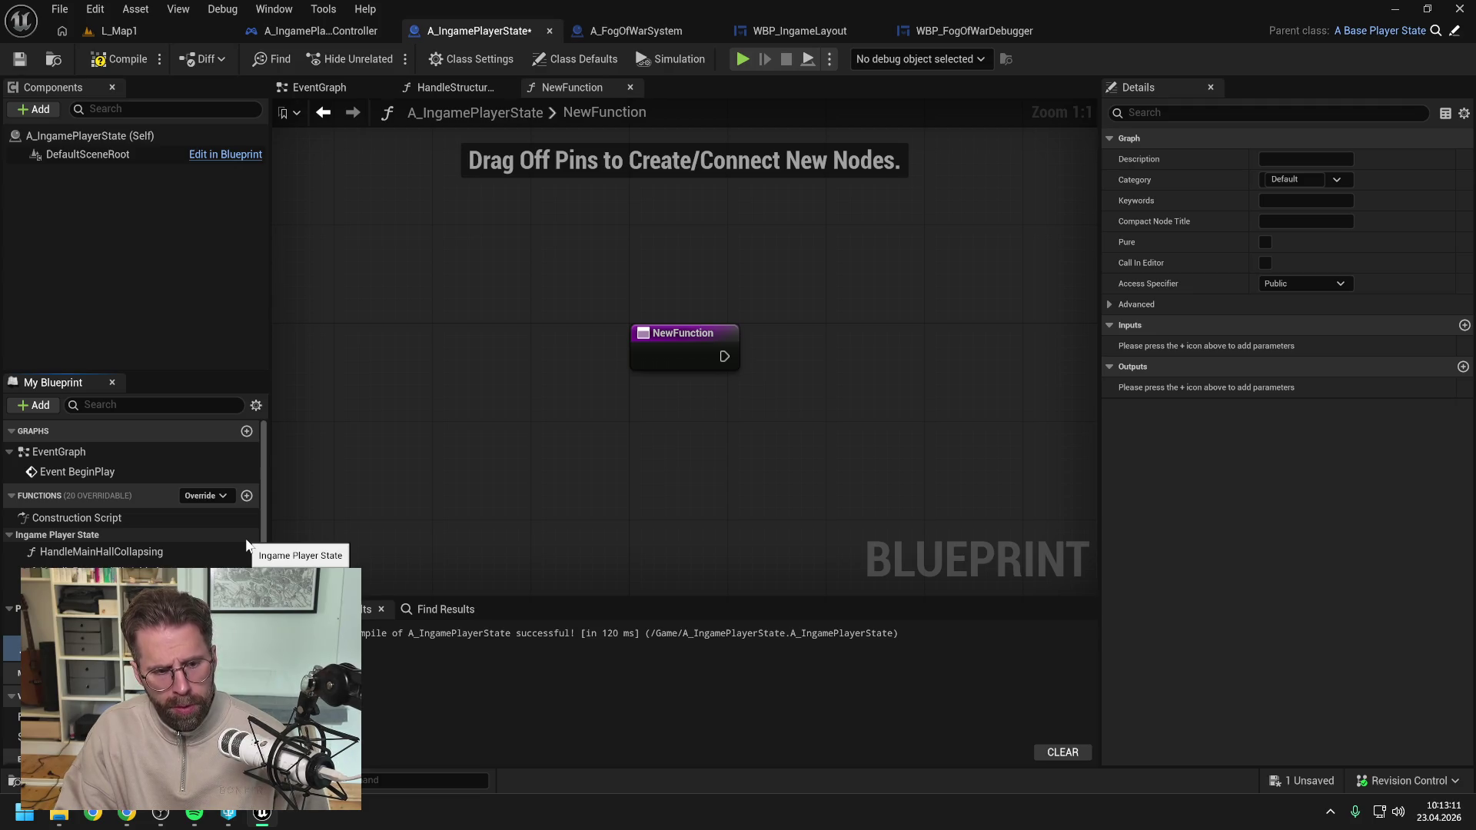
{"action": "key", "text": "Return"}
{"action": "key", "text": "ctrl+s"}
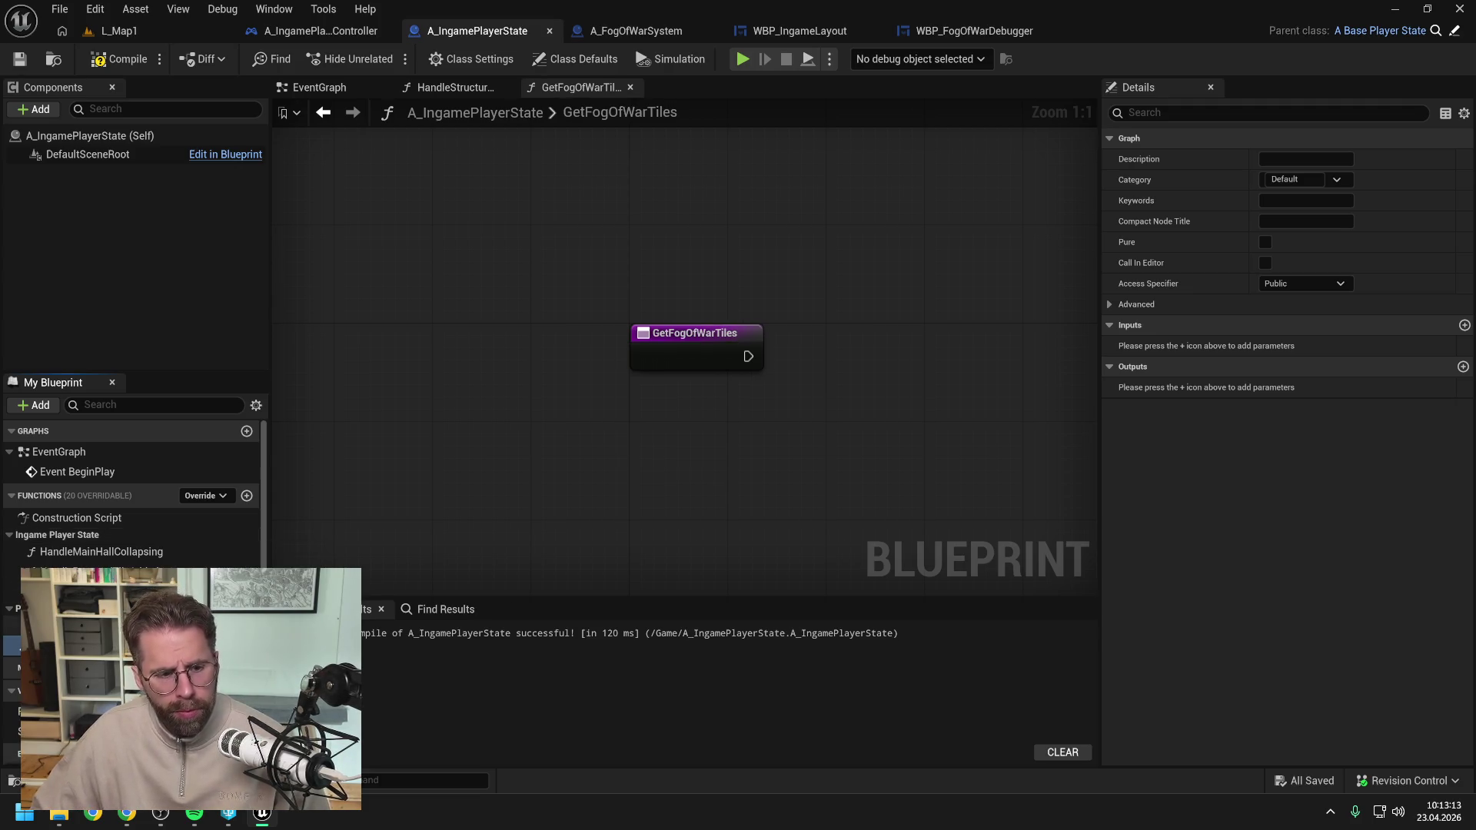
{"action": "left_click_drag", "start_coordinate": [46, 646], "coordinate": [65, 540]}
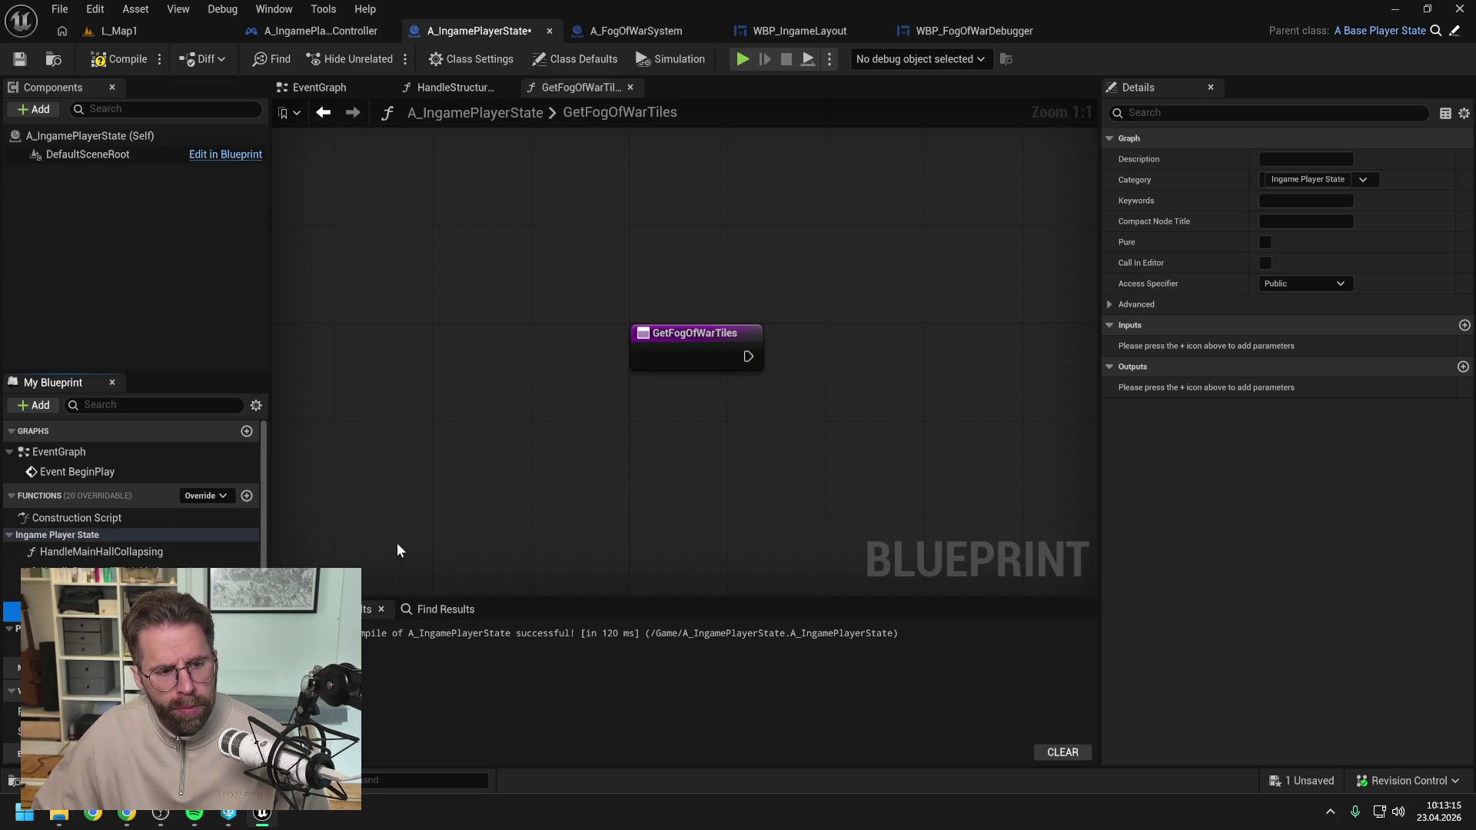
Add a Return Node and a Fog Of War System getter to the function, then compile.
{"action": "left_click", "coordinate": [100, 552]}
{"action": "right_click", "coordinate": [921, 342]}
{"action": "type", "text": "return"}
{"action": "key", "text": "Return"}
{"action": "key", "text": "ctrl+s"}
{"action": "left_click_drag", "start_coordinate": [920, 341], "coordinate": [959, 329]}
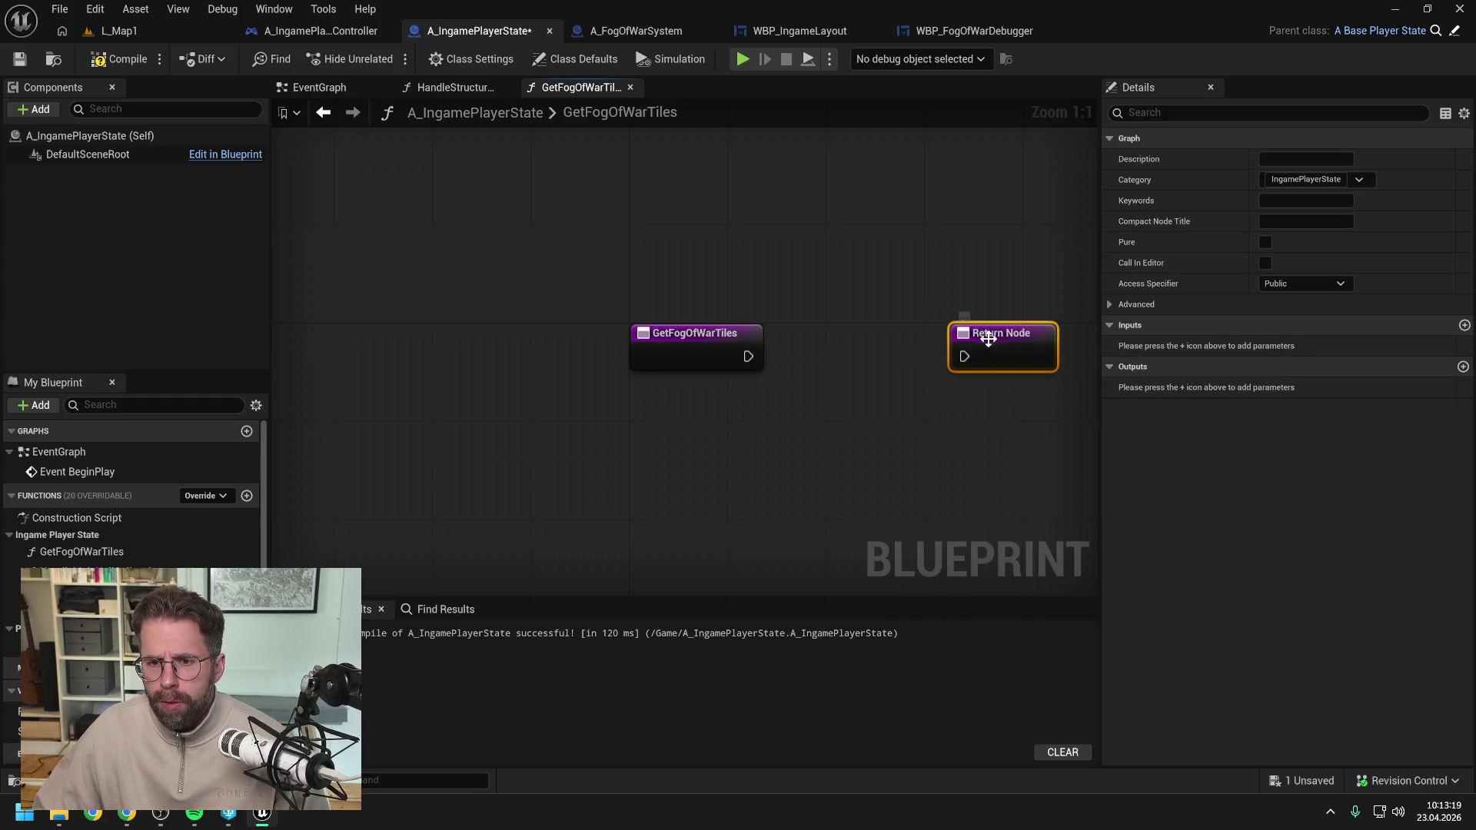
{"action": "scroll", "coordinate": [130, 500], "scroll_direction": "down", "scroll_amount": 1}
{"action": "left_click_drag", "start_coordinate": [12, 689], "coordinate": [815, 338]}
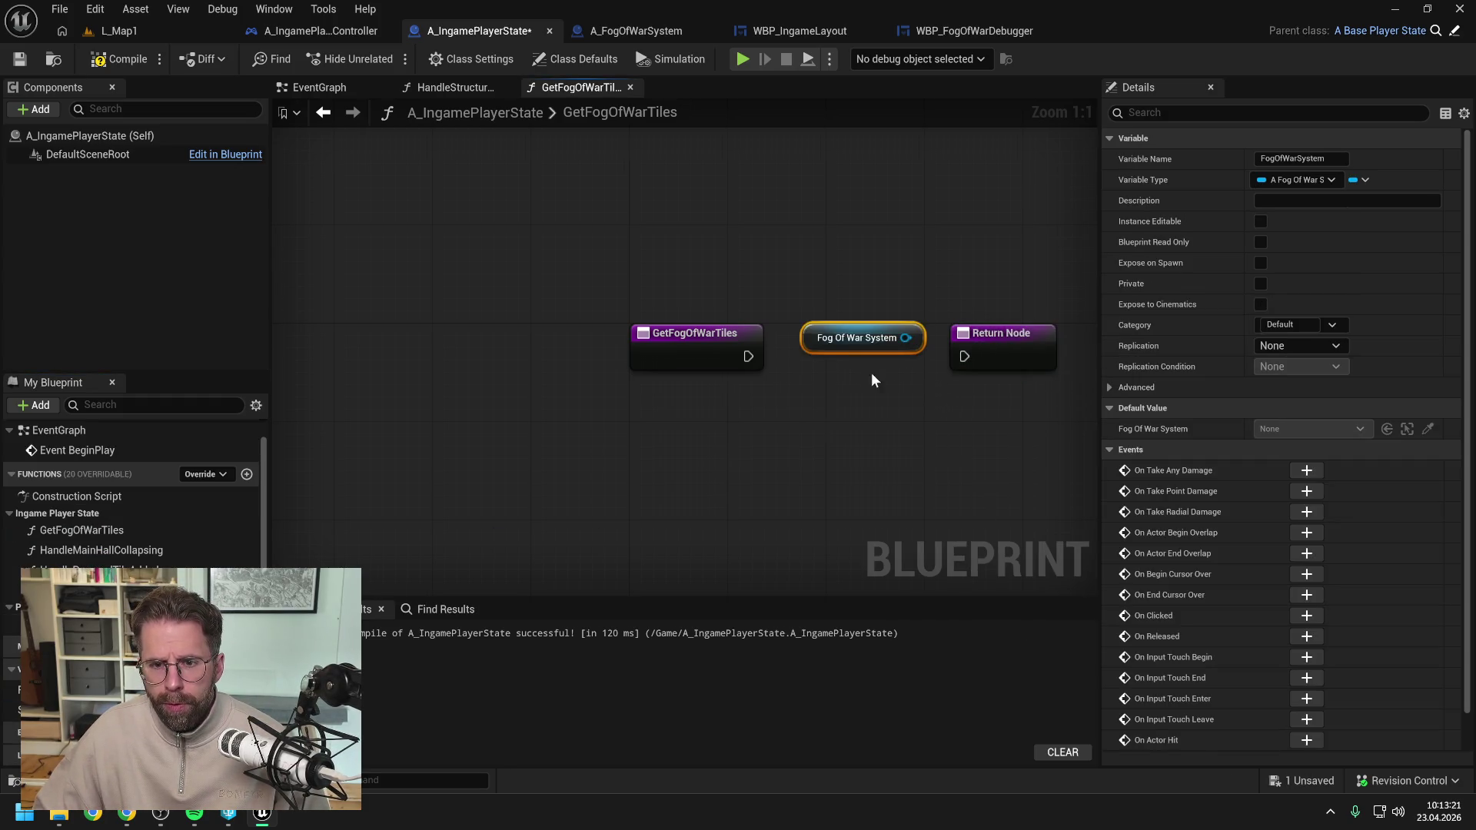
{"action": "left_click", "coordinate": [117, 59]}
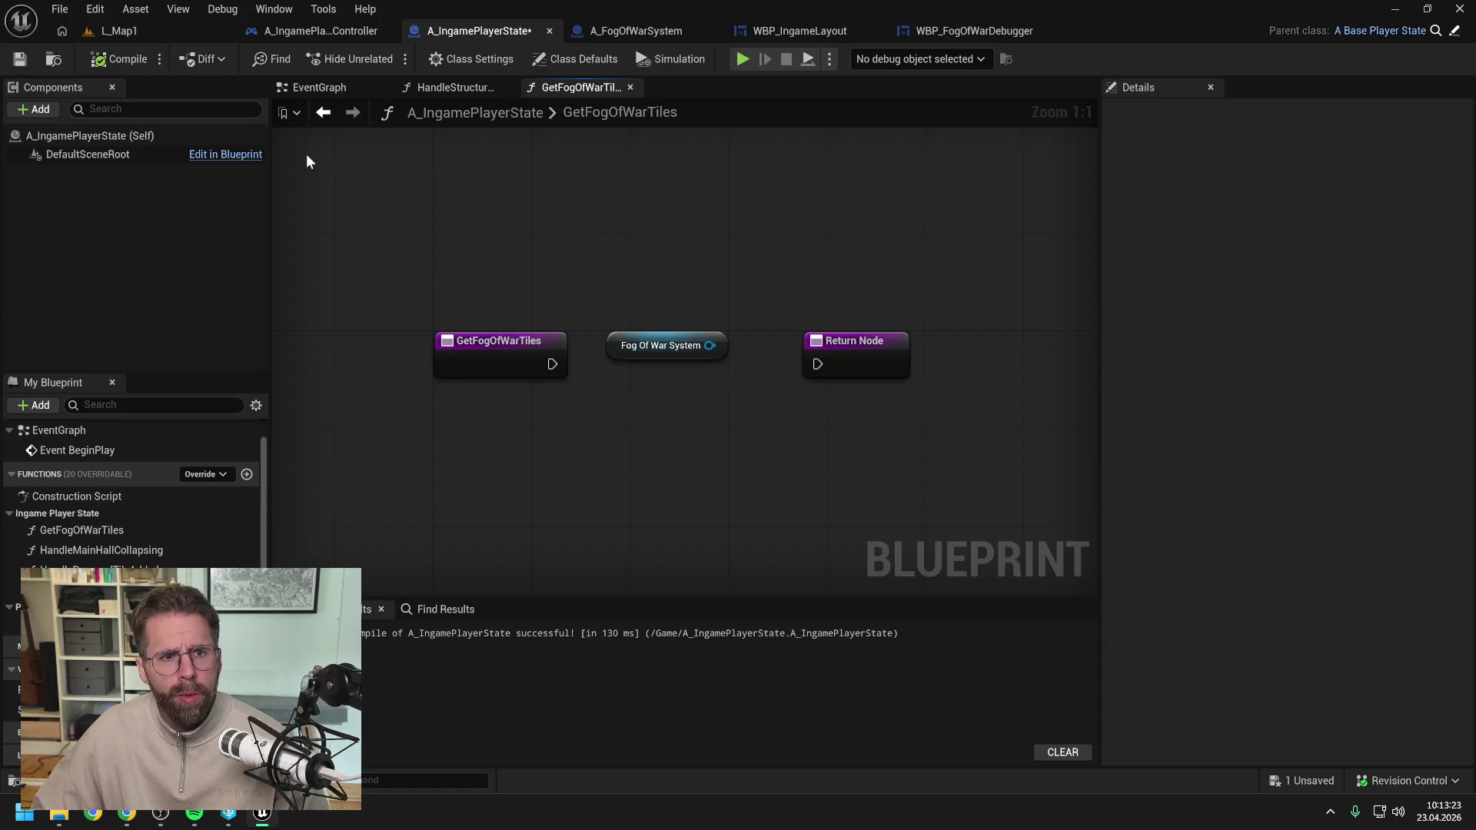
{"action": "left_click", "coordinate": [636, 30]}
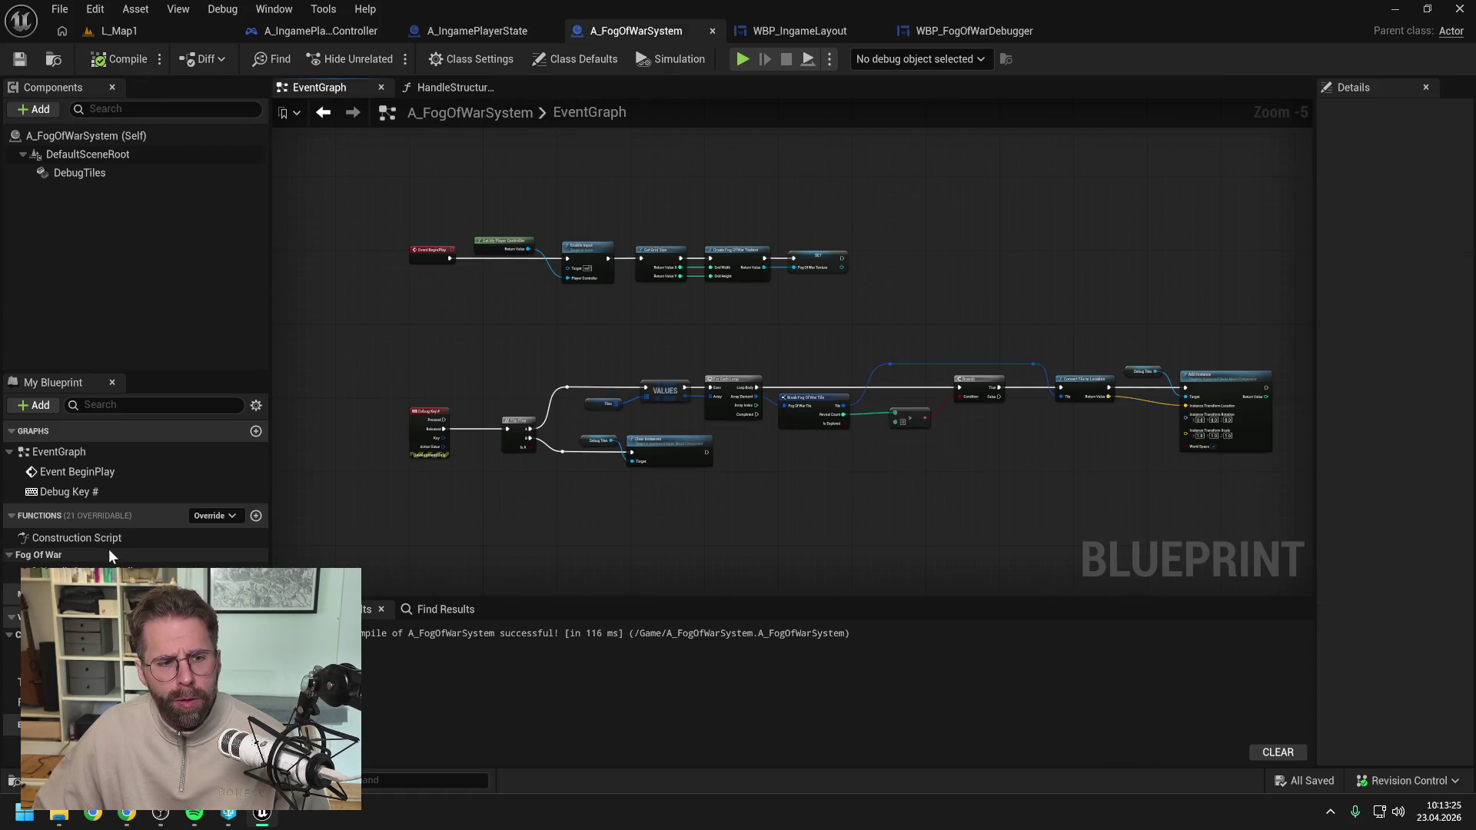
Create a GetFogOfWarTiles function in A_FogOfWarSystem and add a Return Node.
{"action": "left_click", "coordinate": [256, 515]}
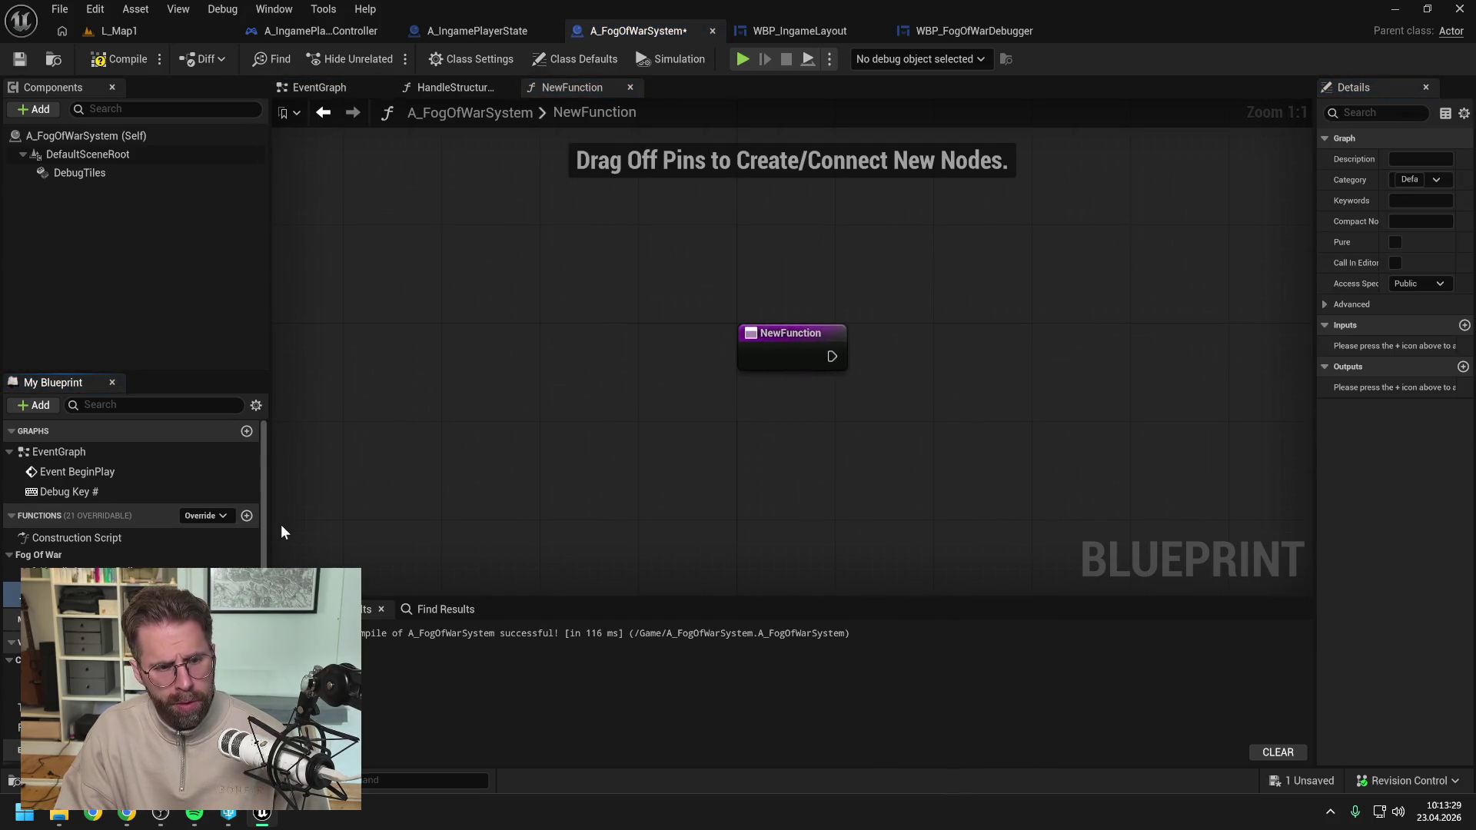
{"action": "key", "text": "Return"}
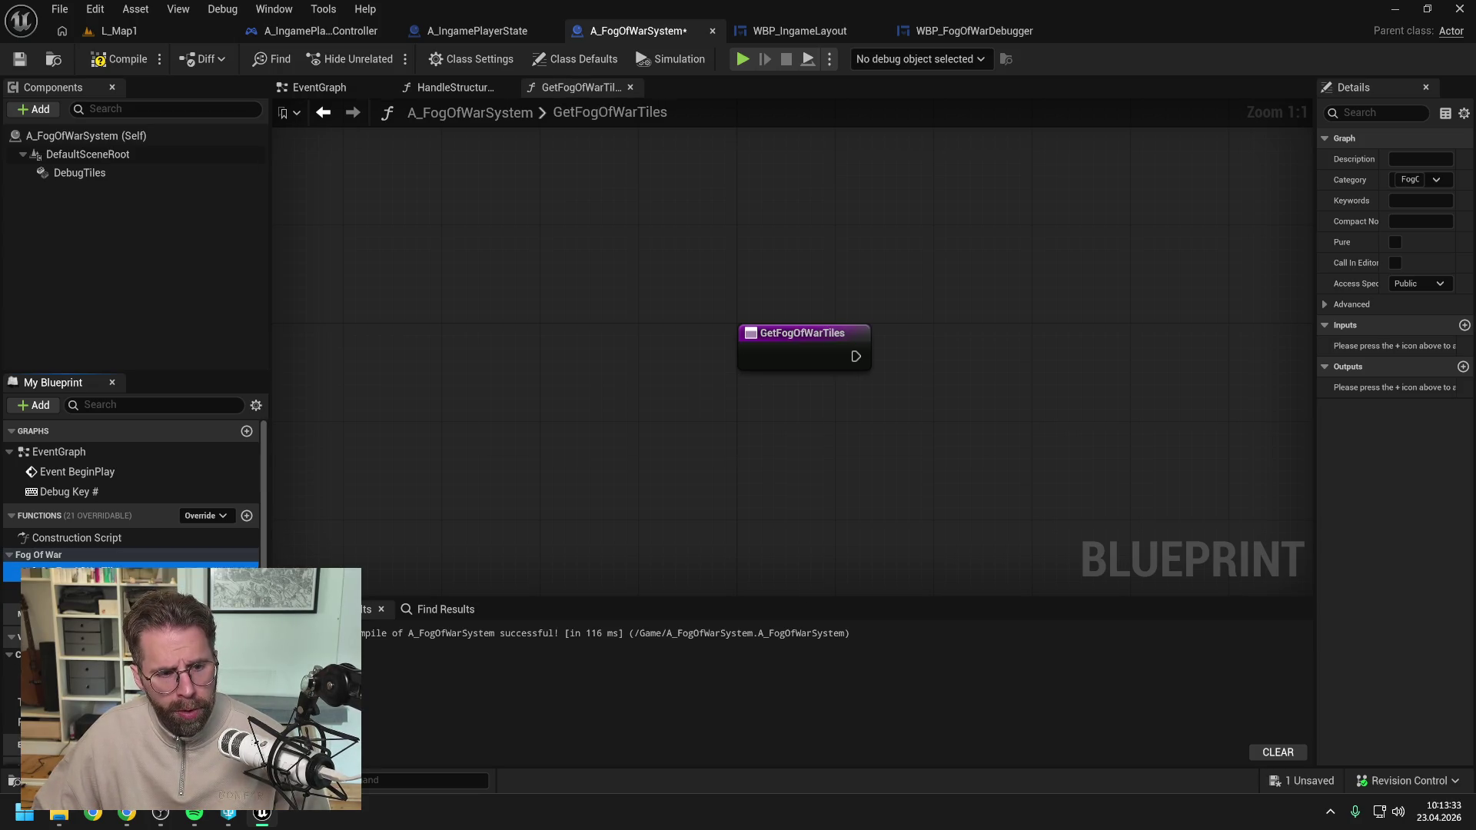
{"action": "right_click", "coordinate": [1017, 352]}
{"action": "type", "text": "return"}
{"action": "key", "text": "Return"}
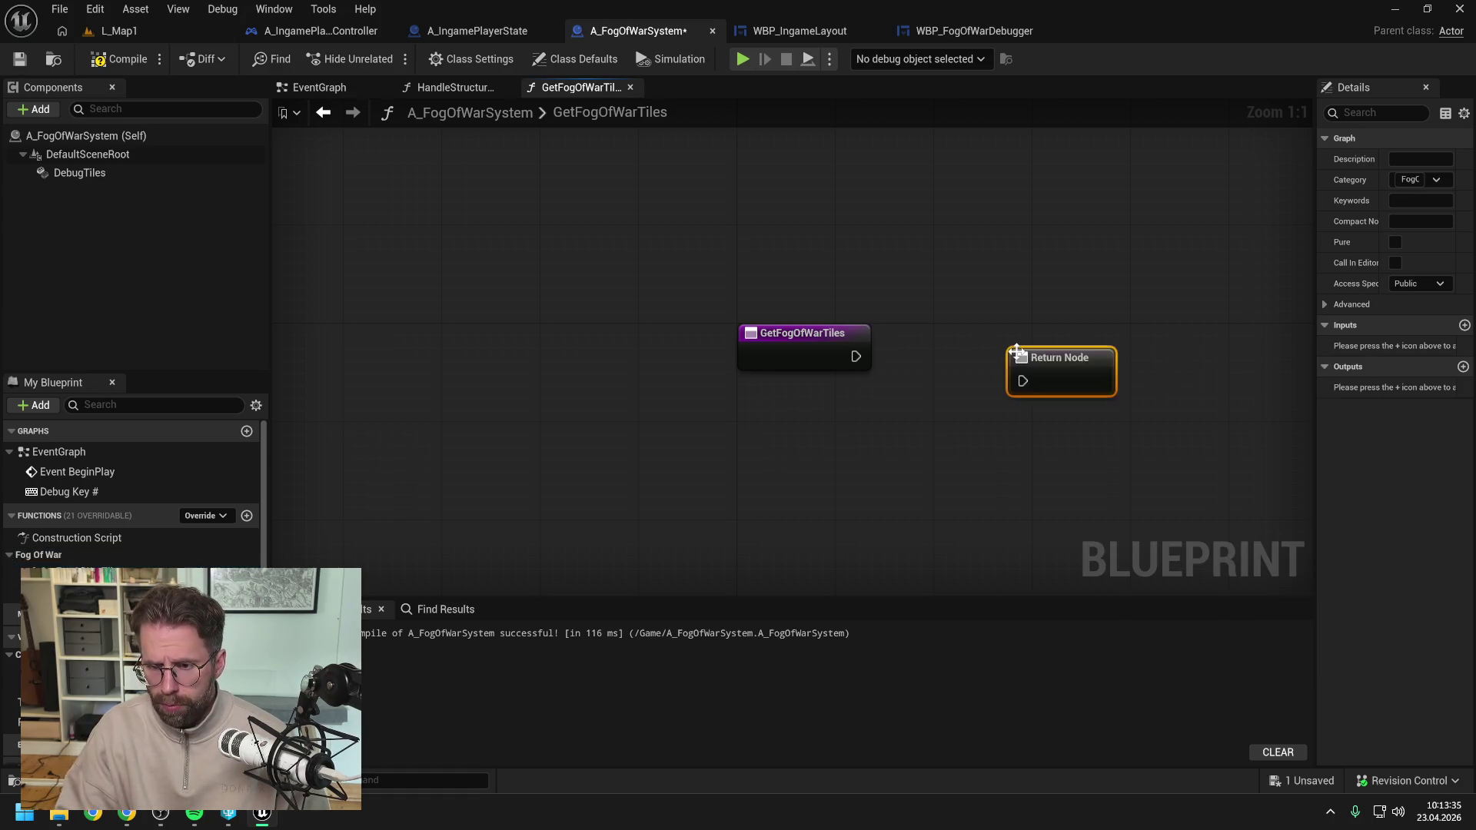
{"action": "left_click_drag", "start_coordinate": [1017, 349], "coordinate": [1103, 330]}
Add a Tiles getter with a Values node, and wire exec and values into the Return Node.
{"action": "mouse_move", "coordinate": [46, 701]}
{"action": "left_mouse_down"}
{"action": "mouse_move", "coordinate": [900, 346]}
{"action": "mouse_move", "coordinate": [1012, 376]}
{"action": "left_mouse_up"}
{"action": "left_click", "coordinate": [958, 347]}
{"action": "type", "text": "values"}
{"action": "key", "text": "Return"}
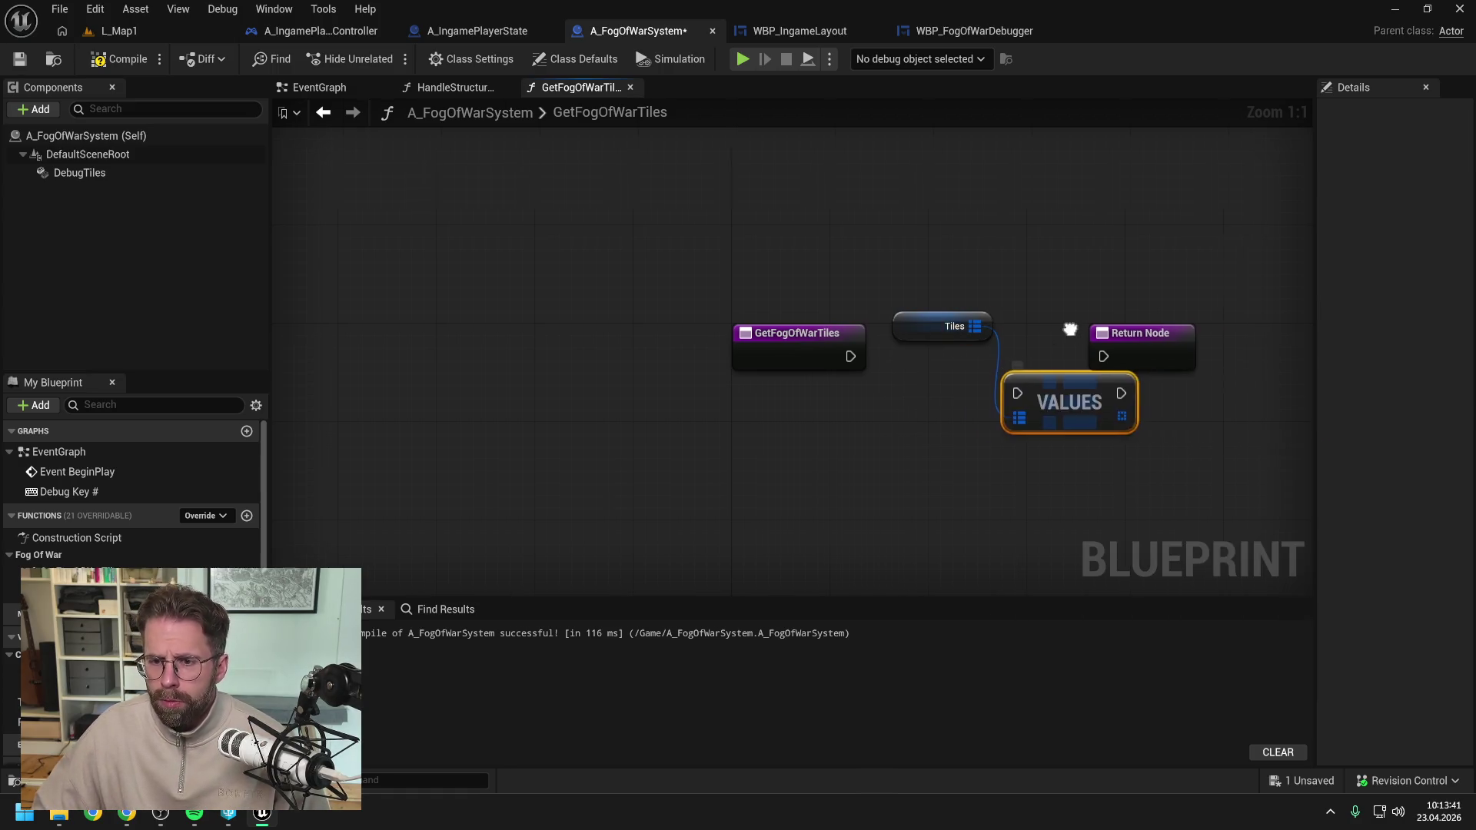
{"action": "left_click_drag", "start_coordinate": [682, 375], "coordinate": [863, 369]}
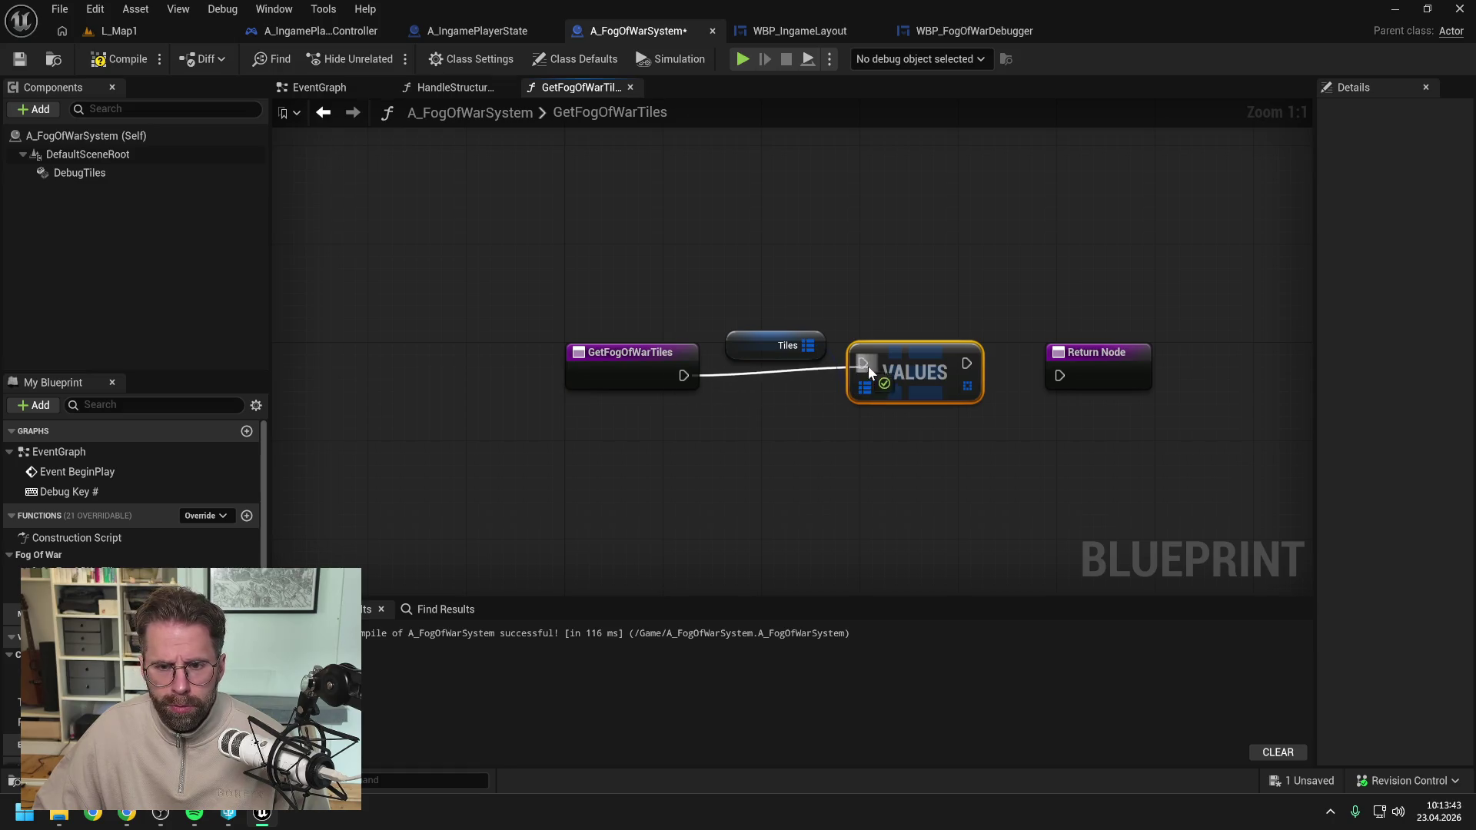
{"action": "left_click_drag", "start_coordinate": [966, 376], "coordinate": [1060, 375]}
{"action": "left_click_drag", "start_coordinate": [968, 398], "coordinate": [1062, 399]}
Rename the Return Node's output to ReturnValue in the Details panel.
{"action": "left_click", "coordinate": [1098, 368]}
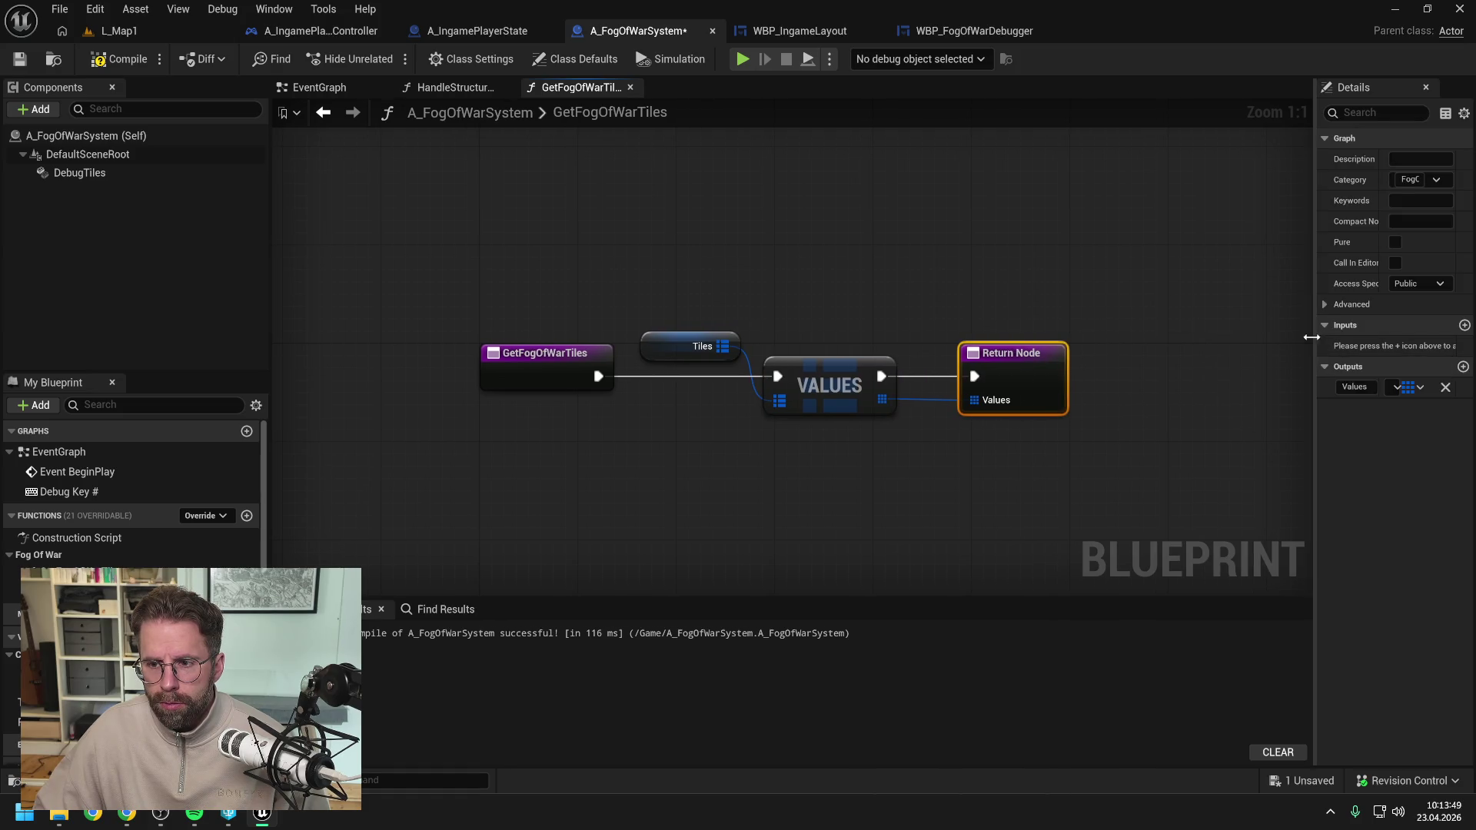
{"action": "left_click_drag", "start_coordinate": [1316, 342], "coordinate": [1165, 333]}
{"action": "left_click", "coordinate": [1030, 327]}
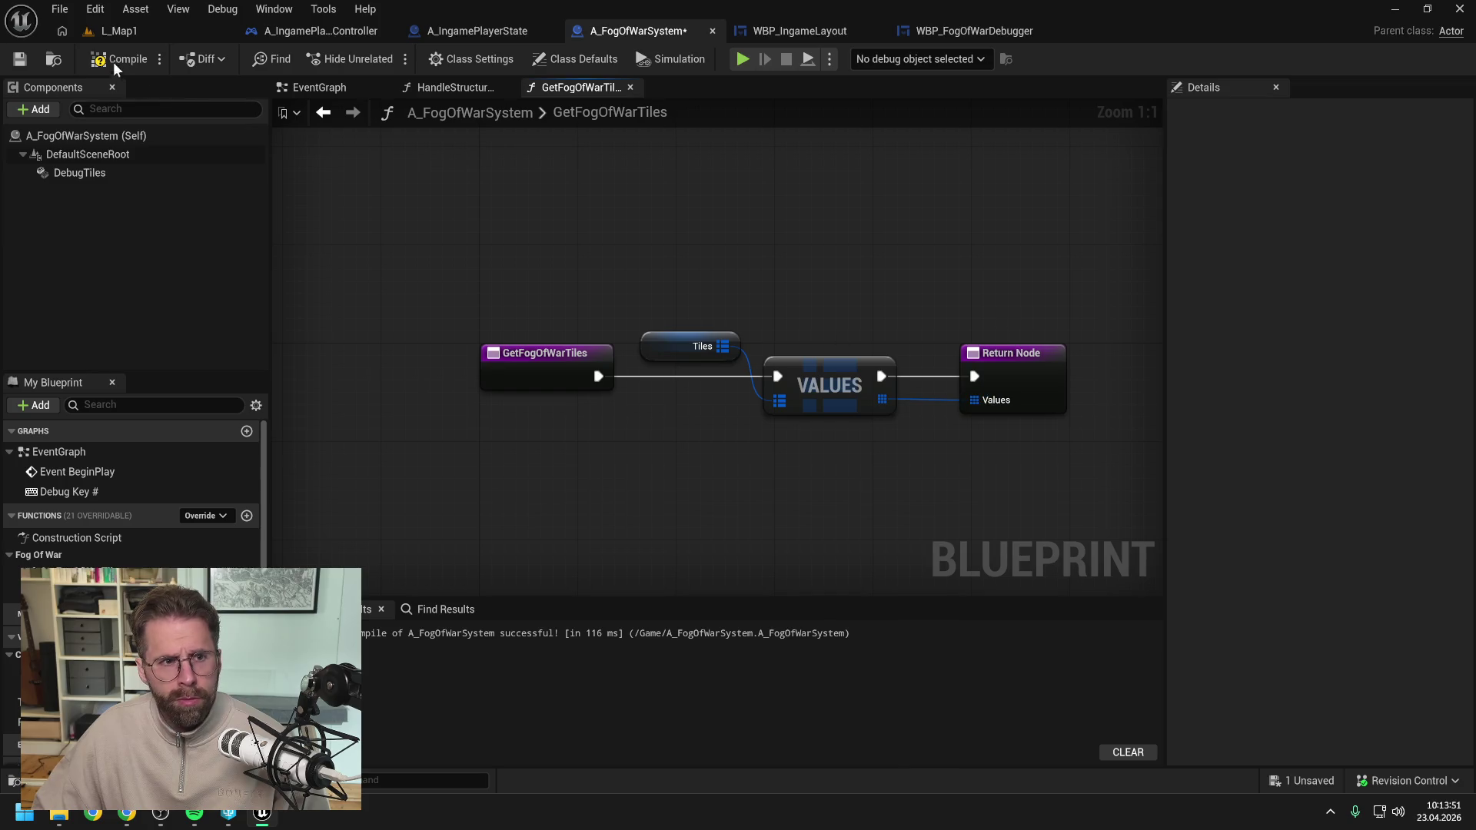
{"action": "left_click", "coordinate": [1003, 368]}
{"action": "key", "text": "ctrl+s"}
{"action": "left_click", "coordinate": [1222, 387]}
{"action": "type", "text": "ReturnValue"}
{"action": "key", "text": "Return"}
Reconnect the Tiles values to ReturnValue, then compile and save the fog system.
{"action": "left_click_drag", "start_coordinate": [882, 399], "coordinate": [976, 398]}
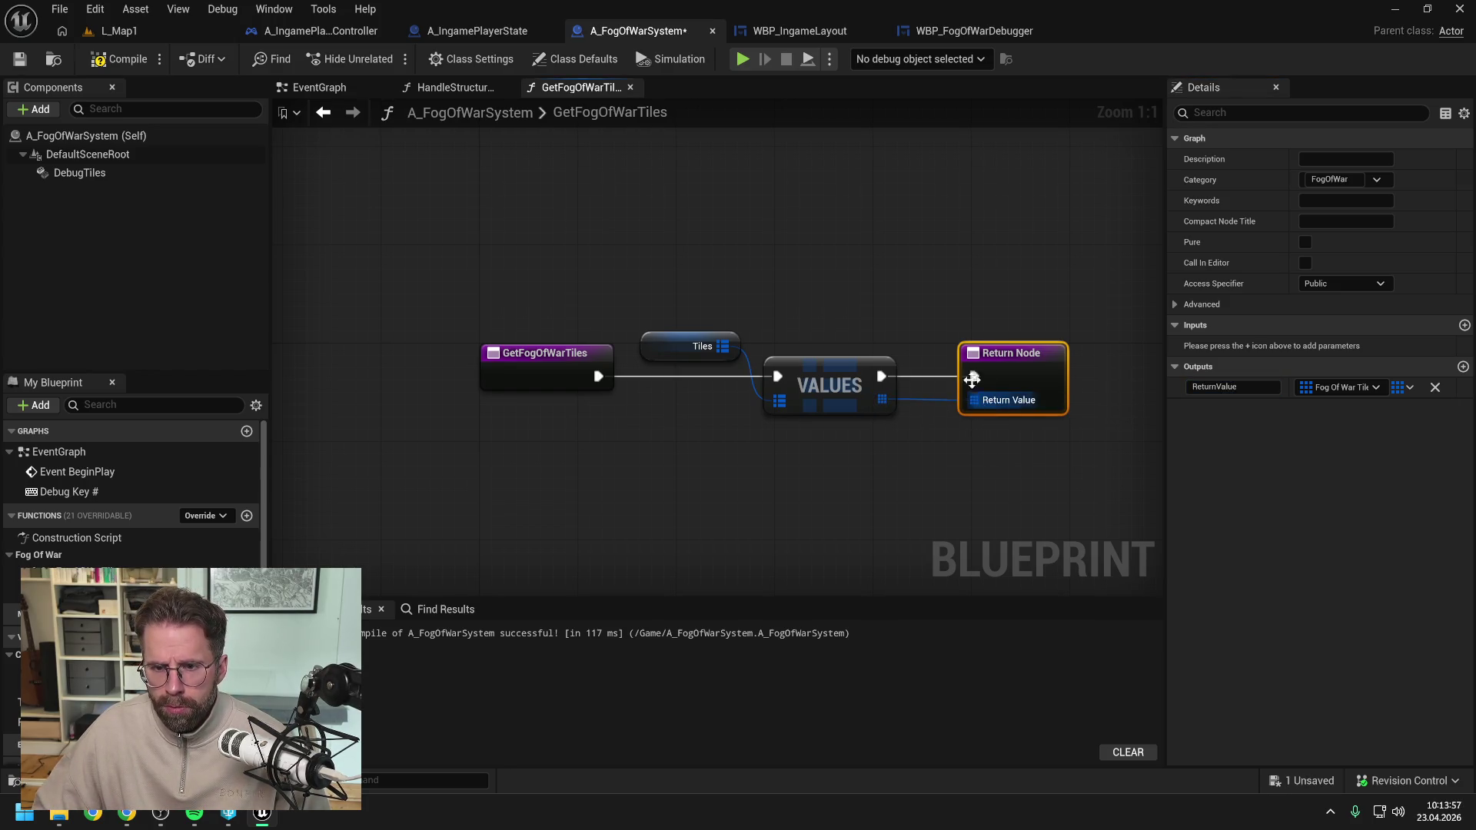
{"action": "left_click", "coordinate": [464, 158]}
{"action": "left_click", "coordinate": [119, 58]}
{"action": "key", "text": "ctrl+s"}
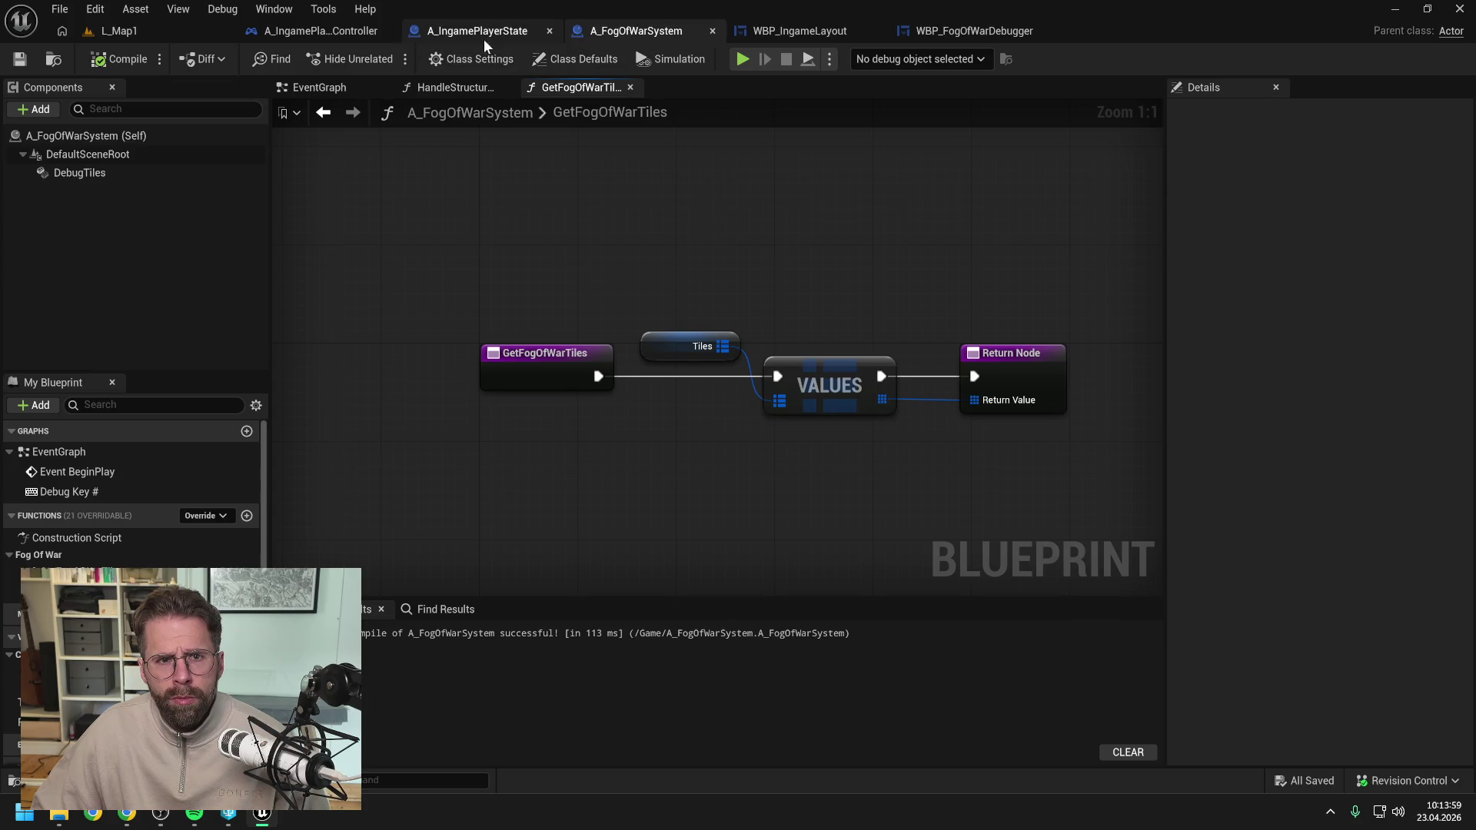
Make A_IngamePlayerState's GetFogOfWarTiles return the fog system's Get Fog Of War Tiles result, compiled and saved.
{"action": "left_click", "coordinate": [486, 35]}
{"action": "left_click_drag", "start_coordinate": [709, 346], "coordinate": [728, 382]}
{"action": "type", "text": "get"}
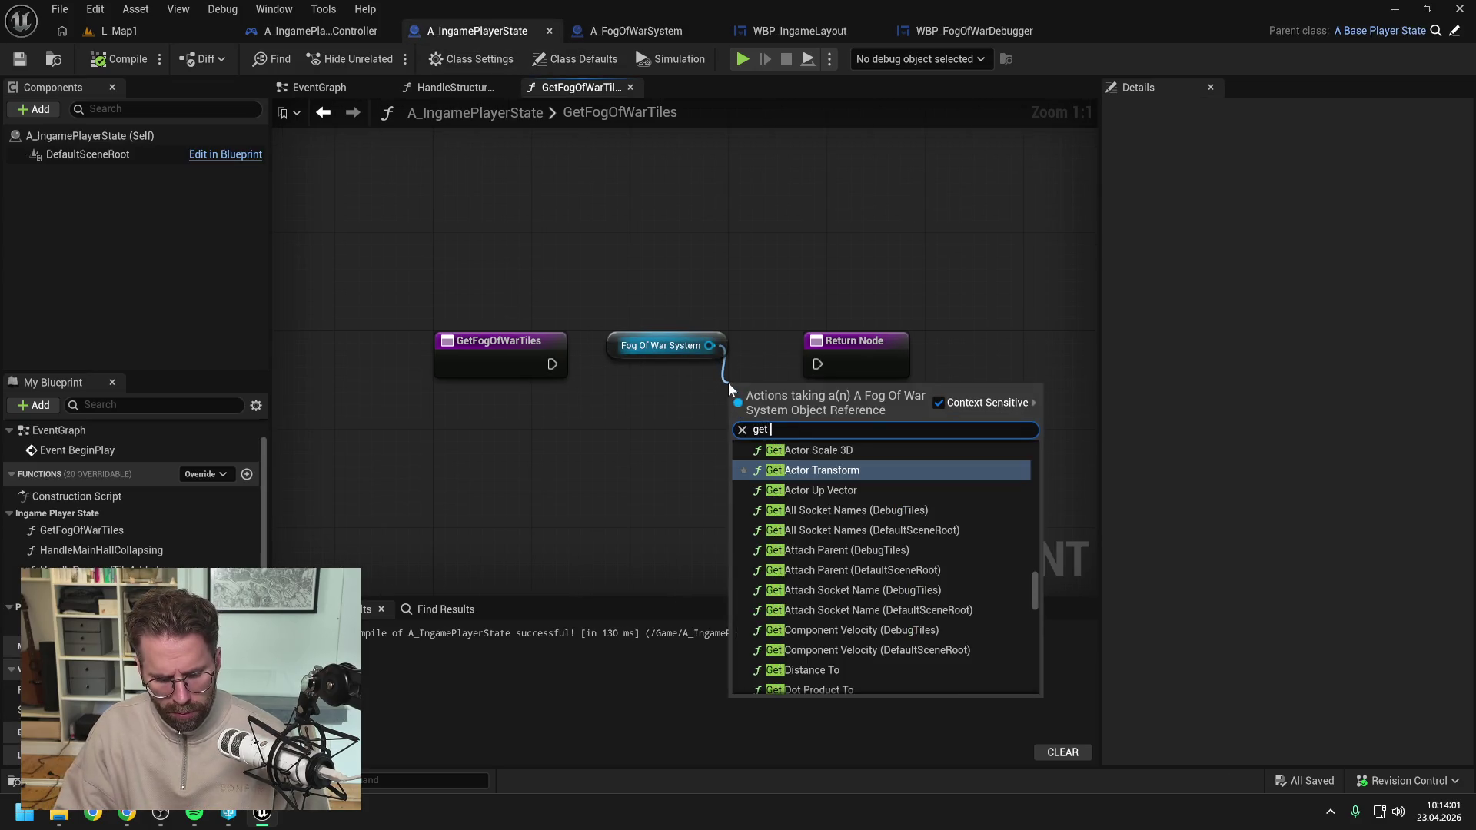
{"action": "type", "text": "fog"}
{"action": "left_click", "coordinate": [814, 466]}
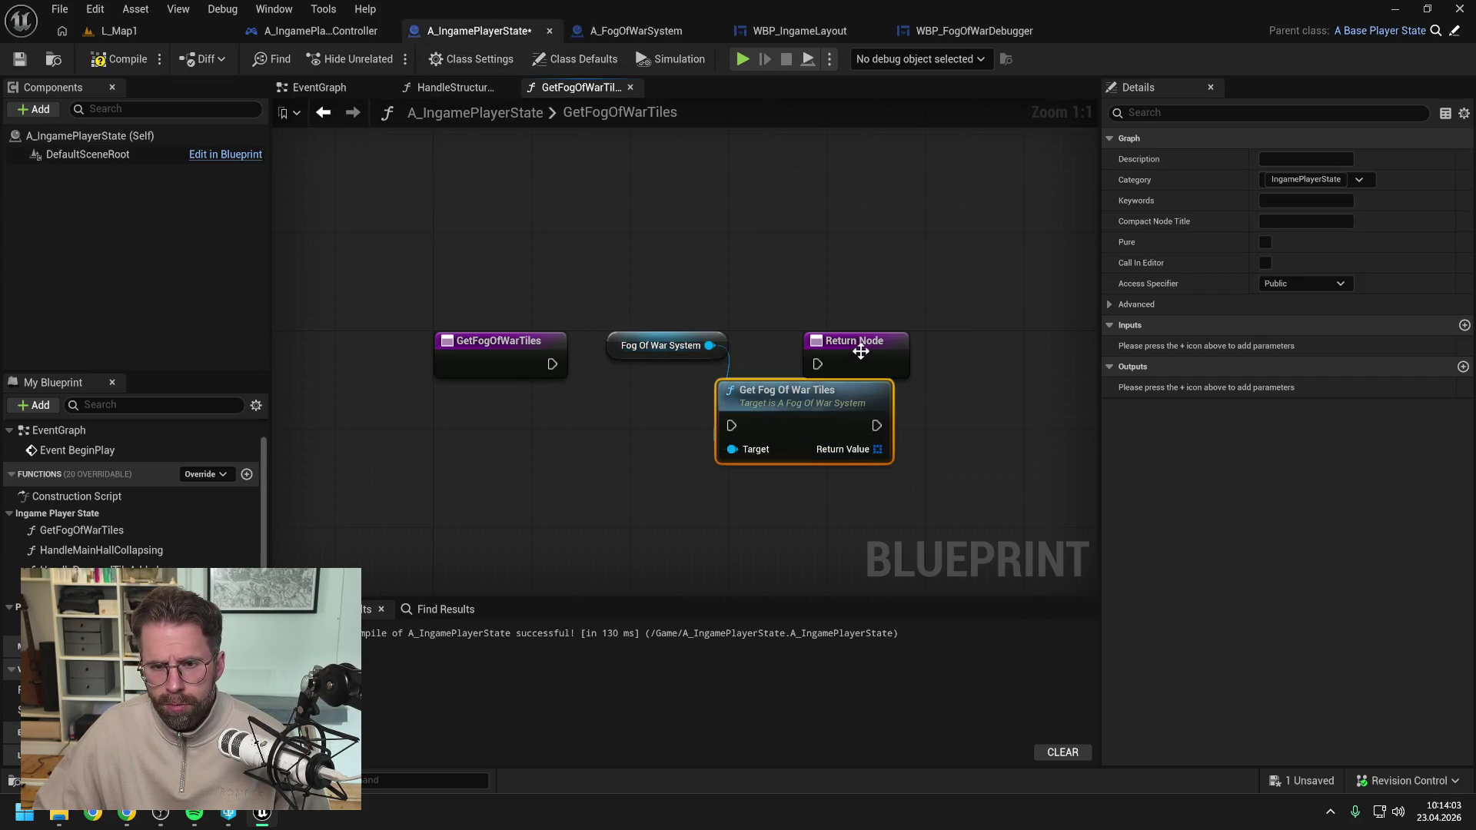
{"action": "left_click_drag", "start_coordinate": [861, 352], "coordinate": [996, 351]}
{"action": "left_click_drag", "start_coordinate": [843, 399], "coordinate": [831, 353]}
{"action": "left_click_drag", "start_coordinate": [552, 365], "coordinate": [756, 364]}
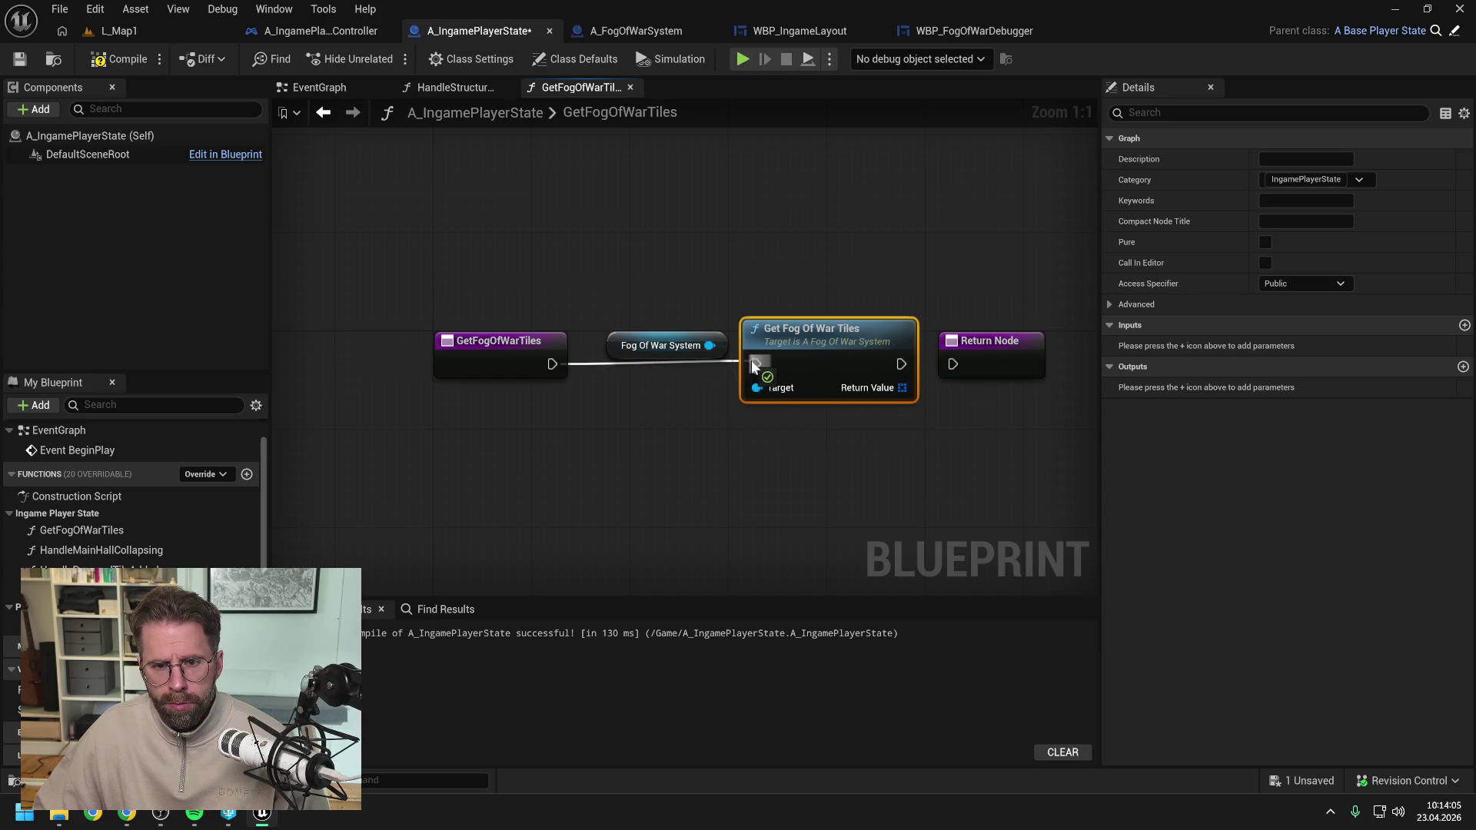
{"action": "mouse_move", "coordinate": [901, 364]}
{"action": "left_mouse_down"}
{"action": "mouse_move", "coordinate": [954, 364]}
{"action": "mouse_move", "coordinate": [929, 383]}
{"action": "mouse_move", "coordinate": [957, 378]}
{"action": "left_mouse_up"}
{"action": "left_click", "coordinate": [108, 66]}
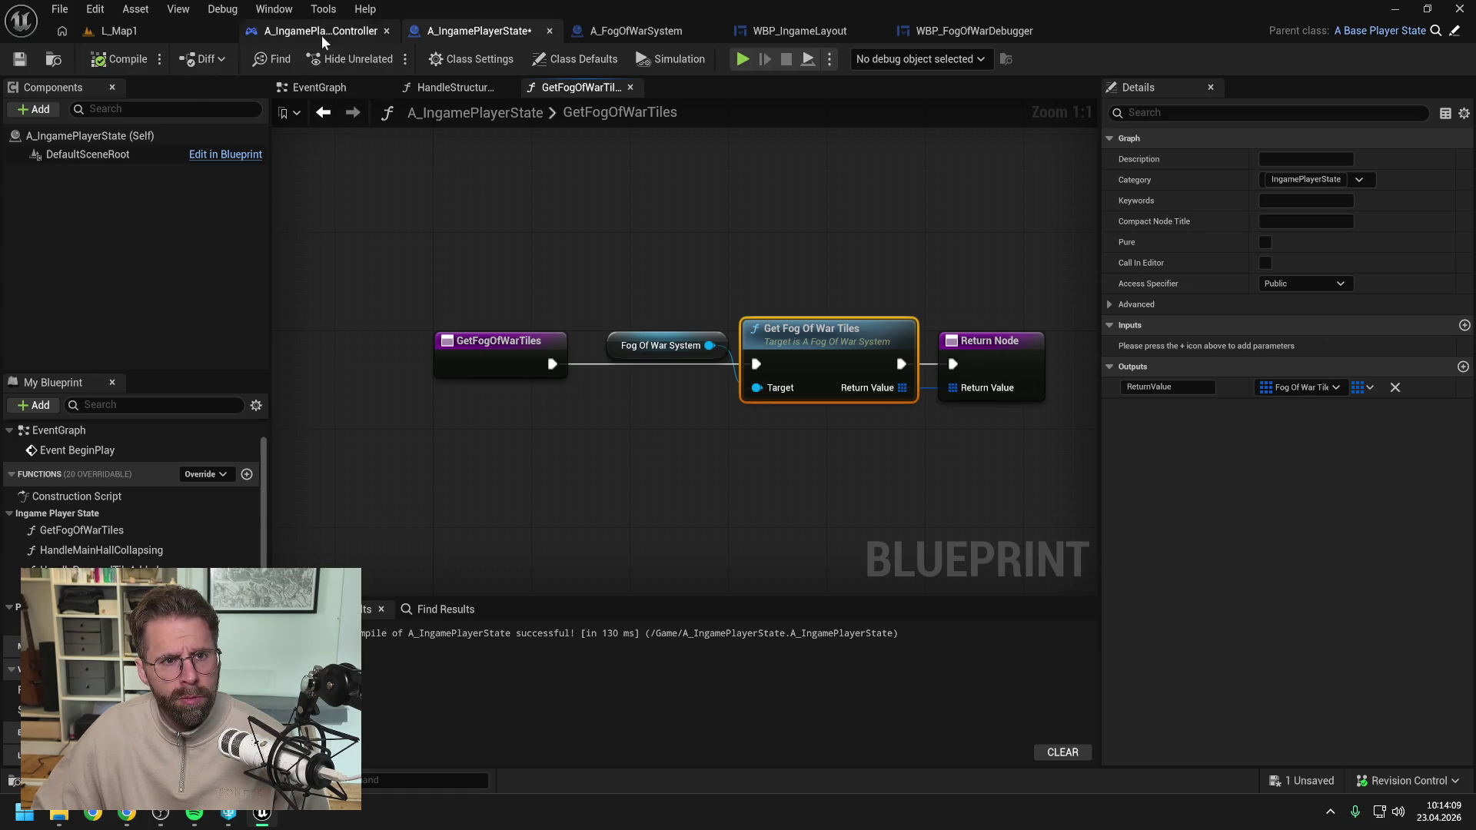
Make A_IngamePlayerController's GetFogOfWarTiles return the player state's tiles, compiled and saved.
{"action": "left_click", "coordinate": [321, 35]}
{"action": "left_click_drag", "start_coordinate": [774, 396], "coordinate": [804, 423]}
{"action": "type", "text": "get fog"}
{"action": "left_click", "coordinate": [910, 509]}
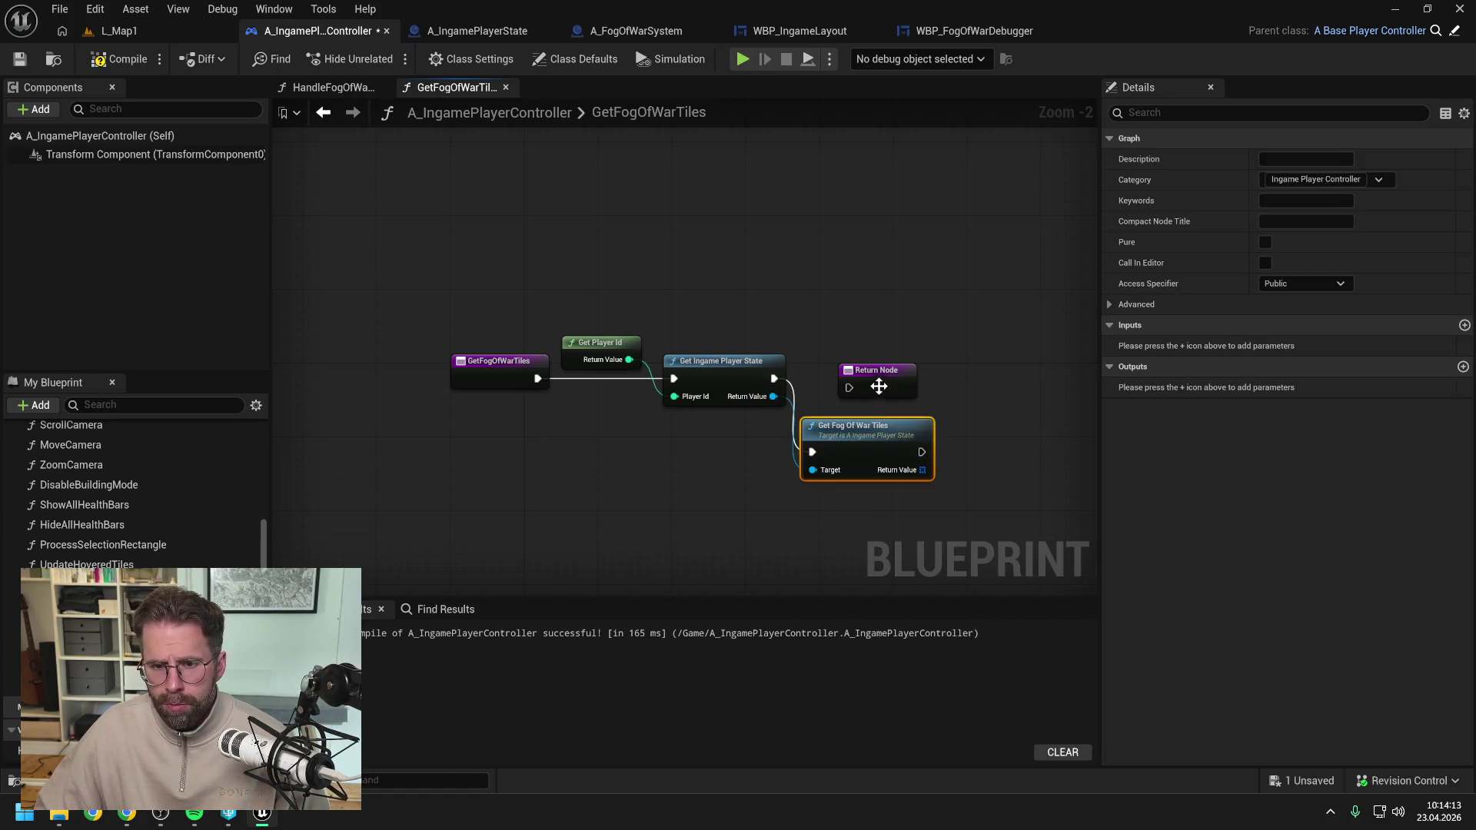
{"action": "left_click_drag", "start_coordinate": [881, 386], "coordinate": [1018, 386]}
{"action": "mouse_move", "coordinate": [853, 446]}
{"action": "left_mouse_down"}
{"action": "mouse_move", "coordinate": [874, 379]}
{"action": "mouse_move", "coordinate": [986, 386]}
{"action": "mouse_move", "coordinate": [1009, 366]}
{"action": "mouse_move", "coordinate": [976, 386]}
{"action": "mouse_move", "coordinate": [992, 381]}
{"action": "left_mouse_up"}
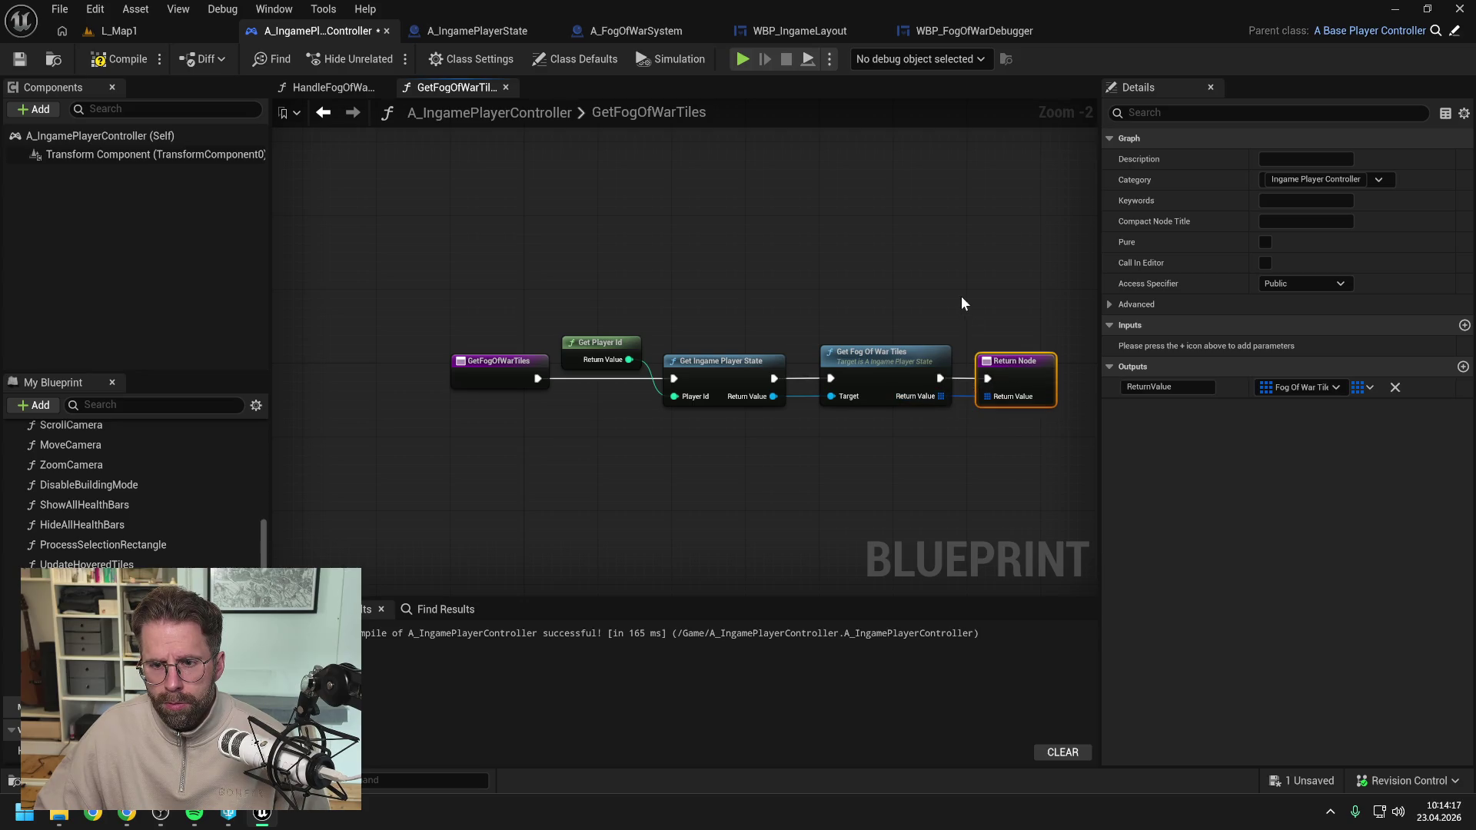
{"action": "left_click", "coordinate": [961, 297]}
{"action": "key", "text": "F7"}
{"action": "key", "text": "ctrl+s"}
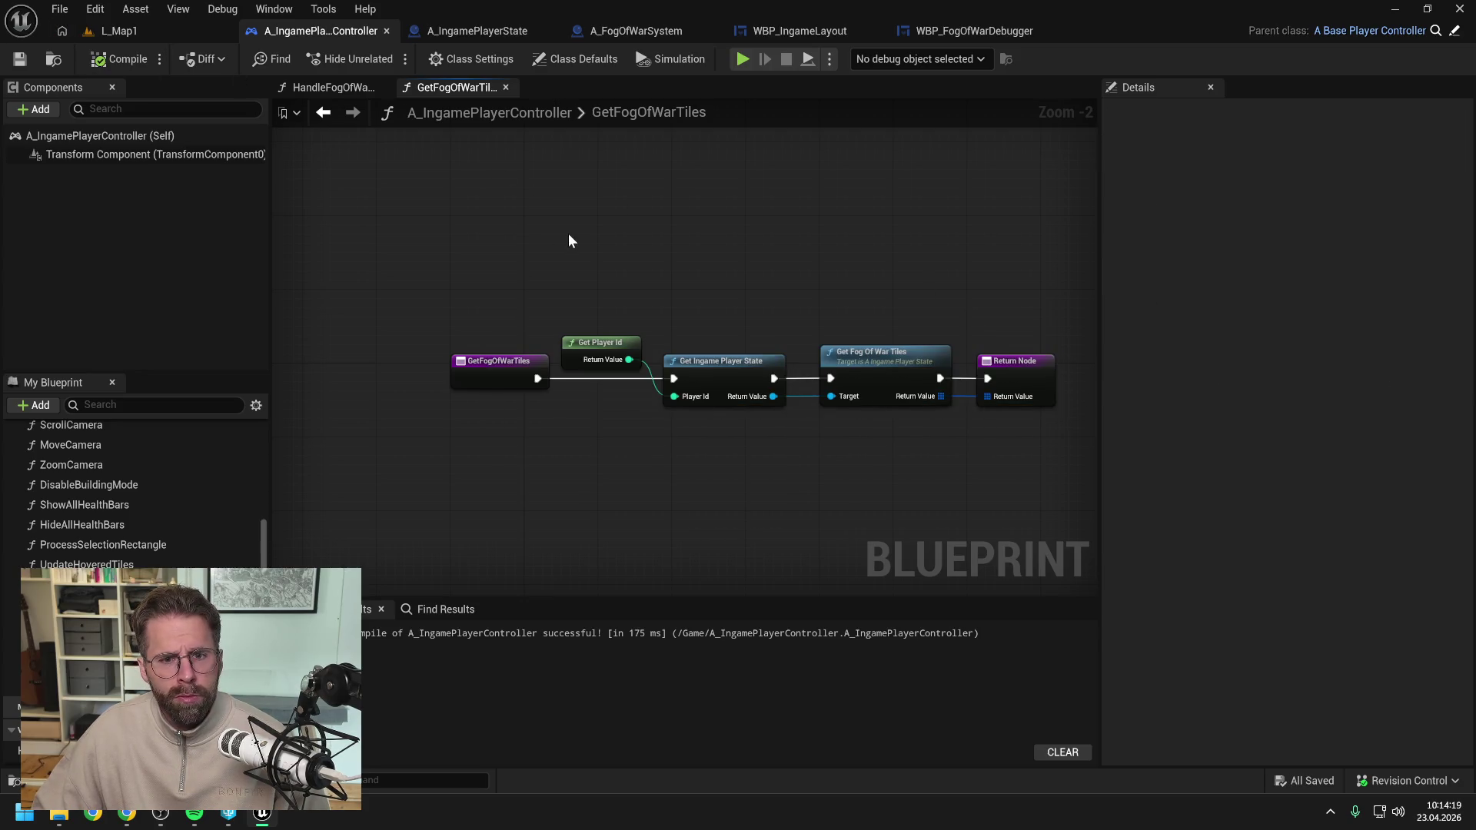
{"action": "left_click", "coordinate": [794, 34]}
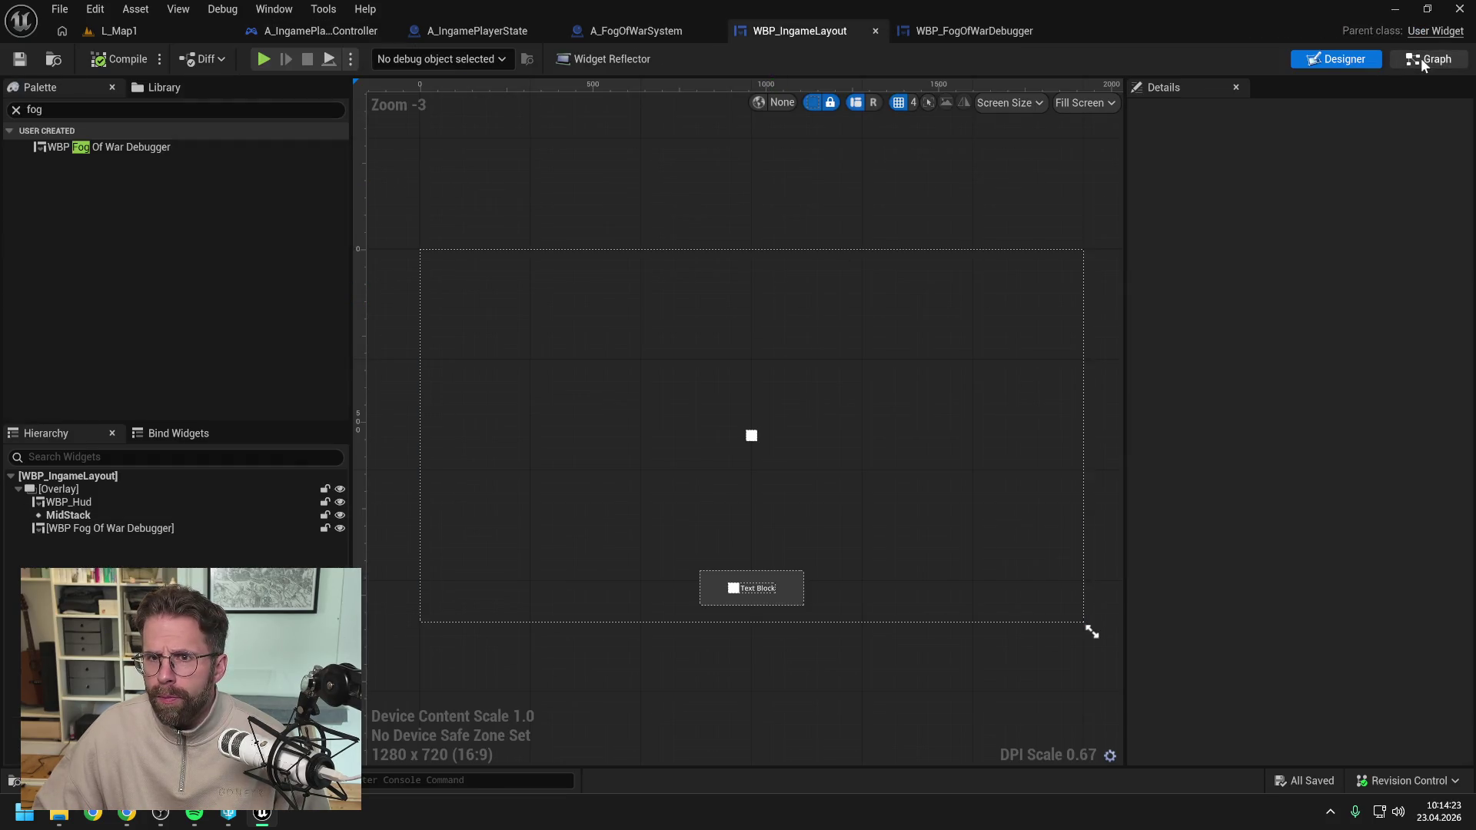
In WBP_FogOfWarDebugger, call Get Fog Of War Tiles on the Ingame Player Controller from Event Construct.
{"action": "left_click", "coordinate": [971, 31]}
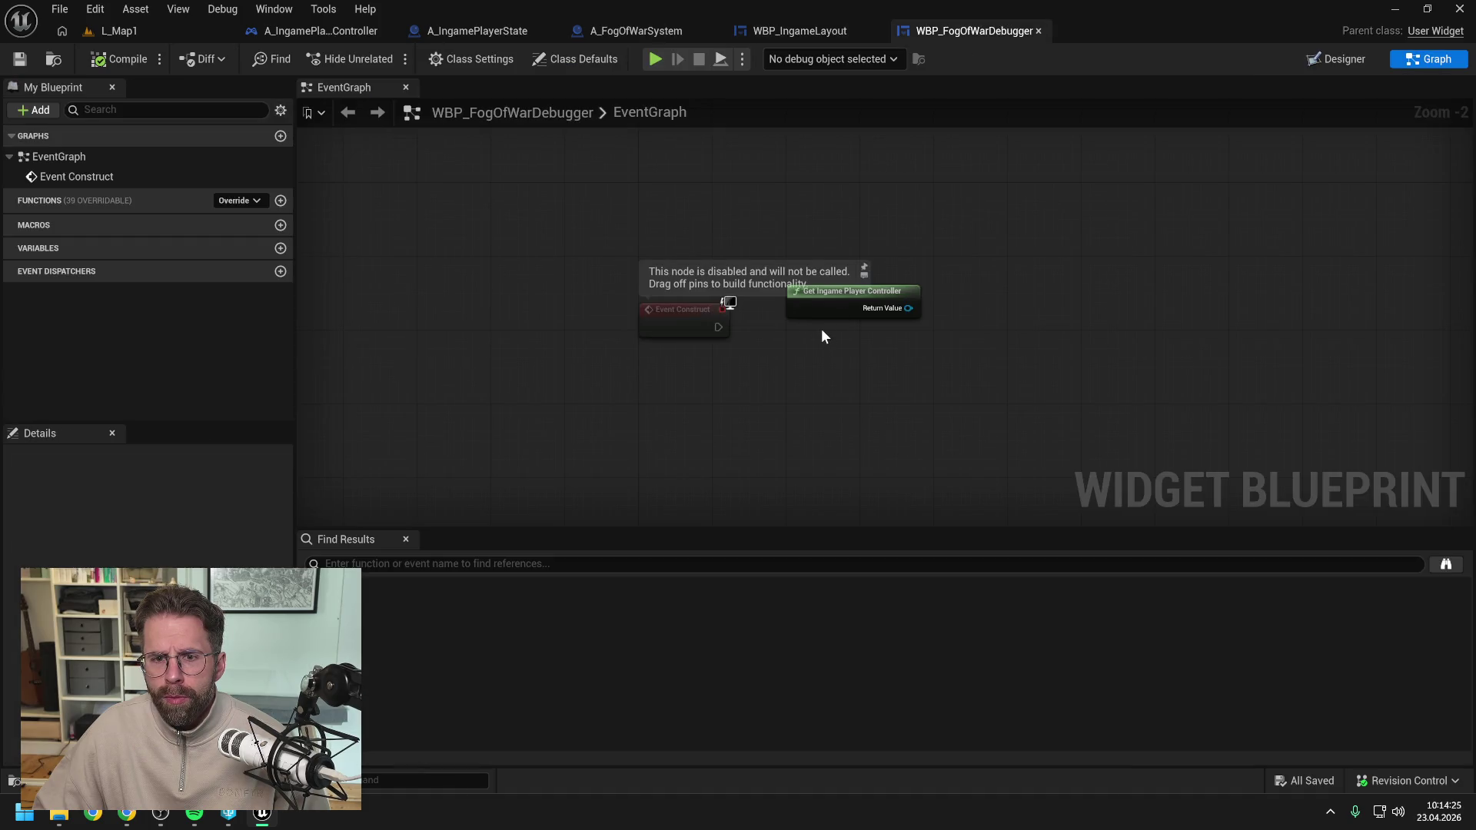
{"action": "left_click_drag", "start_coordinate": [819, 335], "coordinate": [742, 343]}
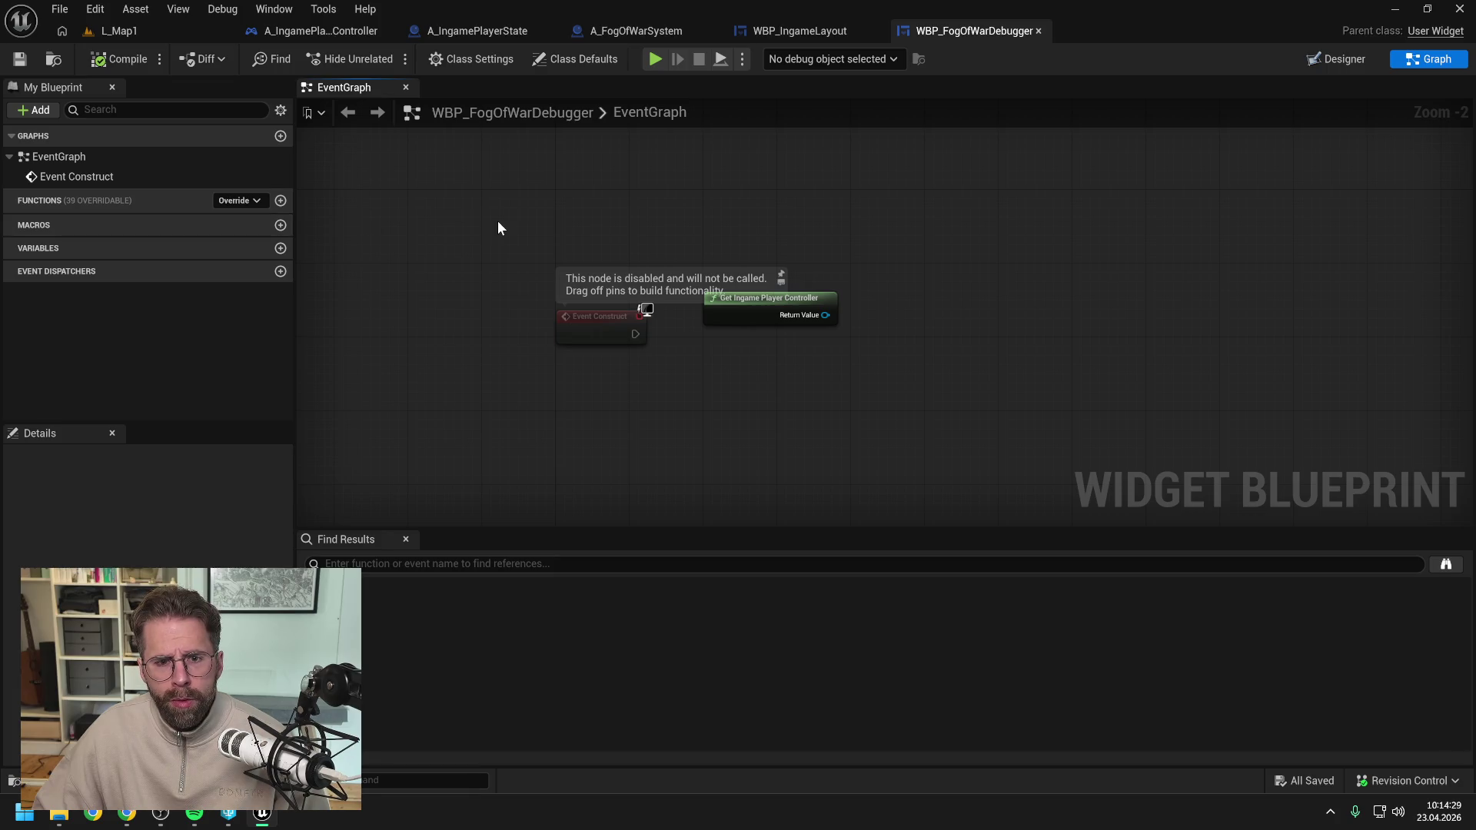
{"action": "left_click_drag", "start_coordinate": [827, 316], "coordinate": [859, 348]}
{"action": "type", "text": "get fog"}
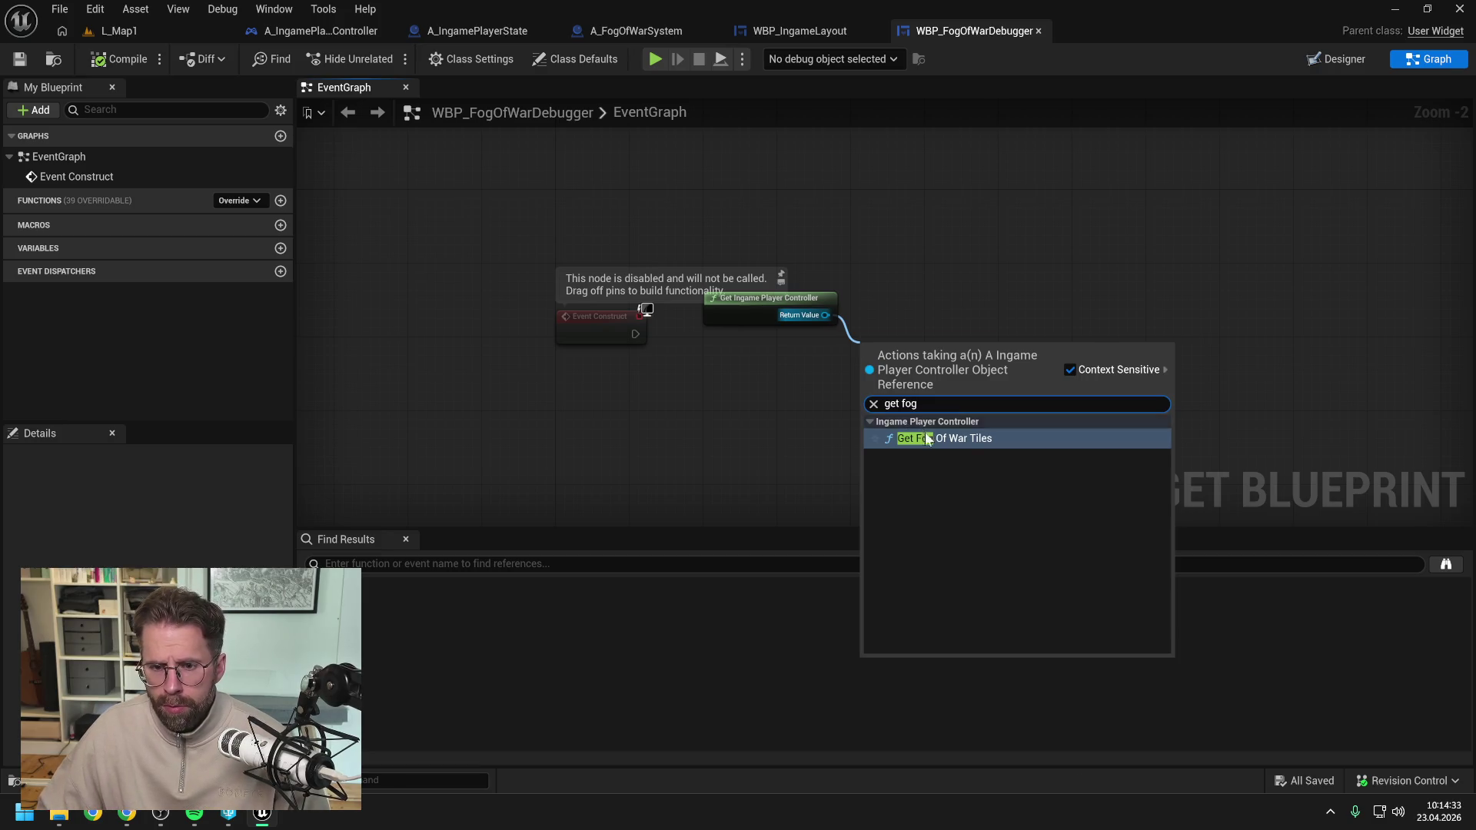
{"action": "key", "text": "Return"}
{"action": "mouse_move", "coordinate": [635, 334]}
{"action": "left_mouse_down"}
{"action": "mouse_move", "coordinate": [872, 343]}
{"action": "mouse_move", "coordinate": [902, 314]}
{"action": "left_mouse_up"}
{"action": "left_click", "coordinate": [819, 380]}
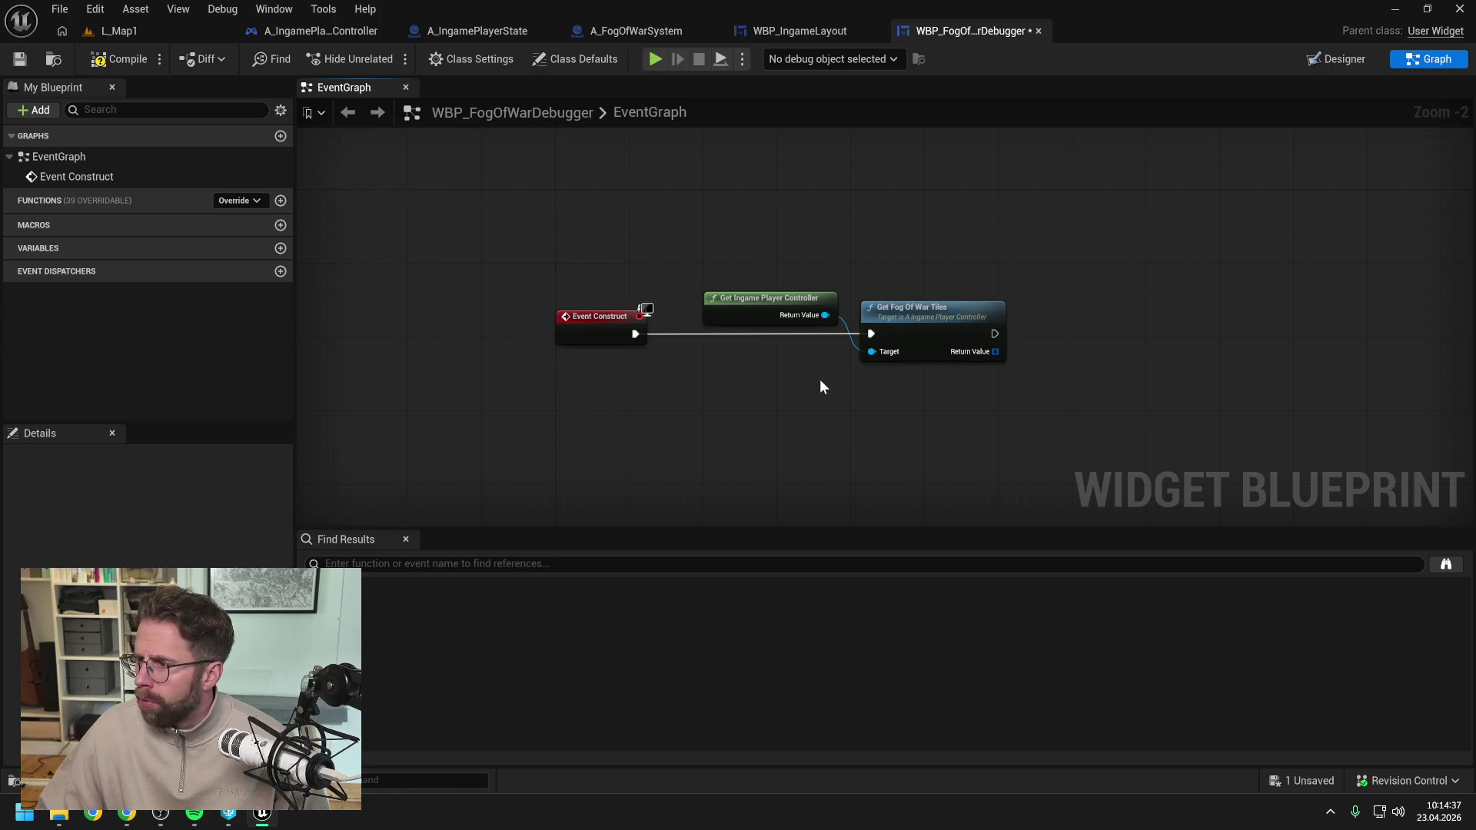
{"action": "left_click_drag", "start_coordinate": [942, 402], "coordinate": [865, 403]}
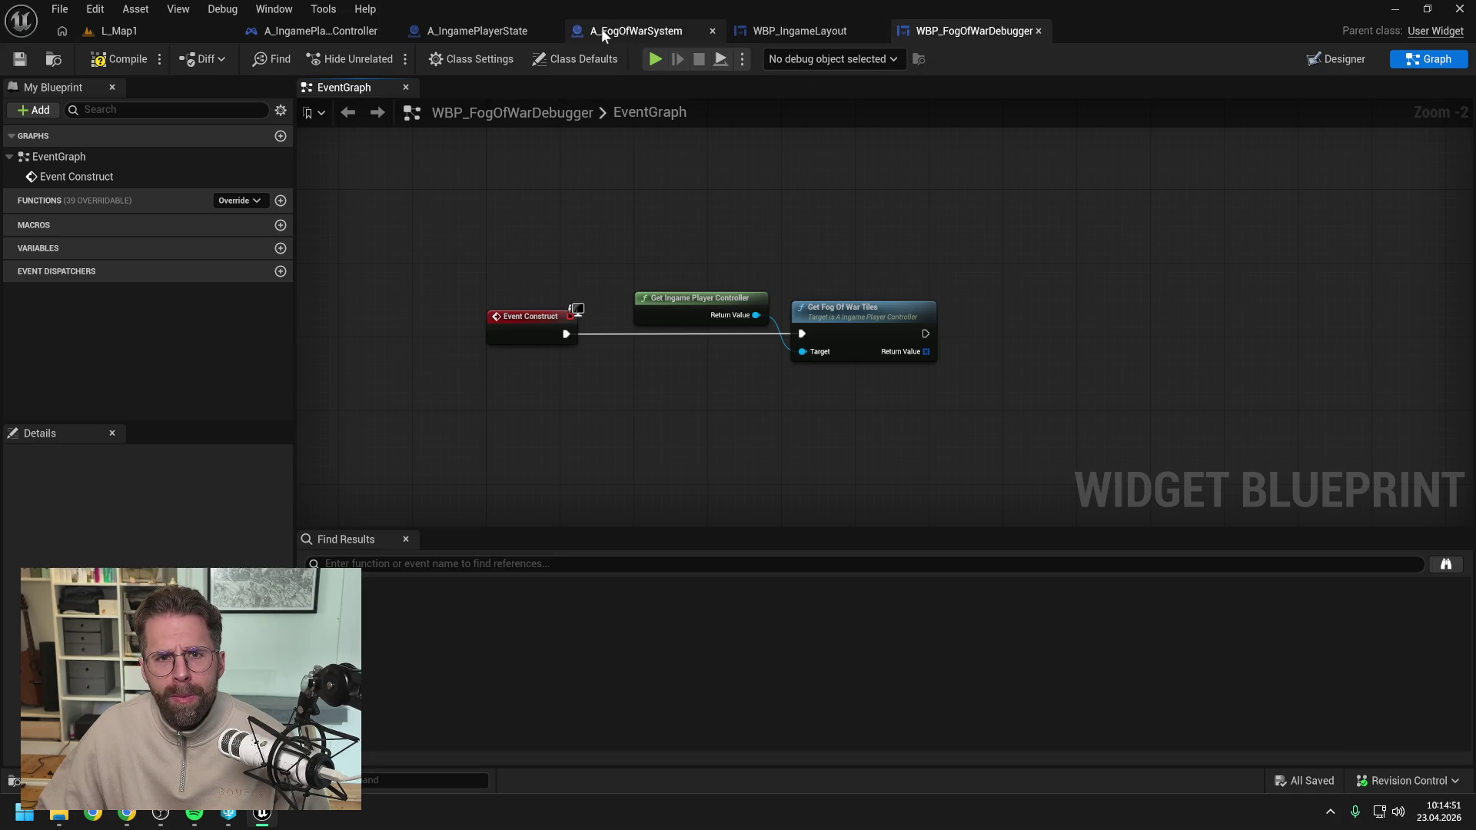
{"action": "left_click", "coordinate": [484, 31]}
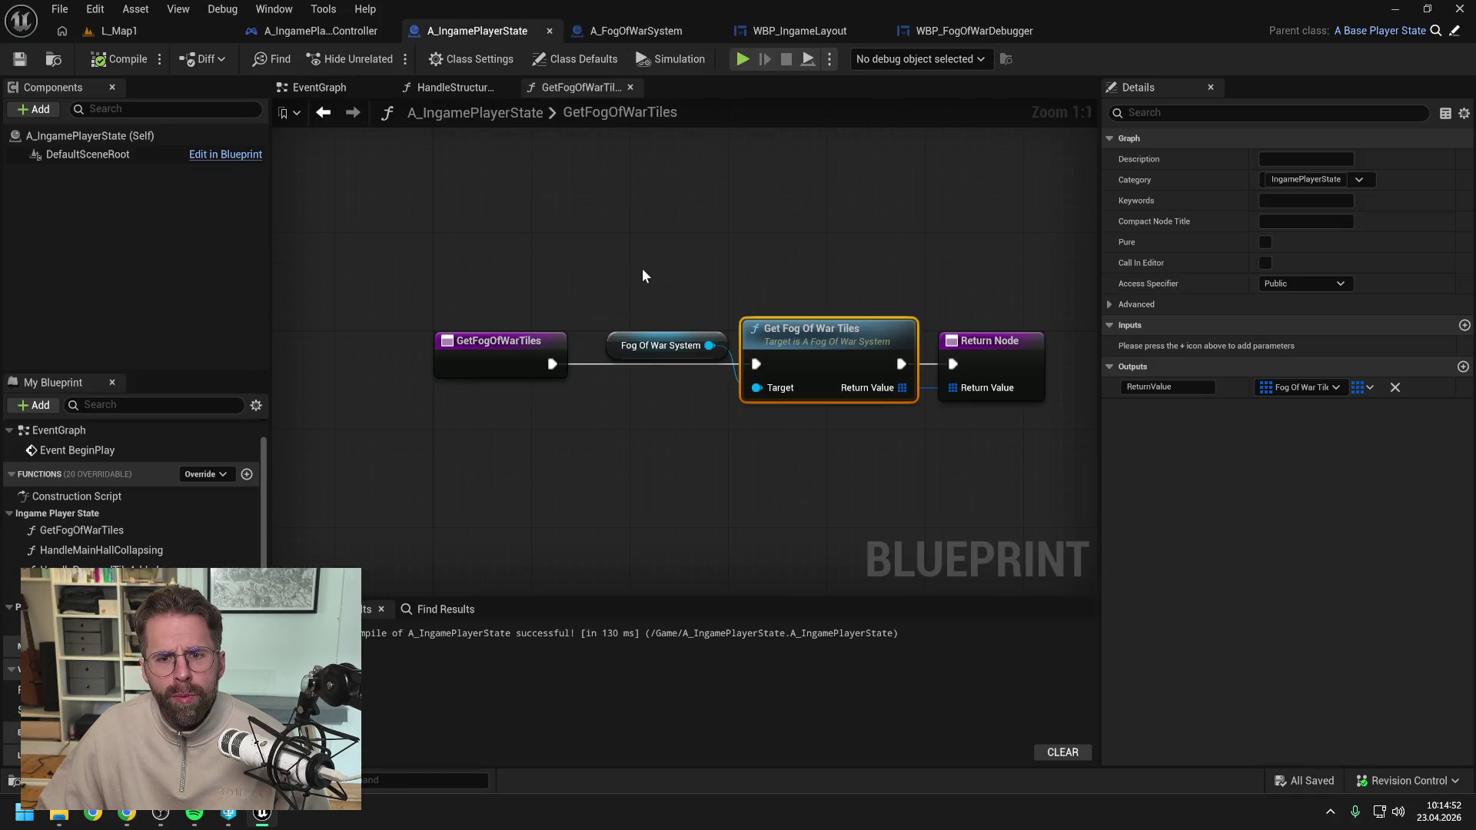
Open A_FogOfWarSystem's EventGraph and select the Get Grid Size, Create Fog Of War Texture and SET nodes.
{"action": "left_click", "coordinate": [818, 243]}
{"action": "left_click", "coordinate": [285, 37]}
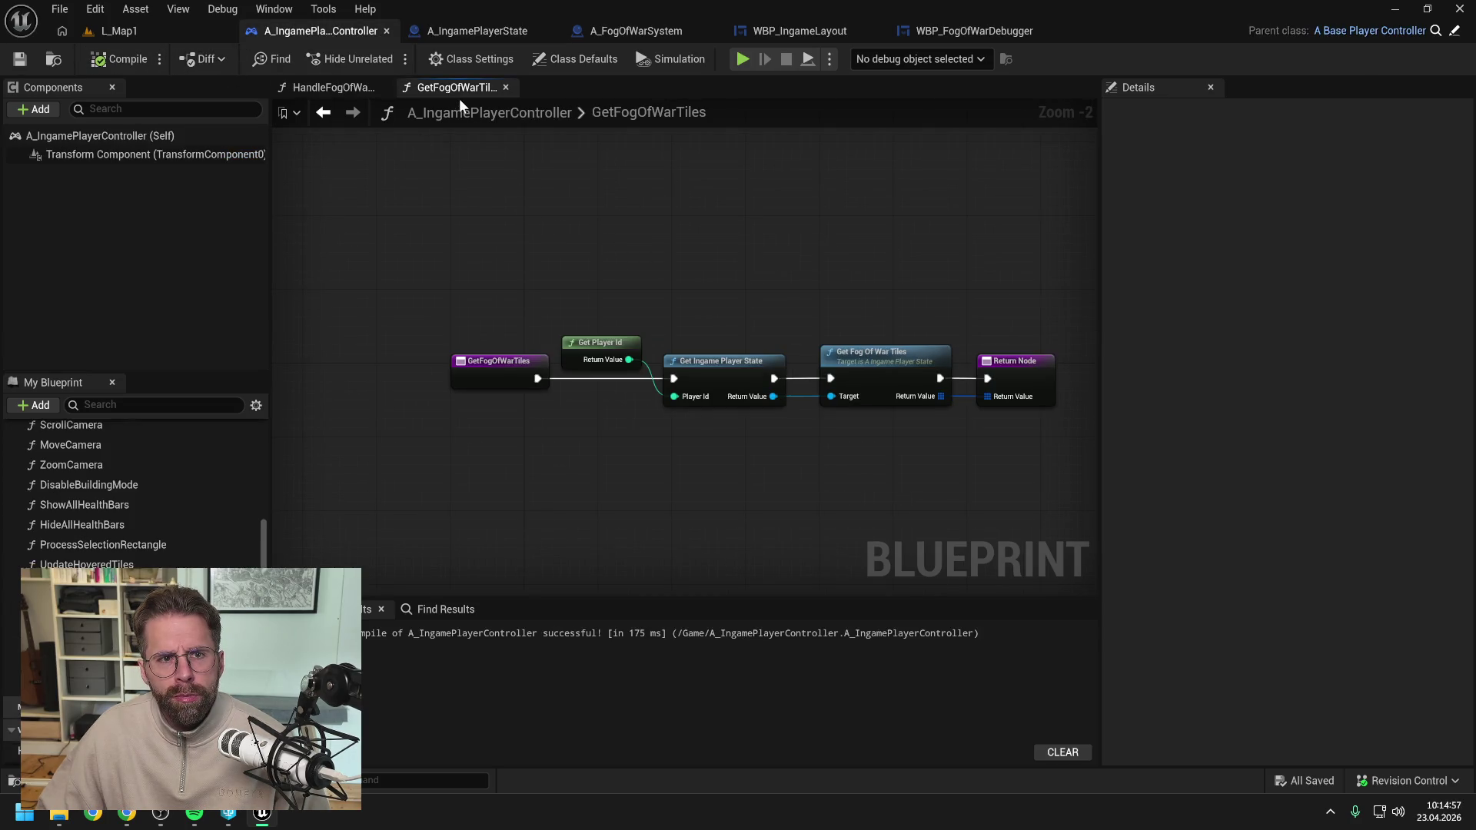
{"action": "scroll", "coordinate": [708, 275], "scroll_direction": "down", "scroll_amount": 2}
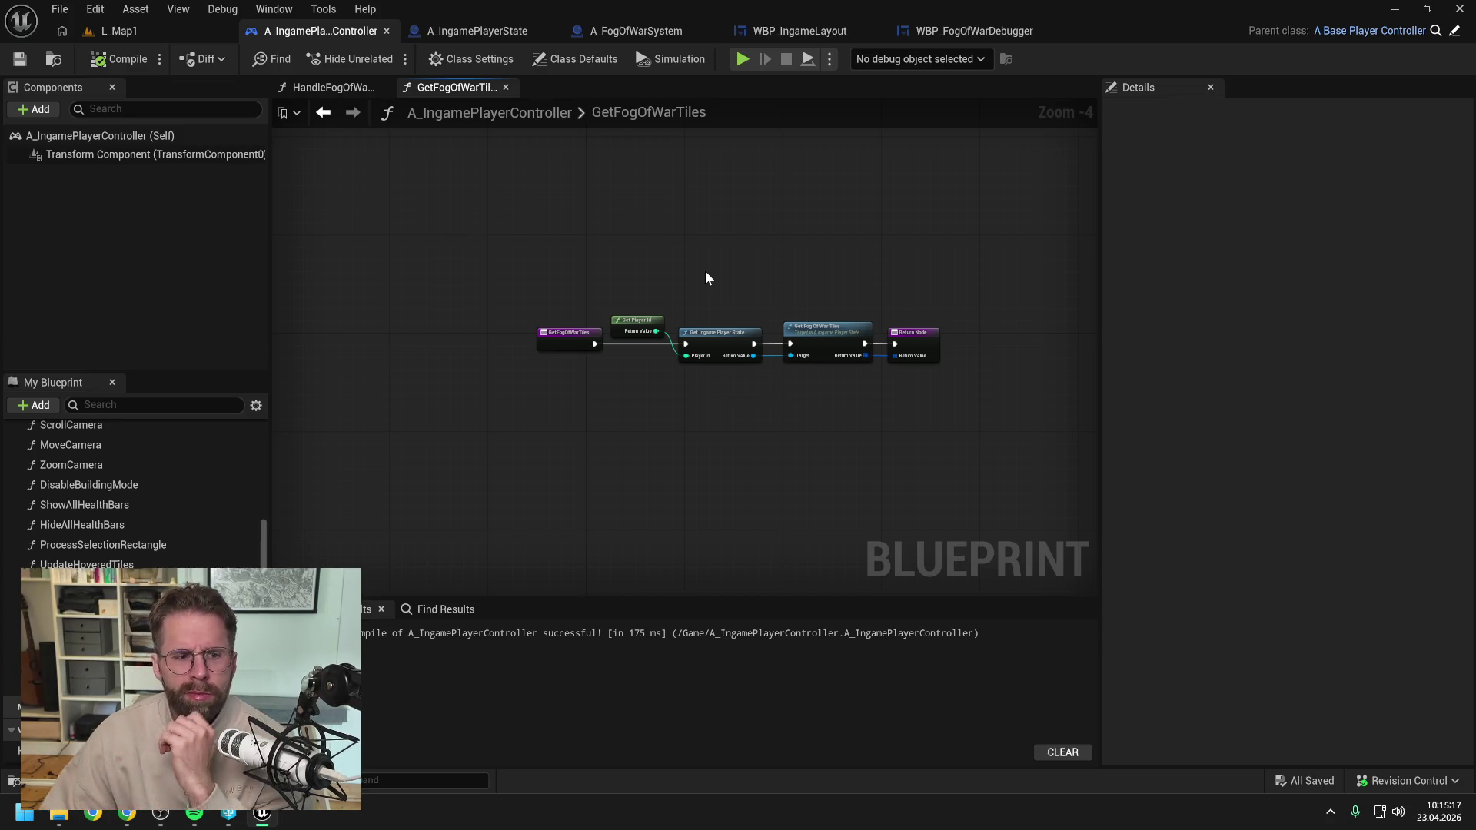
{"action": "left_click", "coordinate": [644, 31]}
{"action": "mouse_move", "coordinate": [463, 89]}
{"action": "left_mouse_down"}
{"action": "mouse_move", "coordinate": [382, 268]}
{"action": "mouse_move", "coordinate": [397, 315]}
{"action": "mouse_move", "coordinate": [552, 236]}
{"action": "left_mouse_up"}
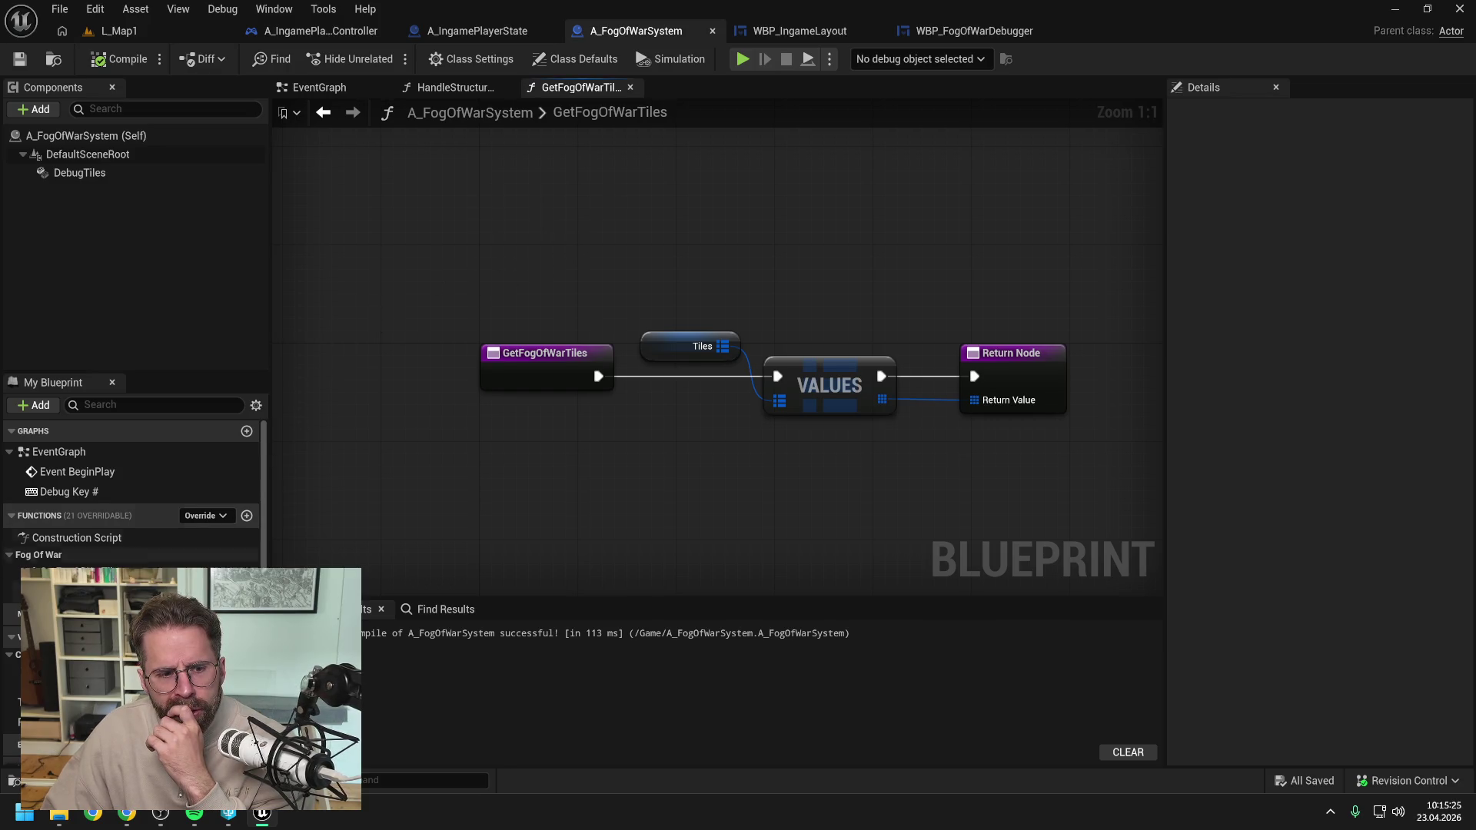
{"action": "left_click", "coordinate": [321, 87]}
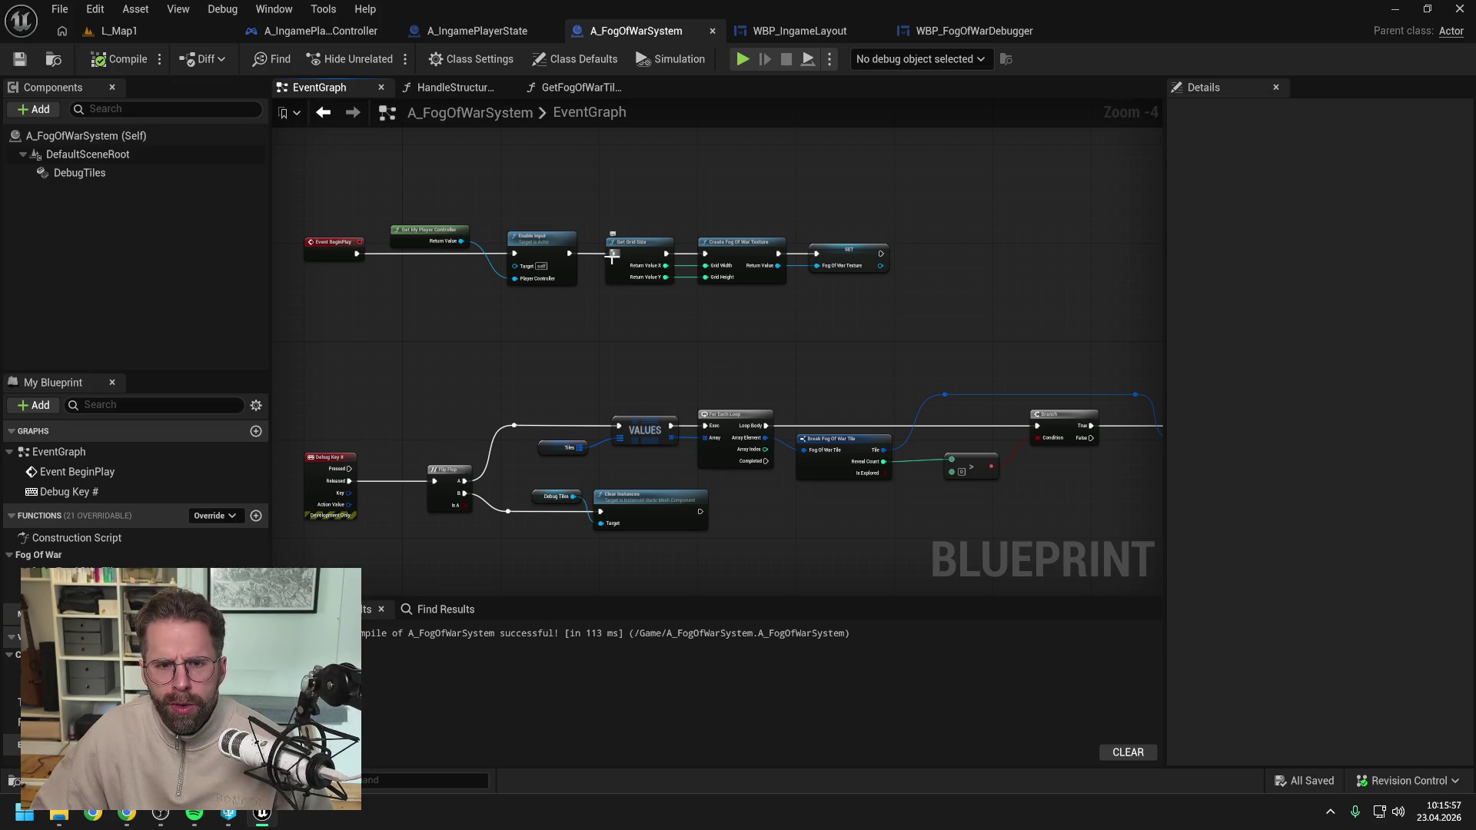
{"action": "left_click_drag", "start_coordinate": [656, 207], "coordinate": [854, 250]}
Add an Event On Initialized node to the debugger widget's event graph.
{"action": "left_click", "coordinate": [959, 30]}
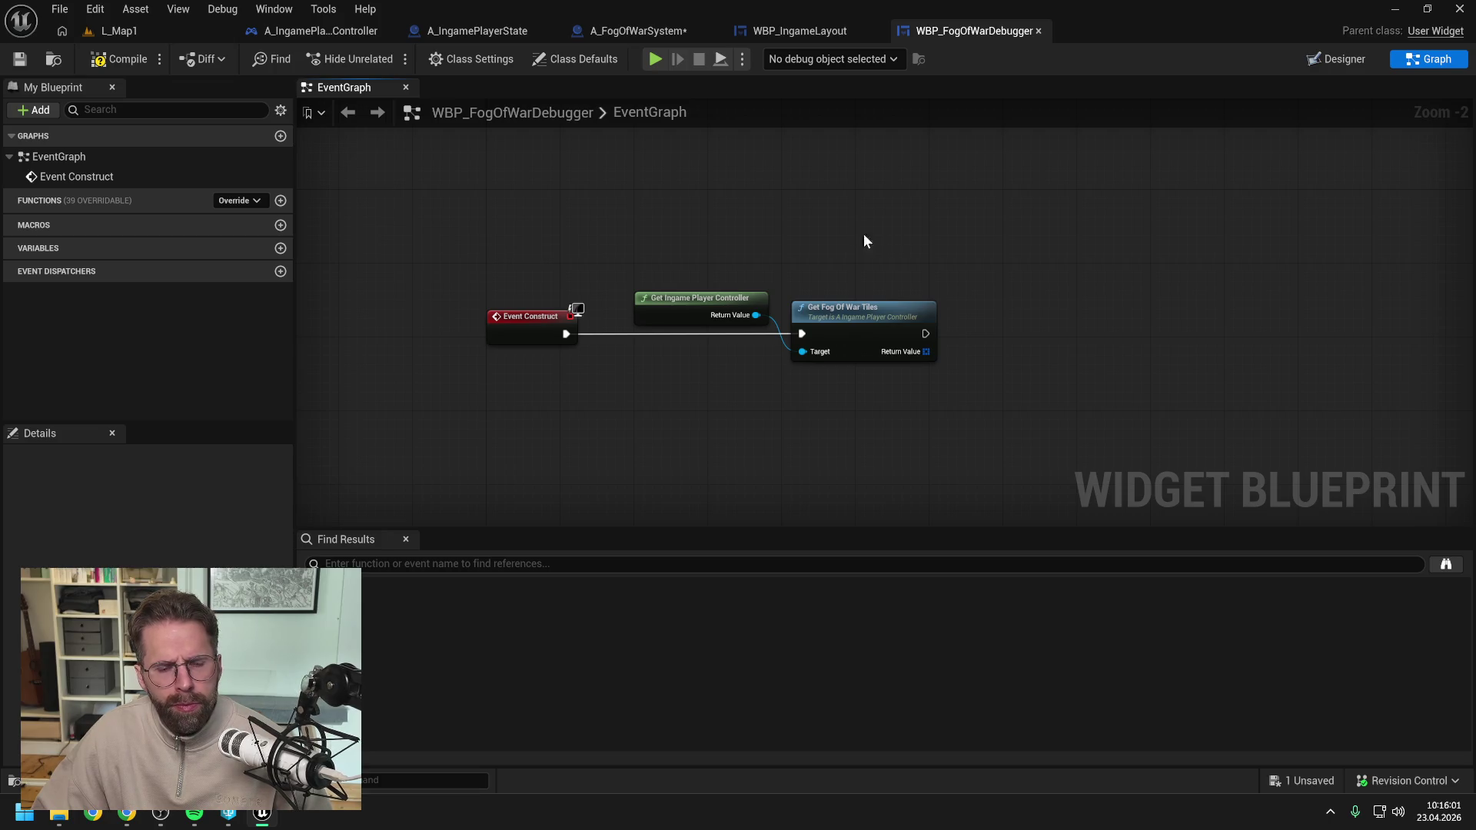
{"action": "right_click", "coordinate": [685, 273]}
{"action": "type", "text": "onm"}
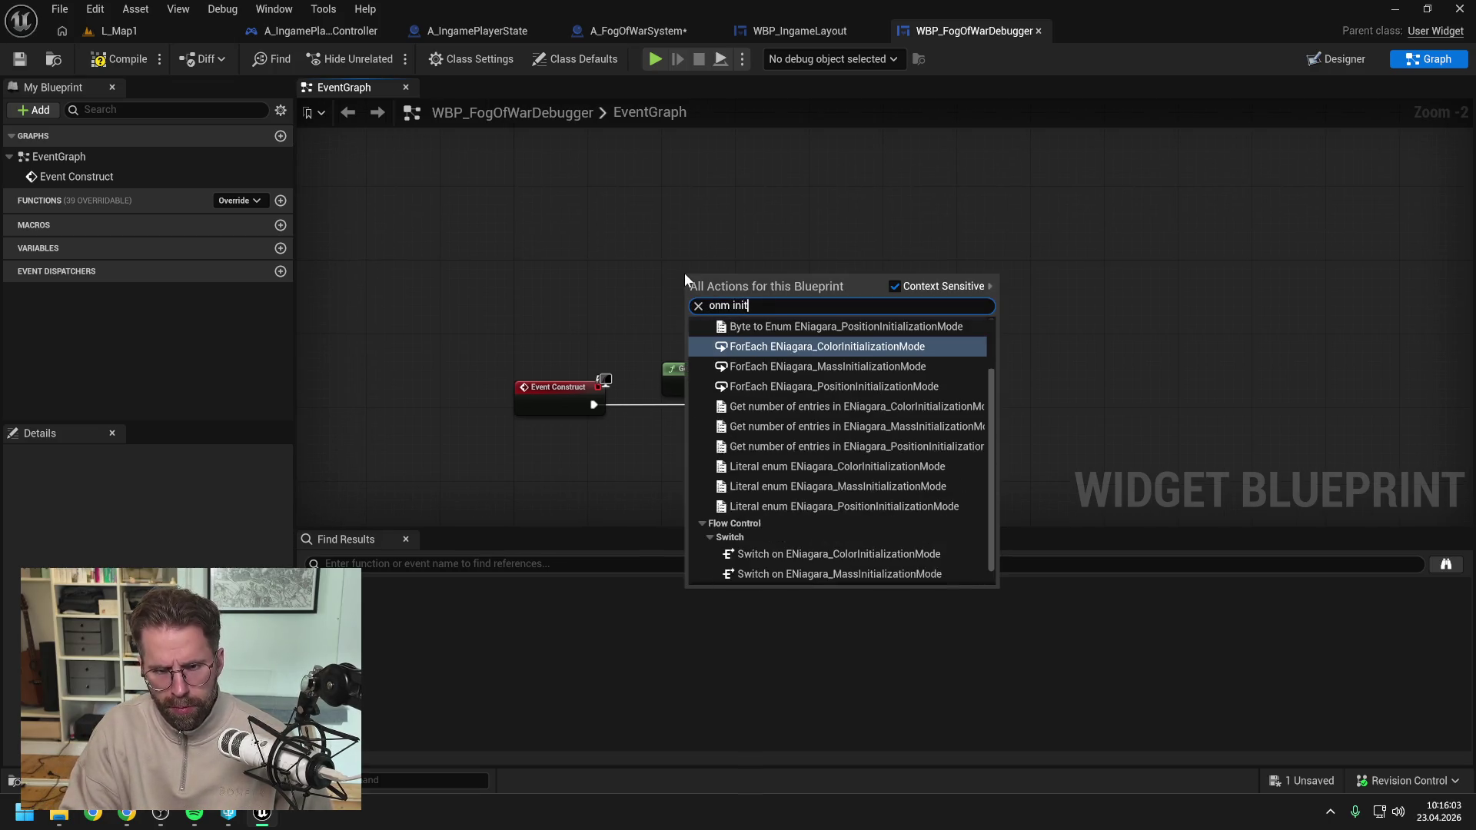
{"action": "key", "text": "BackSpace"}
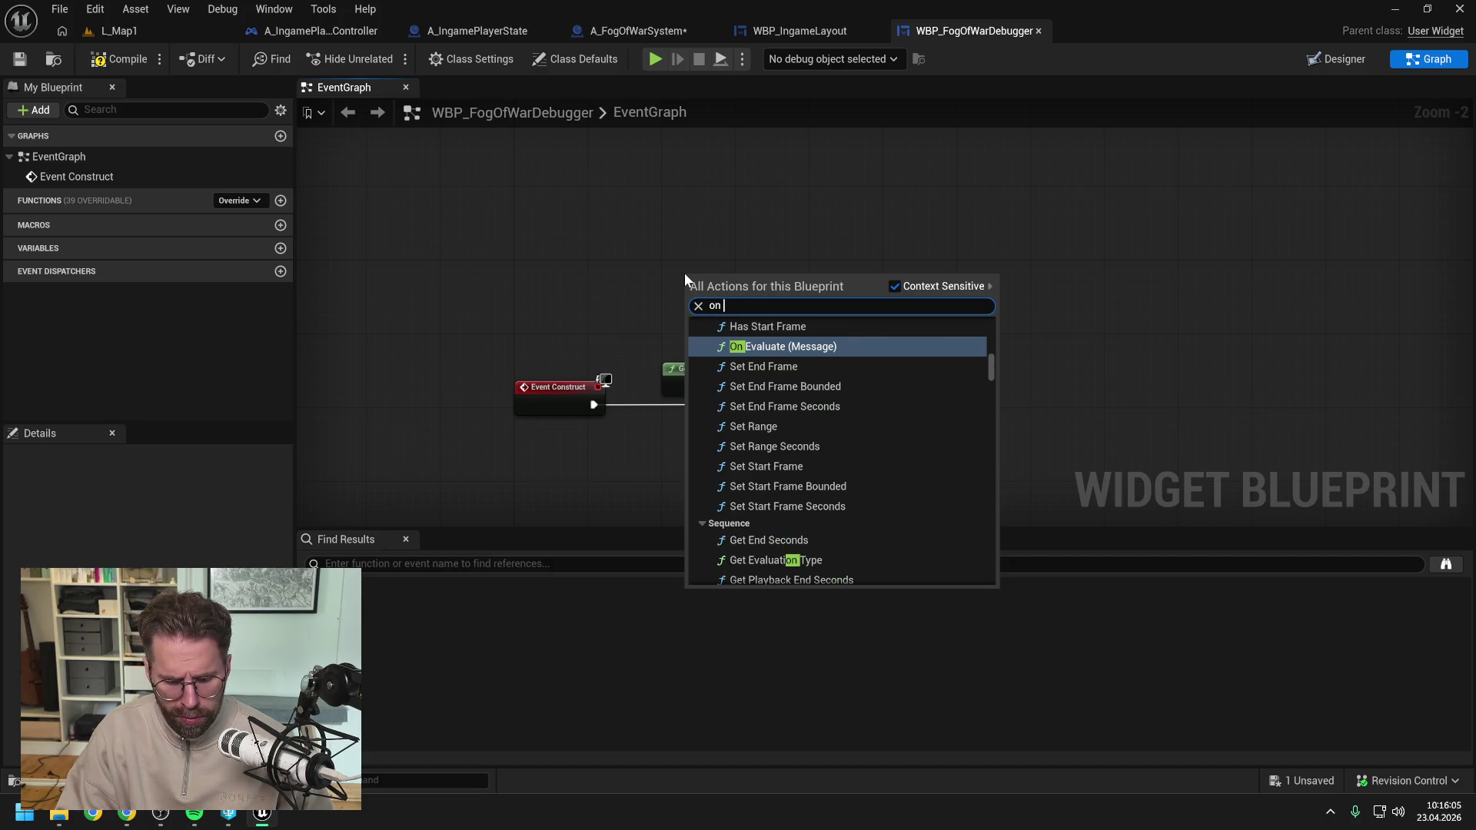
{"action": "type", "text": "init"}
{"action": "left_click", "coordinate": [800, 339]}
{"action": "left_click_drag", "start_coordinate": [714, 279], "coordinate": [565, 237]}
{"action": "left_click", "coordinate": [789, 225]}
Paste the texture creation nodes after On Initialized, create the FogOfWarTexture variable, then compile and save.
{"action": "key", "text": "ctrl+v"}
{"action": "left_click_drag", "start_coordinate": [723, 250], "coordinate": [712, 238]}
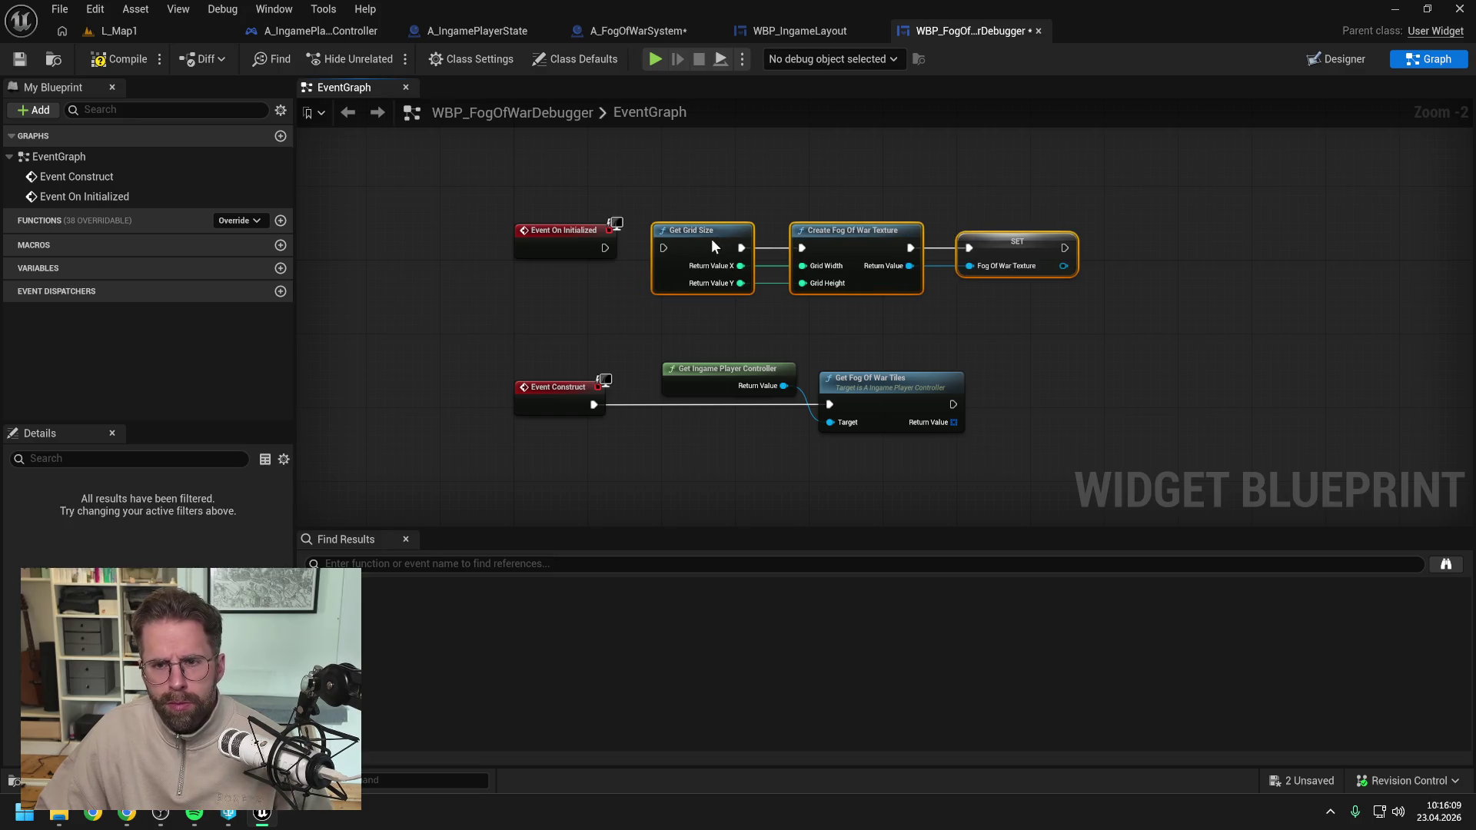
{"action": "left_click_drag", "start_coordinate": [606, 247], "coordinate": [666, 246]}
{"action": "right_click", "coordinate": [1014, 240]}
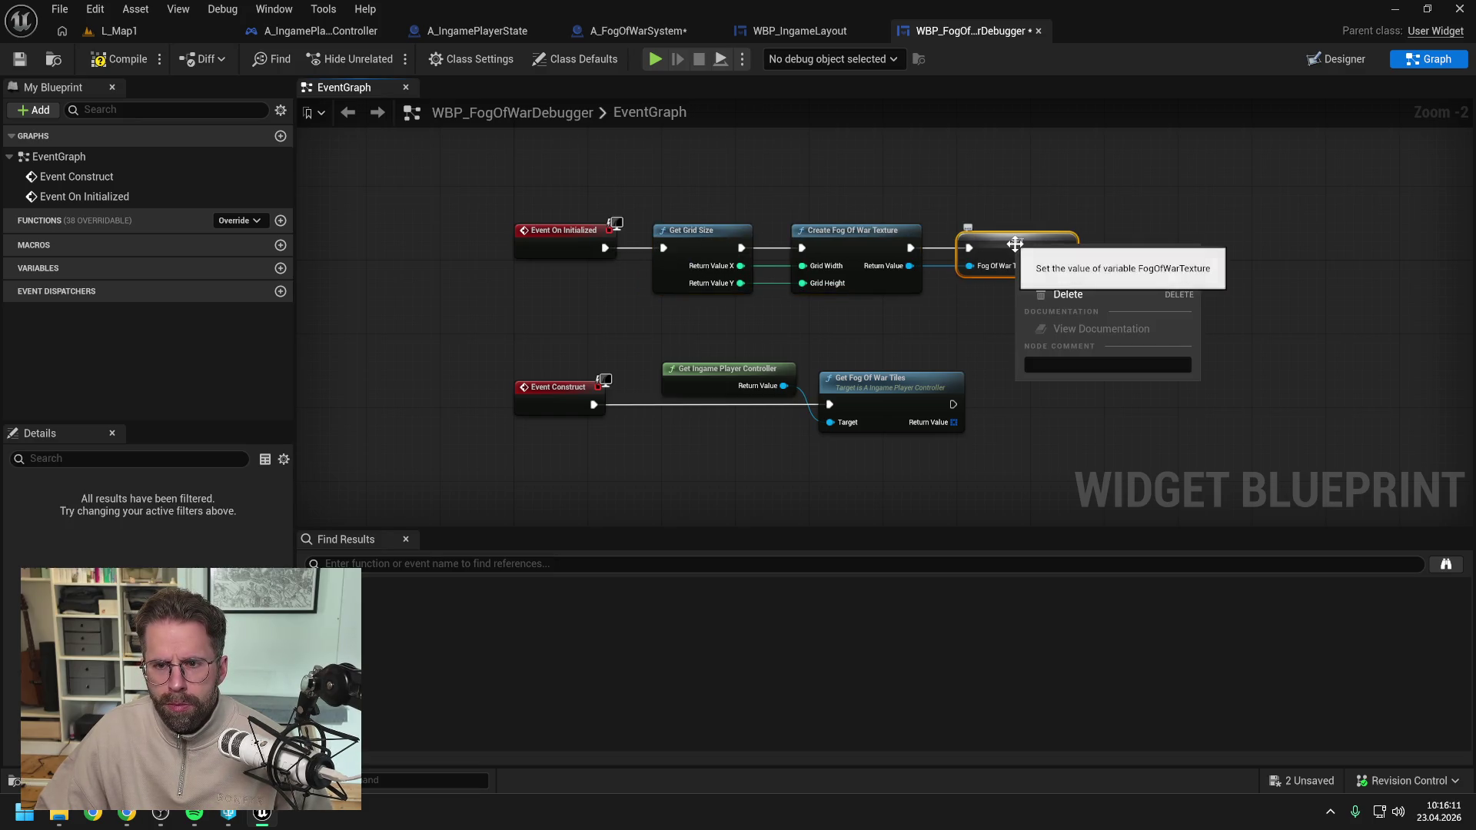
{"action": "left_click", "coordinate": [1076, 282]}
{"action": "left_click", "coordinate": [132, 63]}
{"action": "key", "text": "ctrl+shift+s"}
Return to A_FogOfWarSystem and bring the tile loop nodes into view.
{"action": "left_click", "coordinate": [665, 31]}
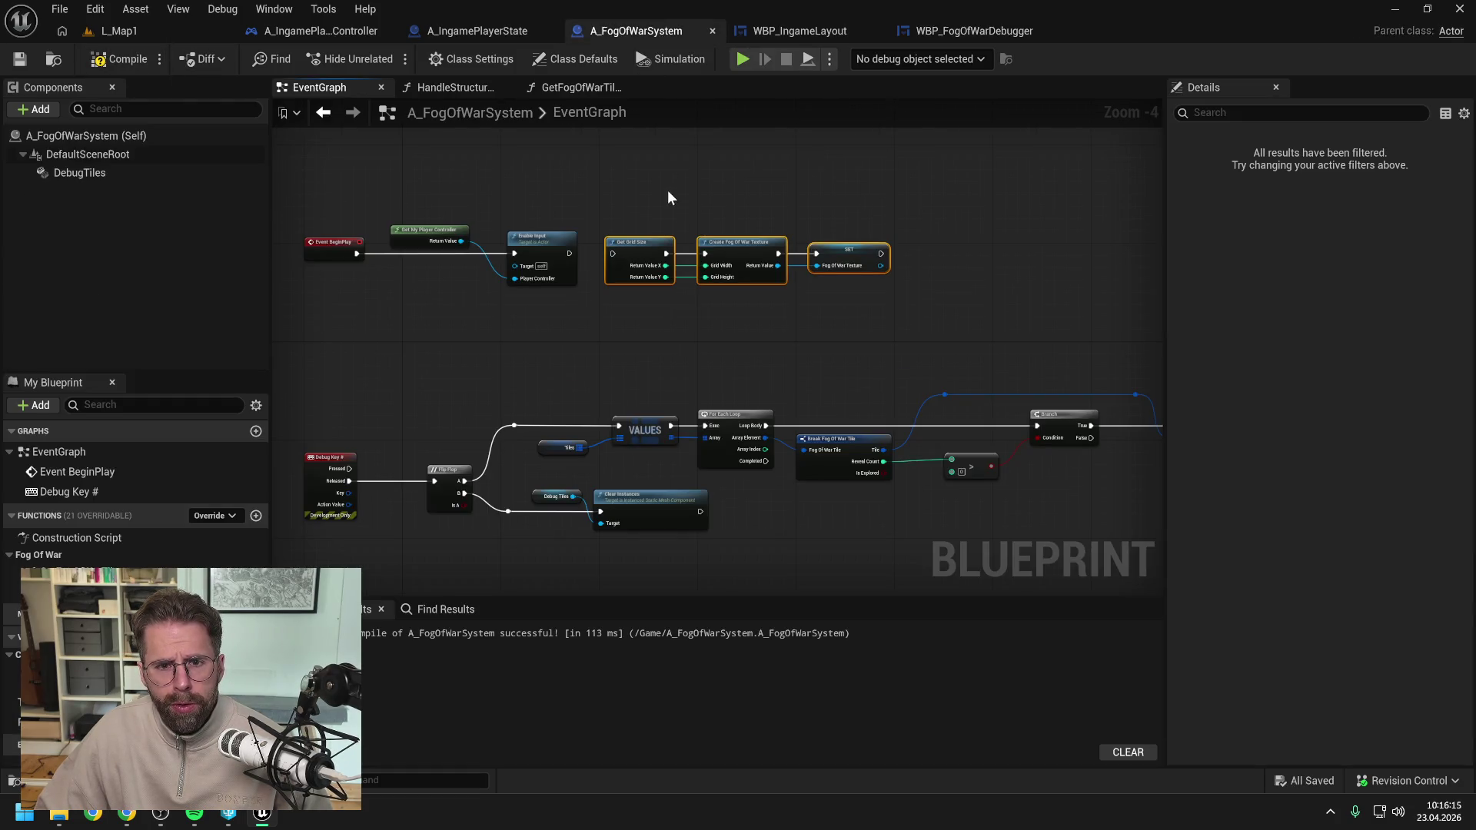
{"action": "left_click", "coordinate": [859, 352]}
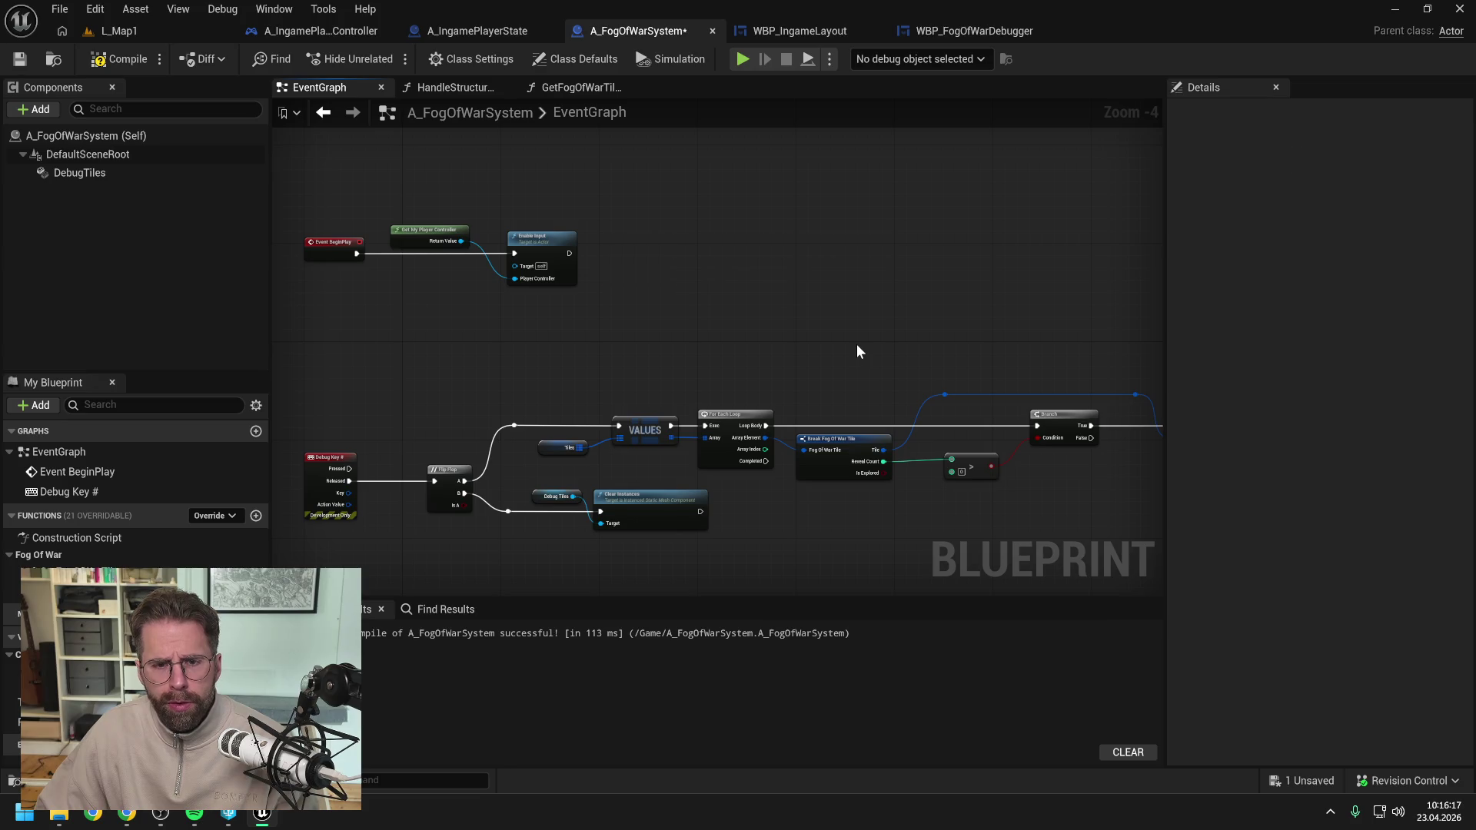
{"action": "mouse_move", "coordinate": [898, 337]}
{"action": "left_mouse_down"}
{"action": "mouse_move", "coordinate": [610, 273]}
{"action": "mouse_move", "coordinate": [708, 270]}
{"action": "left_mouse_up"}
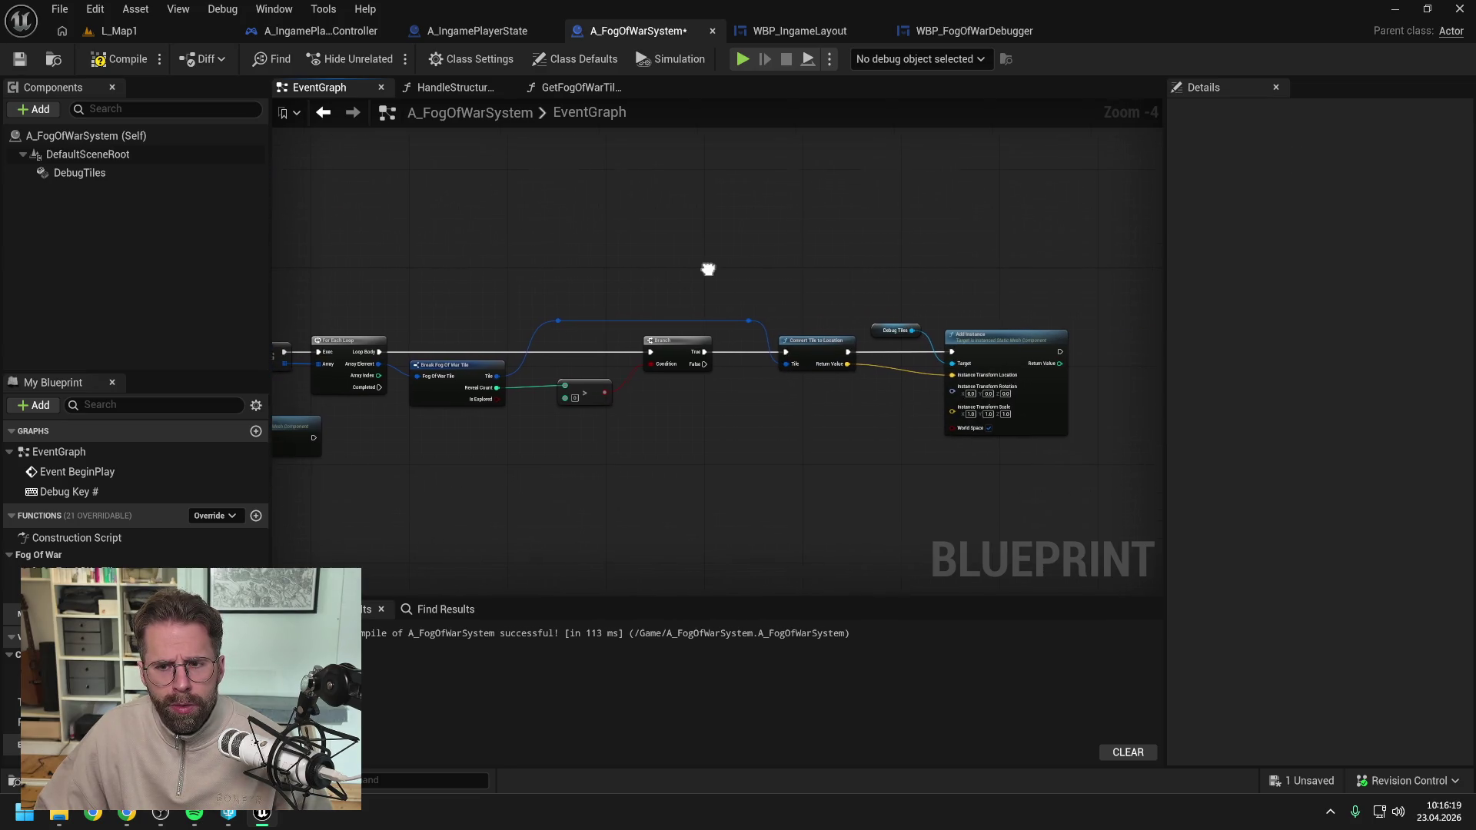
Save A_FogOfWarSystem, then remove the Fog Of War Texture update nodes from HandleStructureBuilt.
{"action": "key", "text": "ctrl+s"}
{"action": "mouse_move", "coordinate": [543, 271]}
{"action": "left_mouse_down"}
{"action": "mouse_move", "coordinate": [758, 269]}
{"action": "mouse_move", "coordinate": [794, 292]}
{"action": "left_mouse_up"}
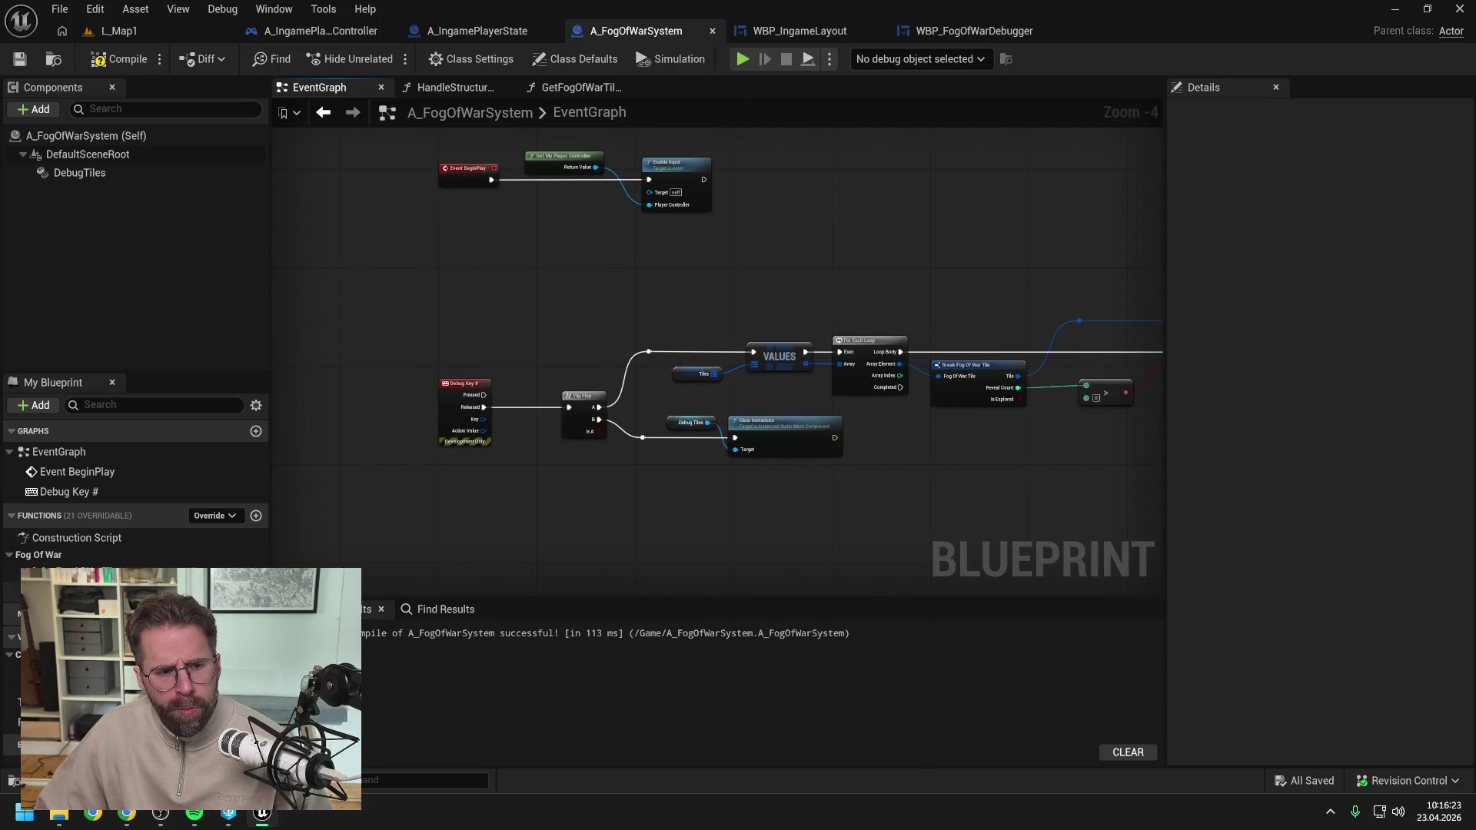
{"action": "double_click", "coordinate": [73, 573]}
{"action": "scroll", "coordinate": [771, 400], "scroll_direction": "up", "scroll_amount": 1}
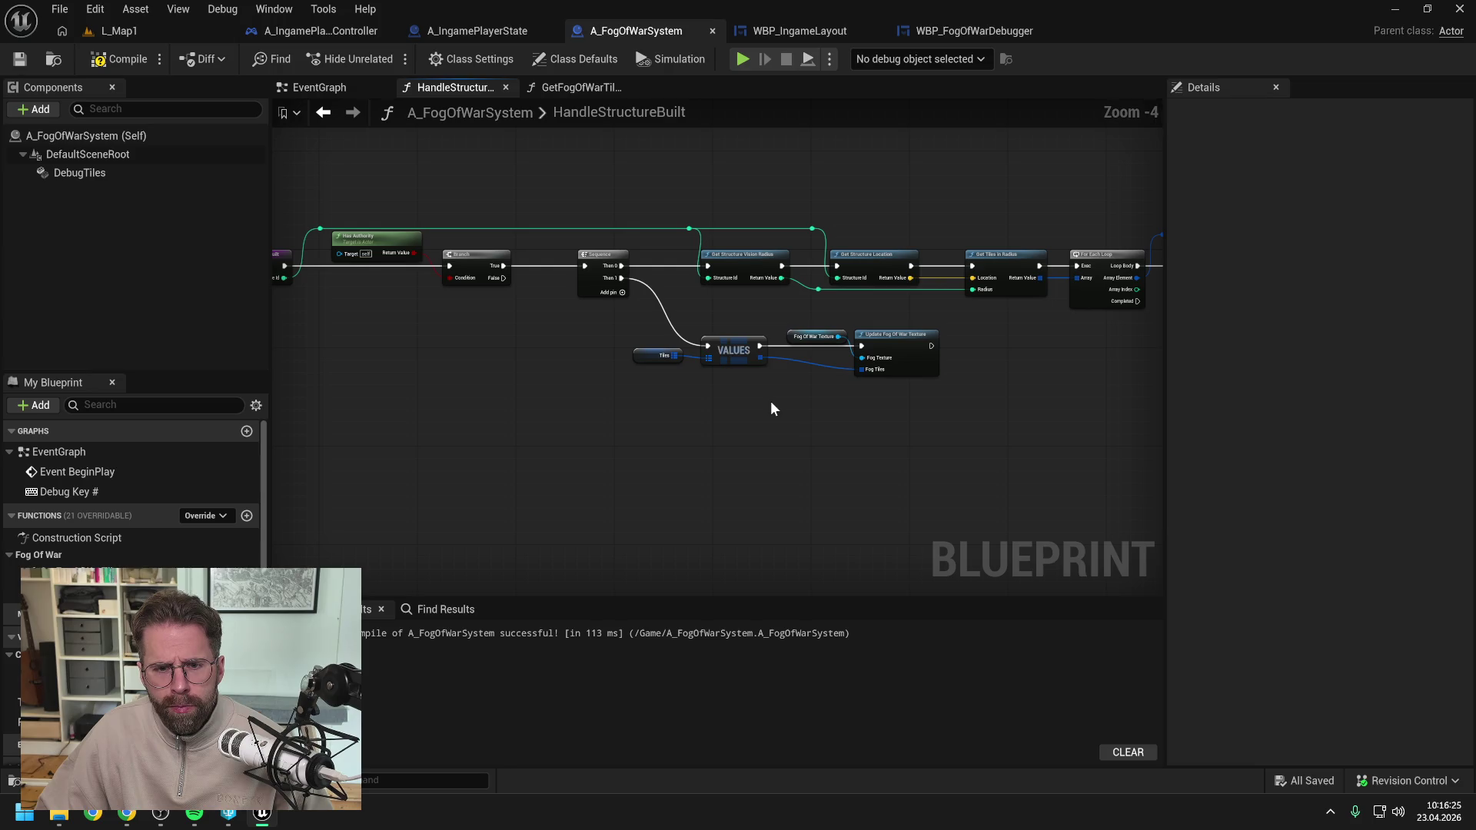
{"action": "left_click_drag", "start_coordinate": [790, 414], "coordinate": [693, 419]}
{"action": "left_click_drag", "start_coordinate": [690, 327], "coordinate": [846, 407]}
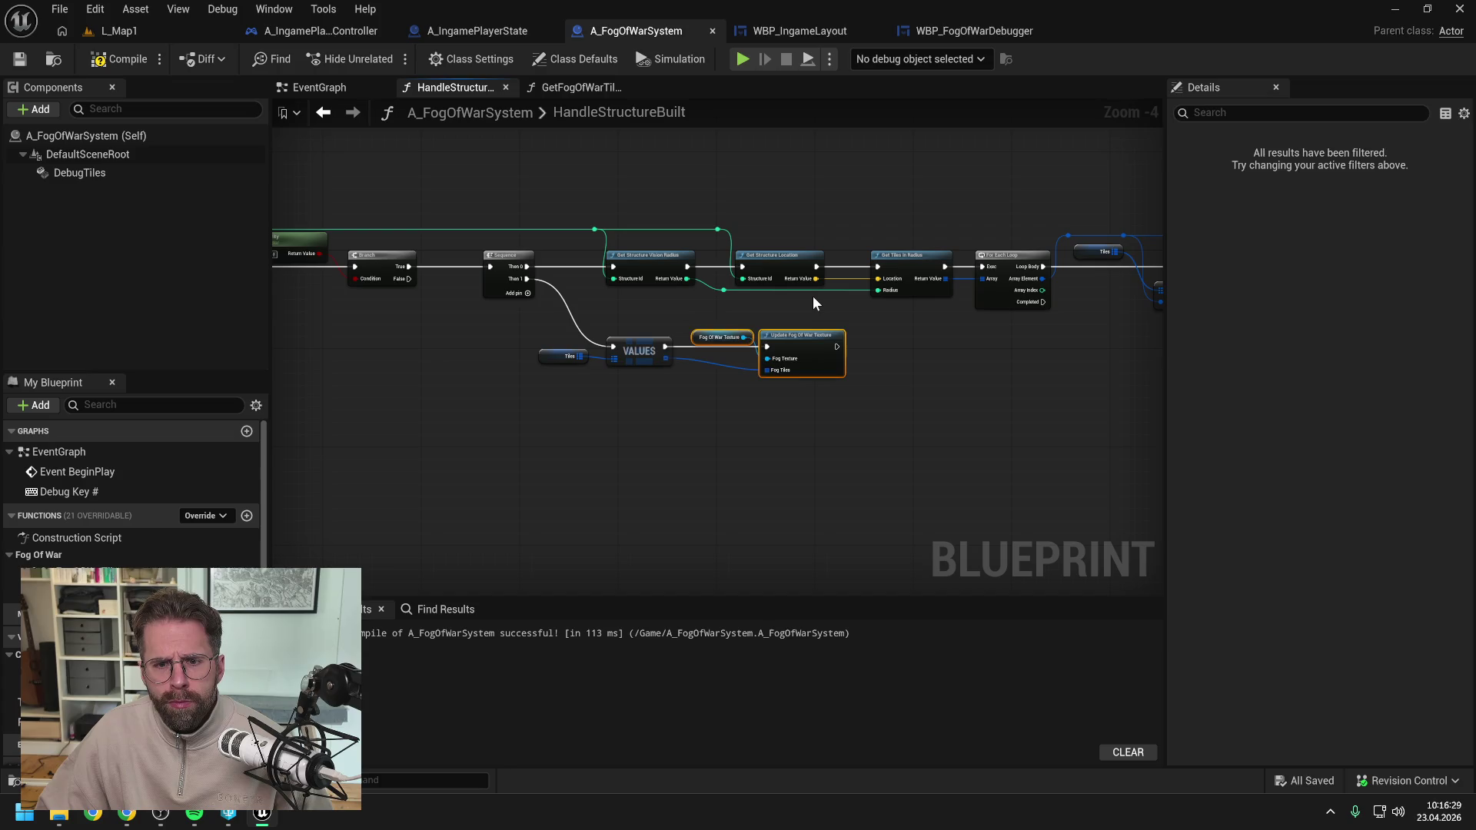
{"action": "key", "text": "Delete"}
{"action": "left_click", "coordinate": [987, 38]}
{"action": "left_click_drag", "start_coordinate": [771, 451], "coordinate": [763, 358]}
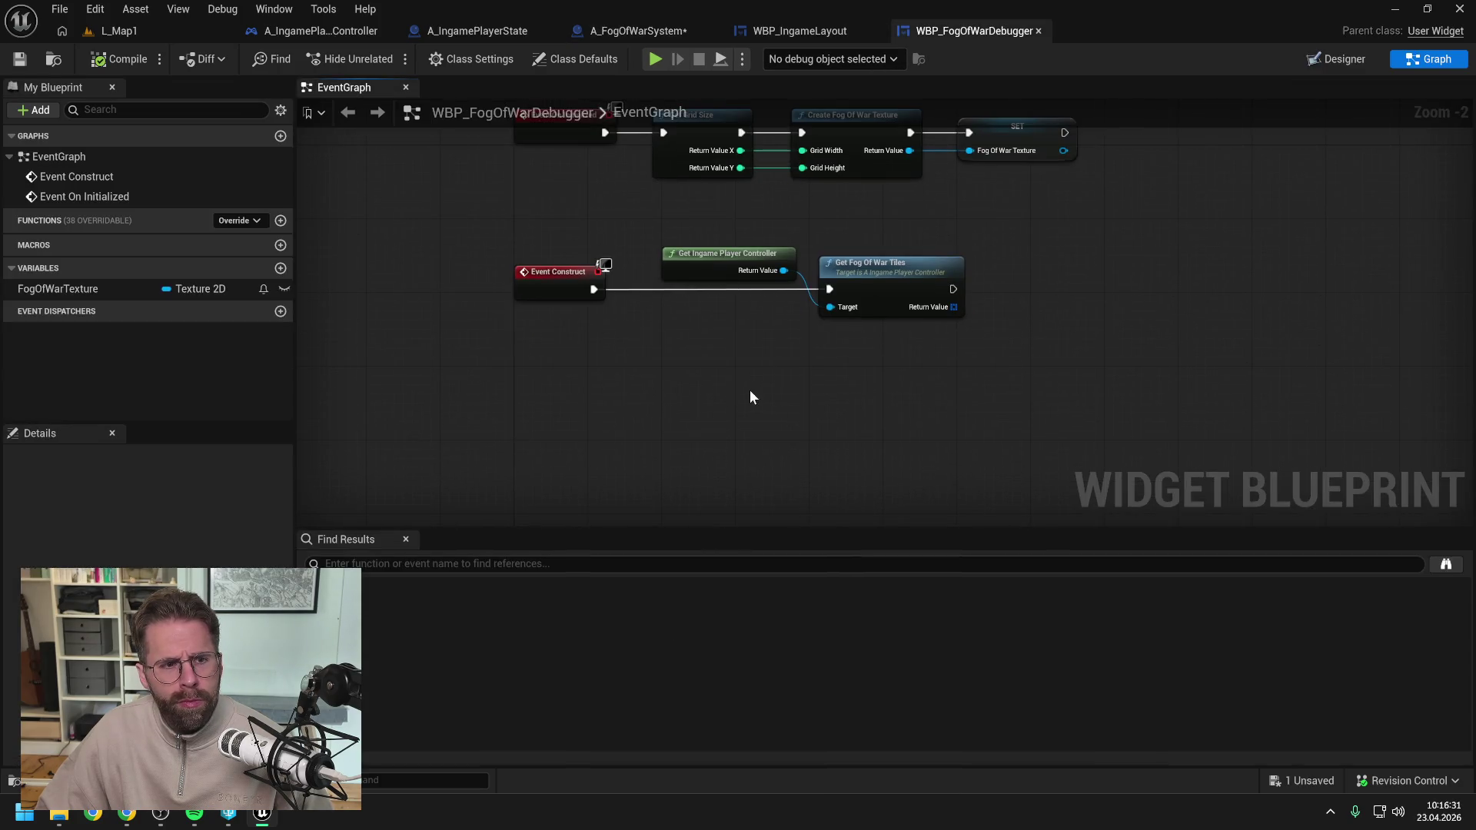
Create the HandleFogOfWarUpdated function and paste the texture update nodes into it.
{"action": "left_click", "coordinate": [280, 222]}
{"action": "type", "text": "Hand"}
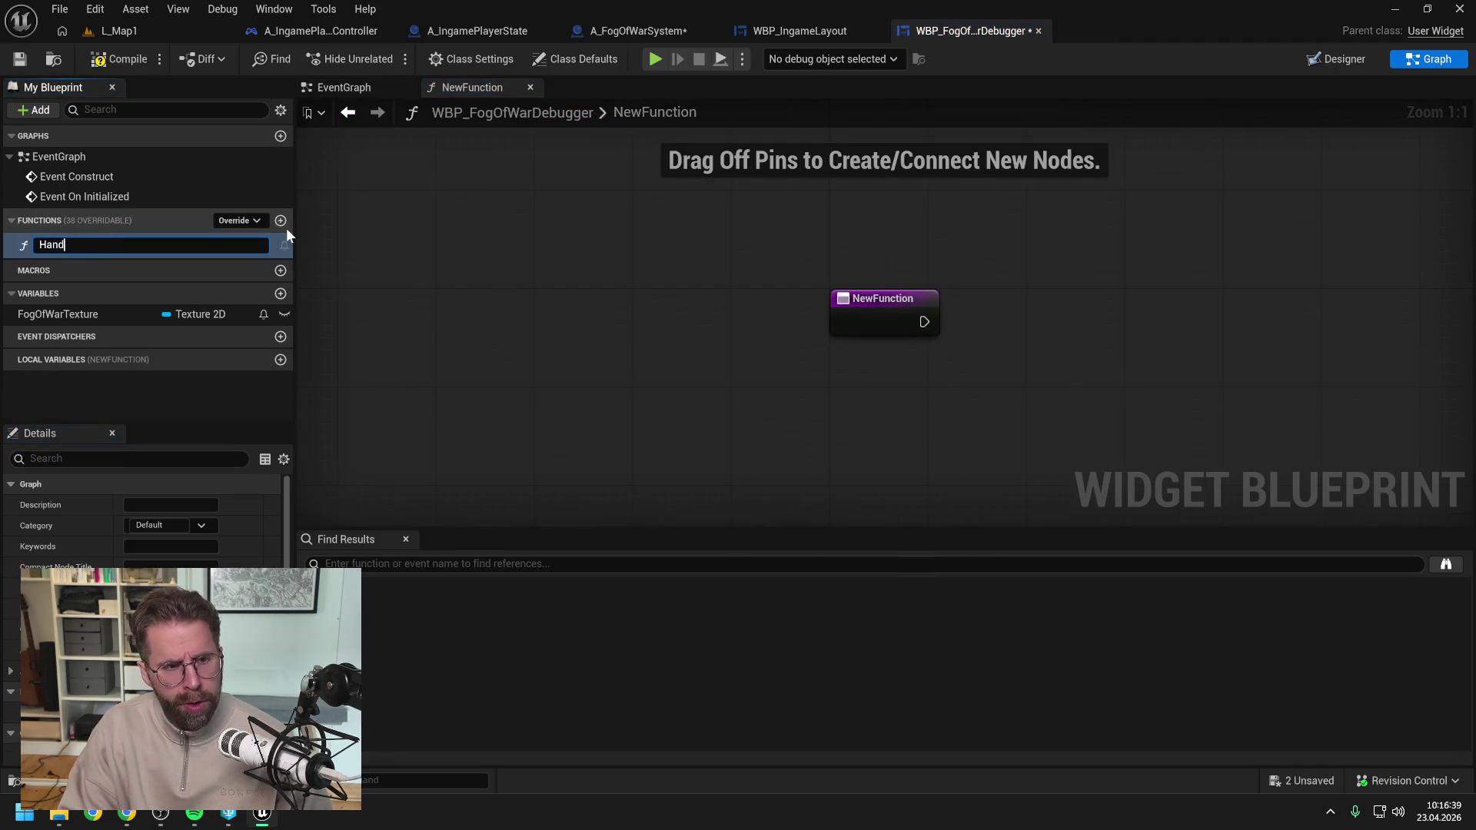
{"action": "type", "text": "leFogOfWarUpdated"}
{"action": "key", "text": "Return"}
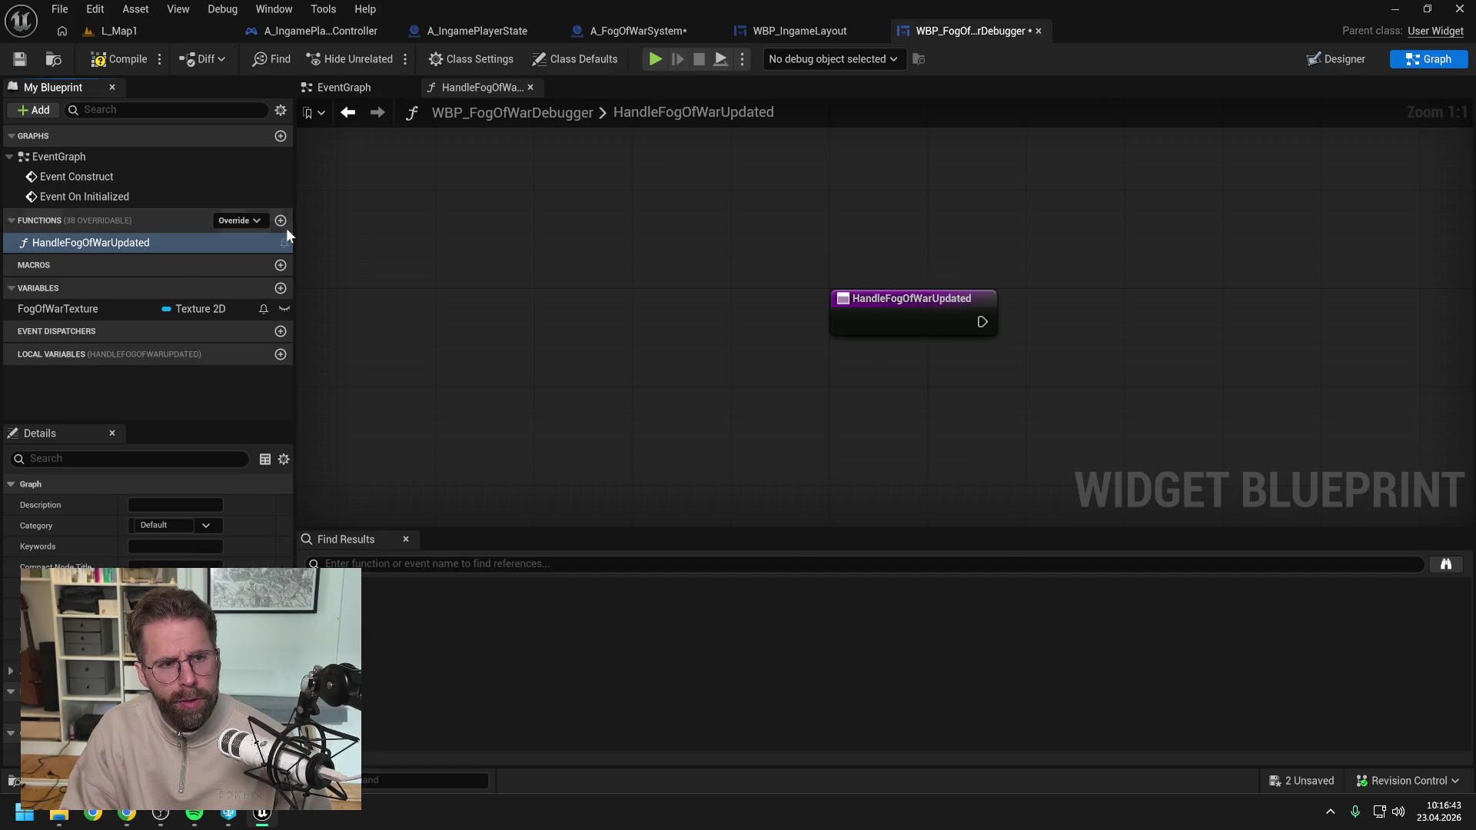
{"action": "key", "text": "ctrl+v"}
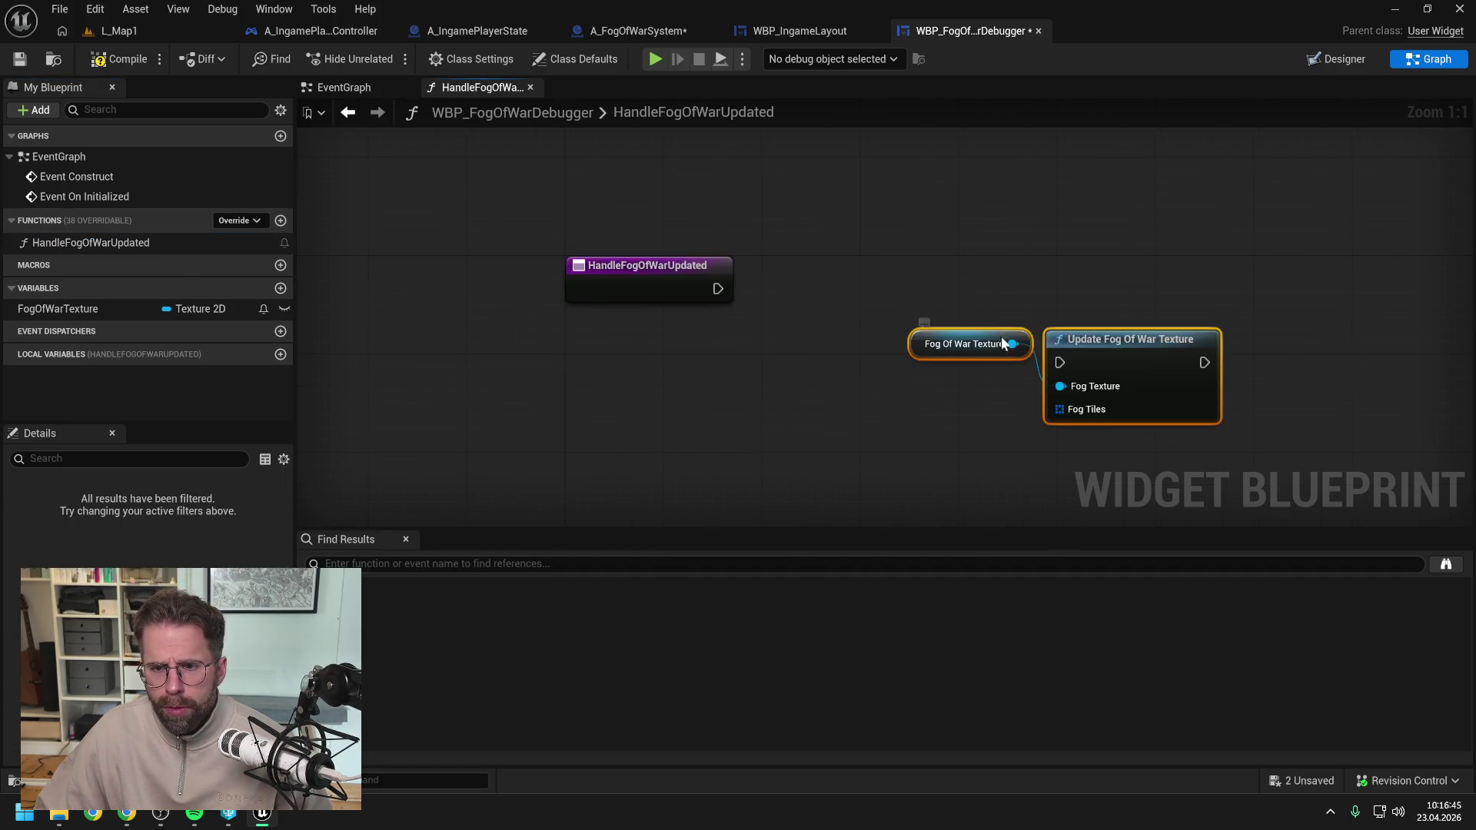
{"action": "left_click_drag", "start_coordinate": [990, 336], "coordinate": [927, 234]}
{"action": "left_click", "coordinate": [893, 371]}
Check the other blueprints, then select the player controller and fog tiles nodes in the widget's EventGraph.
{"action": "scroll", "coordinate": [894, 370], "scroll_direction": "down", "scroll_amount": 2}
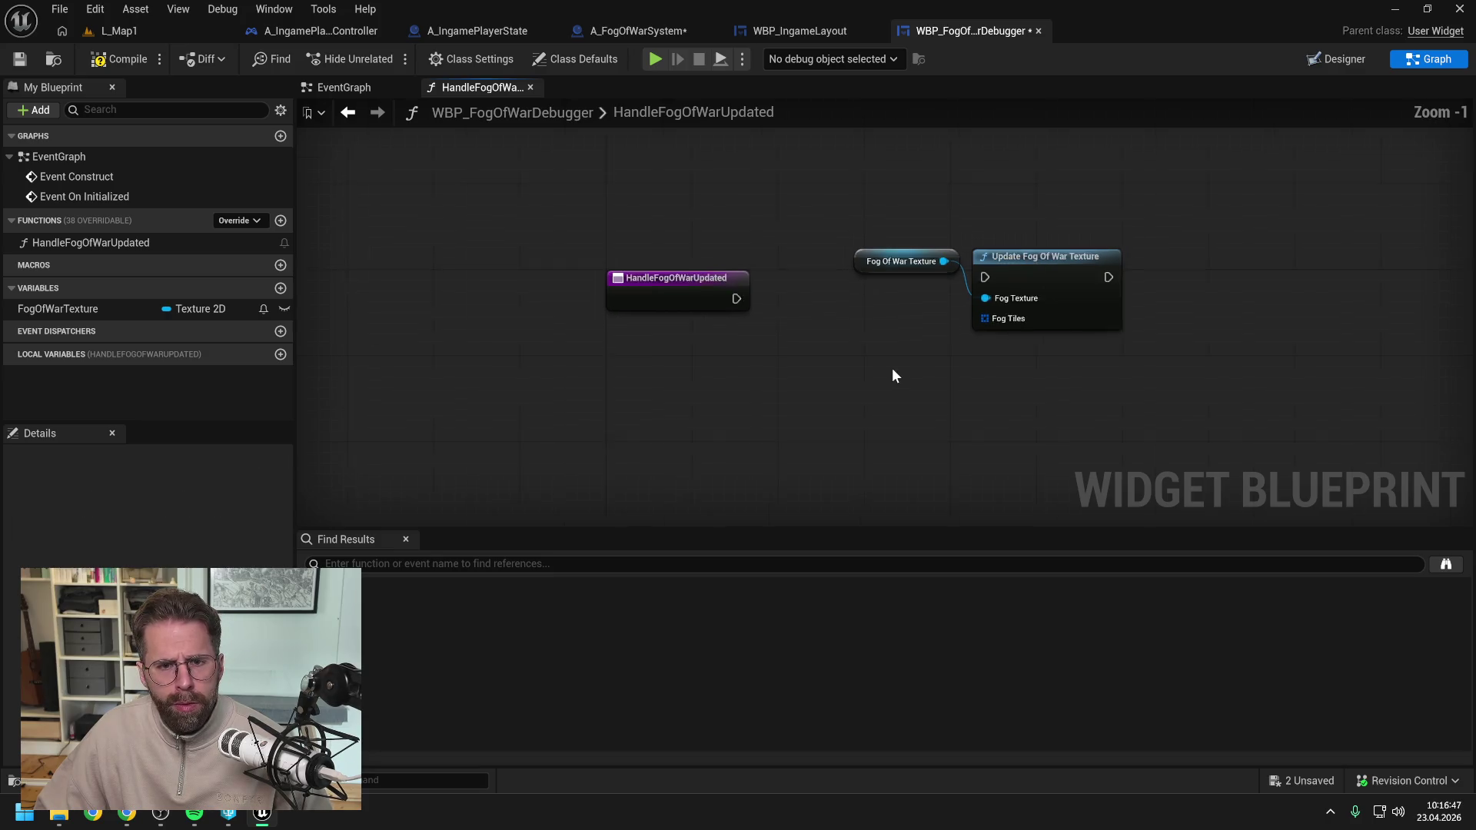
{"action": "right_click", "coordinate": [842, 365]}
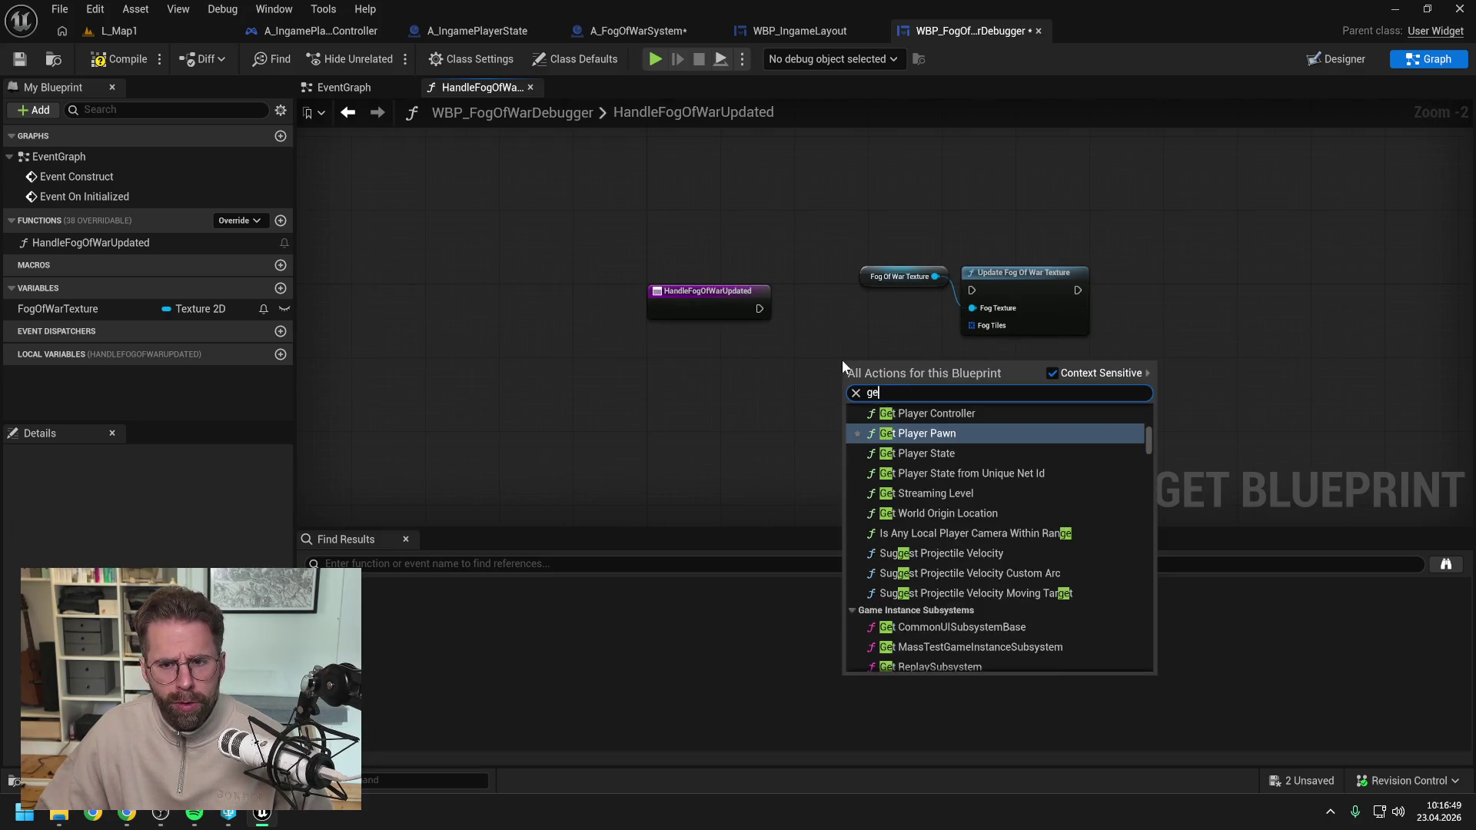
{"action": "type", "text": "get fog"}
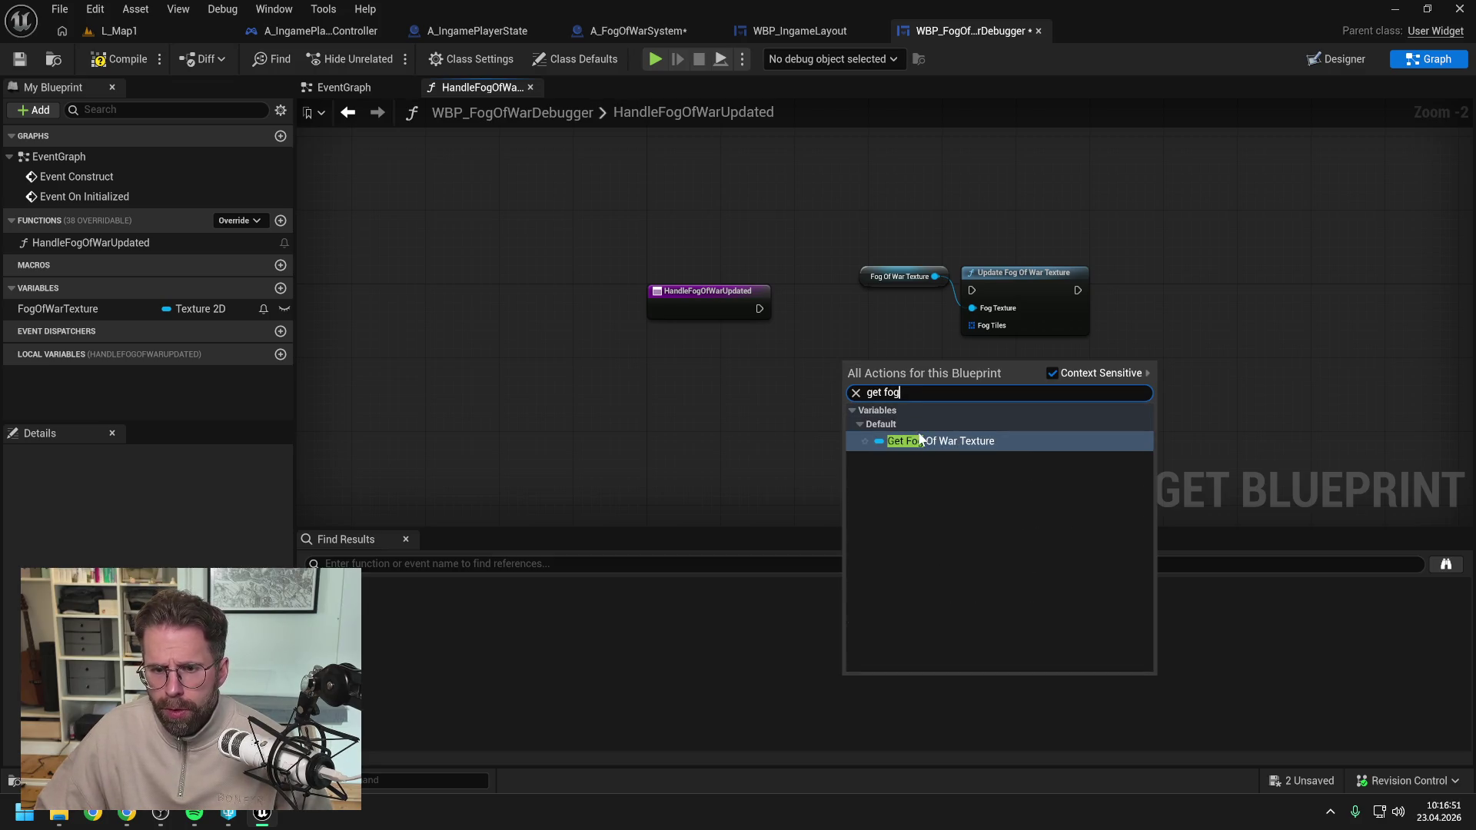
{"action": "left_click", "coordinate": [756, 395]}
{"action": "left_click", "coordinate": [292, 31]}
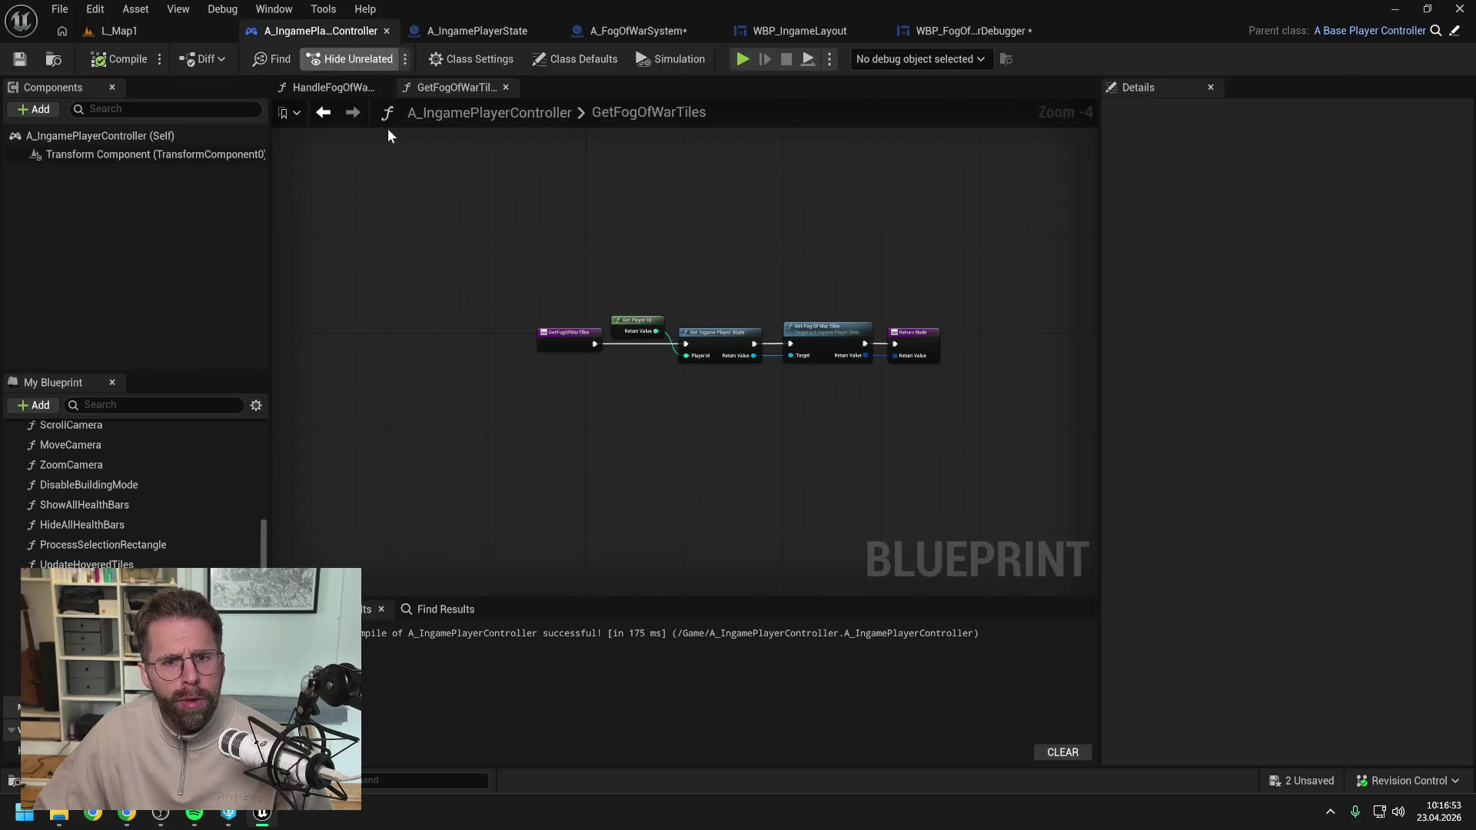
{"action": "left_click", "coordinate": [650, 31]}
{"action": "left_click", "coordinate": [969, 31]}
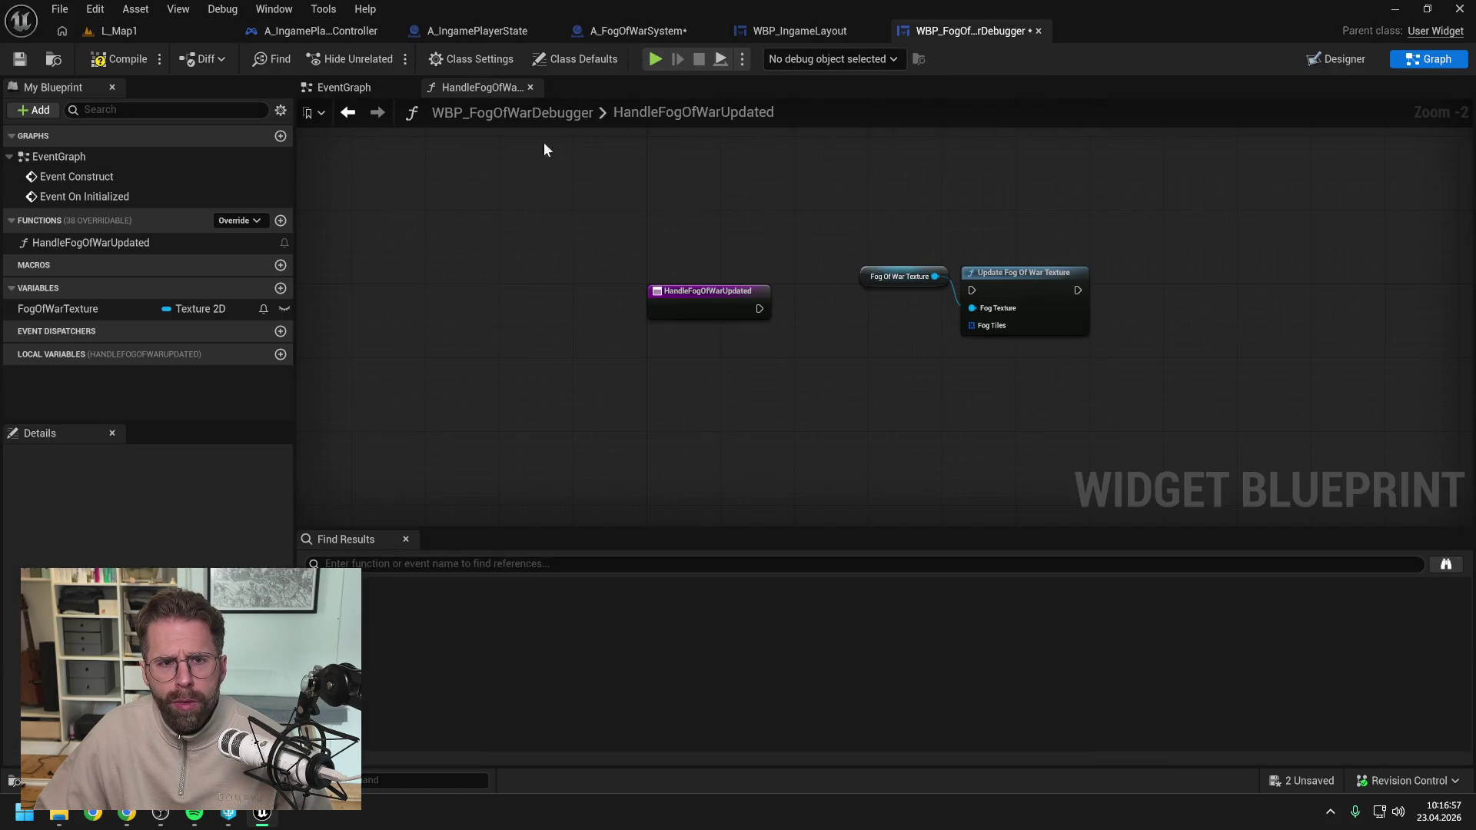
{"action": "left_click", "coordinate": [338, 87]}
{"action": "left_click_drag", "start_coordinate": [733, 212], "coordinate": [968, 321]}
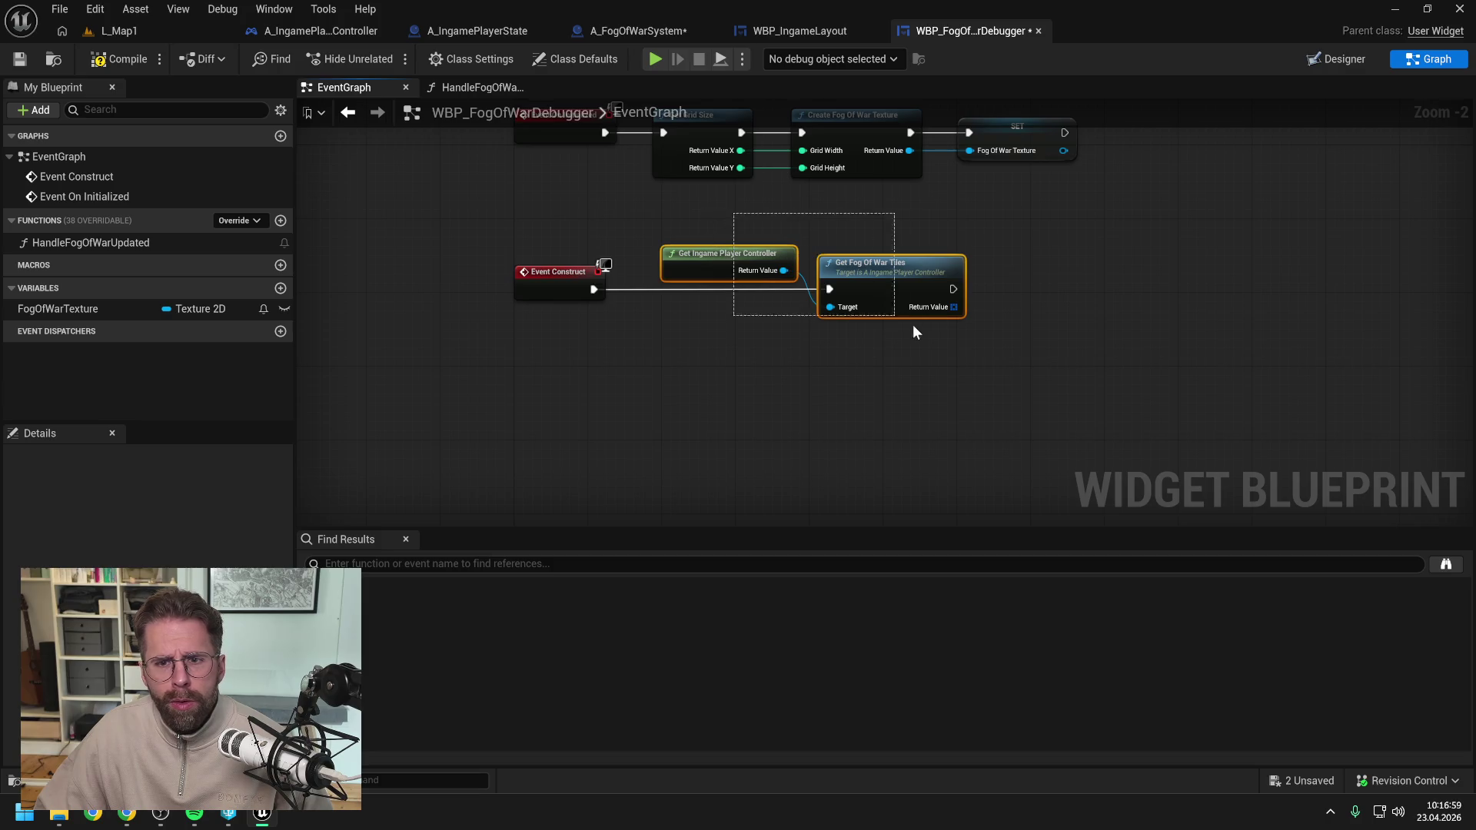
In HandleFogOfWarUpdated, chain the entry through Get Fog Of War Tiles into Update Fog Of War Texture's Fog Tiles.
{"action": "left_click", "coordinate": [481, 86]}
{"action": "key", "text": "ctrl+v"}
{"action": "mouse_move", "coordinate": [908, 344]}
{"action": "left_mouse_down"}
{"action": "mouse_move", "coordinate": [793, 354]}
{"action": "mouse_move", "coordinate": [956, 286]}
{"action": "left_mouse_up"}
{"action": "left_click_drag", "start_coordinate": [799, 289], "coordinate": [1010, 298]}
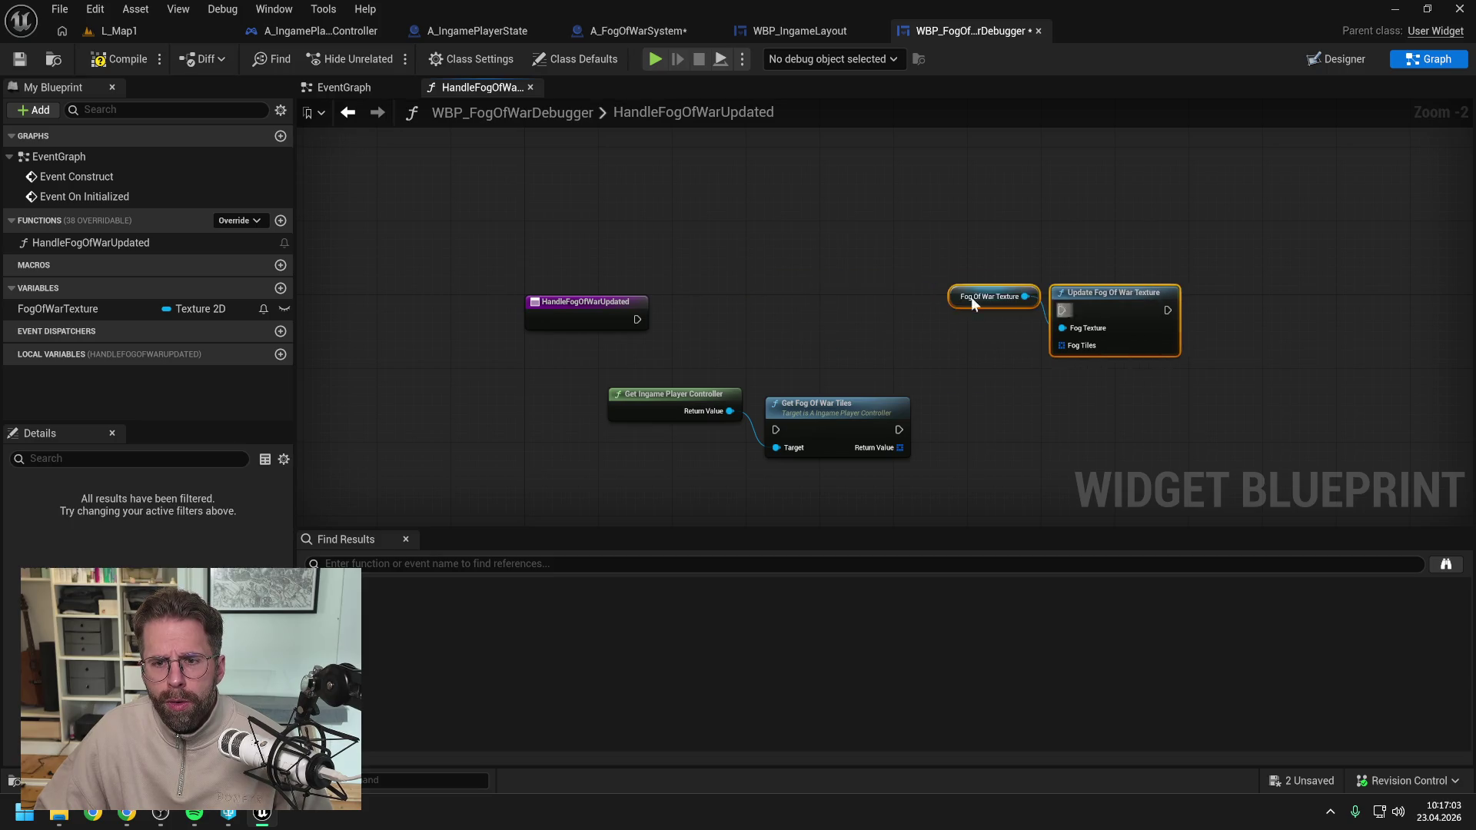
{"action": "left_click_drag", "start_coordinate": [930, 473], "coordinate": [596, 379]}
{"action": "left_click_drag", "start_coordinate": [833, 410], "coordinate": [871, 306]}
{"action": "left_click_drag", "start_coordinate": [638, 319], "coordinate": [813, 320]}
{"action": "left_click_drag", "start_coordinate": [592, 319], "coordinate": [555, 318]}
{"action": "left_click", "coordinate": [951, 360]}
{"action": "left_click_drag", "start_coordinate": [934, 320], "coordinate": [1114, 320]}
{"action": "left_click_drag", "start_coordinate": [937, 337], "coordinate": [1081, 355]}
{"action": "left_click", "coordinate": [1027, 390]}
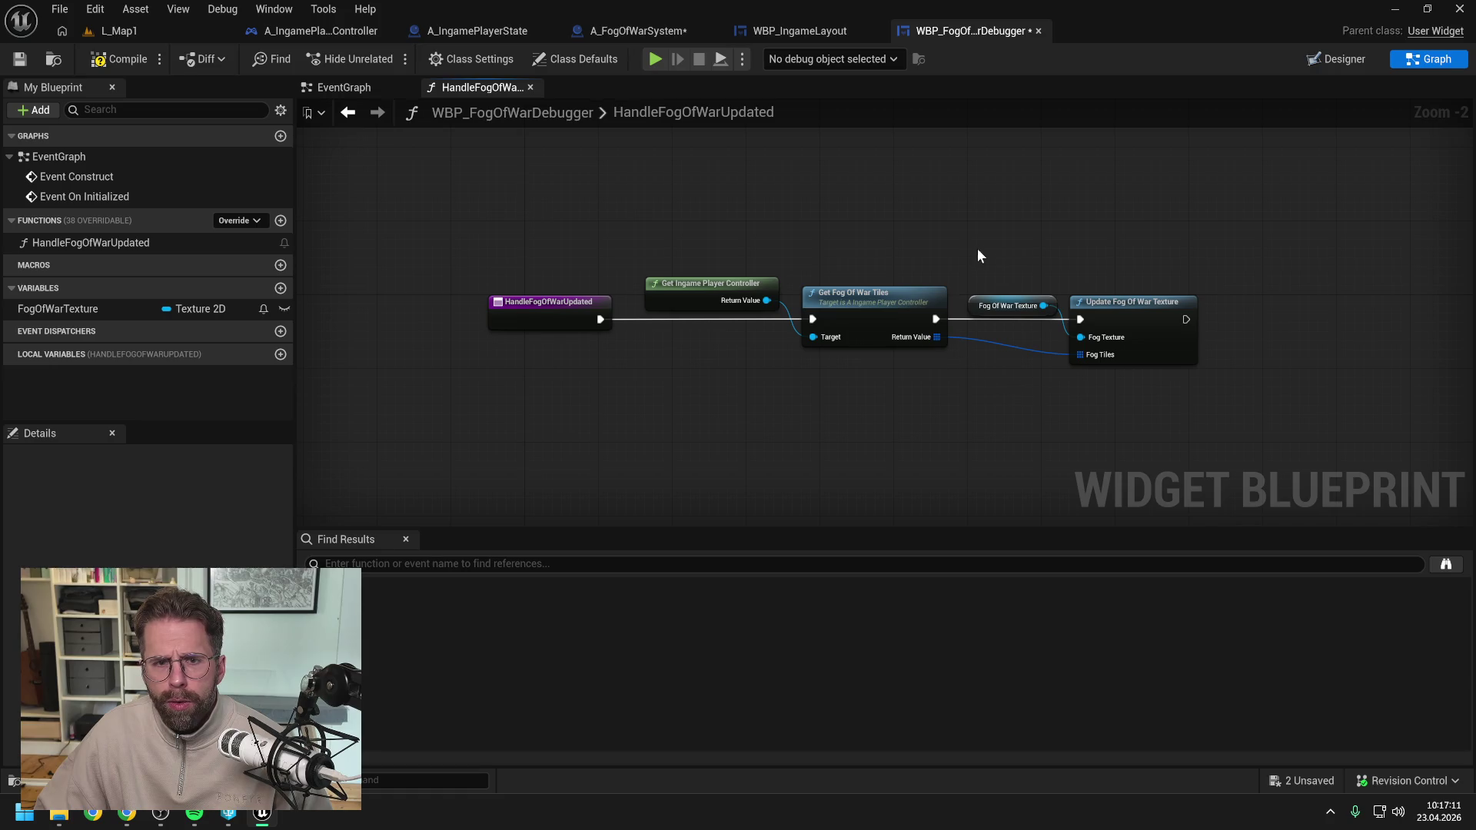
Copy the chain after Event Construct, delete the old duplicate tile nodes, then compile and save all.
{"action": "left_click_drag", "start_coordinate": [708, 226], "coordinate": [1067, 344]}
{"action": "key", "text": "ctrl+c"}
{"action": "left_click", "coordinate": [372, 86]}
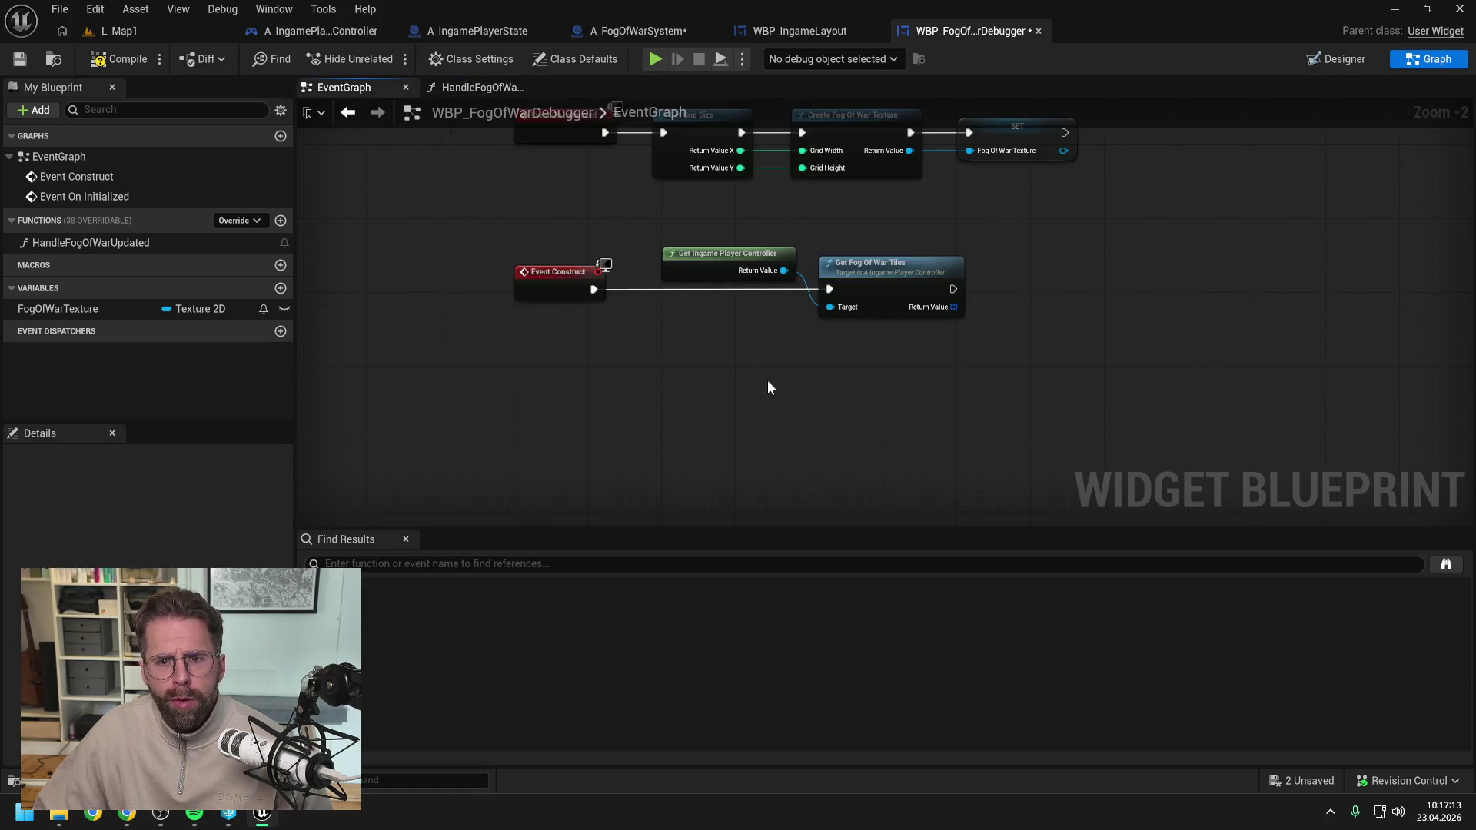
{"action": "key", "text": "ctrl+v"}
{"action": "left_click_drag", "start_coordinate": [596, 289], "coordinate": [700, 409]}
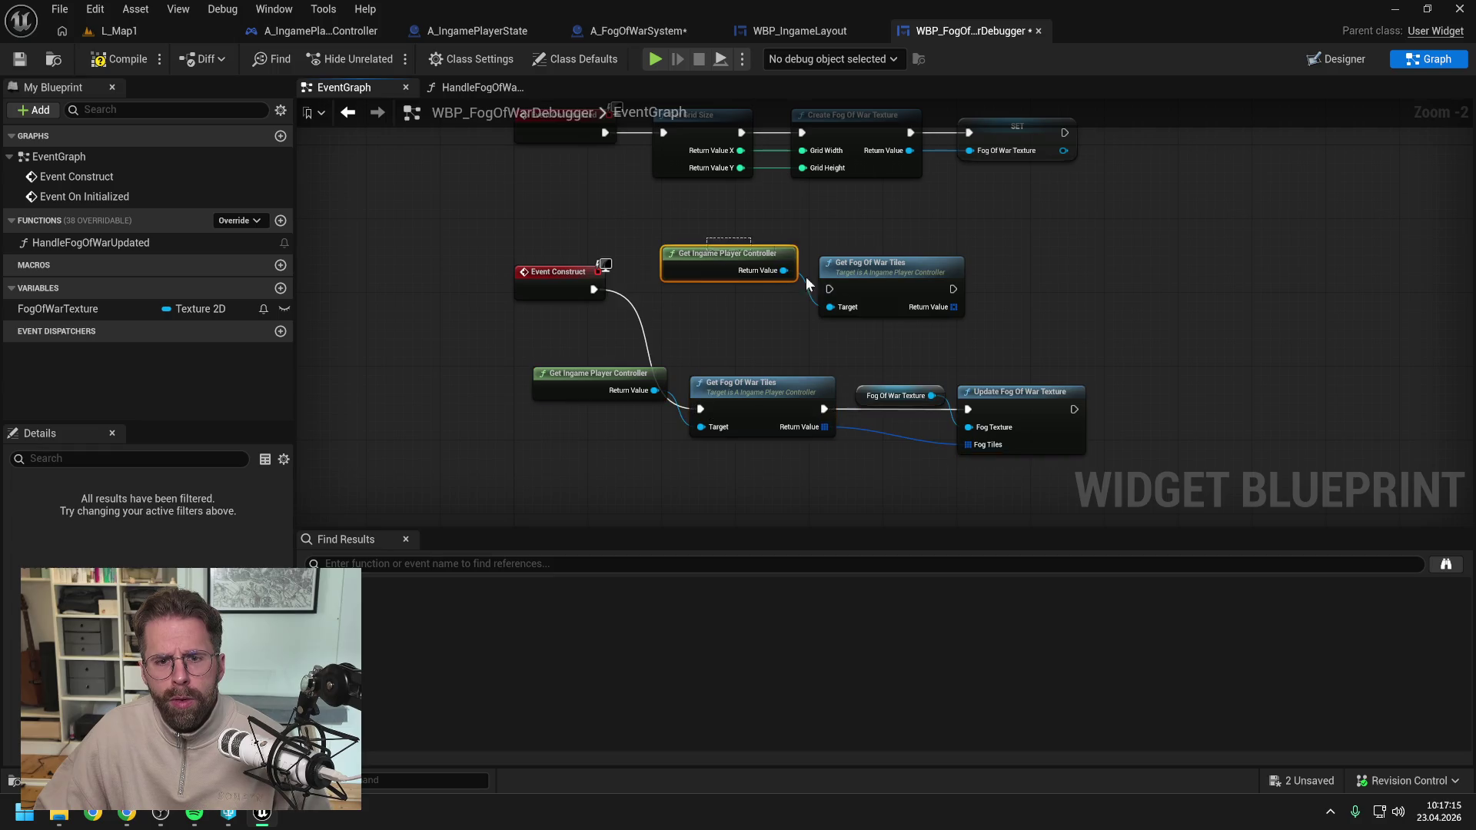
{"action": "left_click_drag", "start_coordinate": [976, 245], "coordinate": [685, 362]}
{"action": "key", "text": "Delete"}
{"action": "left_click_drag", "start_coordinate": [523, 358], "coordinate": [999, 451]}
{"action": "mouse_move", "coordinate": [744, 390]}
{"action": "left_mouse_down"}
{"action": "mouse_move", "coordinate": [858, 252]}
{"action": "mouse_move", "coordinate": [855, 271]}
{"action": "left_mouse_up"}
{"action": "left_click", "coordinate": [756, 378]}
{"action": "left_click", "coordinate": [116, 59]}
{"action": "key", "text": "ctrl+shift+s"}
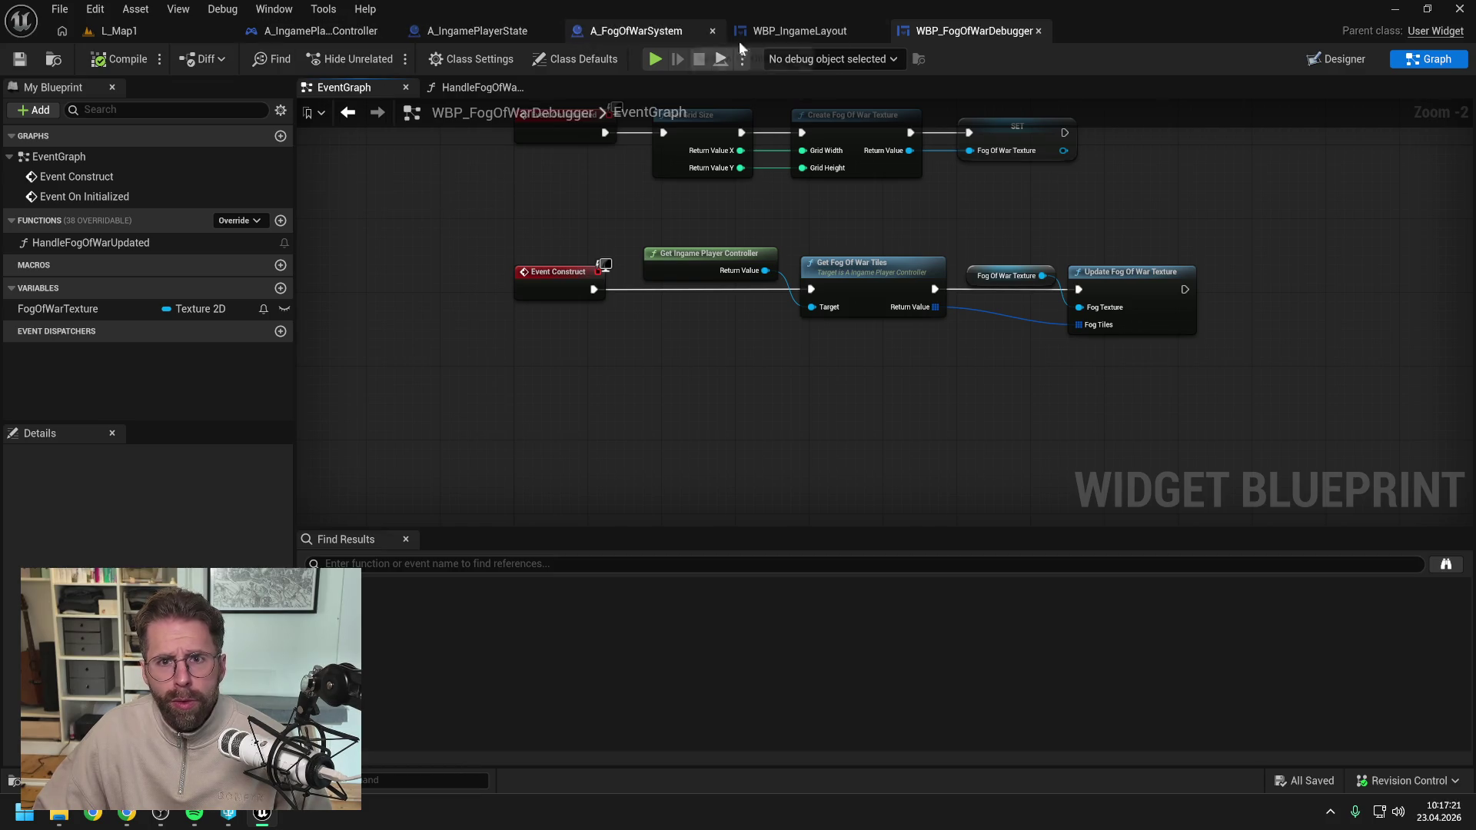
Recompile and save A_FogOfWarSystem.
{"action": "left_click", "coordinate": [632, 34]}
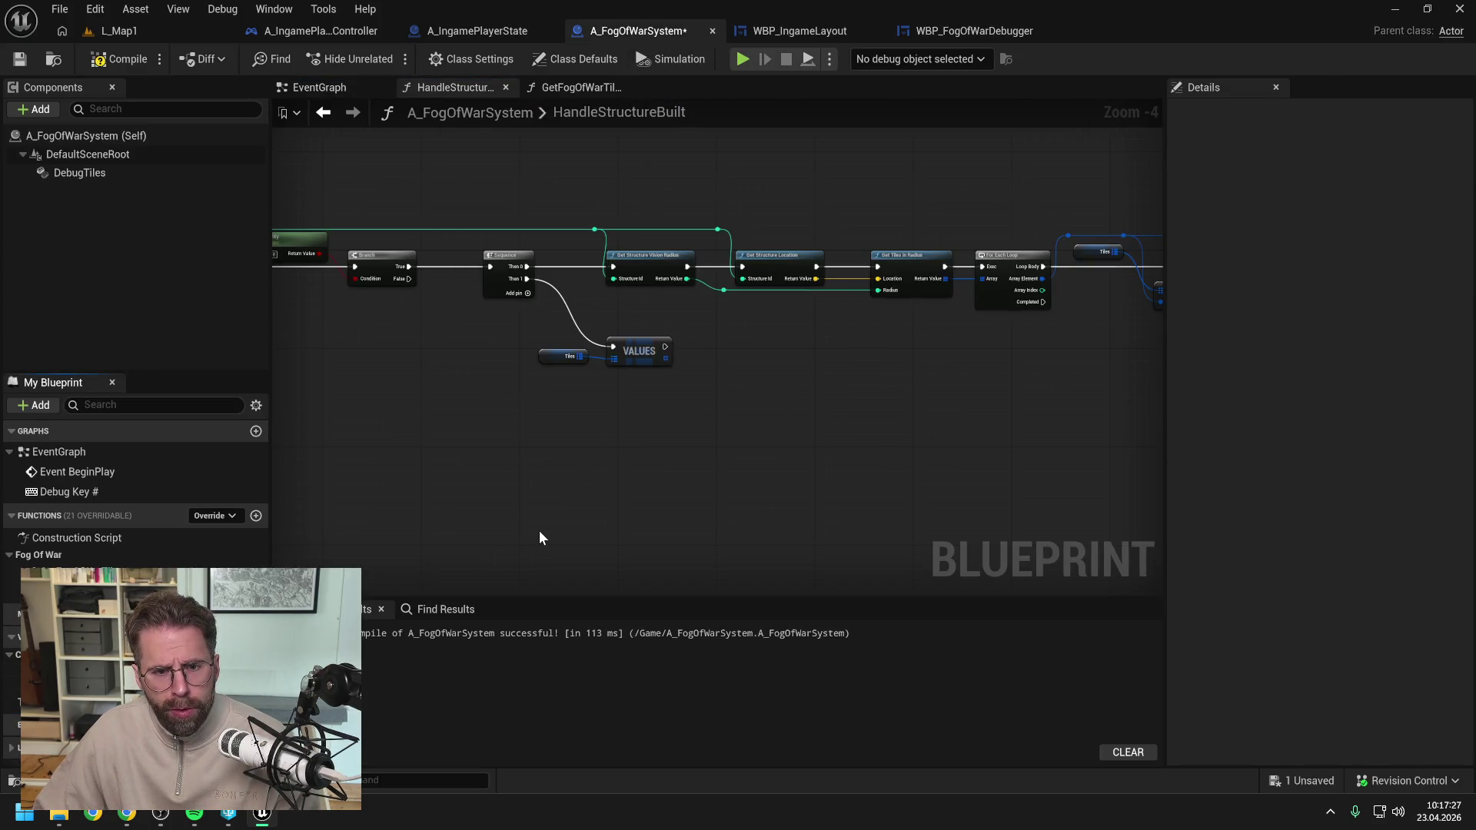
{"action": "left_click", "coordinate": [120, 59]}
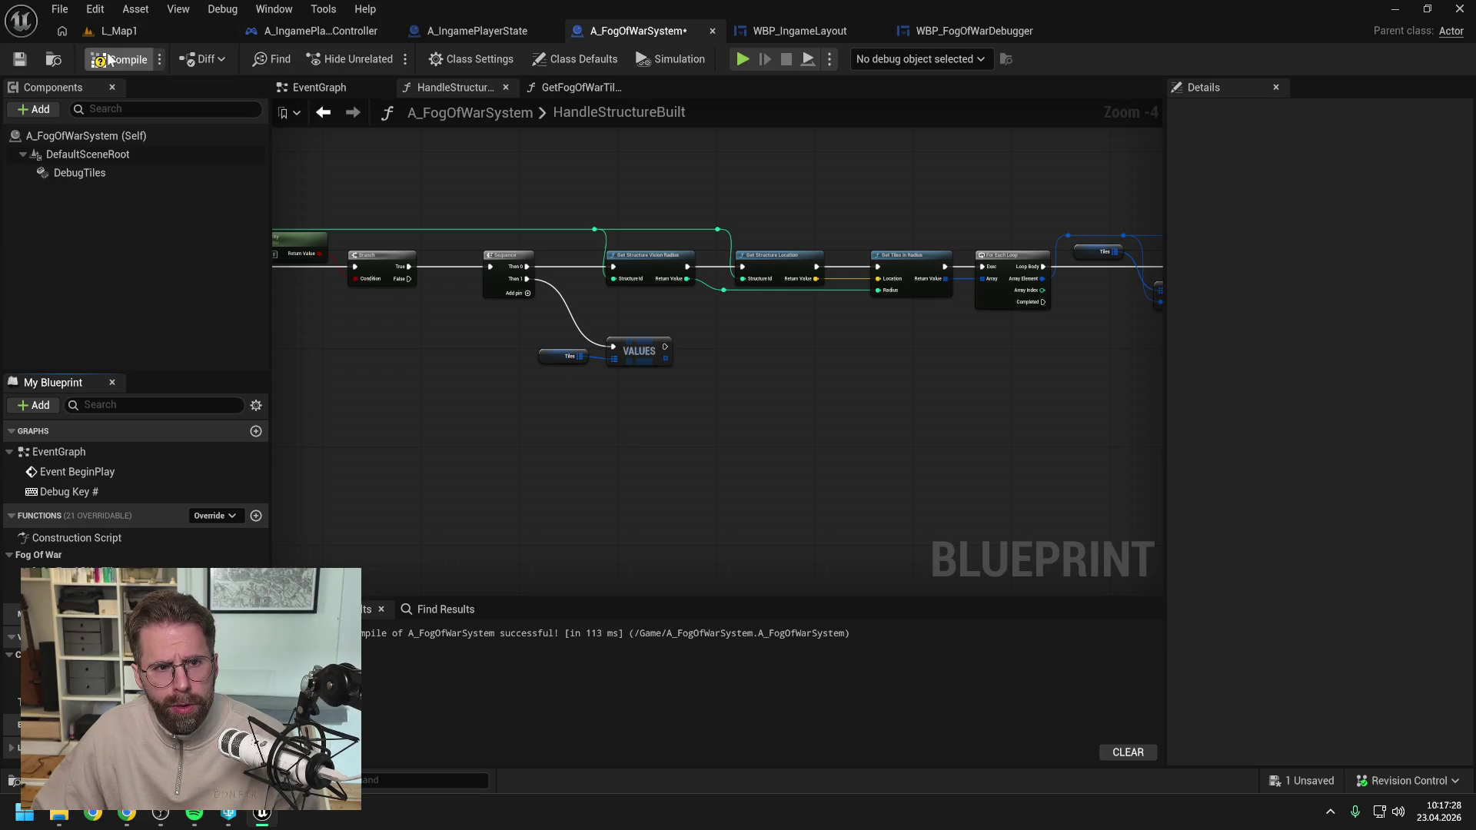
{"action": "left_click", "coordinate": [572, 90]}
{"action": "left_click", "coordinate": [317, 88]}
{"action": "key", "text": "ctrl+s"}
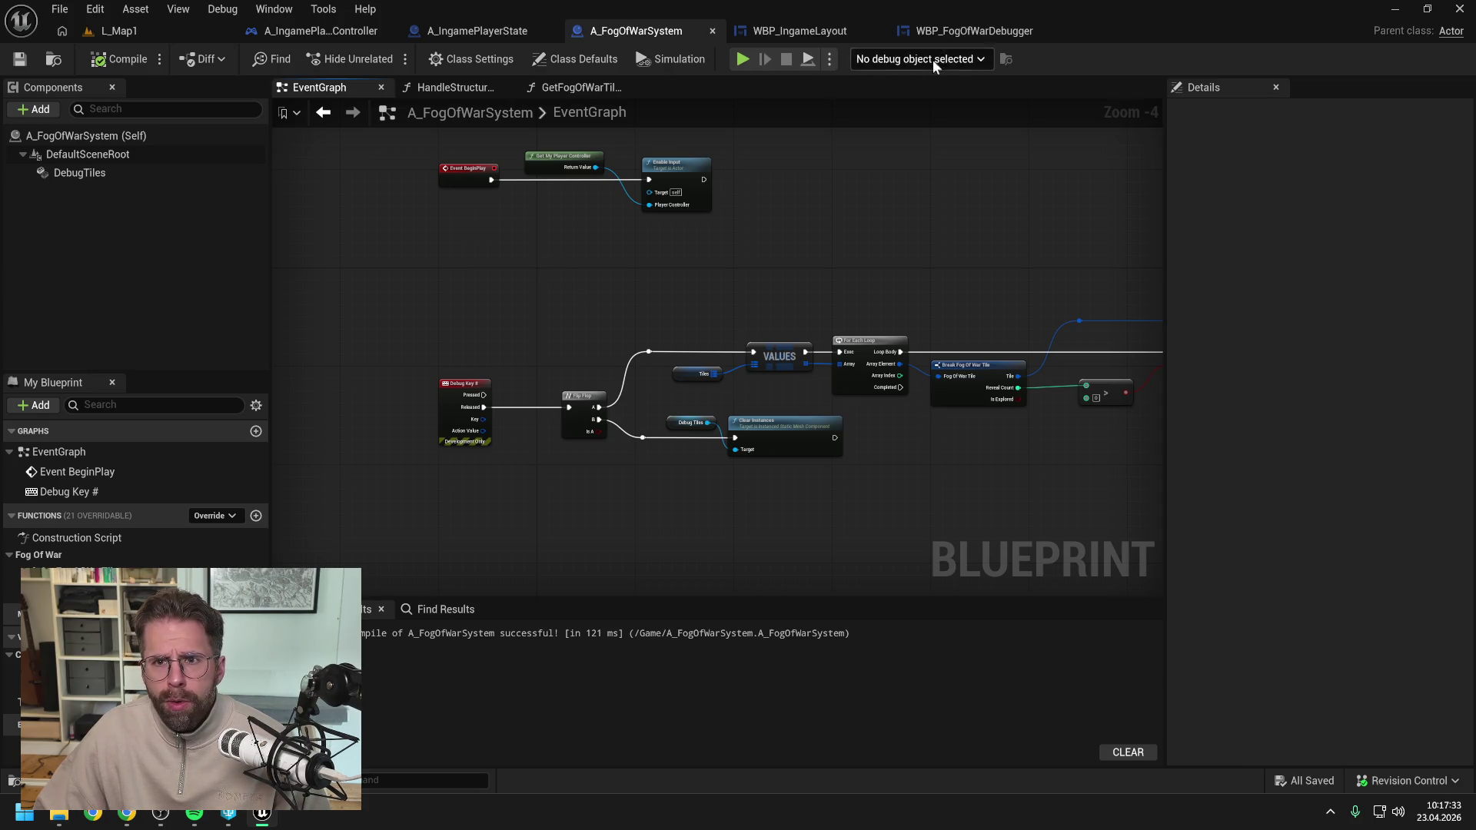
Set a breakpoint on the debugger widget's Update Fog Of War Texture node.
{"action": "left_click", "coordinate": [975, 31]}
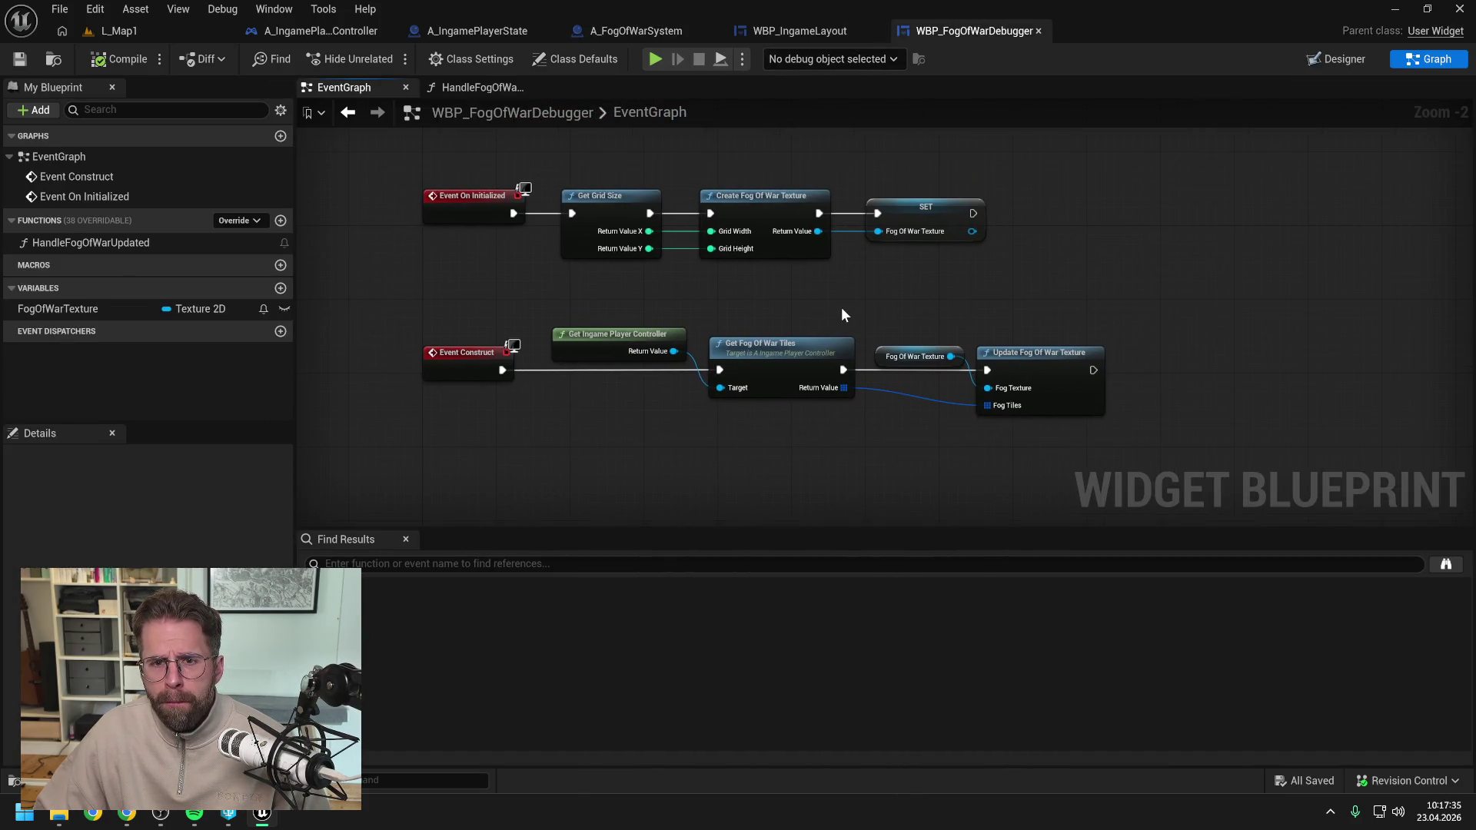
{"action": "left_click", "coordinate": [1022, 358]}
{"action": "key", "text": "F9"}
{"action": "left_click_drag", "start_coordinate": [957, 283], "coordinate": [912, 298]}
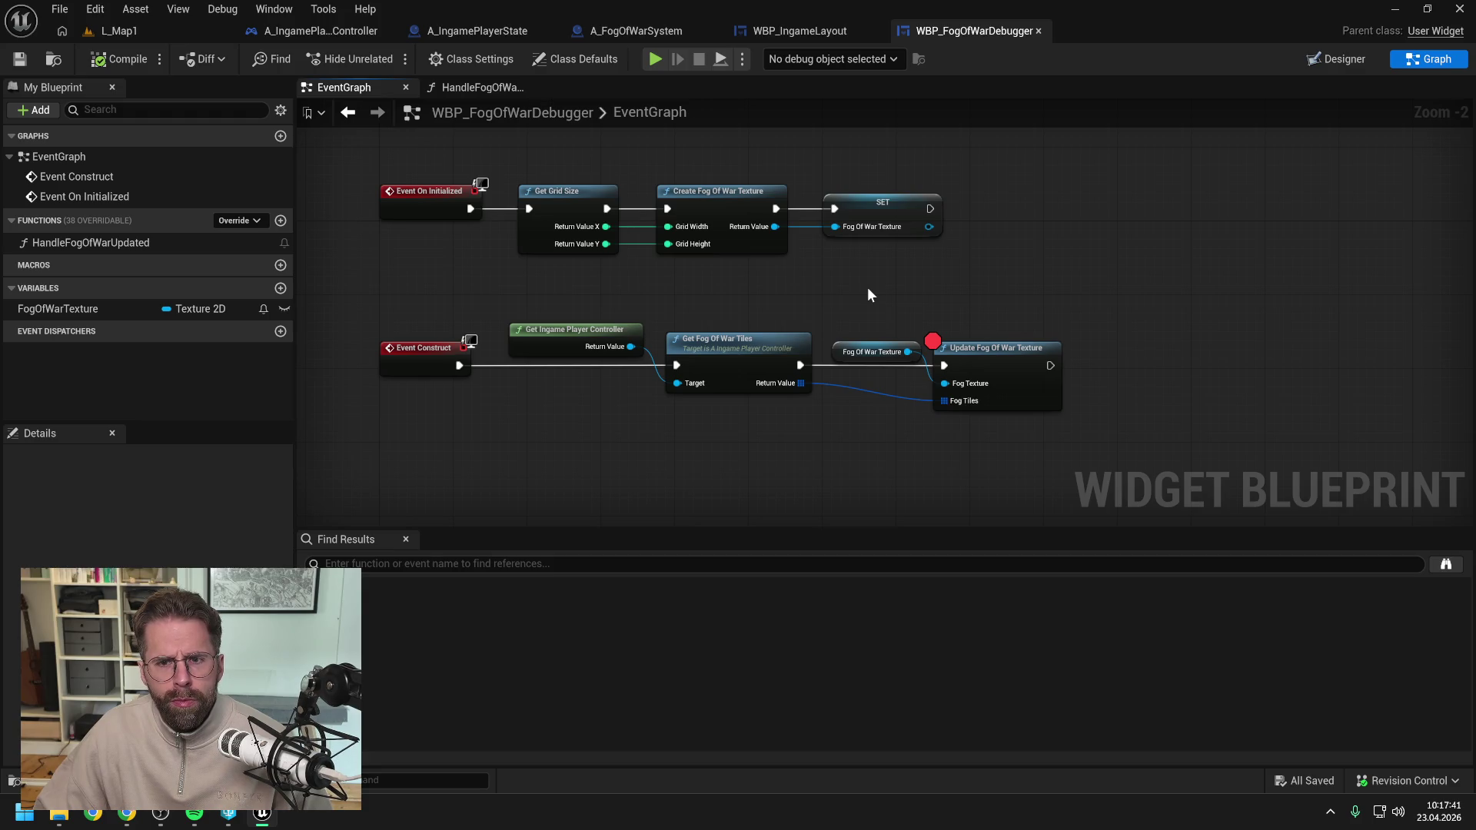
{"action": "left_click", "coordinate": [692, 191]}
Breakpoint the texture creation node, file HandleFogOfWarUpdated under FogOfWarDebugger, then go to L_Map1.
{"action": "key", "text": "F9"}
{"action": "left_click", "coordinate": [740, 283]}
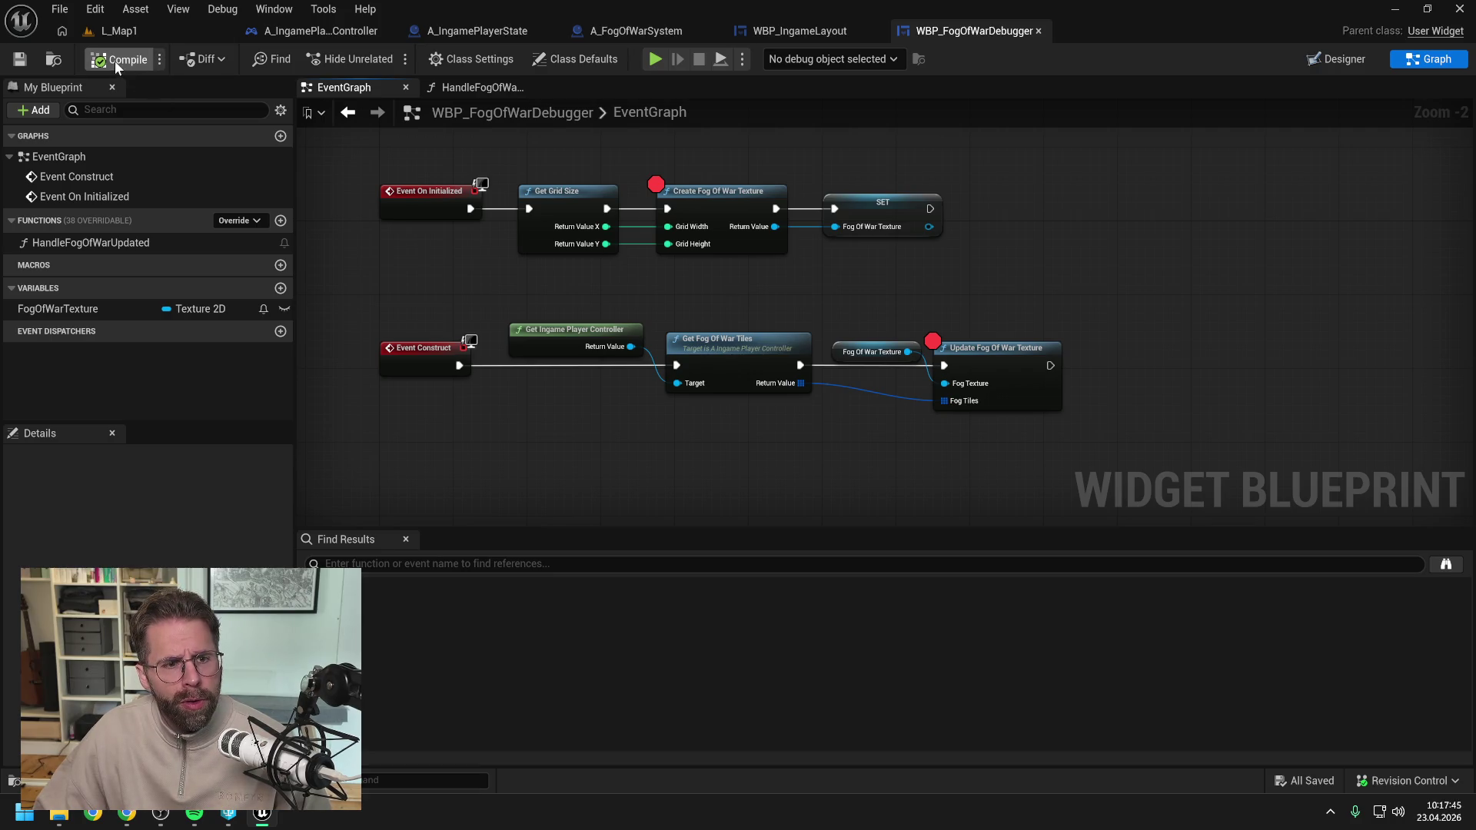
{"action": "left_click", "coordinate": [115, 245]}
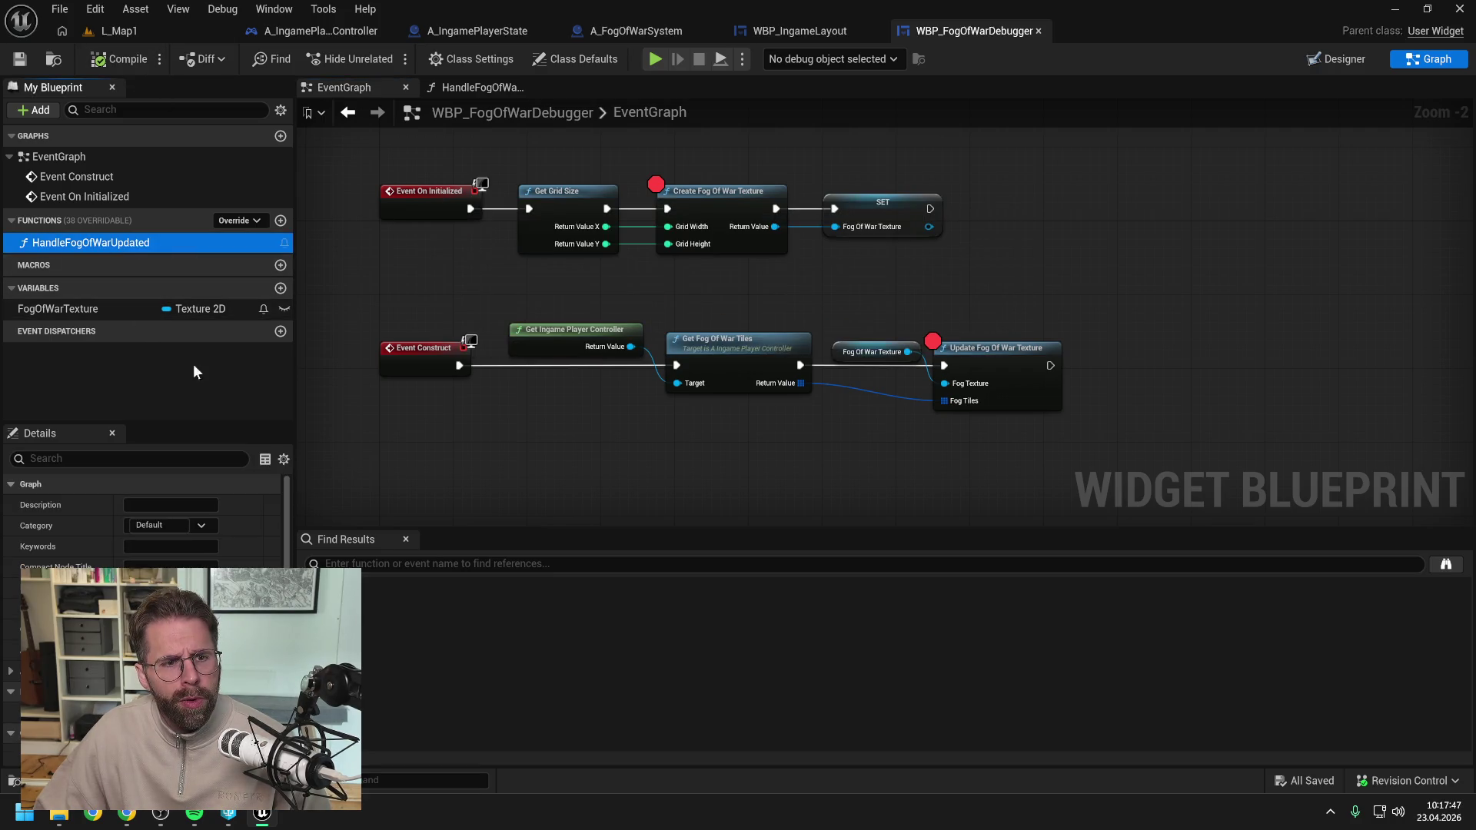
{"action": "left_click", "coordinate": [158, 525]}
{"action": "type", "text": "FogOfWarDebugg"}
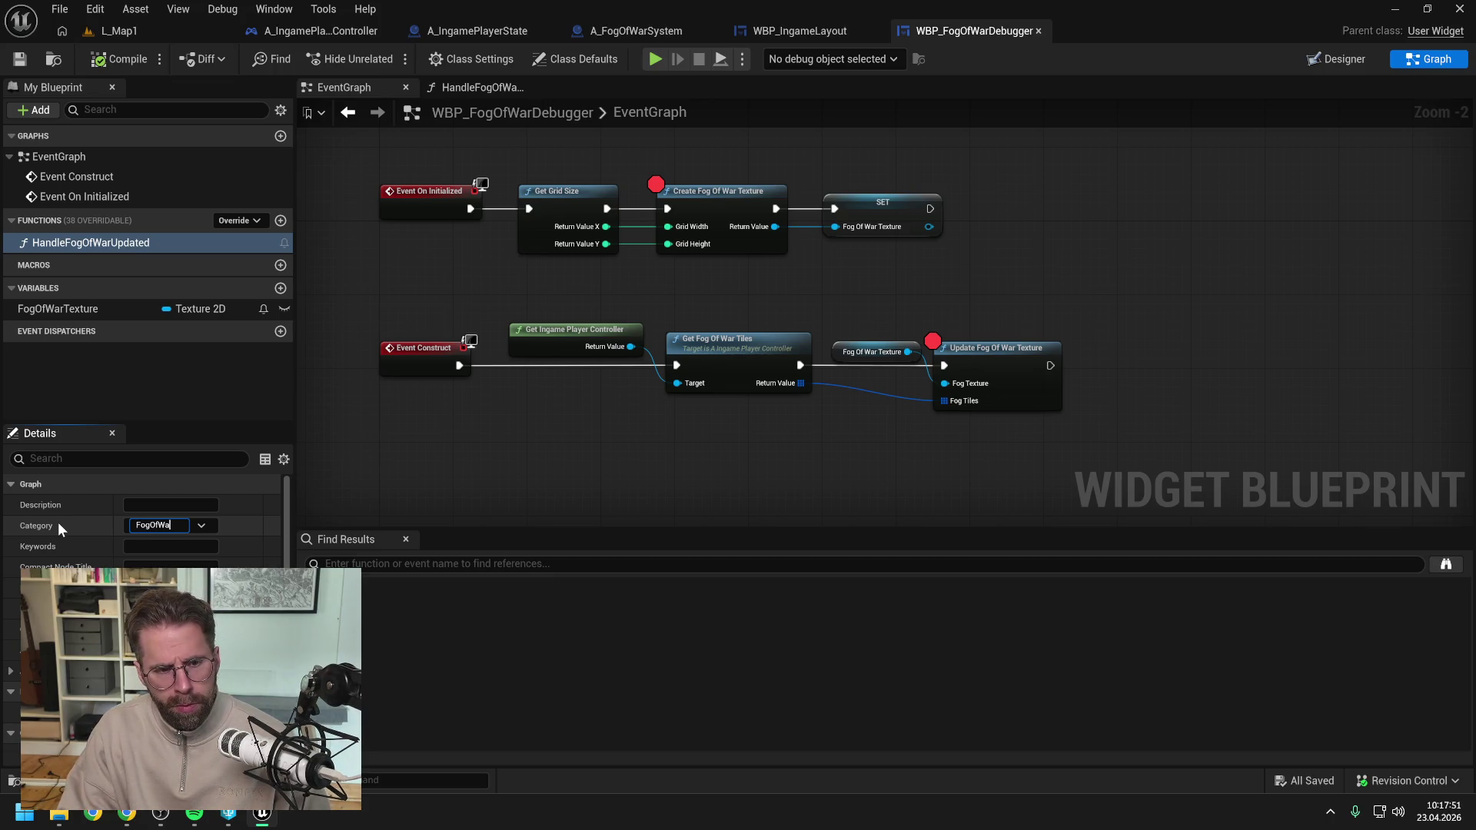
{"action": "type", "text": "er"}
{"action": "key", "text": "Return"}
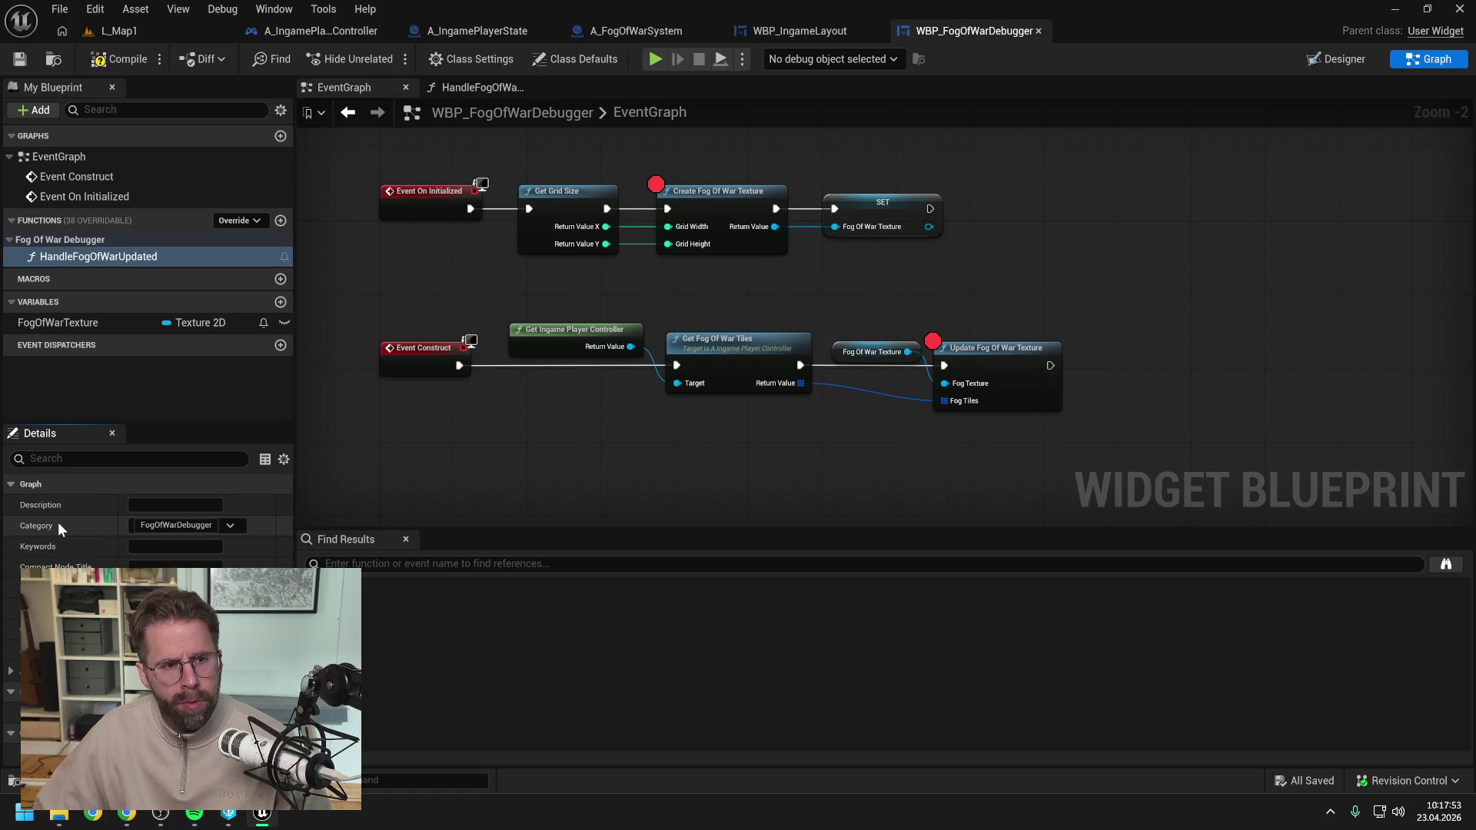
{"action": "left_click", "coordinate": [140, 29]}
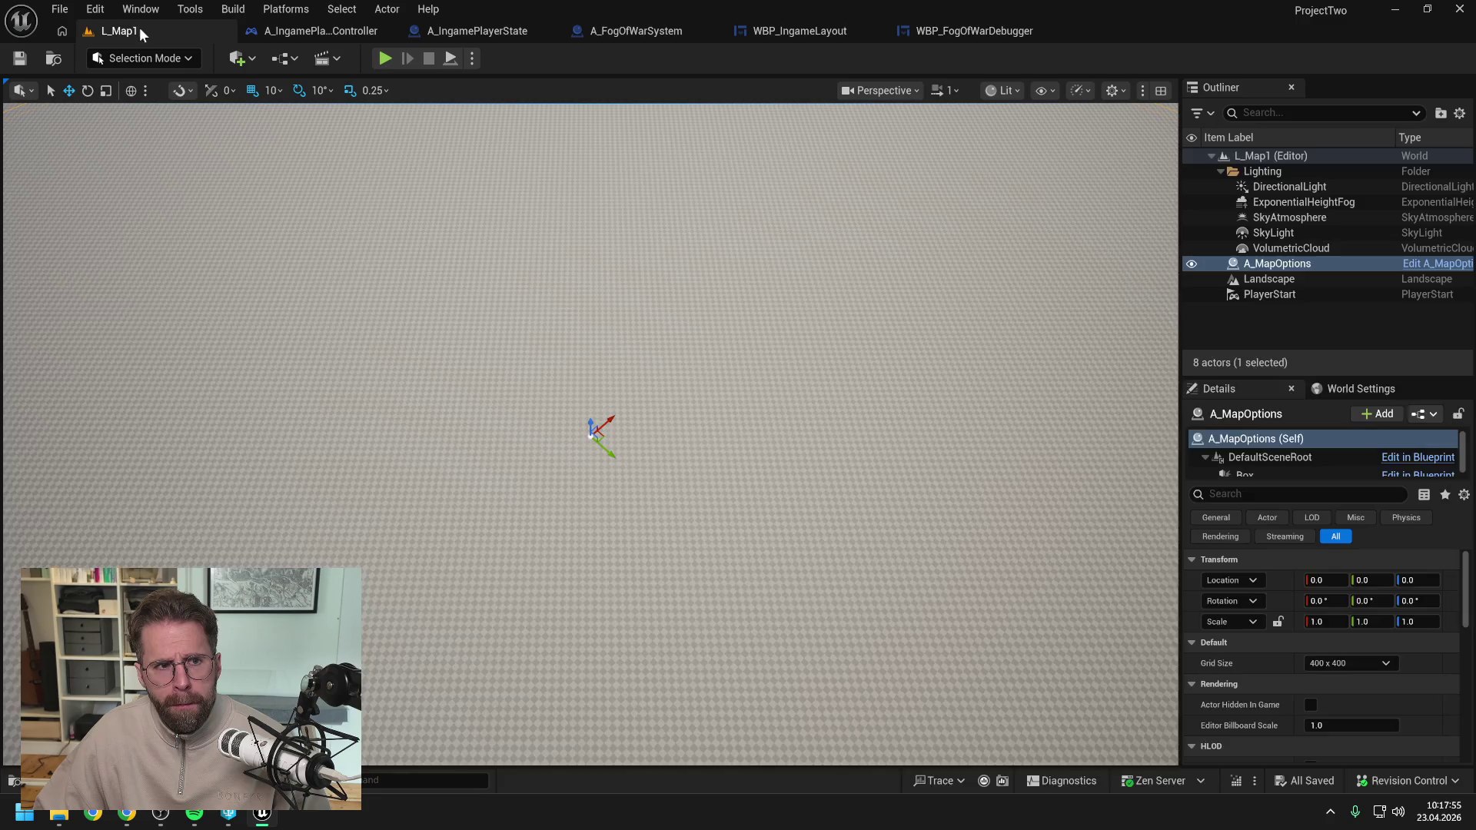
Play the level, step on to the SET node, and add a breakpoint on Get Grid Size.
{"action": "key", "text": "alt+p"}
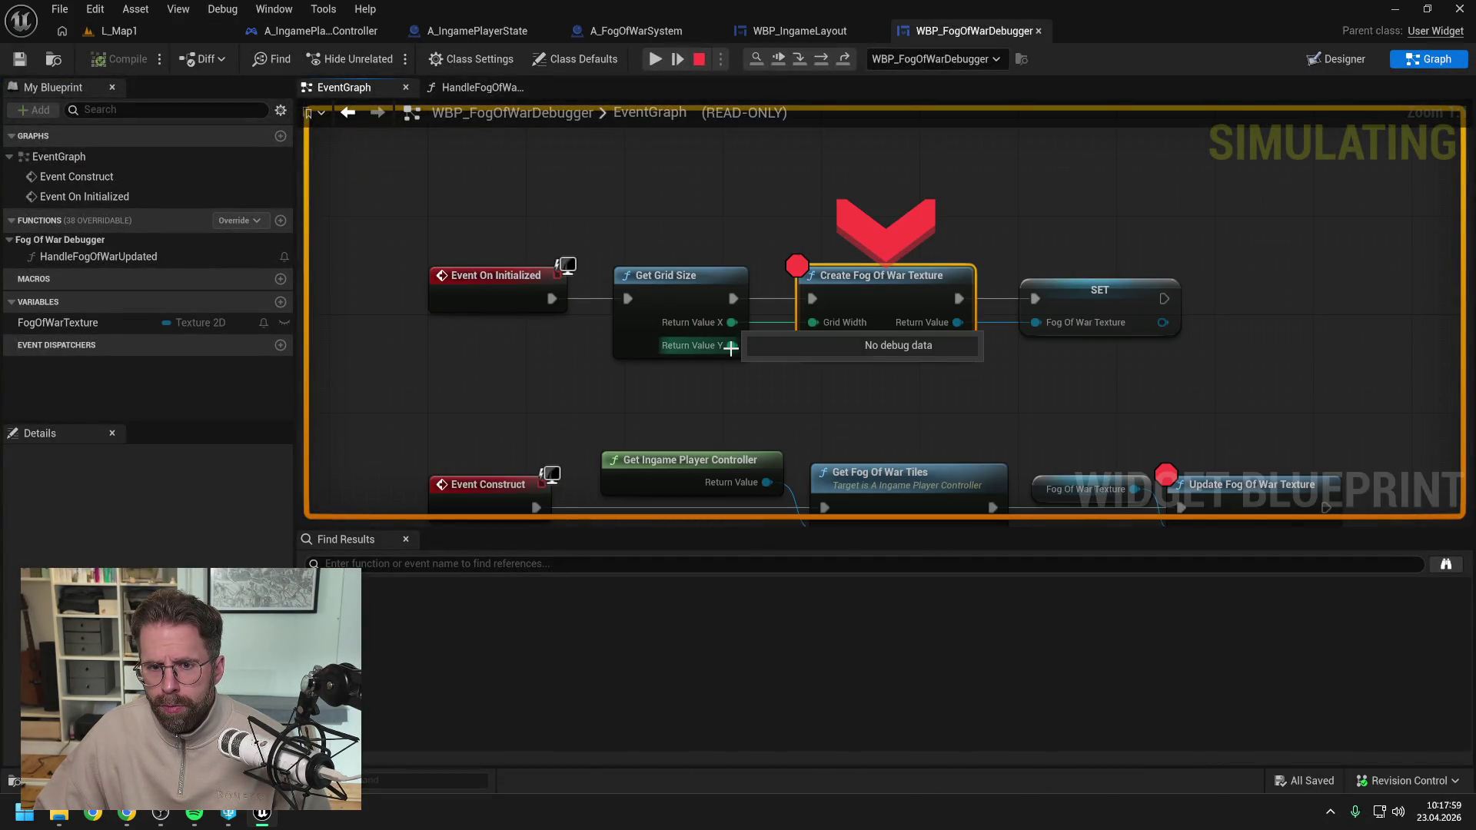
{"action": "key", "text": "F10"}
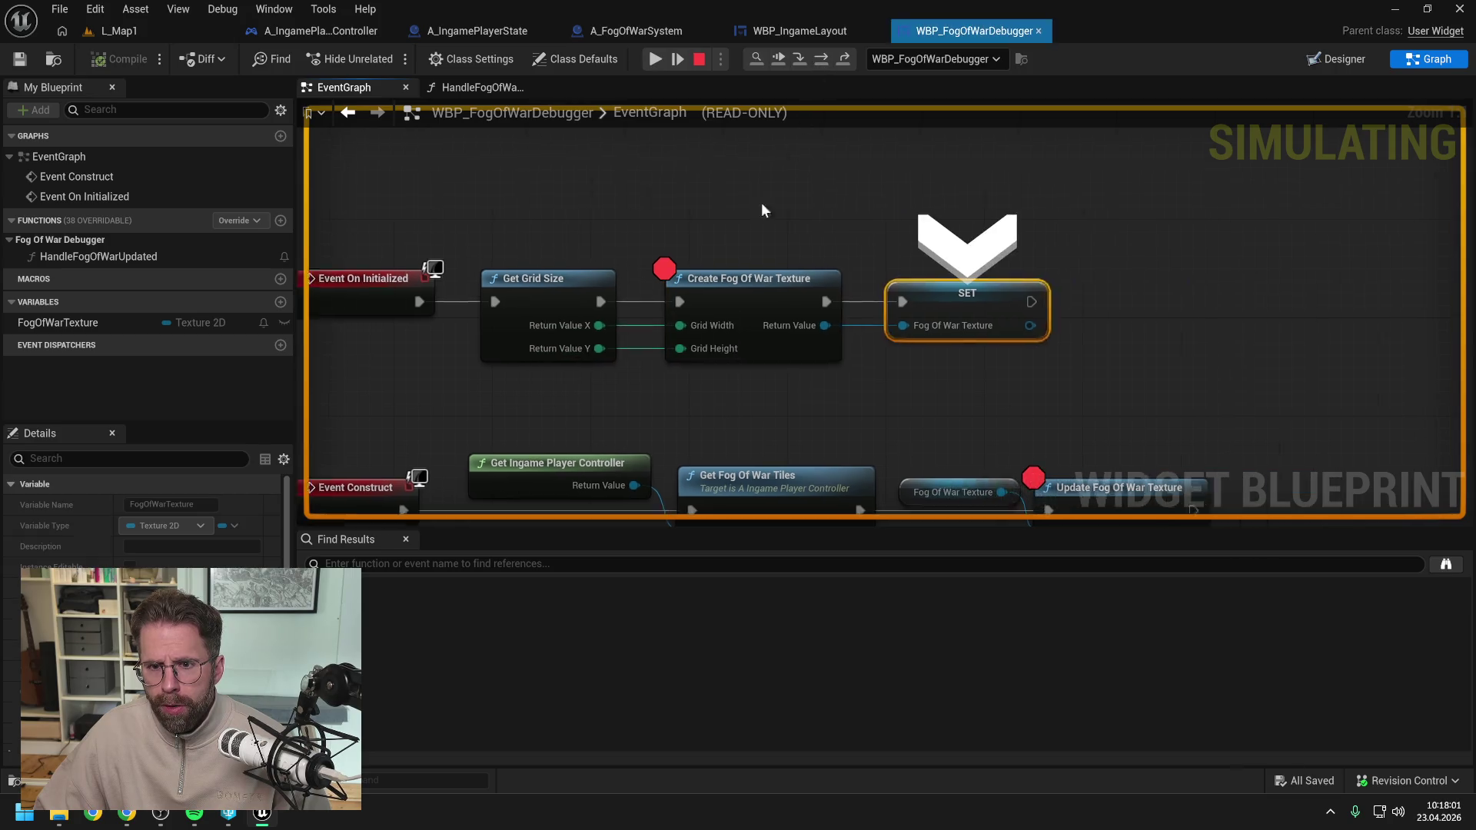
{"action": "left_click", "coordinate": [519, 337]}
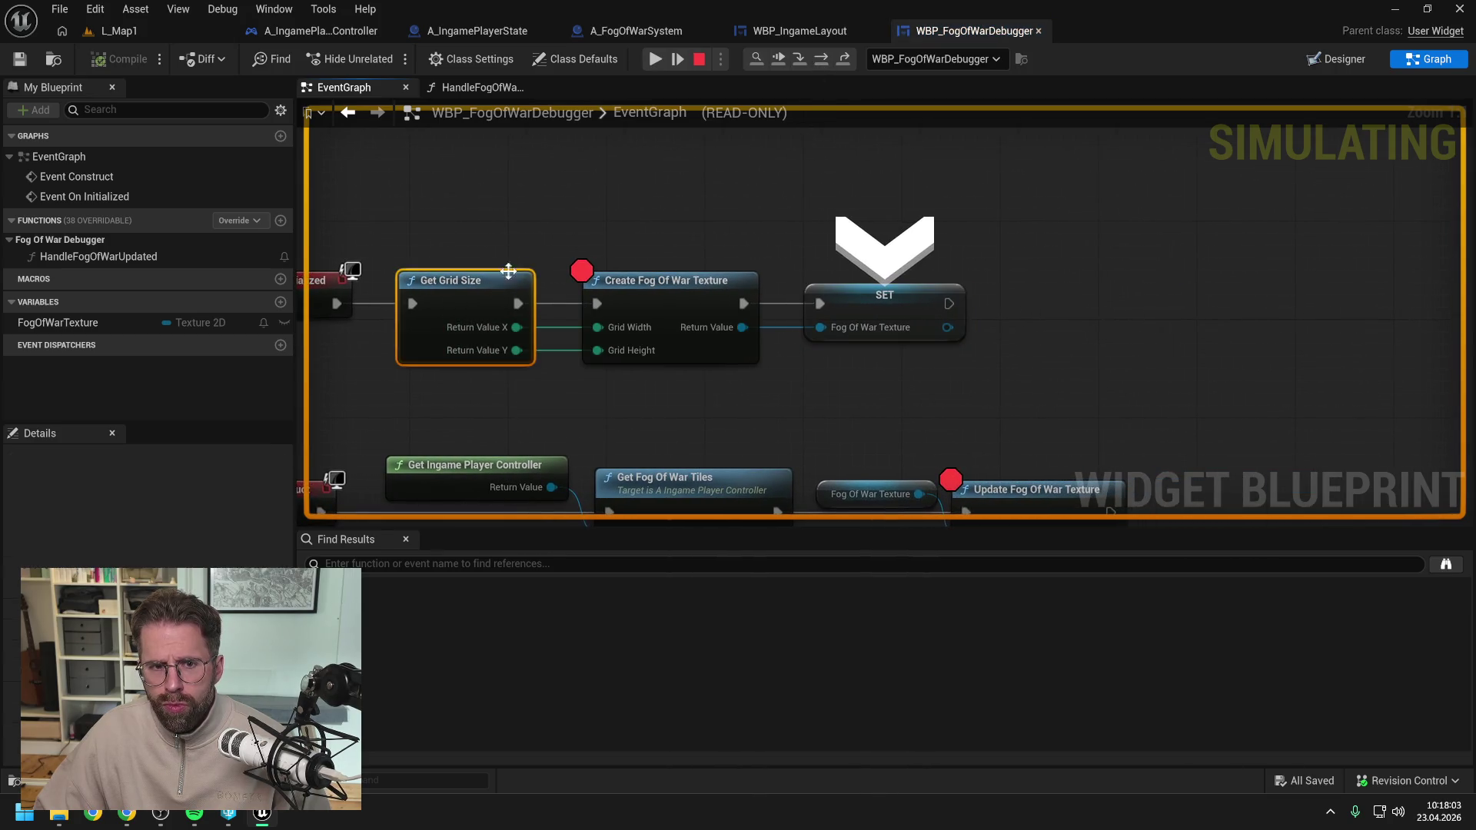
{"action": "key", "text": "F9"}
Remove the breakpoint from Create Fog Of War Texture and stop the play session.
{"action": "left_click", "coordinate": [766, 306]}
{"action": "key", "text": "F9"}
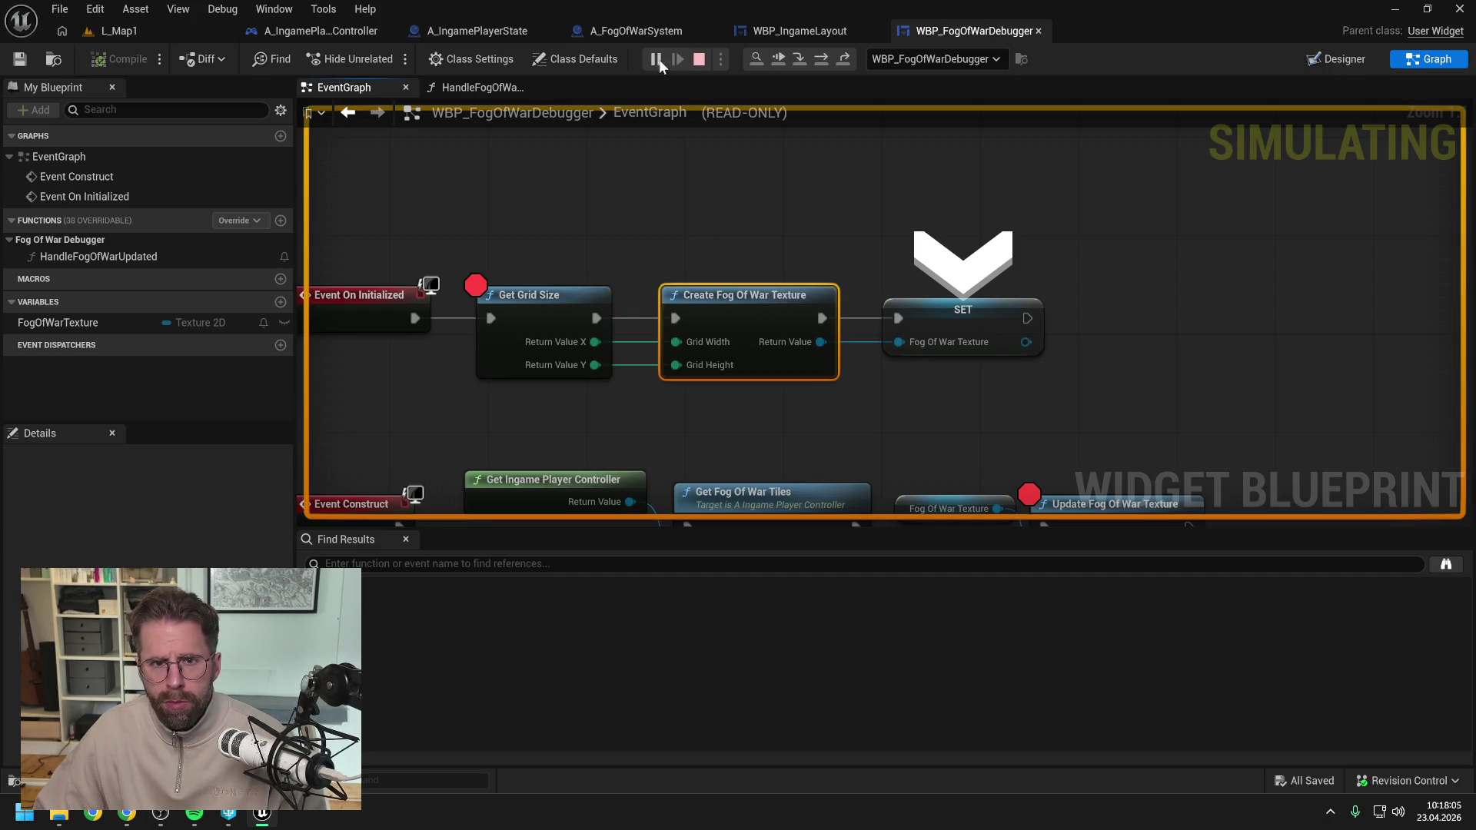
{"action": "left_click", "coordinate": [699, 59]}
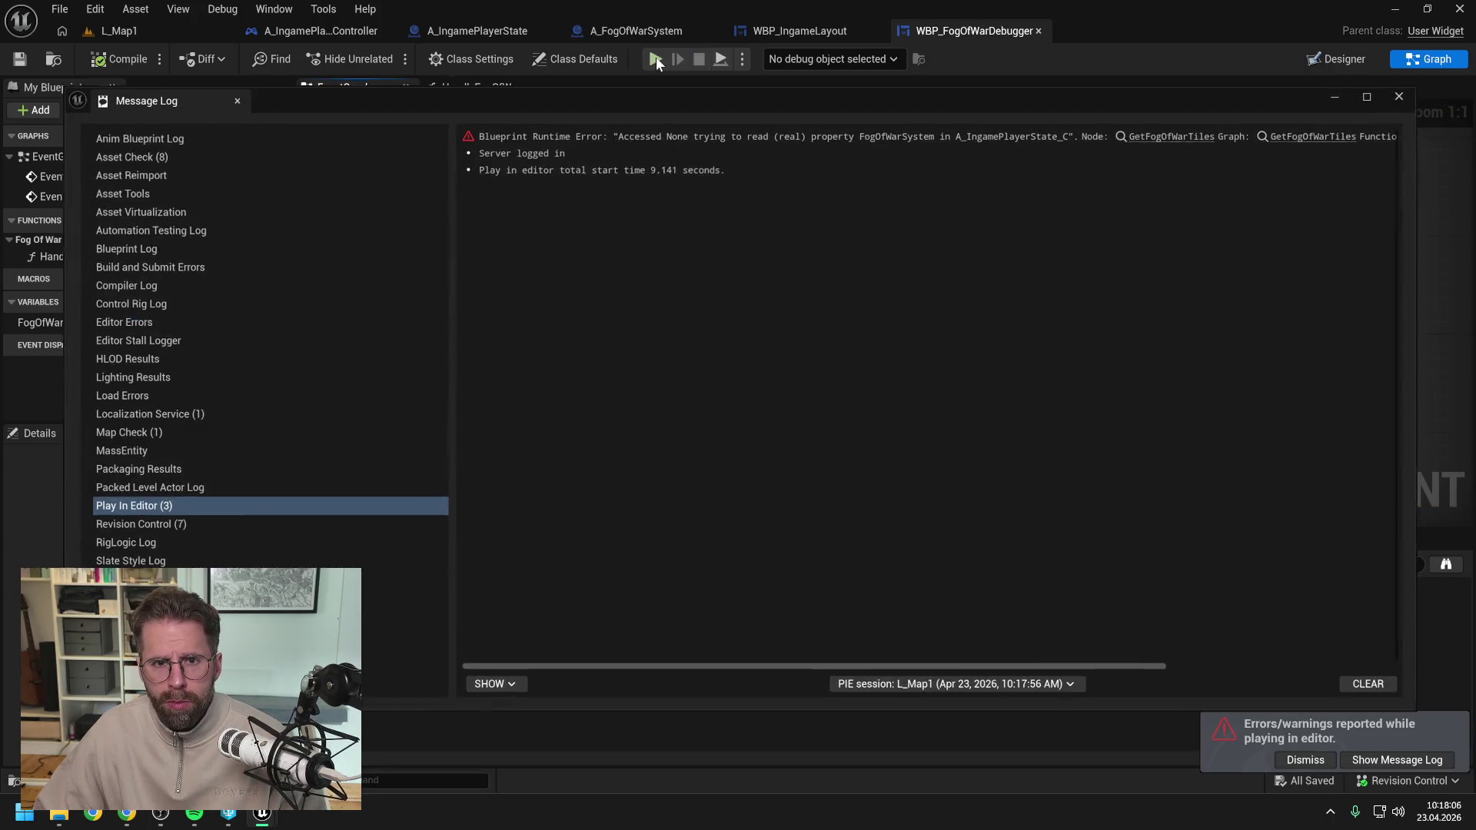
Close the Message Log and play the L_Map1 level again.
{"action": "left_click", "coordinate": [1404, 95]}
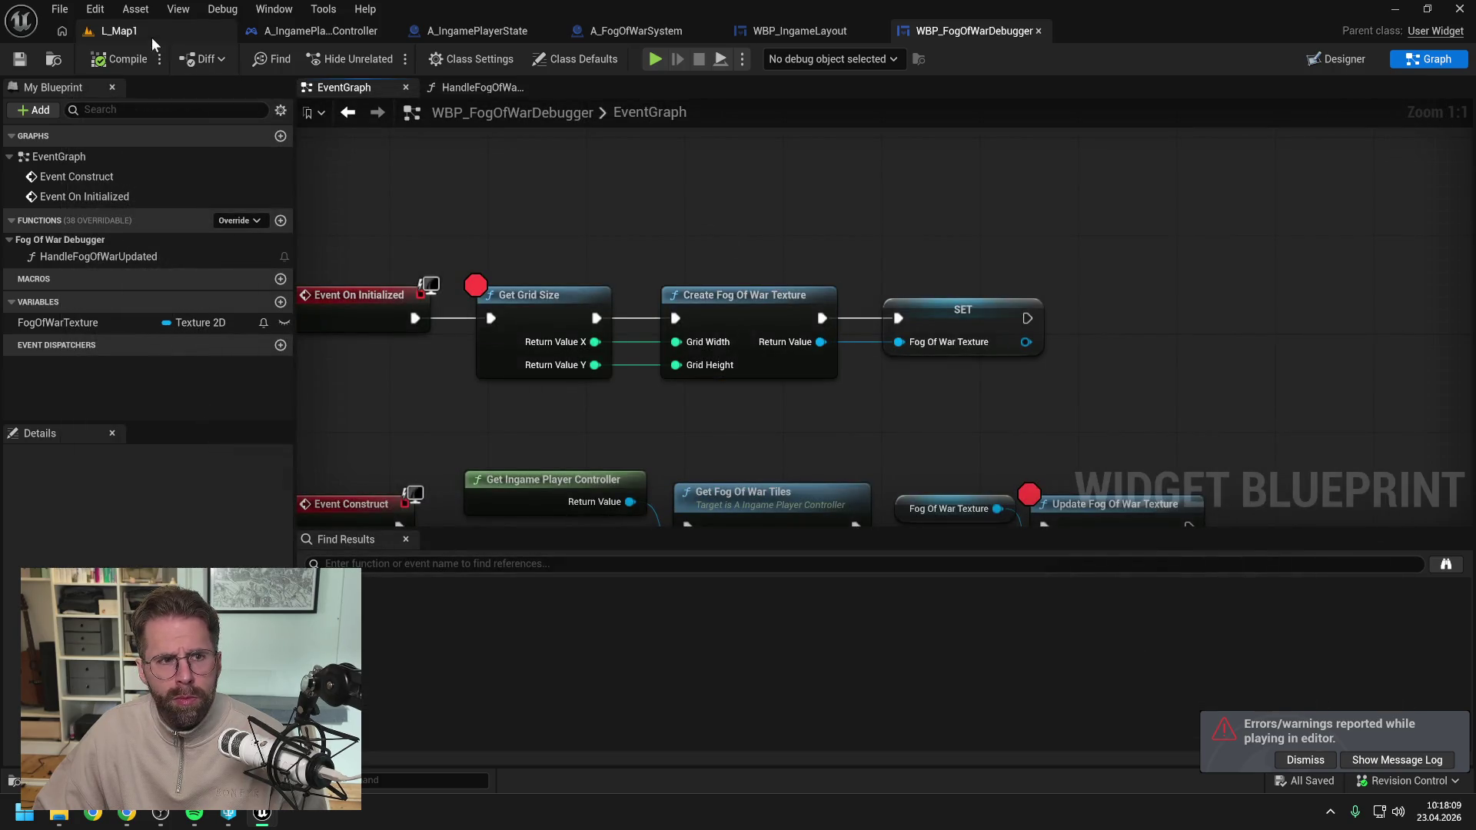
{"action": "left_click", "coordinate": [152, 38]}
{"action": "key", "text": "alt+p"}
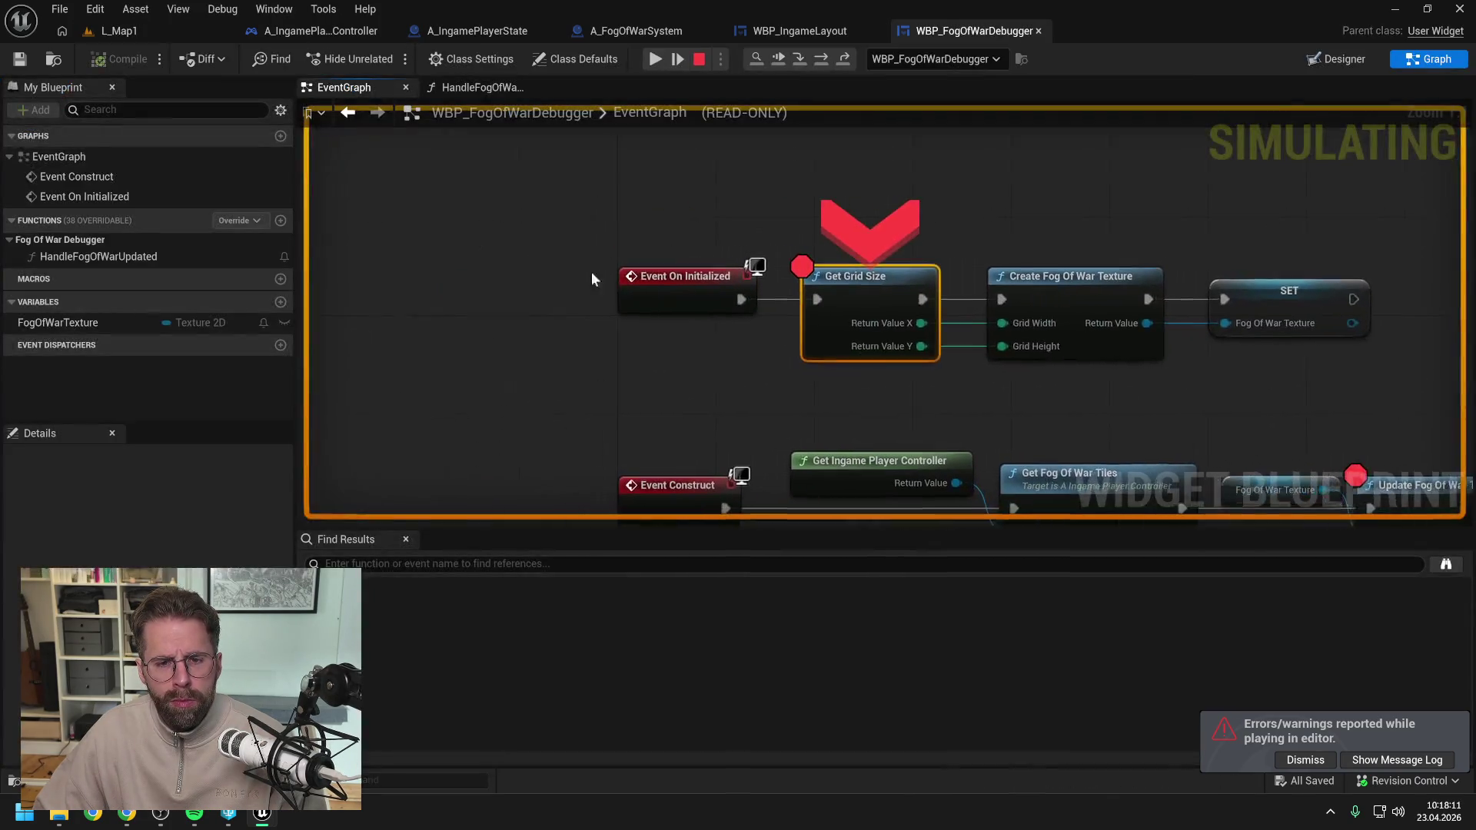
Step into GetGridSize, through to its Return Node, and back out to the SET node.
{"action": "key", "text": "F11"}
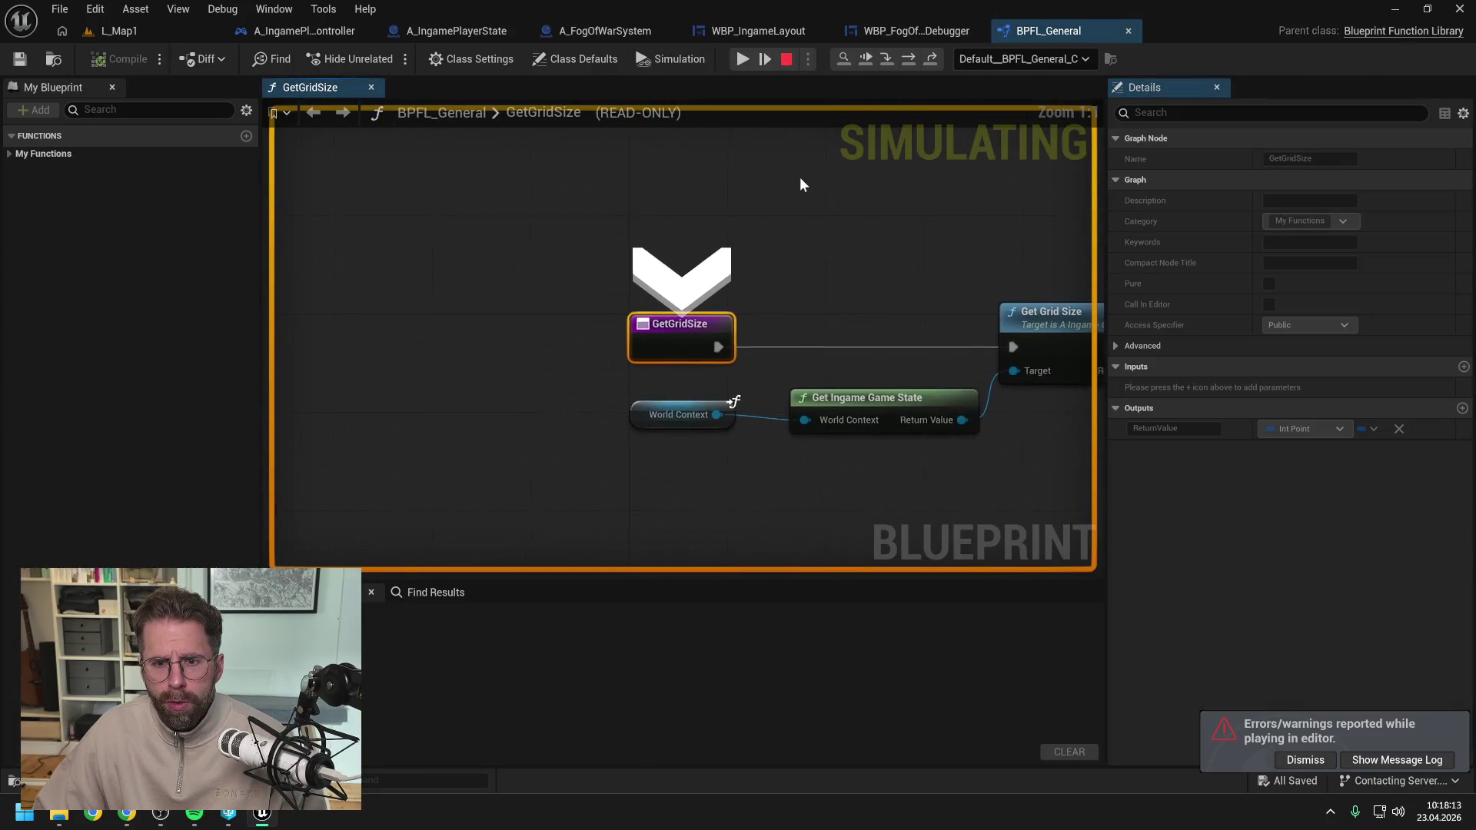
{"action": "left_click", "coordinate": [909, 59]}
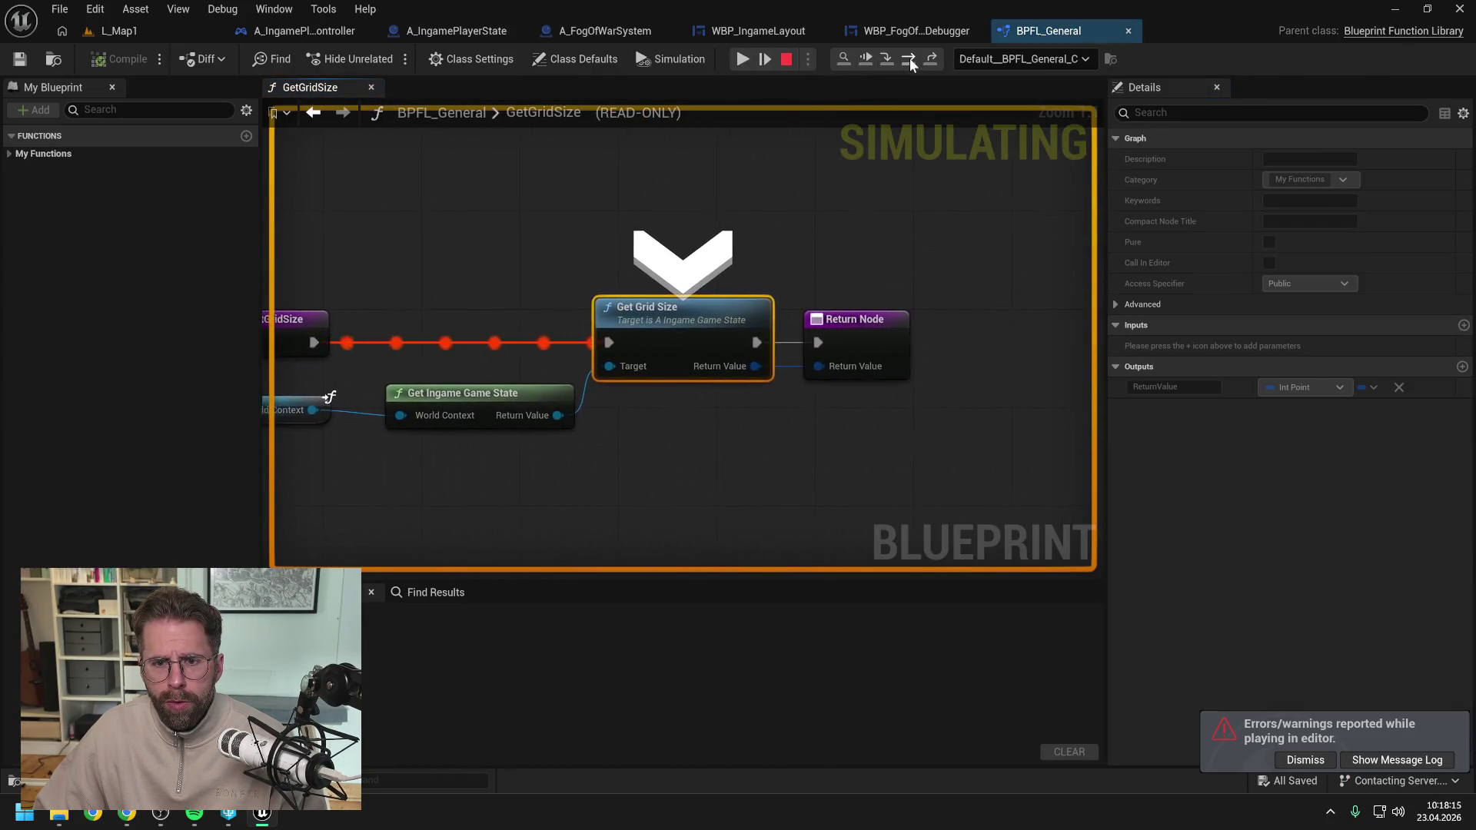
{"action": "left_click", "coordinate": [911, 58]}
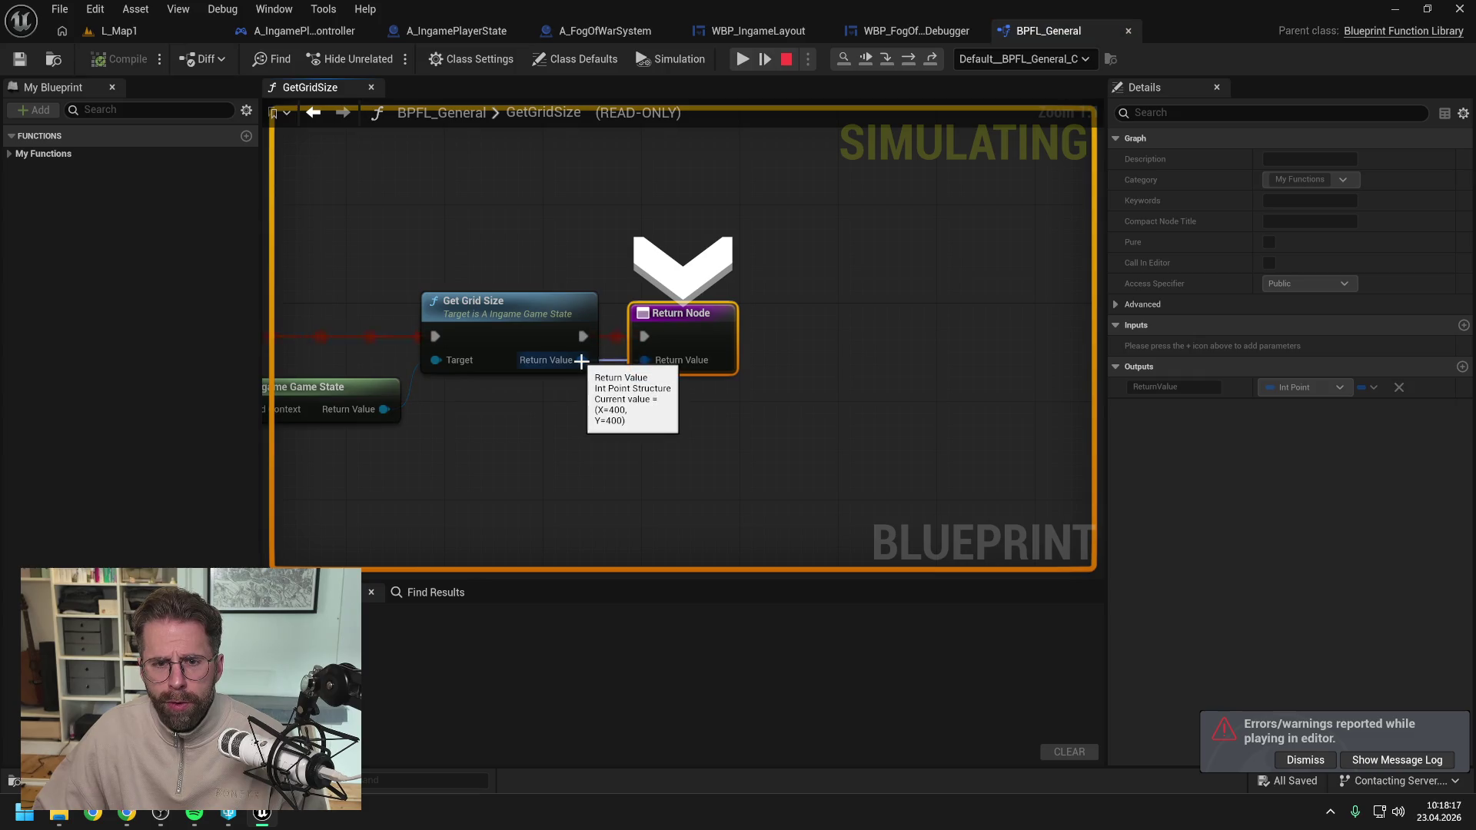
{"action": "left_click", "coordinate": [909, 59]}
{"action": "scroll", "coordinate": [801, 223], "scroll_direction": "down", "scroll_amount": 2}
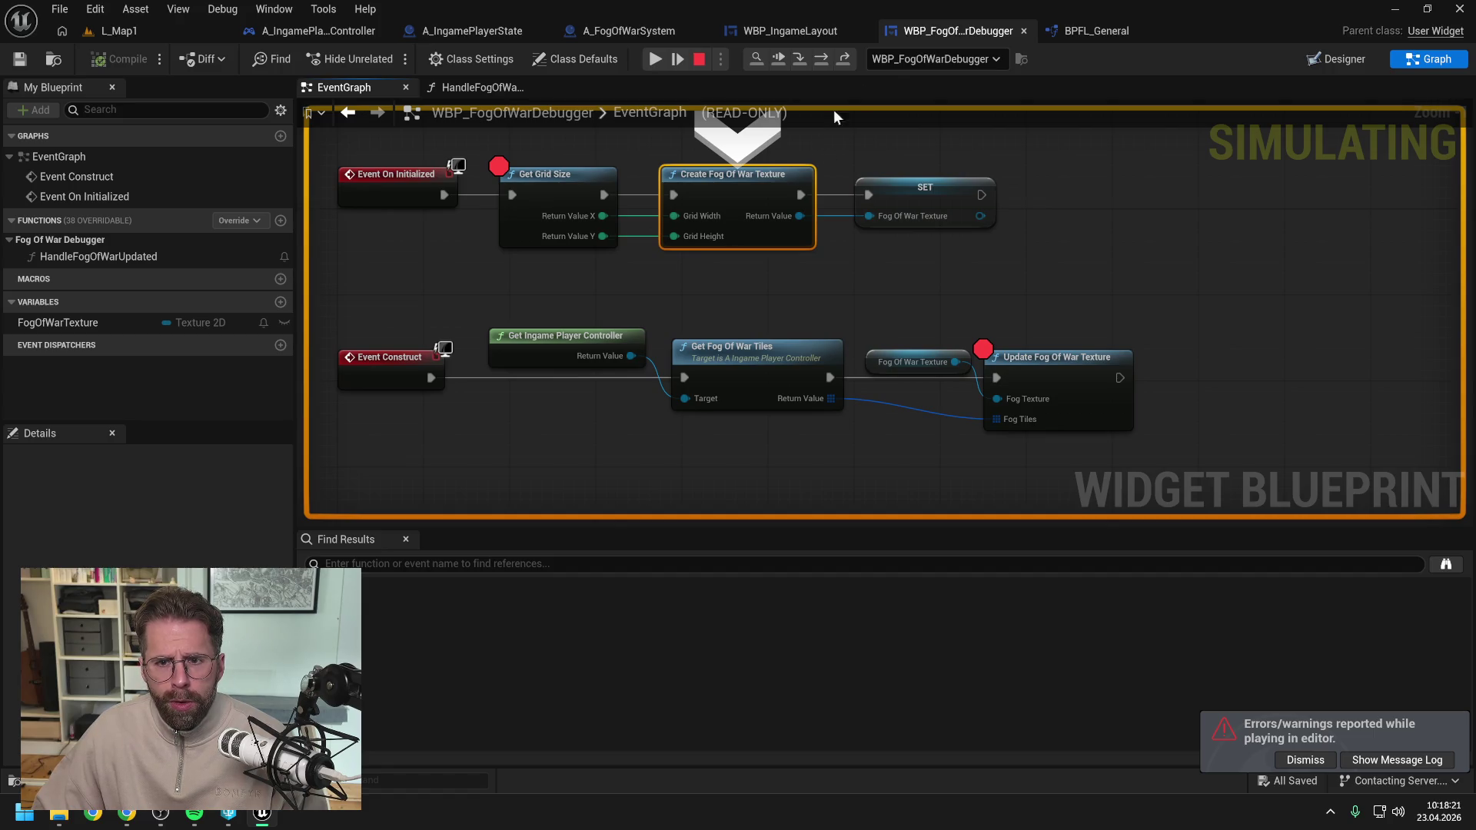
{"action": "left_click", "coordinate": [823, 59]}
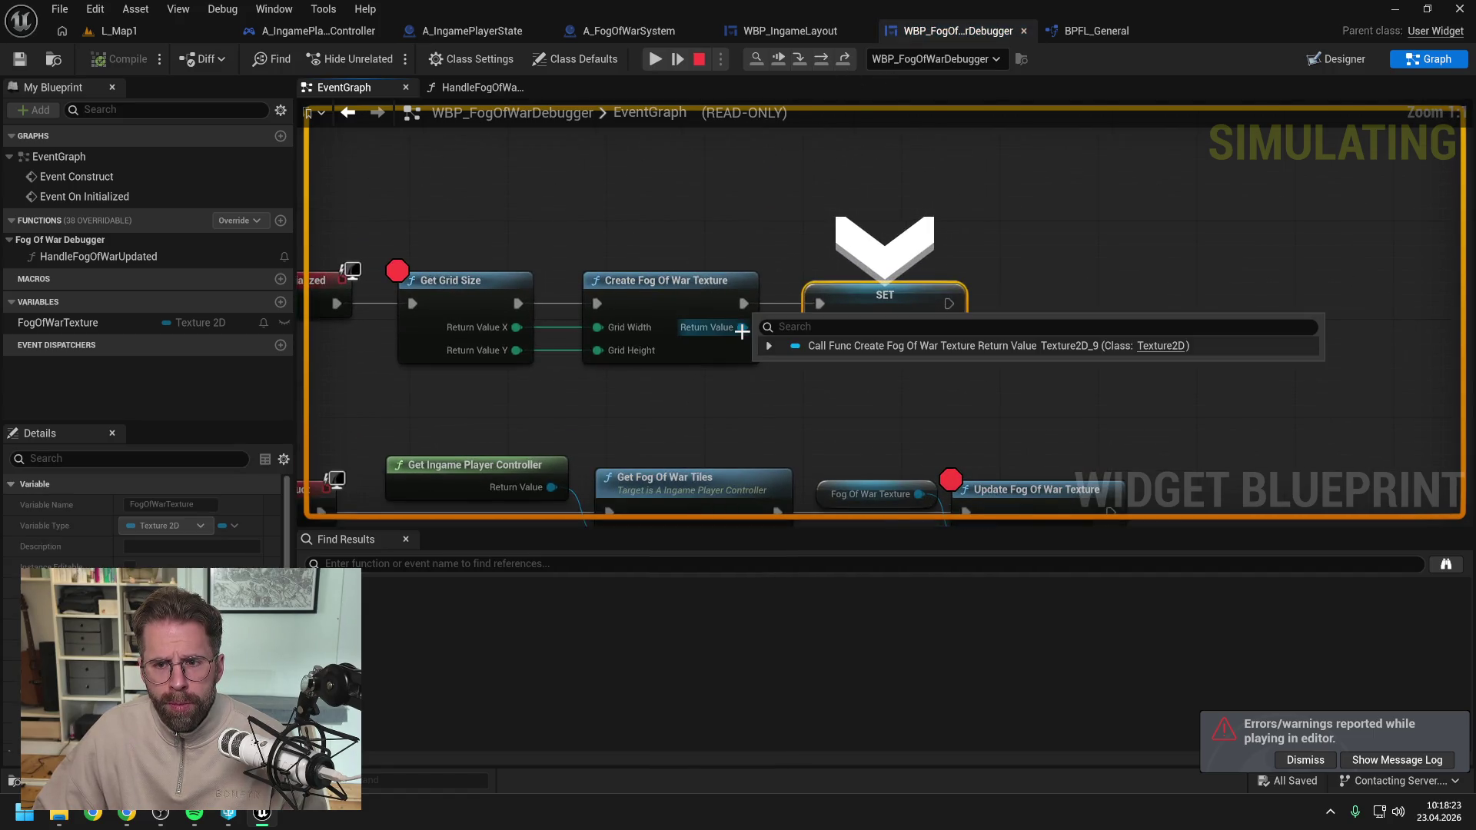
Remove the breakpoint from the Get Grid Size node.
{"action": "left_click", "coordinate": [438, 302]}
{"action": "scroll", "coordinate": [666, 214], "scroll_direction": "down", "scroll_amount": 2}
{"action": "key", "text": "F9"}
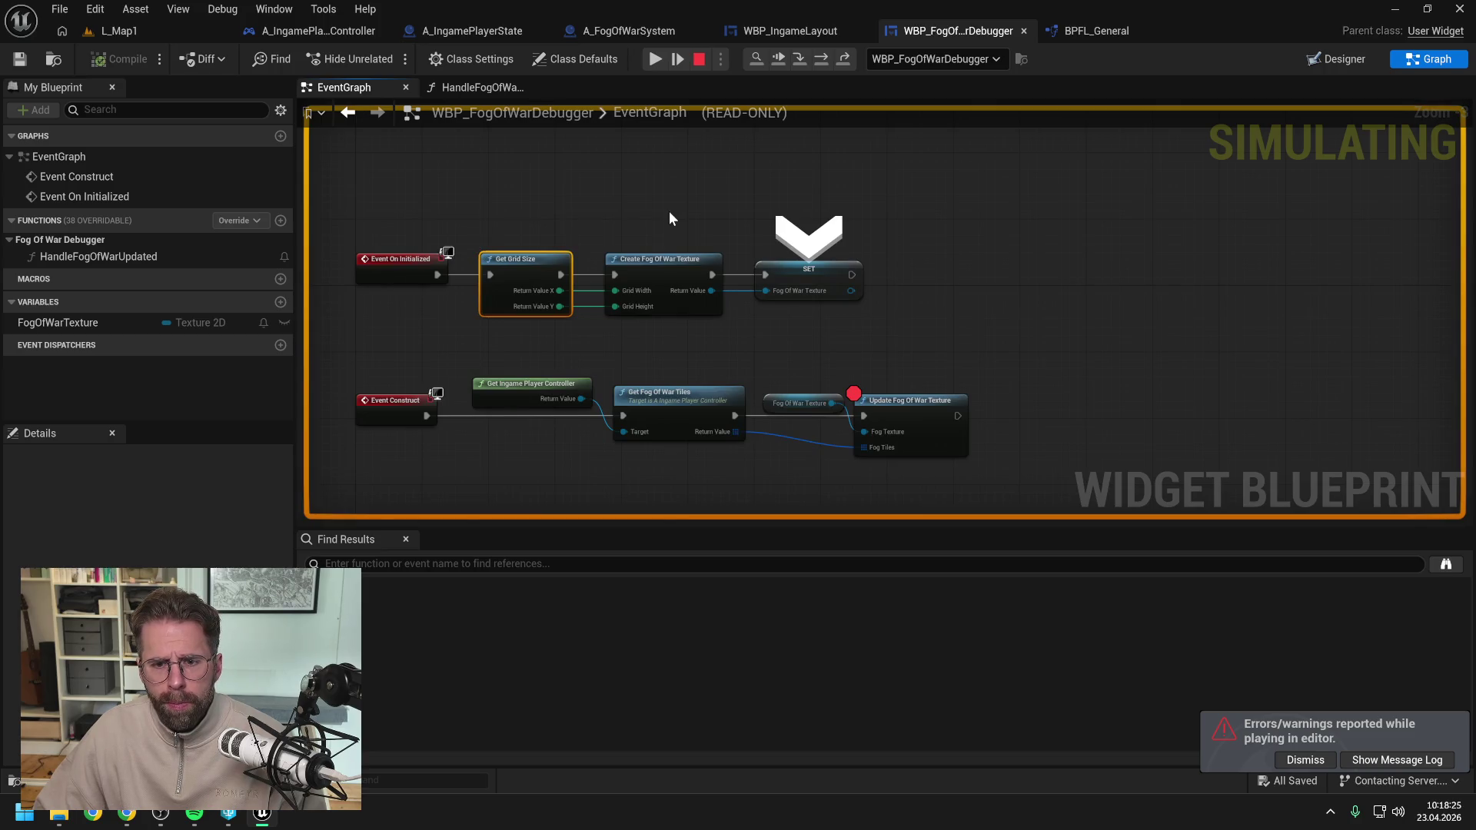
Resume execution and inspect the empty Fog Tiles output of Get Fog Of War Tiles.
{"action": "left_click", "coordinate": [655, 59]}
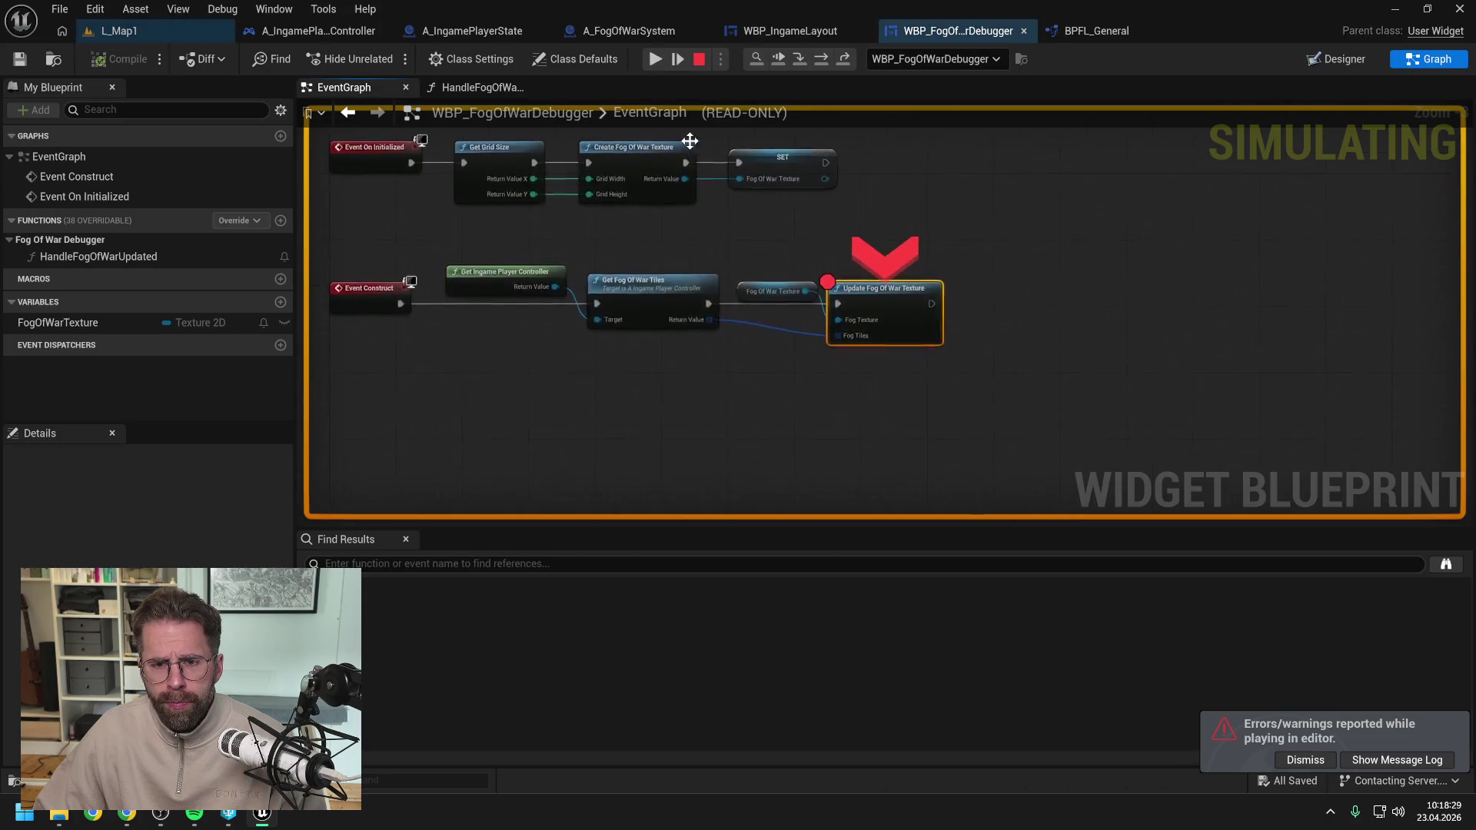
{"action": "mouse_move", "coordinate": [765, 280]}
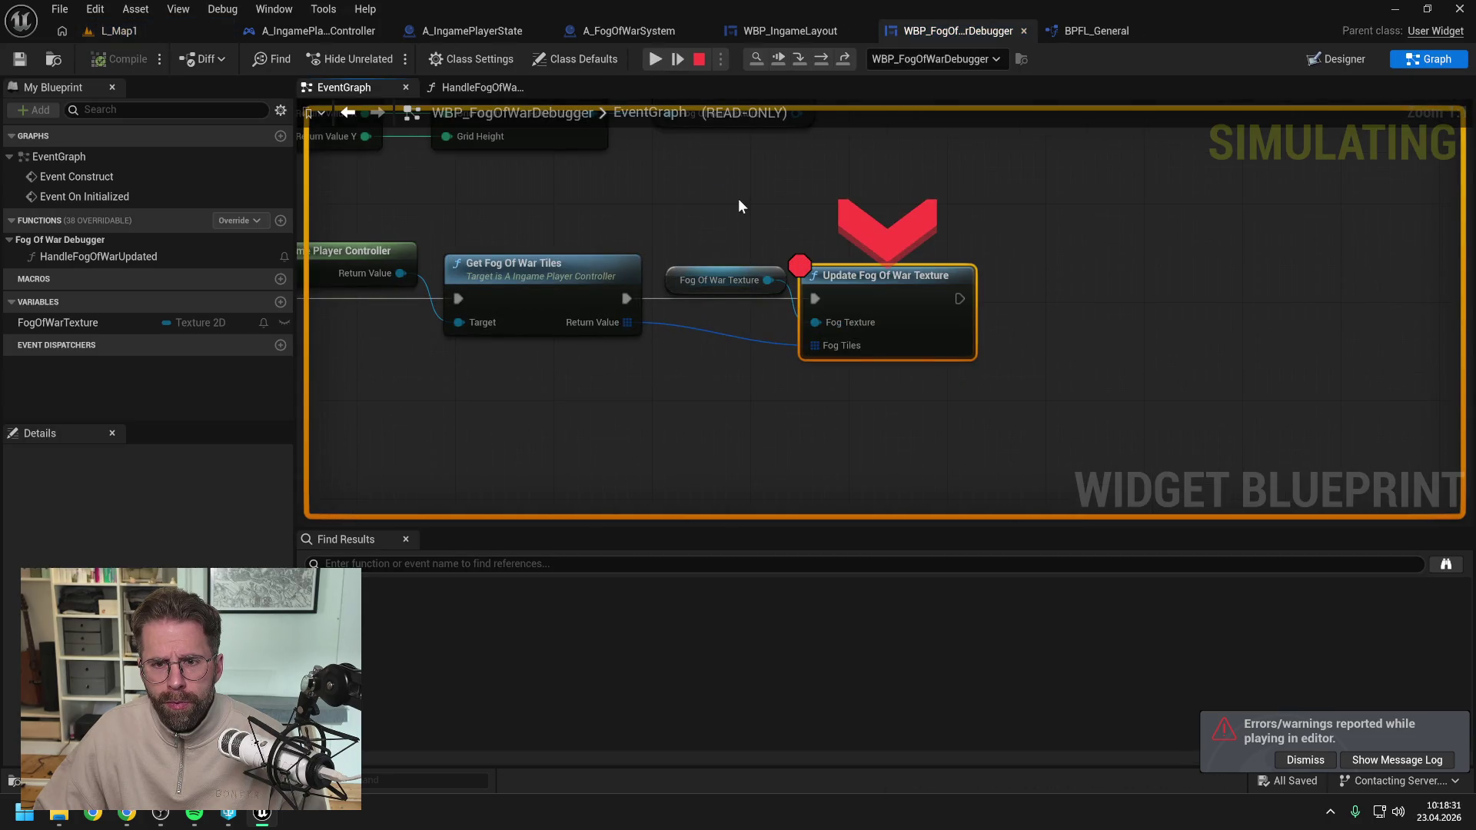
{"action": "left_click_drag", "start_coordinate": [738, 198], "coordinate": [993, 200]}
{"action": "mouse_move", "coordinate": [878, 326]}
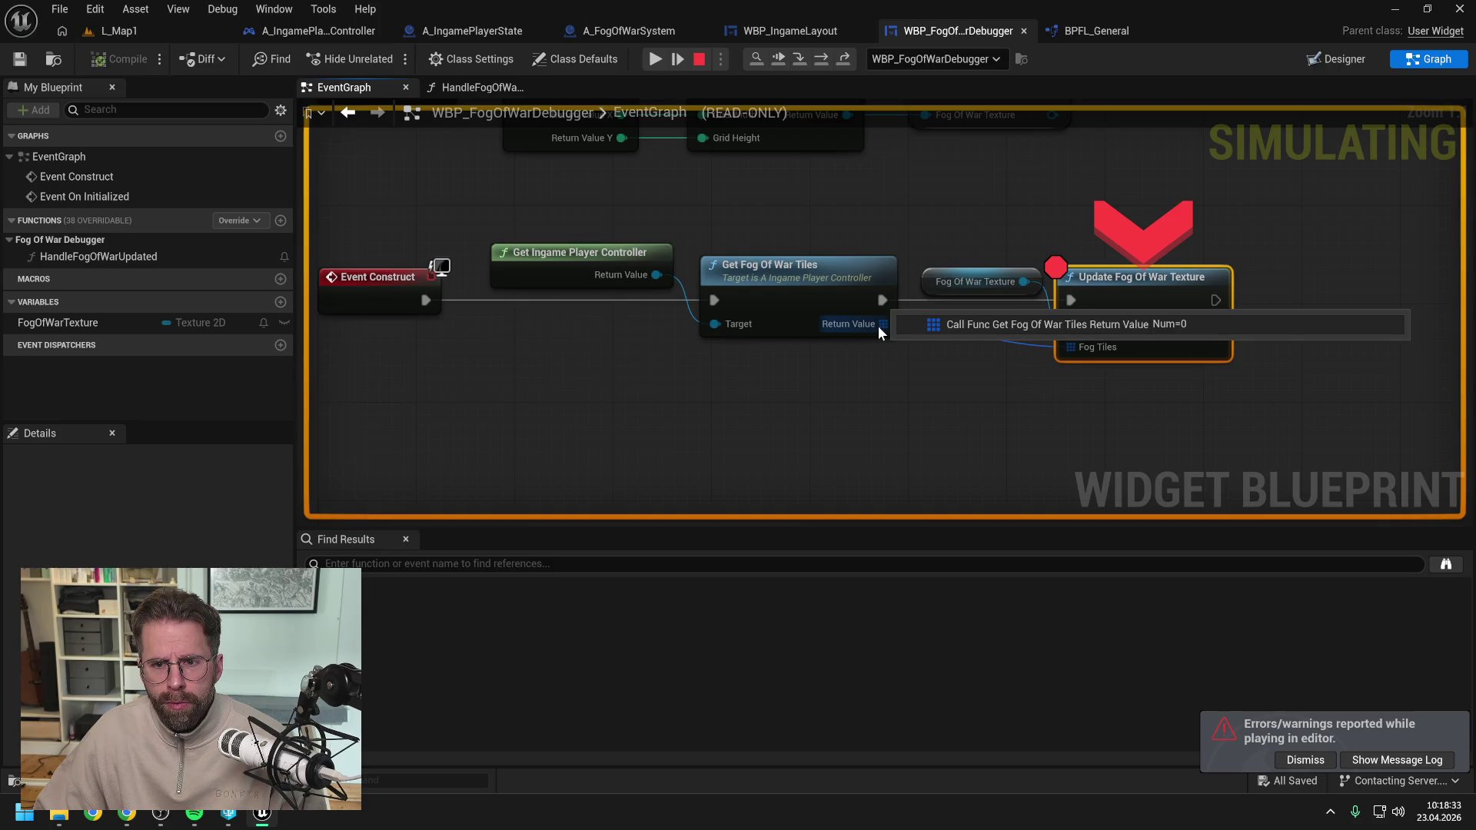
{"action": "scroll", "coordinate": [836, 196], "scroll_direction": "down", "scroll_amount": 3}
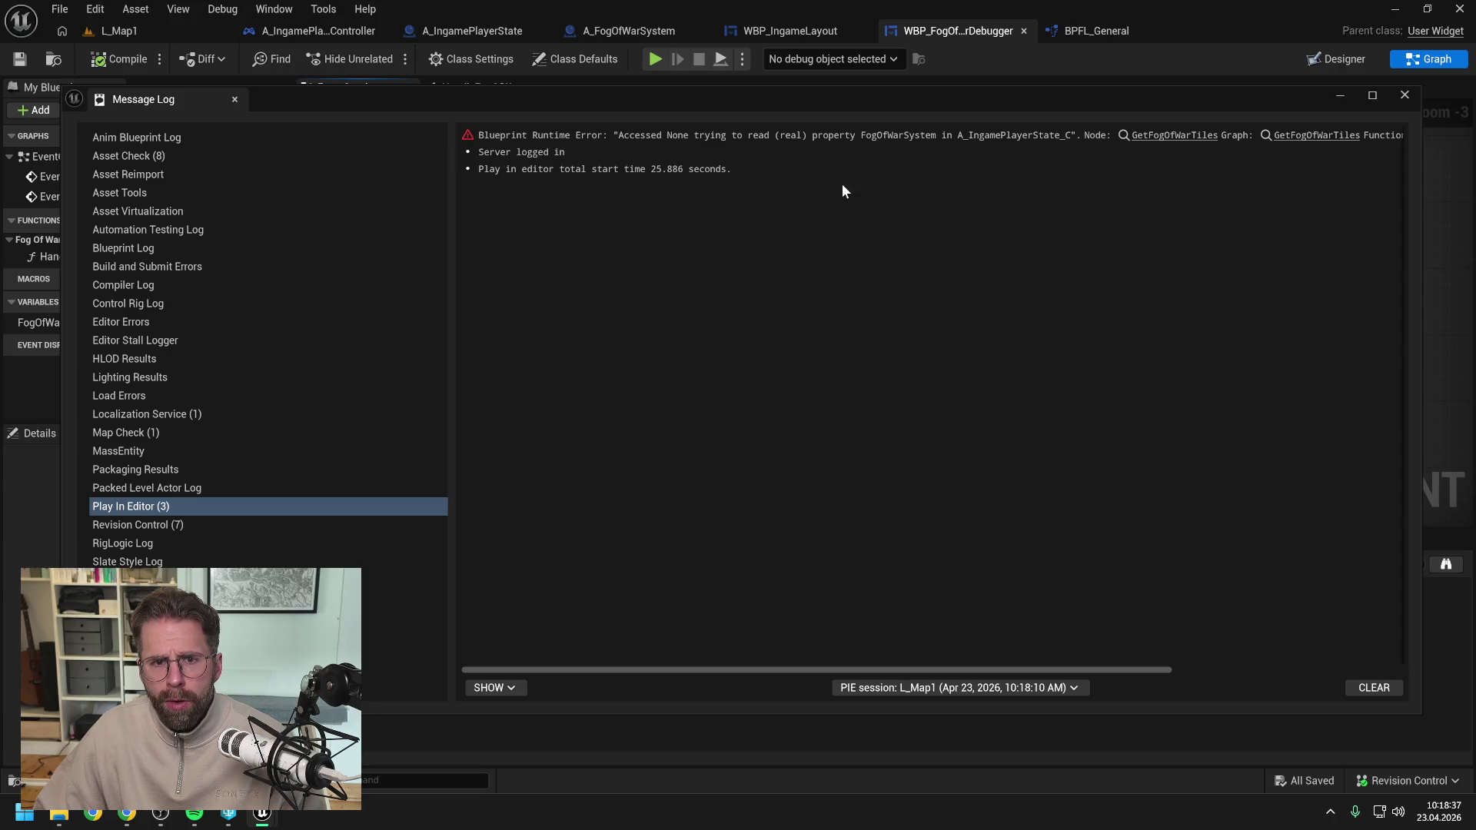
Follow the error into GetFogOfWarTiles, inspect Fog Of War System, and recompile A_IngamePlayerState.
{"action": "left_click", "coordinate": [1192, 136]}
{"action": "left_click_drag", "start_coordinate": [1133, 104], "coordinate": [955, 566]}
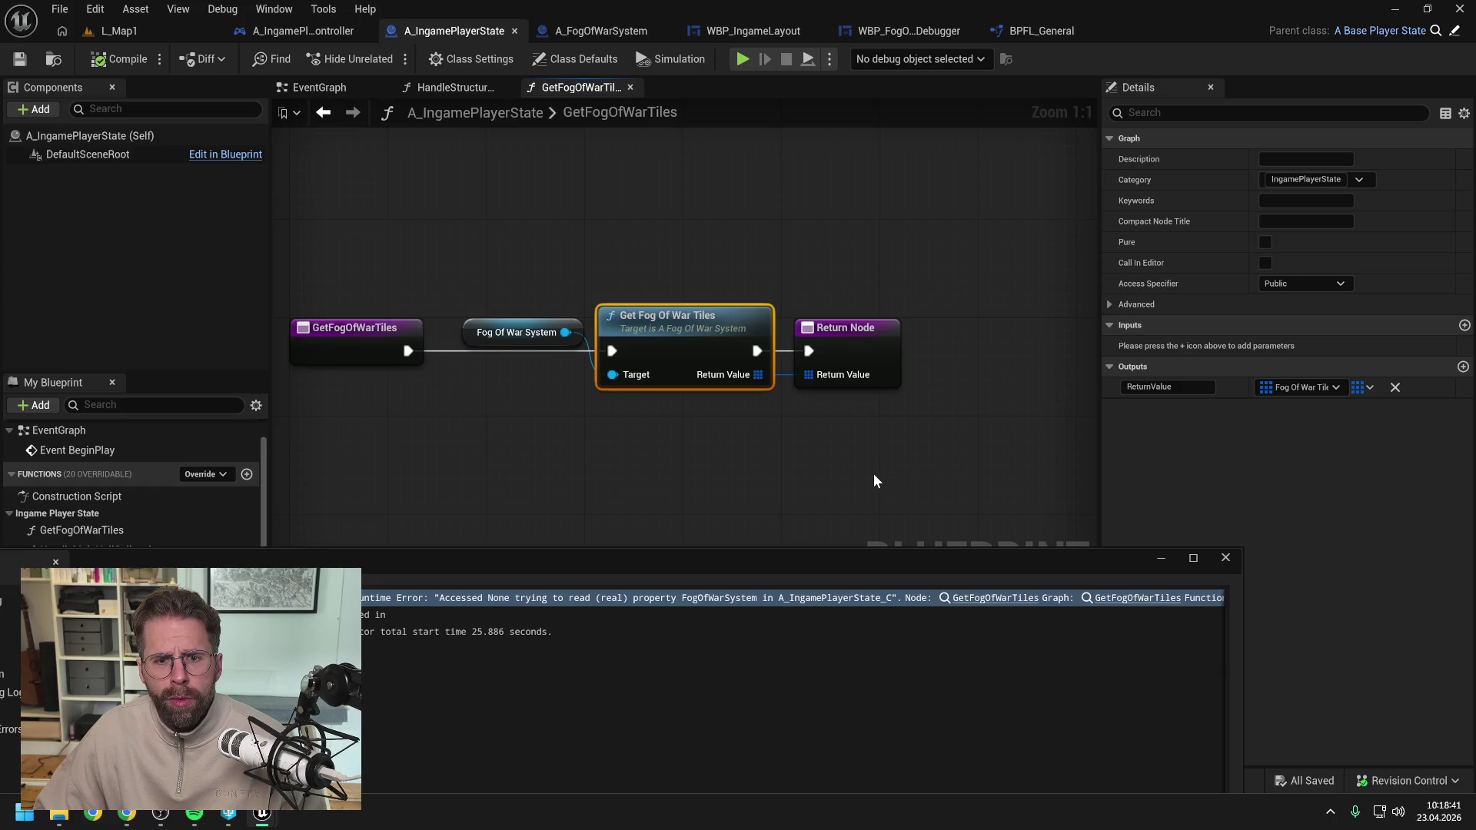
{"action": "scroll", "coordinate": [874, 473], "scroll_direction": "down", "scroll_amount": 2}
{"action": "left_click", "coordinate": [612, 366]}
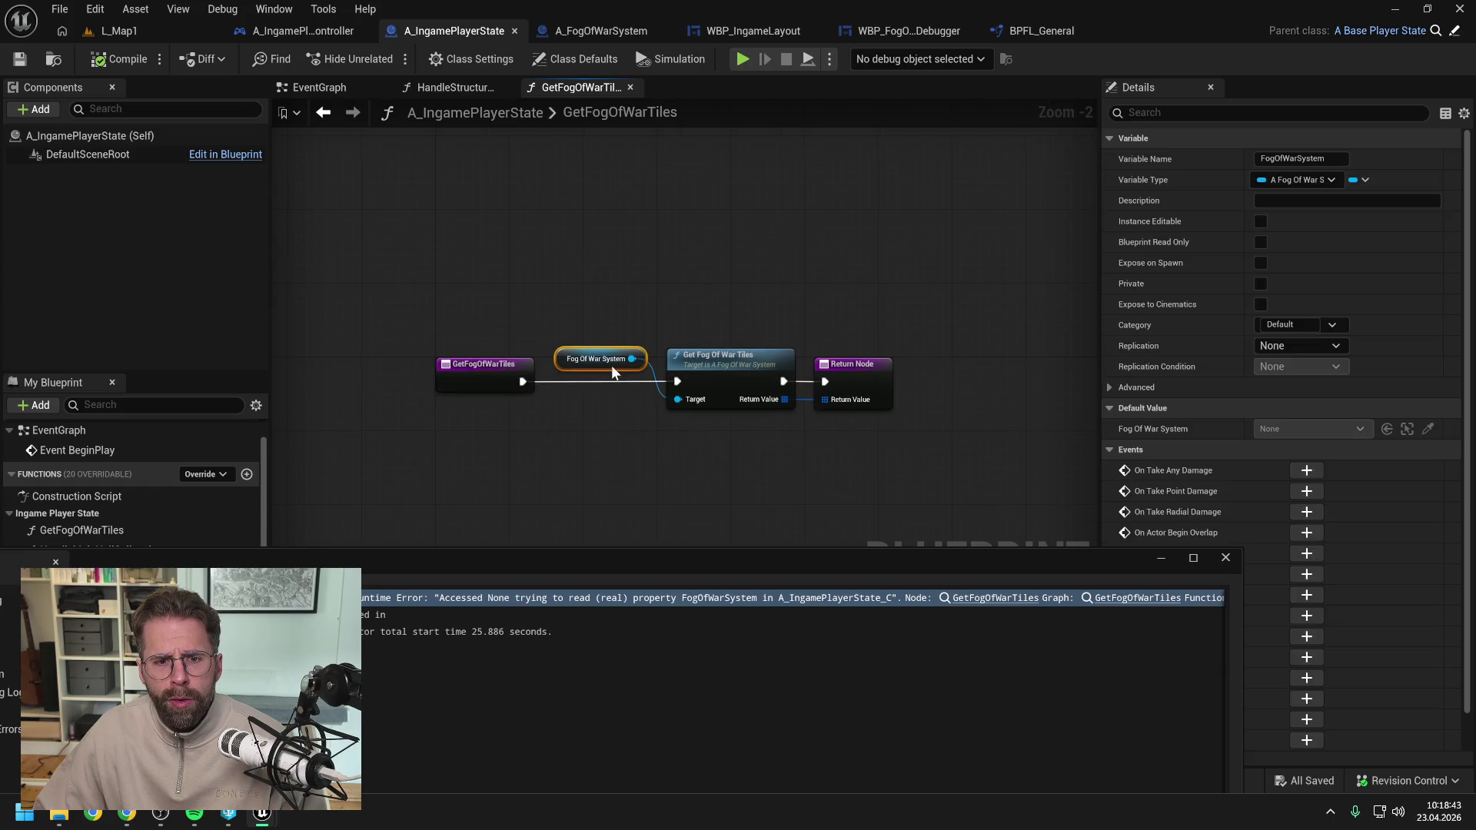
{"action": "left_click", "coordinate": [739, 313]}
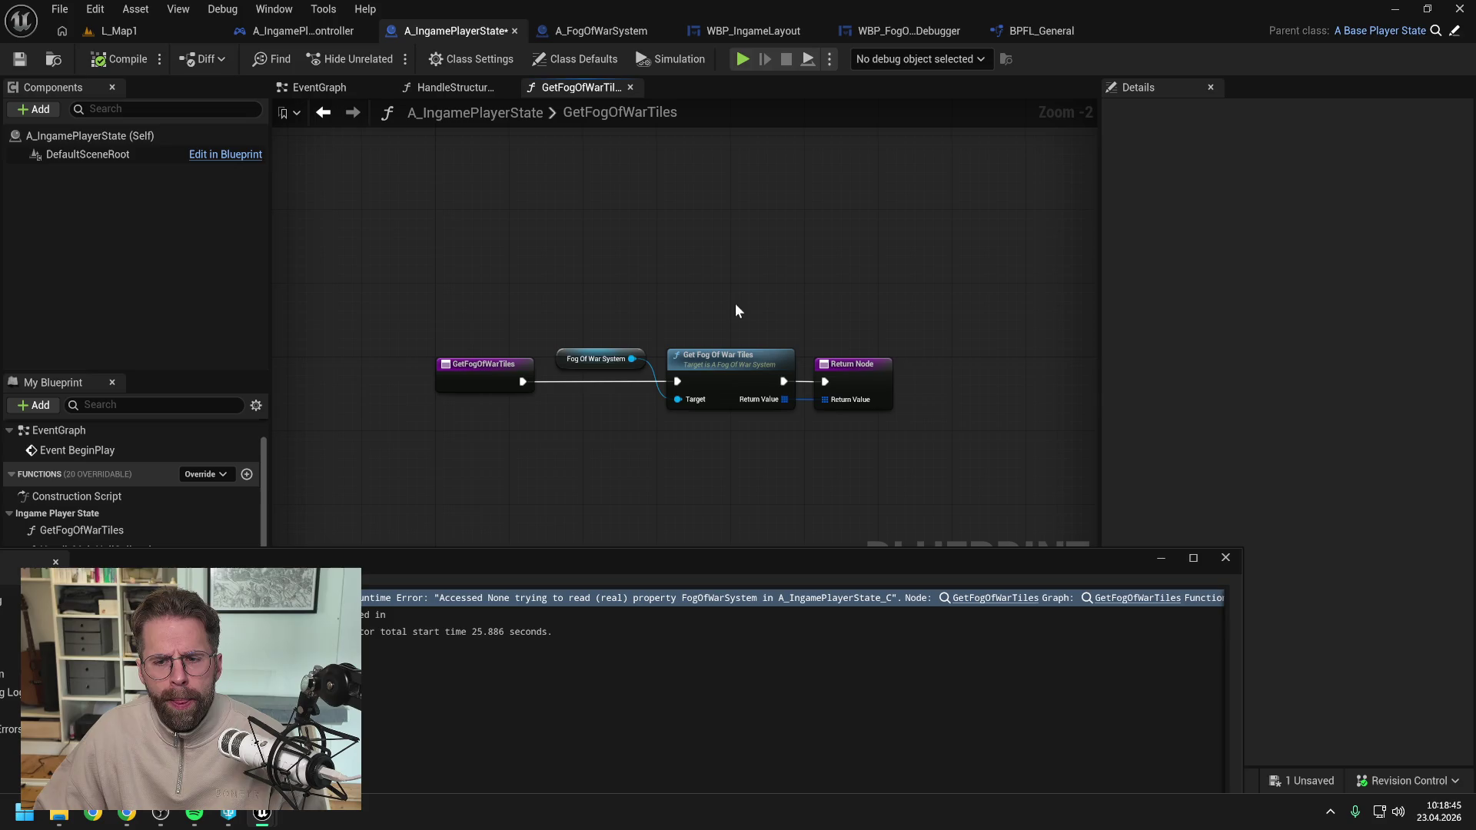
{"action": "left_click", "coordinate": [1224, 560]}
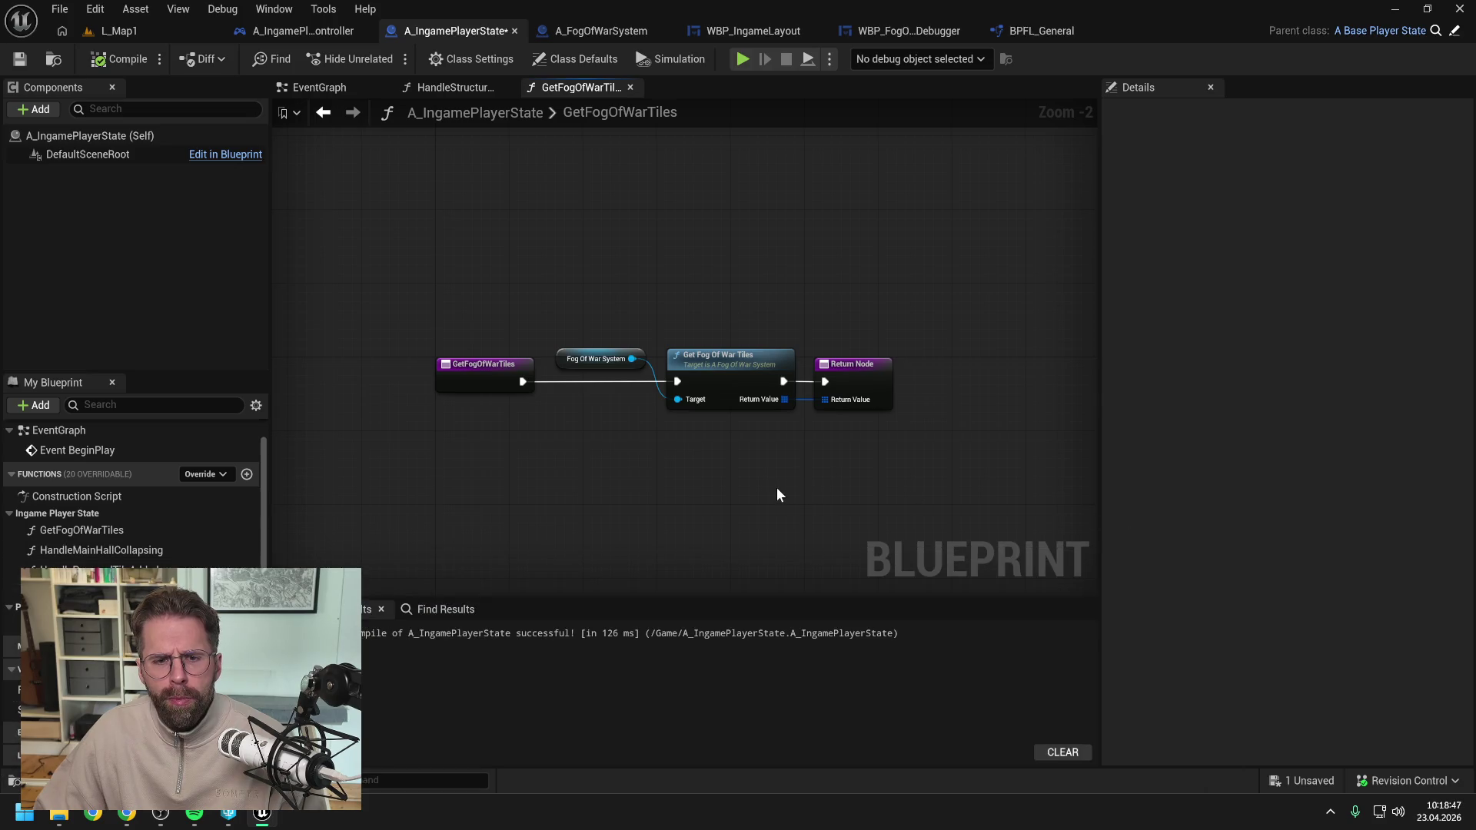
{"action": "left_click", "coordinate": [117, 59]}
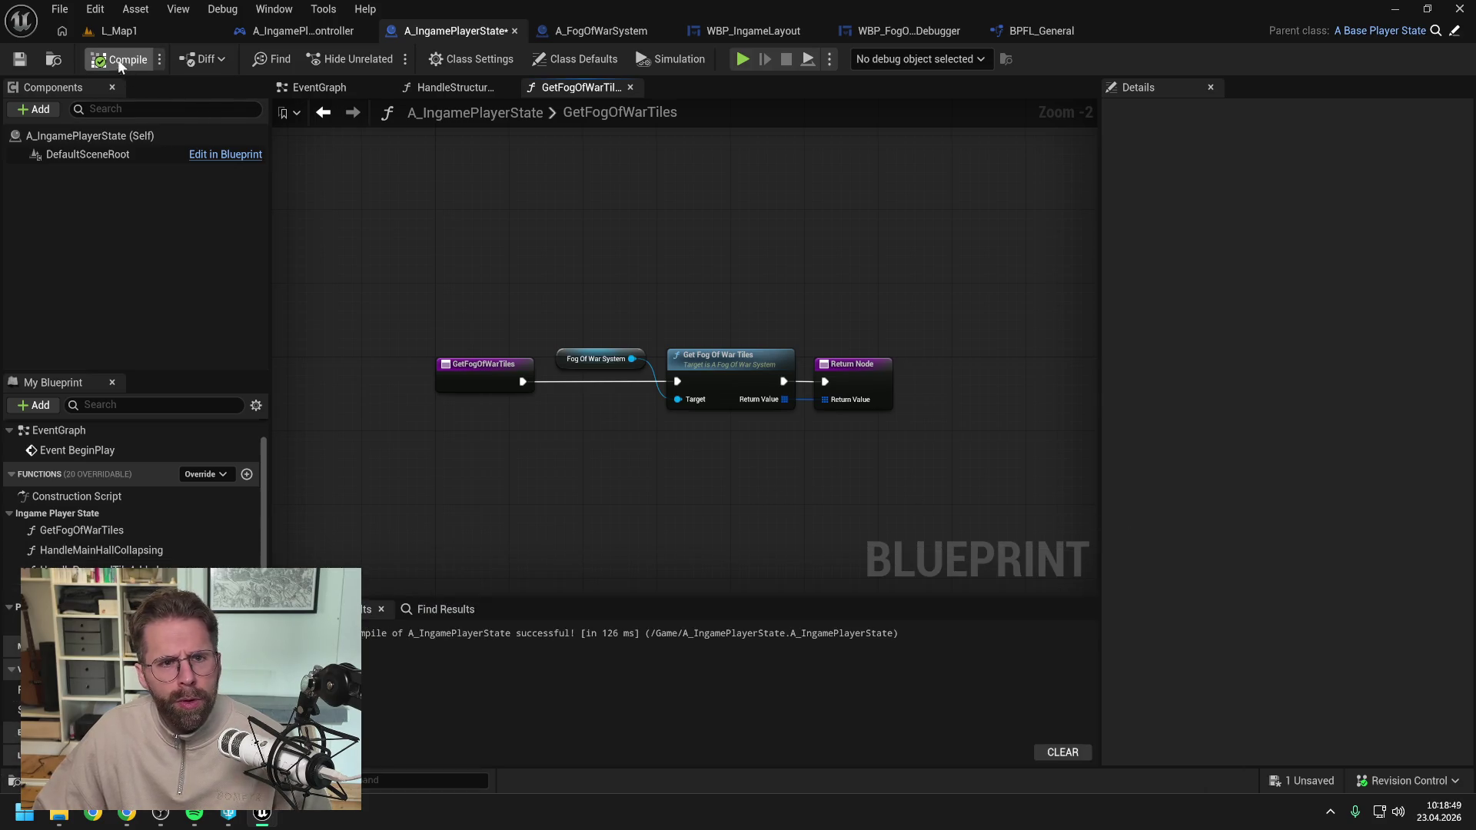
Add a breakpoint on Get Ingame Player State in A_IngamePlayerController.
{"action": "left_click", "coordinate": [286, 32]}
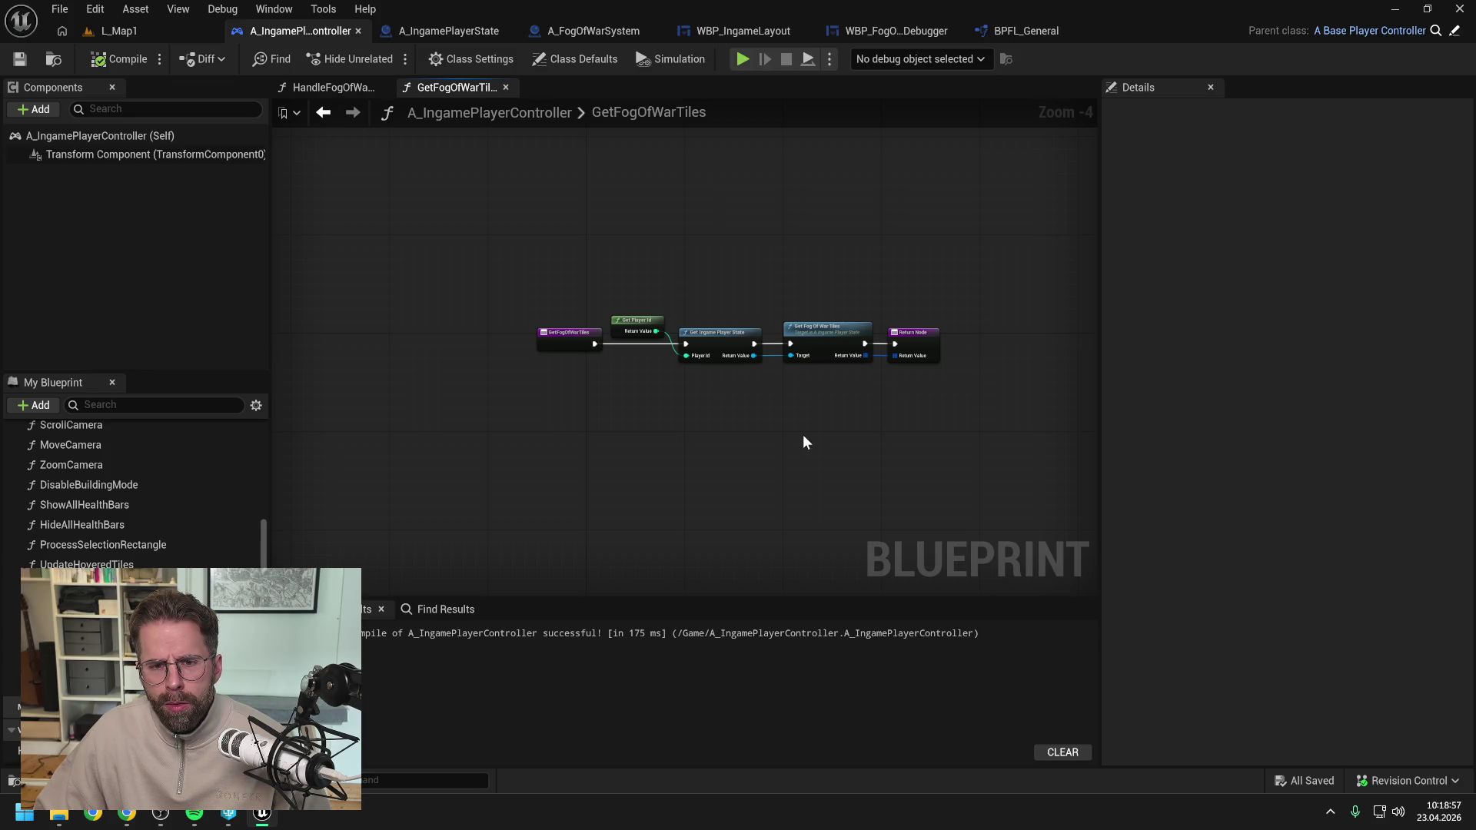
{"action": "scroll", "coordinate": [775, 415], "scroll_direction": "up", "scroll_amount": 2}
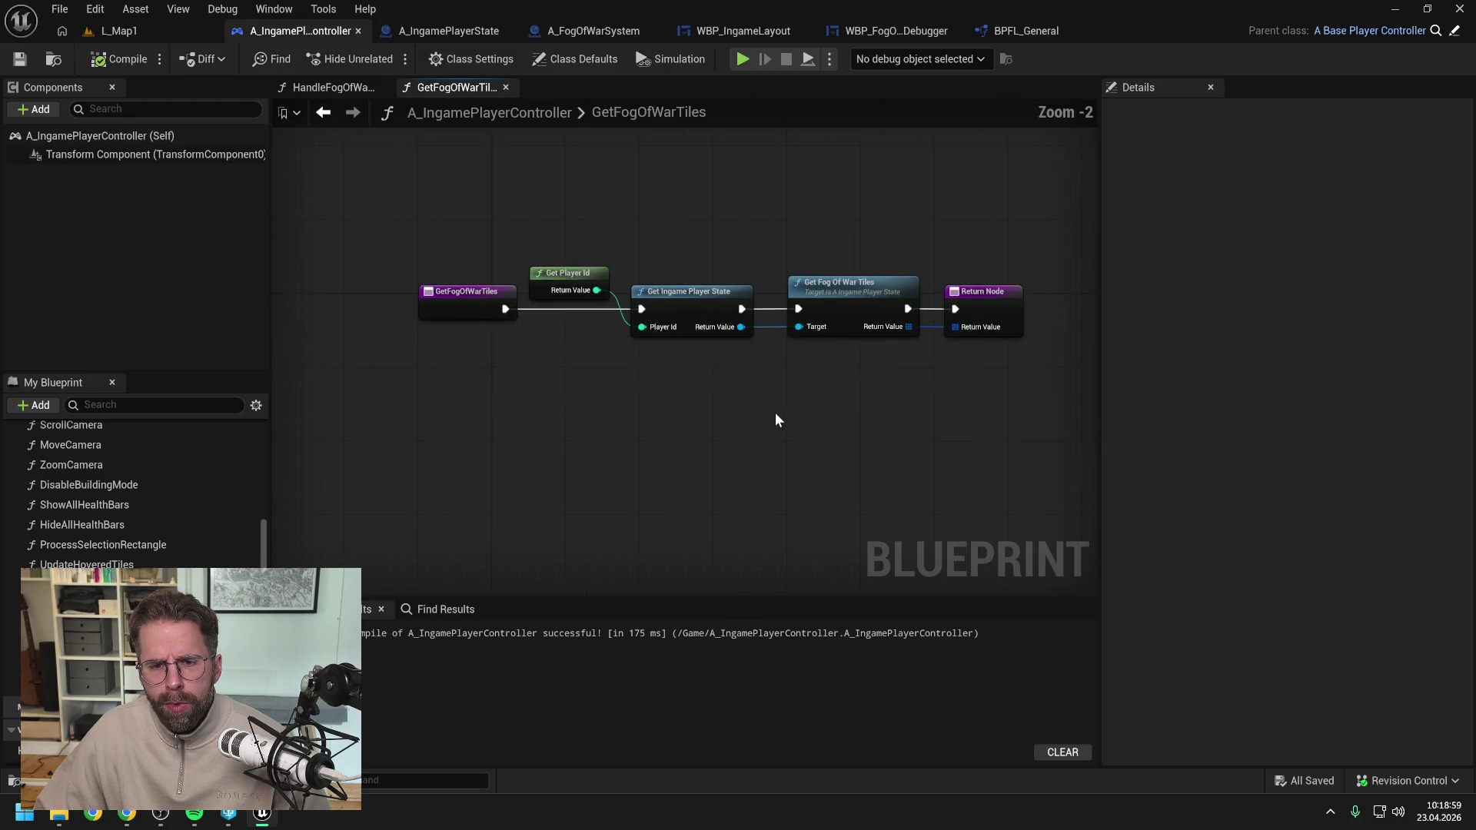
{"action": "left_click", "coordinate": [682, 306]}
{"action": "key", "text": "F9"}
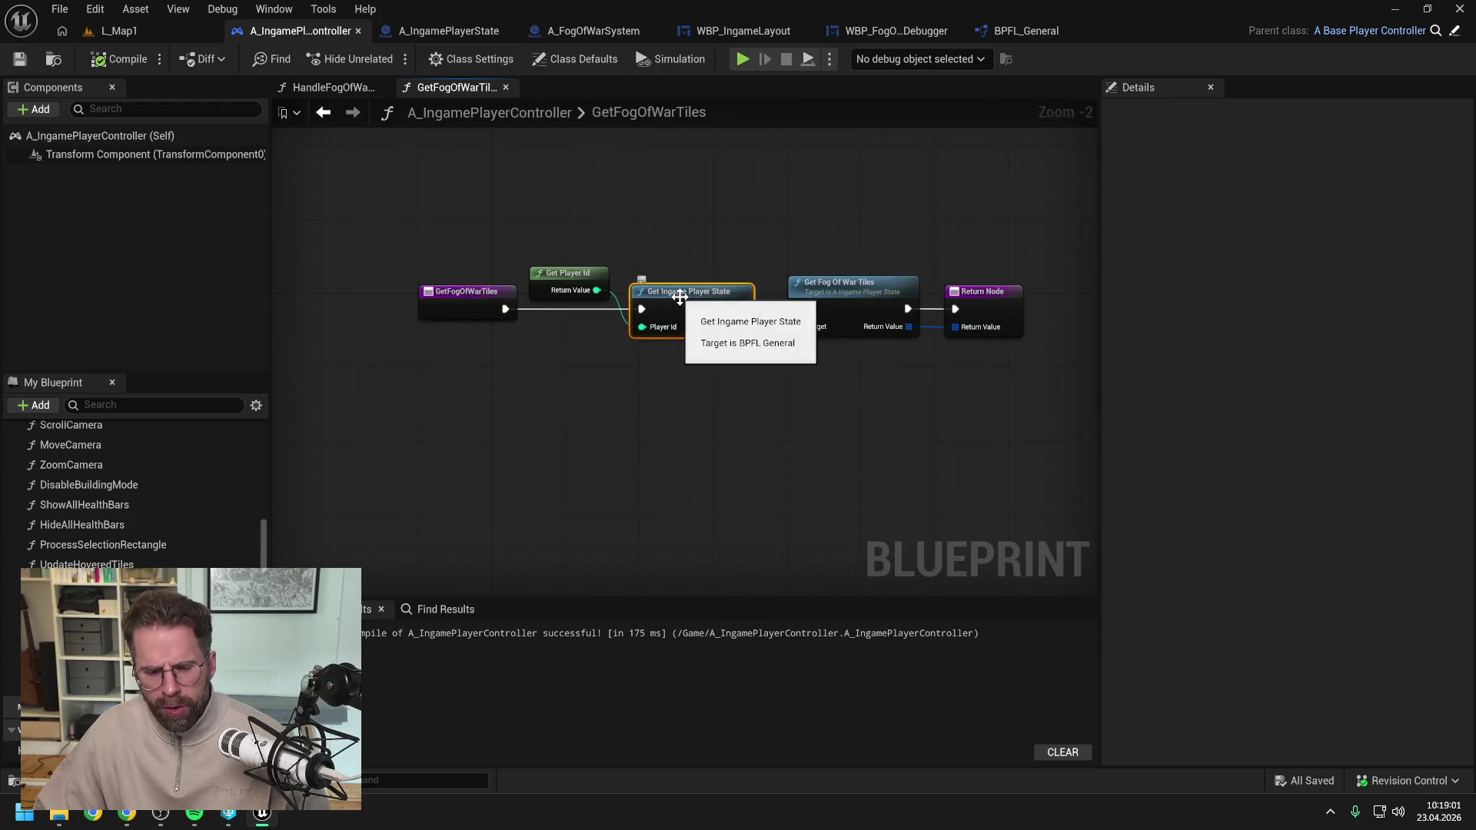
{"action": "left_click", "coordinate": [158, 30]}
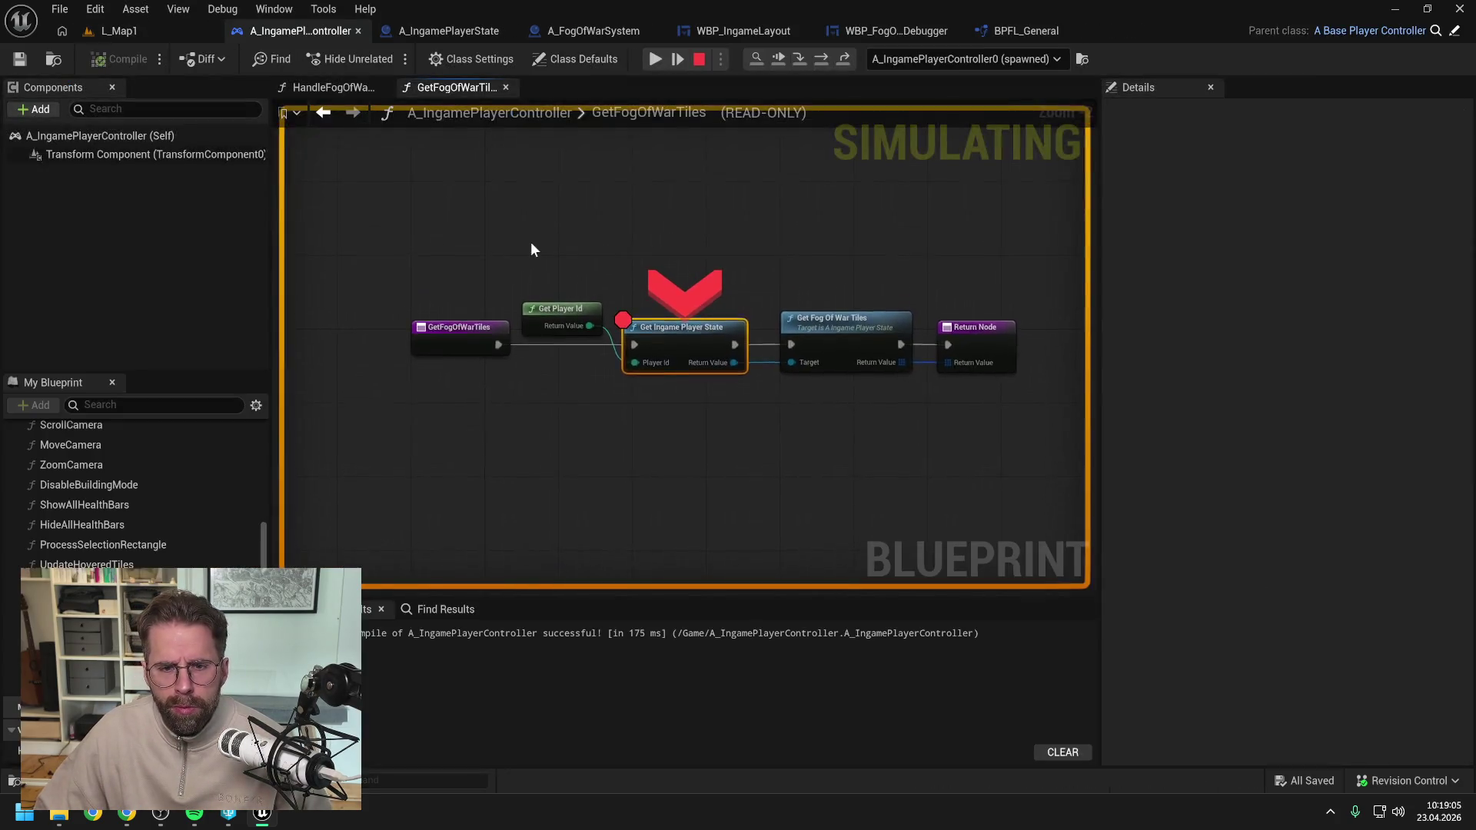
Step execution from Get Ingame Player State into the player state's GetFogOfWarTiles function.
{"action": "mouse_move", "coordinate": [552, 325]}
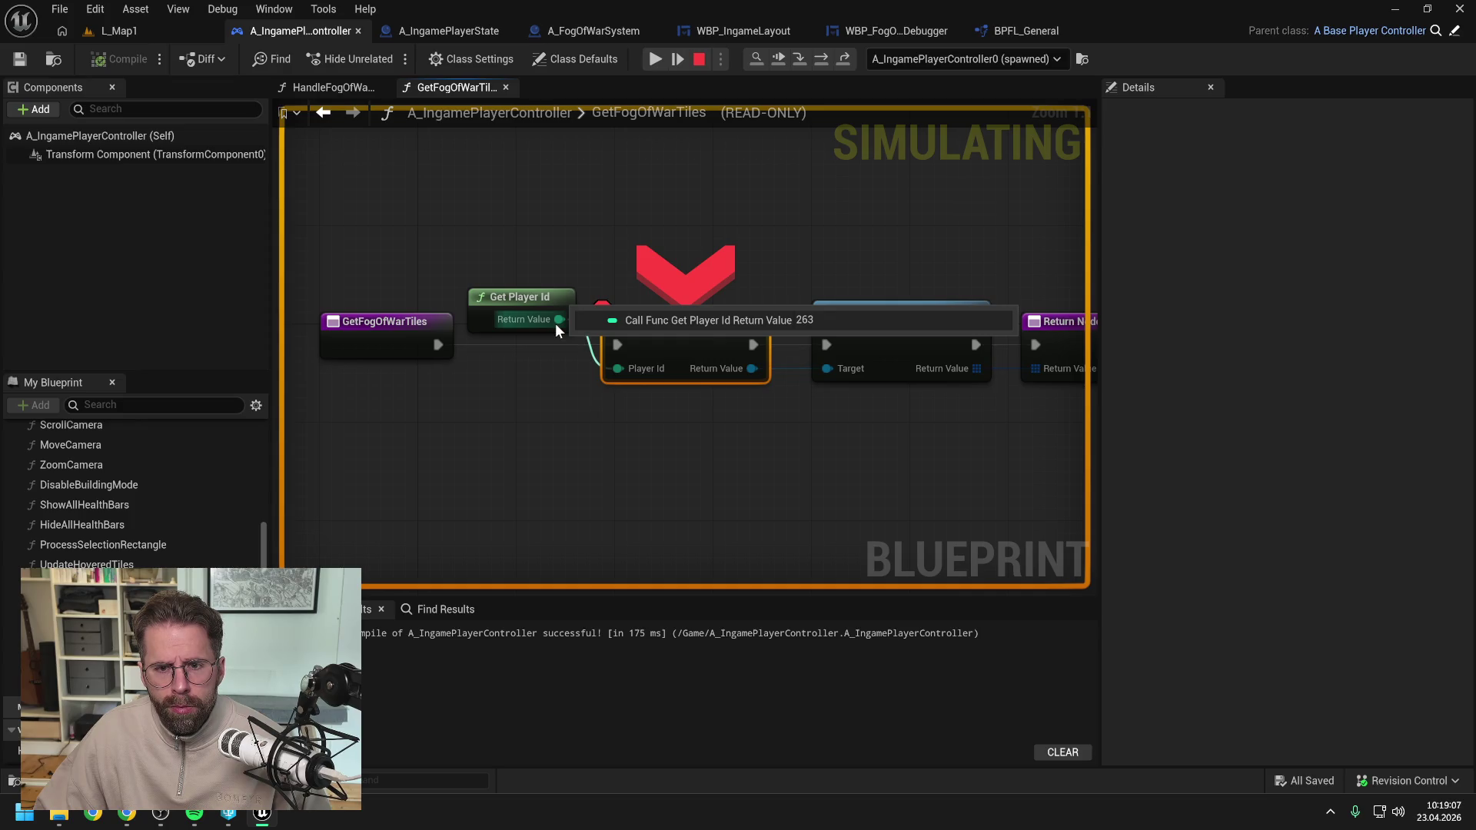
{"action": "left_click", "coordinate": [821, 58]}
{"action": "mouse_move", "coordinate": [530, 382]}
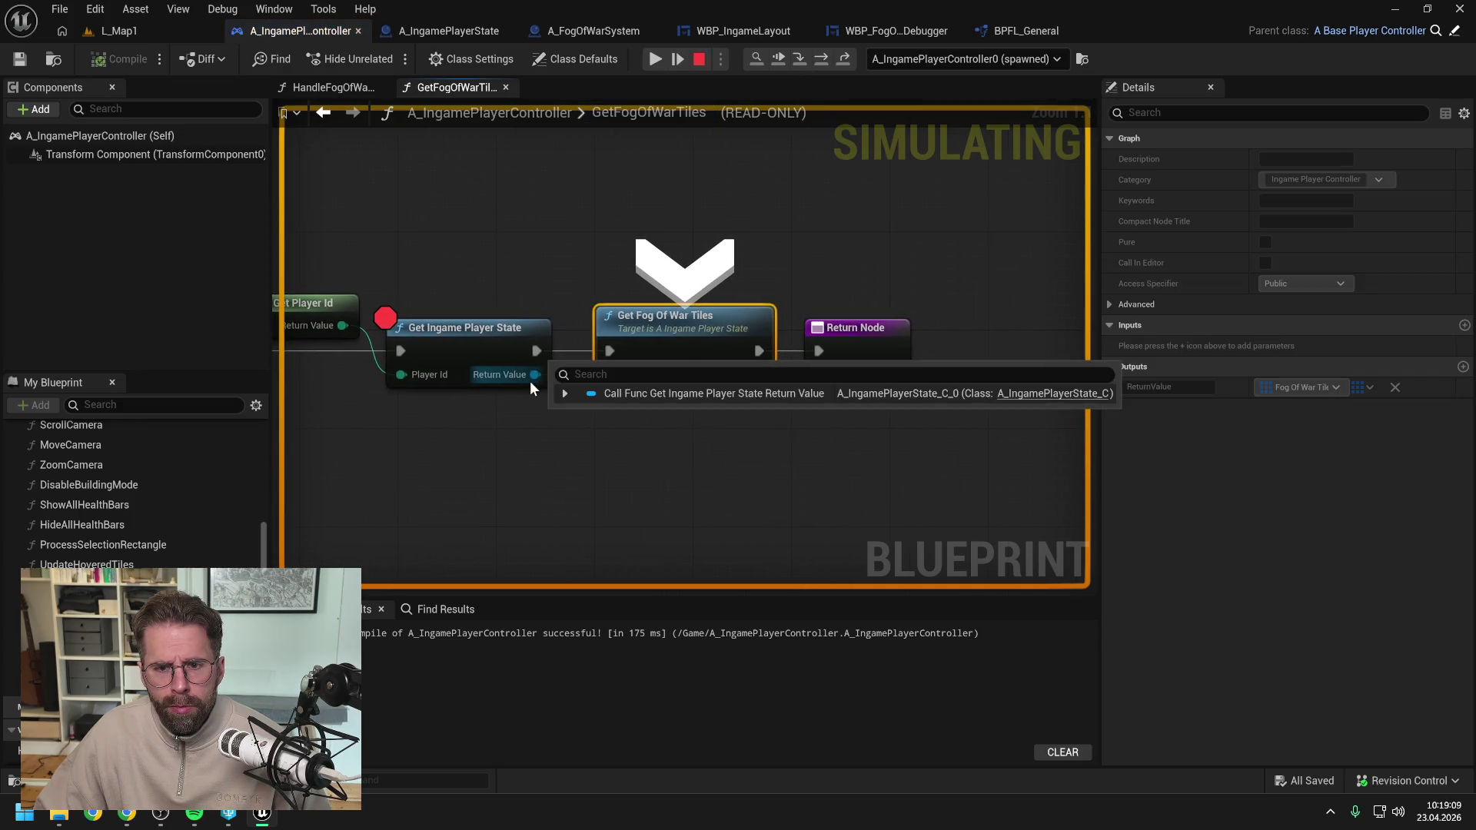
{"action": "left_click", "coordinate": [501, 339]}
{"action": "left_click", "coordinate": [800, 59]}
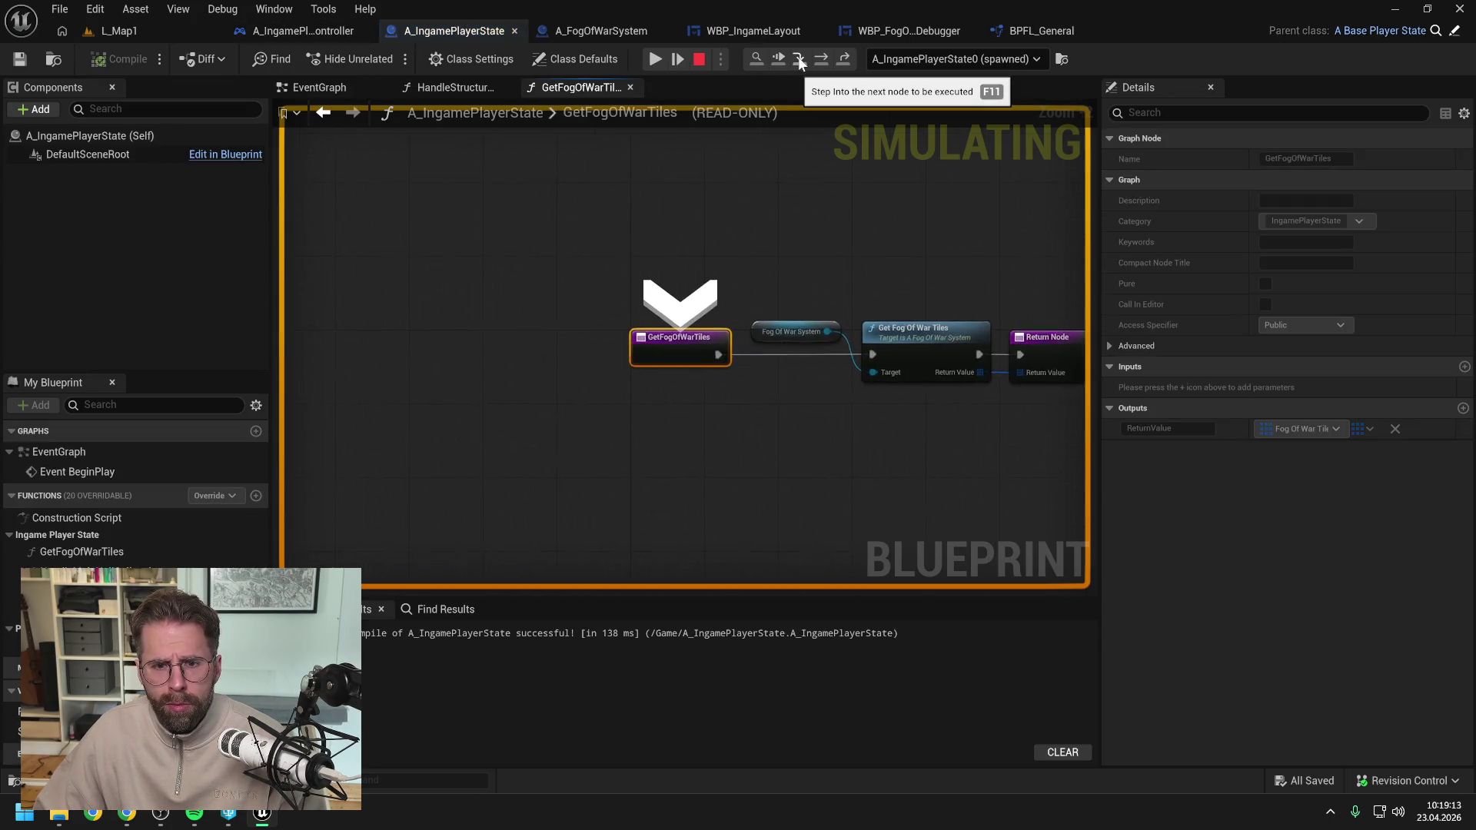
{"action": "left_click", "coordinate": [800, 61]}
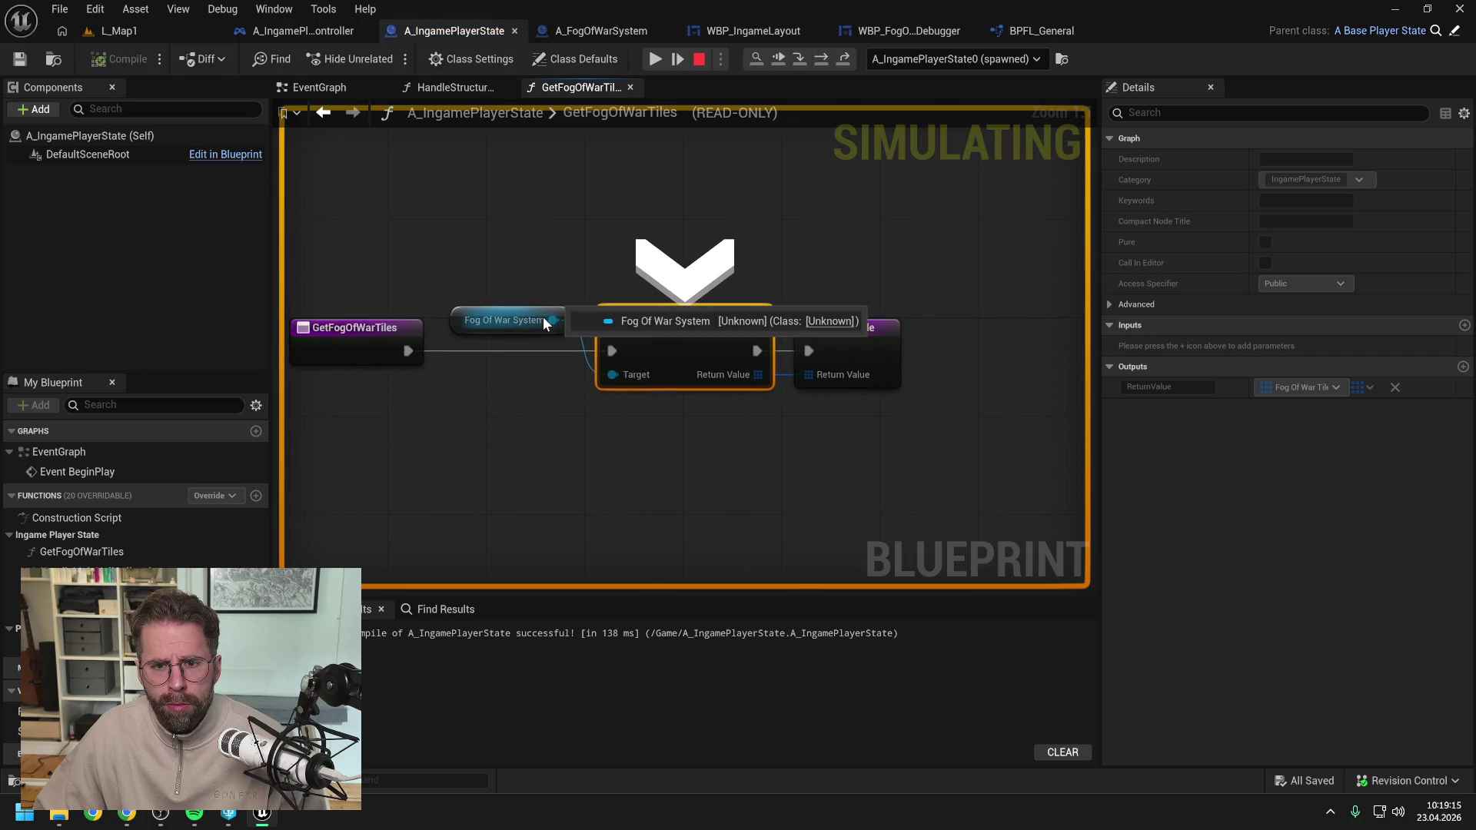
Stop the simulation, close the Message Log, and review the player state's EventGraph.
{"action": "left_click", "coordinate": [699, 59]}
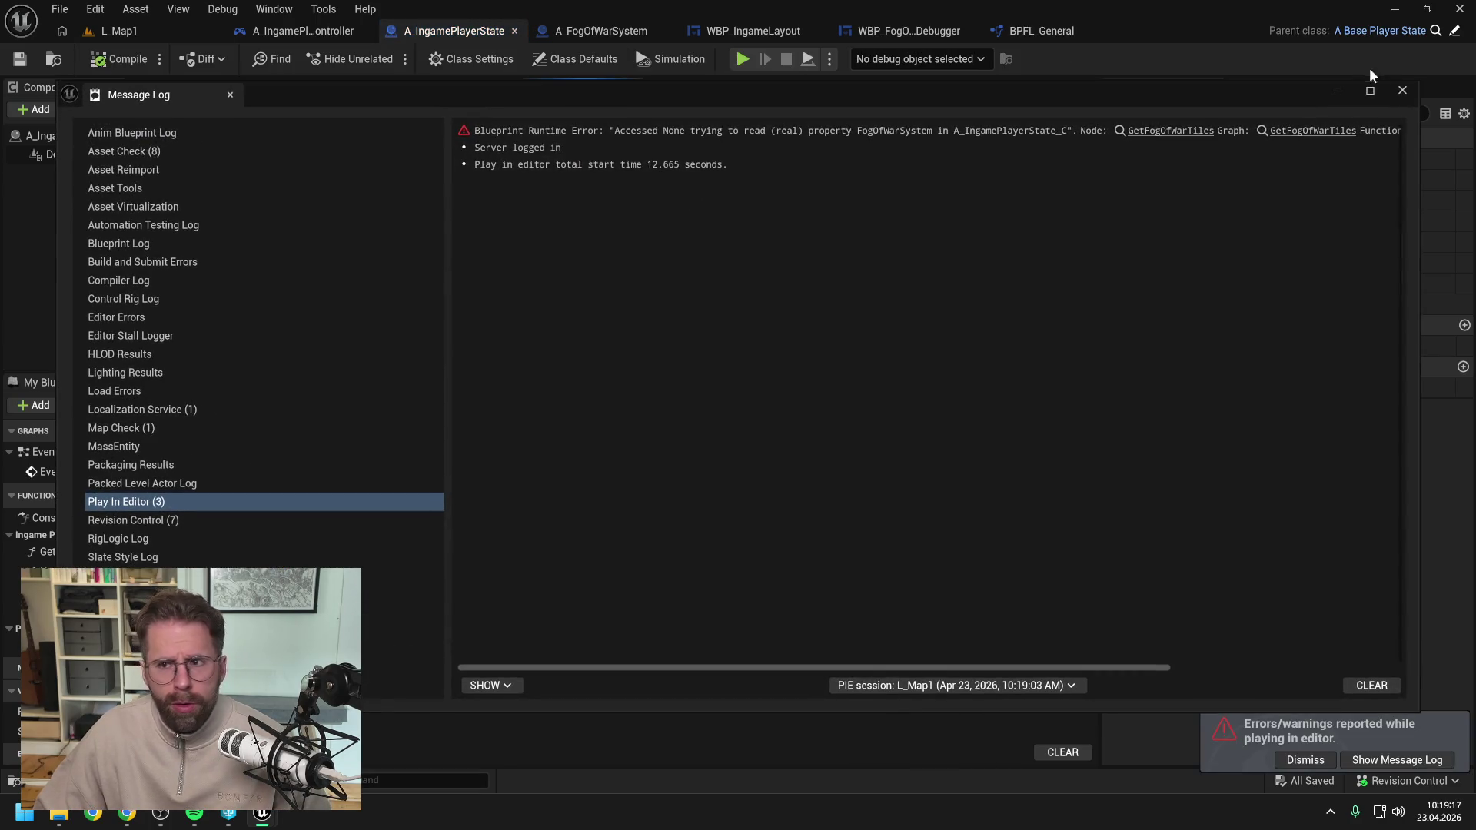
{"action": "left_click", "coordinate": [1335, 95]}
{"action": "left_click", "coordinate": [323, 112]}
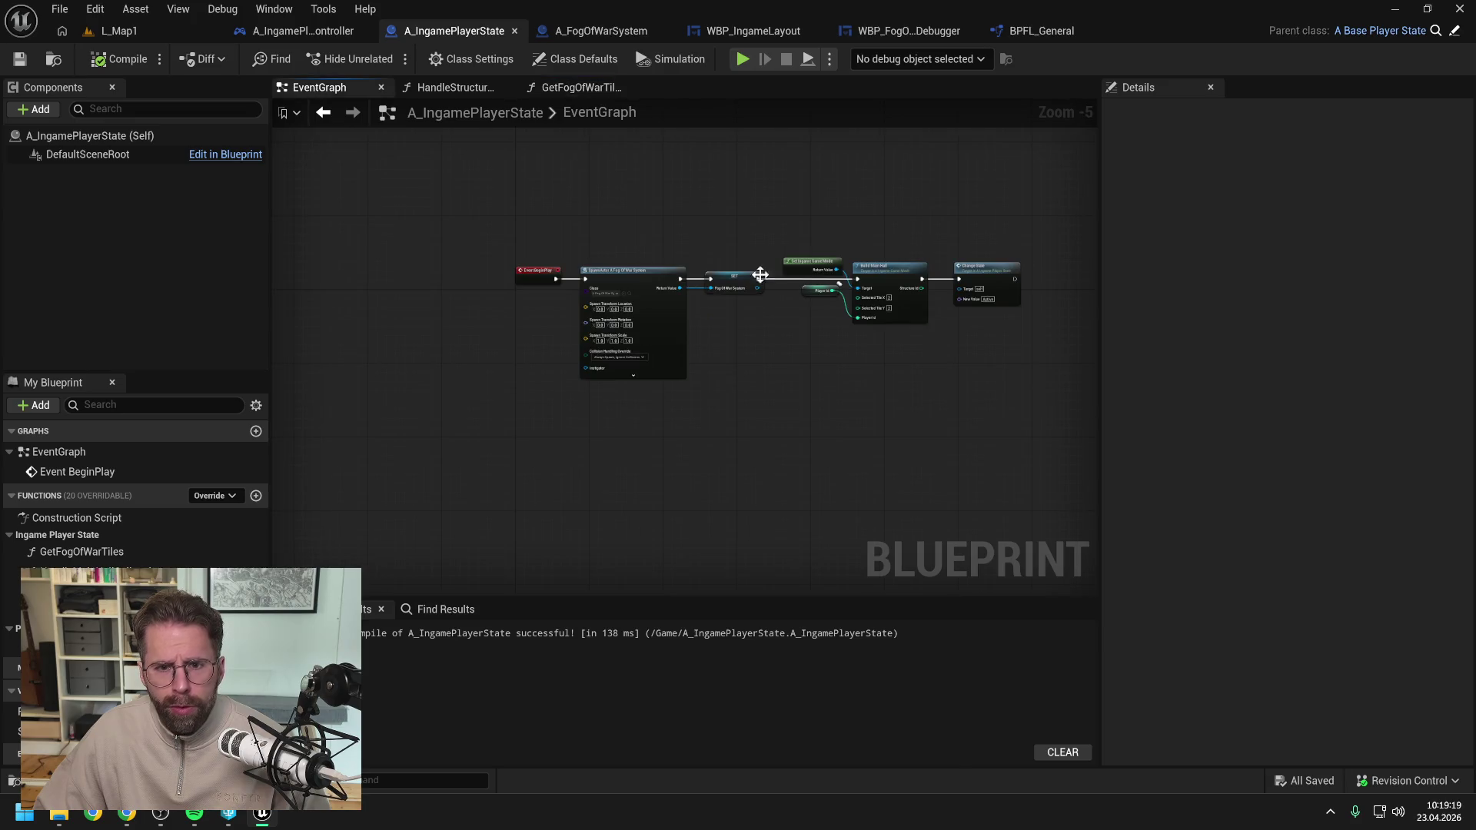
{"action": "scroll", "coordinate": [741, 295], "scroll_direction": "up", "scroll_amount": 2}
{"action": "scroll", "coordinate": [705, 369], "scroll_direction": "down", "scroll_amount": 2}
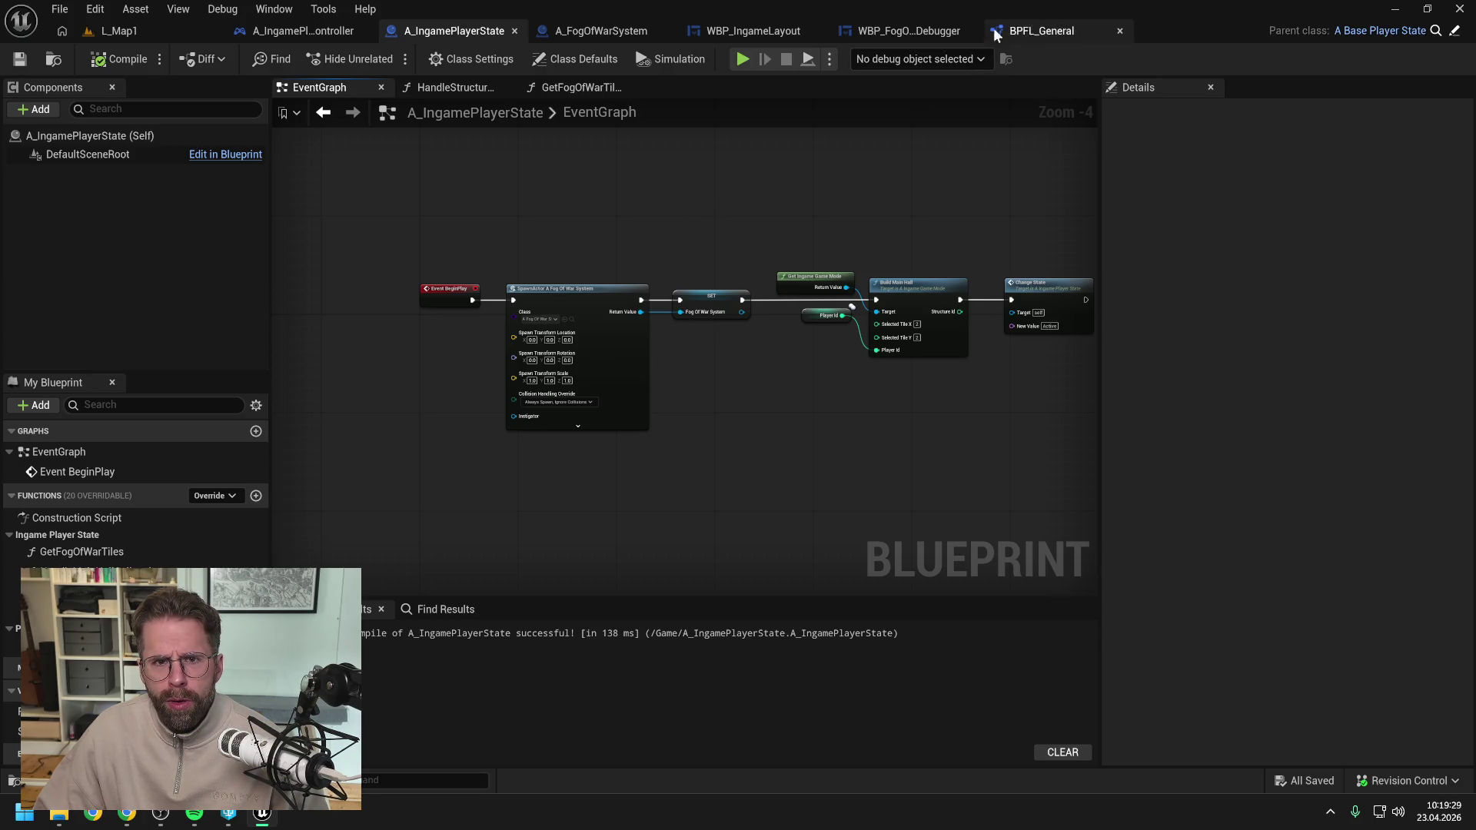
{"action": "left_click", "coordinate": [863, 30]}
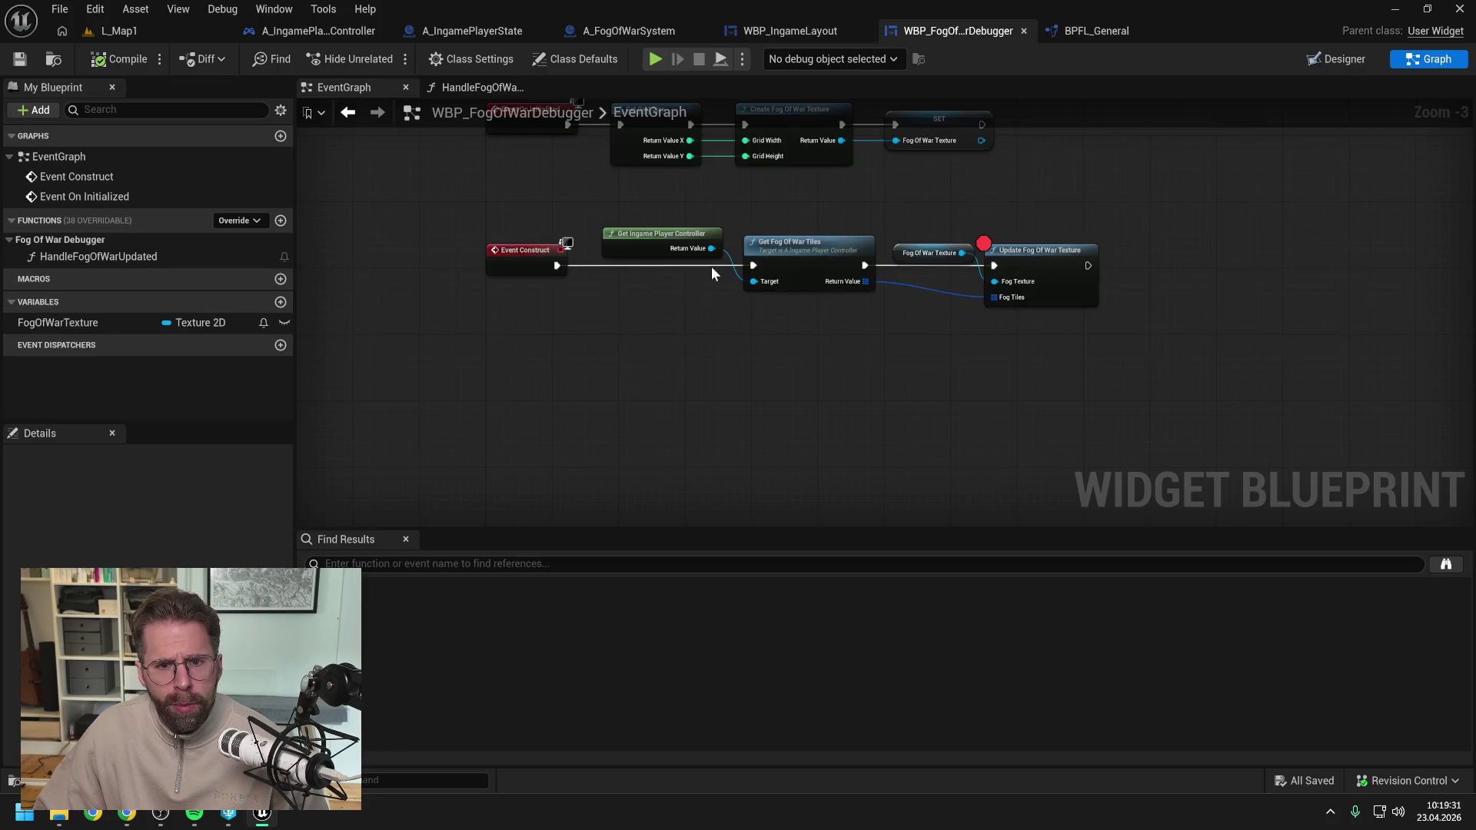
Delete the Event Construct node chain, then compile and save the widget blueprint.
{"action": "left_click_drag", "start_coordinate": [477, 294], "coordinate": [1049, 406]}
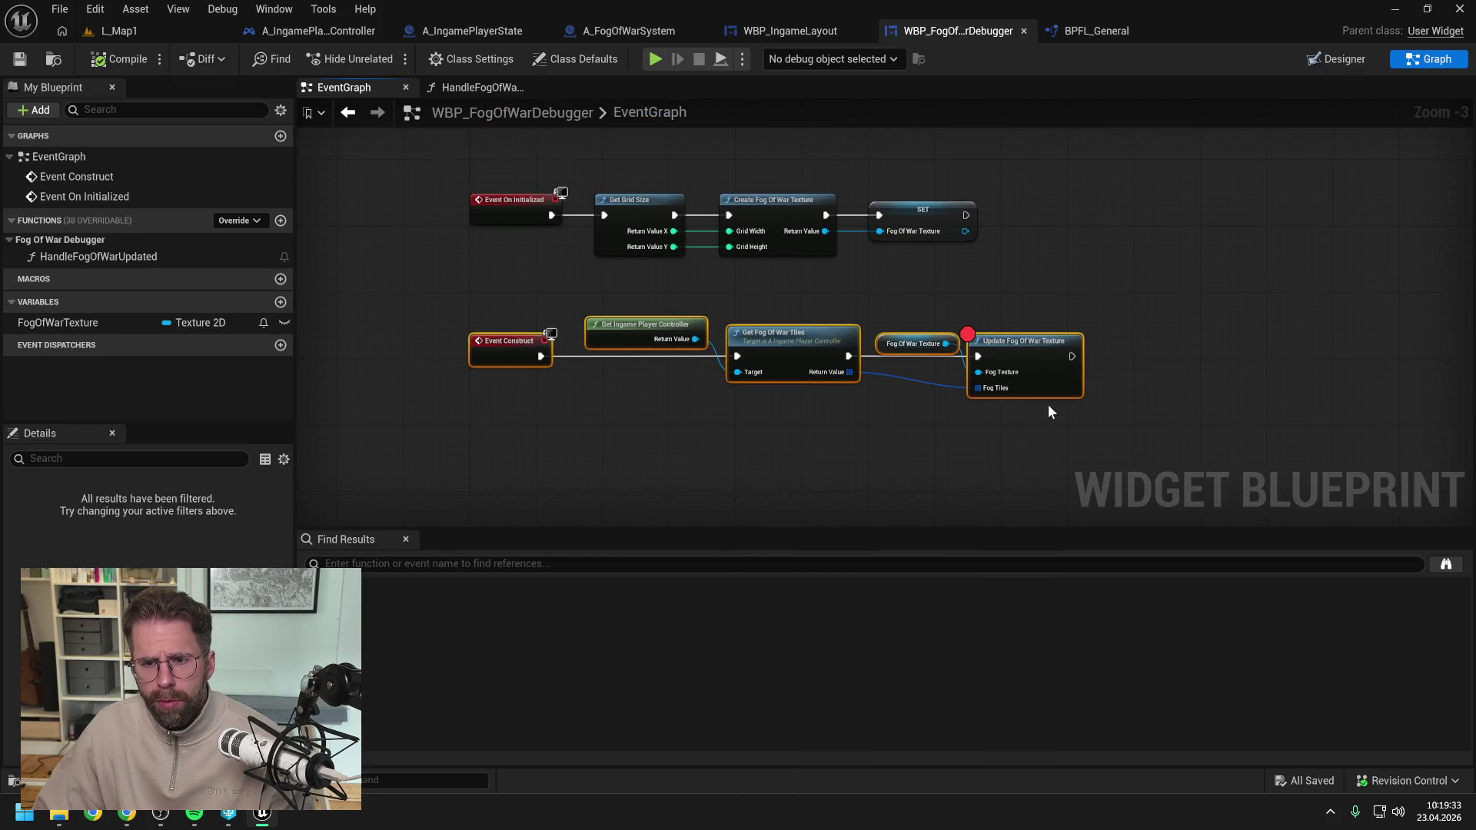
{"action": "key", "text": "Delete"}
{"action": "left_click", "coordinate": [115, 59]}
{"action": "key", "text": "ctrl+s"}
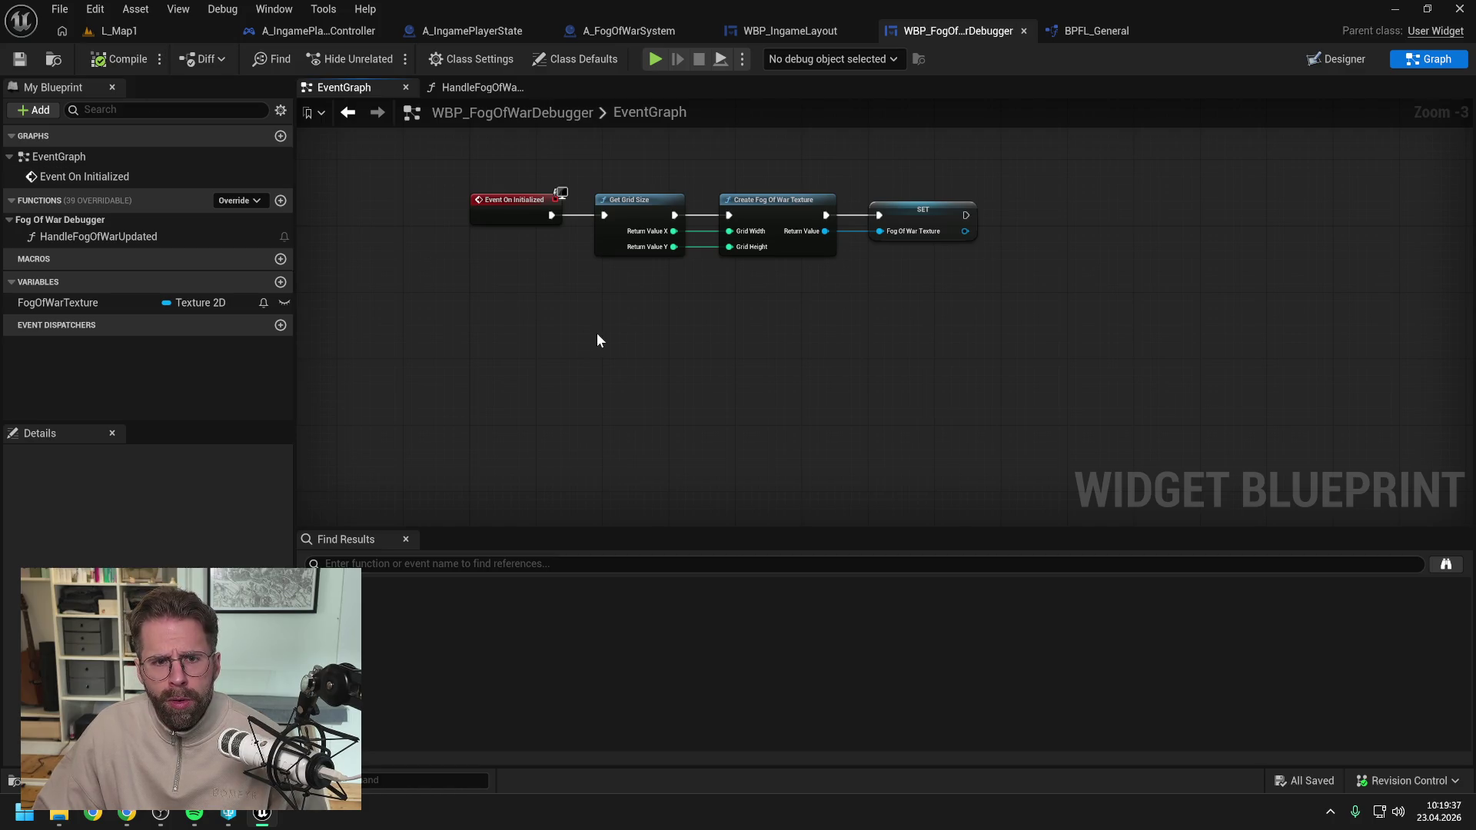
Review the HandleFogOfWarUpdated function graph and EventGraph before going to the Designer.
{"action": "left_click", "coordinate": [471, 88]}
{"action": "left_click_drag", "start_coordinate": [861, 400], "coordinate": [685, 382]}
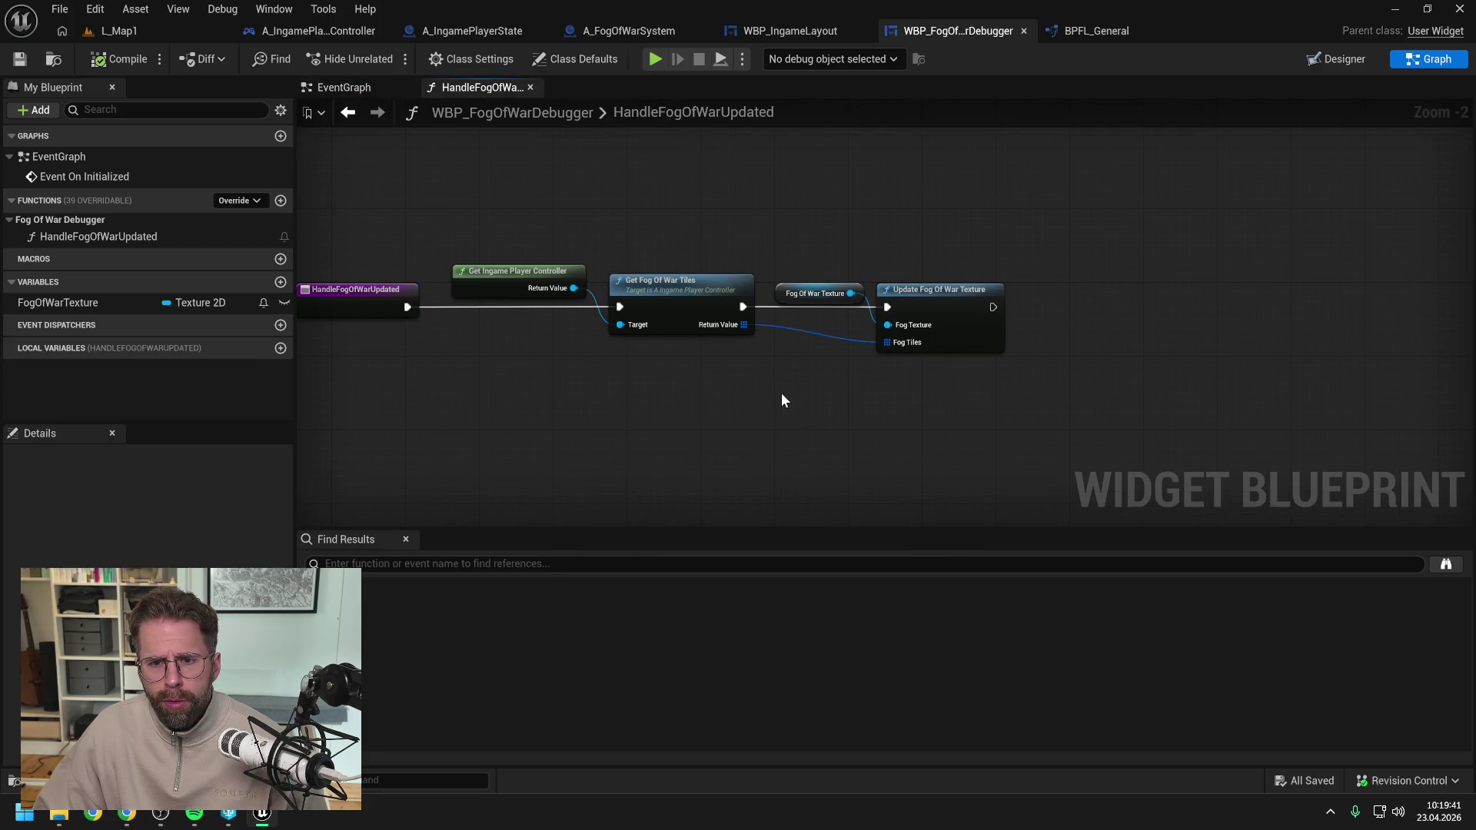
{"action": "left_click", "coordinate": [331, 91]}
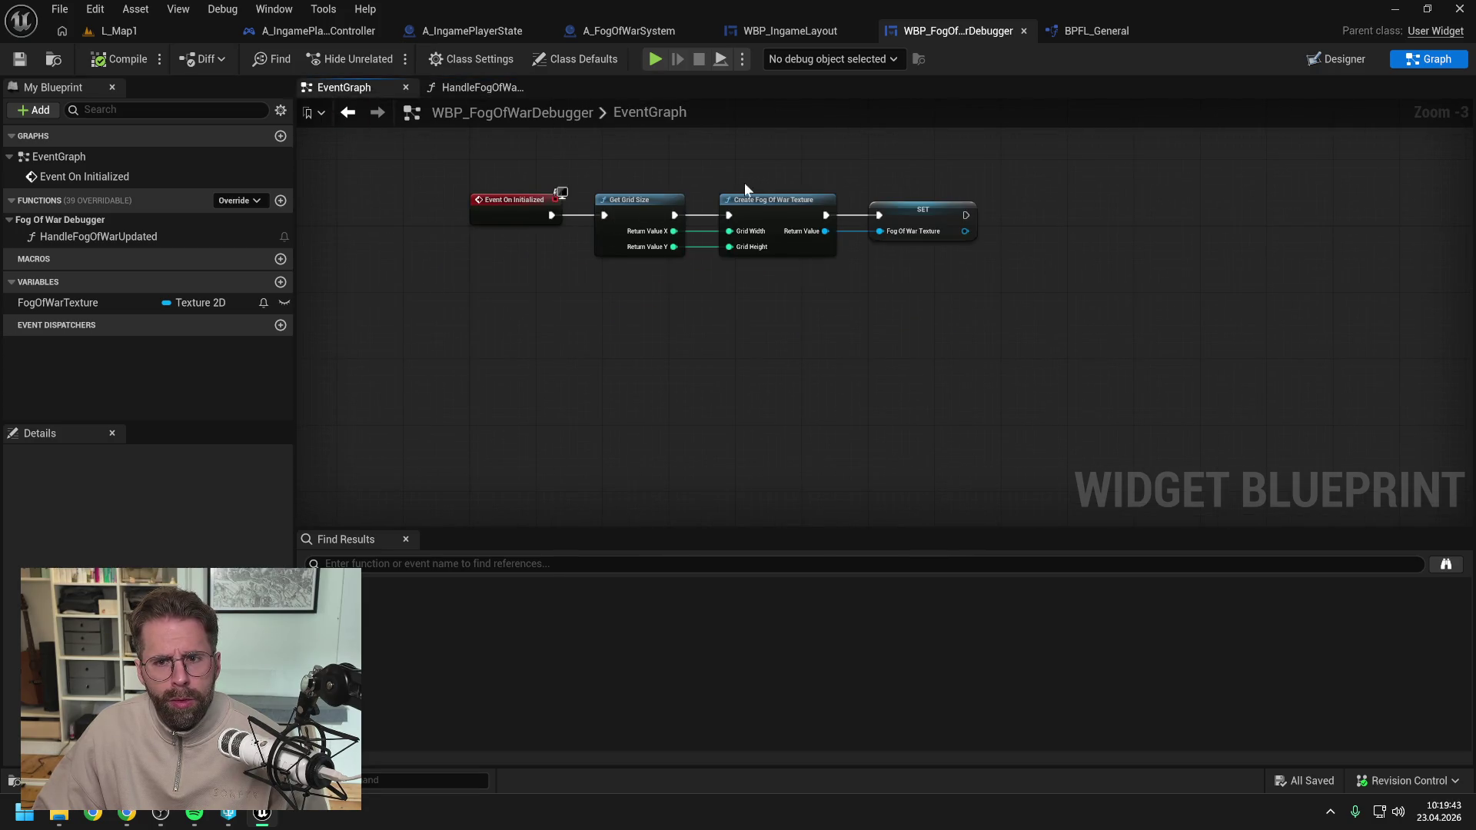
{"action": "left_click_drag", "start_coordinate": [741, 182], "coordinate": [700, 230]}
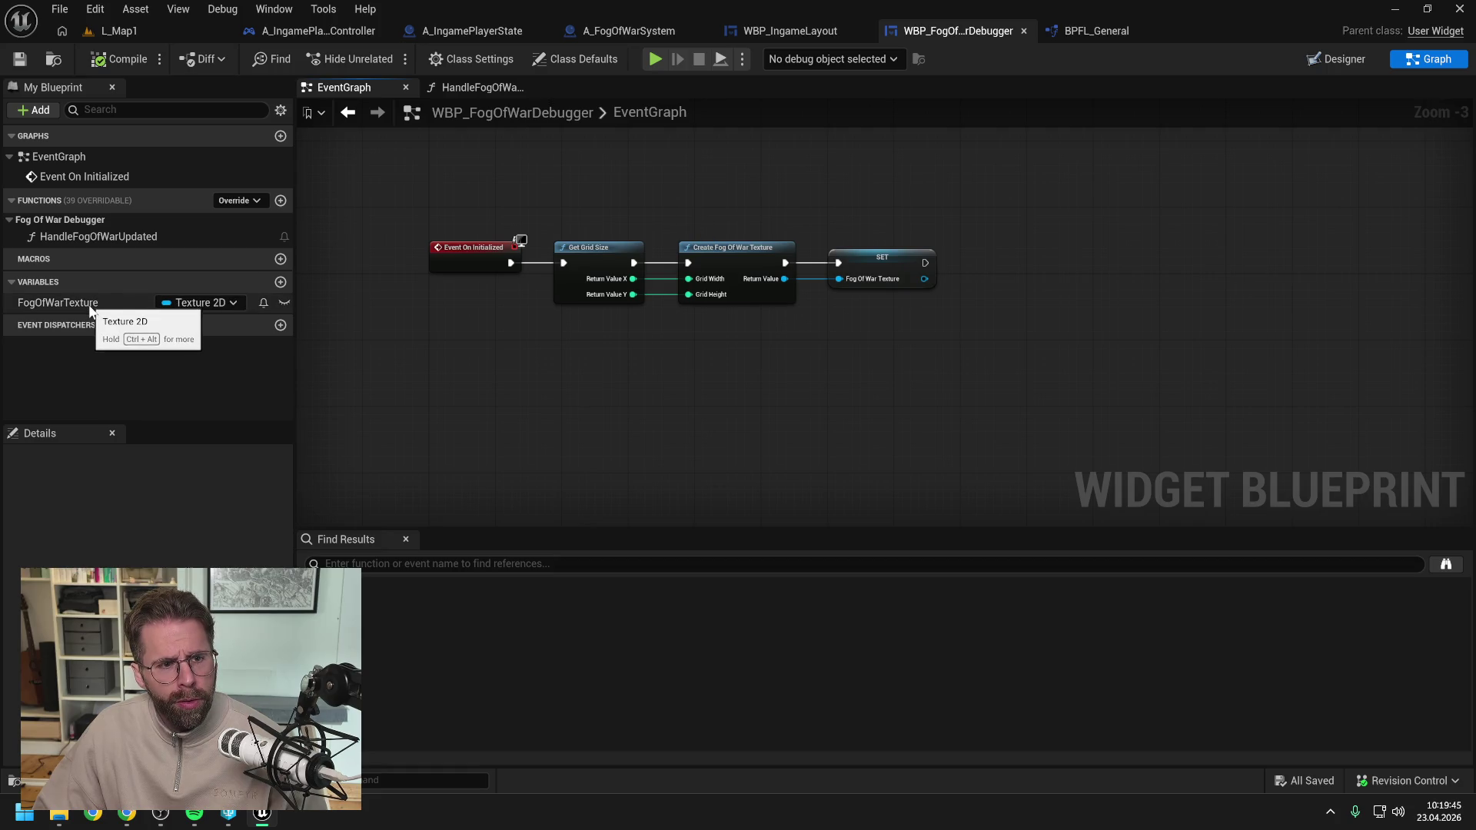
{"action": "left_click", "coordinate": [1342, 59]}
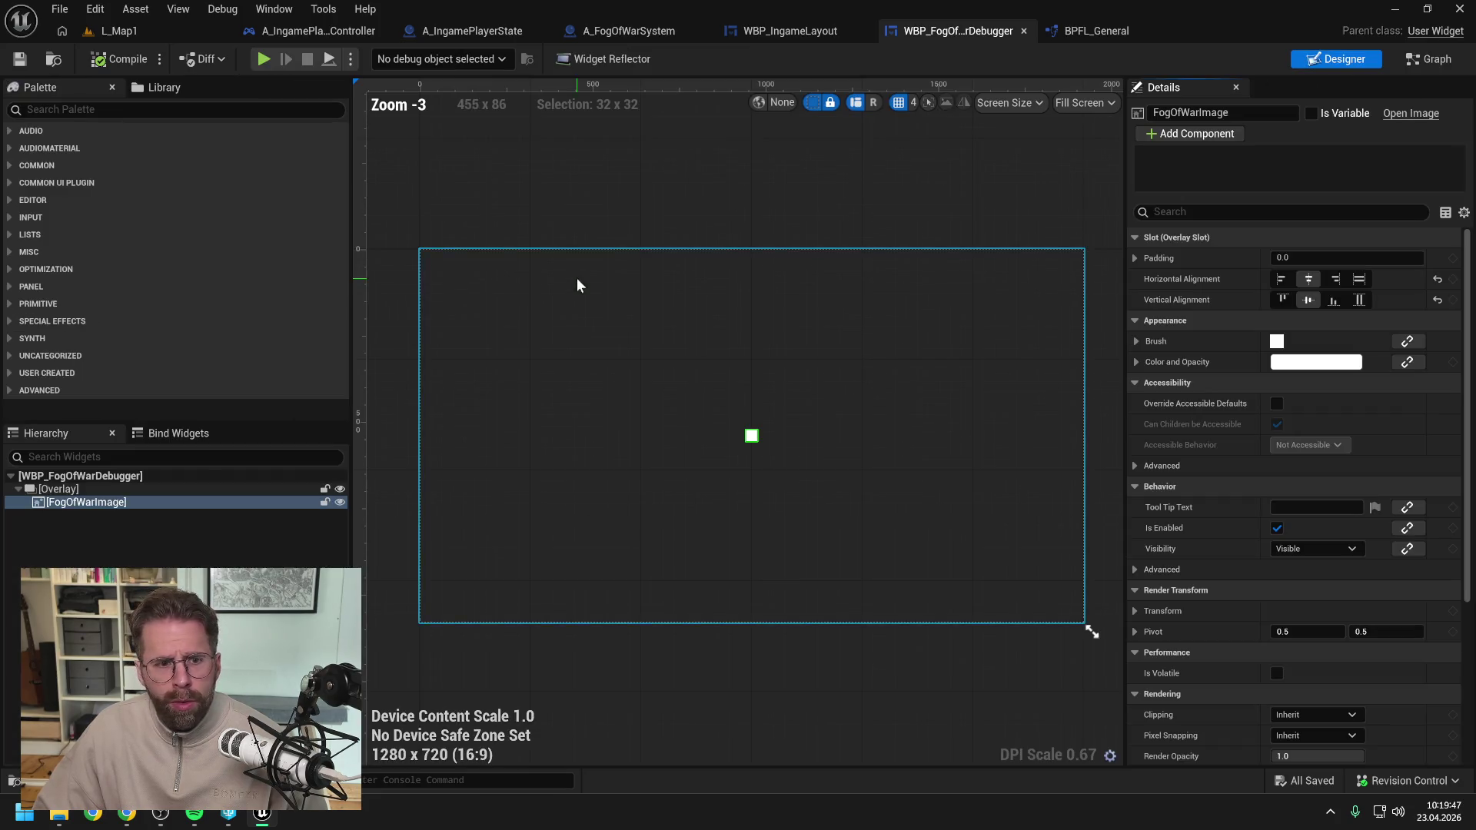
Mark FogOfWarImage as a variable and compile the widget.
{"action": "left_click", "coordinate": [1312, 113]}
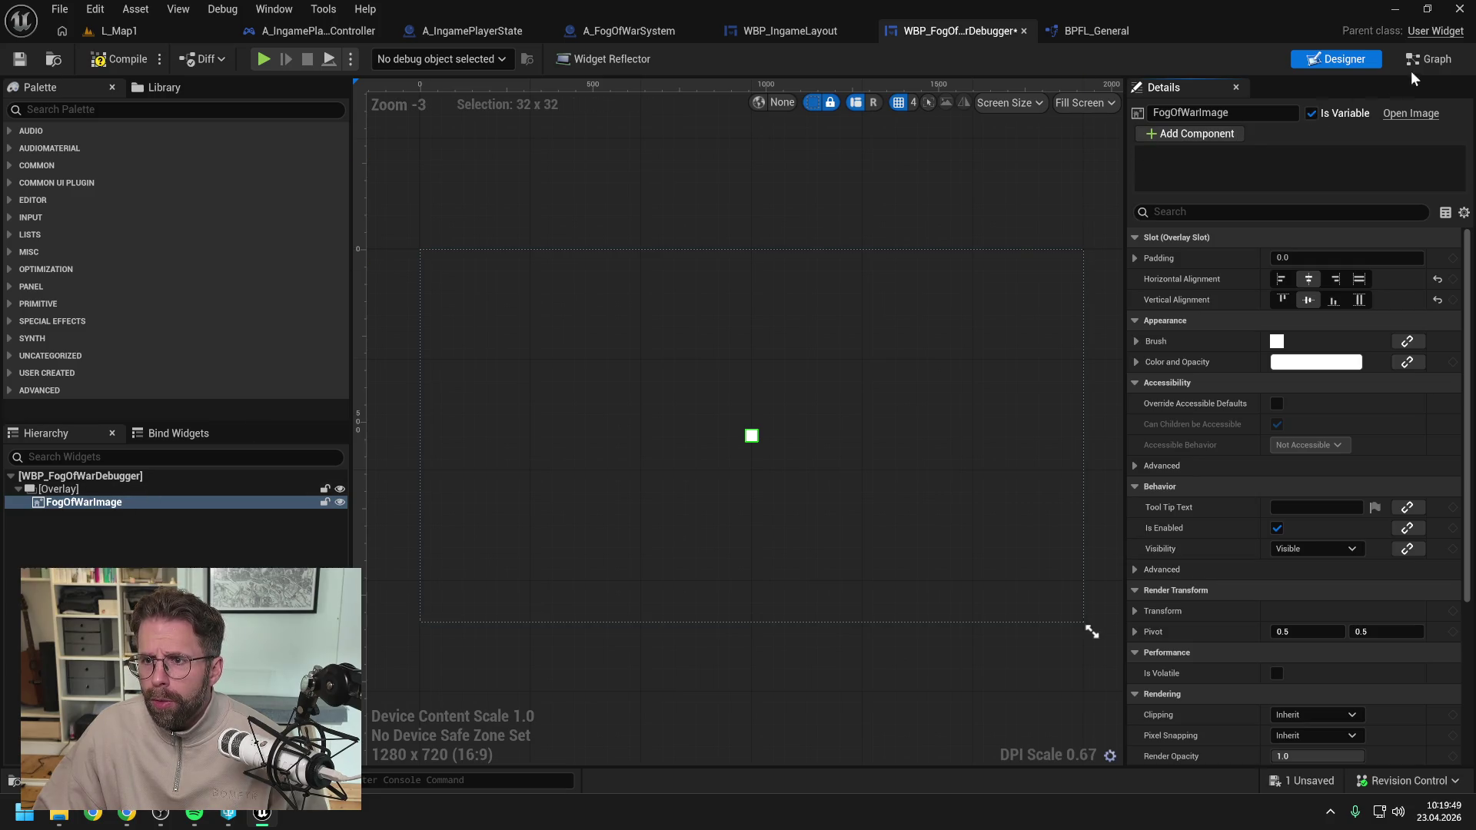
{"action": "left_click", "coordinate": [1428, 62]}
{"action": "left_click", "coordinate": [119, 59]}
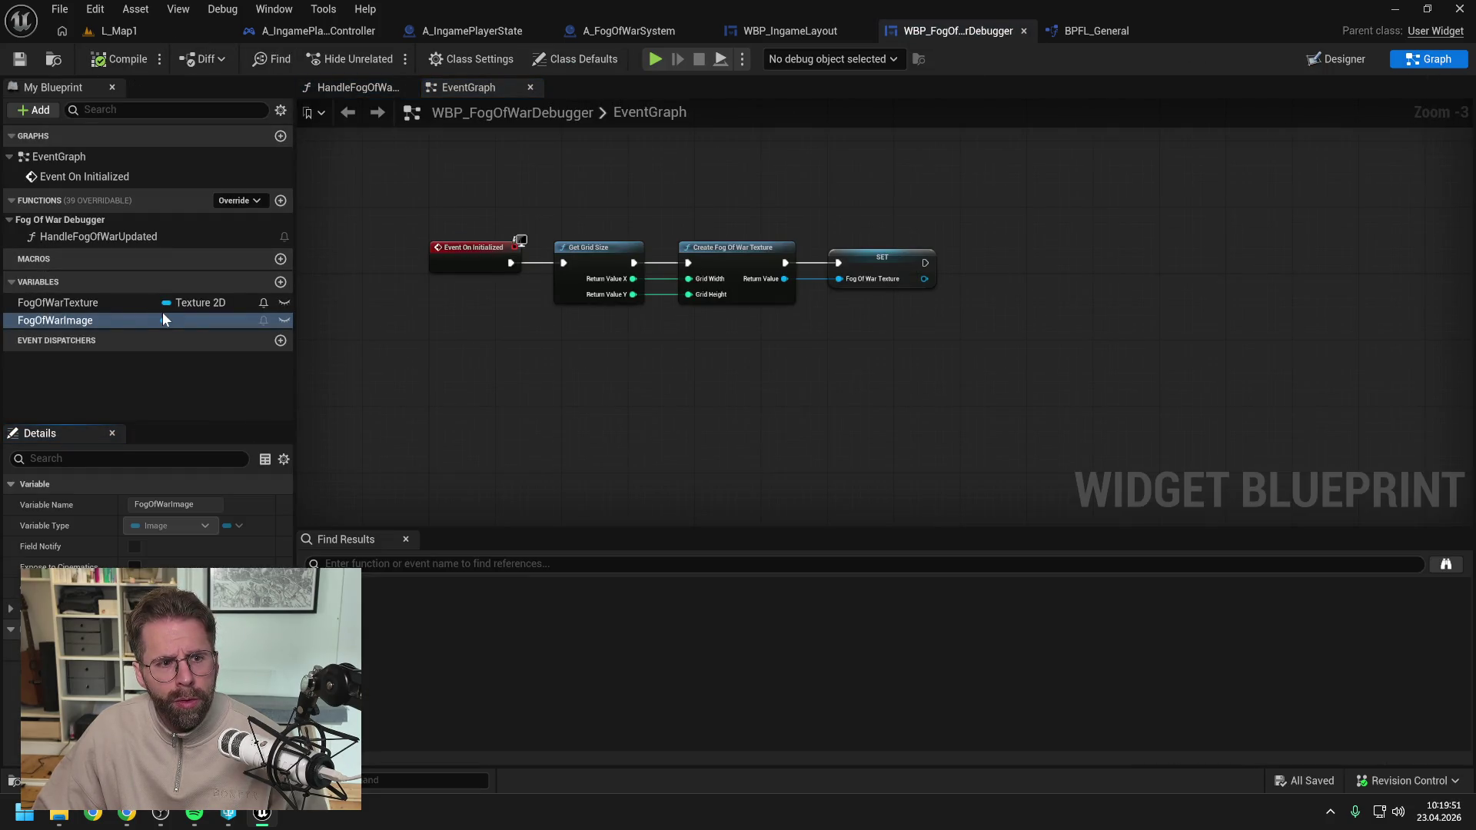
Add a Fog Of War Image getter and a Set Brush from Texture node chained after SET.
{"action": "left_click_drag", "start_coordinate": [117, 326], "coordinate": [1022, 247]}
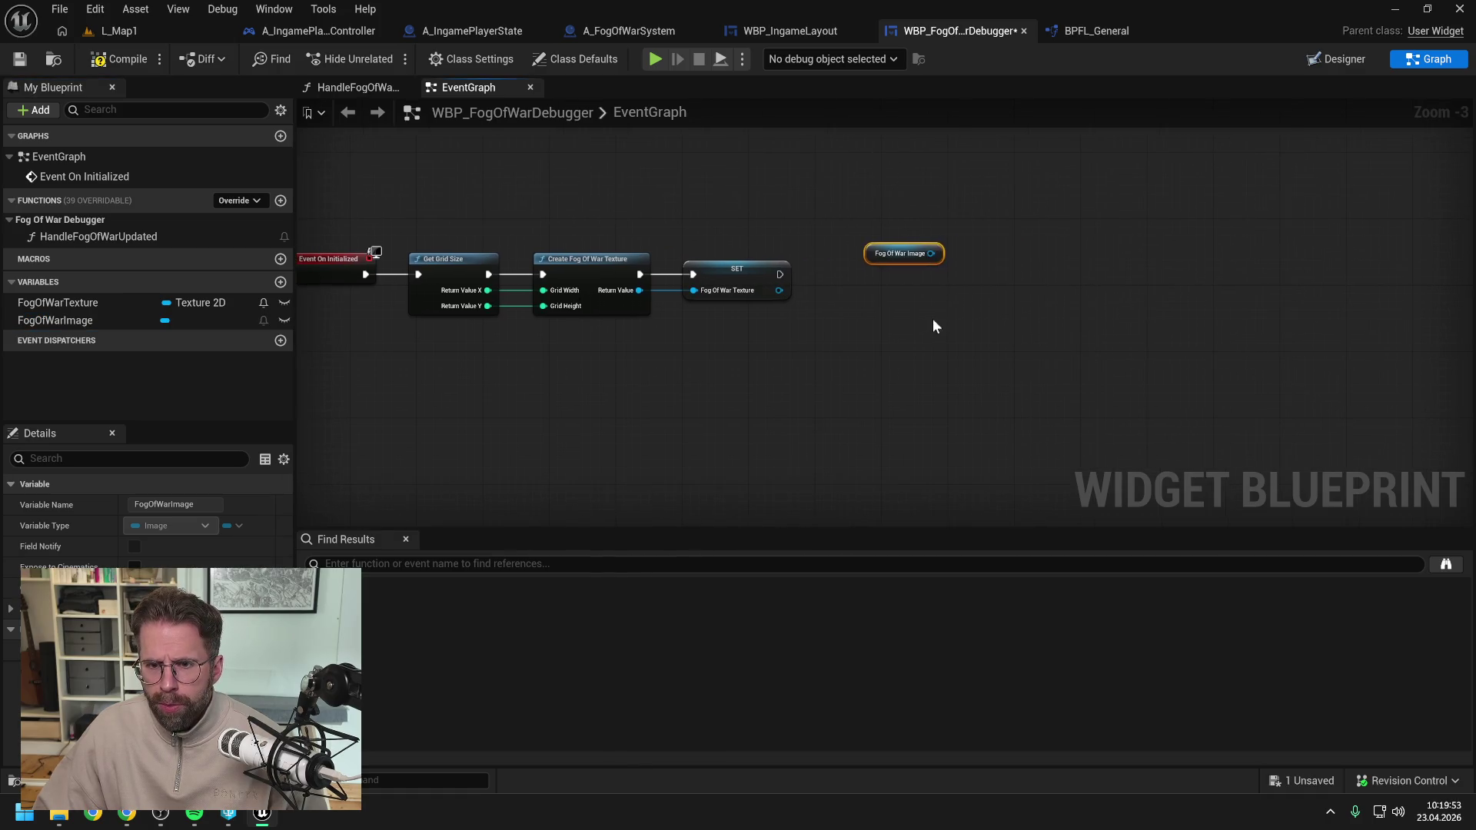
{"action": "left_click_drag", "start_coordinate": [931, 253], "coordinate": [965, 284]}
{"action": "type", "text": "set tex"}
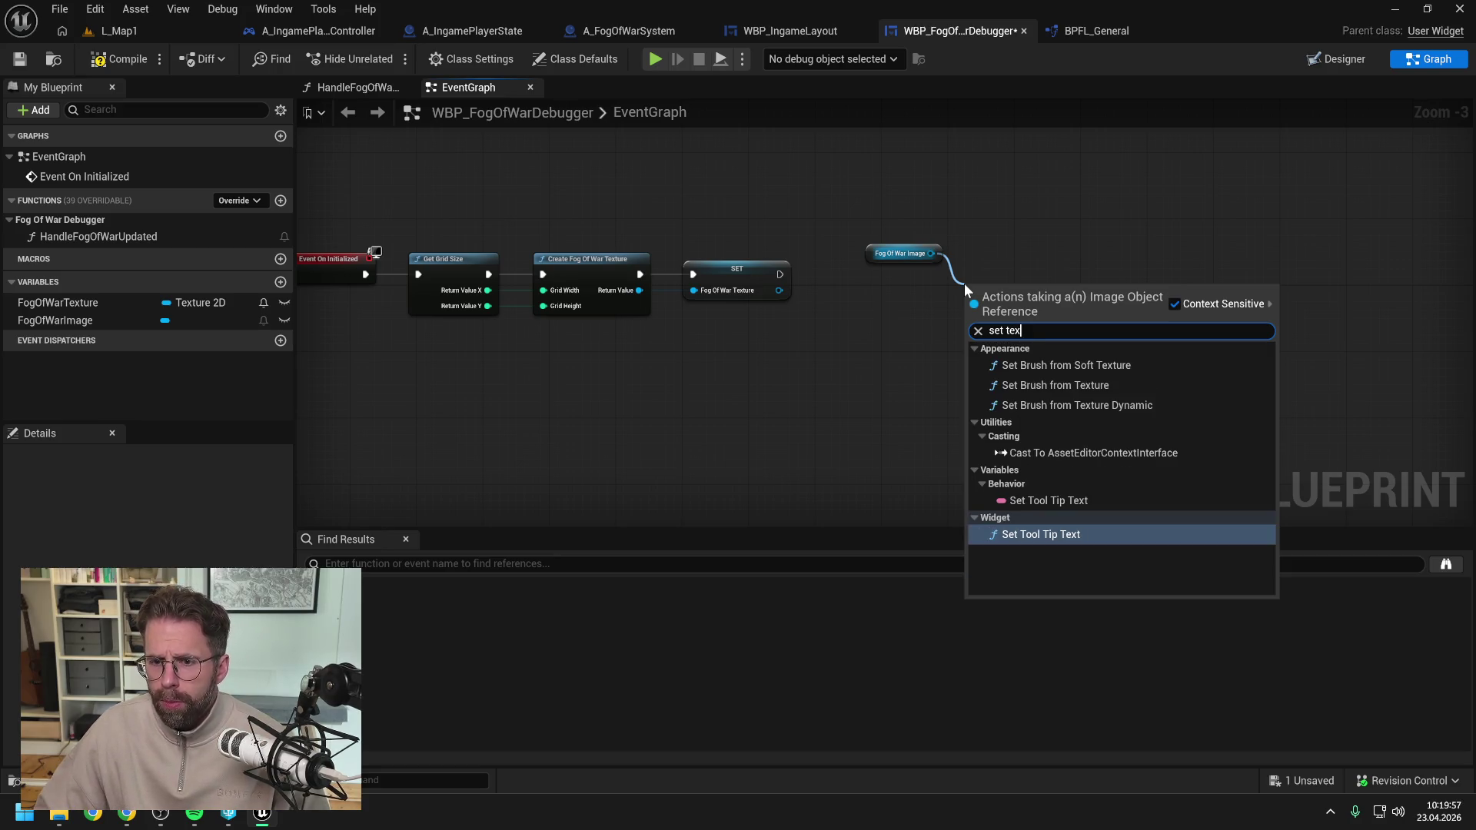
{"action": "left_click", "coordinate": [1077, 384]}
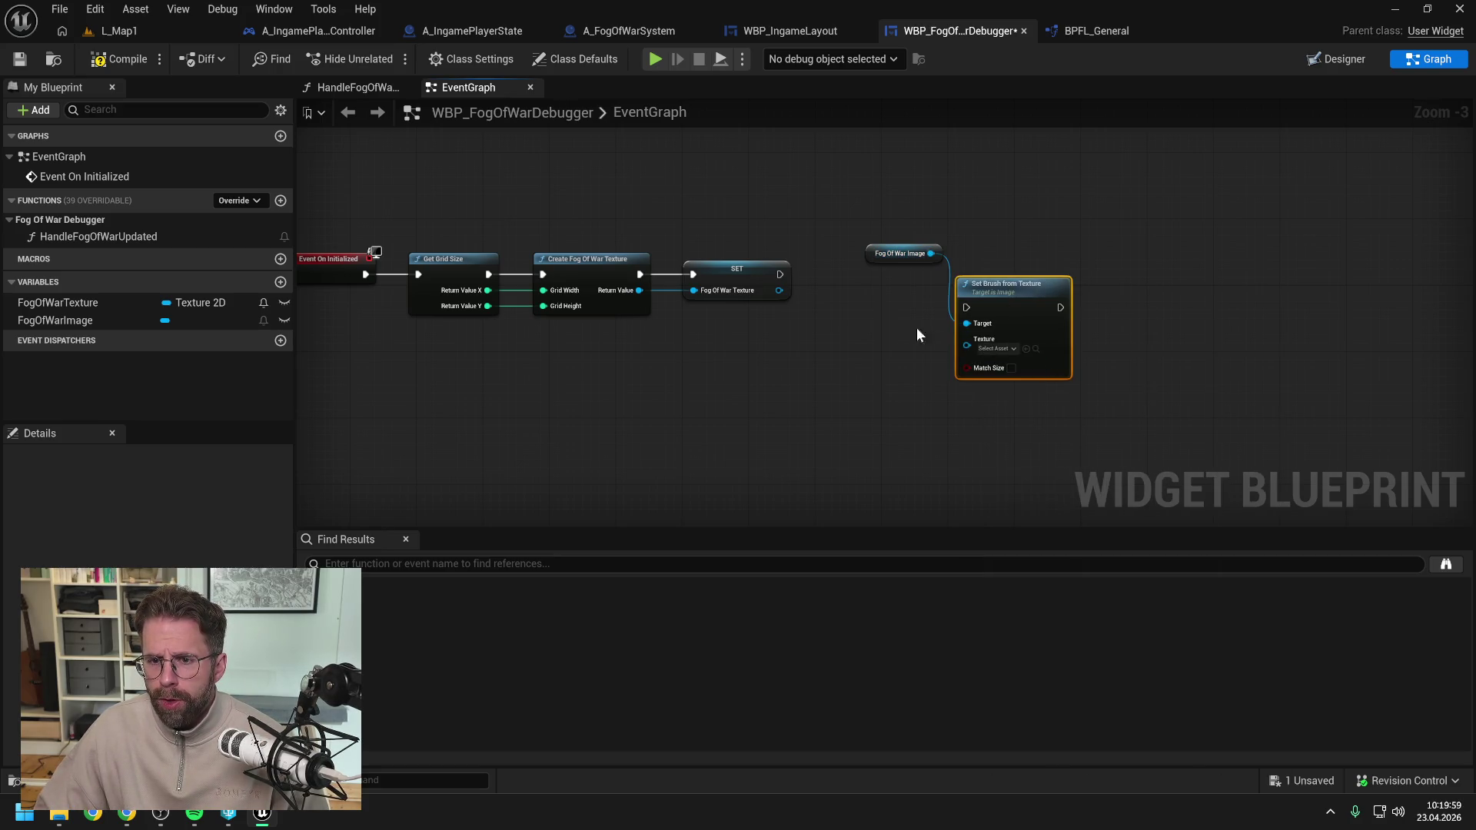
{"action": "left_click_drag", "start_coordinate": [779, 275], "coordinate": [967, 308]}
{"action": "left_click_drag", "start_coordinate": [998, 308], "coordinate": [1005, 266]}
{"action": "key", "text": "q"}
{"action": "left_click", "coordinate": [893, 310]}
Wire the created fog texture into the brush's Texture input and save.
{"action": "left_click_drag", "start_coordinate": [778, 291], "coordinate": [989, 307]}
{"action": "mouse_move", "coordinate": [904, 205]}
{"action": "left_mouse_down"}
{"action": "mouse_move", "coordinate": [971, 266]}
{"action": "mouse_move", "coordinate": [921, 266]}
{"action": "left_mouse_up"}
{"action": "left_click", "coordinate": [810, 173]}
{"action": "key", "text": "ctrl+s"}
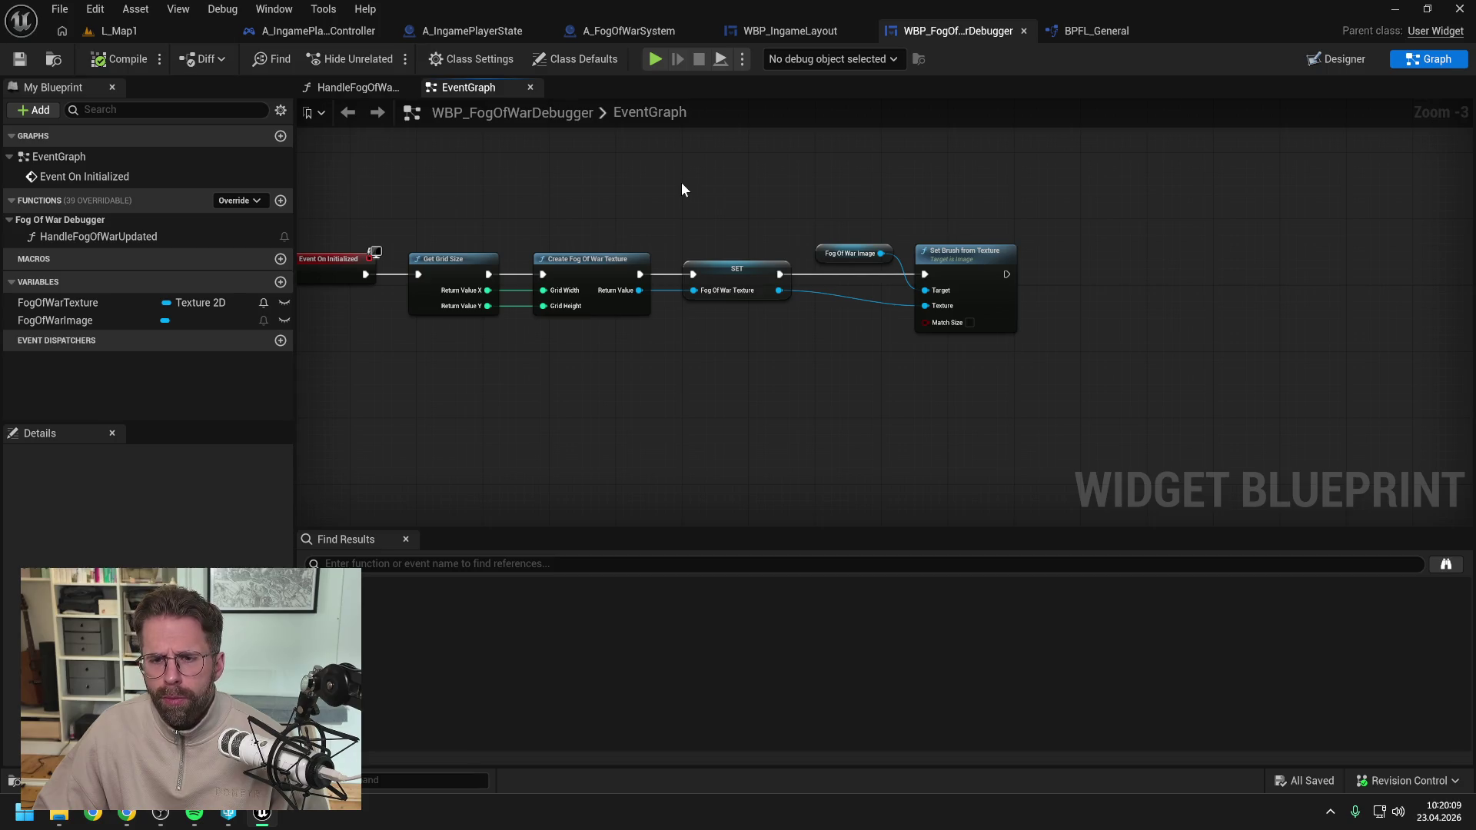
Enable Match Size on Set Brush from Texture and save the widget.
{"action": "left_click", "coordinate": [970, 323]}
{"action": "key", "text": "ctrl+s"}
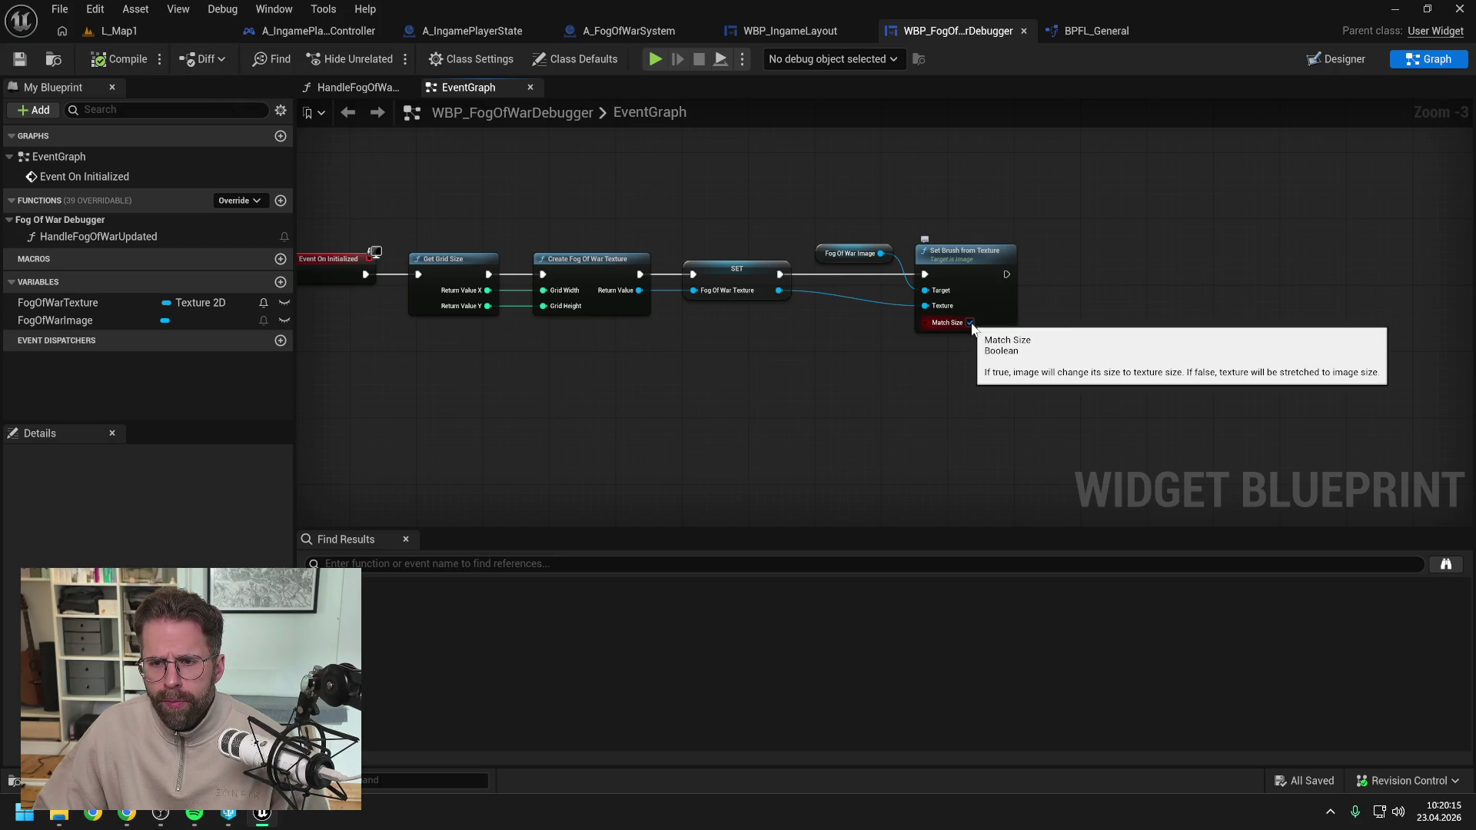
{"action": "left_click", "coordinate": [175, 34]}
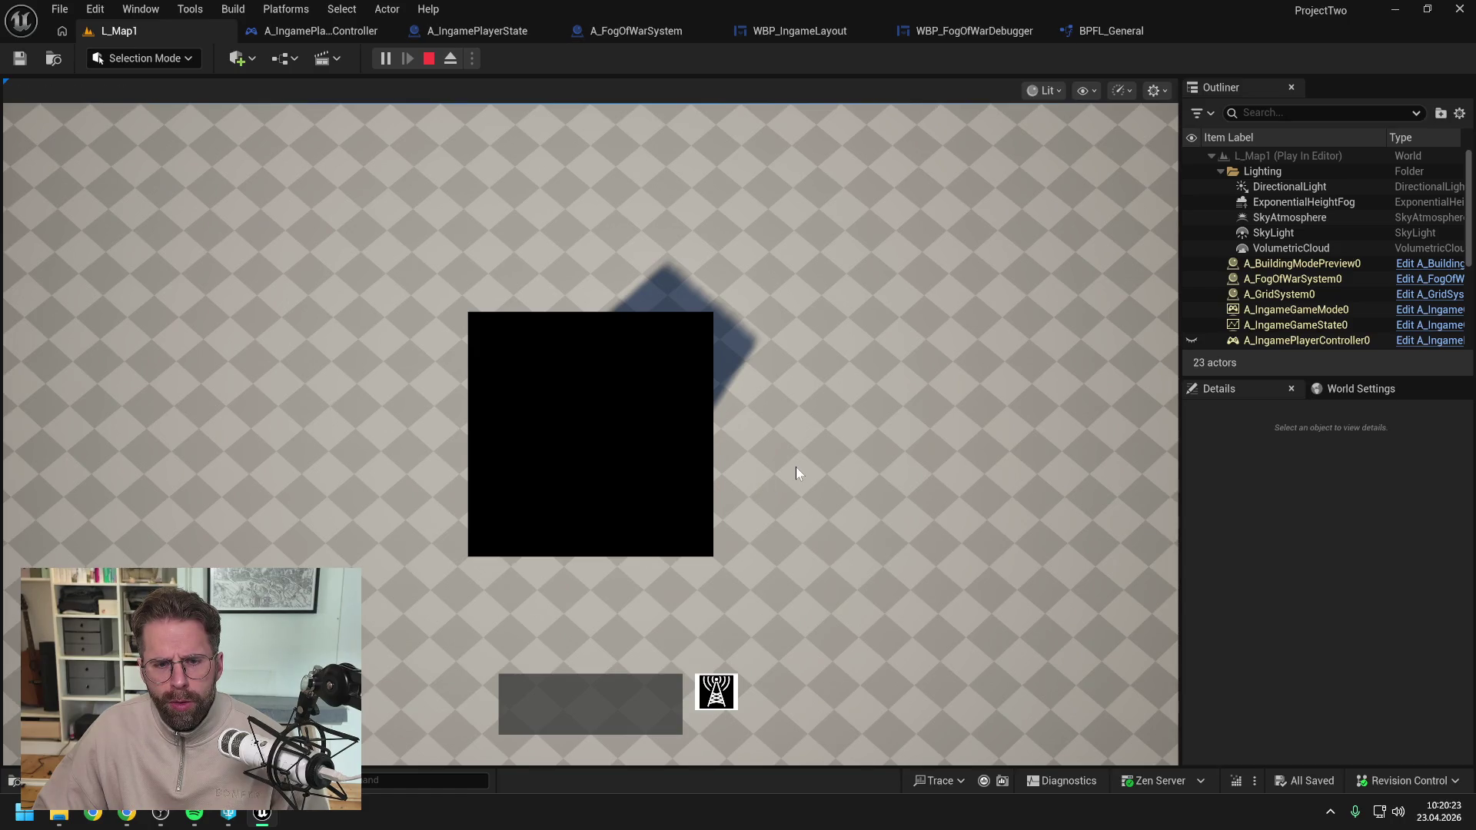
{"action": "key", "text": "d"}
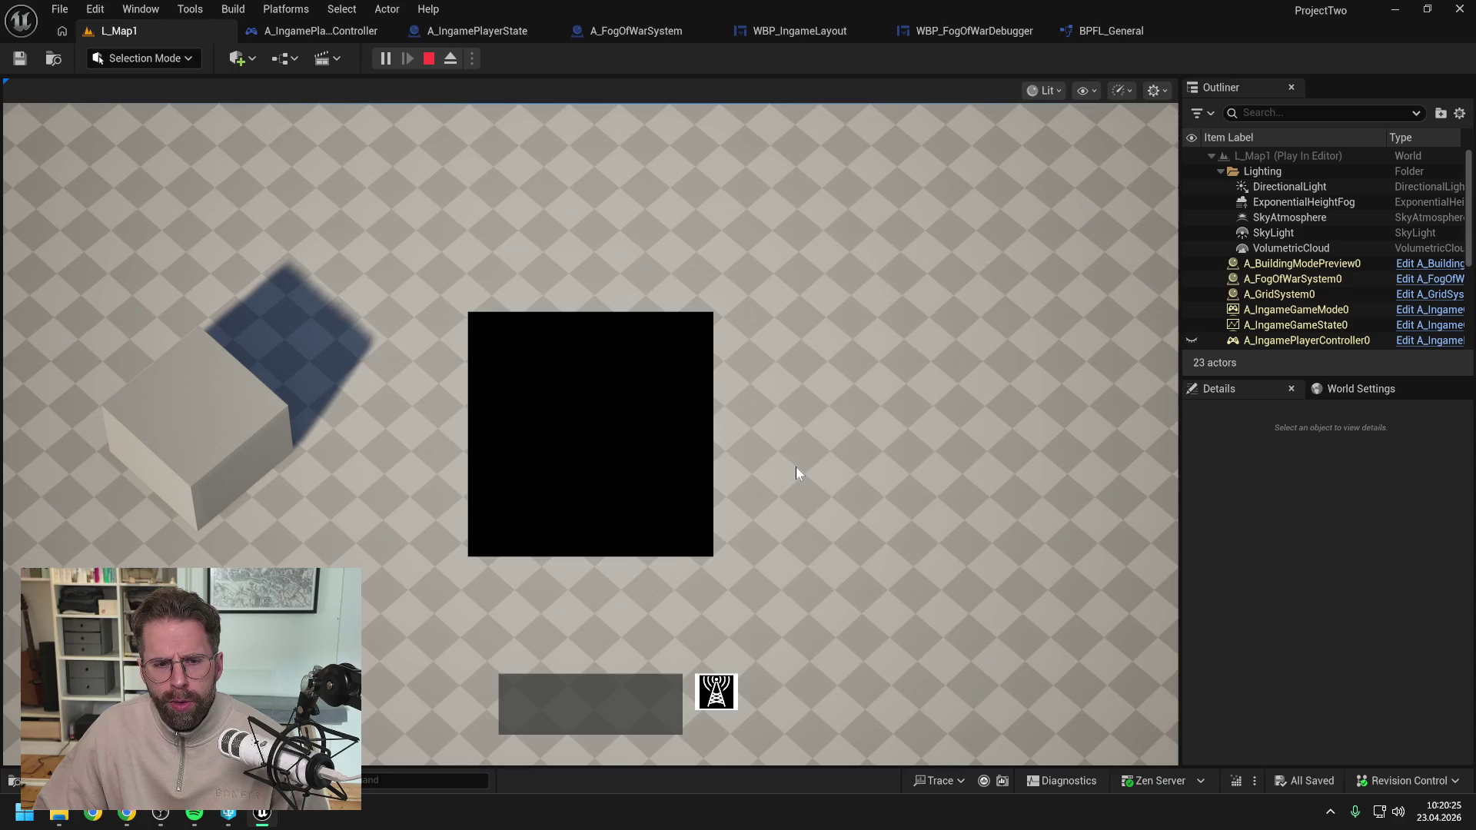
{"action": "key", "text": "Escape"}
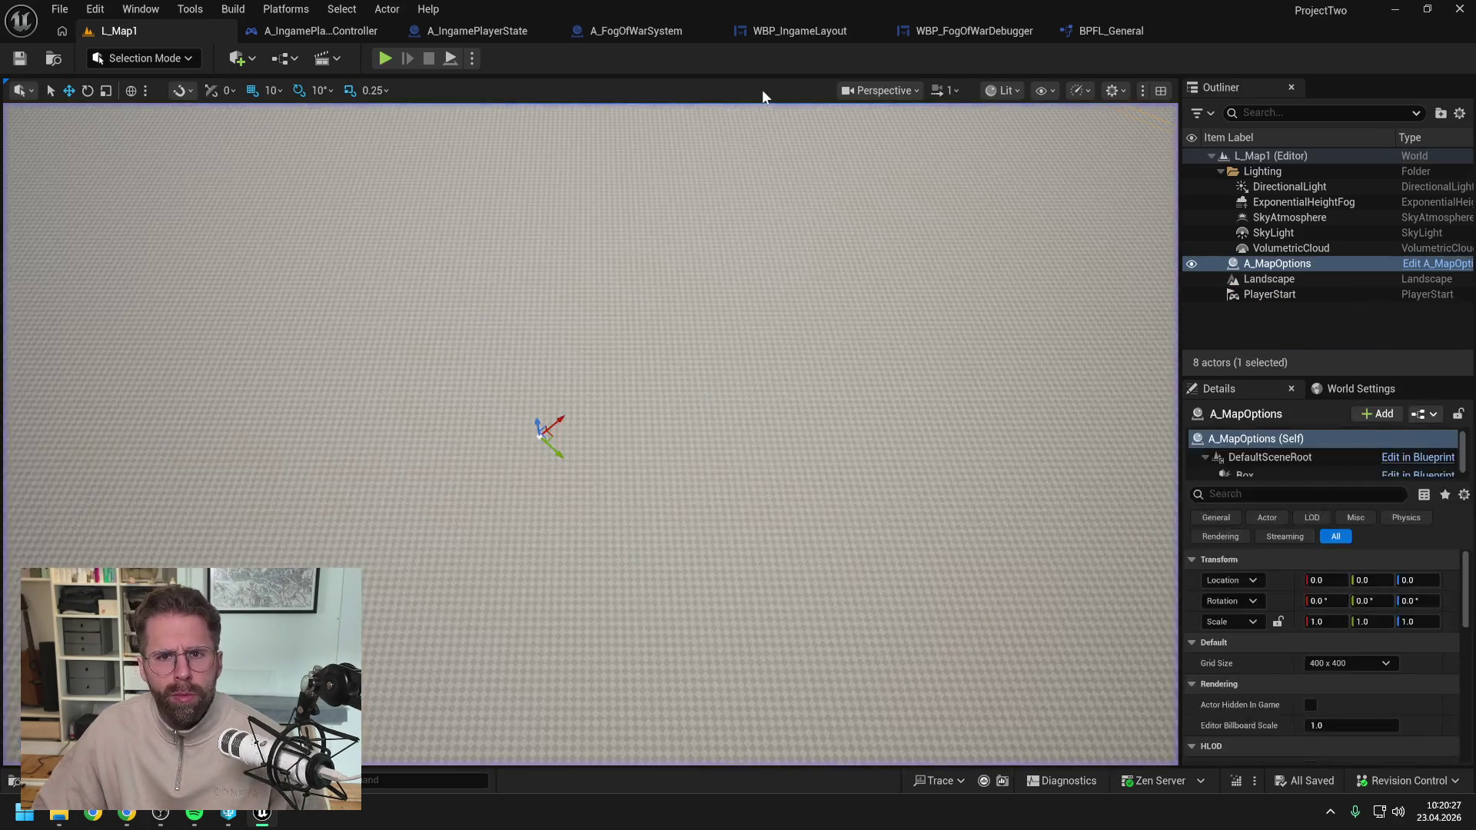
{"action": "left_click", "coordinate": [966, 29]}
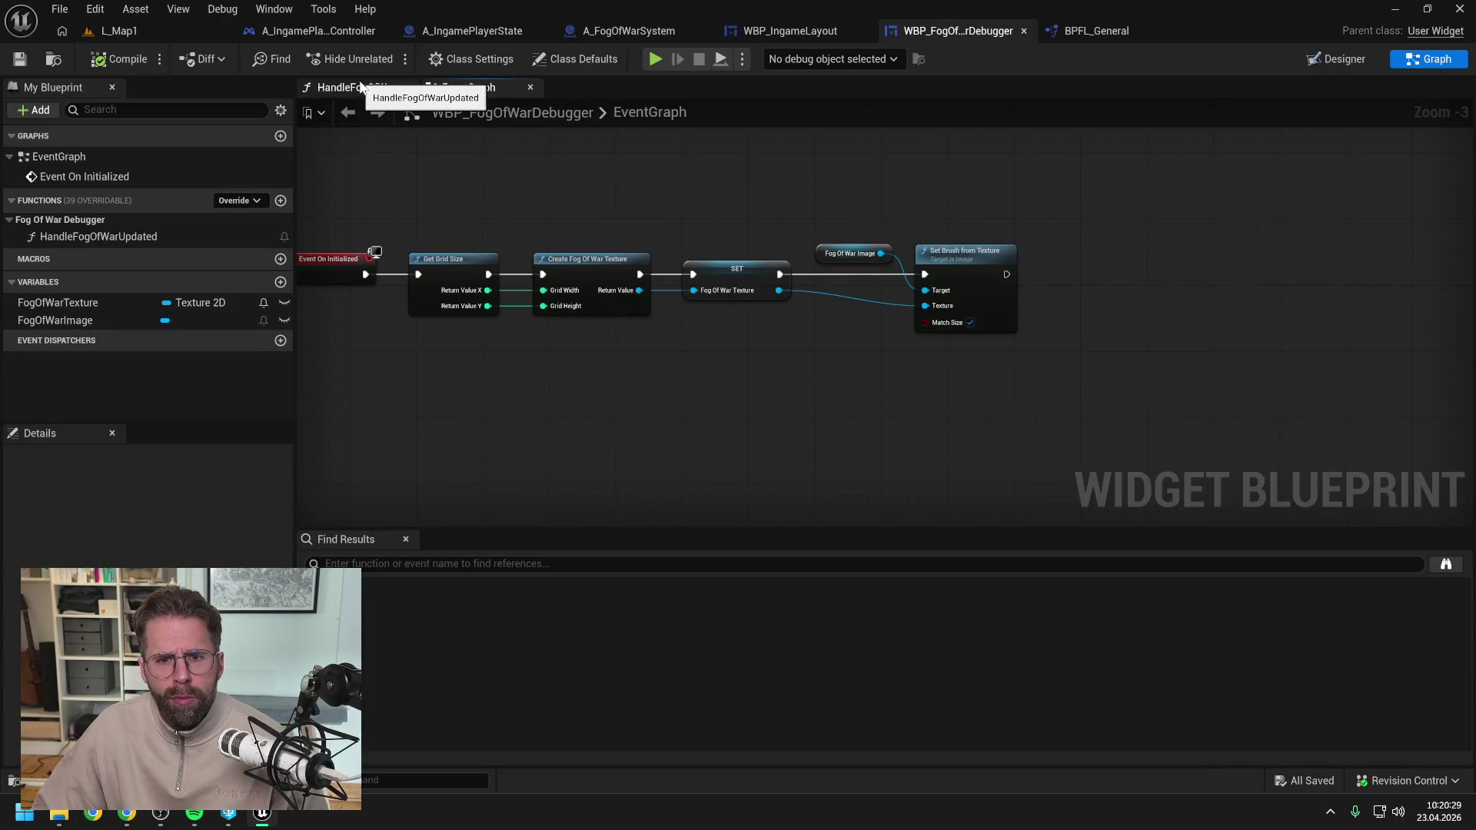
{"action": "double_click", "coordinate": [81, 236]}
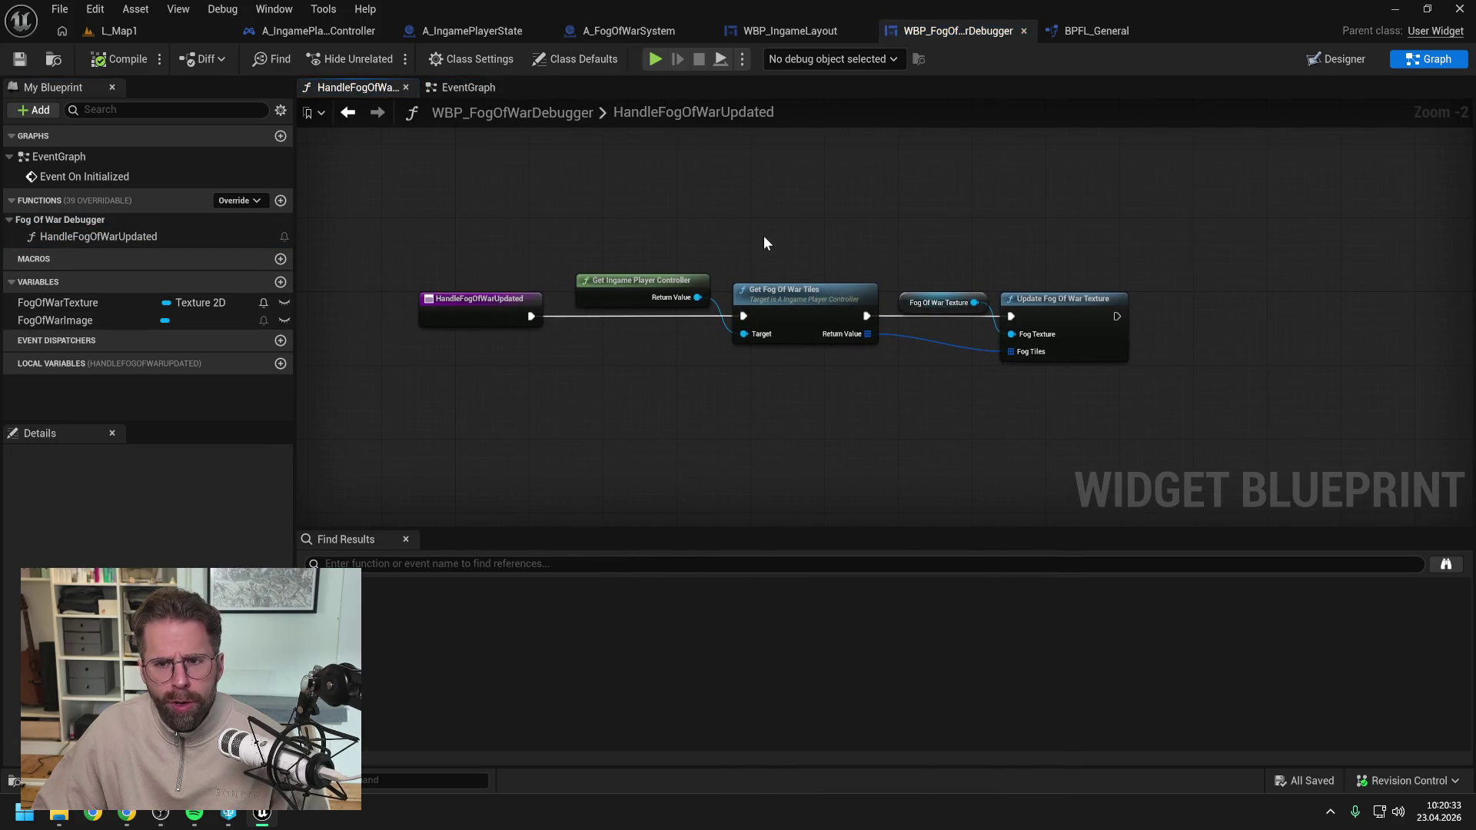
{"action": "left_click", "coordinate": [1033, 301]}
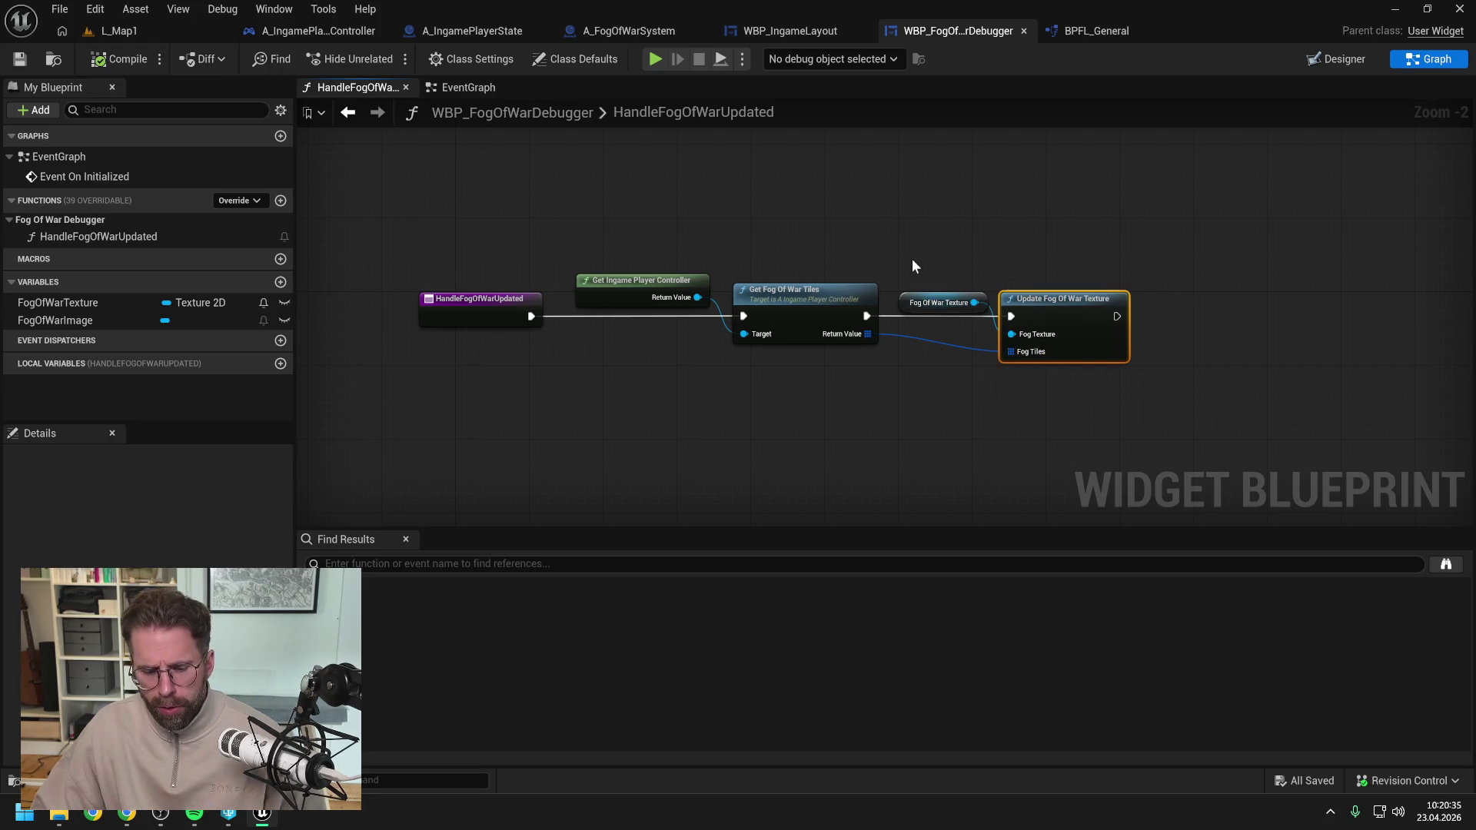
{"action": "left_click", "coordinate": [810, 289]}
{"action": "left_click", "coordinate": [934, 219]}
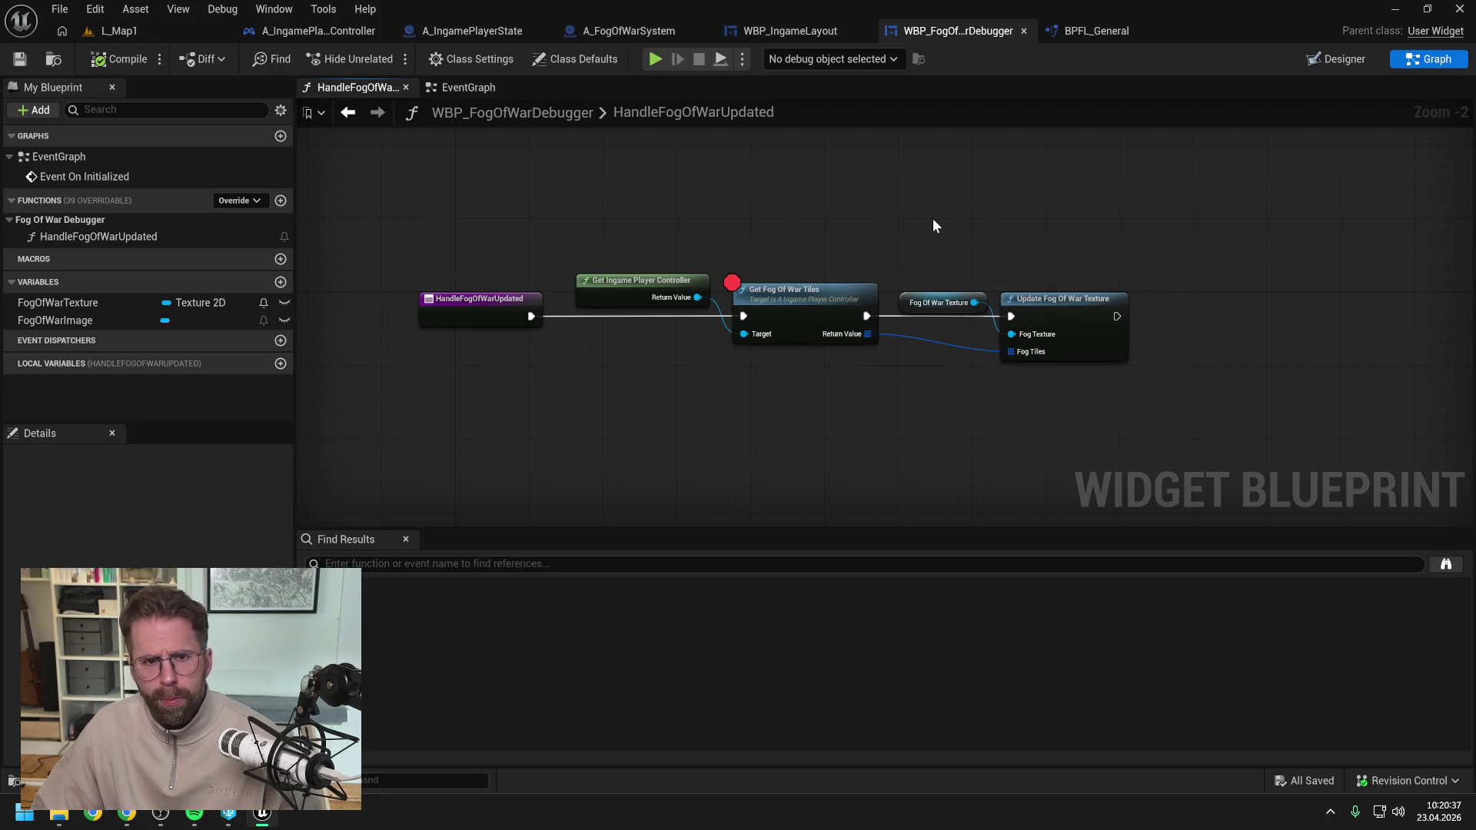
{"action": "left_click", "coordinate": [477, 89]}
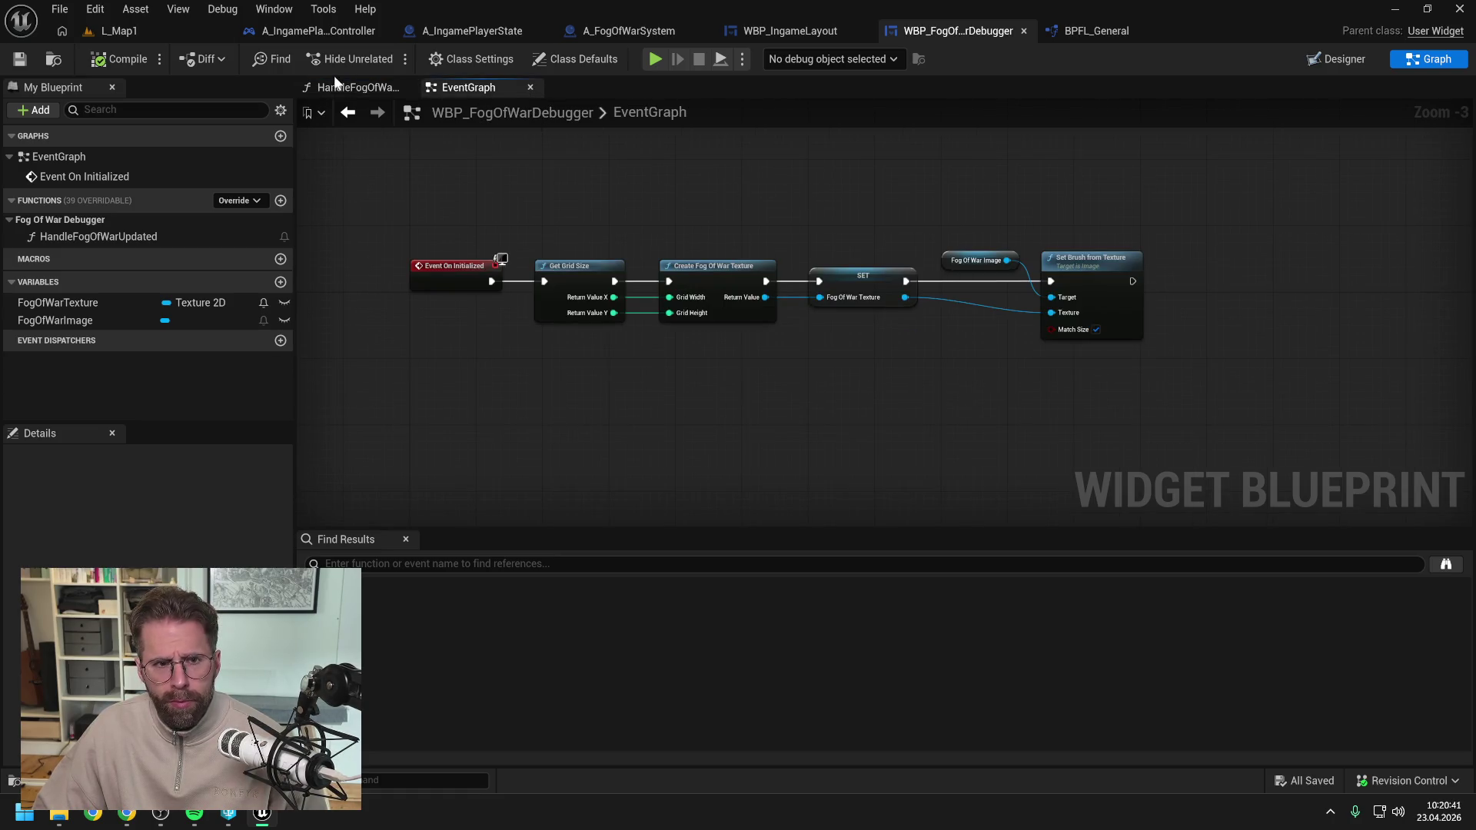
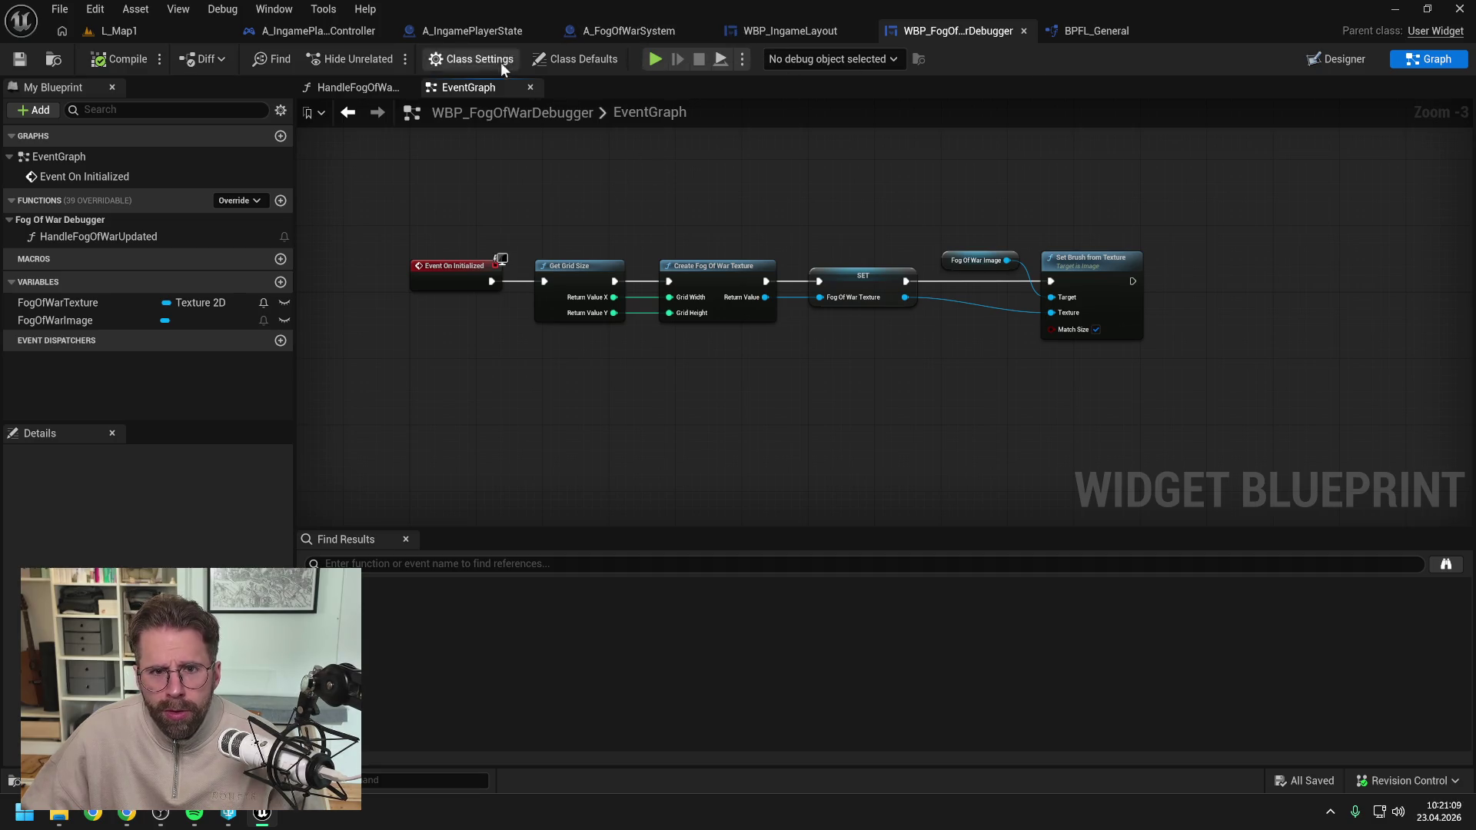
Align the WBP Fog Of War Debugger bottom-left in WBP_IngameLayout, compile, and test-play the level.
{"action": "left_click", "coordinate": [778, 29]}
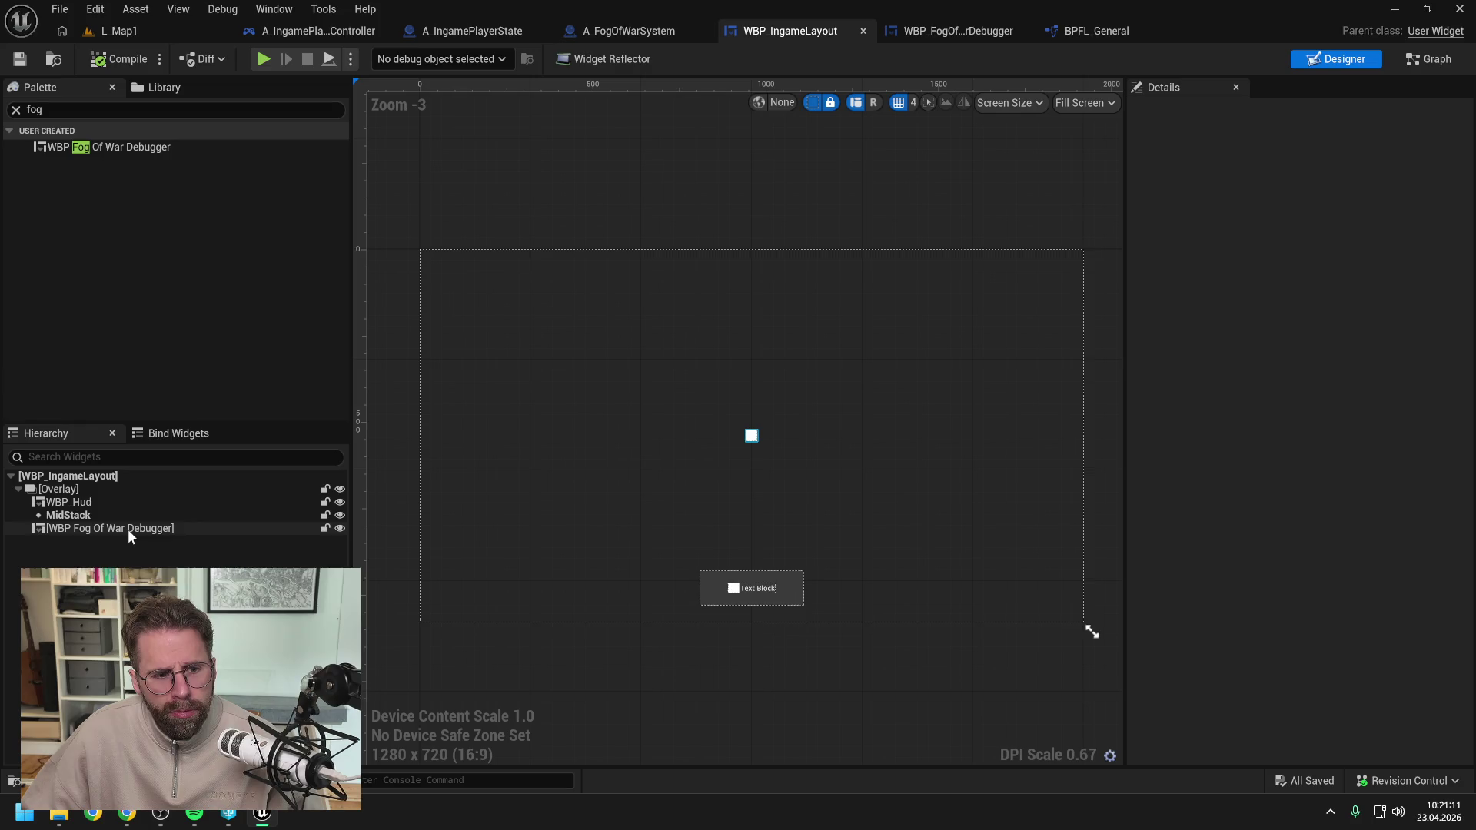
{"action": "left_click", "coordinate": [127, 529]}
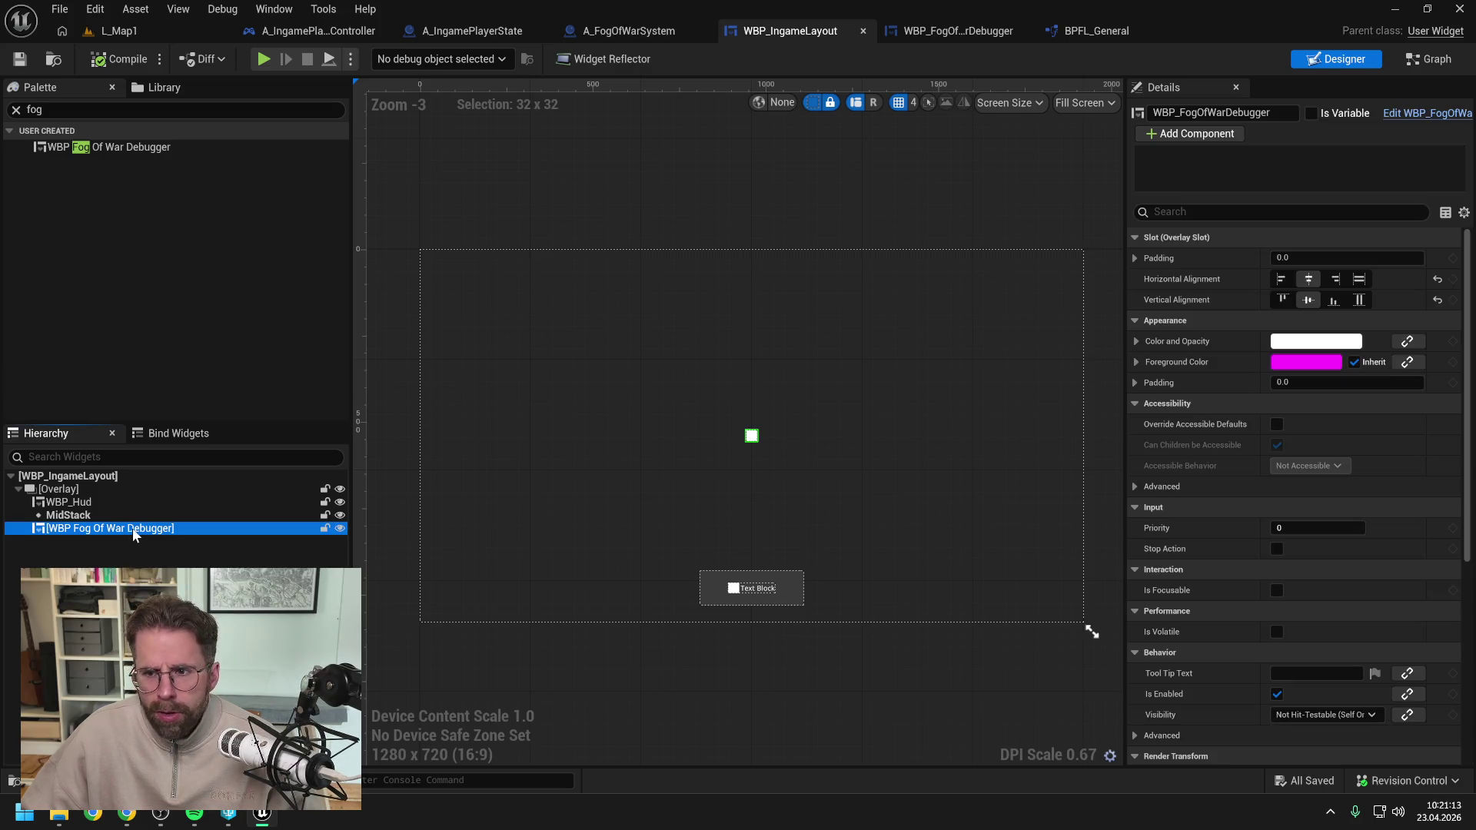
{"action": "left_click", "coordinate": [1334, 300]}
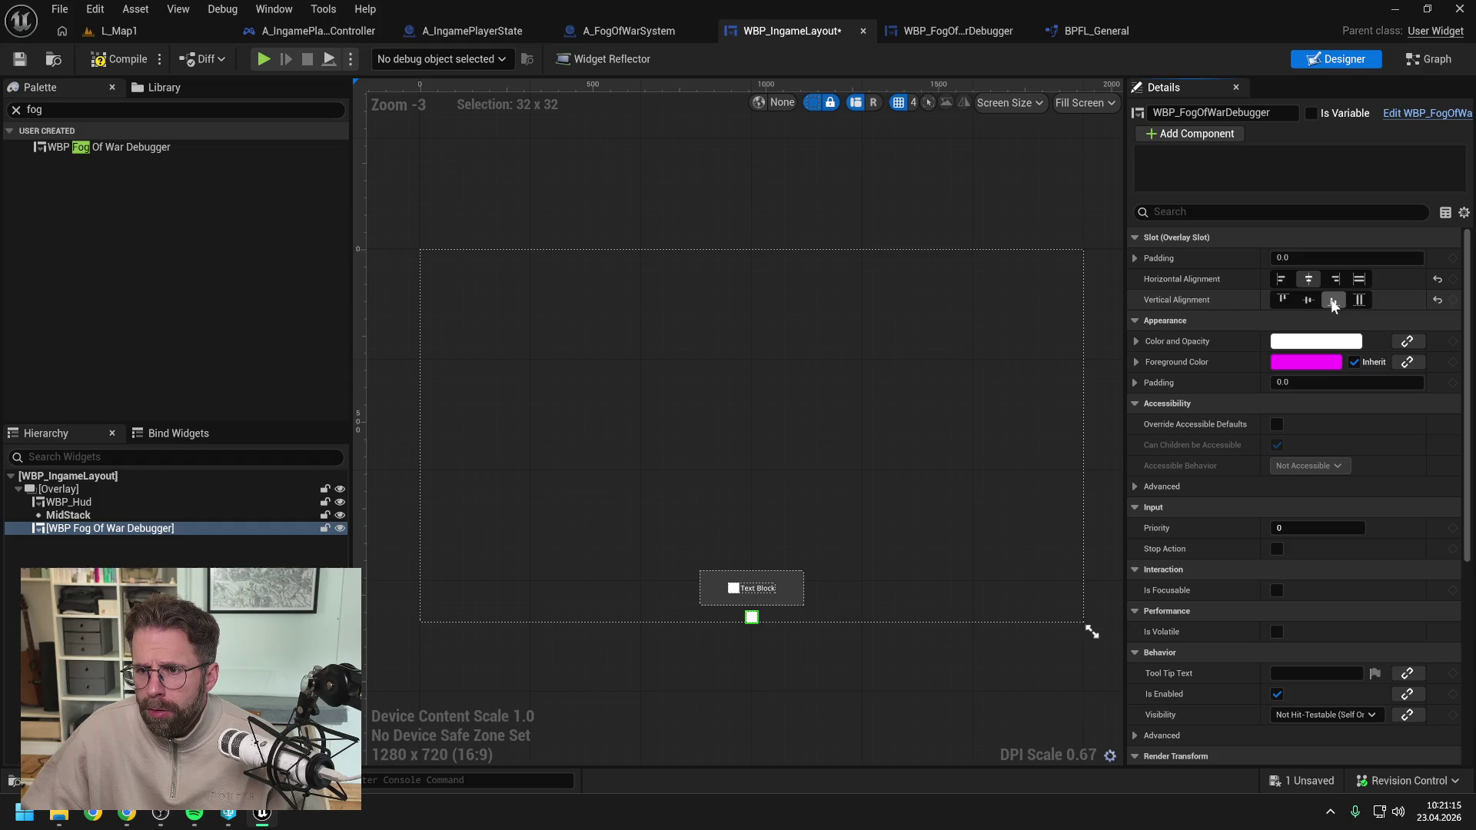
{"action": "left_click", "coordinate": [1281, 280]}
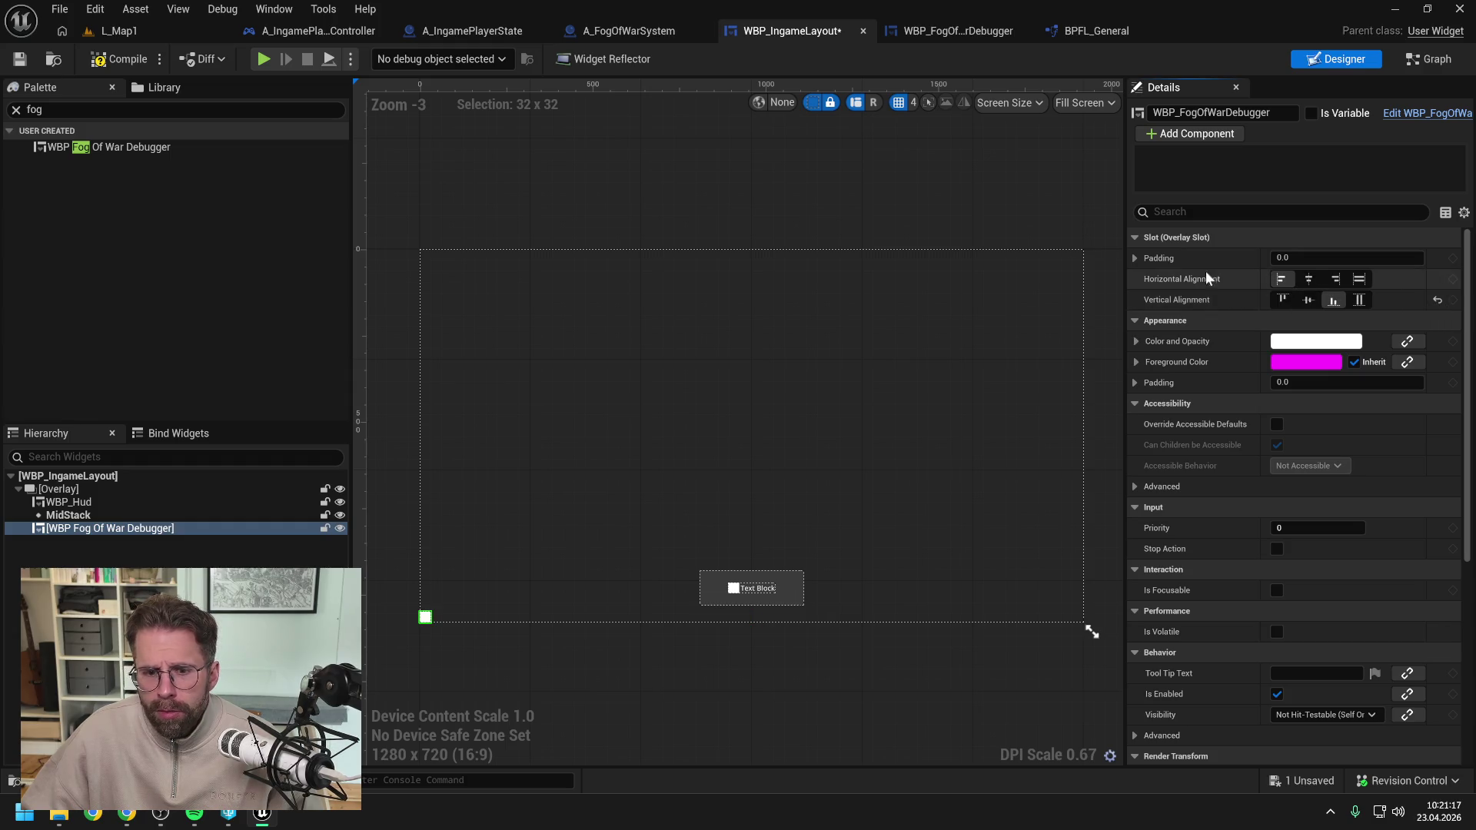
{"action": "left_click", "coordinate": [120, 58]}
{"action": "left_click", "coordinate": [117, 31]}
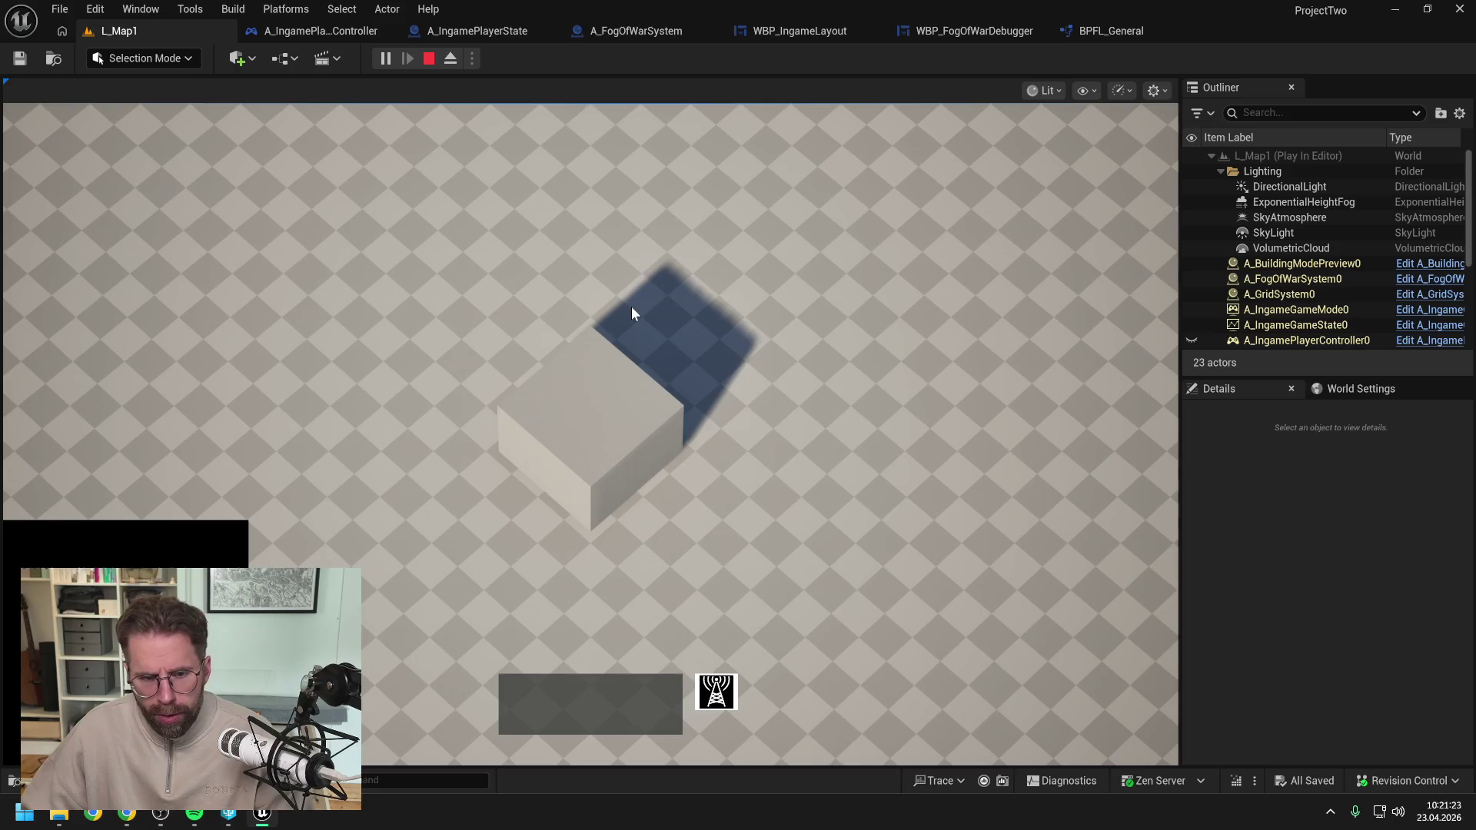
{"action": "key", "text": "Escape"}
Set the debugger widget's left and bottom padding to 50, compile, and play L_Map1 again.
{"action": "left_click", "coordinate": [792, 30]}
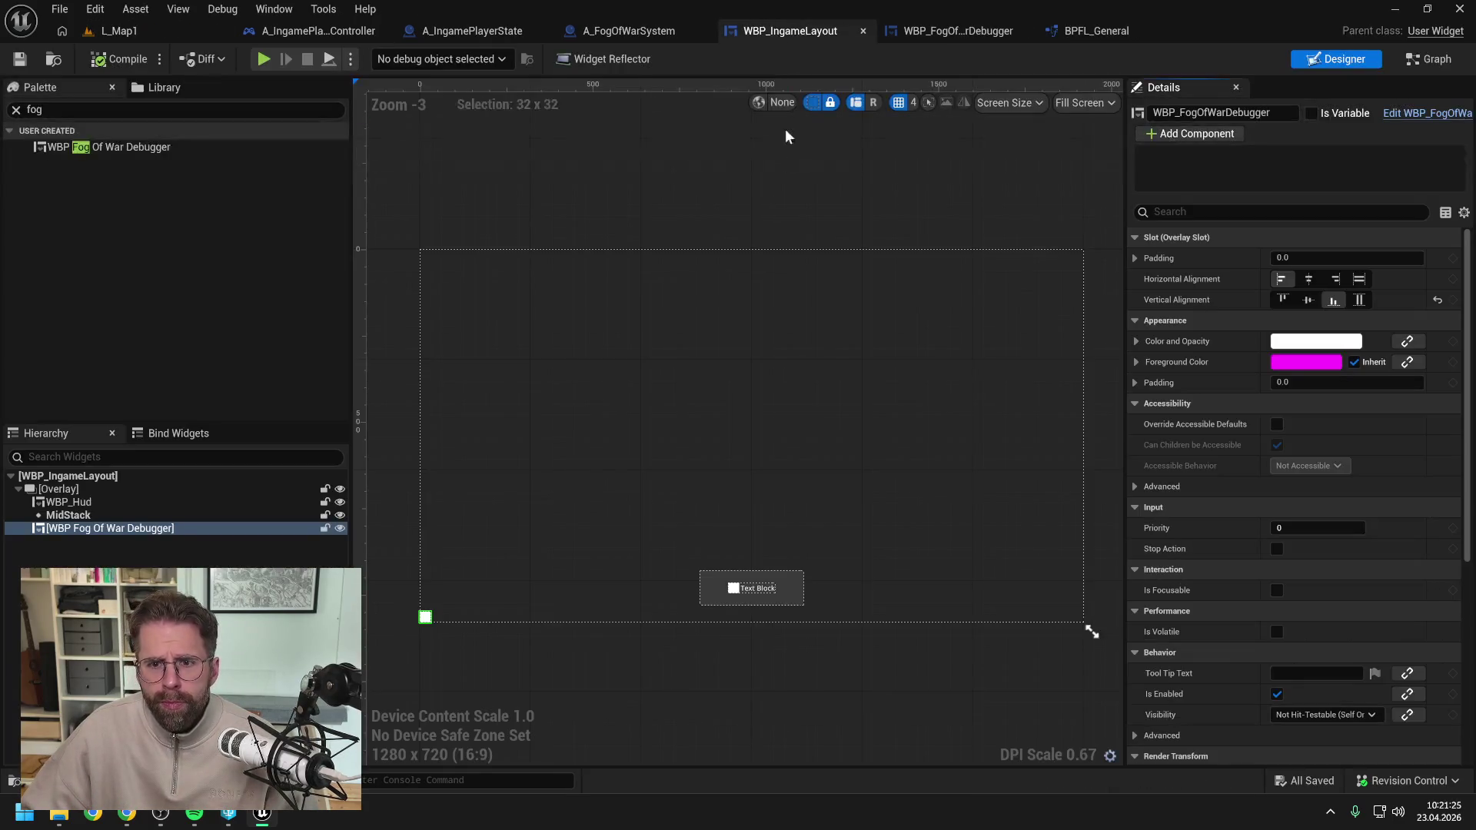
{"action": "left_click", "coordinate": [392, 431]}
{"action": "left_click", "coordinate": [110, 528]}
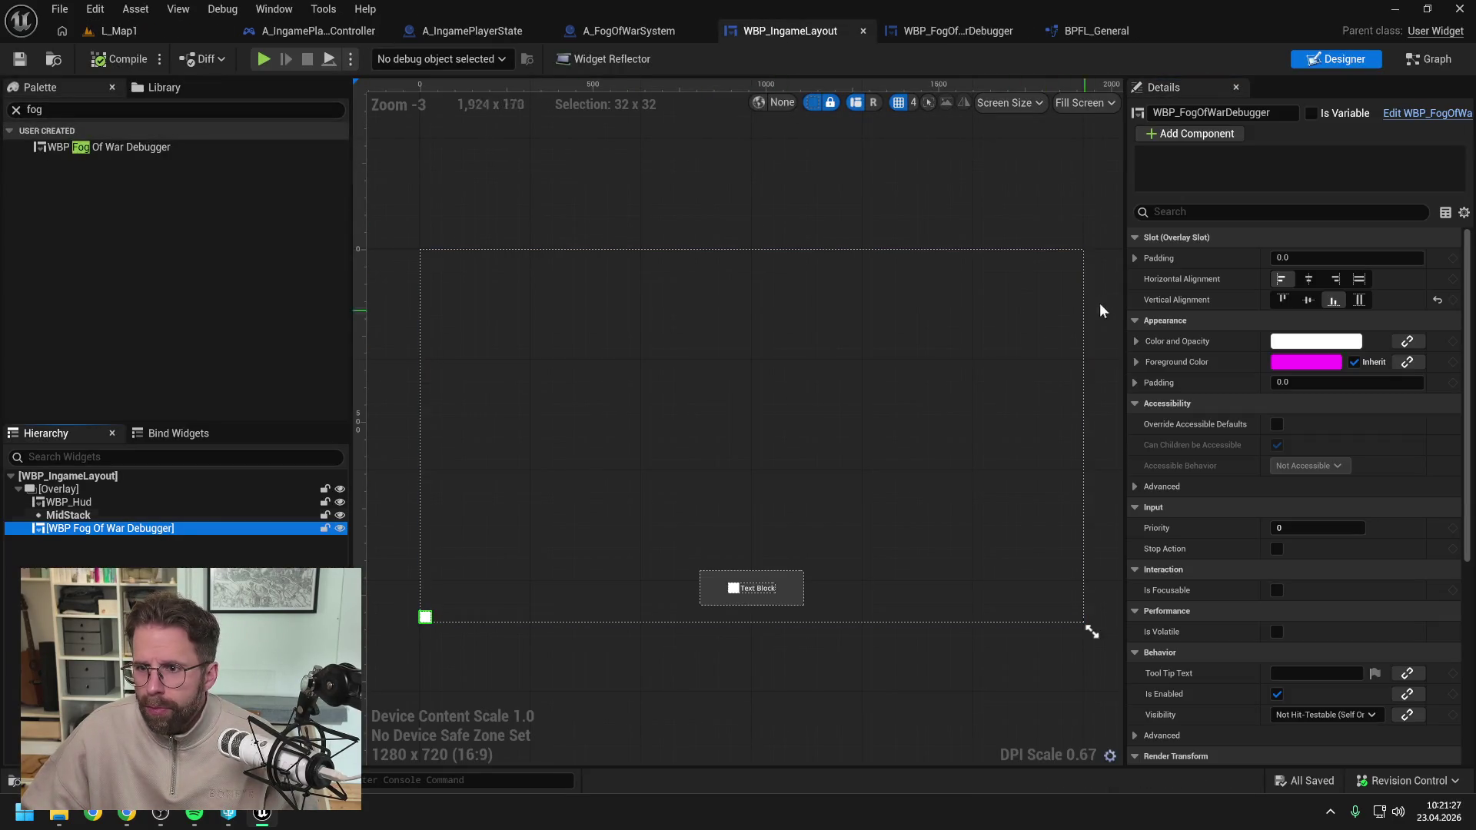
{"action": "left_click", "coordinate": [1135, 258]}
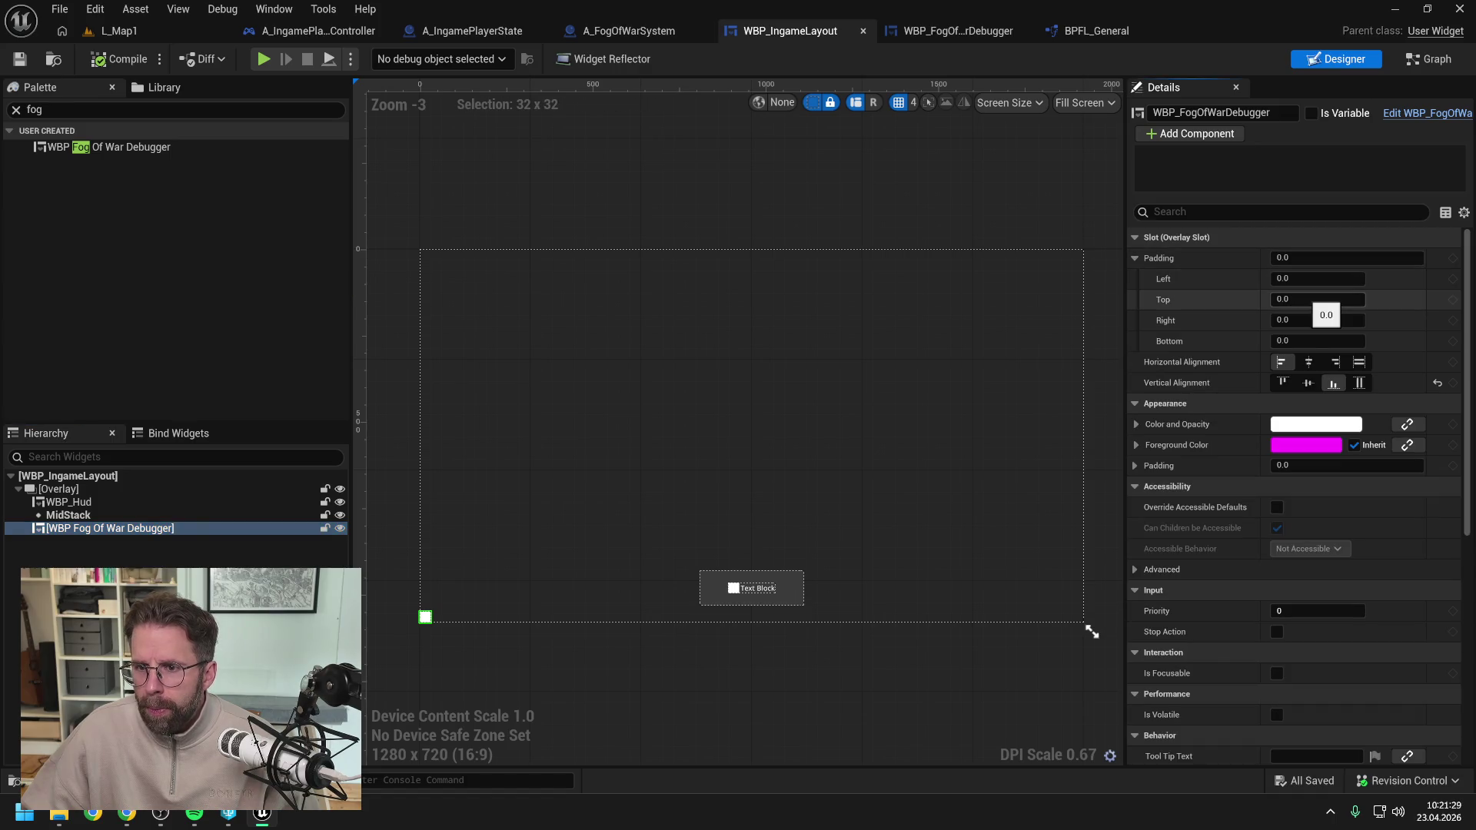
{"action": "left_click", "coordinate": [1311, 279]}
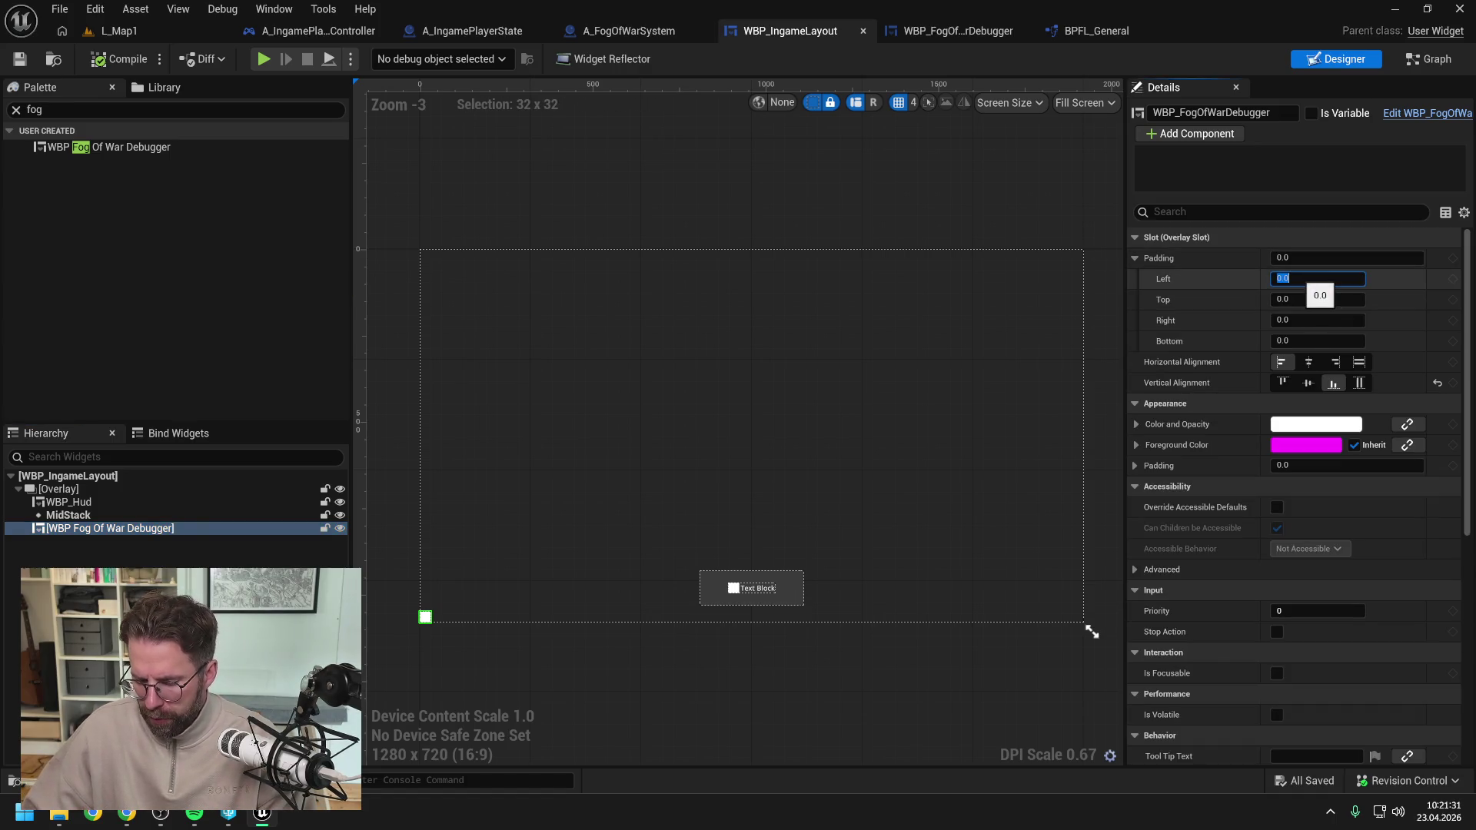
{"action": "type", "text": "50"}
{"action": "left_click", "coordinate": [1317, 342]}
{"action": "type", "text": "50"}
{"action": "key", "text": "Return"}
{"action": "left_click", "coordinate": [117, 59]}
{"action": "left_click", "coordinate": [119, 33]}
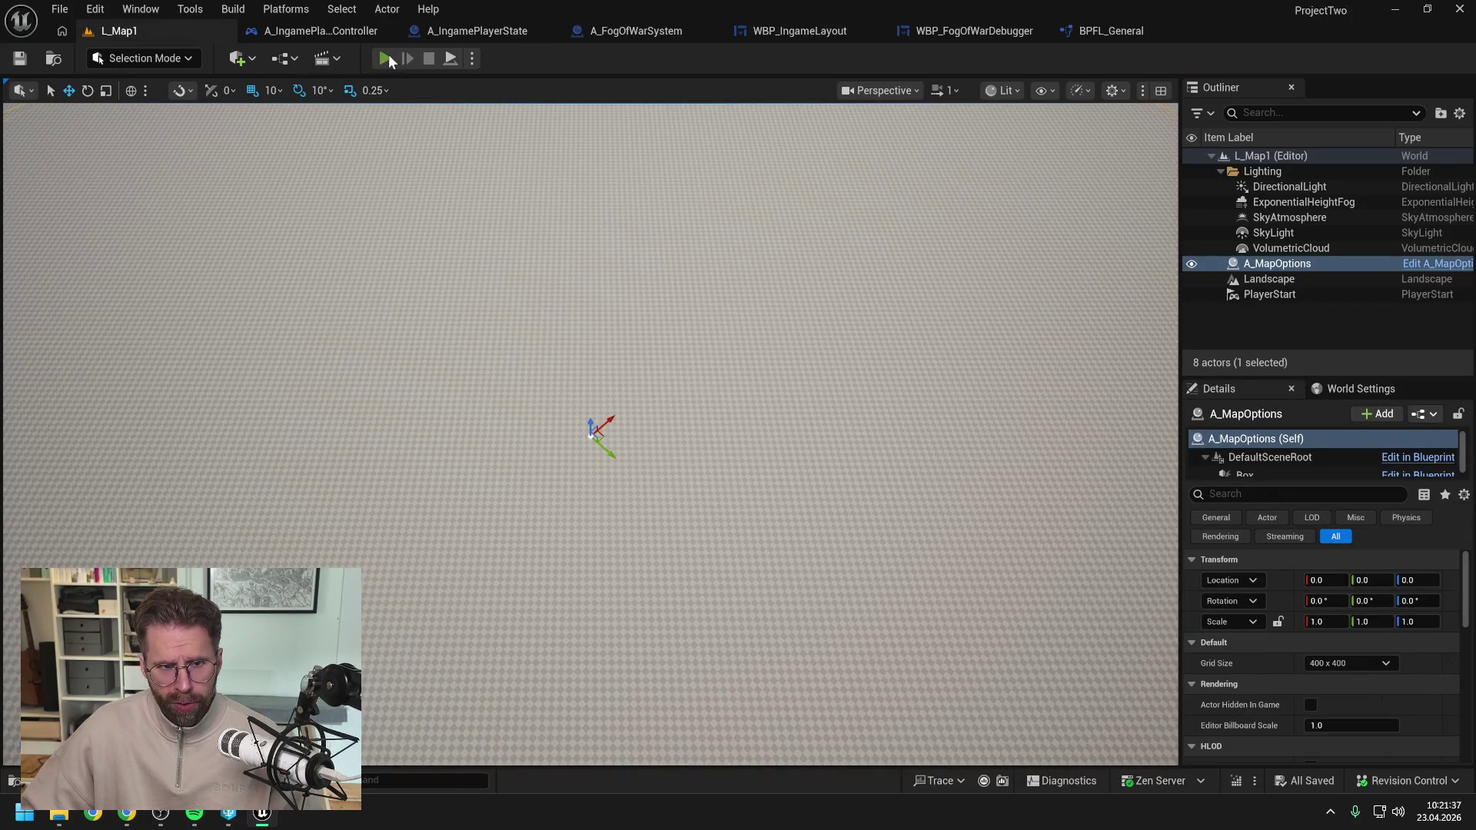
{"action": "key", "text": "alt+p"}
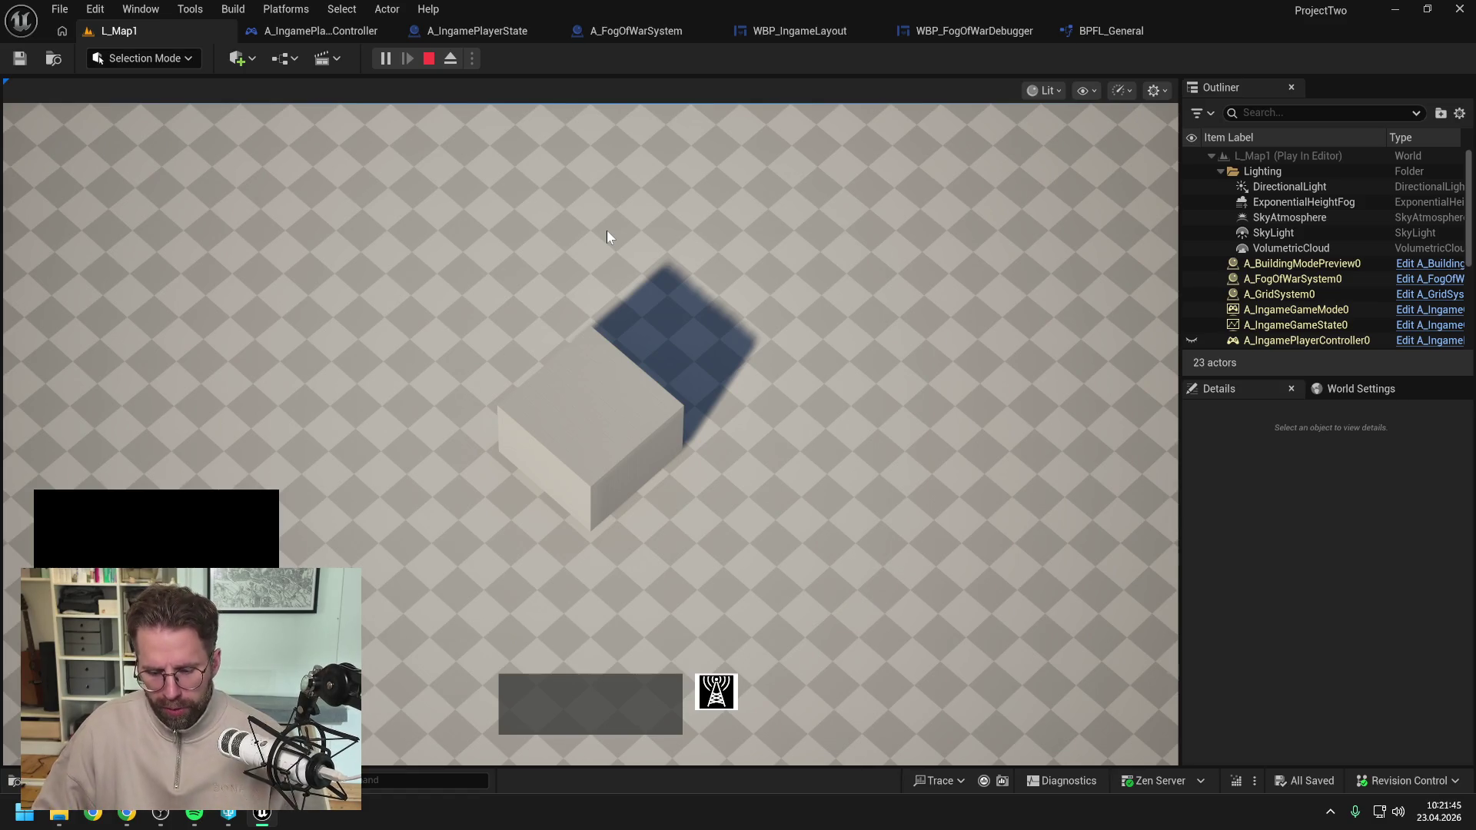
Stop the play session and show the WBP_FogOfWarDebugger EventGraph.
{"action": "key", "text": "Escape"}
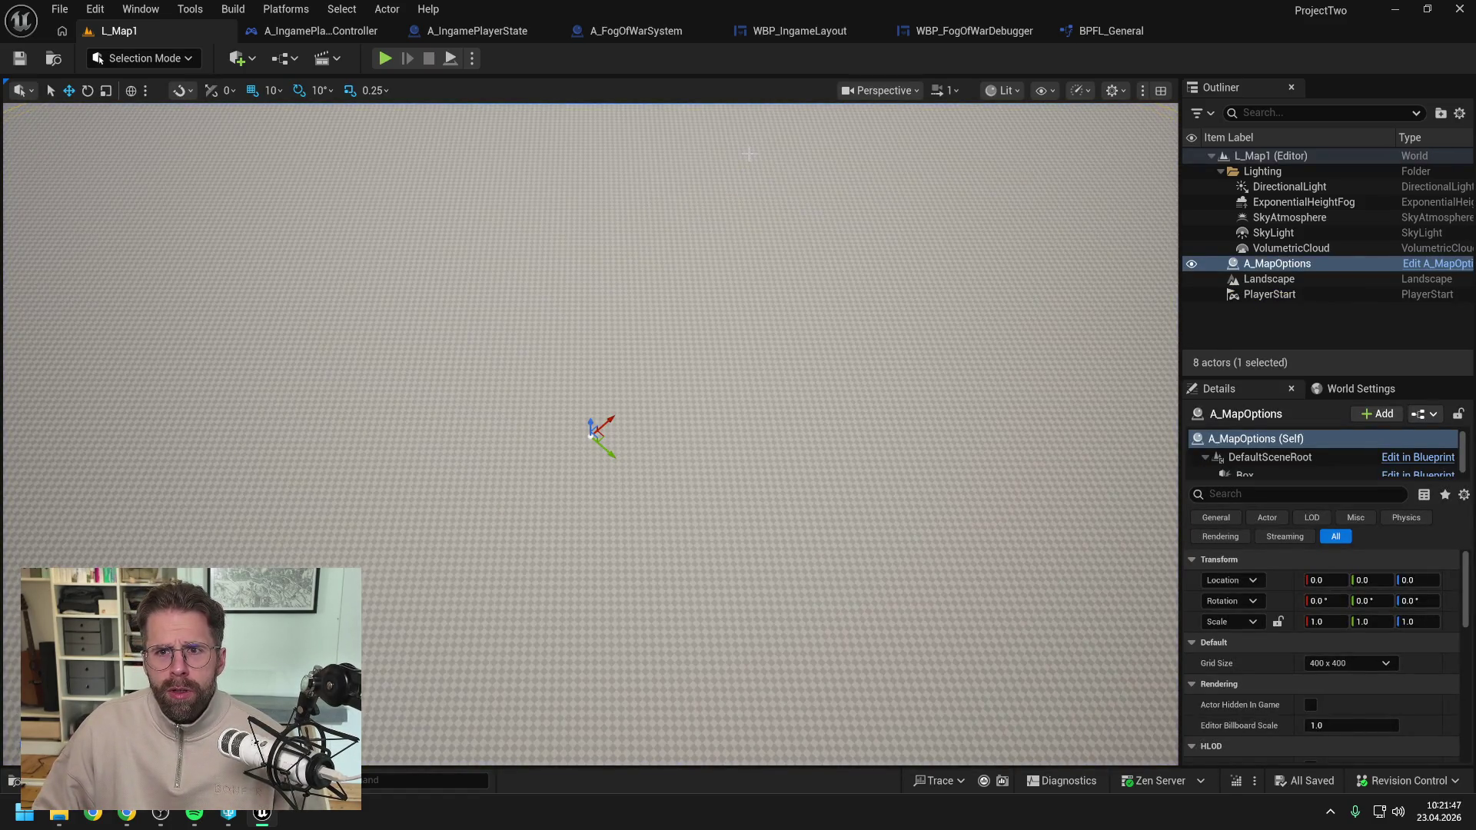
{"action": "left_click", "coordinate": [949, 34]}
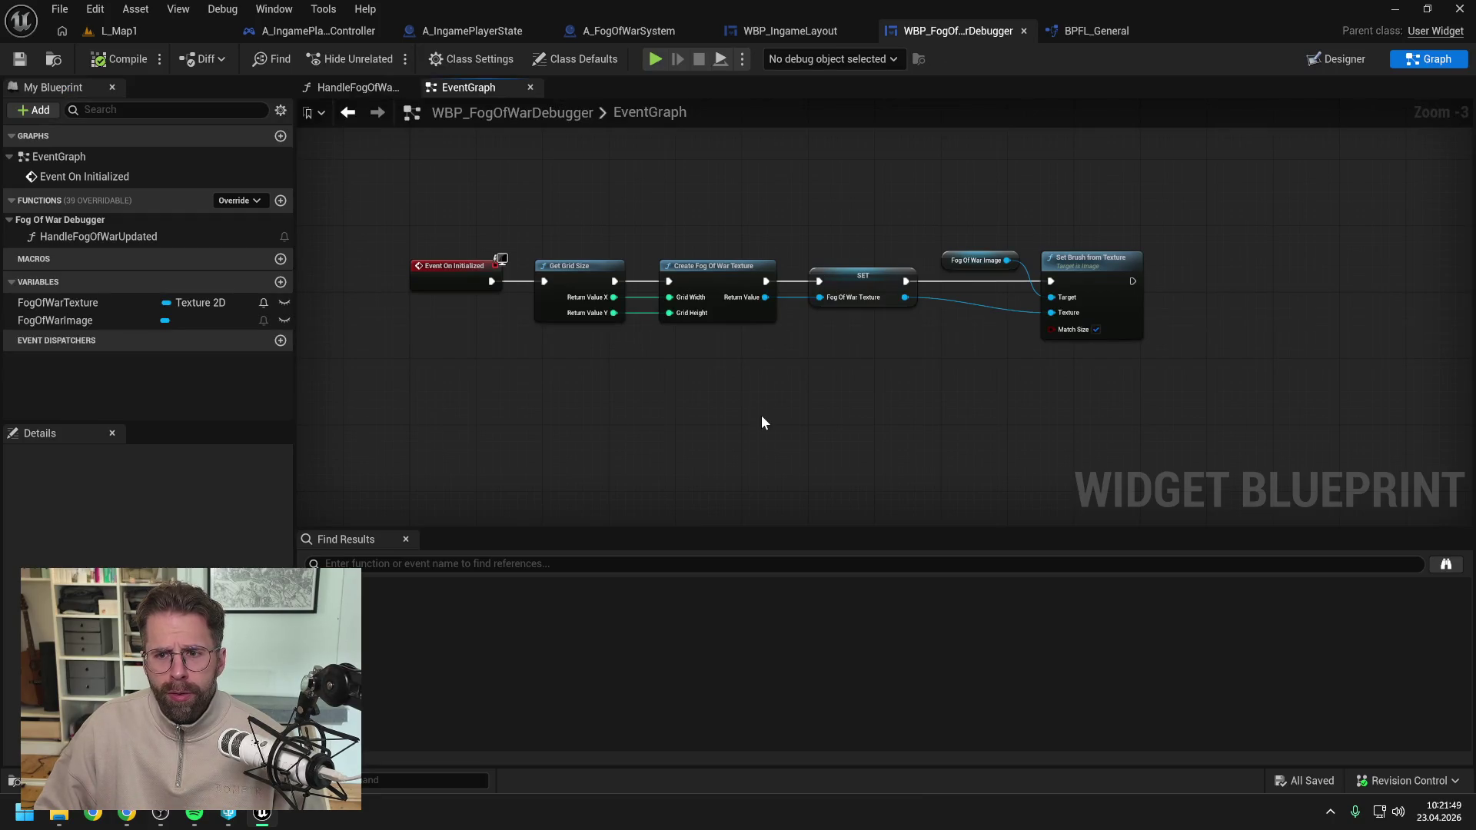
Check Is Variable on the fog-of-war debugger widget in WBP_IngameLayout and compile.
{"action": "double_click", "coordinate": [124, 234]}
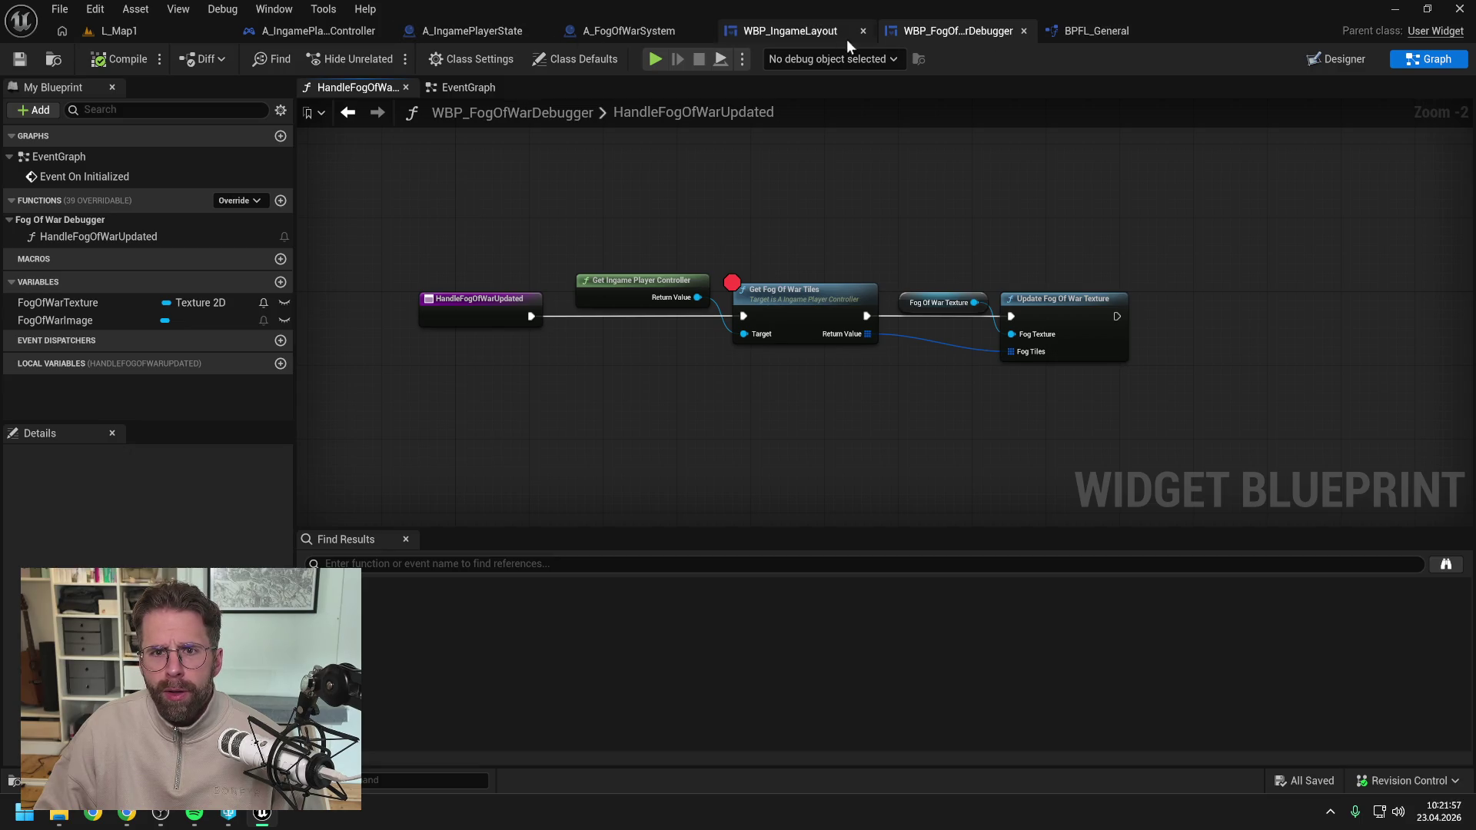
{"action": "left_click", "coordinate": [787, 35]}
{"action": "left_click", "coordinate": [1431, 59]}
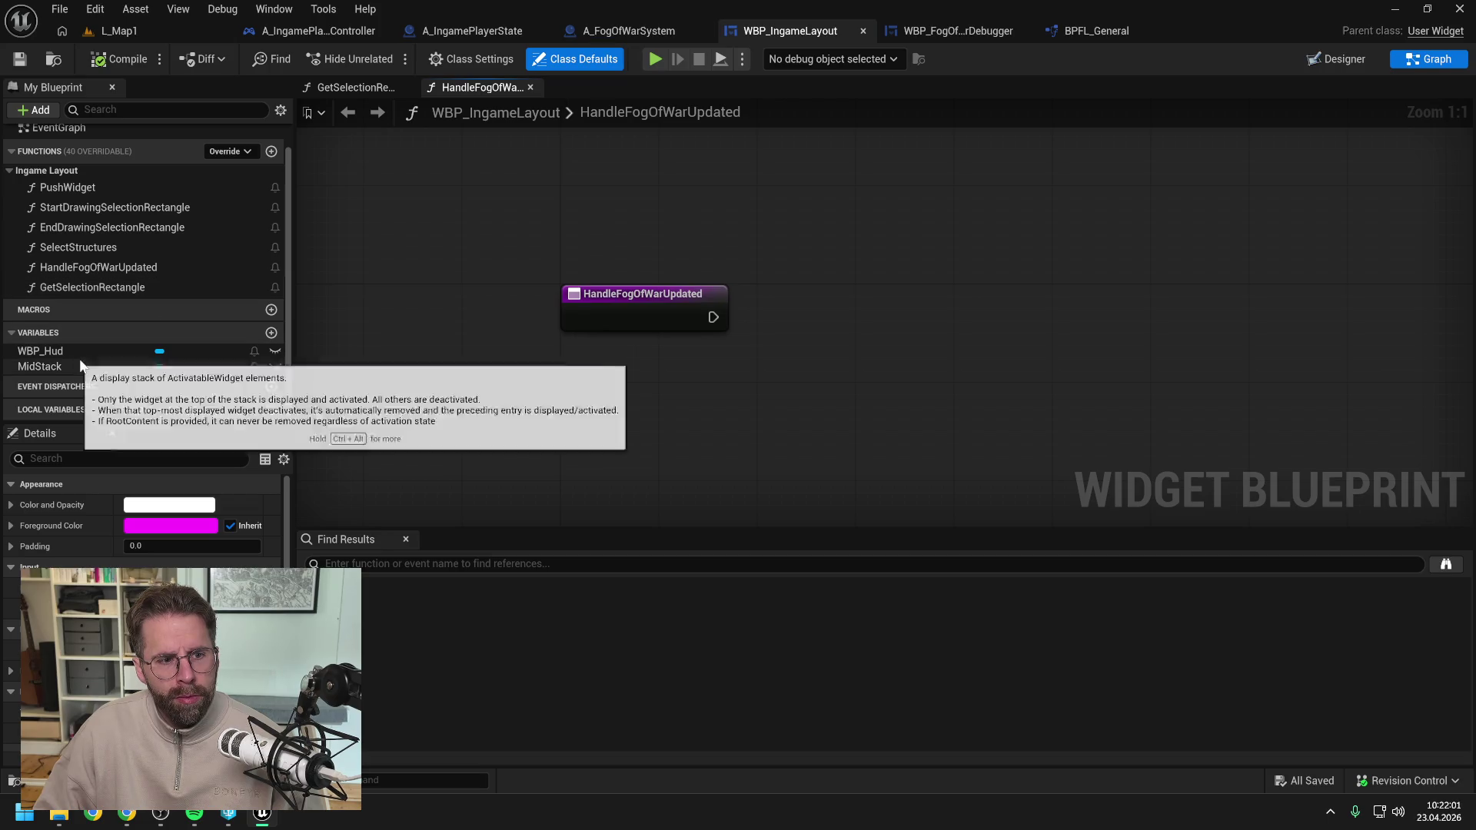
{"action": "left_click", "coordinate": [1336, 60]}
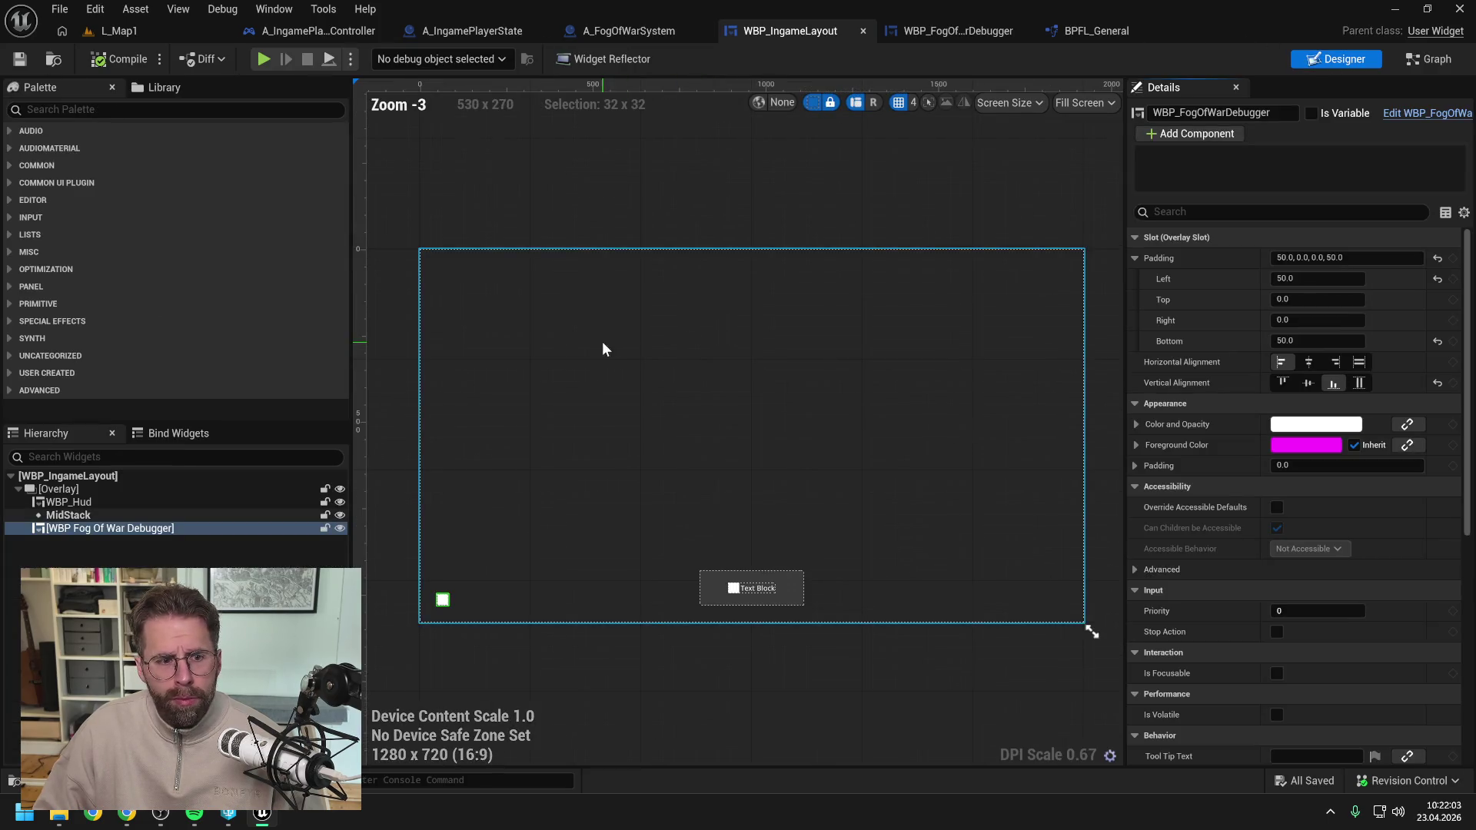
{"action": "left_click", "coordinate": [1312, 113]}
{"action": "left_click", "coordinate": [119, 59]}
In HandleFogOfWarUpdated, call Handle Fog Of War Updated on the debugger variable and compile.
{"action": "left_click", "coordinate": [1430, 60]}
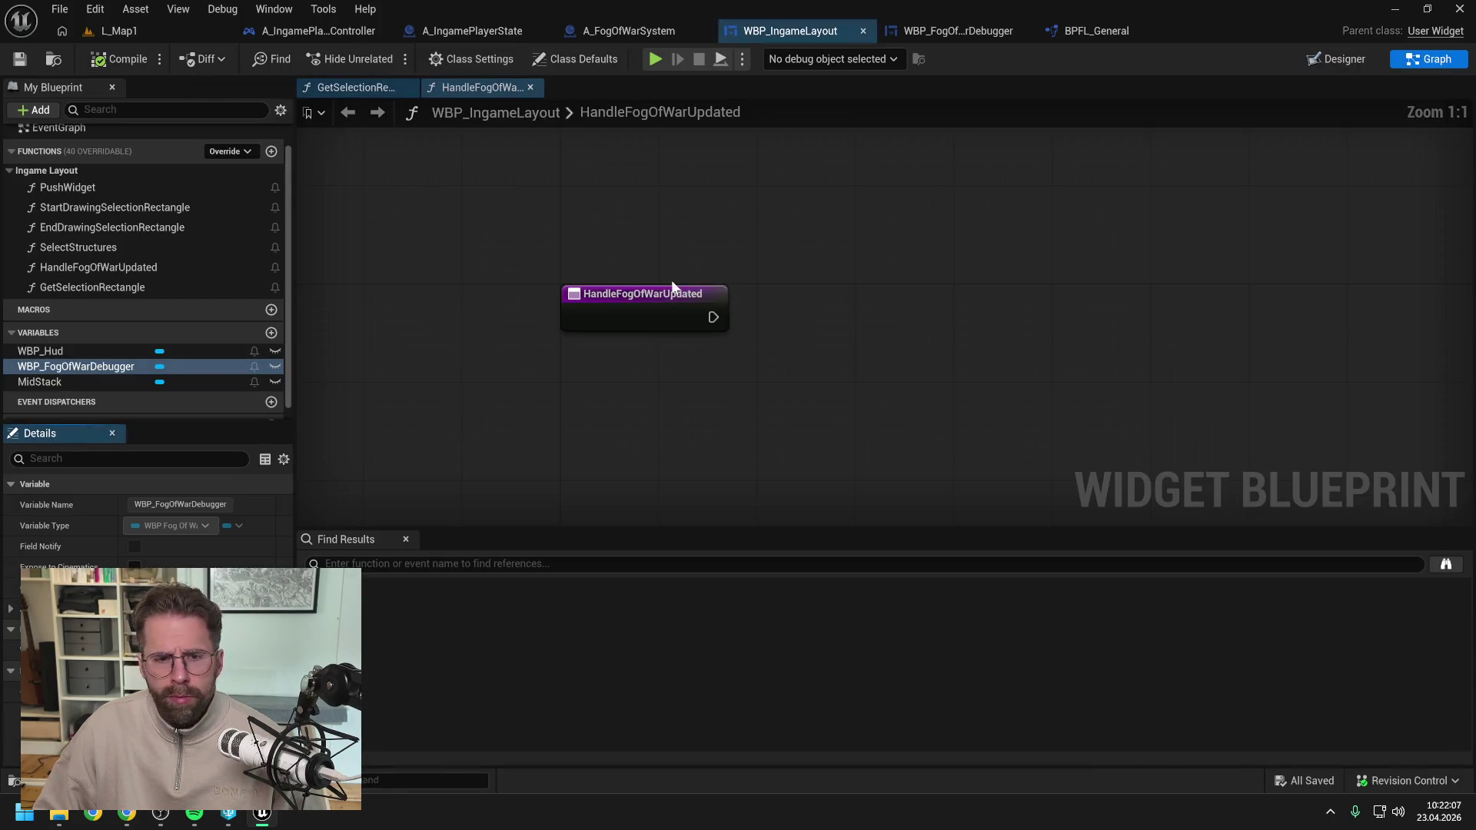
{"action": "mouse_move", "coordinate": [77, 366]}
{"action": "left_mouse_down"}
{"action": "mouse_move", "coordinate": [192, 368]}
{"action": "mouse_move", "coordinate": [771, 286]}
{"action": "left_mouse_up"}
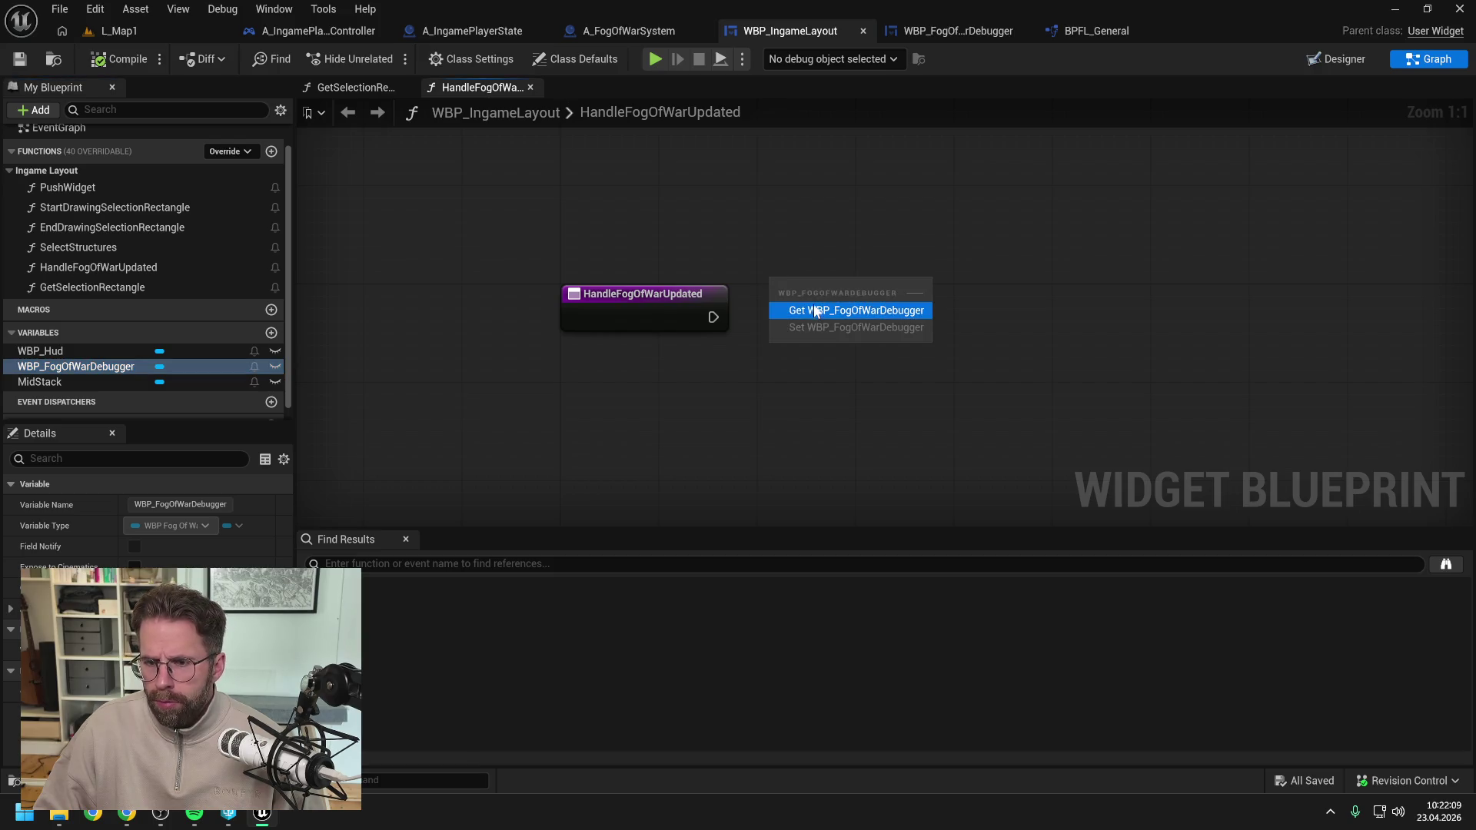
{"action": "left_click", "coordinate": [815, 310]}
{"action": "left_click_drag", "start_coordinate": [892, 286], "coordinate": [943, 307]}
{"action": "type", "text": "handle"}
{"action": "key", "text": "Return"}
{"action": "mouse_move", "coordinate": [713, 318]}
{"action": "left_mouse_down"}
{"action": "mouse_move", "coordinate": [966, 340]}
{"action": "mouse_move", "coordinate": [1003, 296]}
{"action": "left_mouse_up"}
{"action": "left_click", "coordinate": [824, 213]}
{"action": "left_click", "coordinate": [123, 59]}
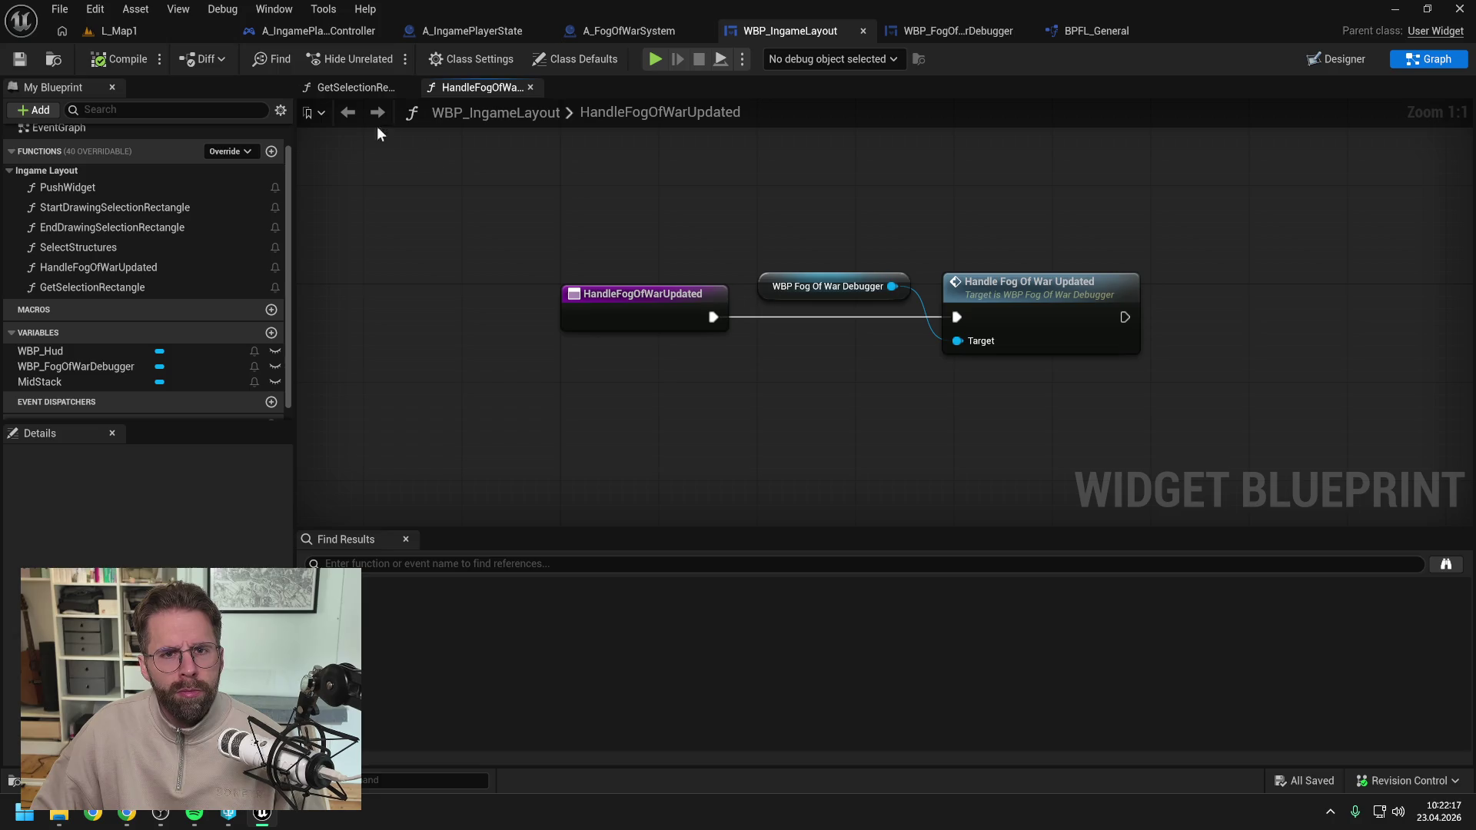
{"action": "left_click", "coordinate": [160, 29]}
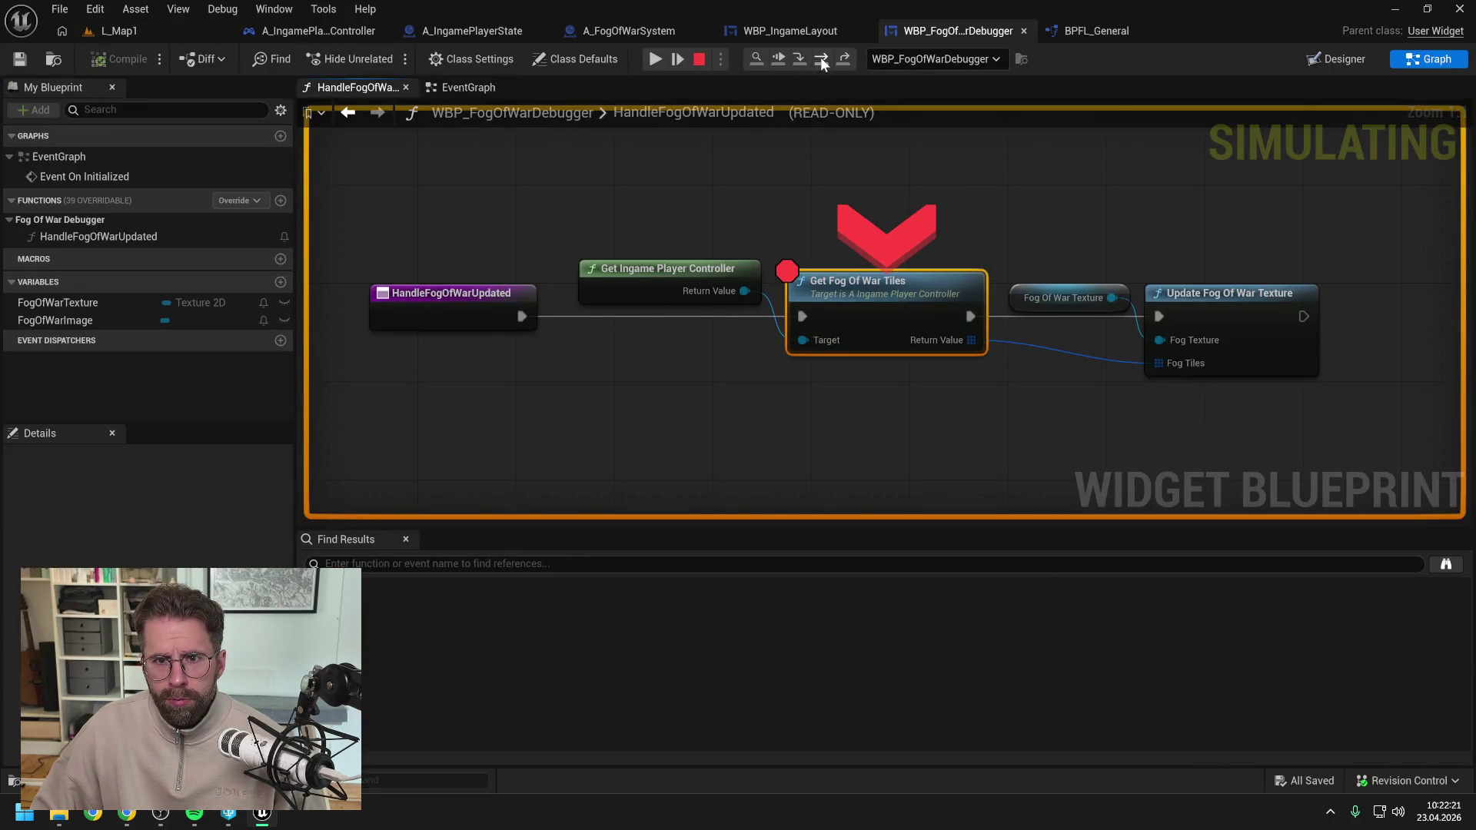
{"action": "left_click", "coordinate": [821, 59]}
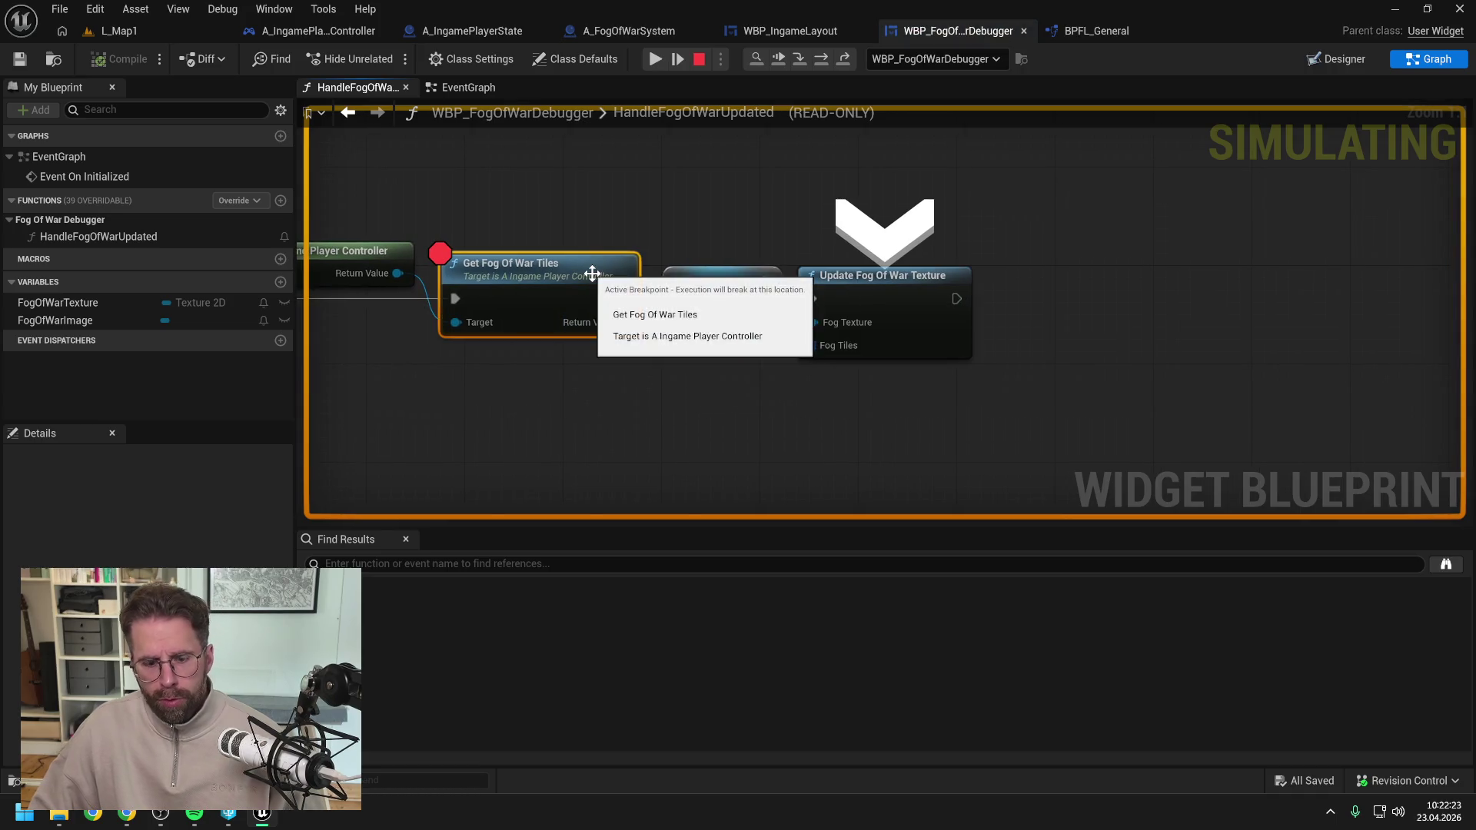
{"action": "left_click", "coordinate": [655, 58]}
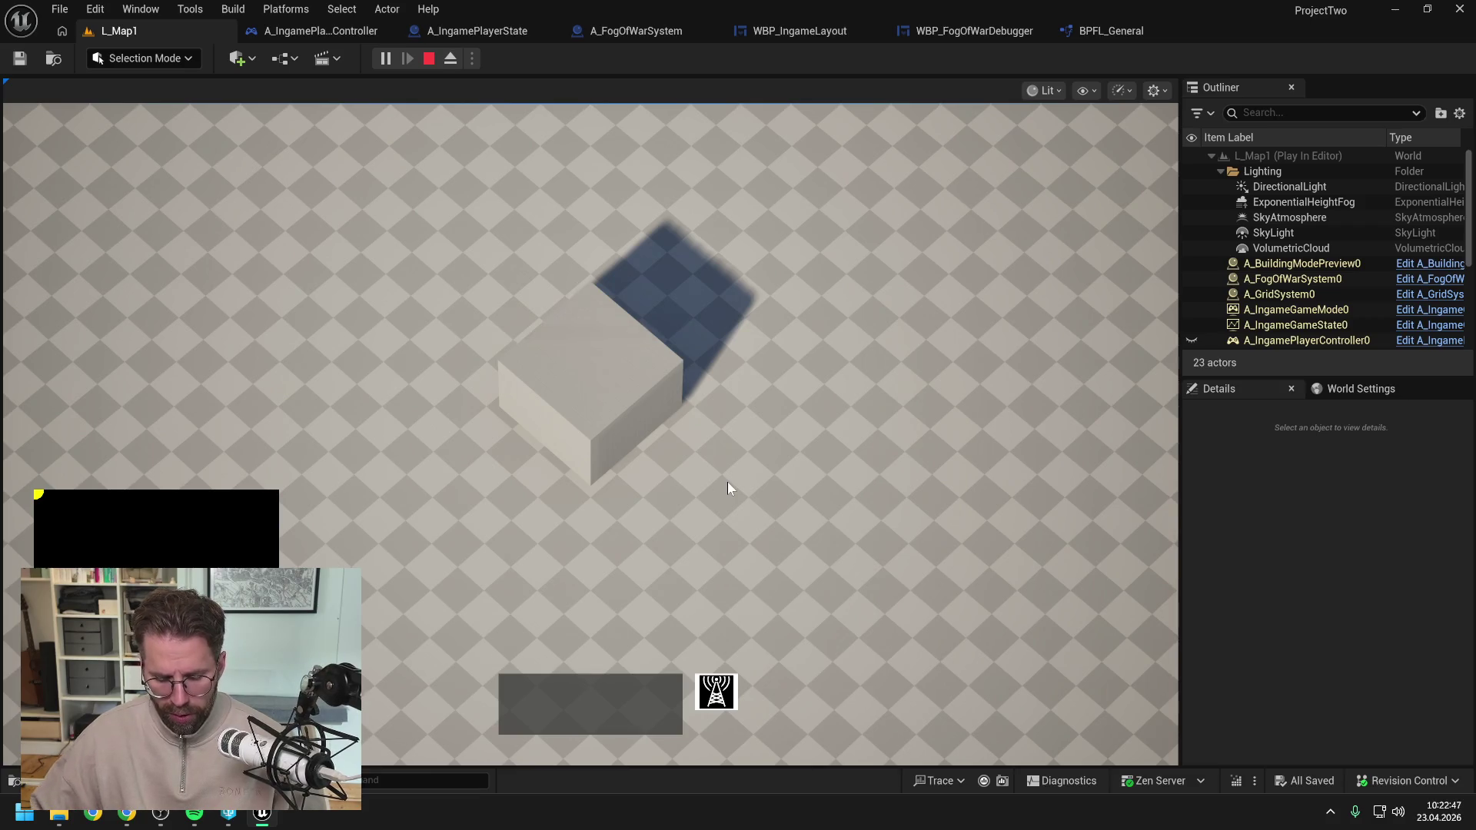
{"action": "key", "text": "Escape"}
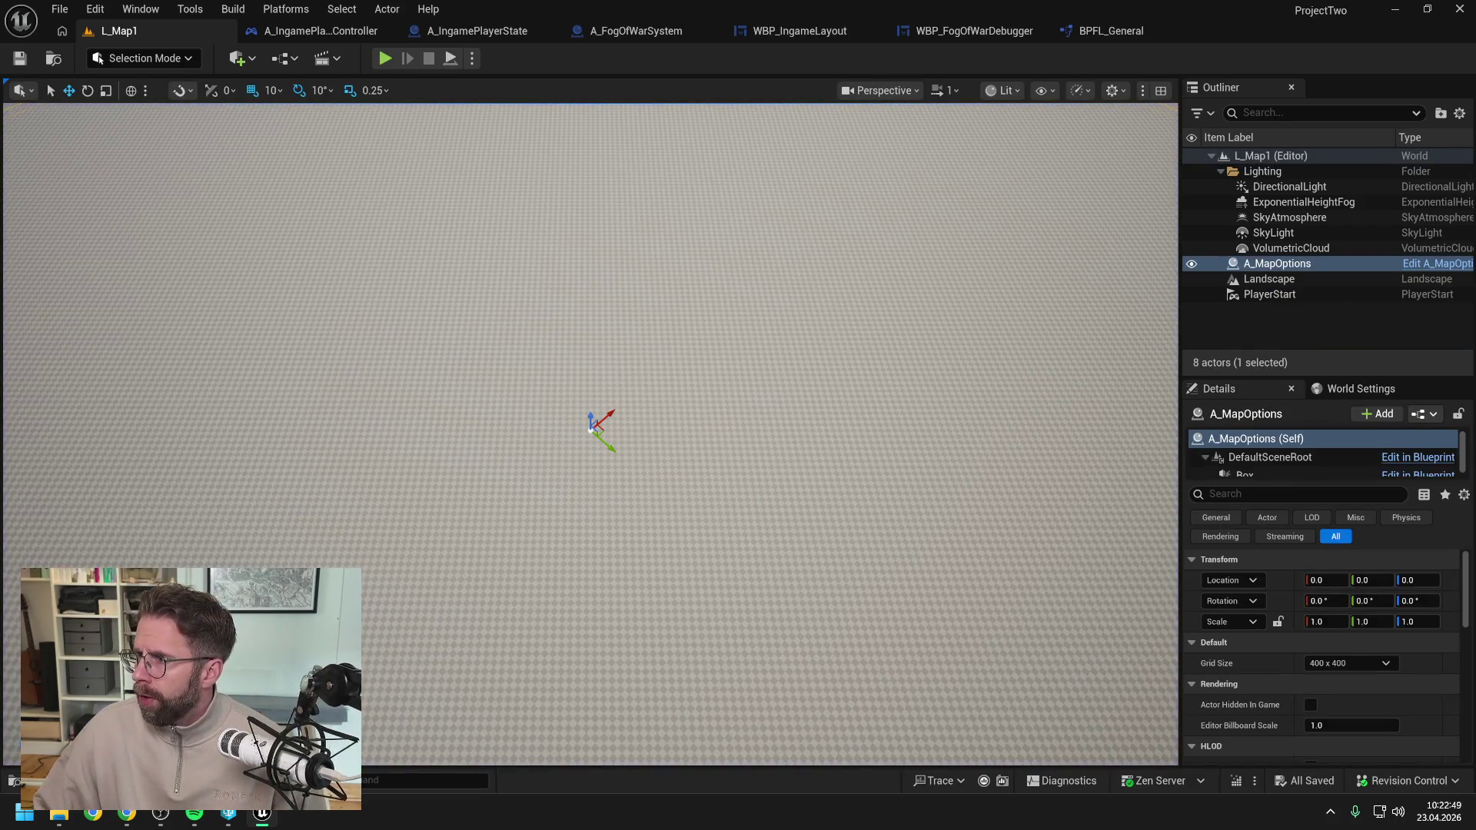
{"action": "key", "text": "alt+Tab"}
Paste the minimap screenshot and send a German note that the yellow dot sits far top-left.
{"action": "scroll", "coordinate": [884, 384], "scroll_direction": "down", "scroll_amount": 10}
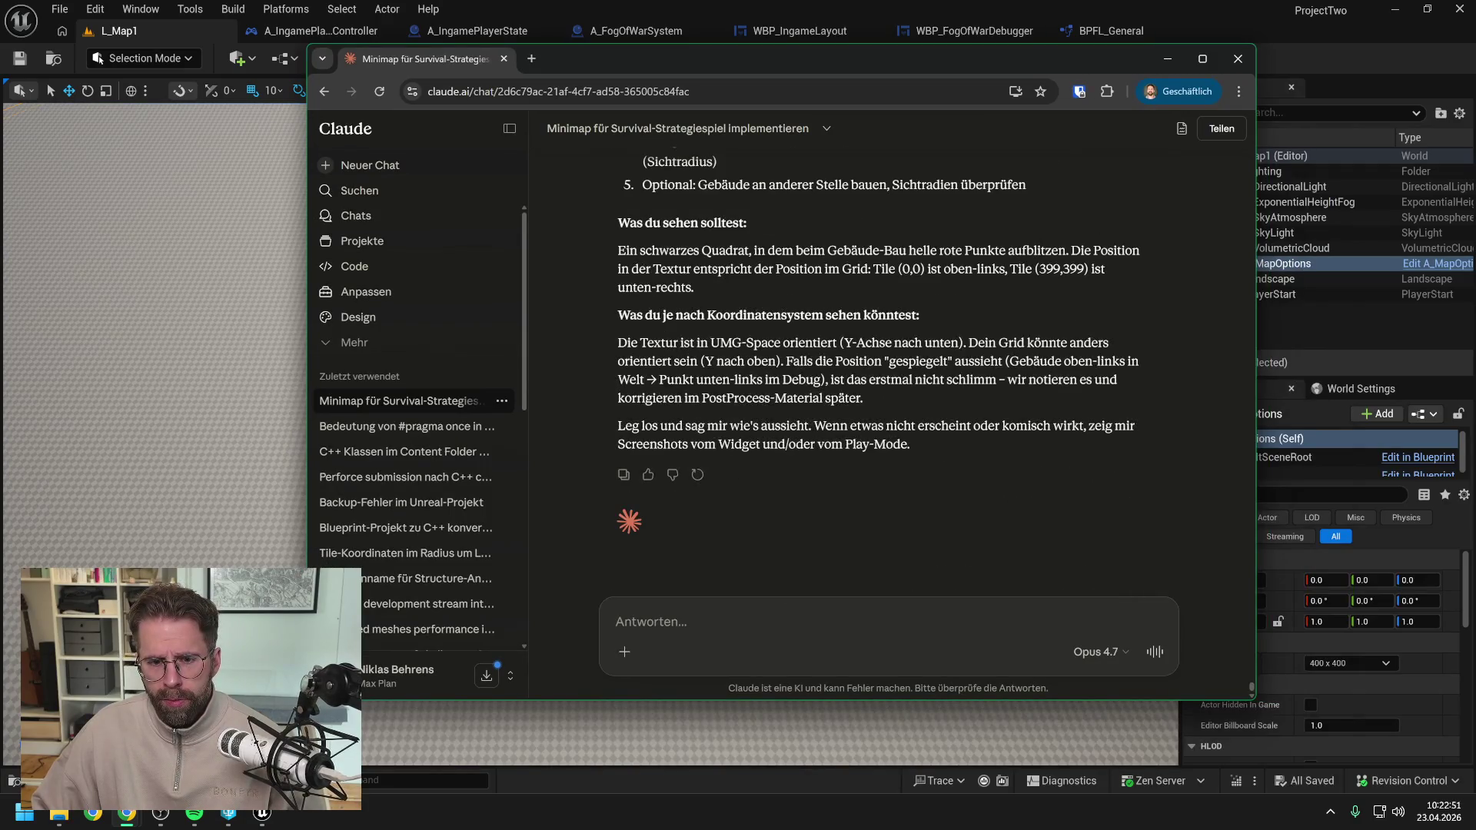
{"action": "key", "text": "ctrl+v"}
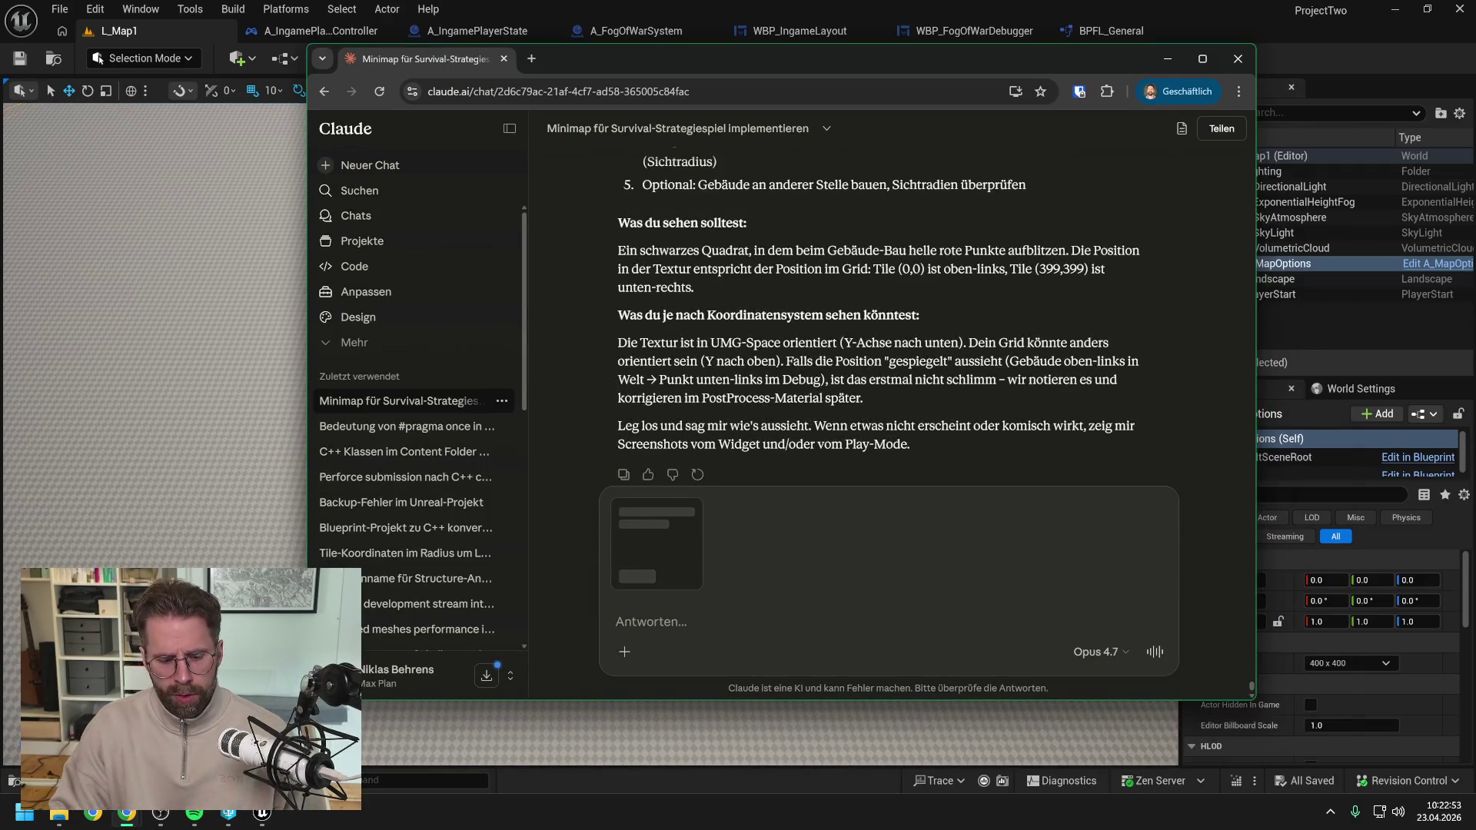
{"action": "type", "text": "S"}
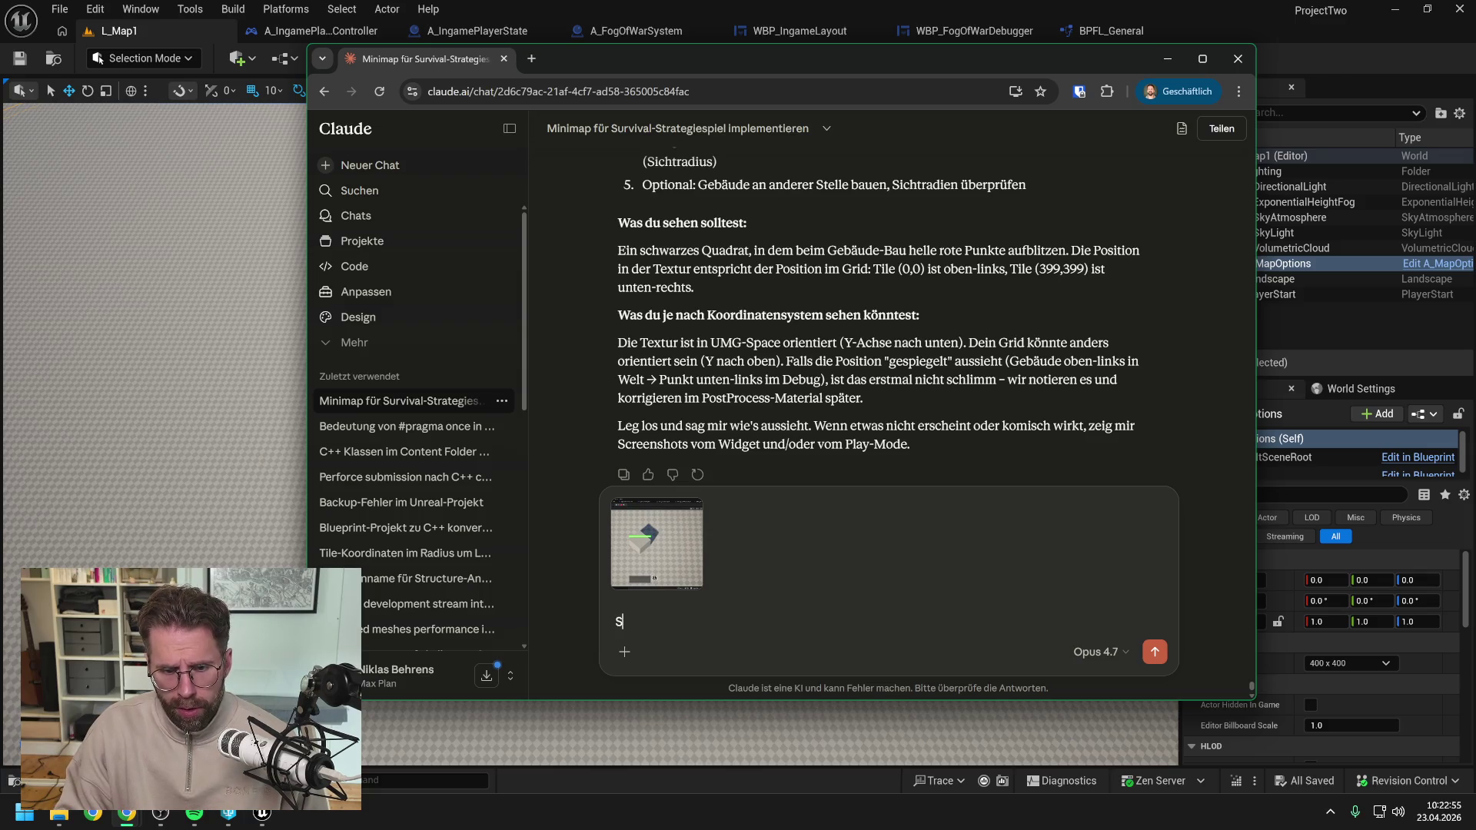
{"action": "type", "text": "o siehts gerade"}
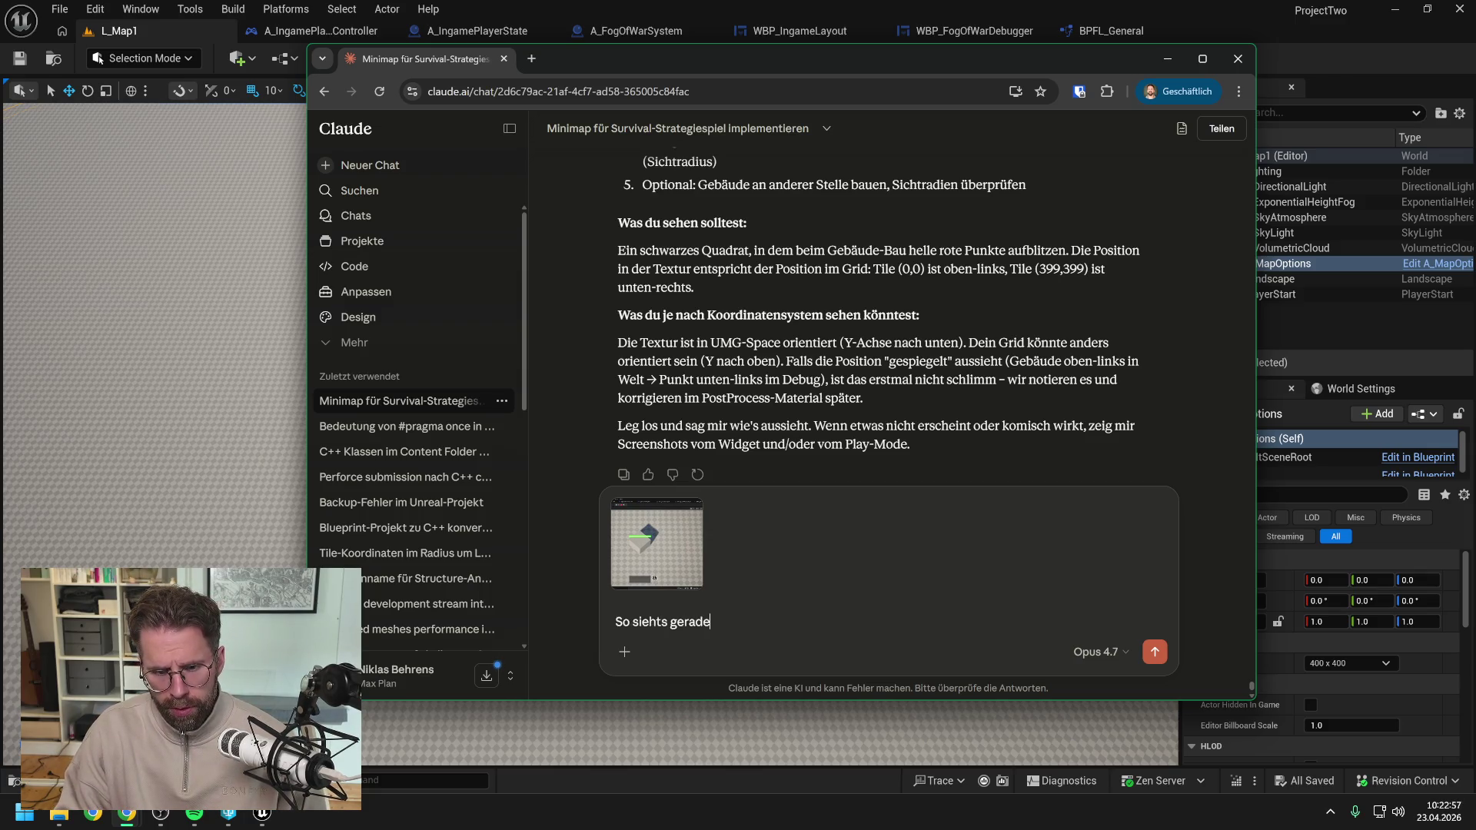
{"action": "type", "text": " aus. Es ist etwas in gelb da"}
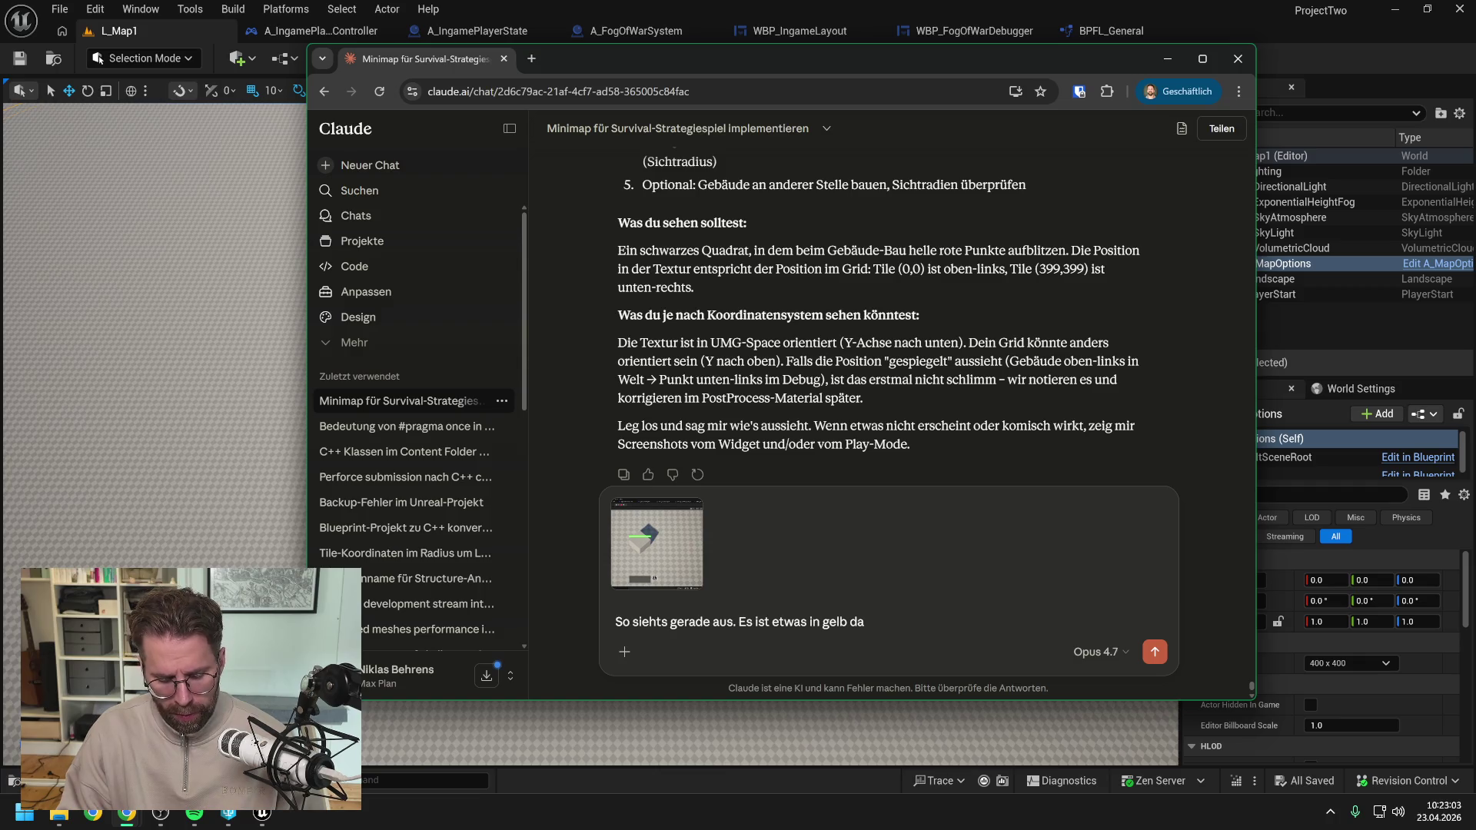
{"action": "type", "text": ". "}
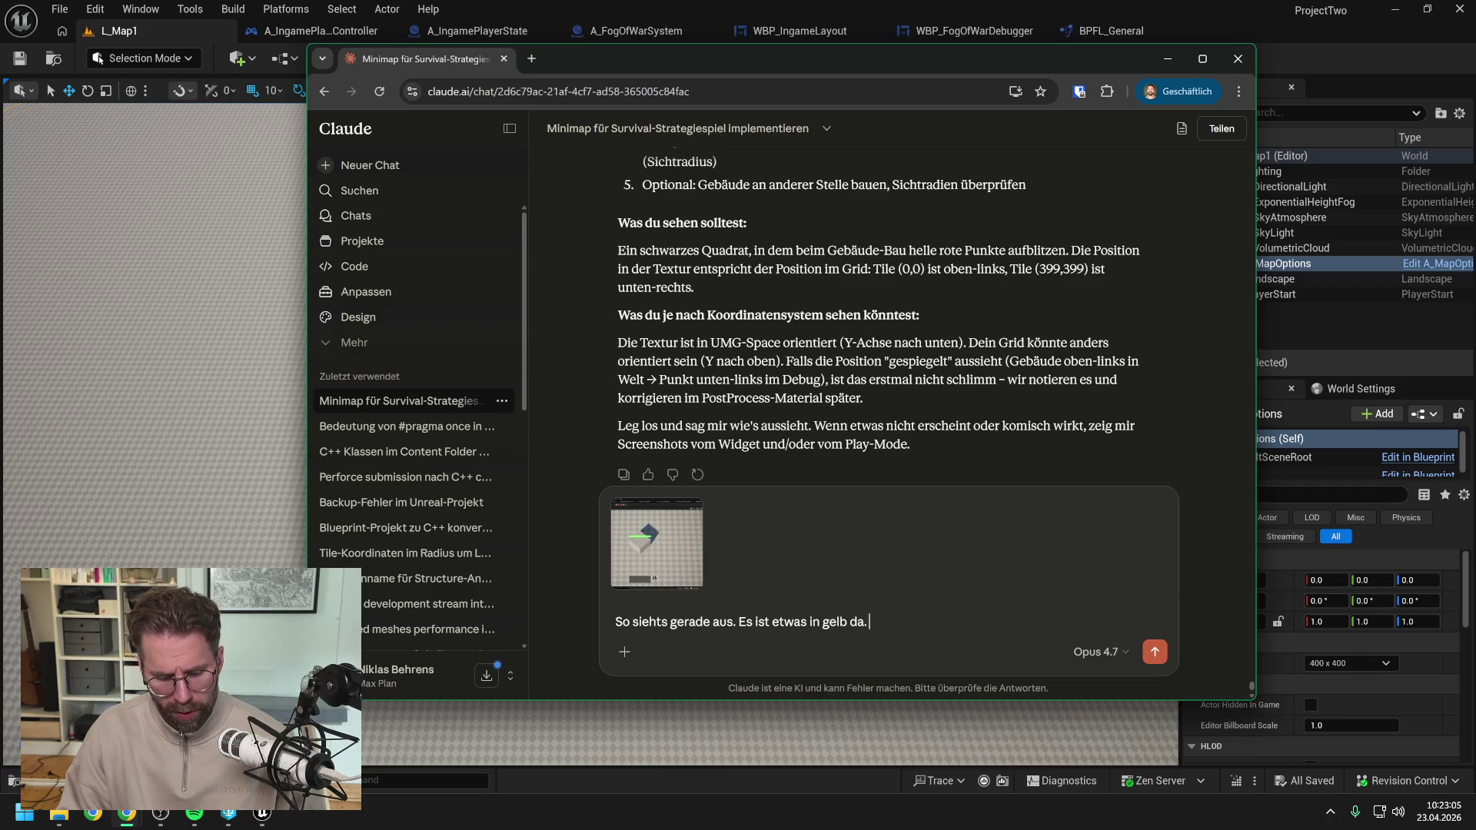
{"action": "type", "text": "Jedoch ganz links oben."}
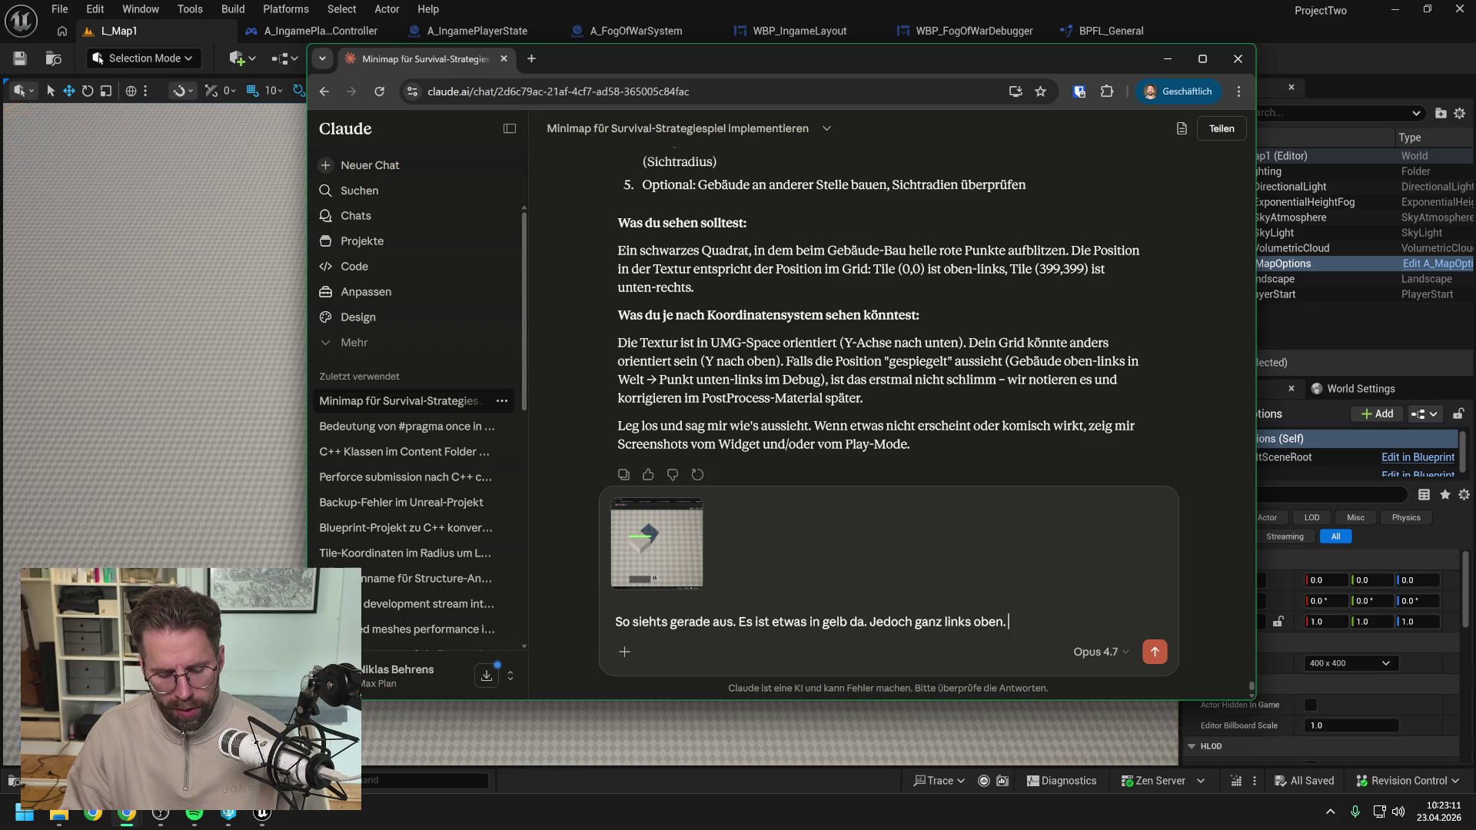
{"action": "type", "text": "Das heißt du hast 0,"}
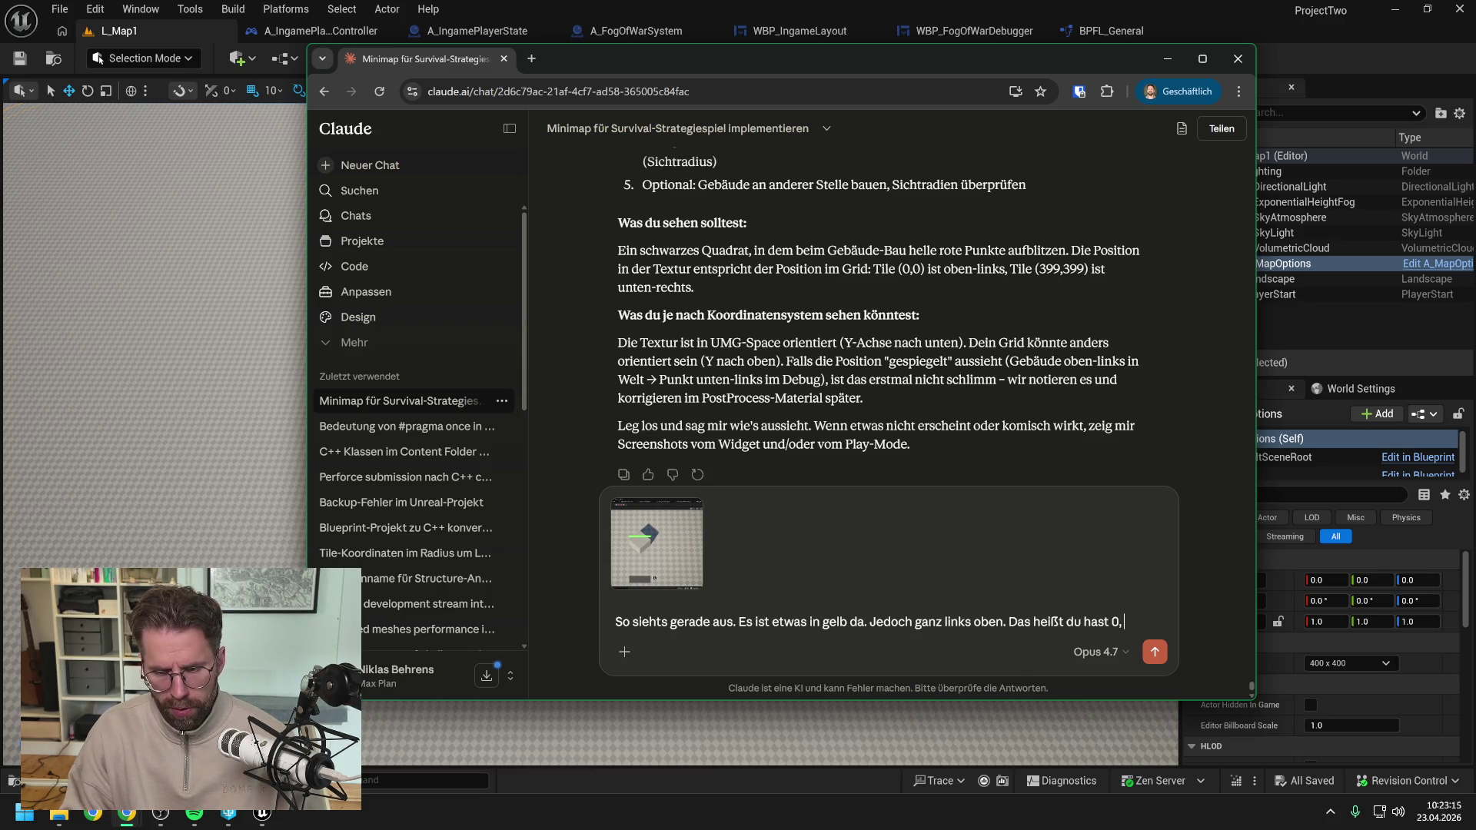
{"action": "type", "text": " 0 als"}
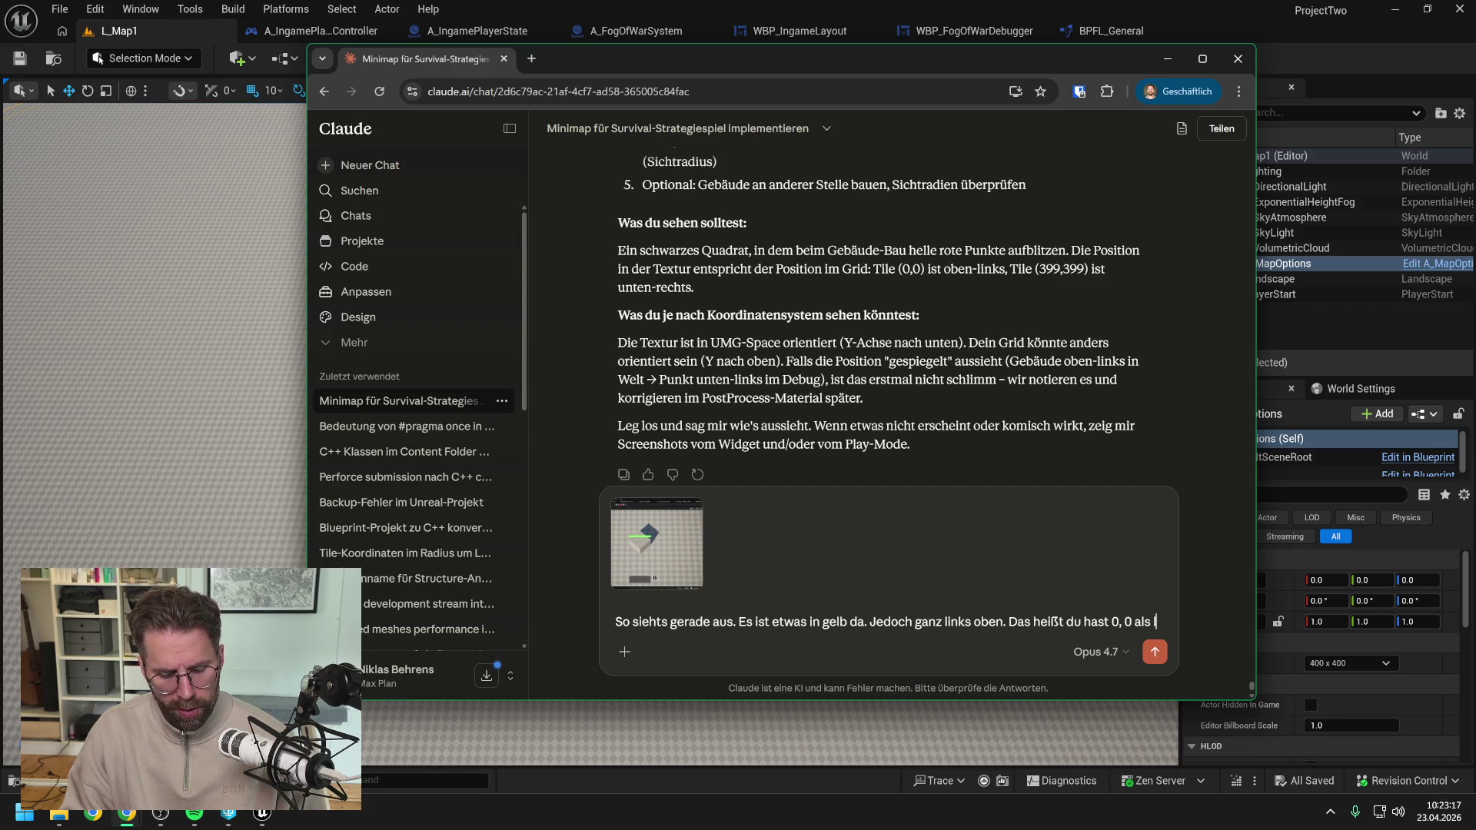
{"action": "type", "text": "links oben von der Map inter"}
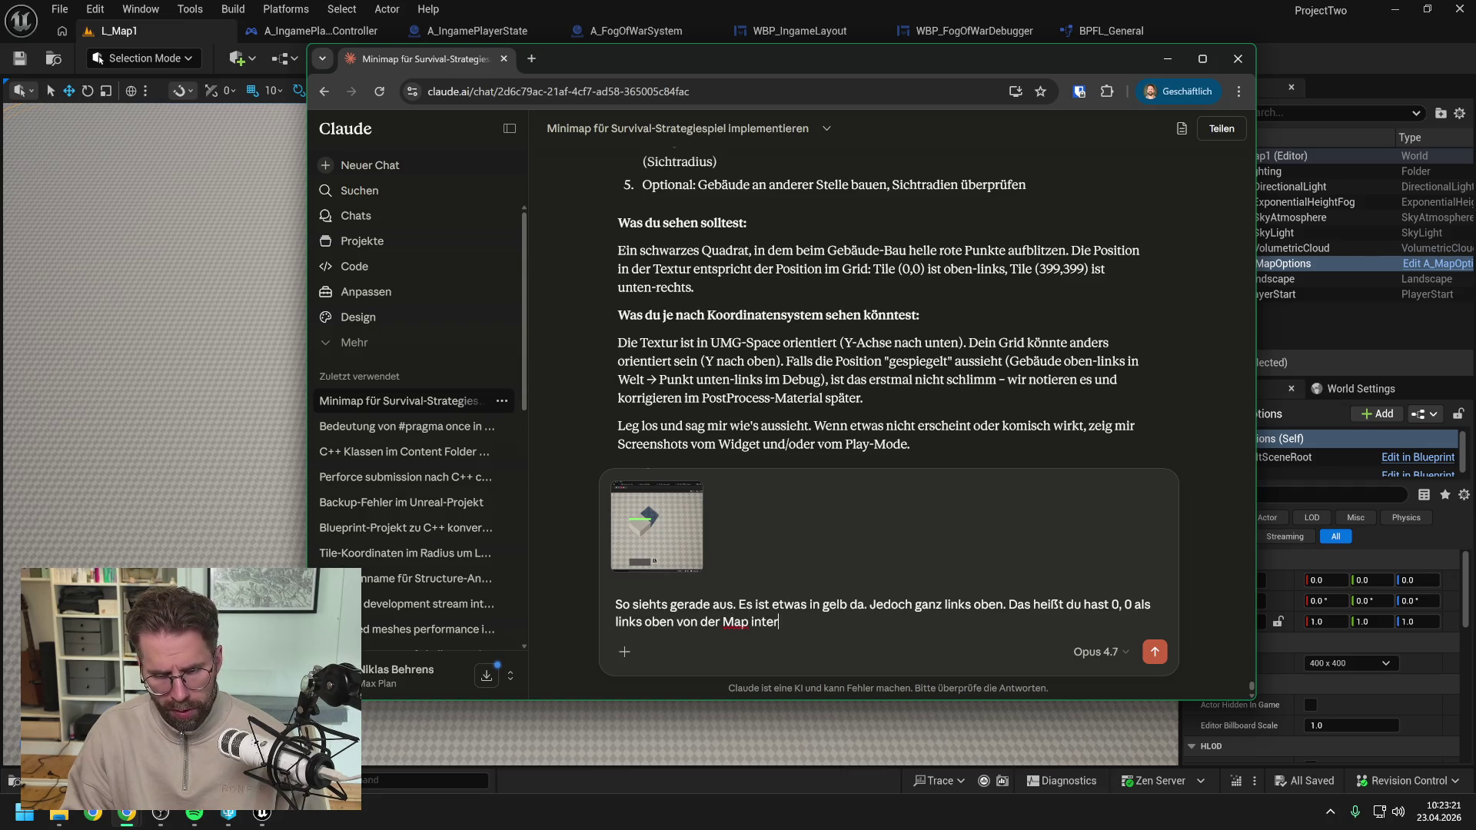
{"action": "type", "text": "pretiert?"}
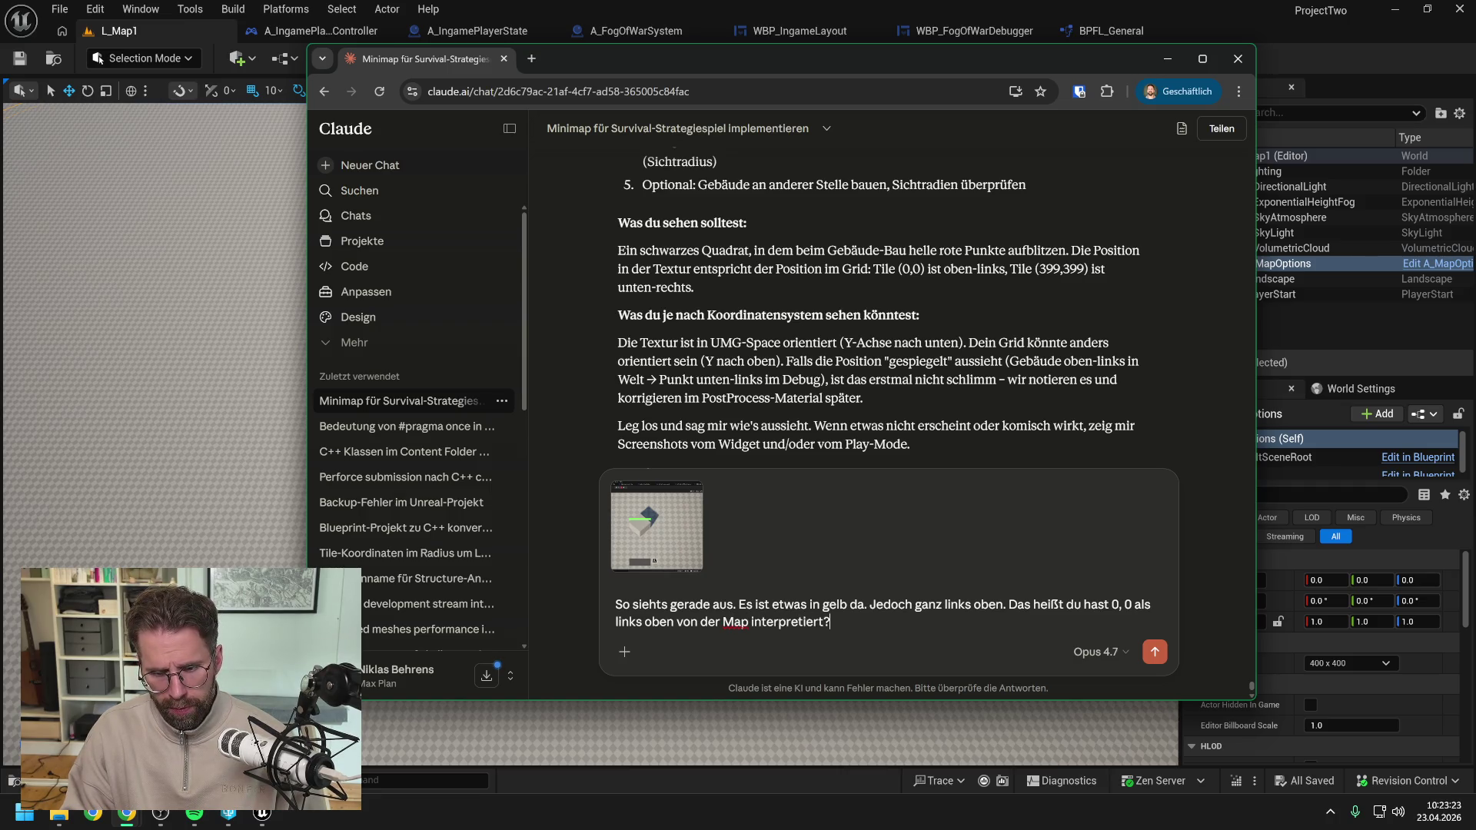
{"action": "type", "text": " =,"}
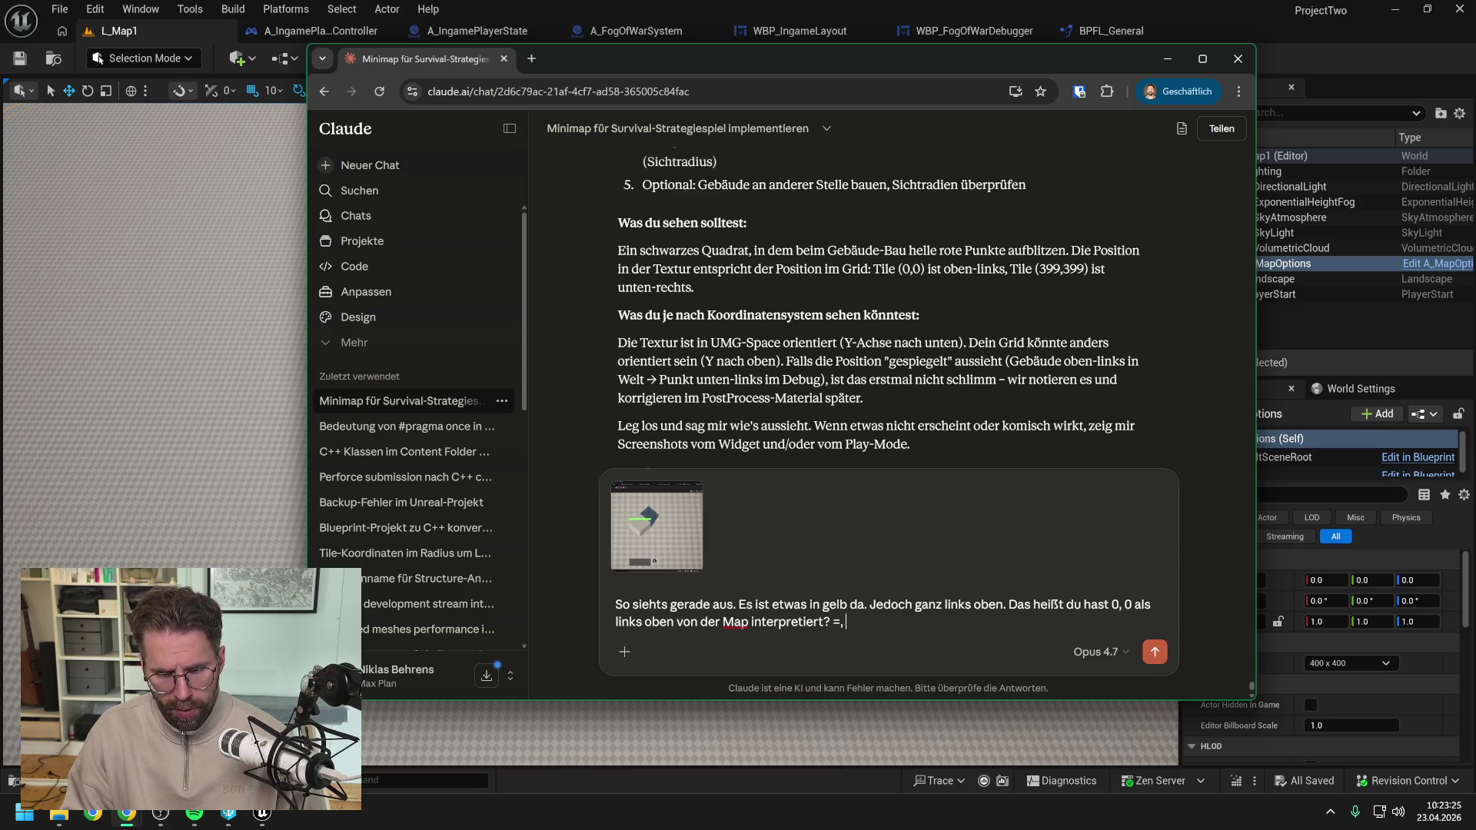
{"action": "key", "text": "BackSpace"}
{"action": "key", "text": "BackSpace"}
{"action": "type", "text": "0, 0 ist b"}
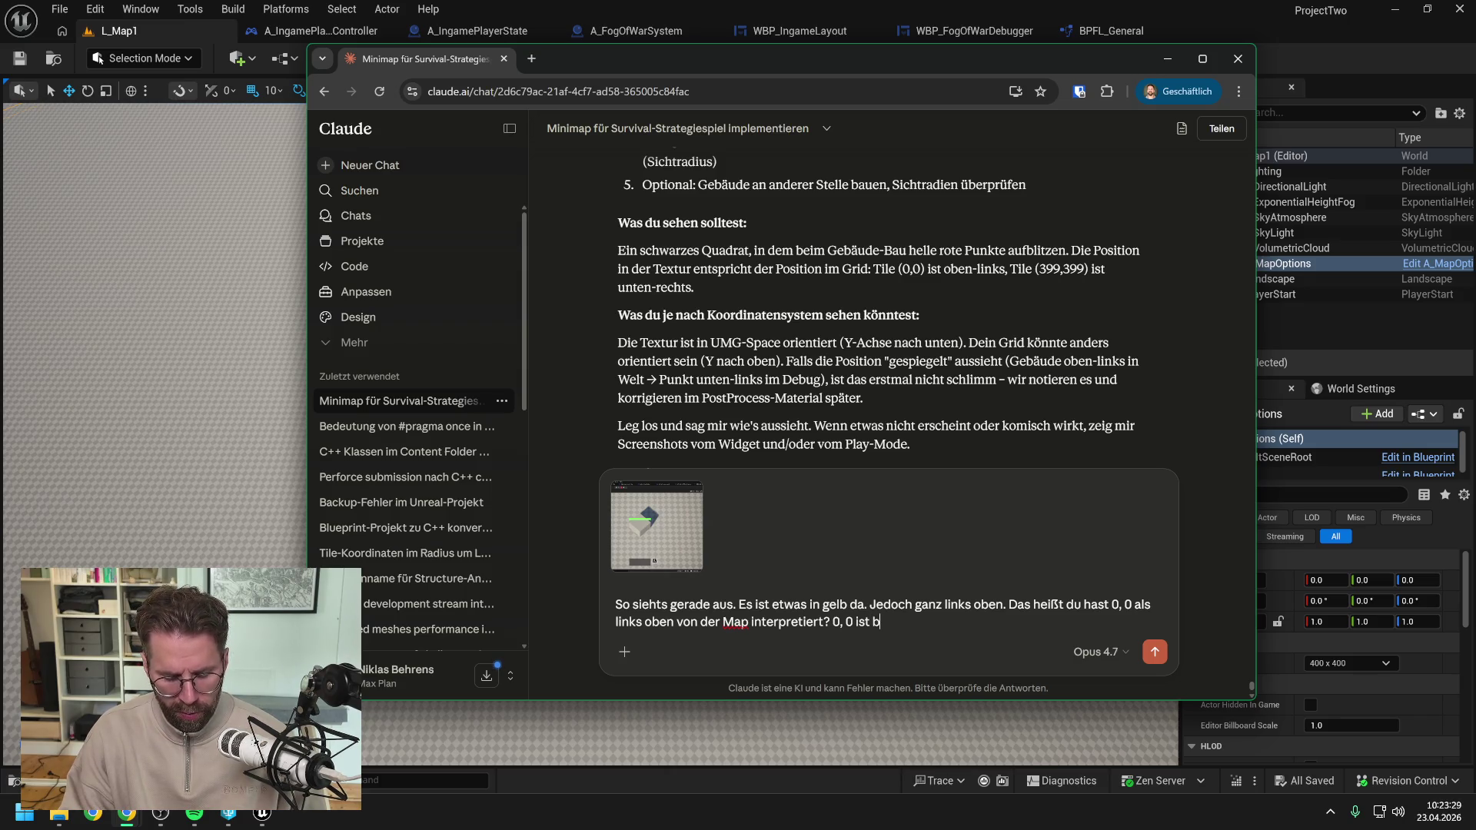
{"action": "type", "text": "ei "}
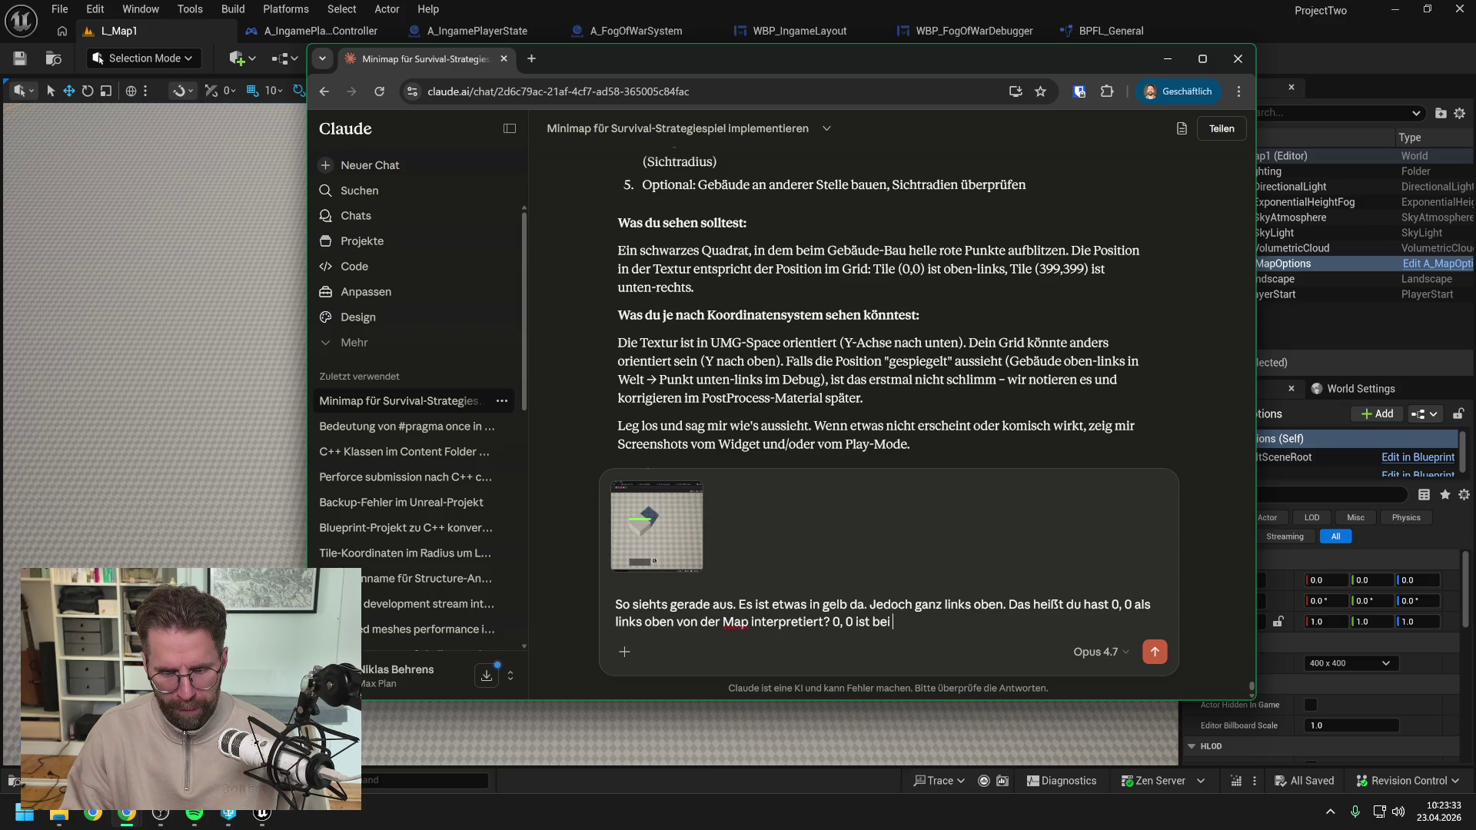
{"action": "type", "text": "ns die Mitte der Map"}
{"action": "key", "text": "Return"}
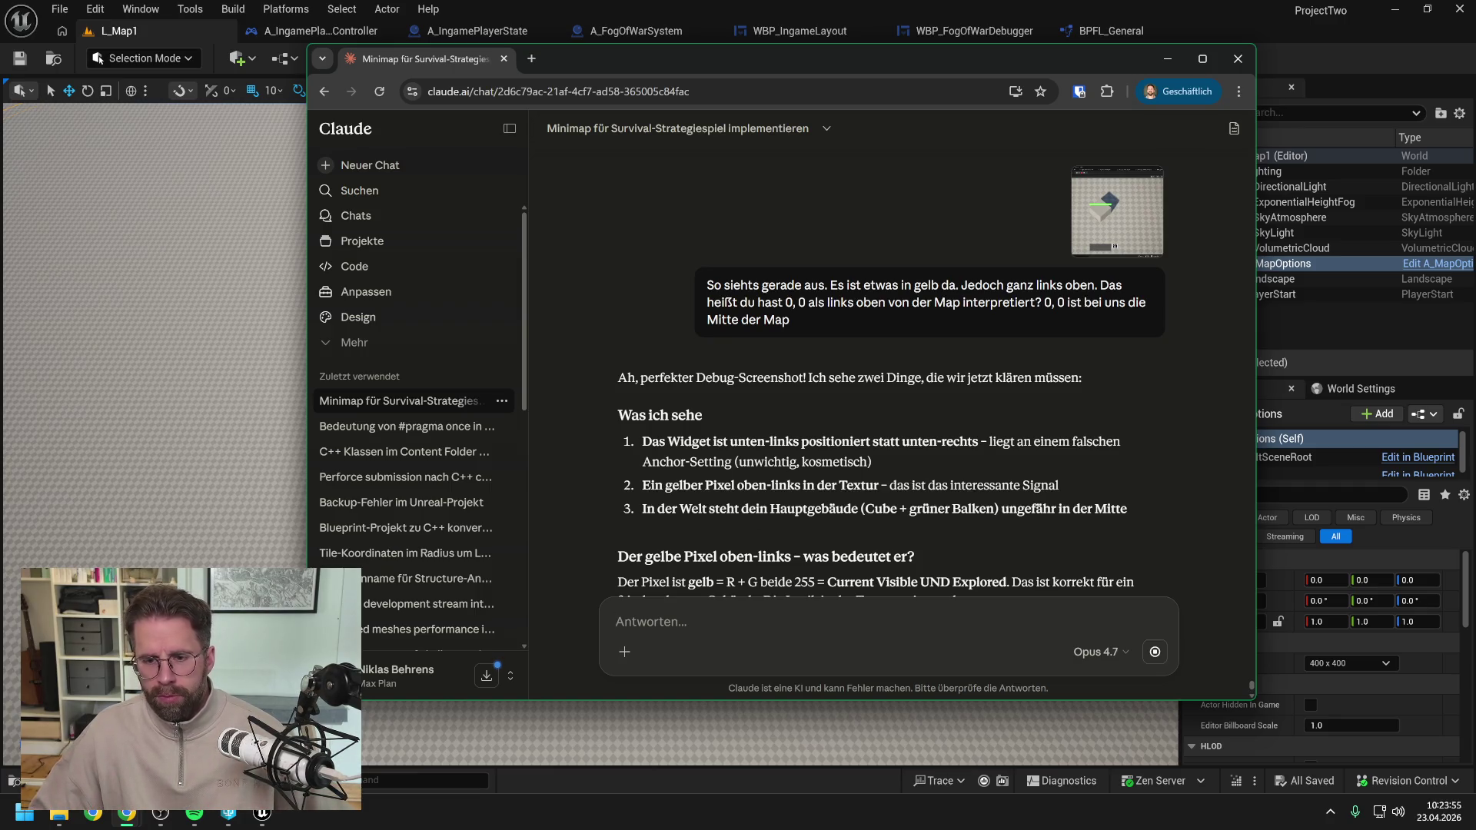
Scroll through Claude's explanation, Options A and B, and its recommendation of 0-based grid coordinates.
{"action": "scroll", "coordinate": [880, 431], "scroll_direction": "down", "scroll_amount": 3}
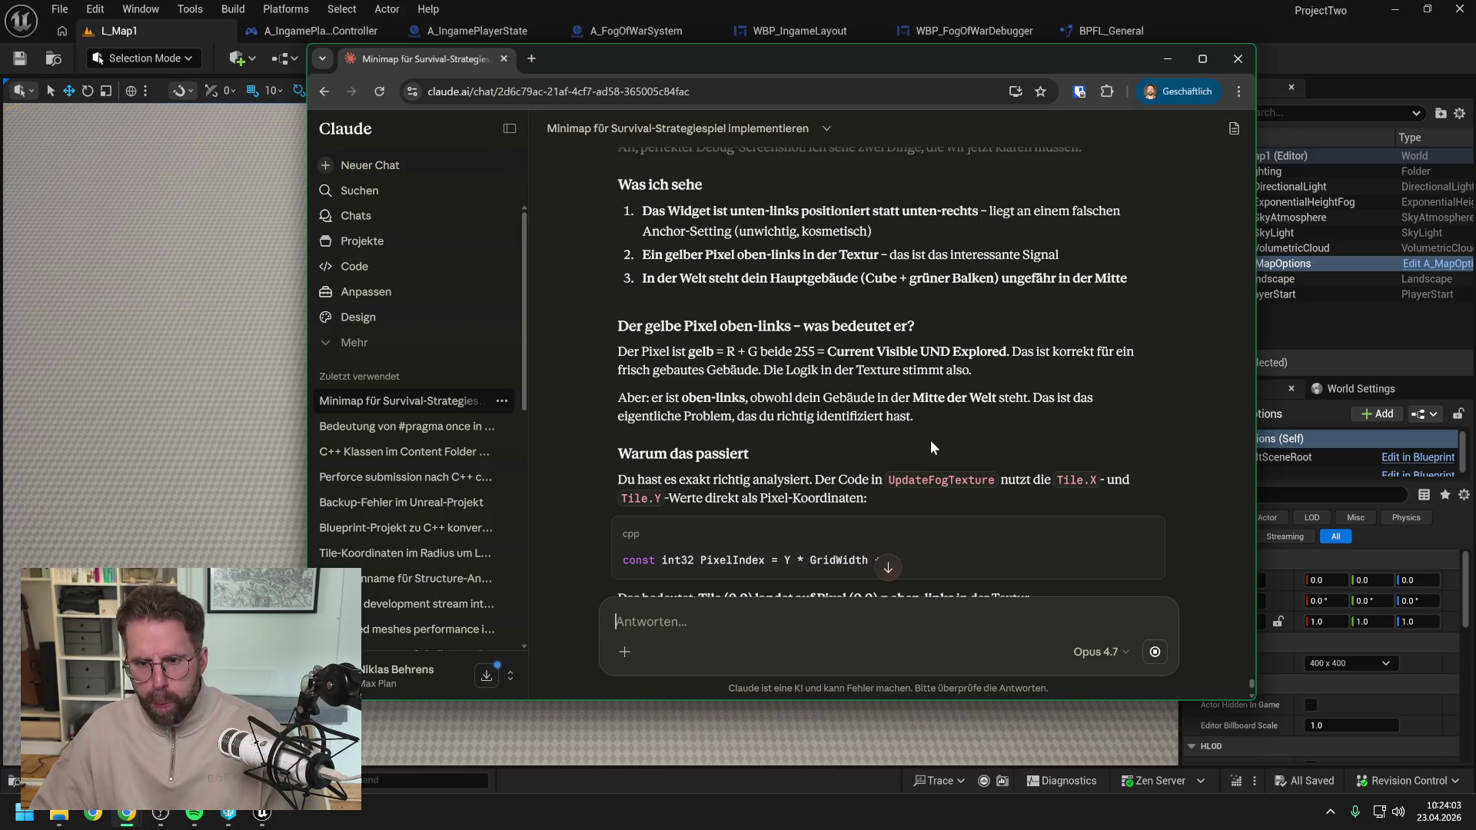
{"action": "scroll", "coordinate": [932, 433], "scroll_direction": "down", "scroll_amount": 1}
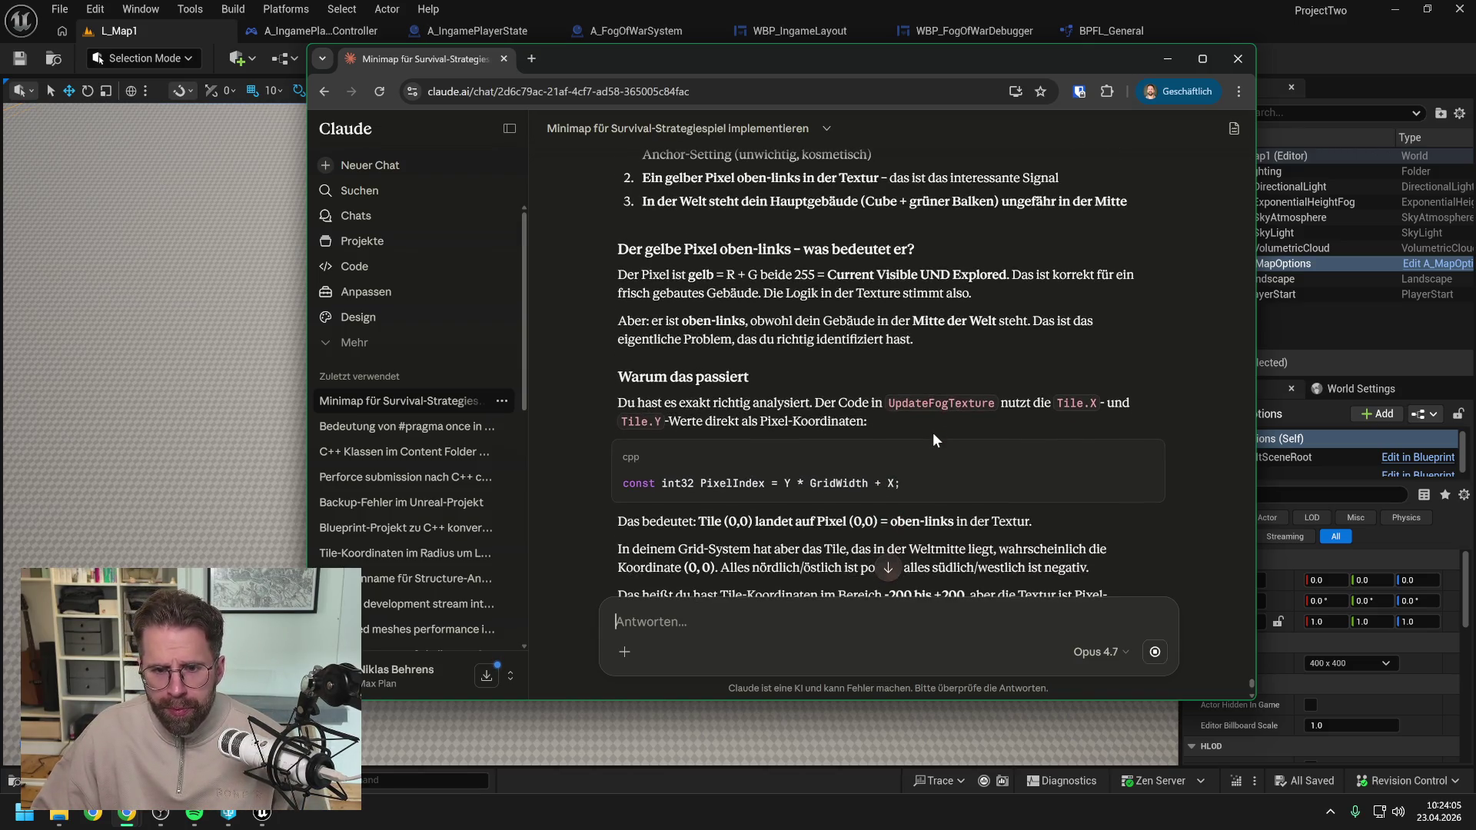
{"action": "scroll", "coordinate": [933, 435], "scroll_direction": "down", "scroll_amount": 2}
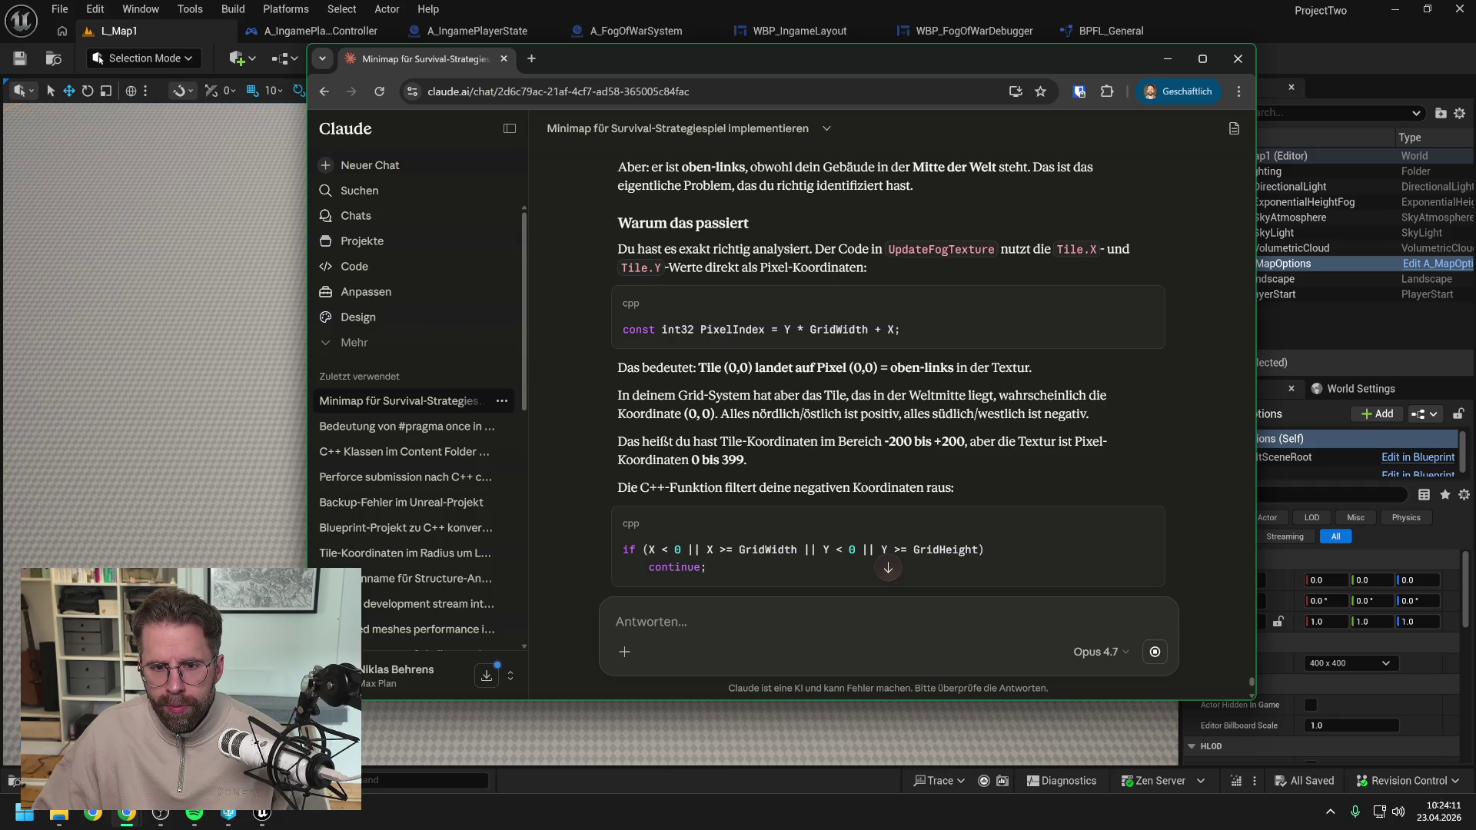
{"action": "scroll", "coordinate": [940, 419], "scroll_direction": "down", "scroll_amount": 1}
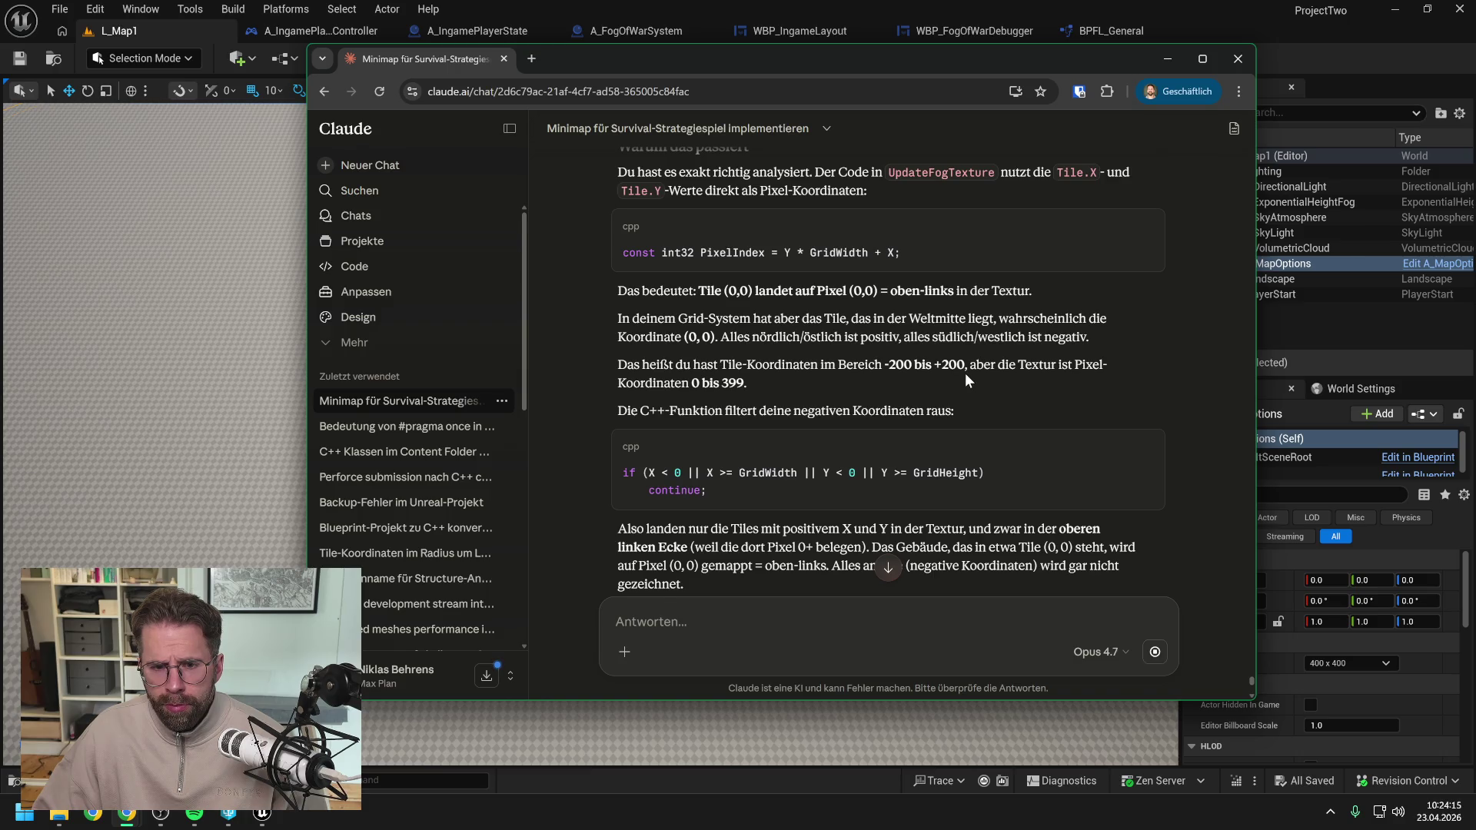
{"action": "scroll", "coordinate": [967, 377], "scroll_direction": "down", "scroll_amount": 2}
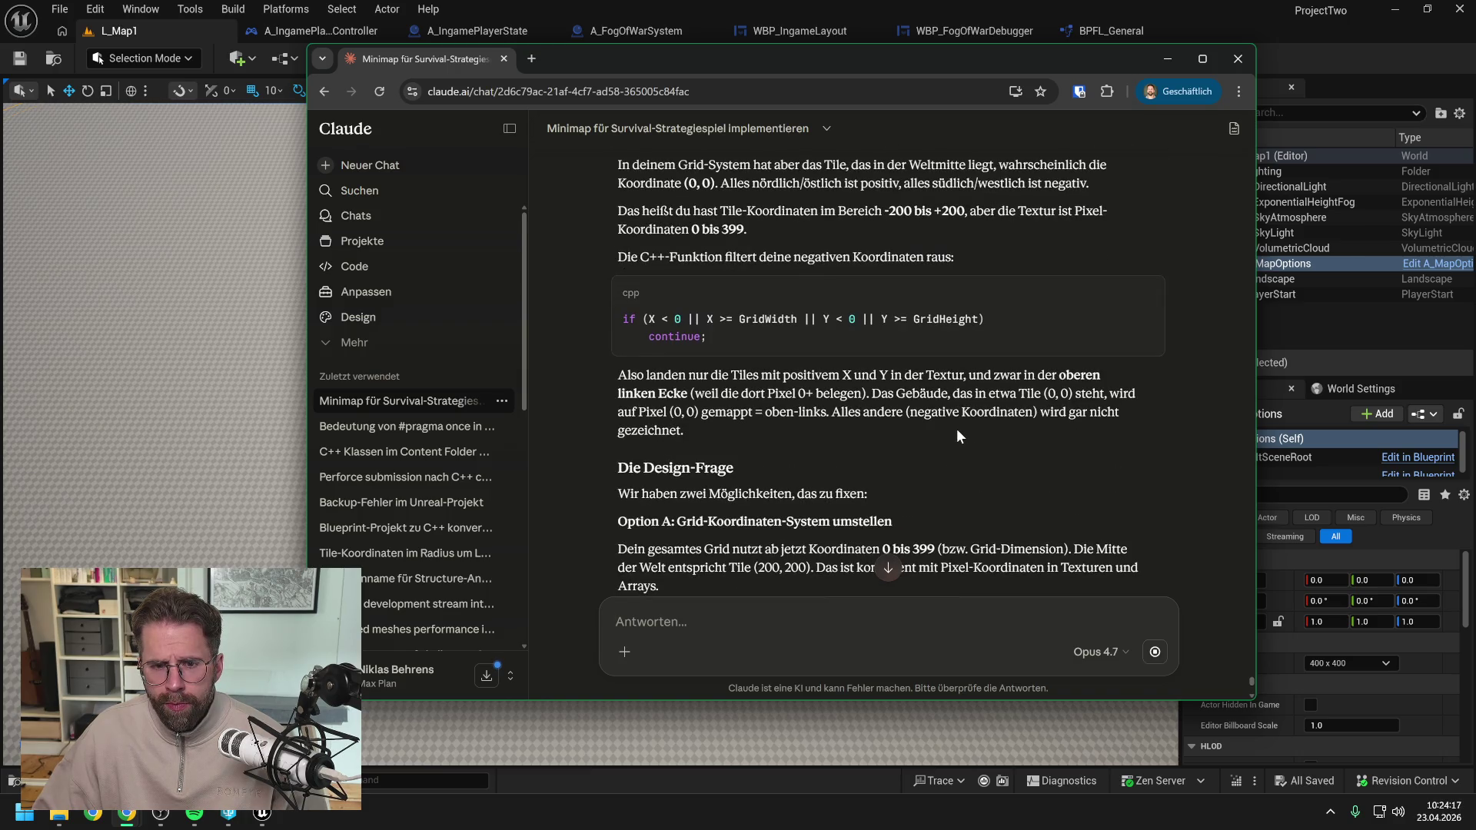
{"action": "scroll", "coordinate": [957, 434], "scroll_direction": "down", "scroll_amount": 1}
{"action": "scroll", "coordinate": [950, 419], "scroll_direction": "down", "scroll_amount": 2}
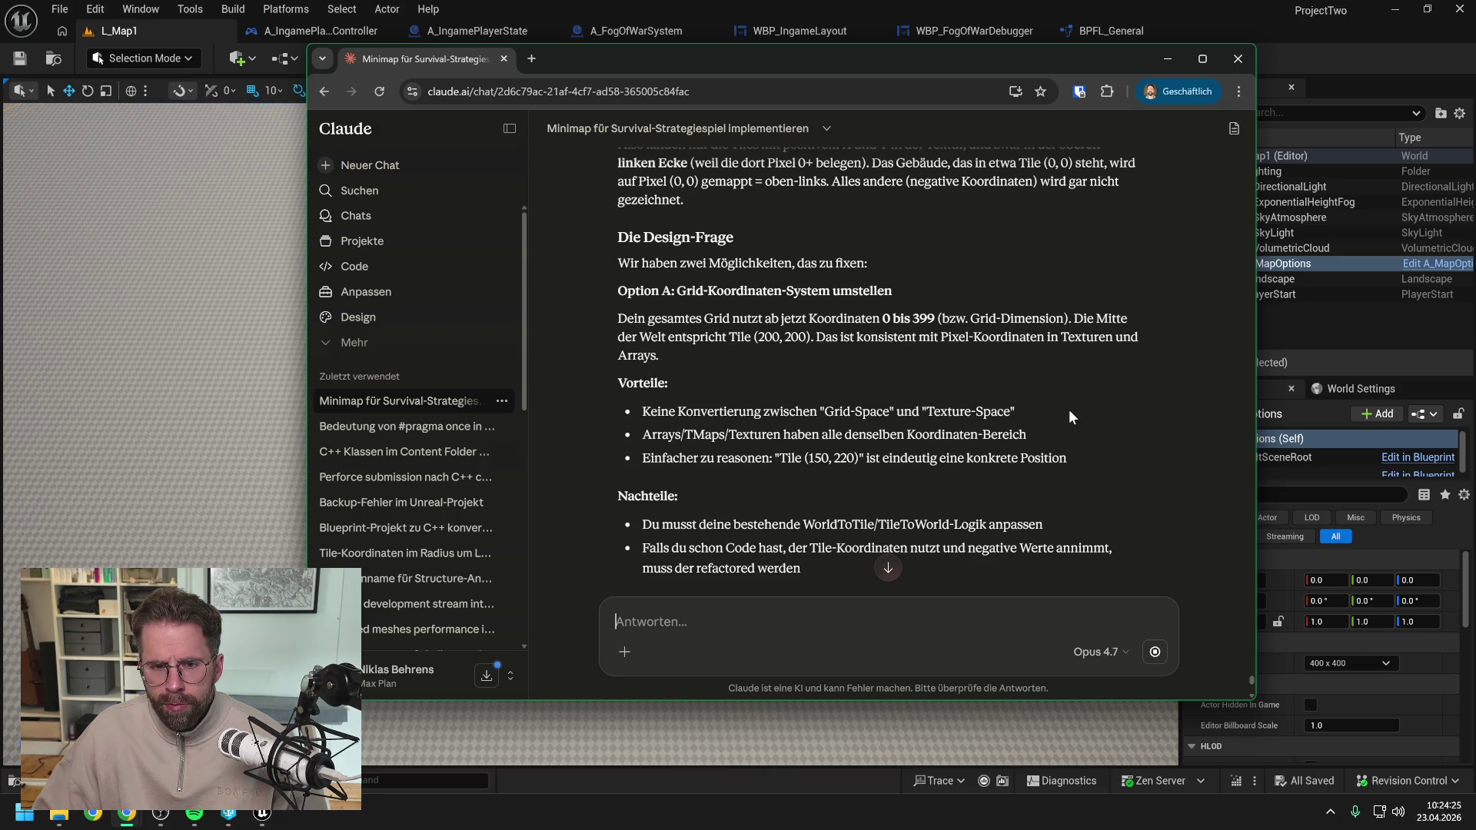
{"action": "scroll", "coordinate": [1069, 412], "scroll_direction": "down", "scroll_amount": 2}
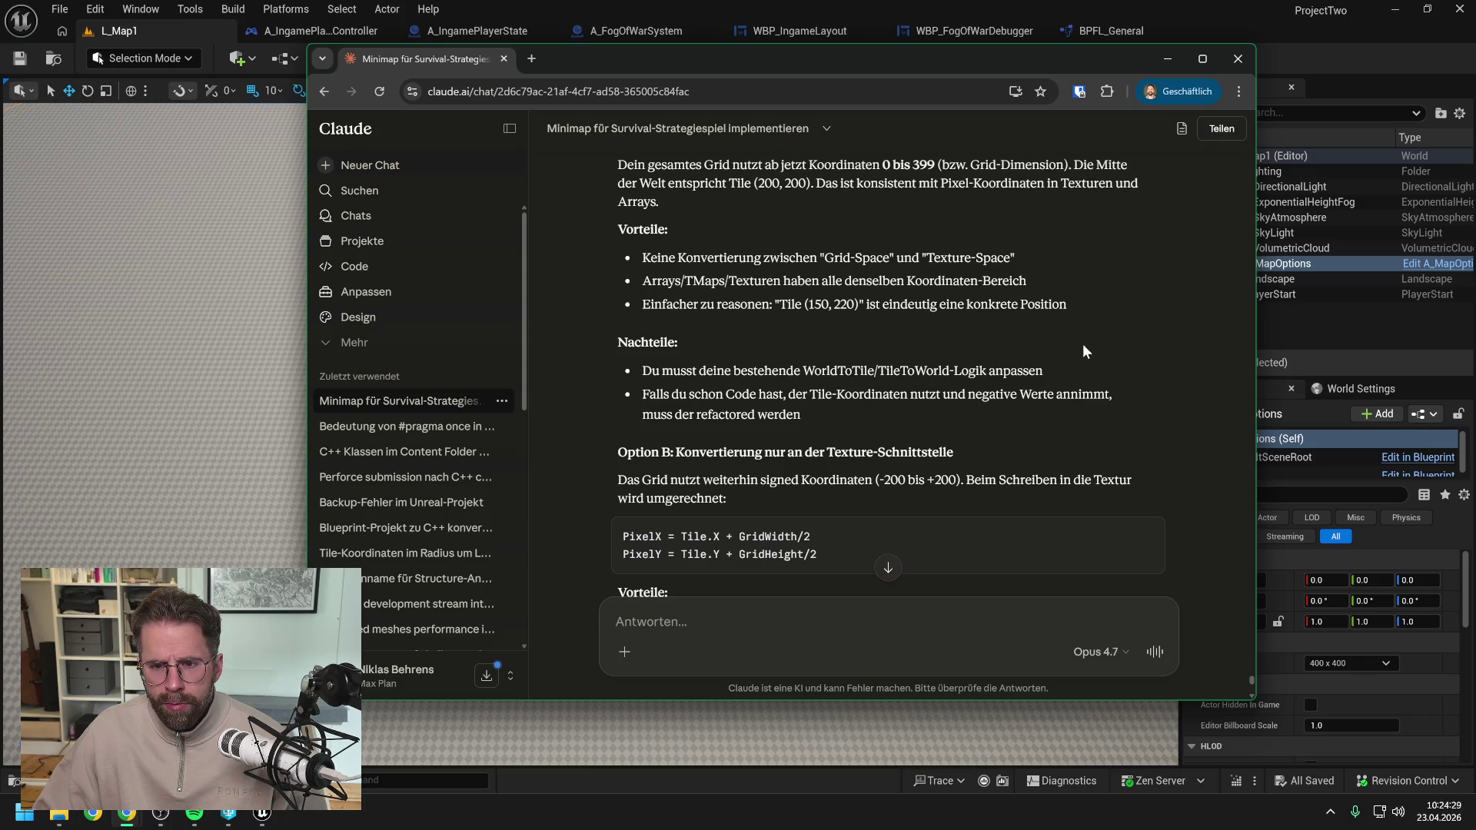
{"action": "scroll", "coordinate": [1058, 339], "scroll_direction": "down", "scroll_amount": 1}
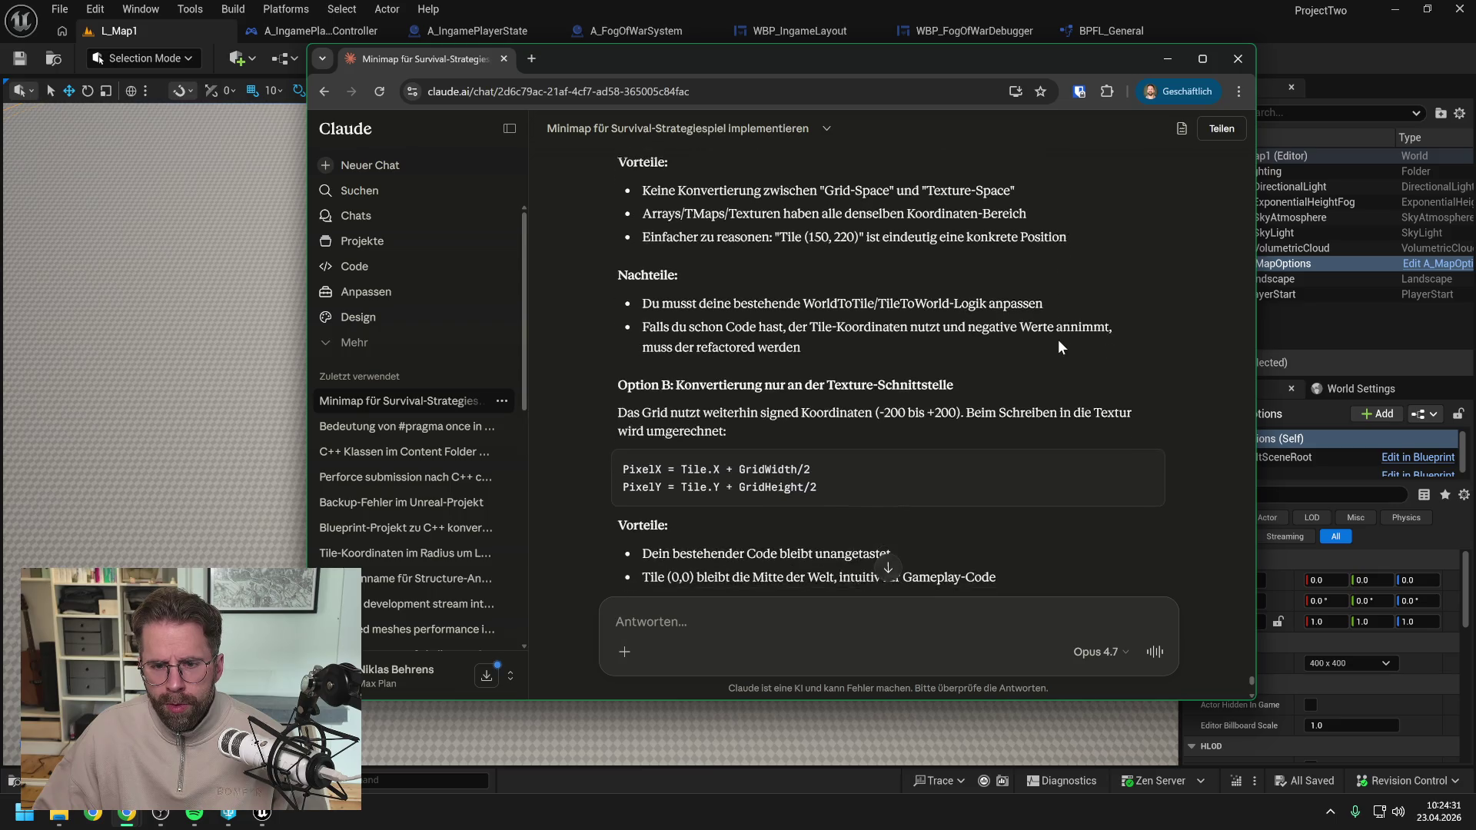
{"action": "scroll", "coordinate": [1058, 346], "scroll_direction": "down", "scroll_amount": 1}
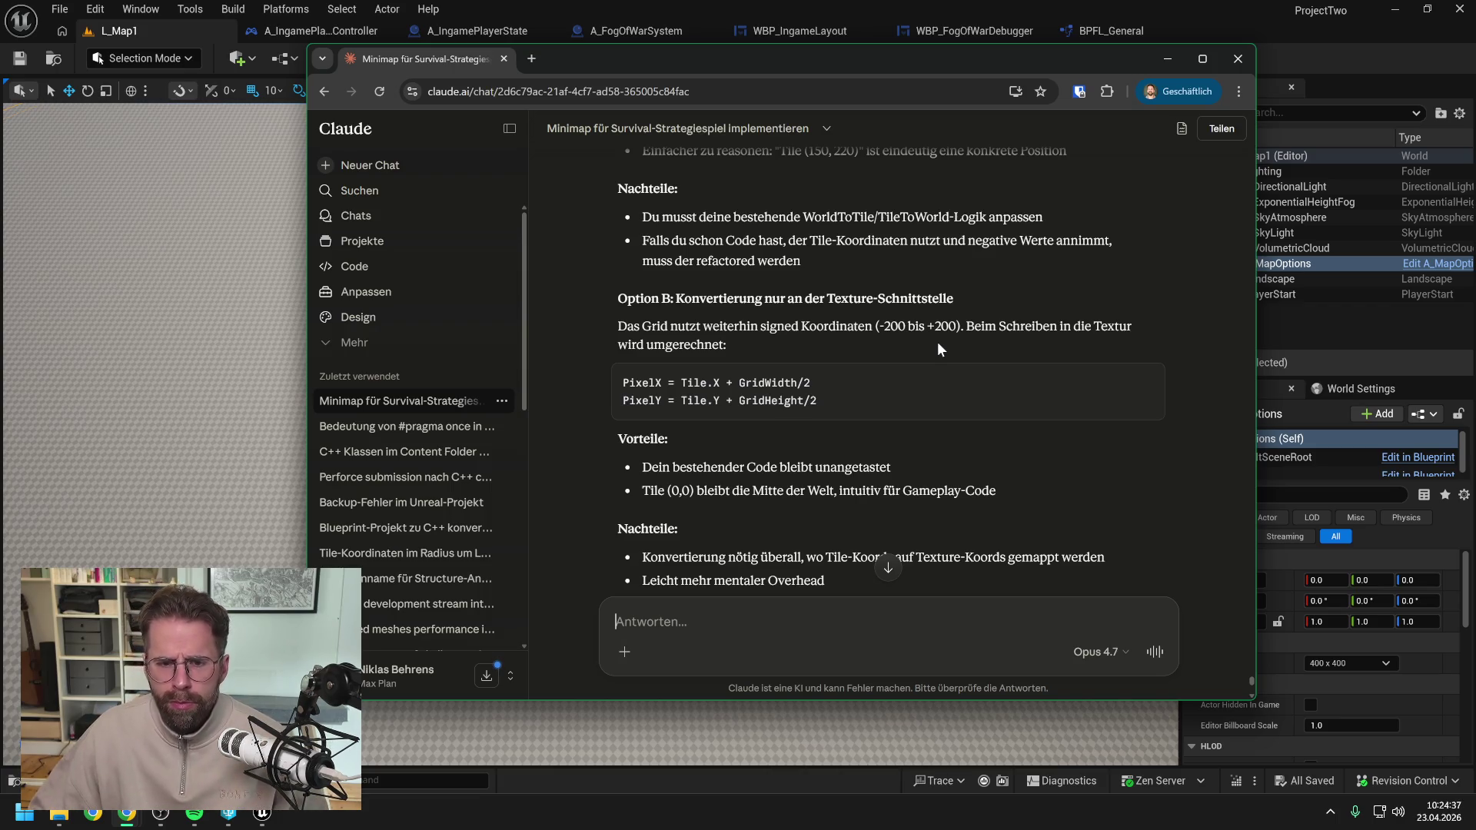
{"action": "scroll", "coordinate": [945, 340], "scroll_direction": "down", "scroll_amount": 2}
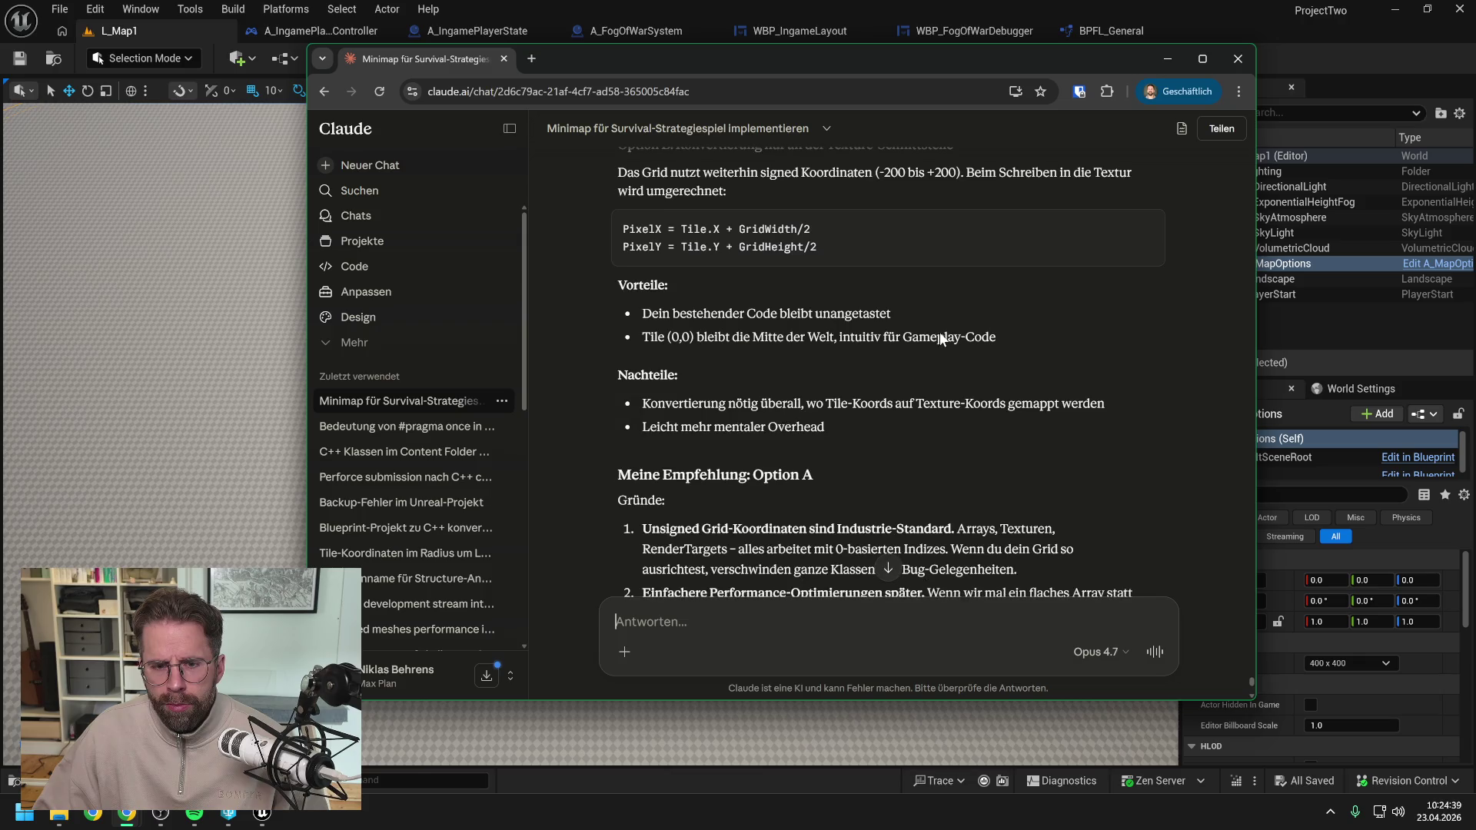
{"action": "scroll", "coordinate": [888, 371], "scroll_direction": "down", "scroll_amount": 3}
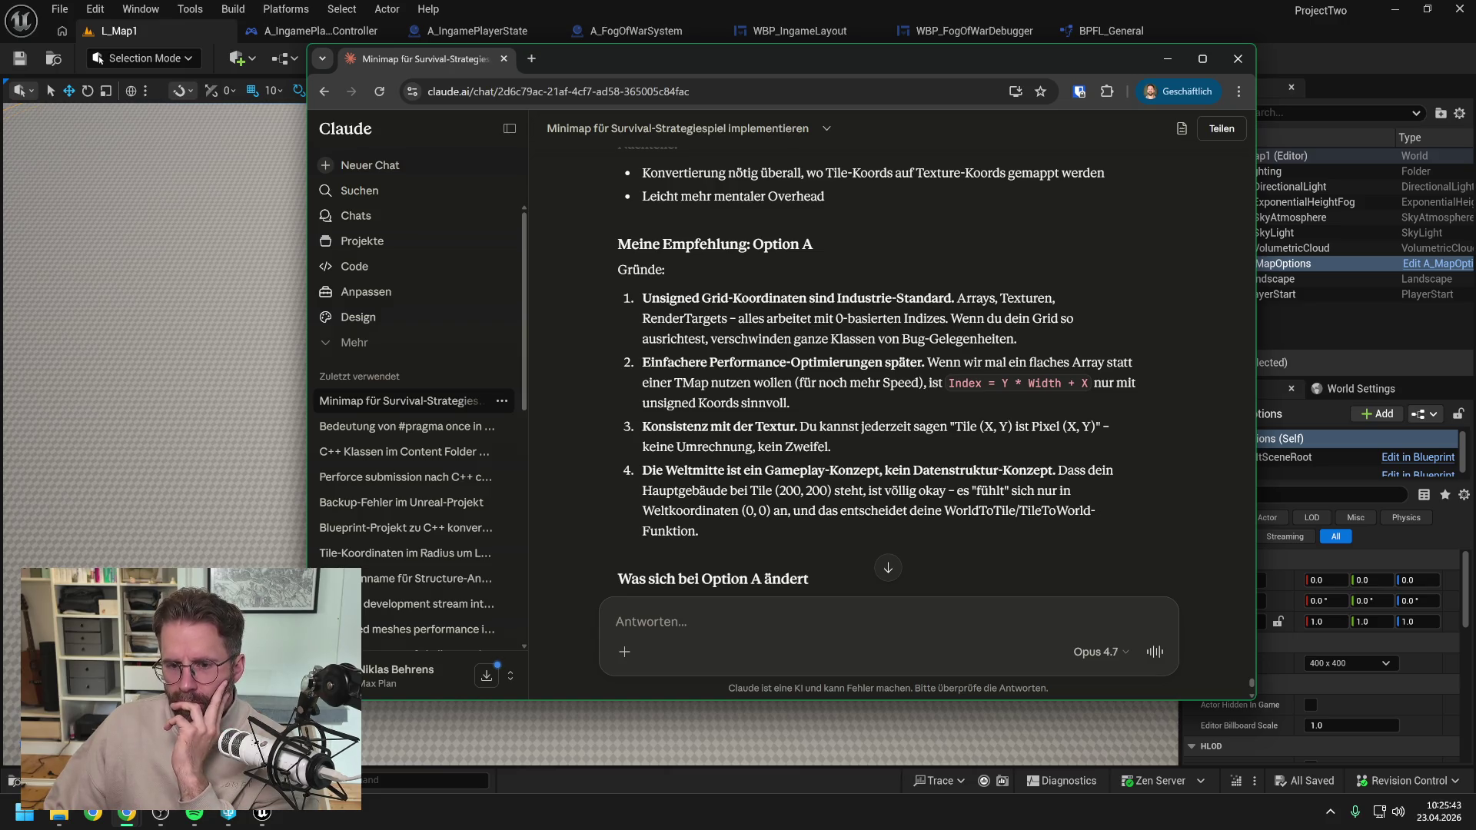
Read the WorldToTile/TileToWorld pseudocode and closing question, then move the browser aside to reveal Unreal.
{"action": "scroll", "coordinate": [888, 369], "scroll_direction": "down", "scroll_amount": 2}
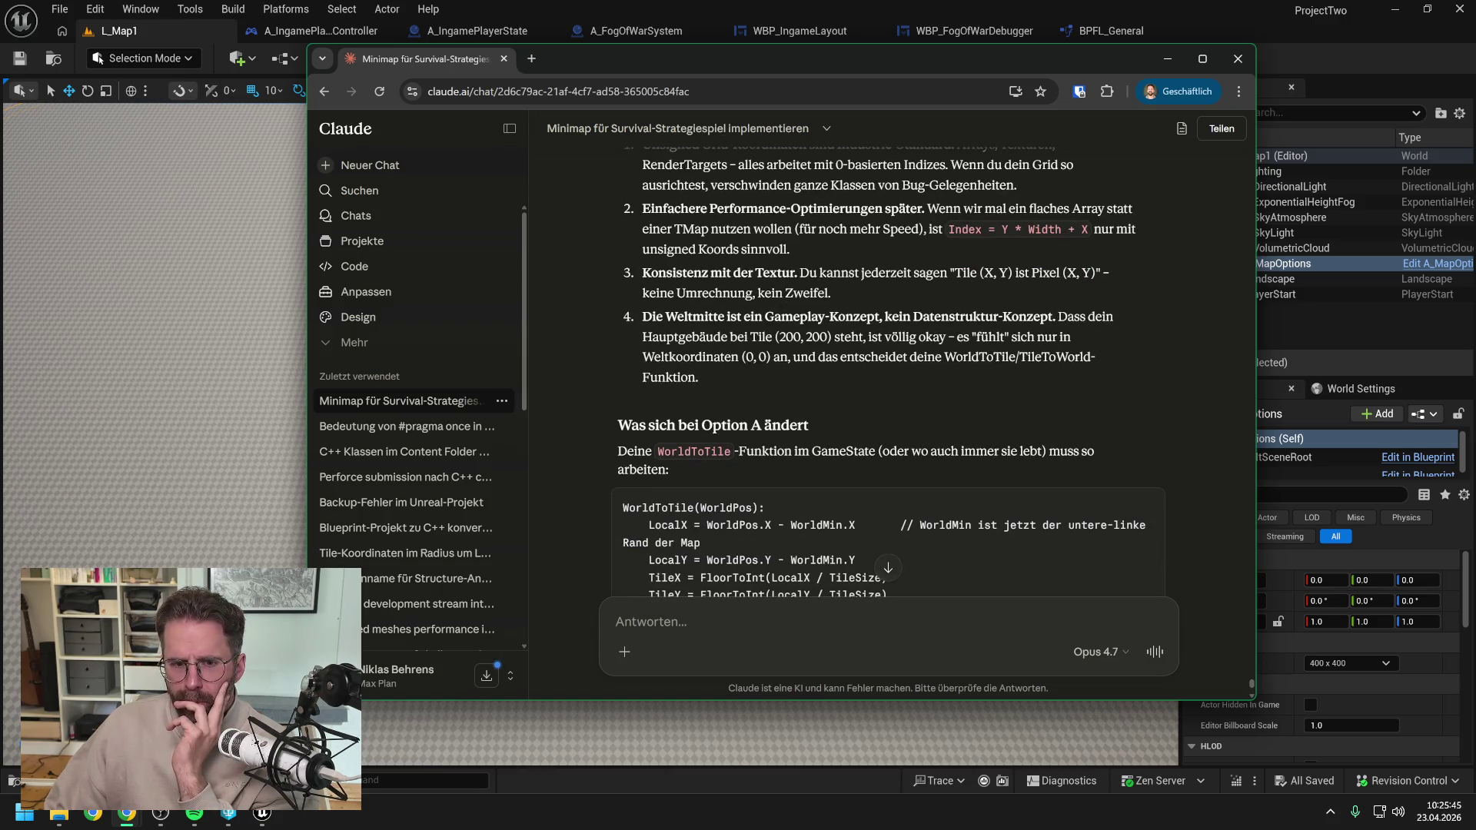
{"action": "scroll", "coordinate": [859, 312], "scroll_direction": "down", "scroll_amount": 1}
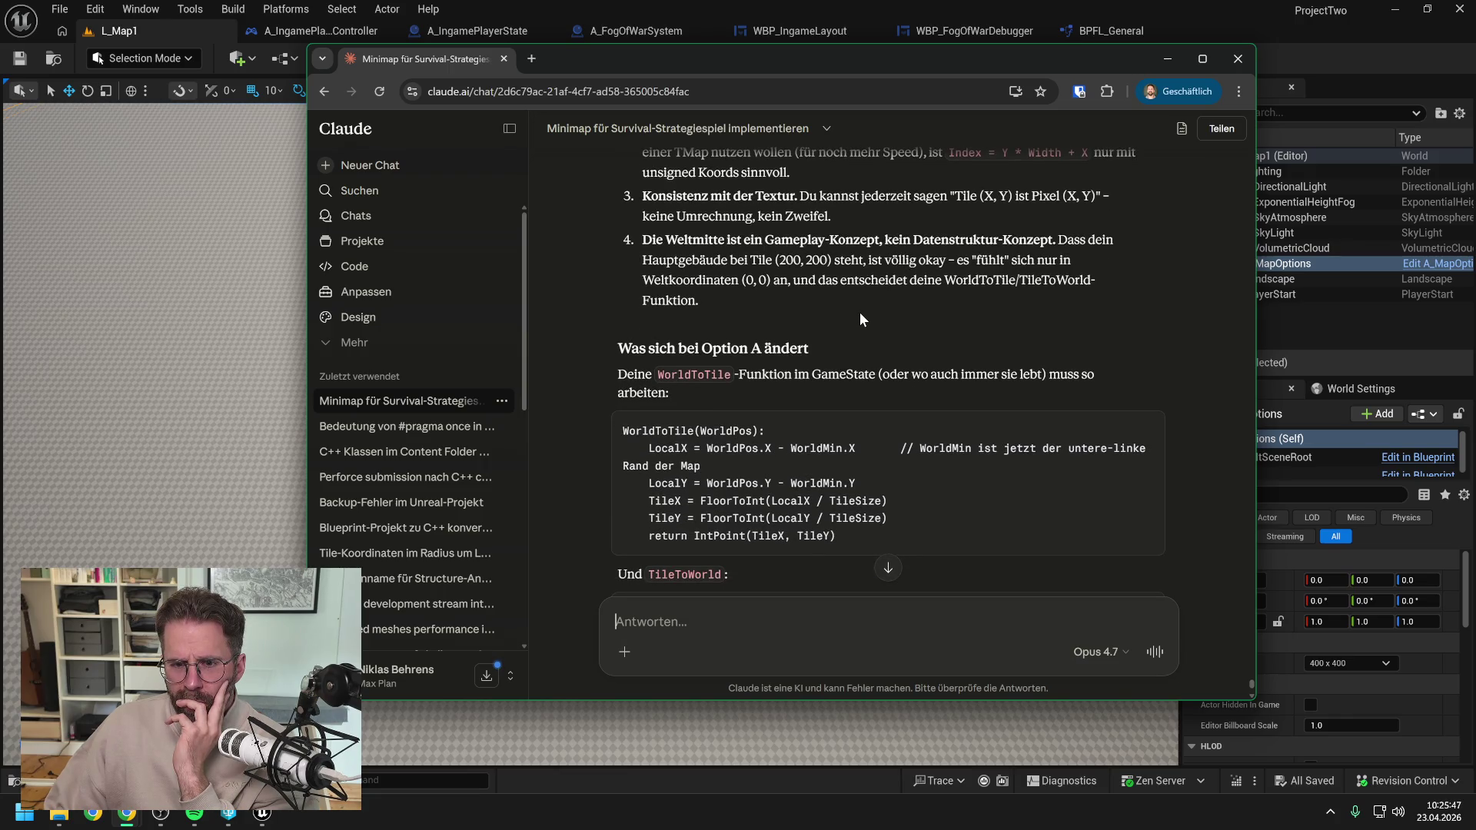
{"action": "scroll", "coordinate": [859, 313], "scroll_direction": "down", "scroll_amount": 1}
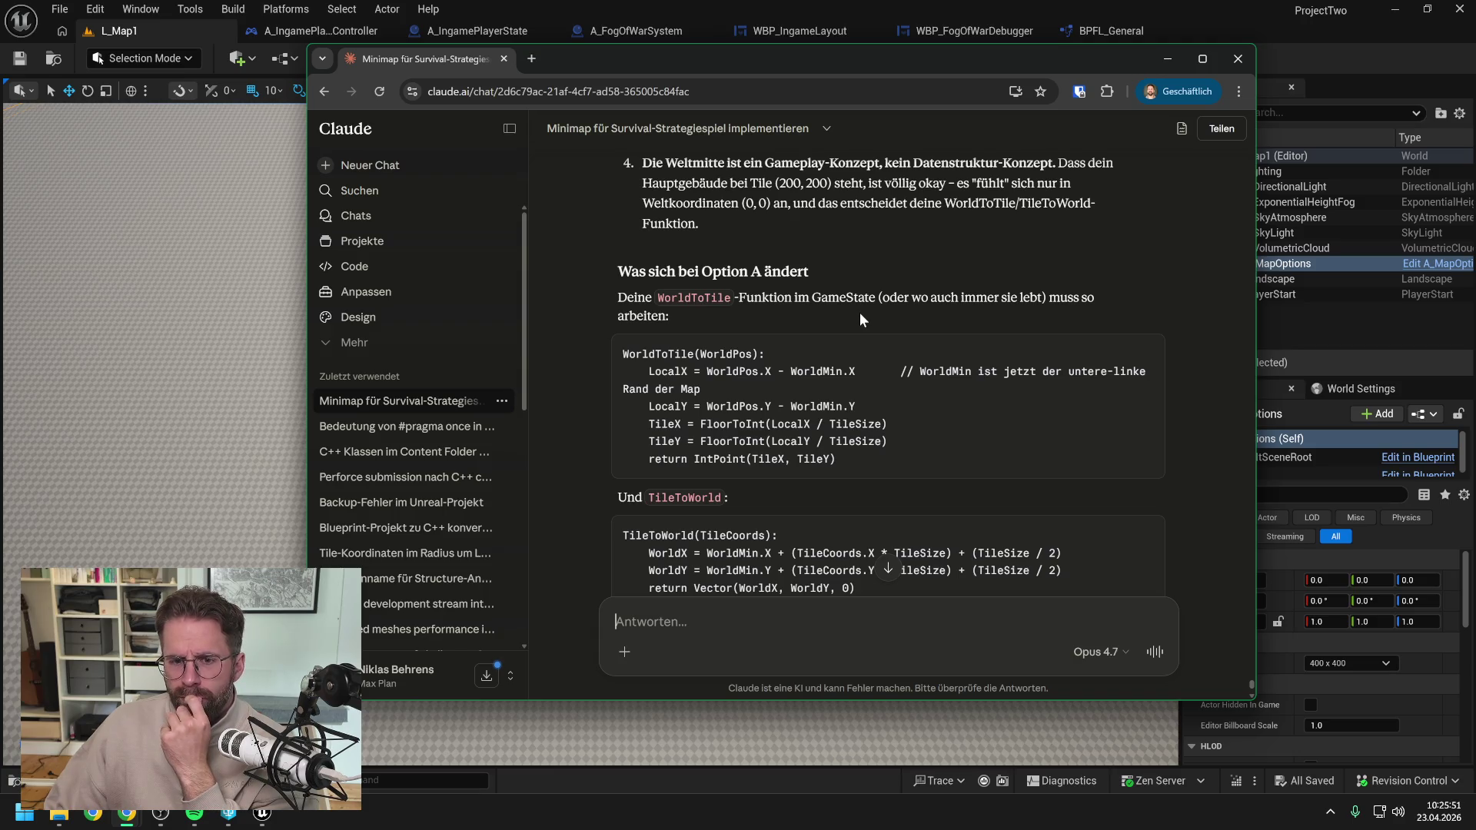
{"action": "scroll", "coordinate": [860, 312], "scroll_direction": "down", "scroll_amount": 2}
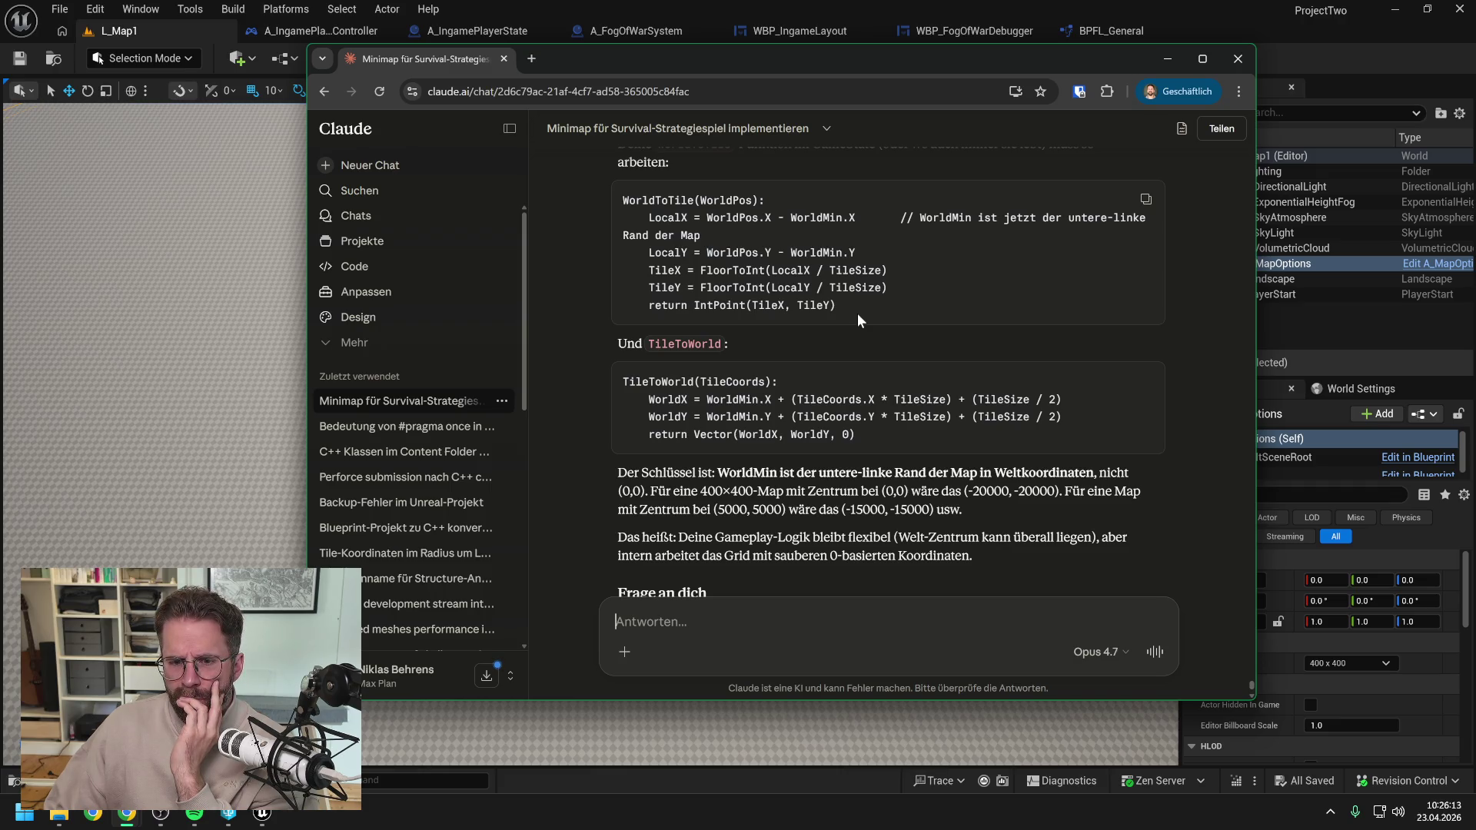
{"action": "scroll", "coordinate": [856, 312], "scroll_direction": "down", "scroll_amount": 1}
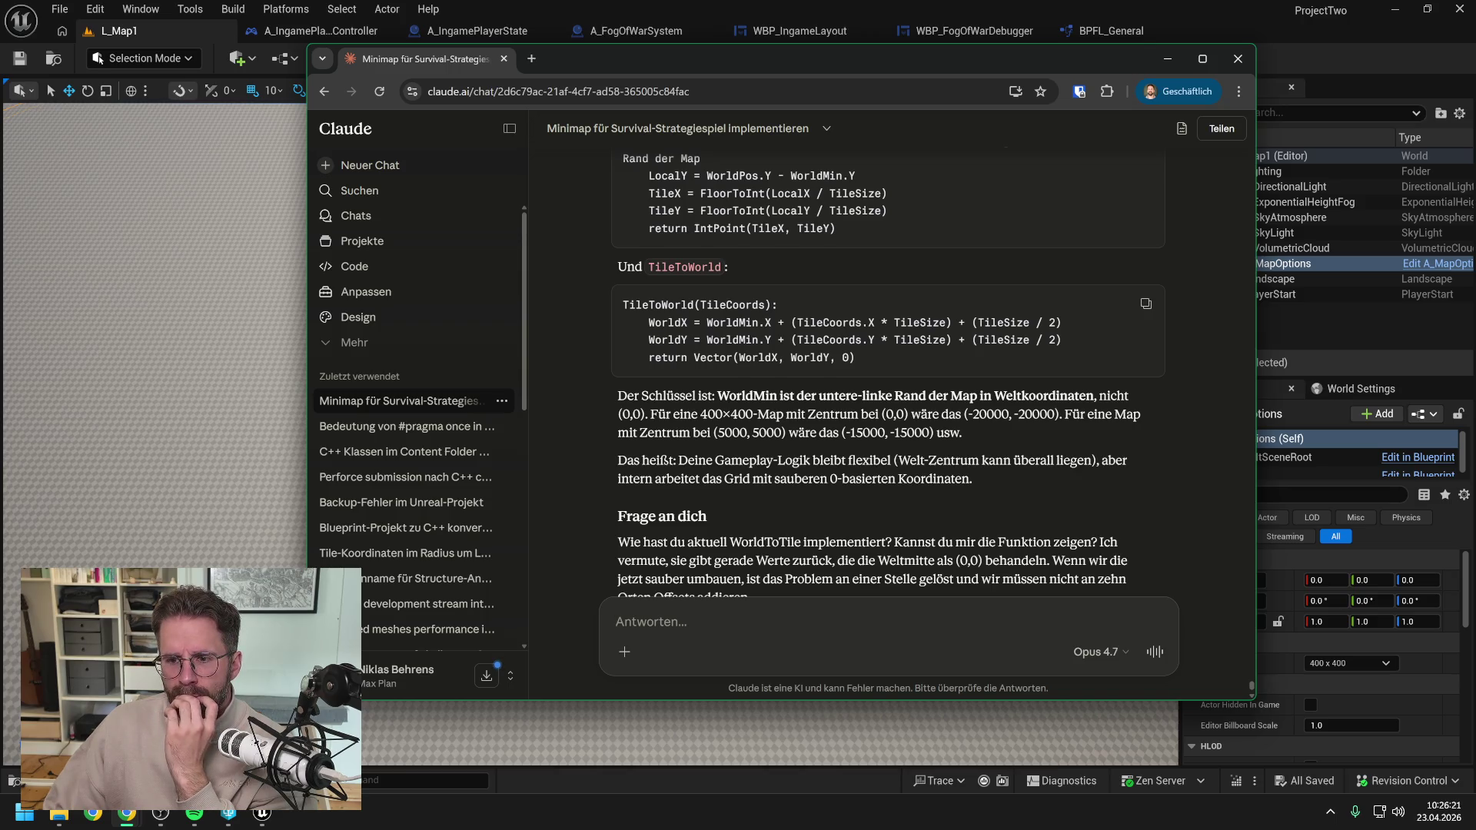
{"action": "scroll", "coordinate": [889, 384], "scroll_direction": "down", "scroll_amount": 2}
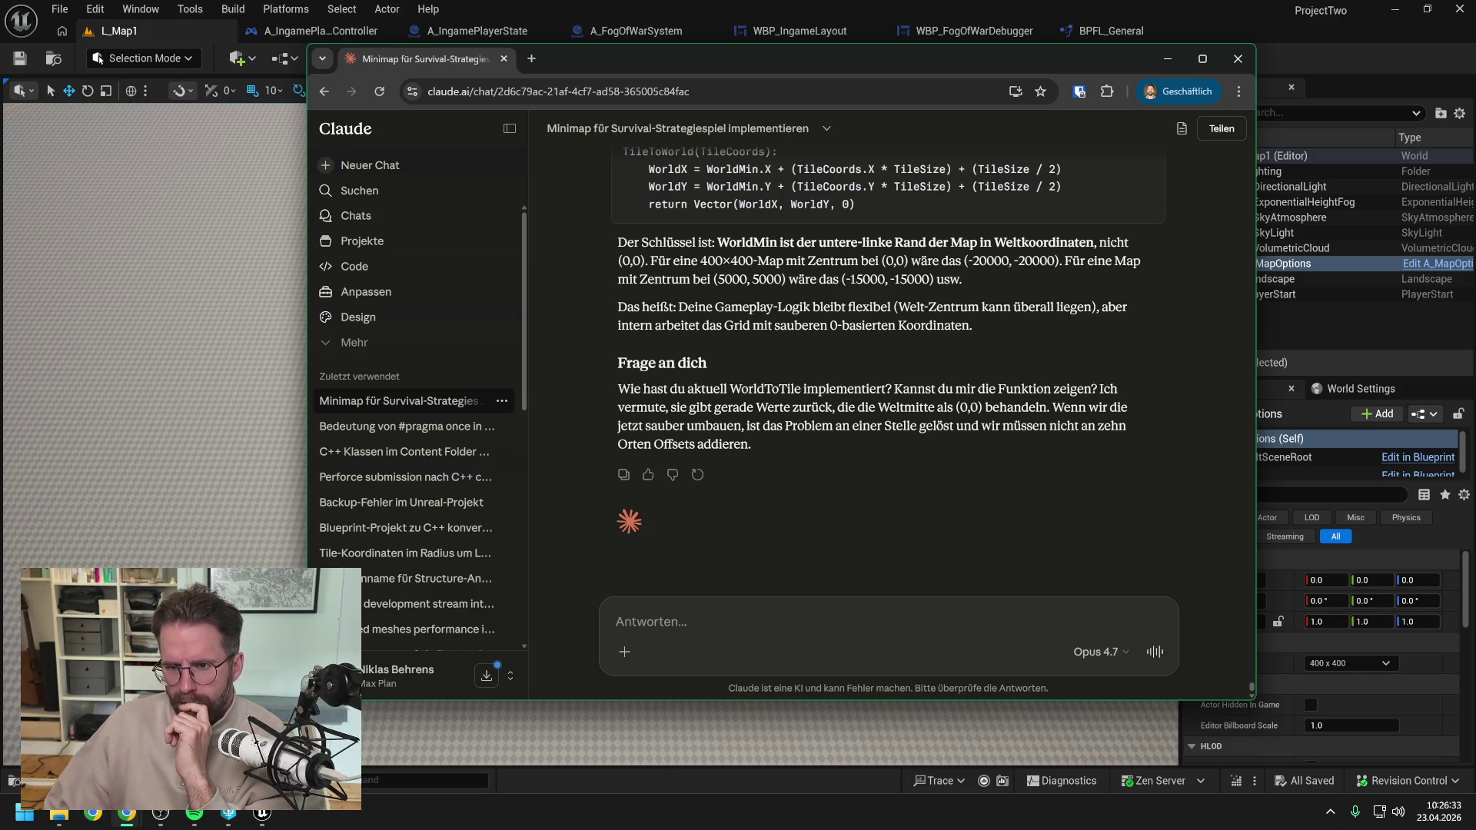
{"action": "scroll", "coordinate": [882, 358], "scroll_direction": "up", "scroll_amount": 2}
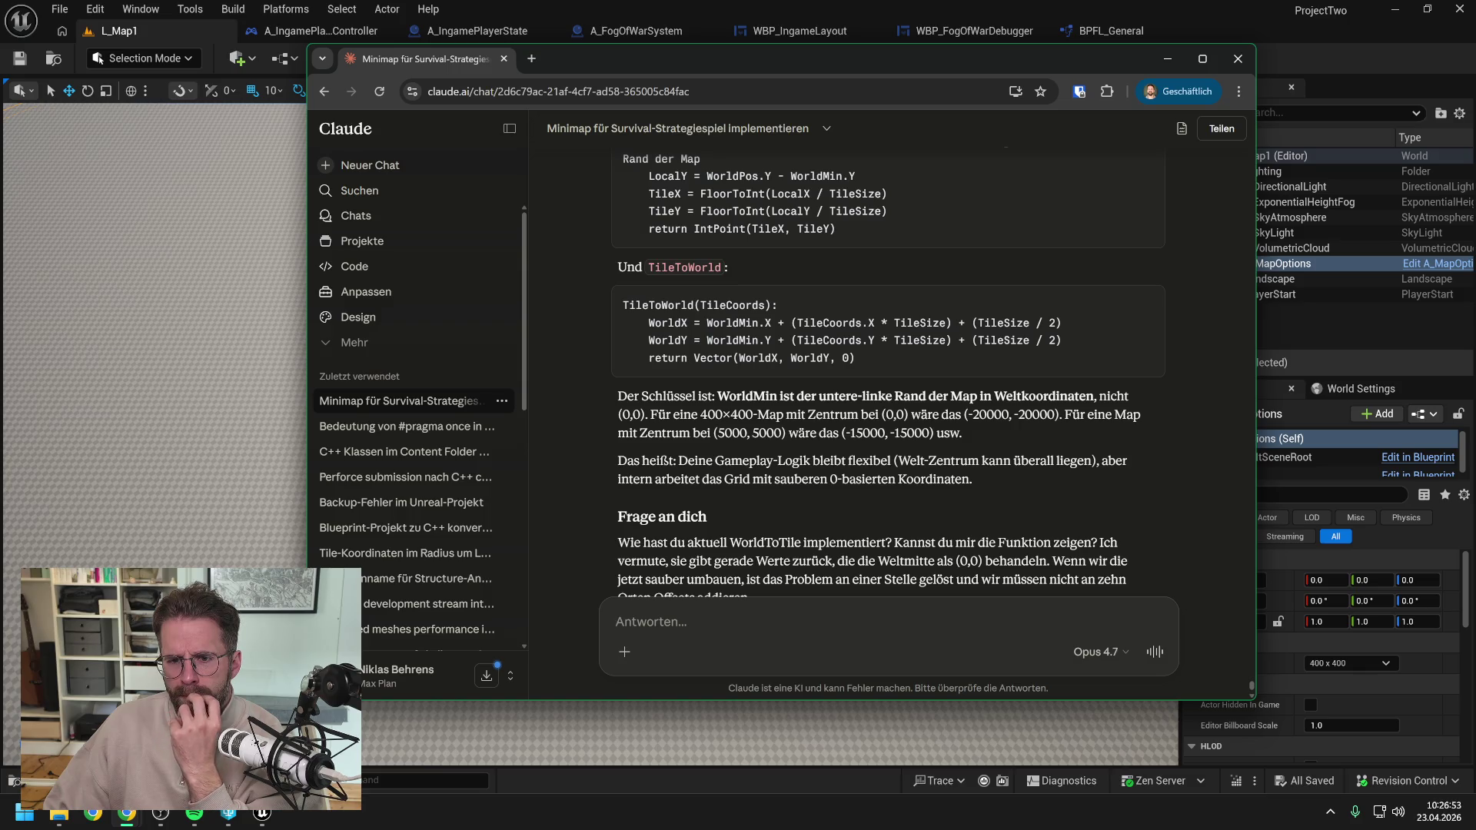
{"action": "left_click_drag", "start_coordinate": [778, 53], "coordinate": [1475, 66]}
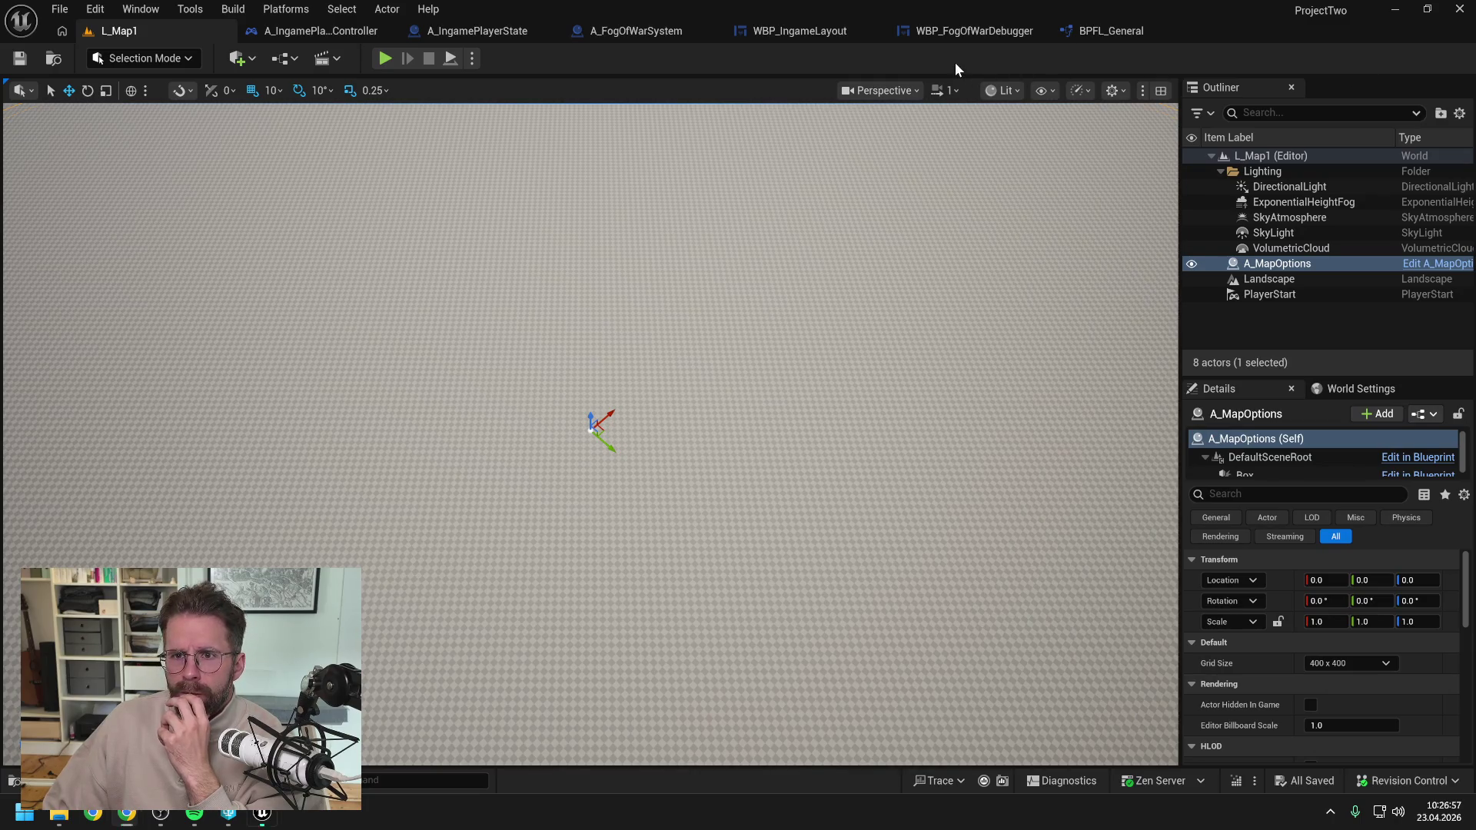
Search 'convert' in BPFL_General and open the ConvertTileToLocation and ConvertLocationToTile graphs.
{"action": "left_click", "coordinate": [1107, 31]}
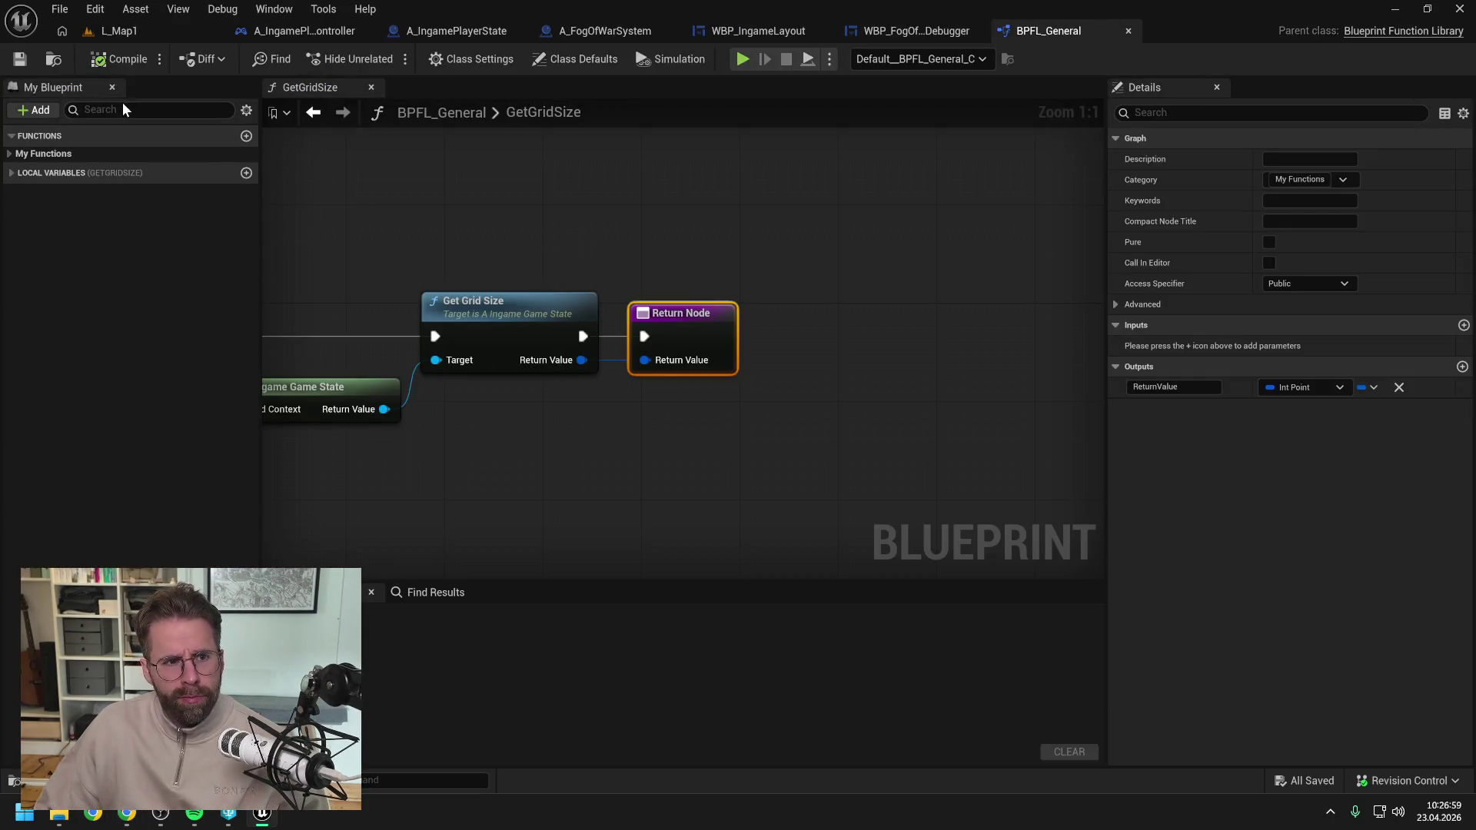
{"action": "type", "text": "convert"}
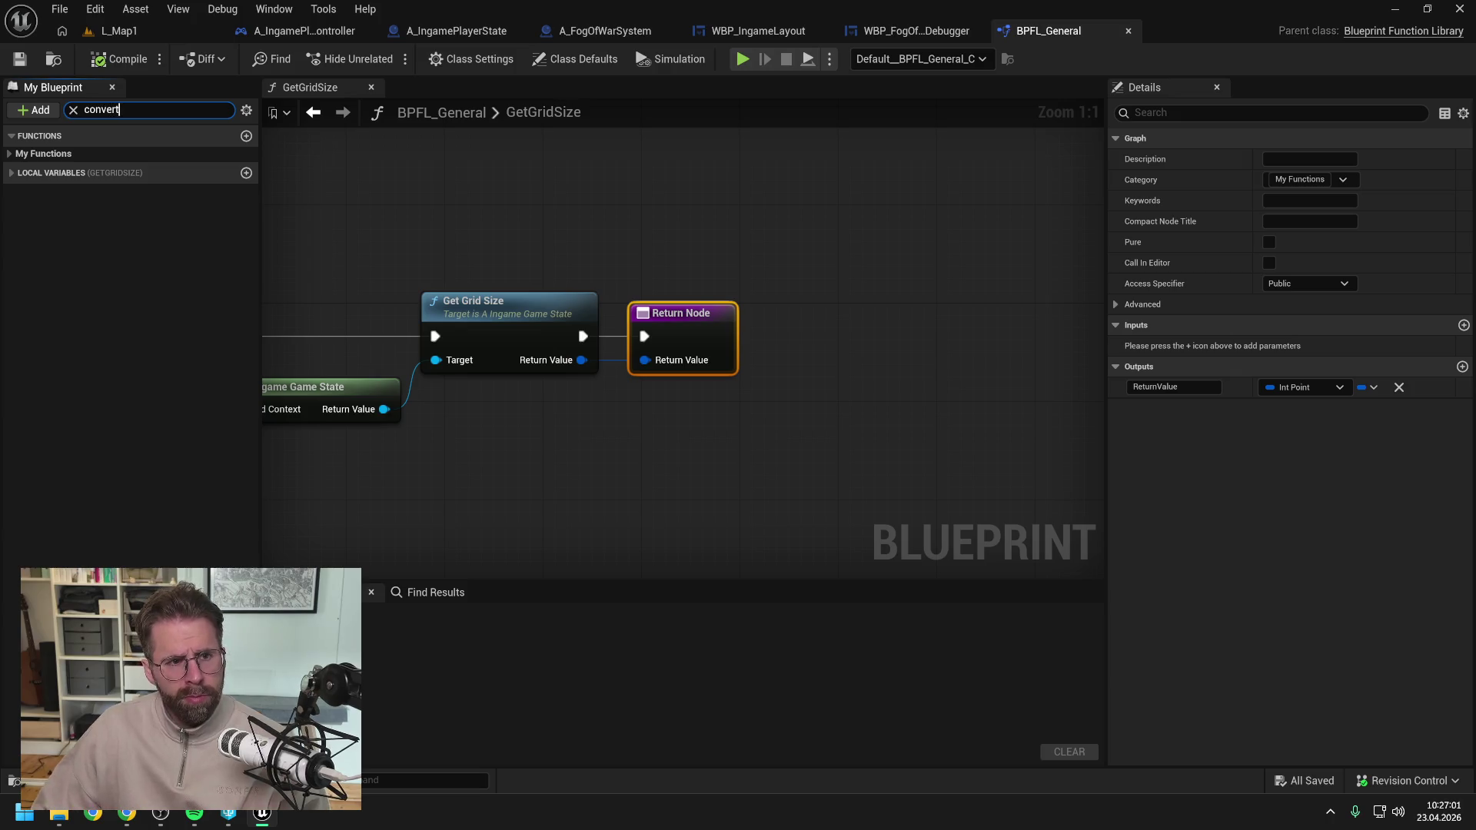
{"action": "double_click", "coordinate": [90, 170]}
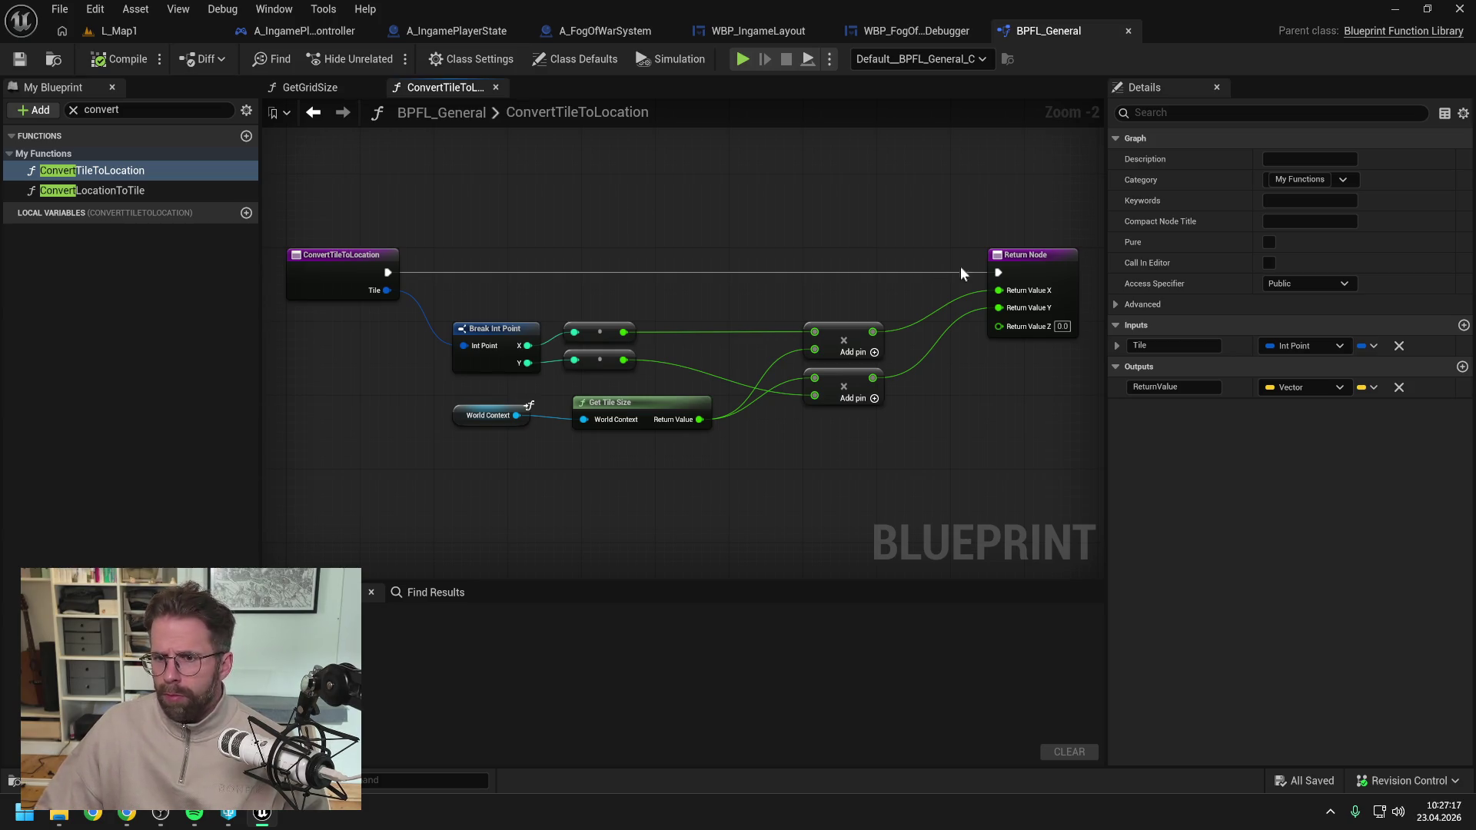
{"action": "double_click", "coordinate": [117, 191]}
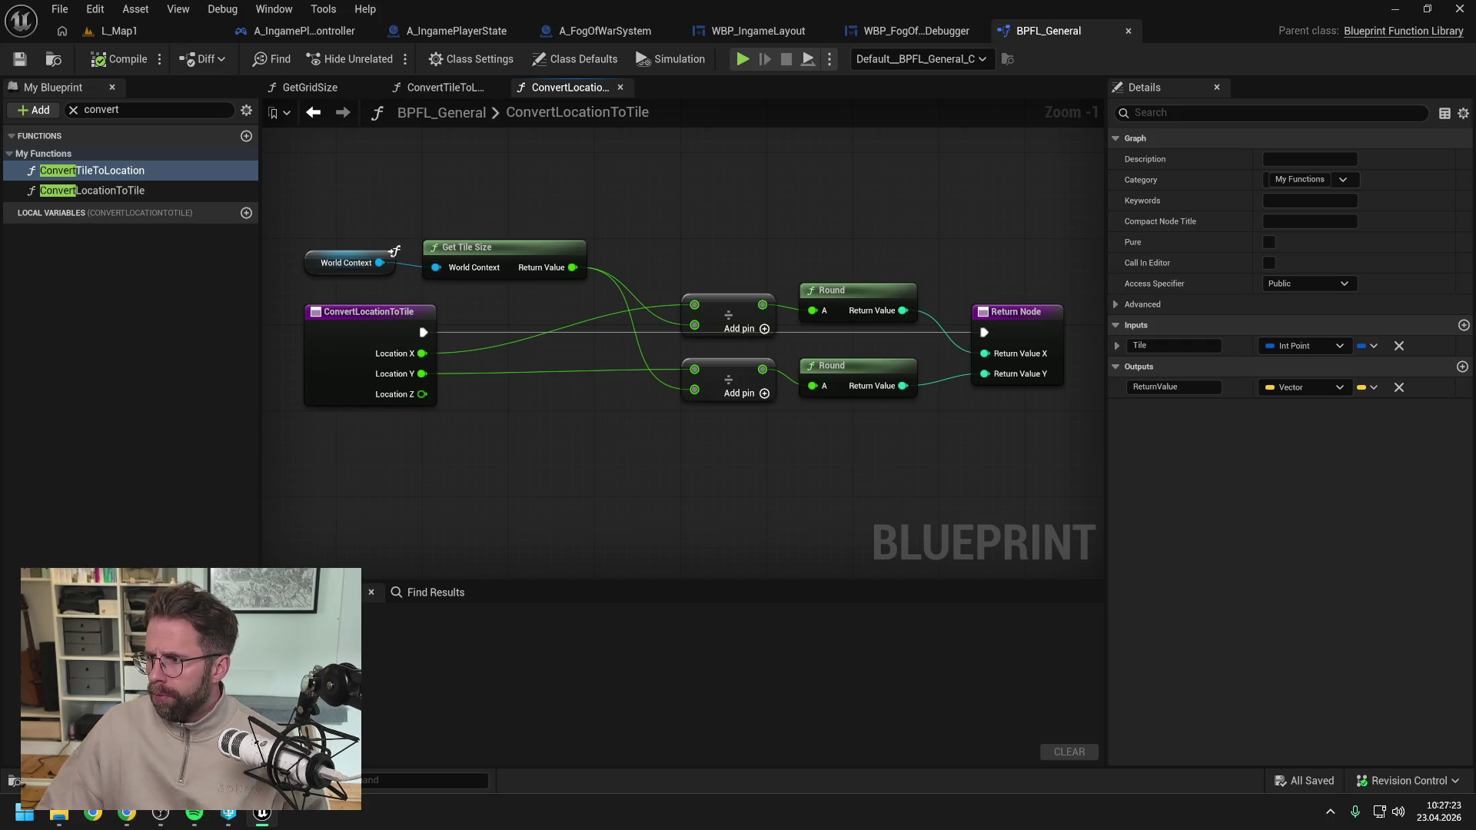
{"action": "key", "text": "alt+Tab"}
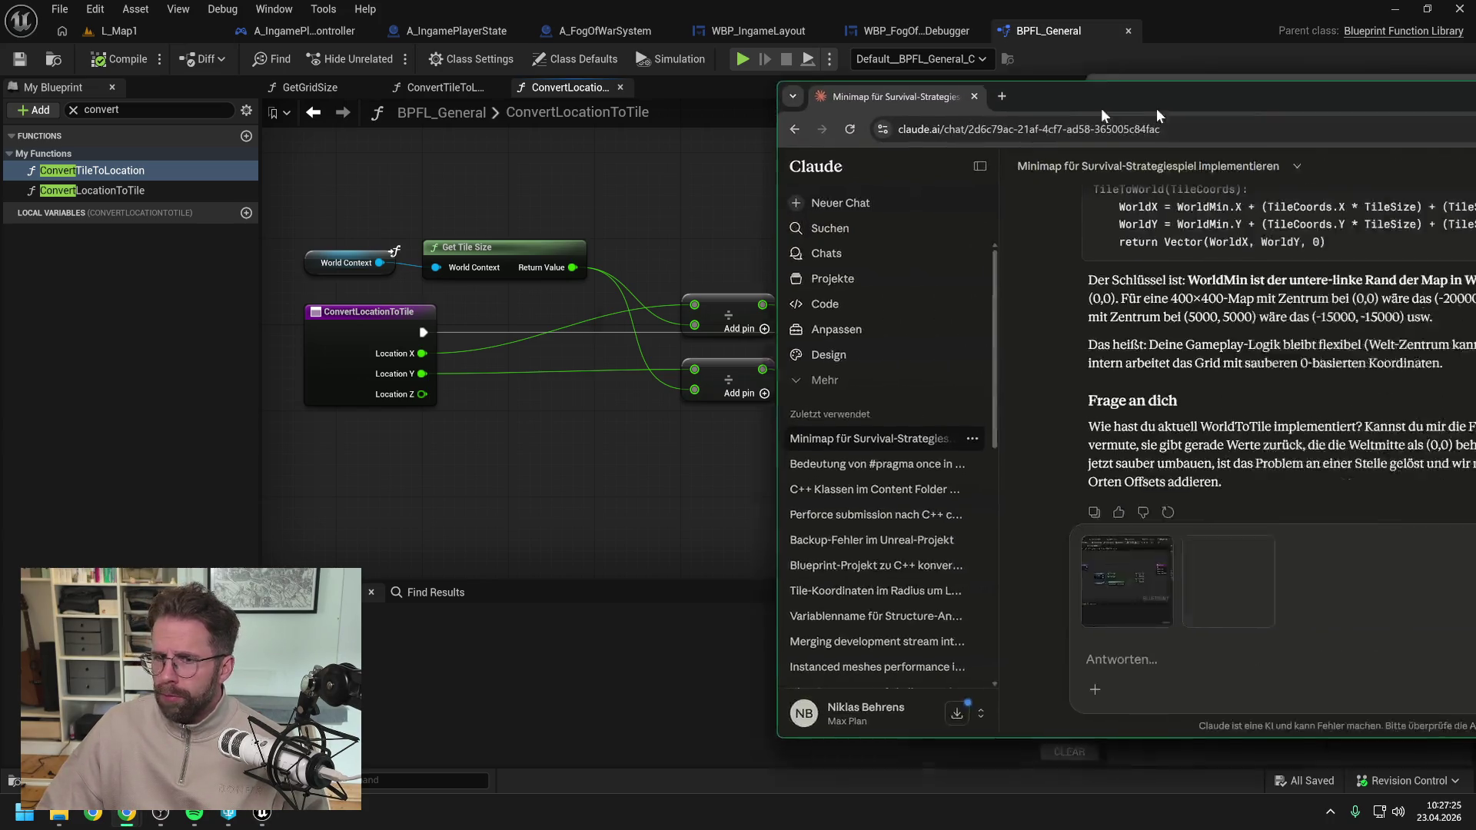
Send the two blueprint screenshots and read Claude's rewrite mapping world (0,0) to tile (200,200).
{"action": "key", "text": "Return"}
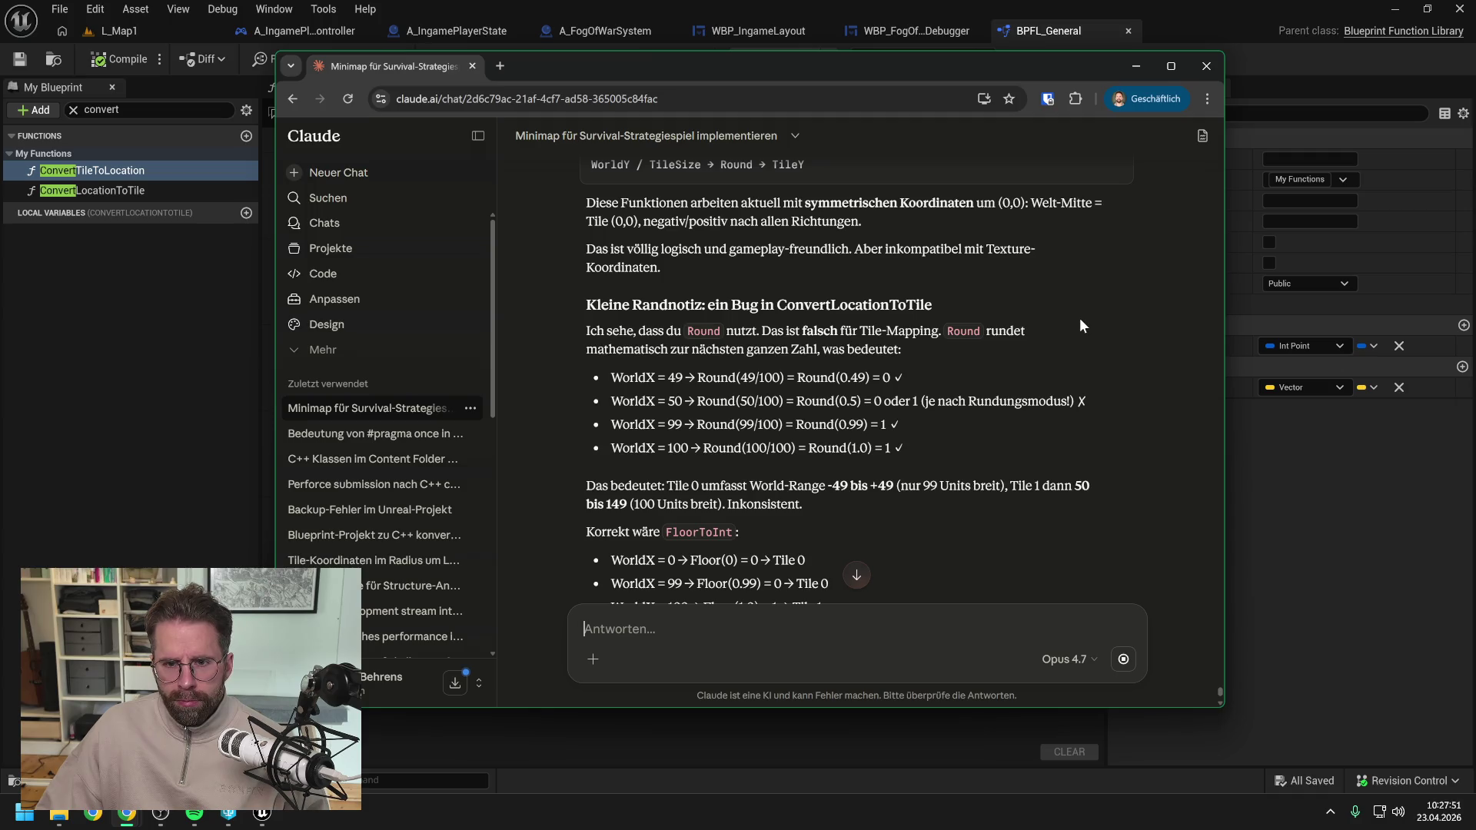
{"action": "scroll", "coordinate": [1079, 317], "scroll_direction": "down", "scroll_amount": 1}
{"action": "scroll", "coordinate": [1115, 301], "scroll_direction": "down", "scroll_amount": 1}
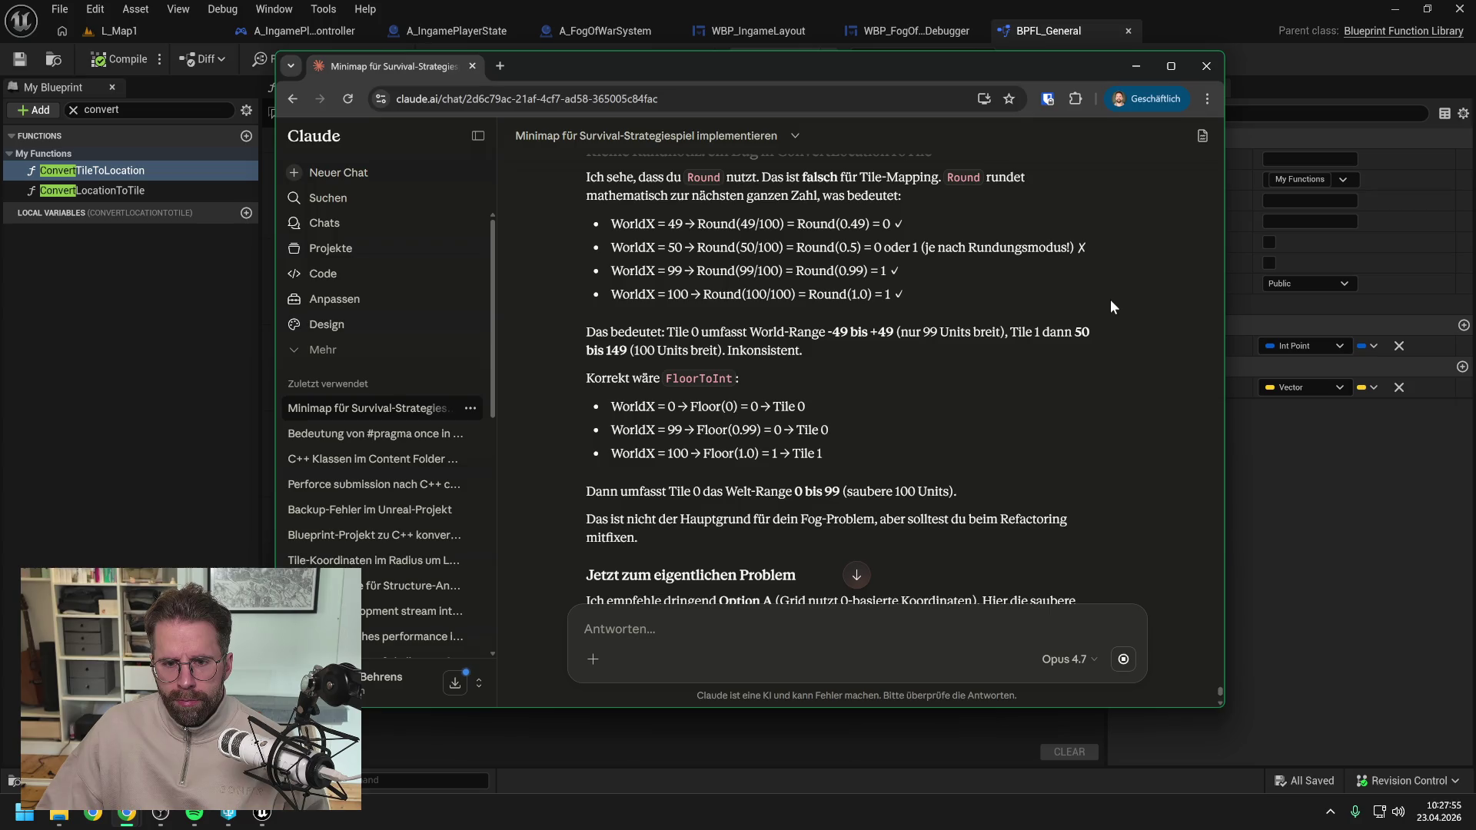
{"action": "scroll", "coordinate": [1110, 300], "scroll_direction": "down", "scroll_amount": 2}
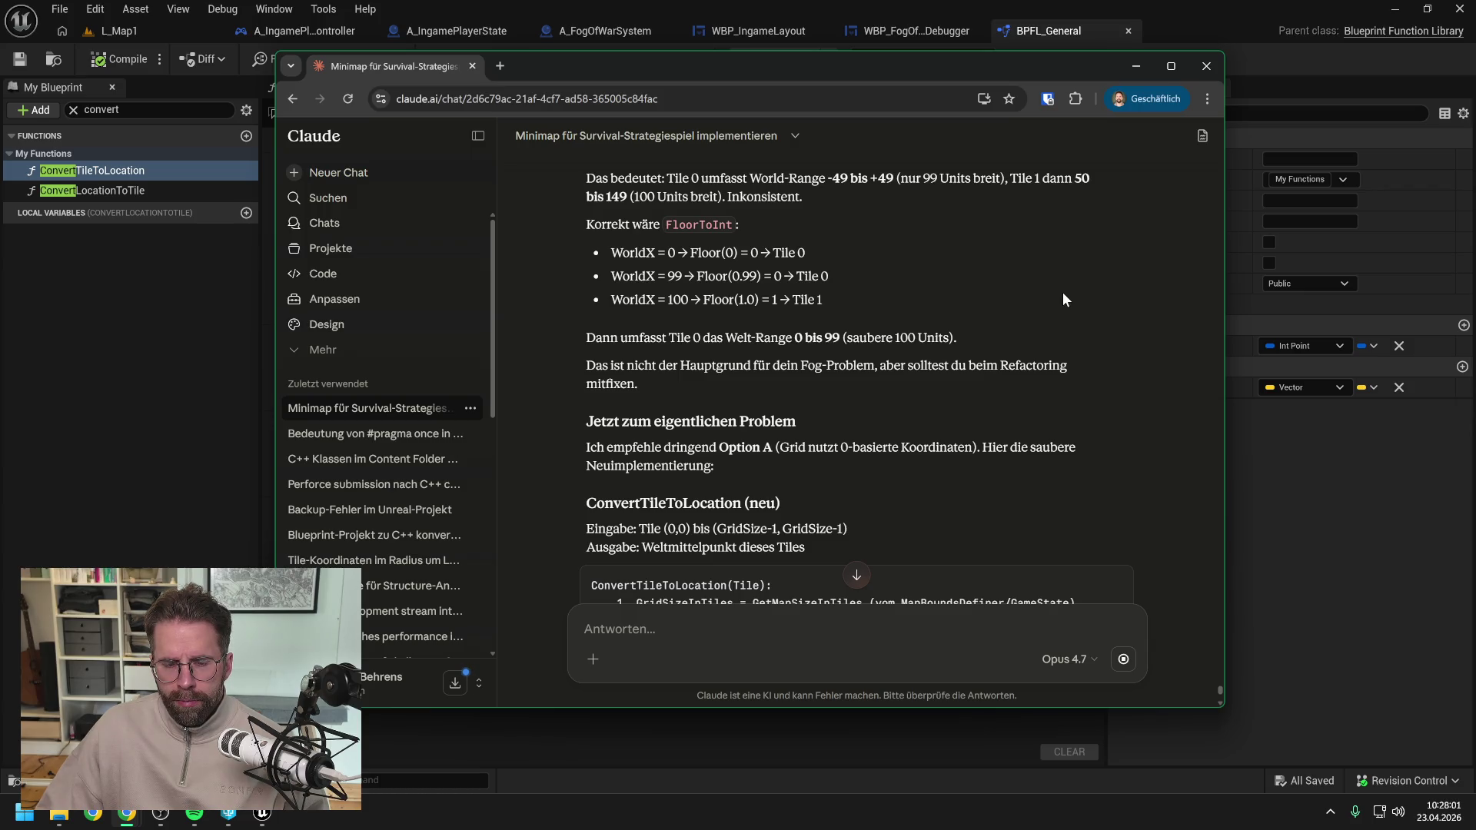
{"action": "scroll", "coordinate": [1064, 298], "scroll_direction": "down", "scroll_amount": 1}
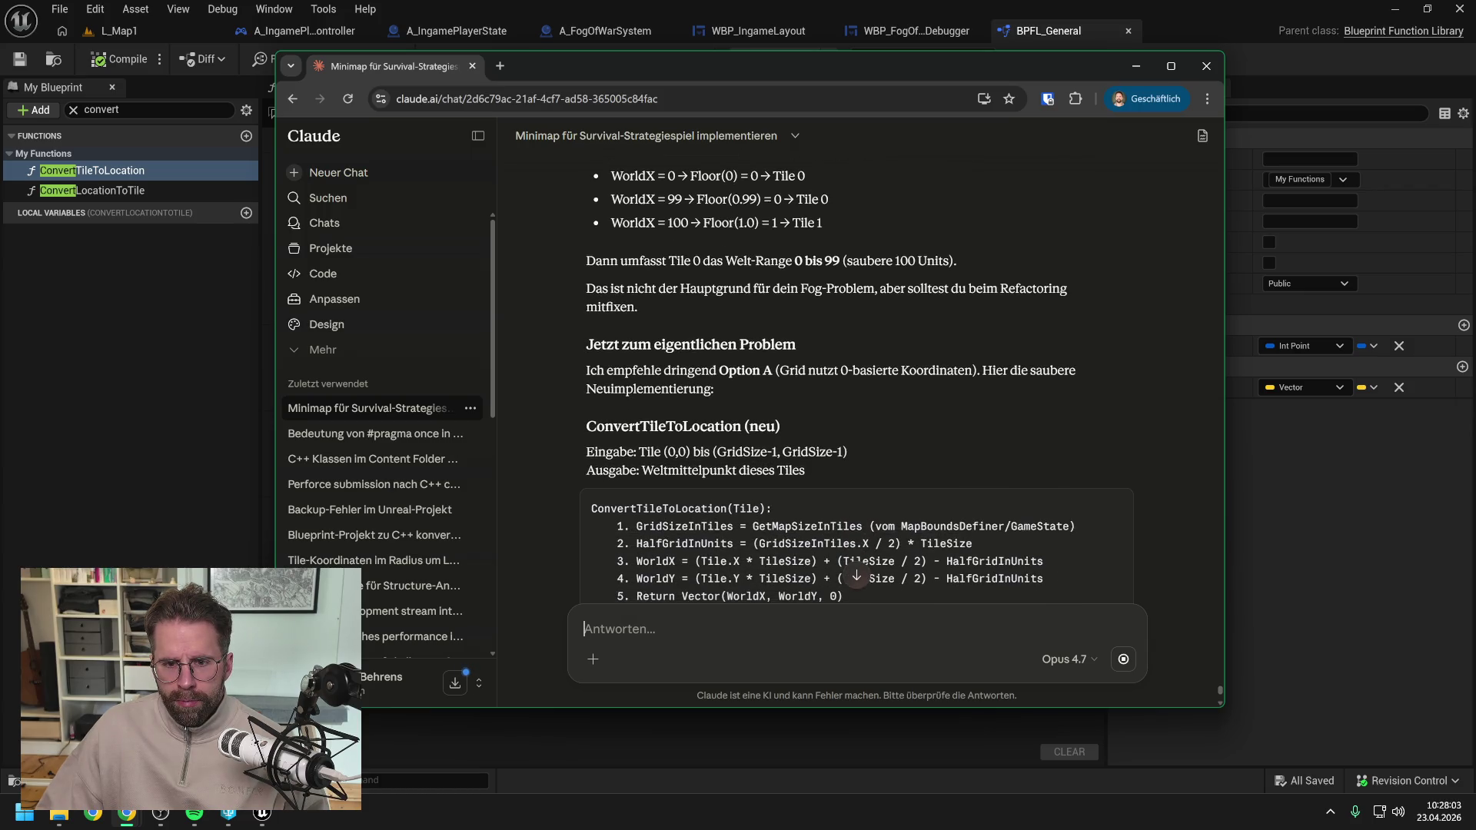
{"action": "scroll", "coordinate": [856, 386], "scroll_direction": "down", "scroll_amount": 1}
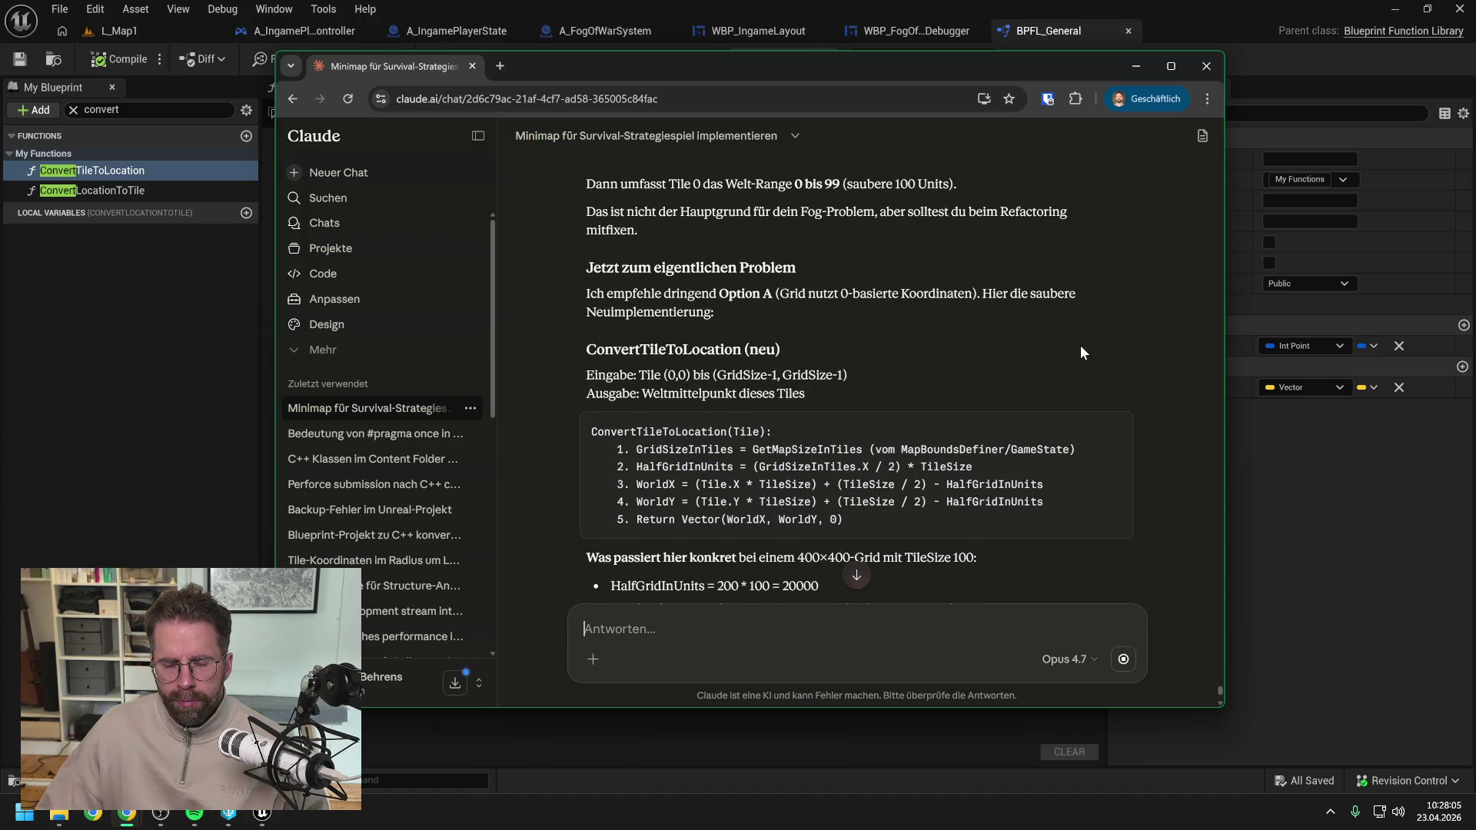
{"action": "scroll", "coordinate": [1080, 352], "scroll_direction": "down", "scroll_amount": 2}
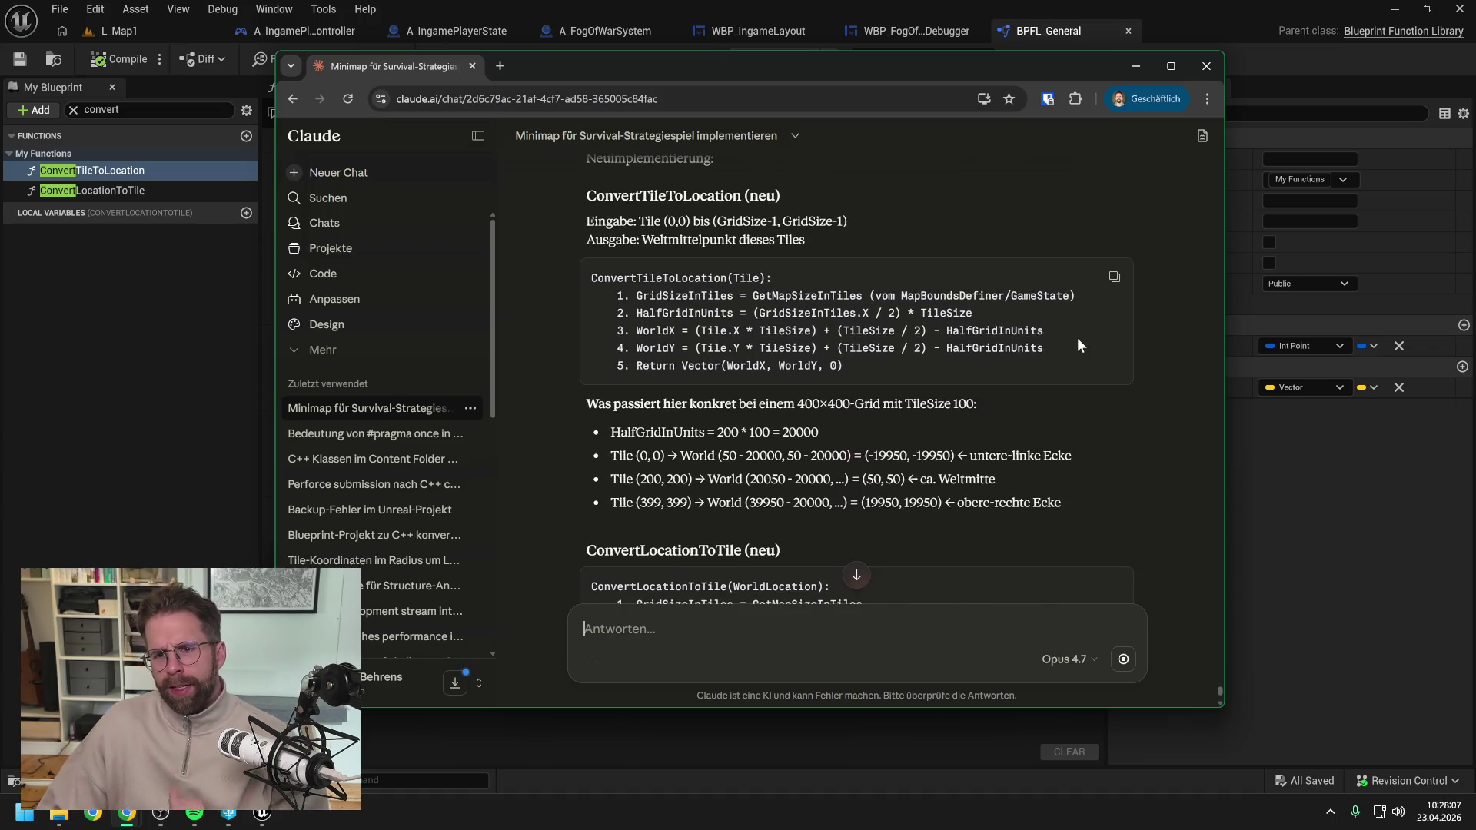
{"action": "scroll", "coordinate": [1077, 339], "scroll_direction": "up", "scroll_amount": 1}
{"action": "scroll", "coordinate": [1077, 338], "scroll_direction": "up", "scroll_amount": 1}
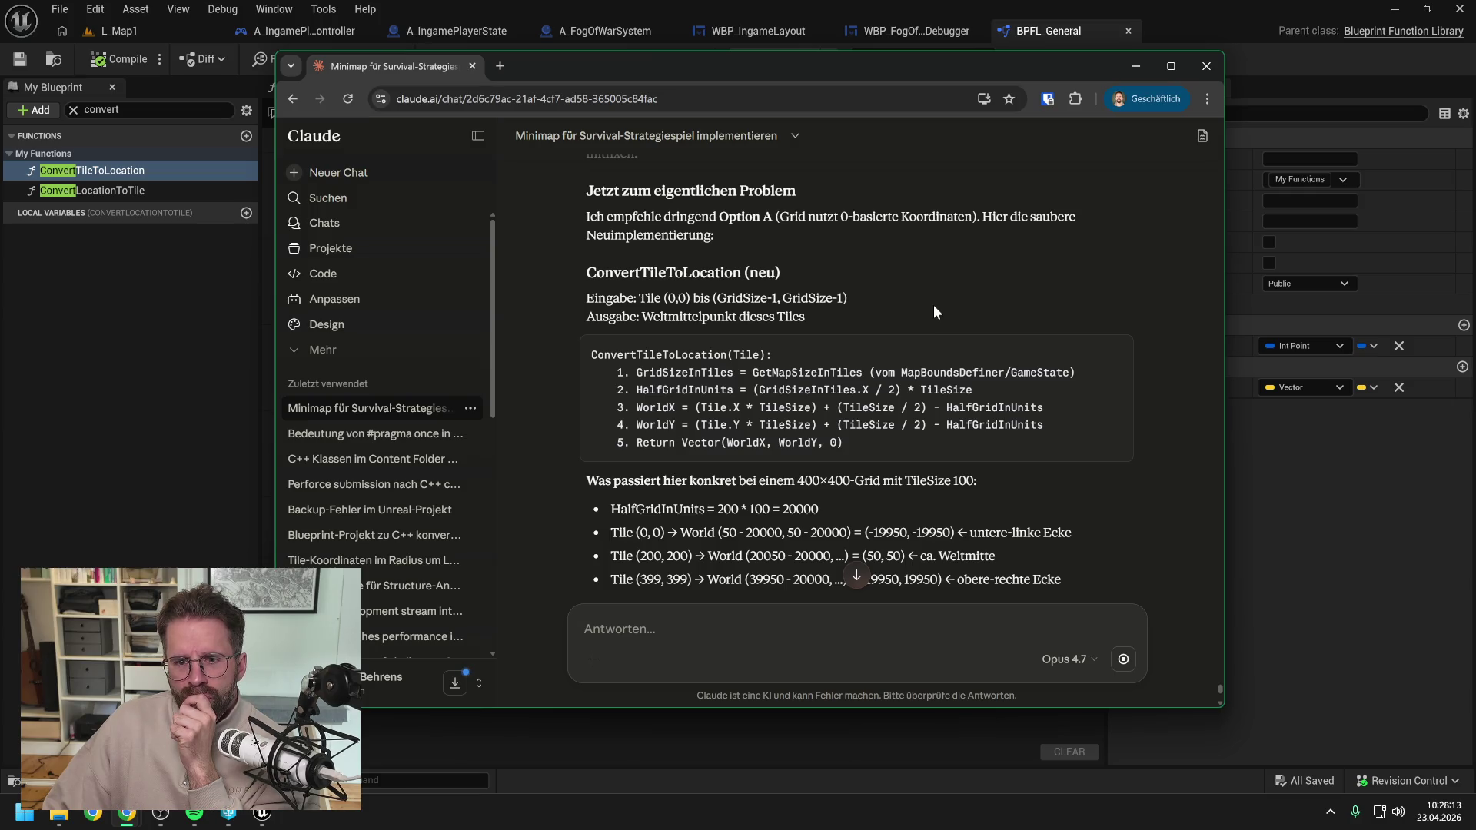
{"action": "scroll", "coordinate": [927, 290], "scroll_direction": "down", "scroll_amount": 3}
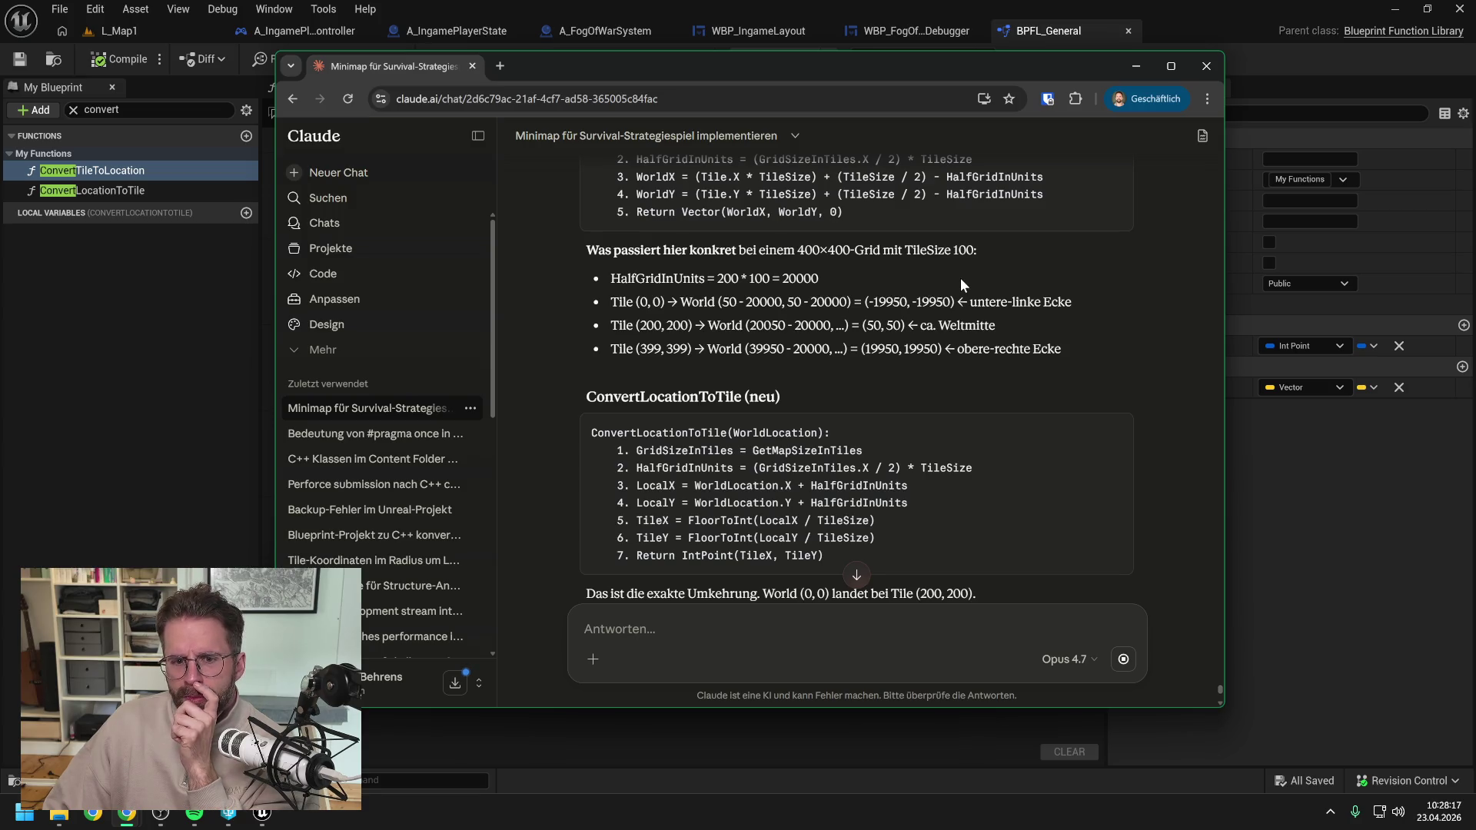
{"action": "scroll", "coordinate": [961, 278], "scroll_direction": "down", "scroll_amount": 3}
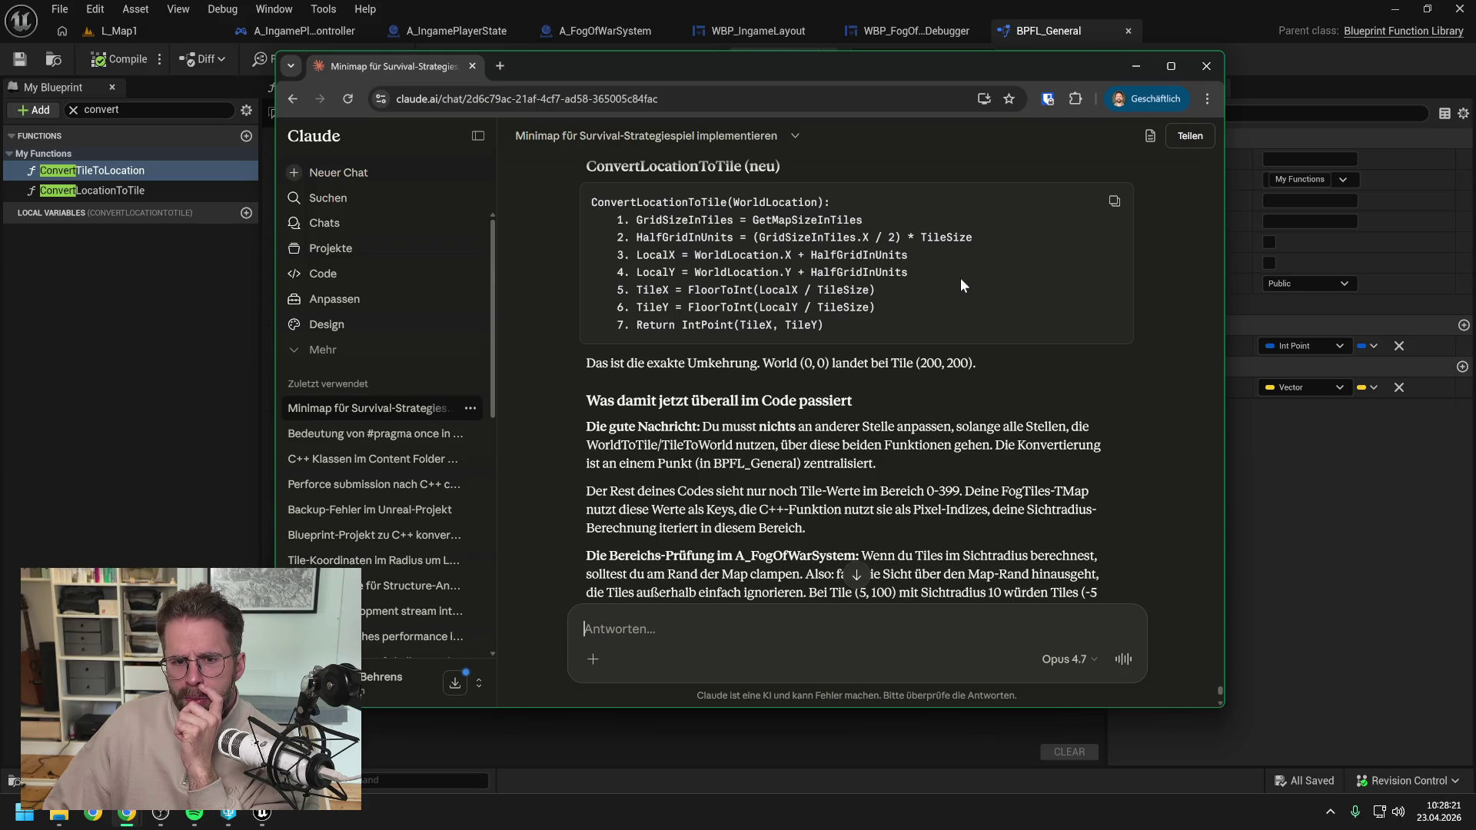
{"action": "scroll", "coordinate": [961, 284], "scroll_direction": "down", "scroll_amount": 1}
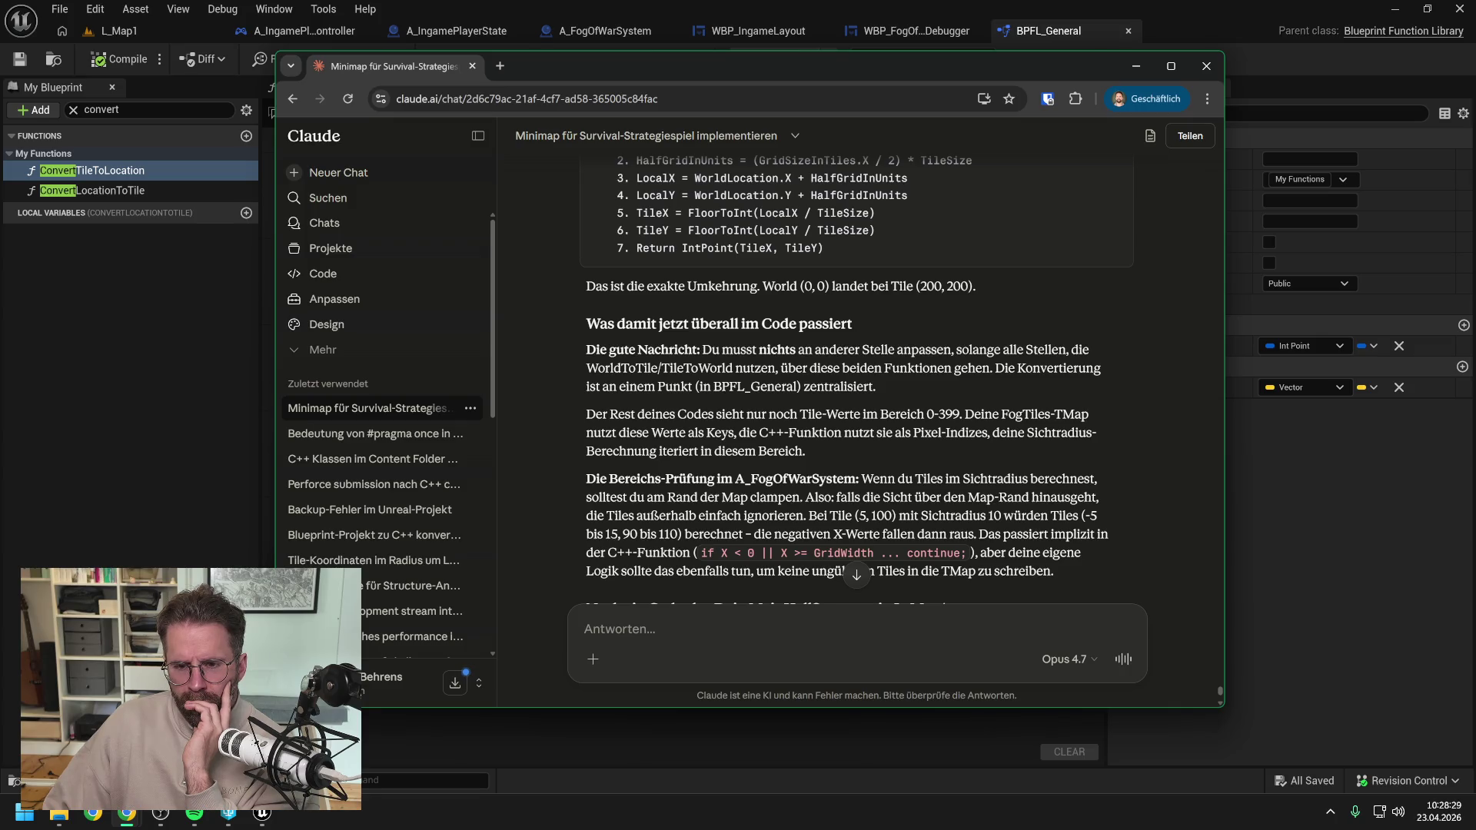
{"action": "scroll", "coordinate": [846, 369], "scroll_direction": "down", "scroll_amount": 2}
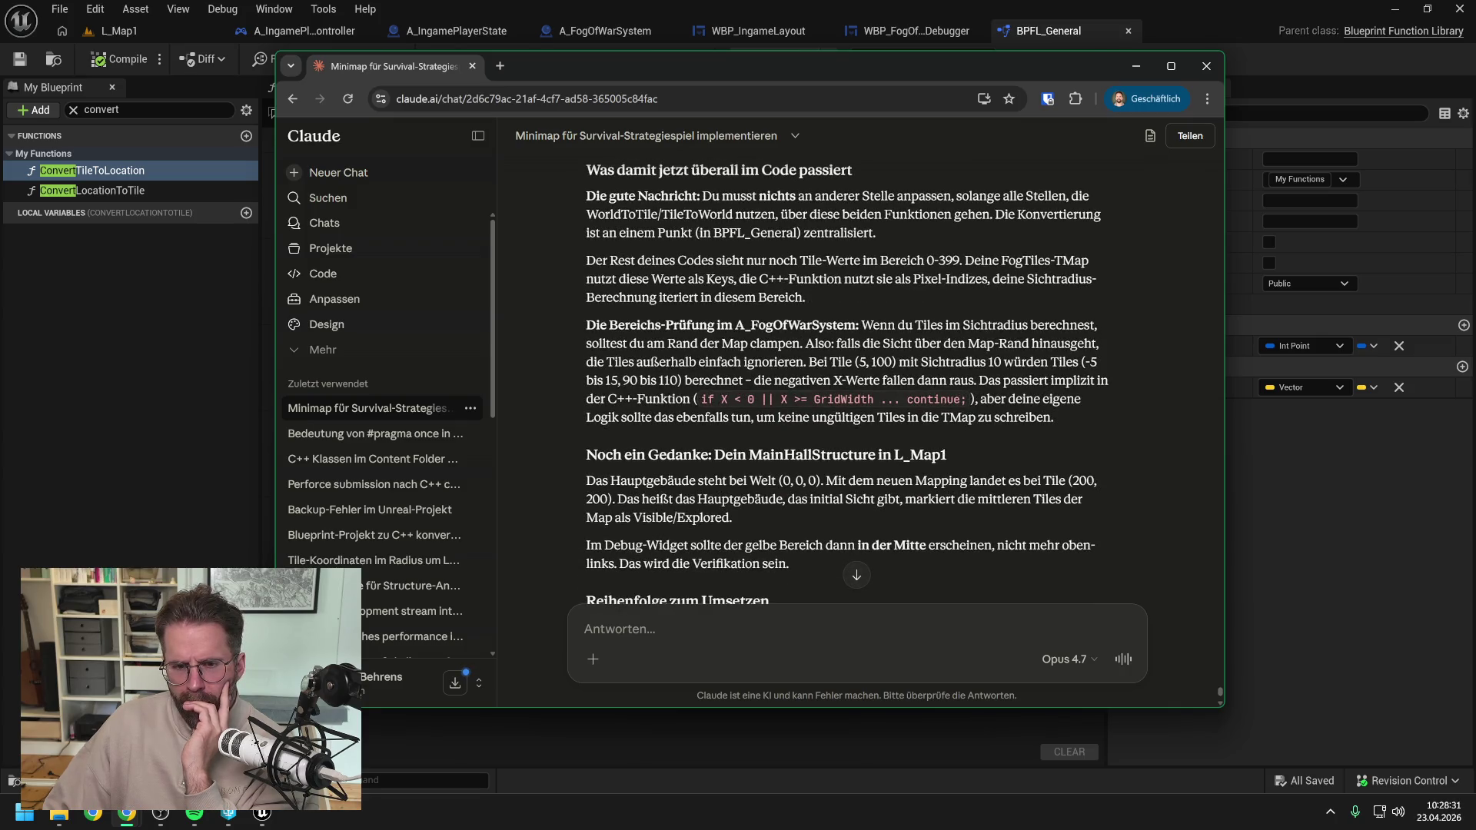
{"action": "scroll", "coordinate": [846, 377], "scroll_direction": "down", "scroll_amount": 1}
{"action": "left_click", "coordinate": [103, 387]}
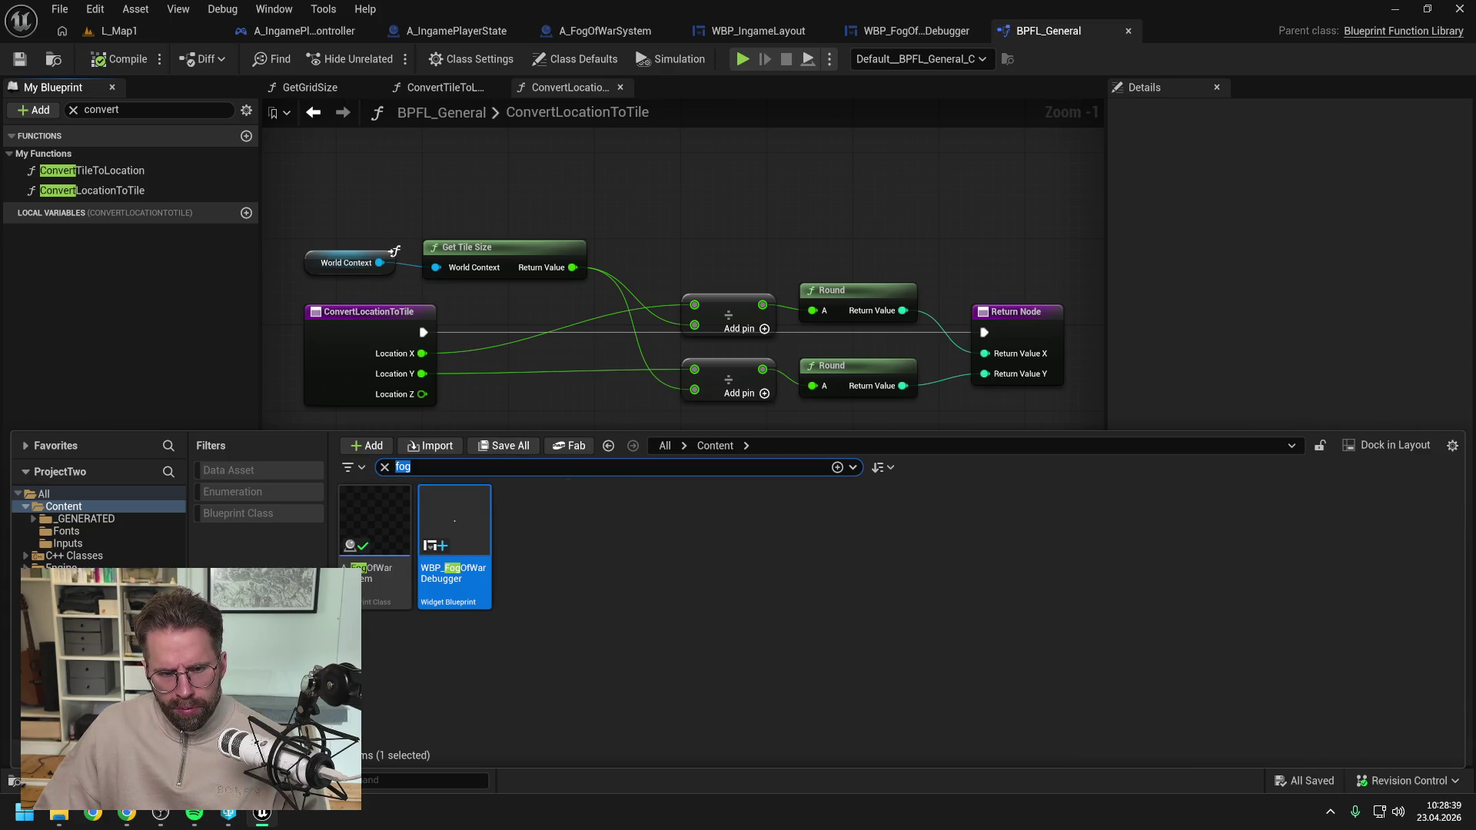
Find A_GridSystem via a 'grid system' search and open its GenerateGrid function from the EventGraph.
{"action": "type", "text": "grid"}
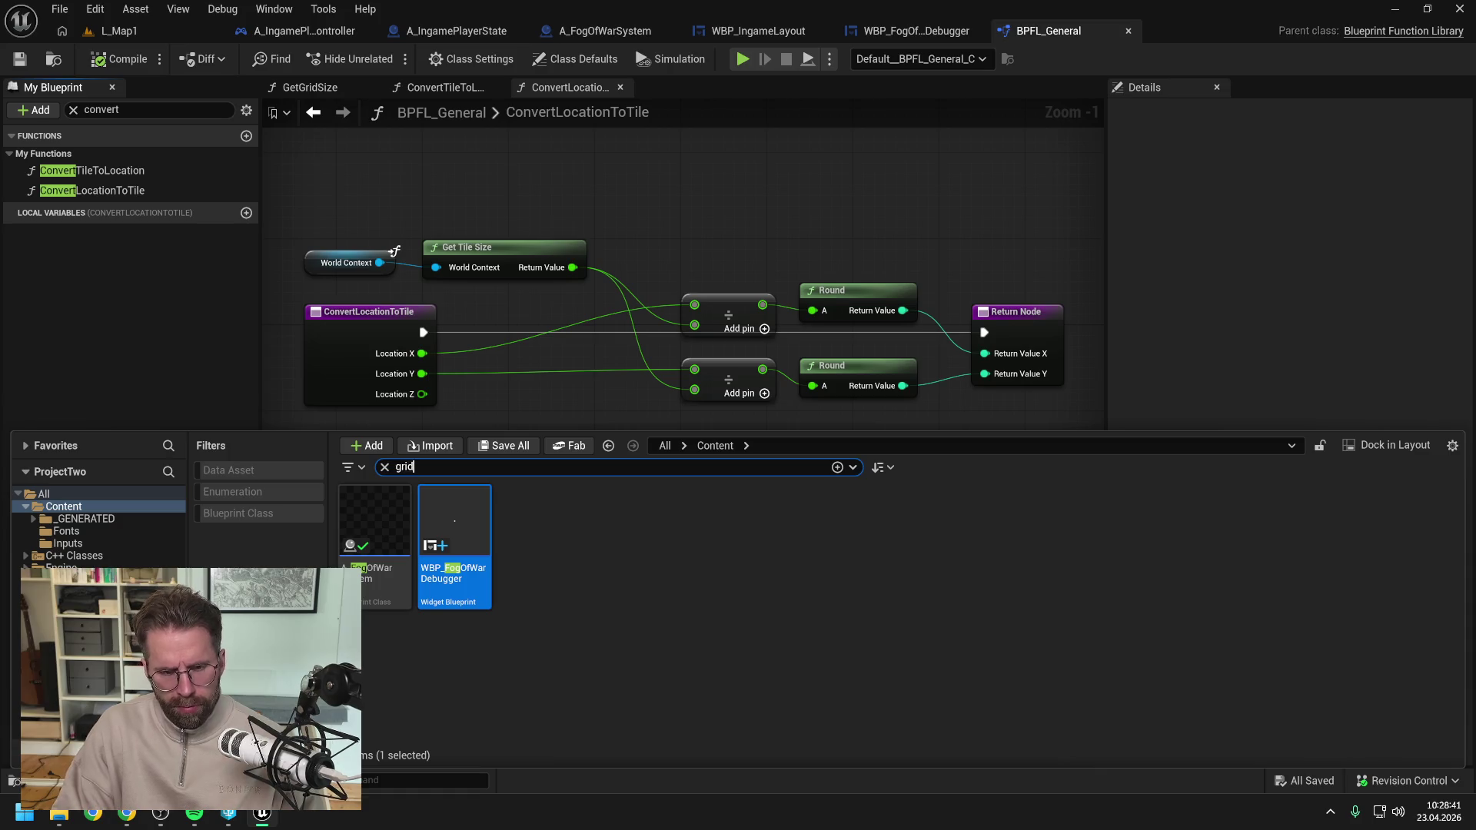
{"action": "type", "text": " system"}
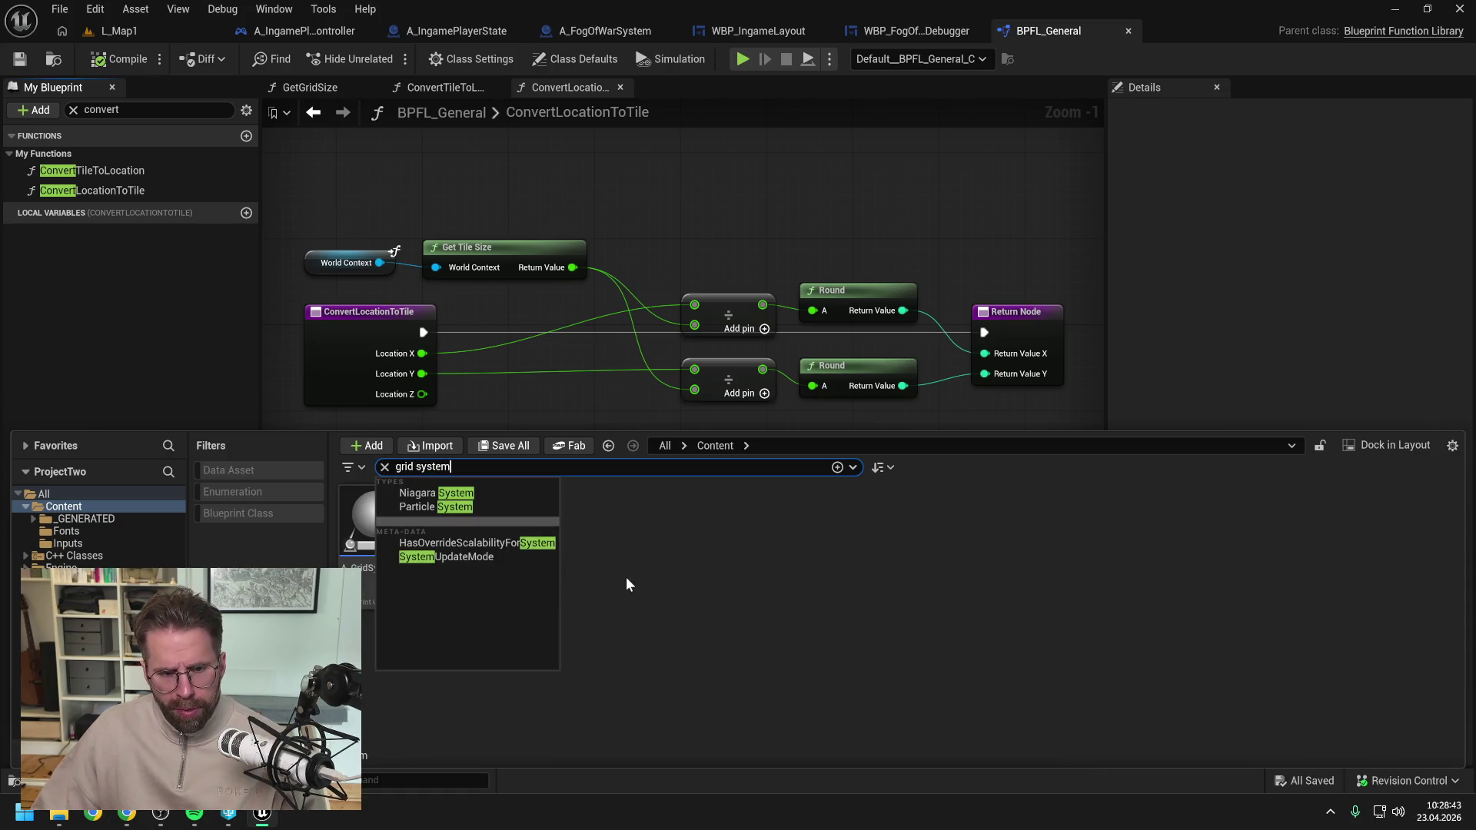
{"action": "left_click", "coordinate": [383, 505]}
{"action": "double_click", "coordinate": [383, 505]}
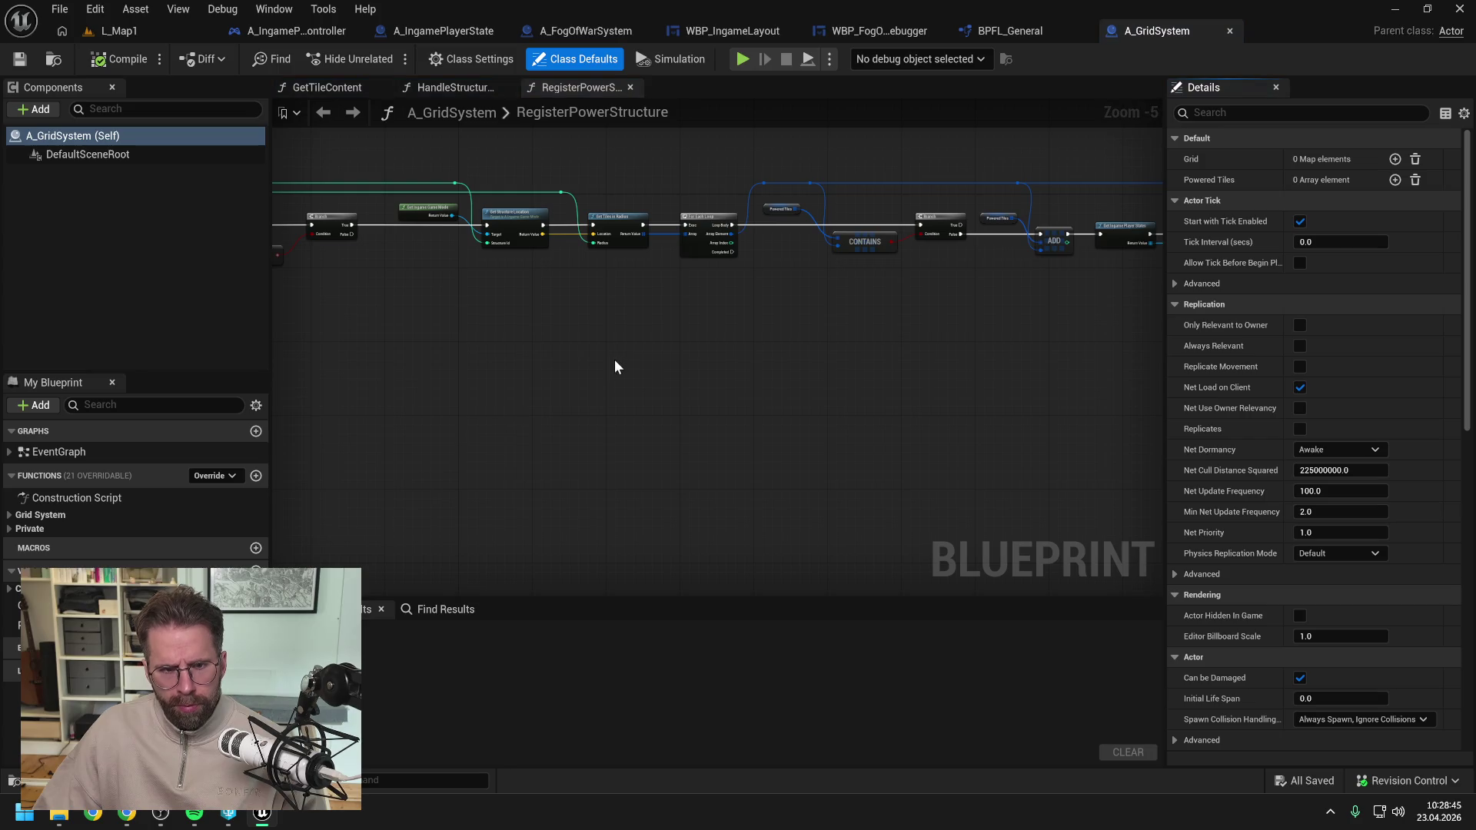
{"action": "scroll", "coordinate": [544, 312], "scroll_direction": "up", "scroll_amount": 3}
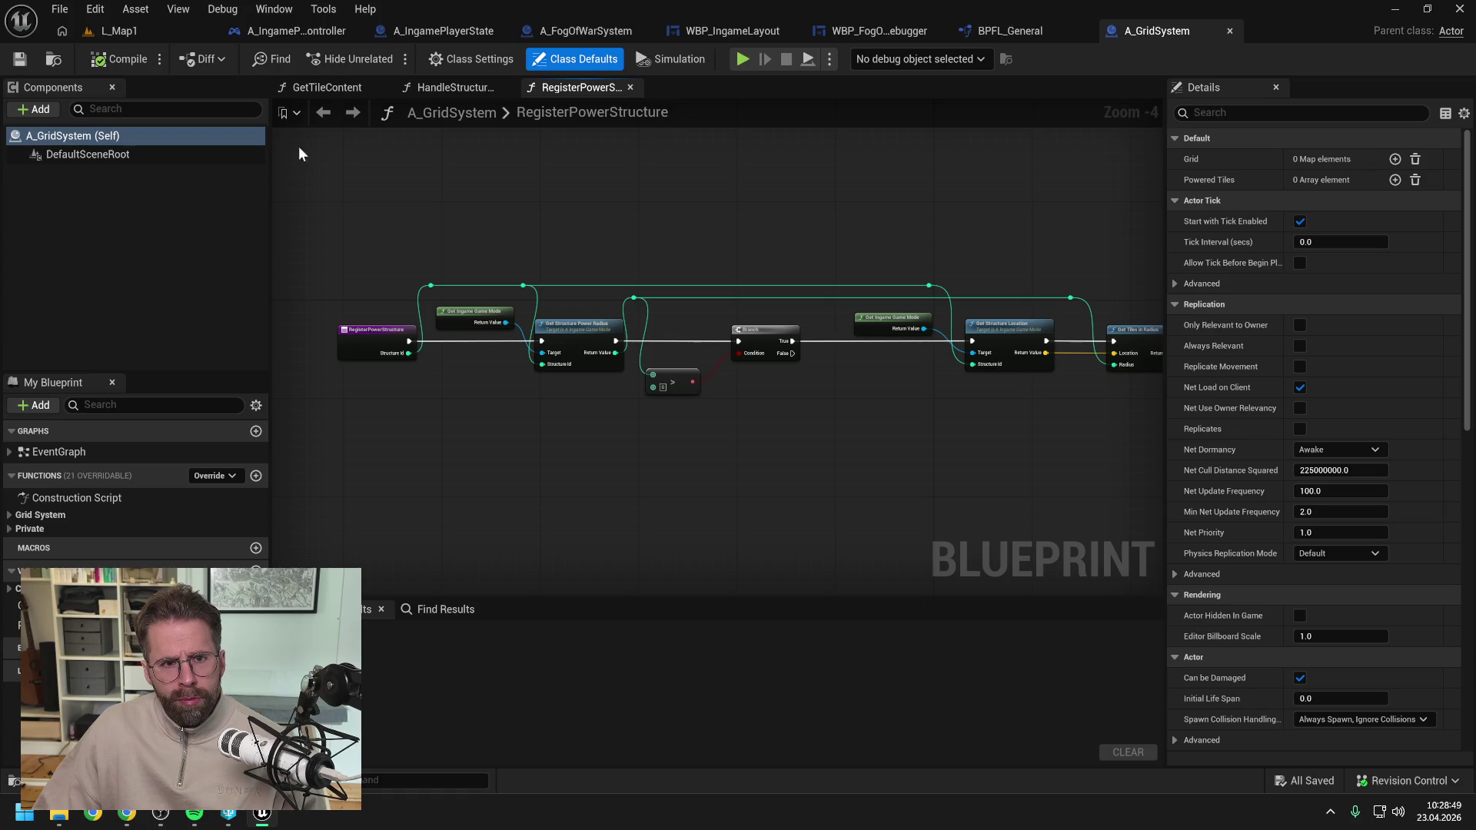
{"action": "double_click", "coordinate": [57, 454]}
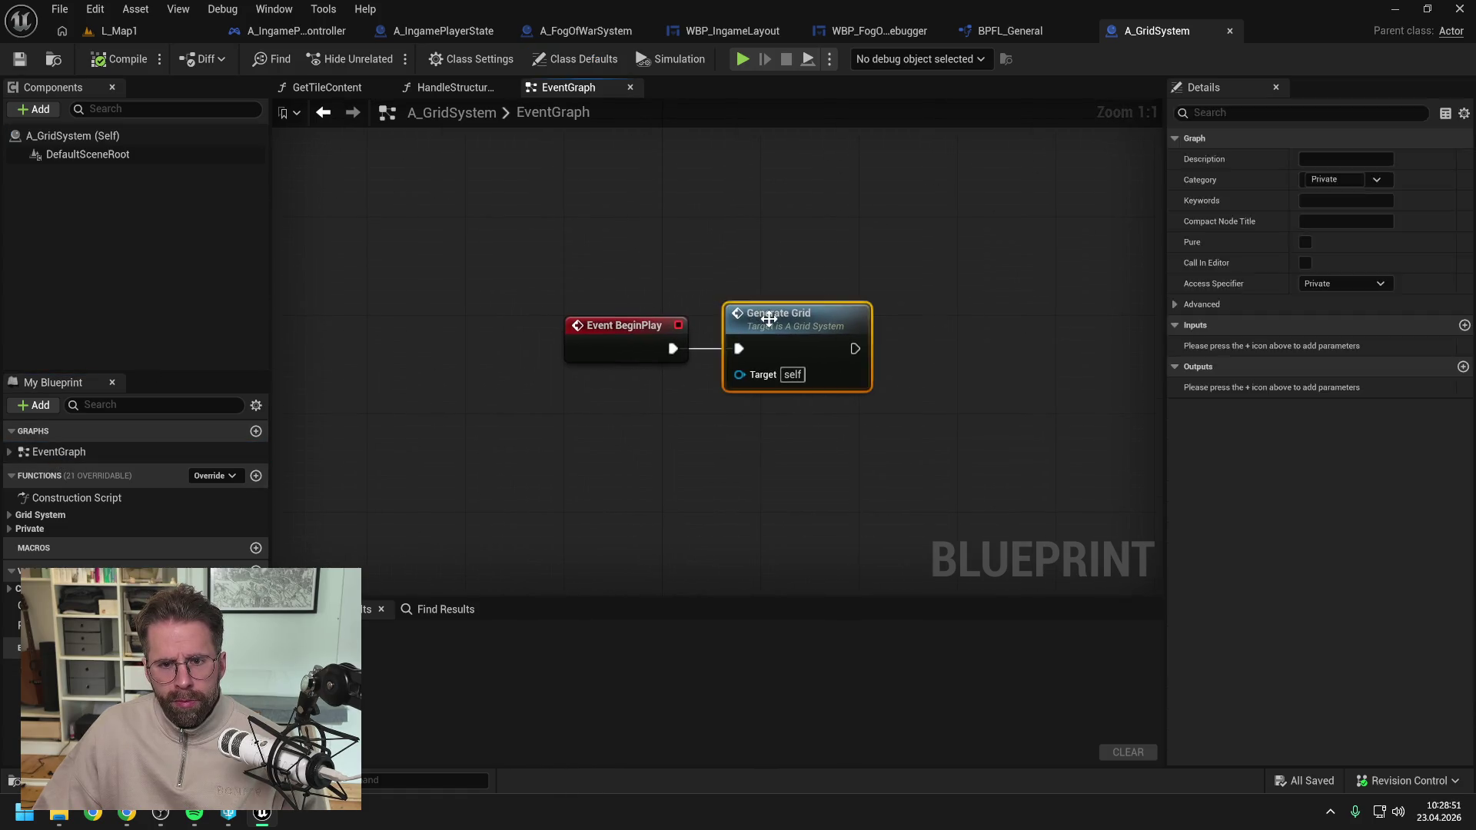
{"action": "double_click", "coordinate": [766, 311]}
{"action": "scroll", "coordinate": [648, 275], "scroll_direction": "up", "scroll_amount": 2}
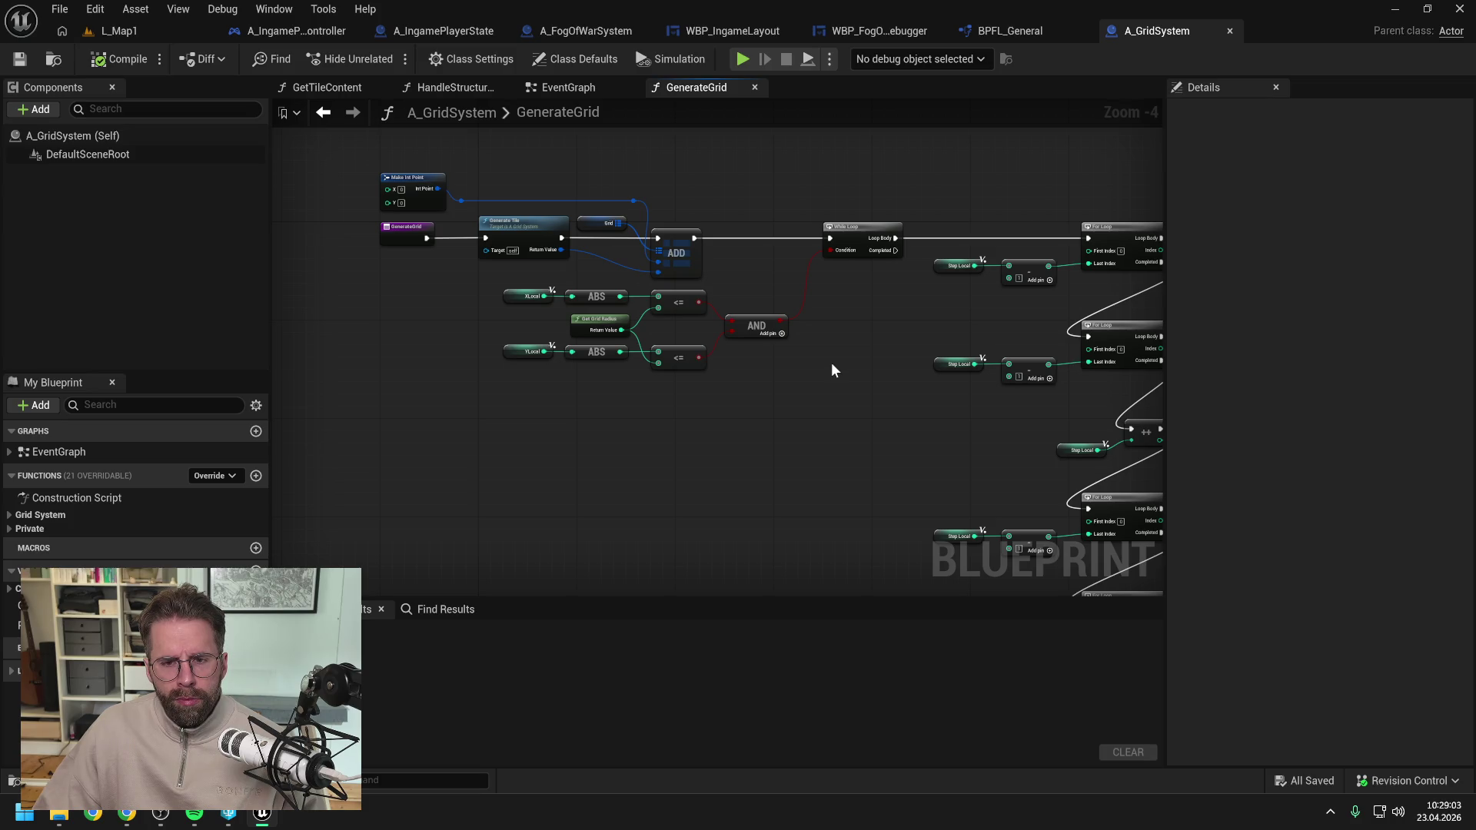
{"action": "left_click_drag", "start_coordinate": [832, 364], "coordinate": [841, 369]}
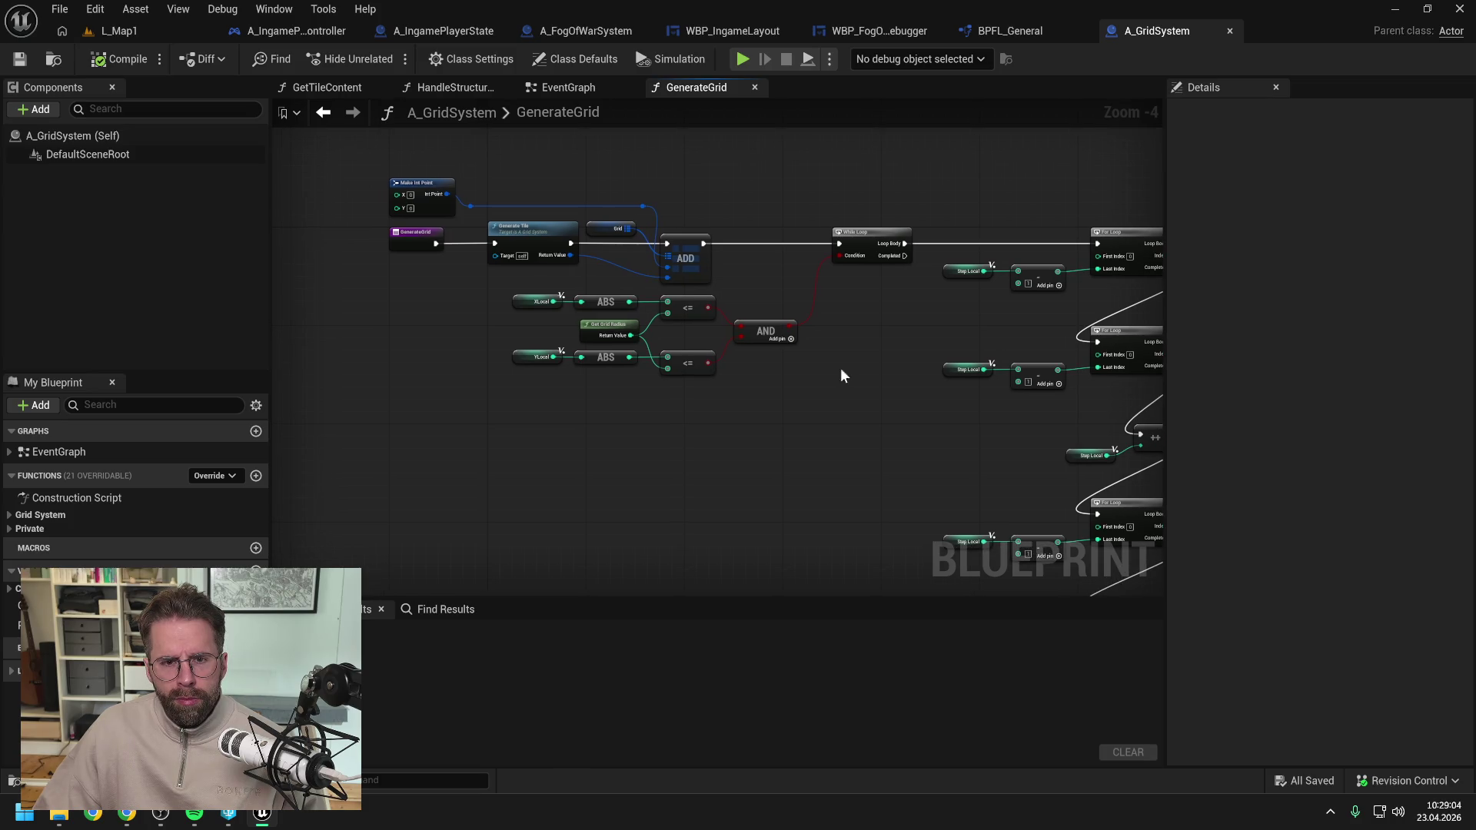
{"action": "left_click", "coordinate": [127, 814]}
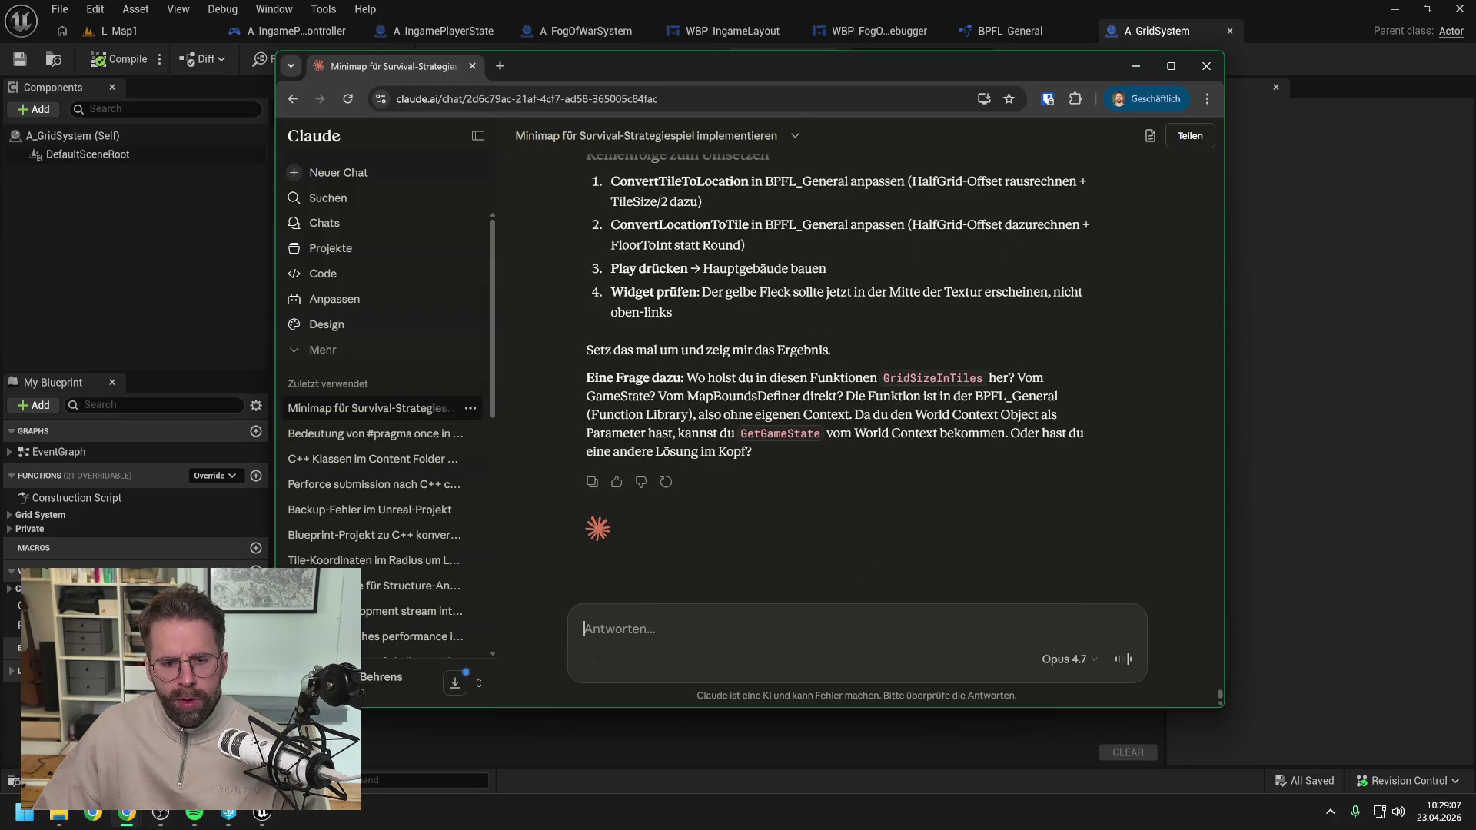
Reply that the change mainly affects A_GridSystem map generation, currently circular from the centre, inserting 'aktuell'.
{"action": "type", "text": "Den größtenEinfluss hätte diese Änderung aktuell auf die Generierung der Map in A_Grid"}
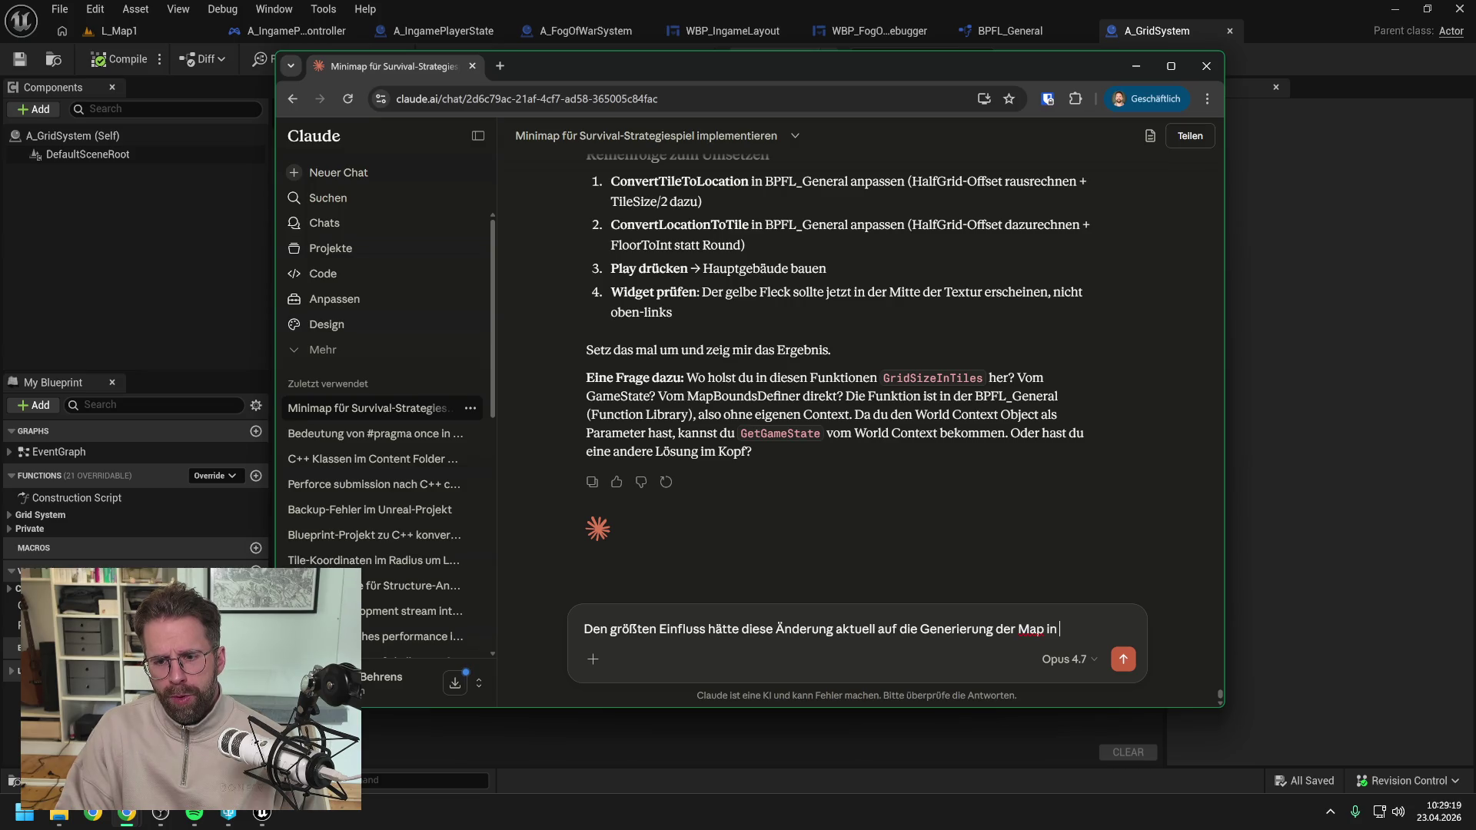
{"action": "type", "text": "System."}
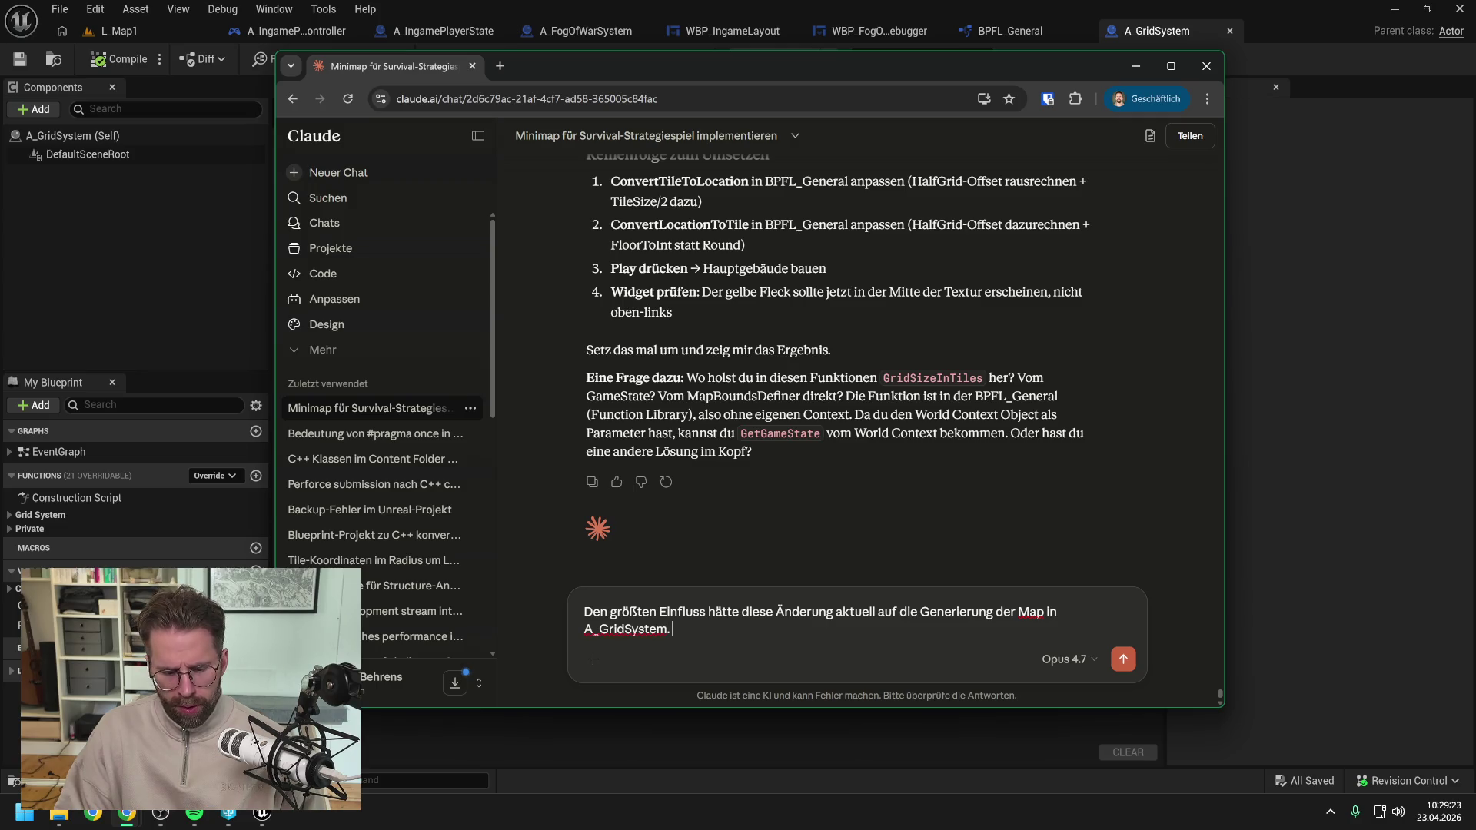
{"action": "type", "text": " Wir gener"}
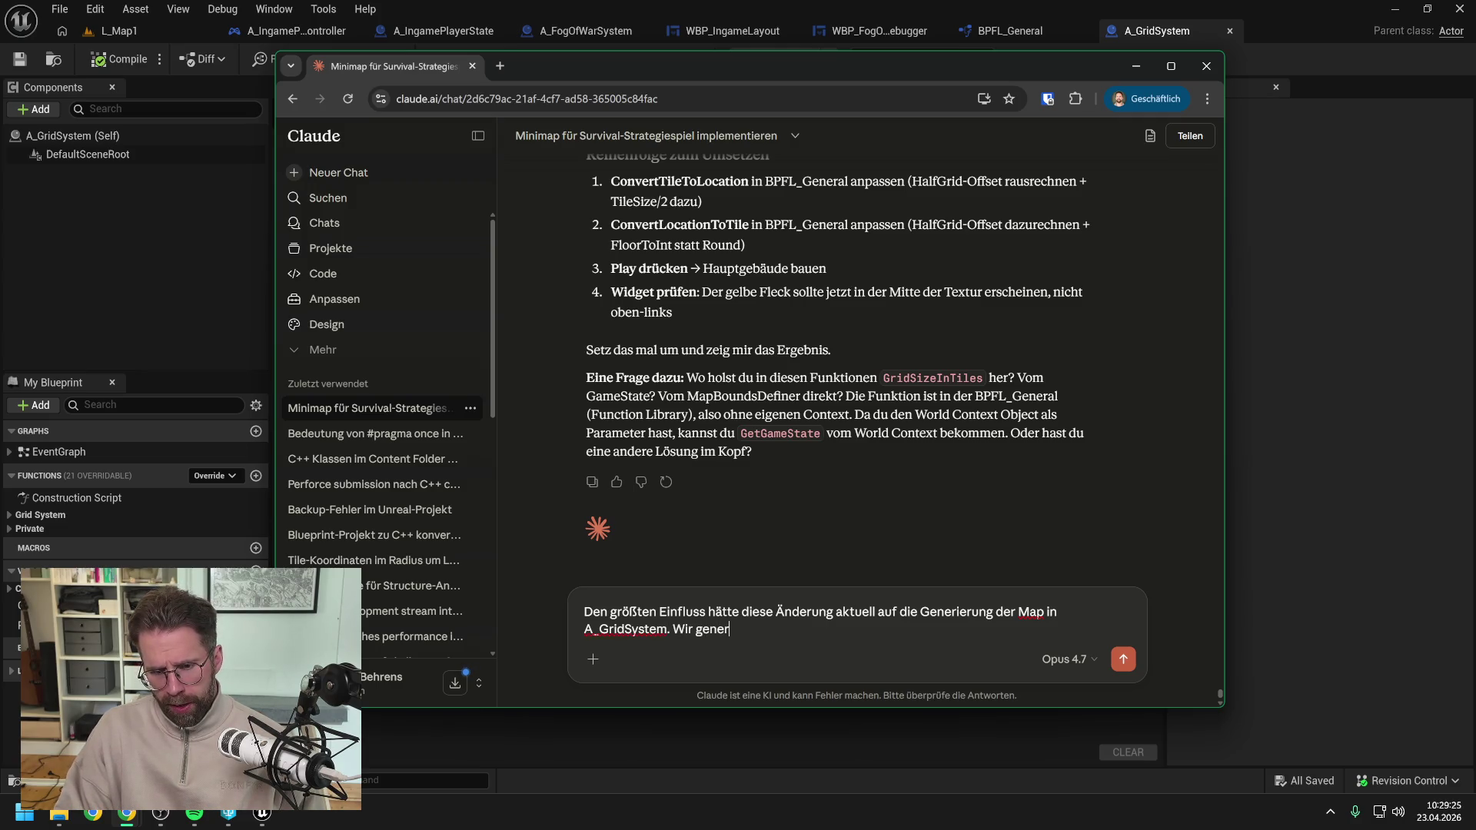
{"action": "type", "text": "ieren rund um "}
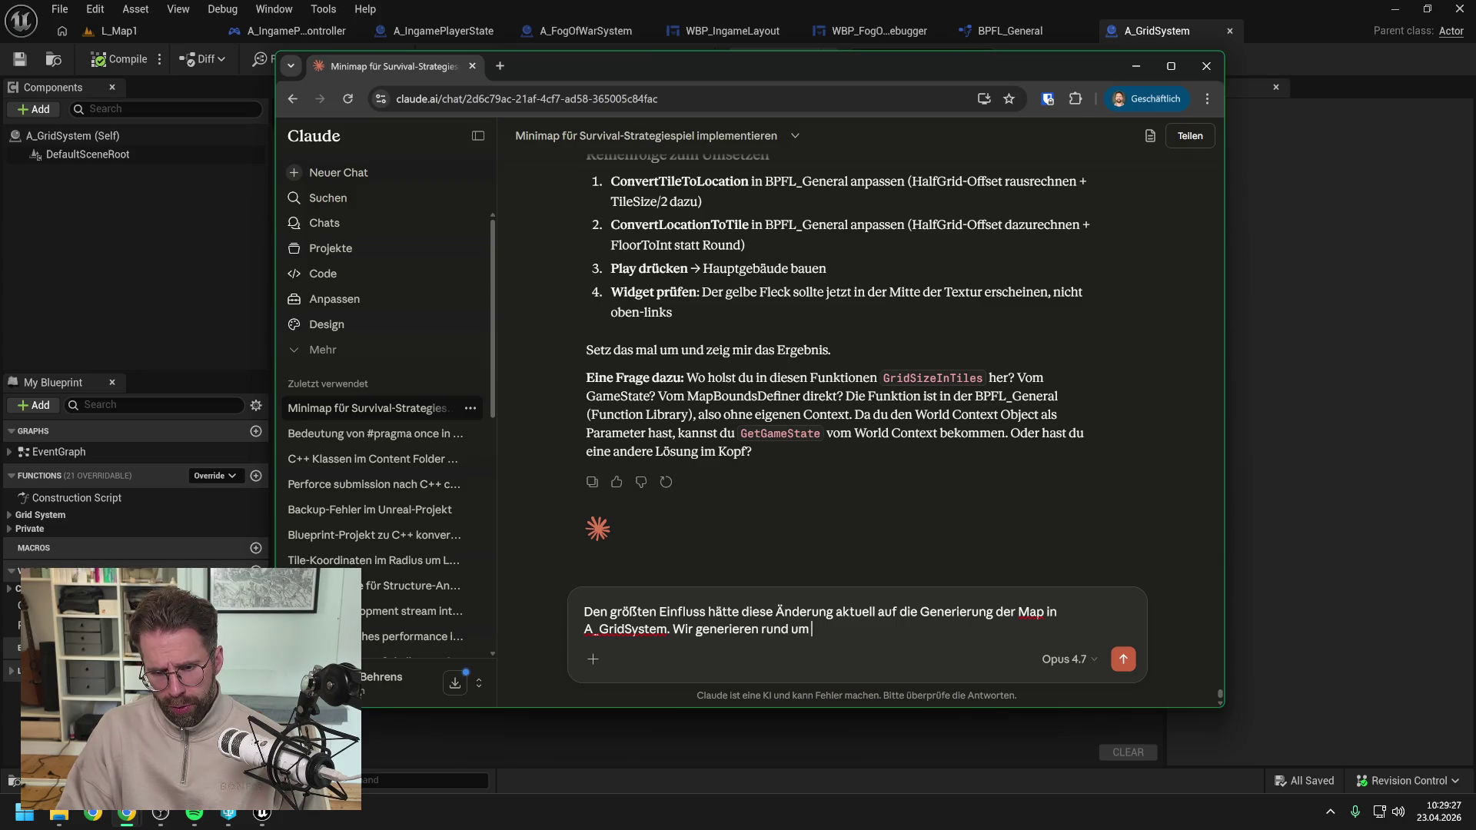
{"action": "type", "text": "dien Mitte"}
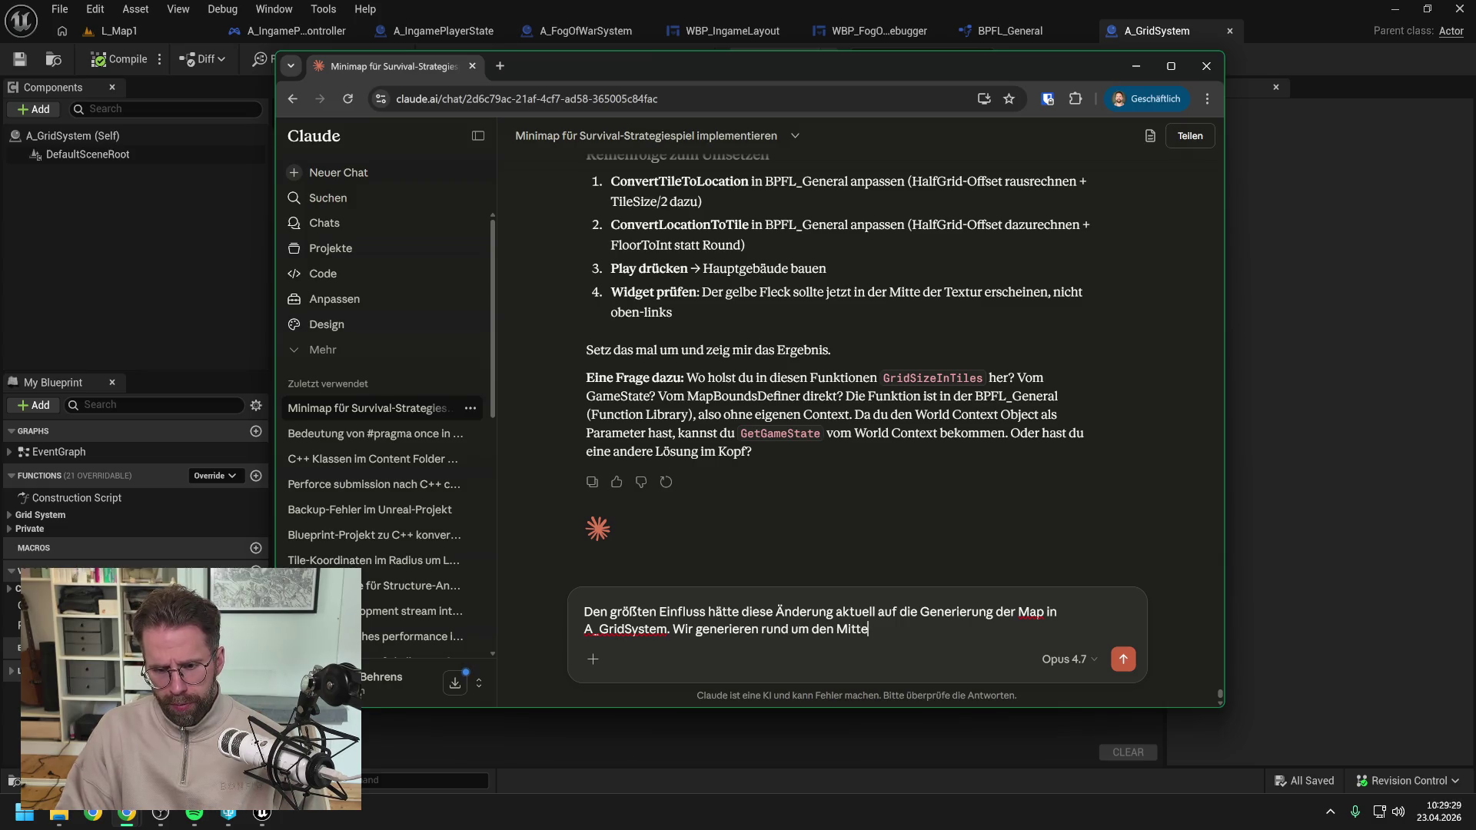
{"action": "type", "text": "lpunkt der Map"}
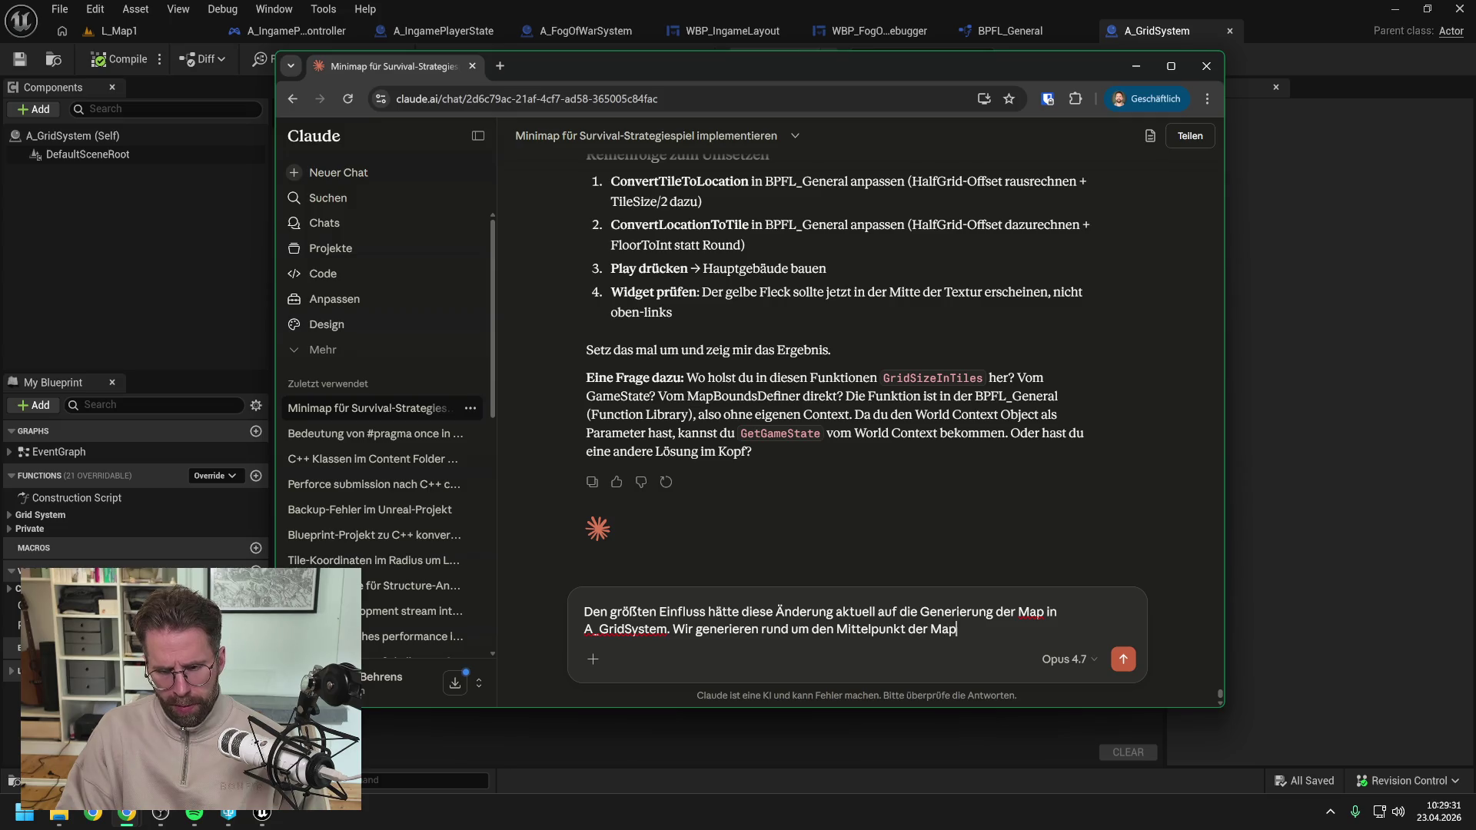
{"action": "type", "text": " in Kreisen nach außen"}
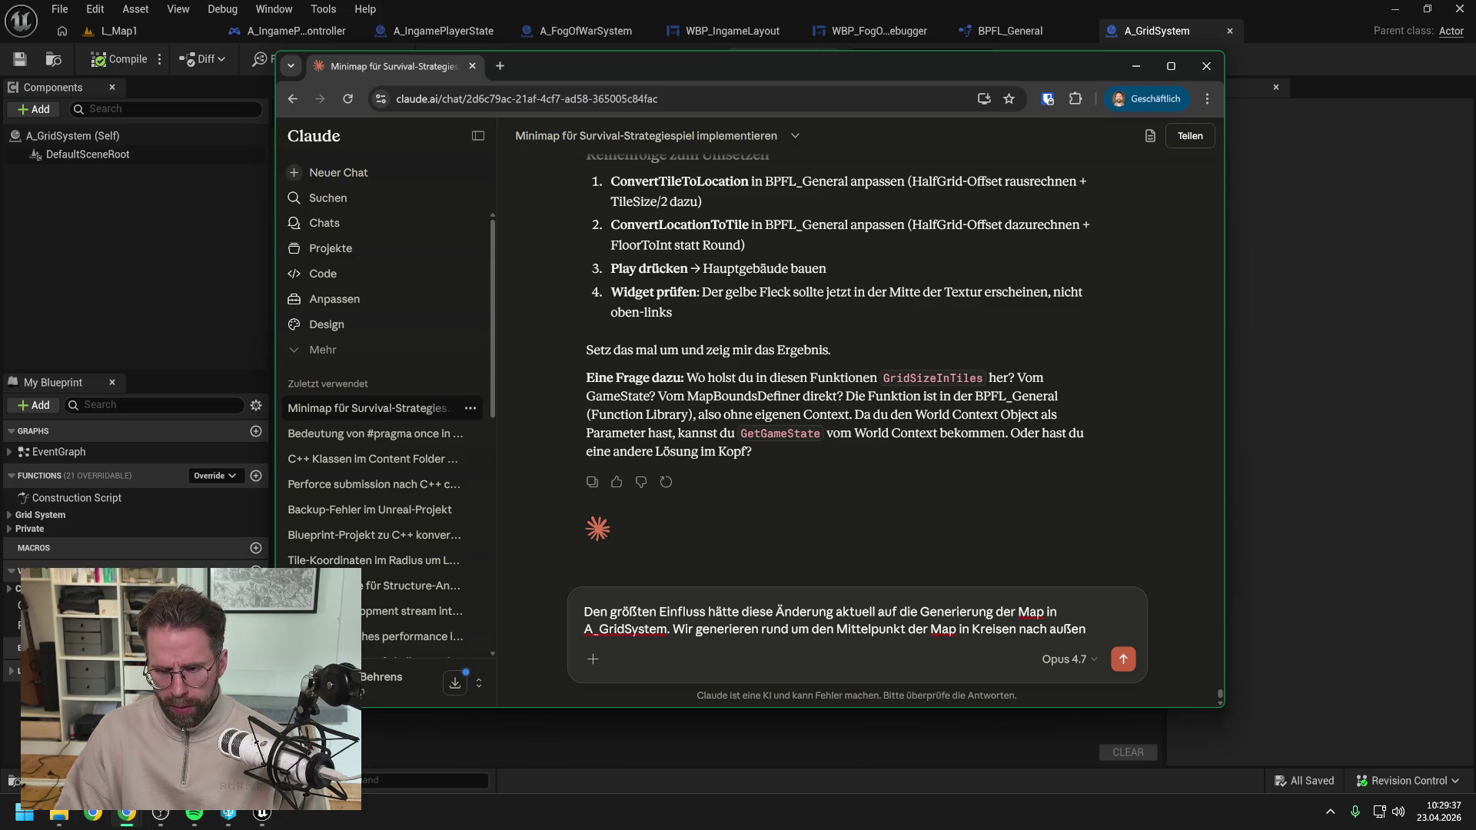
{"action": "type", "text": "."}
{"action": "left_click", "coordinate": [761, 629]}
{"action": "type", "text": "aktuell"}
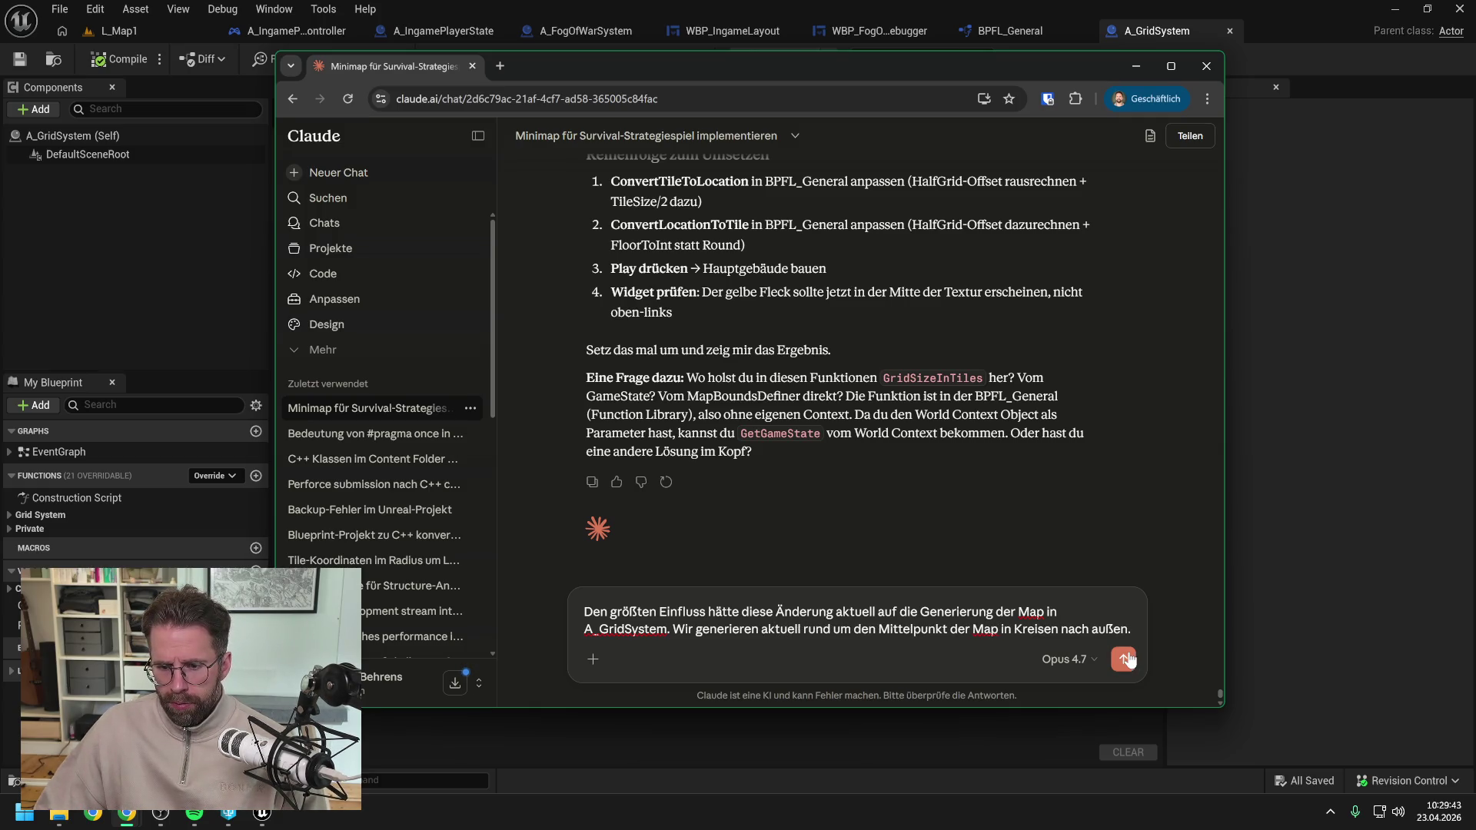
{"action": "scroll", "coordinate": [838, 346], "scroll_direction": "down", "scroll_amount": 1}
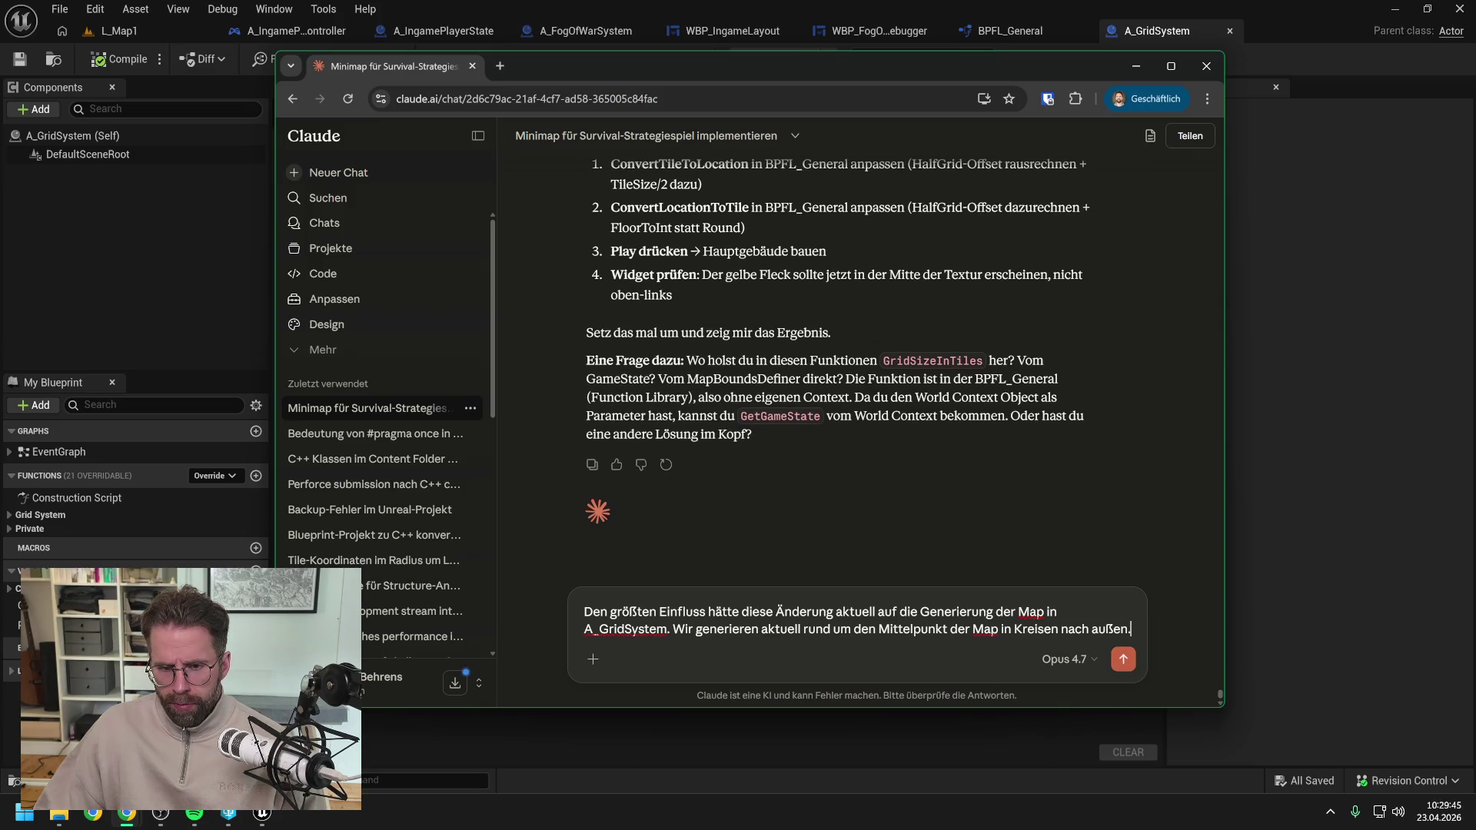
{"action": "key", "text": "Return"}
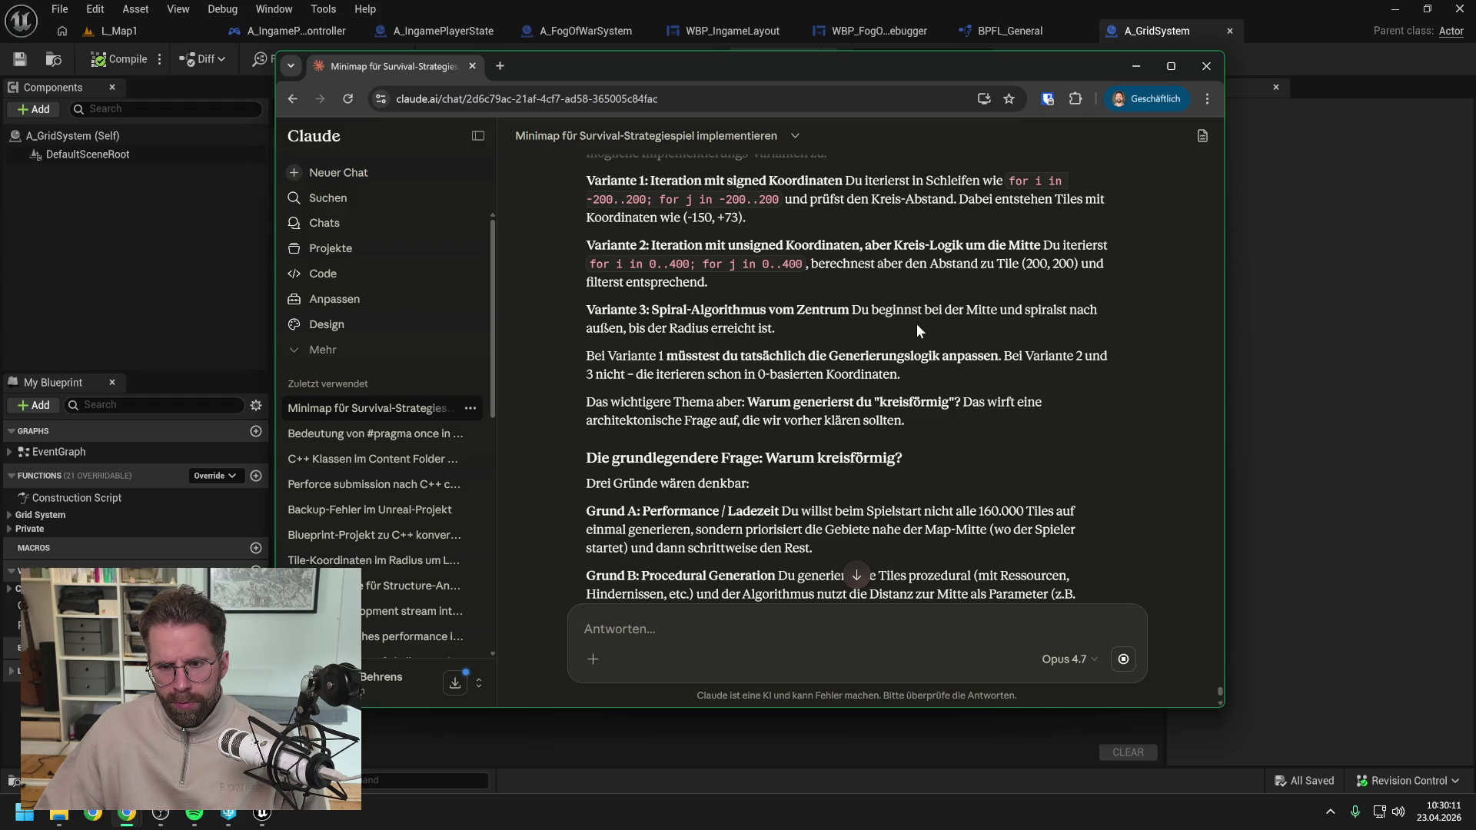
Read Claude's Grund A–C variants and the alternative of offsetting tiles by GridSize/2 only in A_FogOfWarSystem.
{"action": "scroll", "coordinate": [917, 329], "scroll_direction": "down", "scroll_amount": 2}
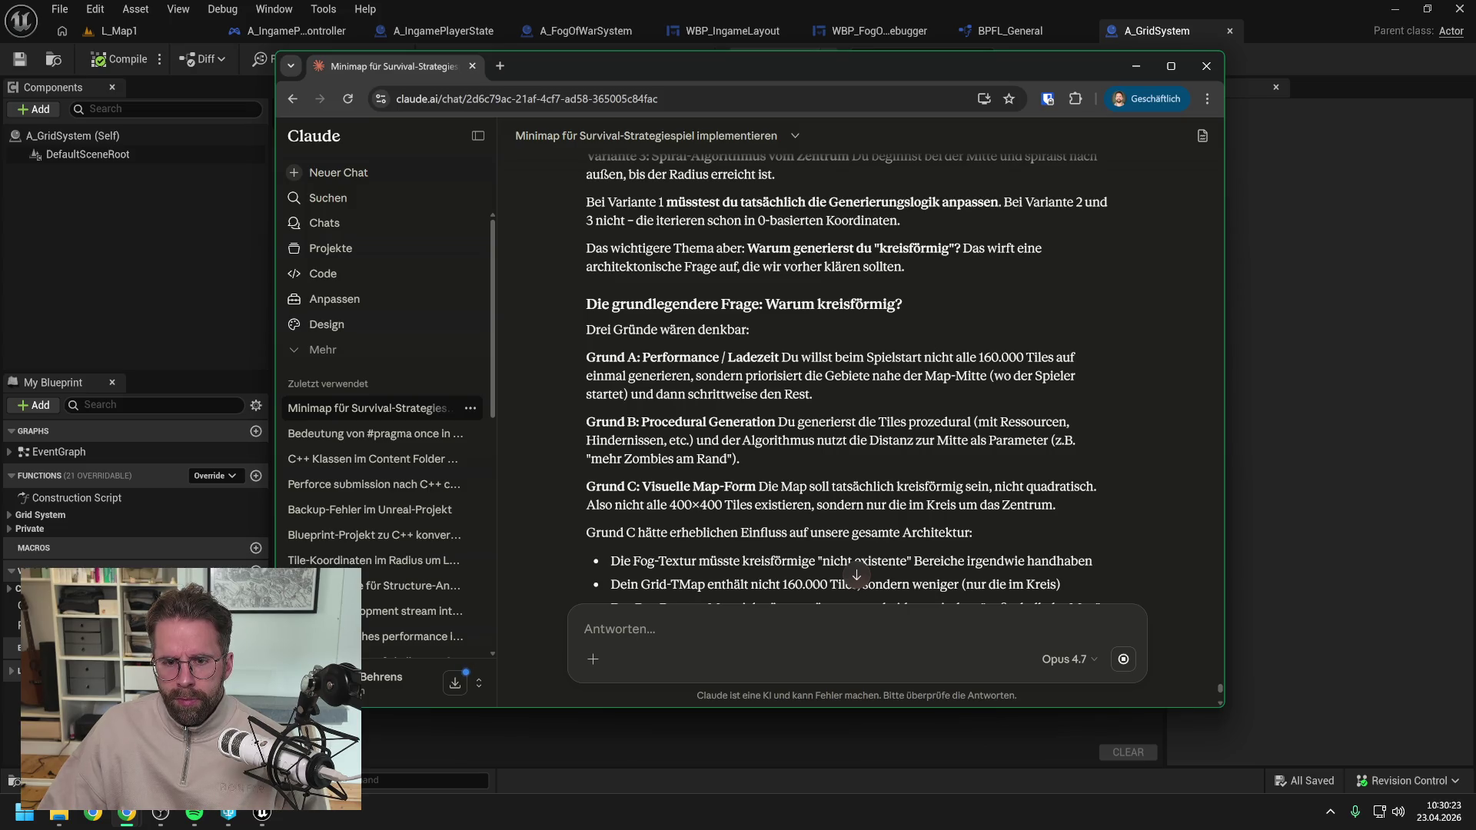
{"action": "scroll", "coordinate": [846, 415], "scroll_direction": "down", "scroll_amount": 1}
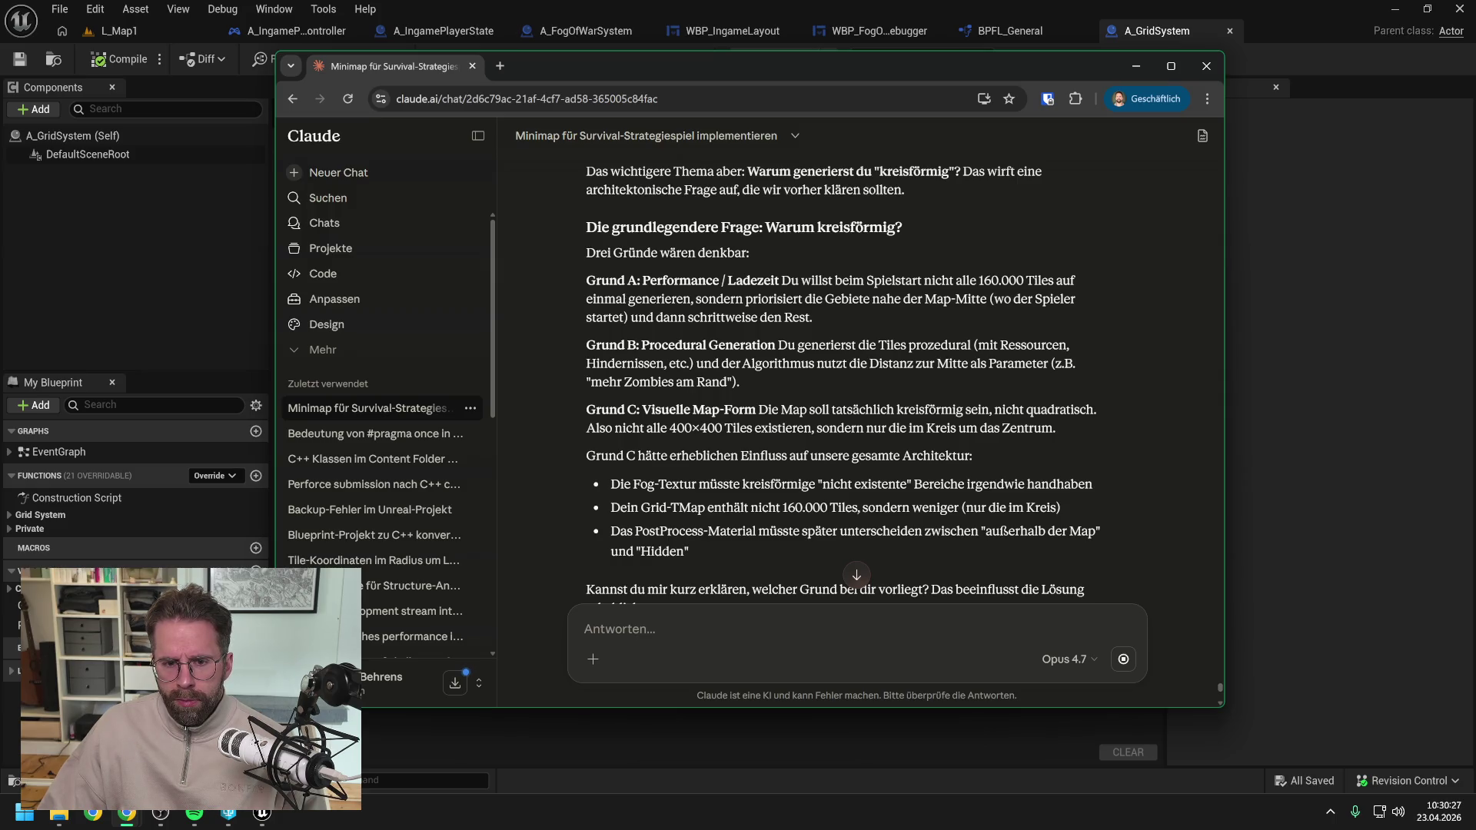
{"action": "scroll", "coordinate": [846, 376], "scroll_direction": "down", "scroll_amount": 2}
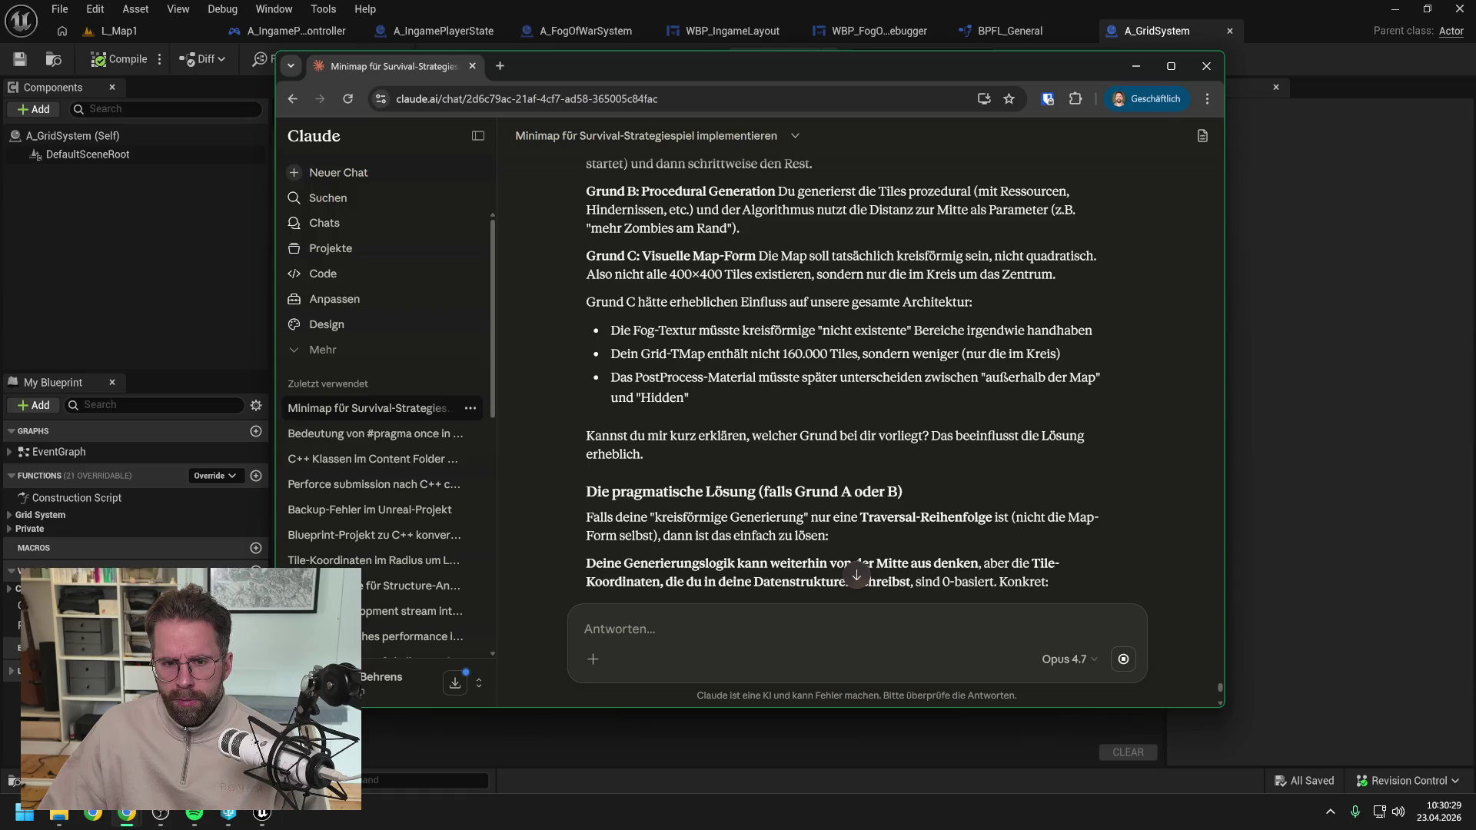
{"action": "scroll", "coordinate": [845, 384], "scroll_direction": "down", "scroll_amount": 6}
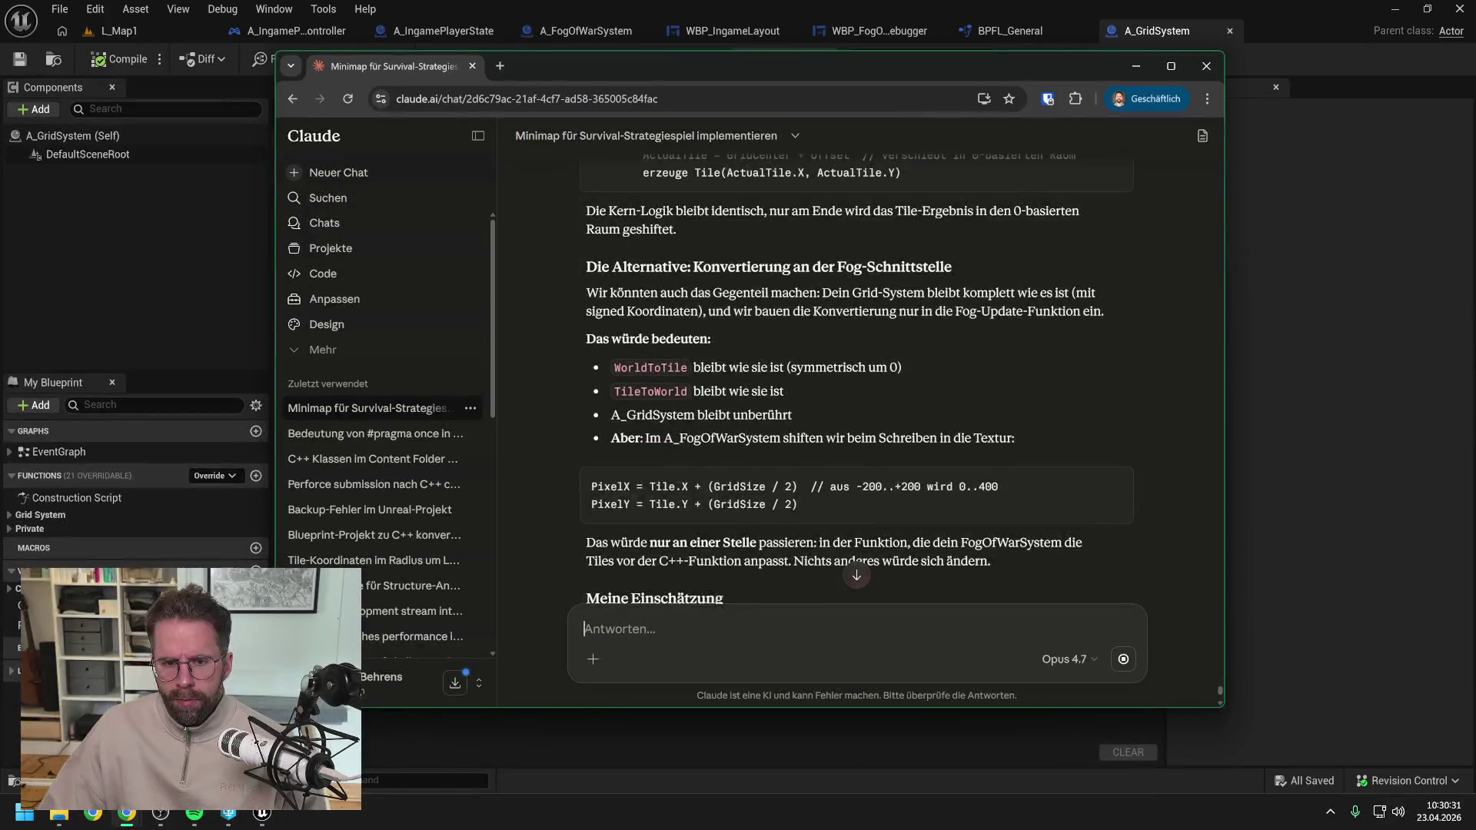
Tell Claude that resources, buildings and unit types change outward from the centre, so 0, 0 sits in the middle.
{"action": "type", "text": "wie ge"}
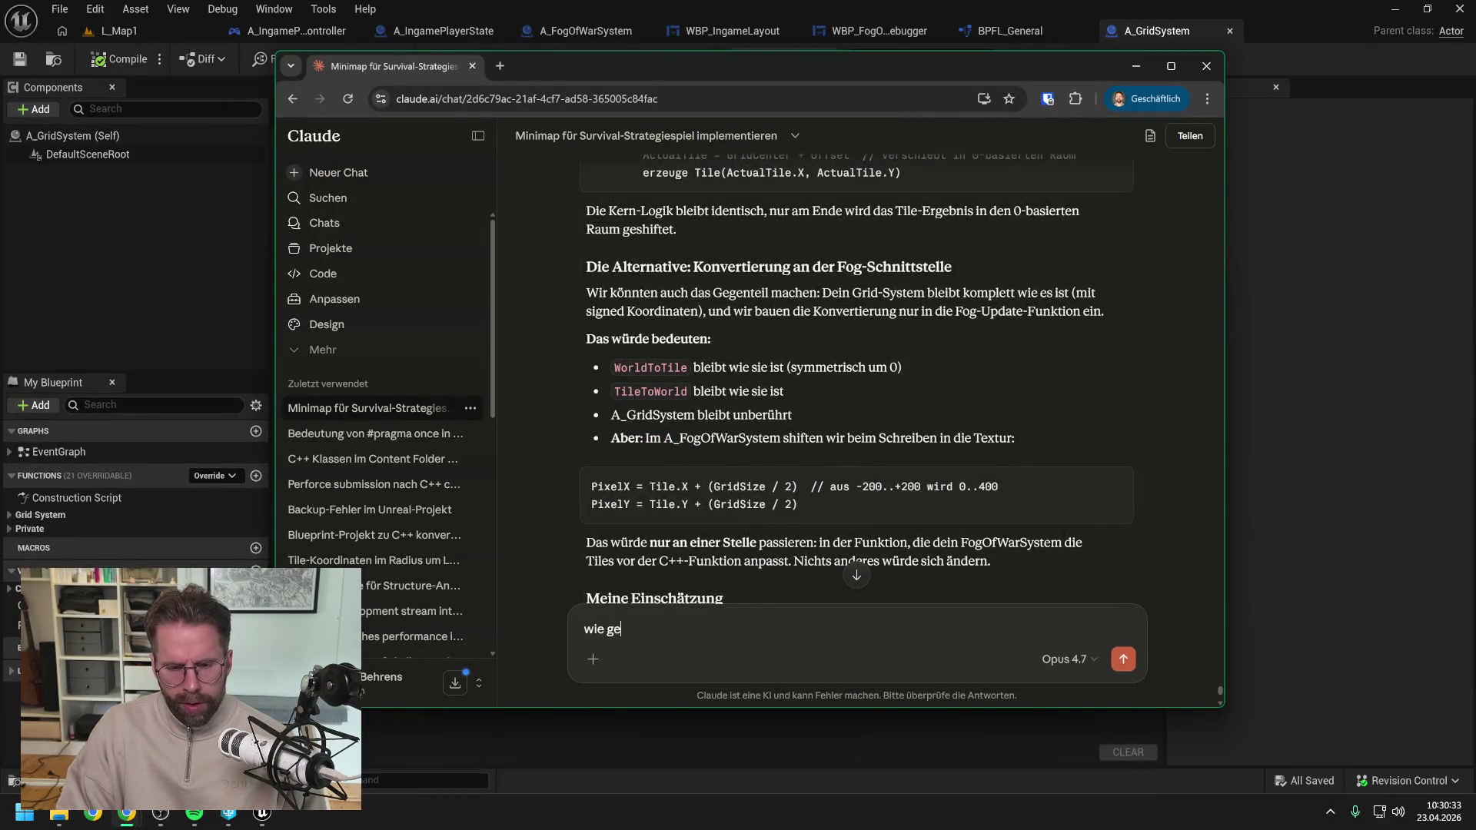
{"action": "type", "text": "nerie"}
{"action": "type", "text": "ren "}
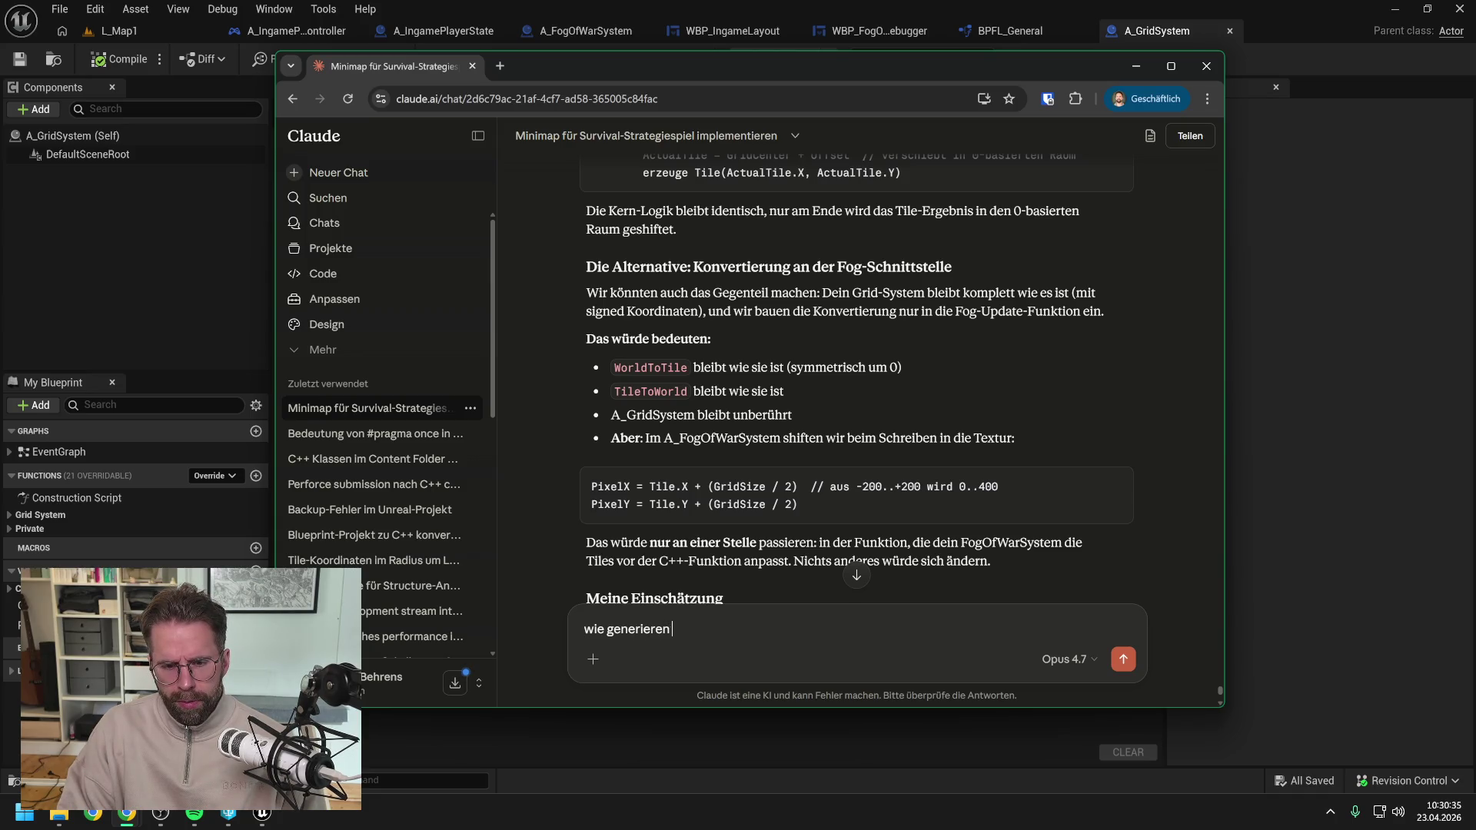
{"action": "type", "text": "von innen nach außen,"}
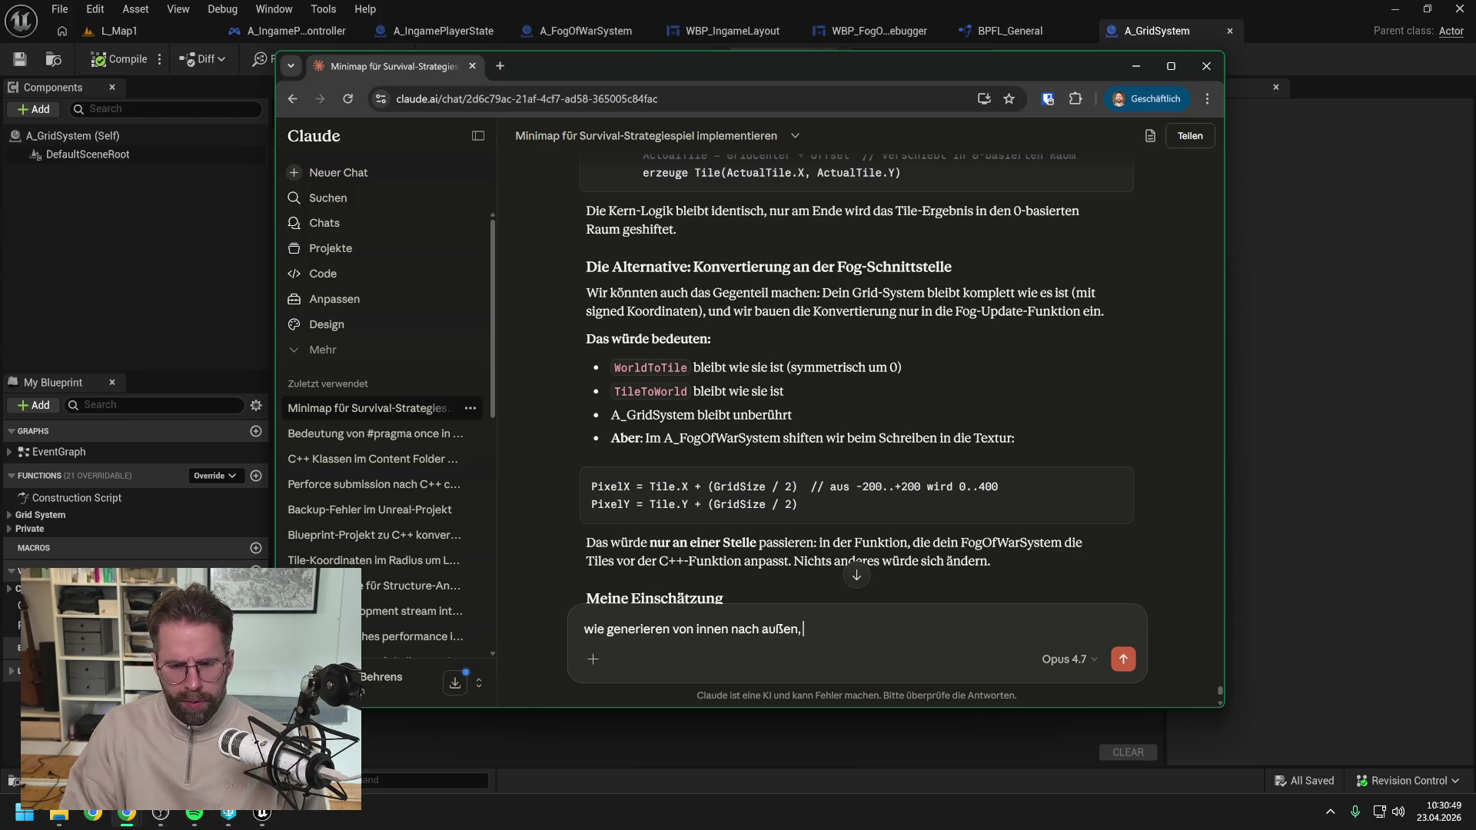
{"action": "type", "text": "weil die Anzahl von Resourcen"}
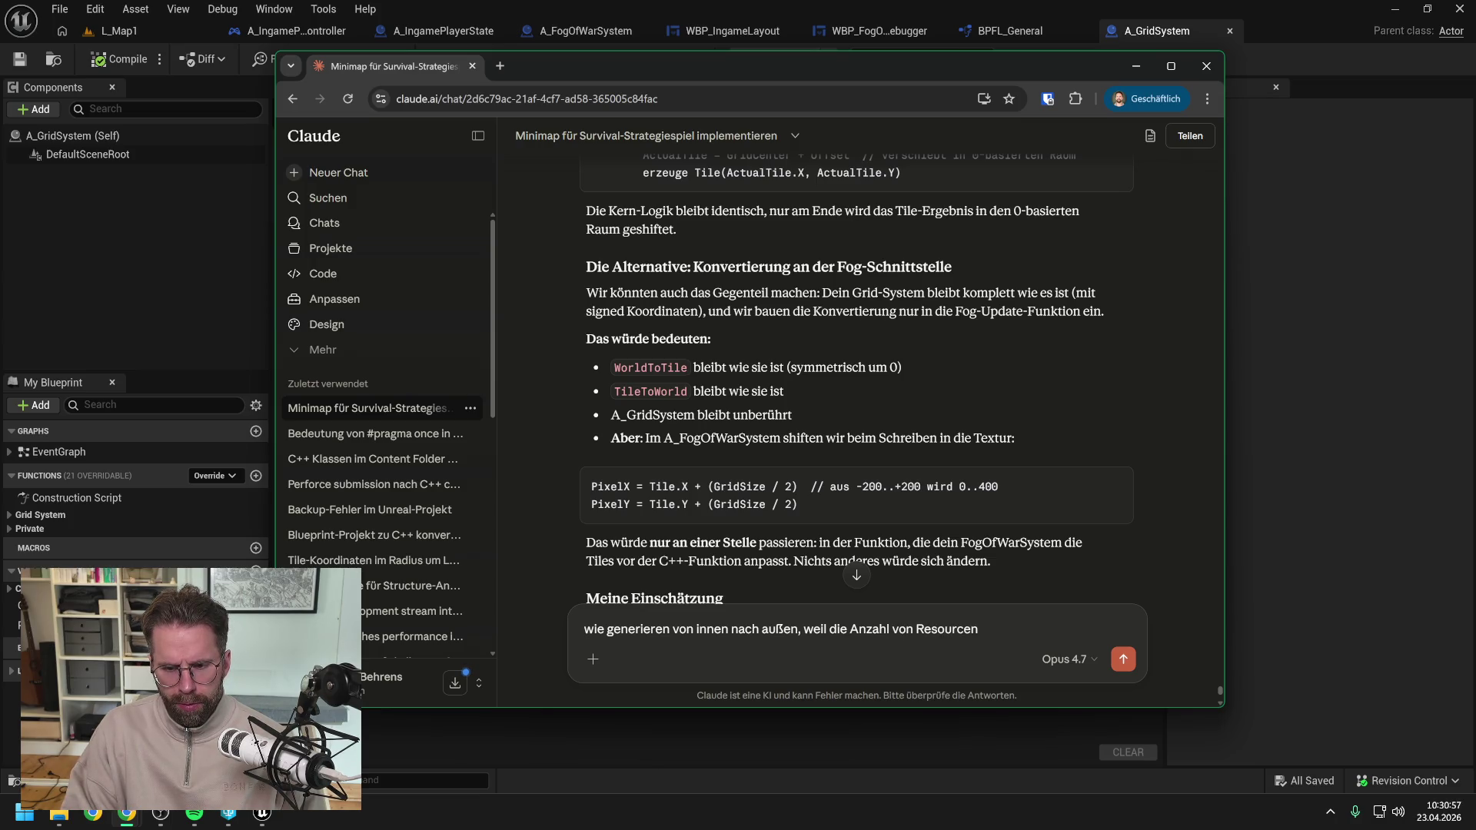
{"action": "key", "text": "BackSpace"}
{"action": "type", "text": "n u"}
{"action": "type", "text": "nd bestimmten G"}
{"action": "key", "text": "BackSpace"}
{"action": "type", "text": "z"}
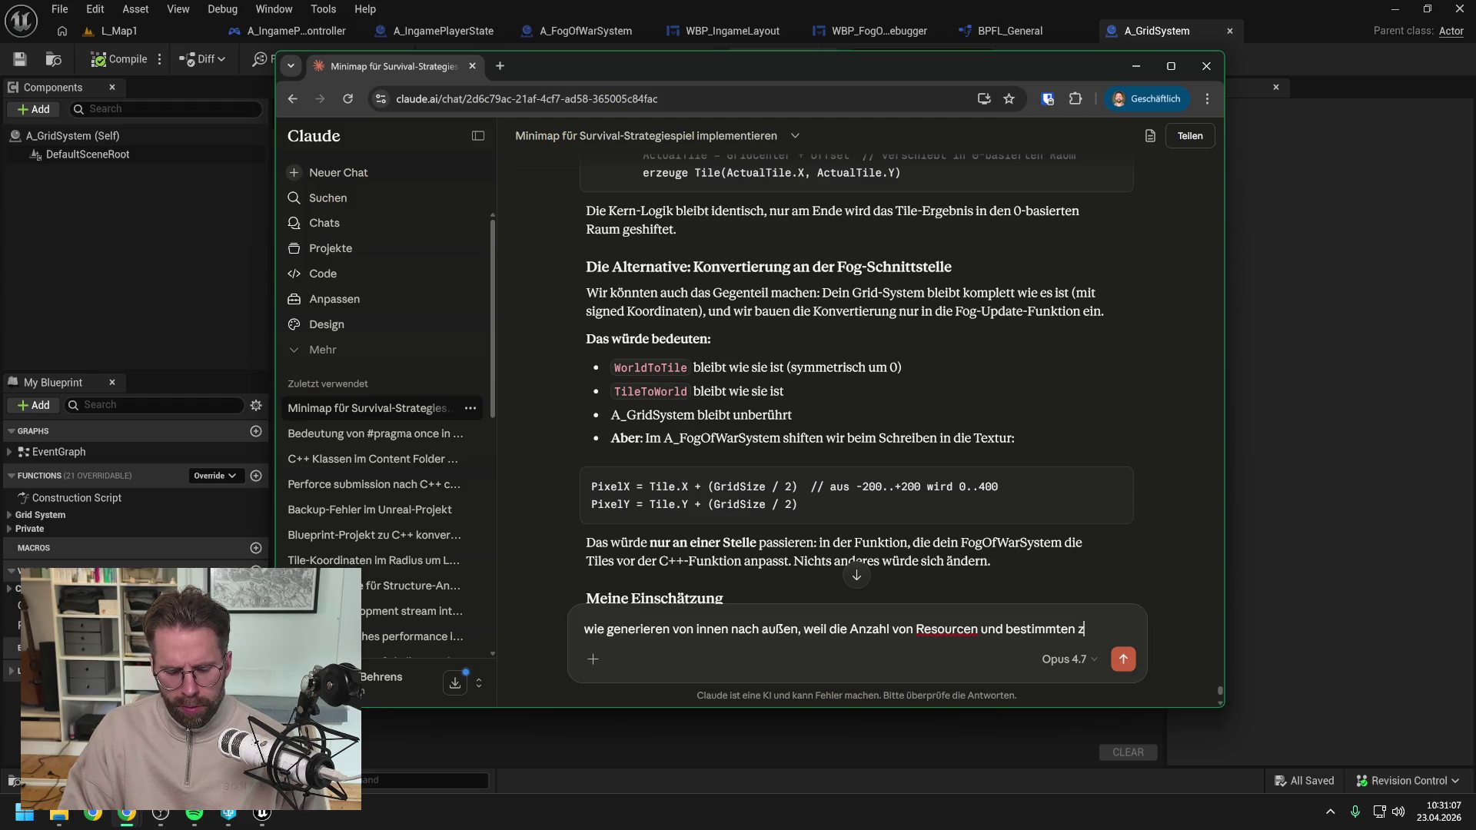
{"action": "type", "text": ". B. Gebä"}
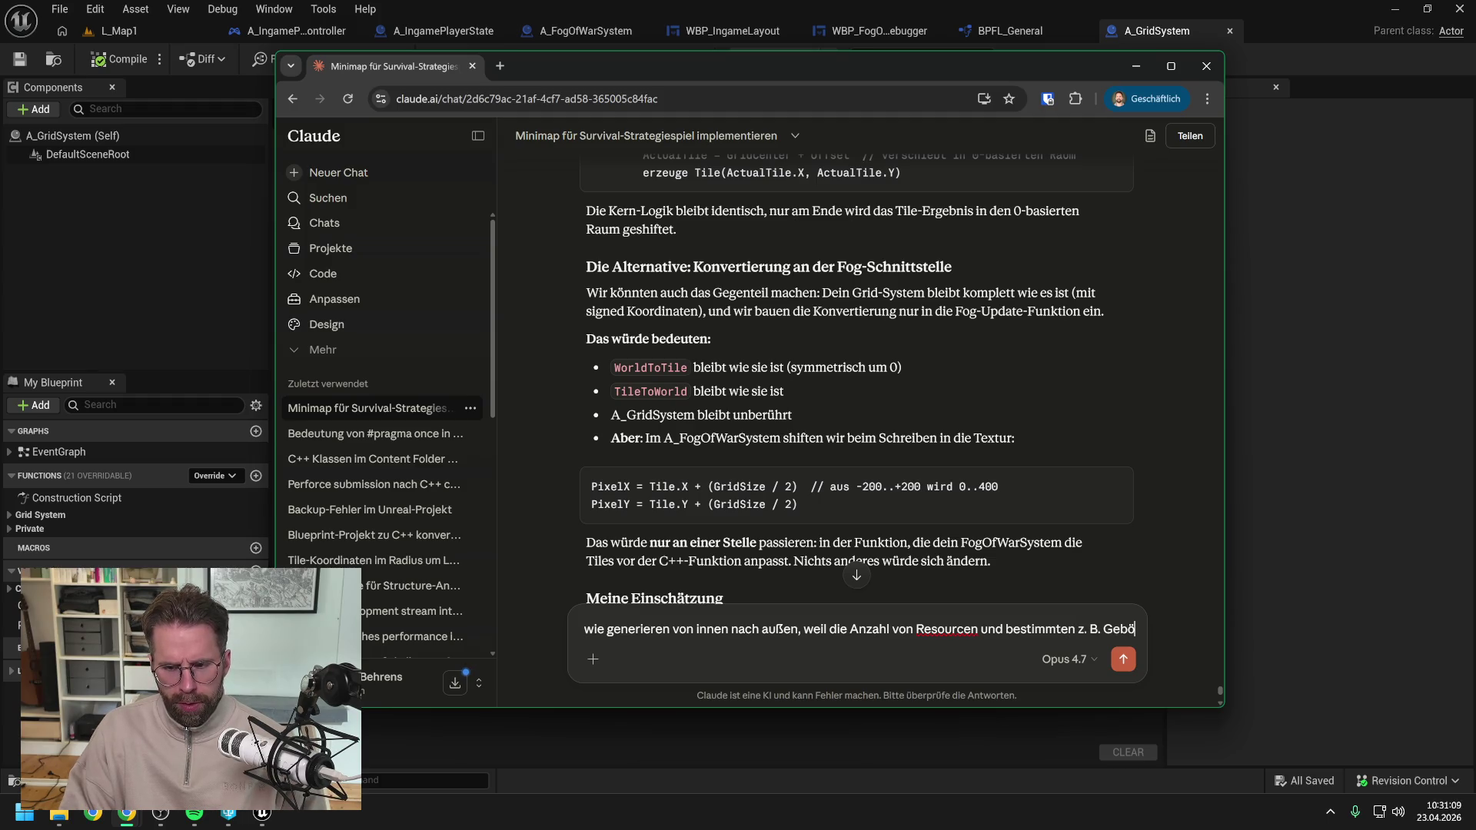
{"action": "type", "text": "uden von"}
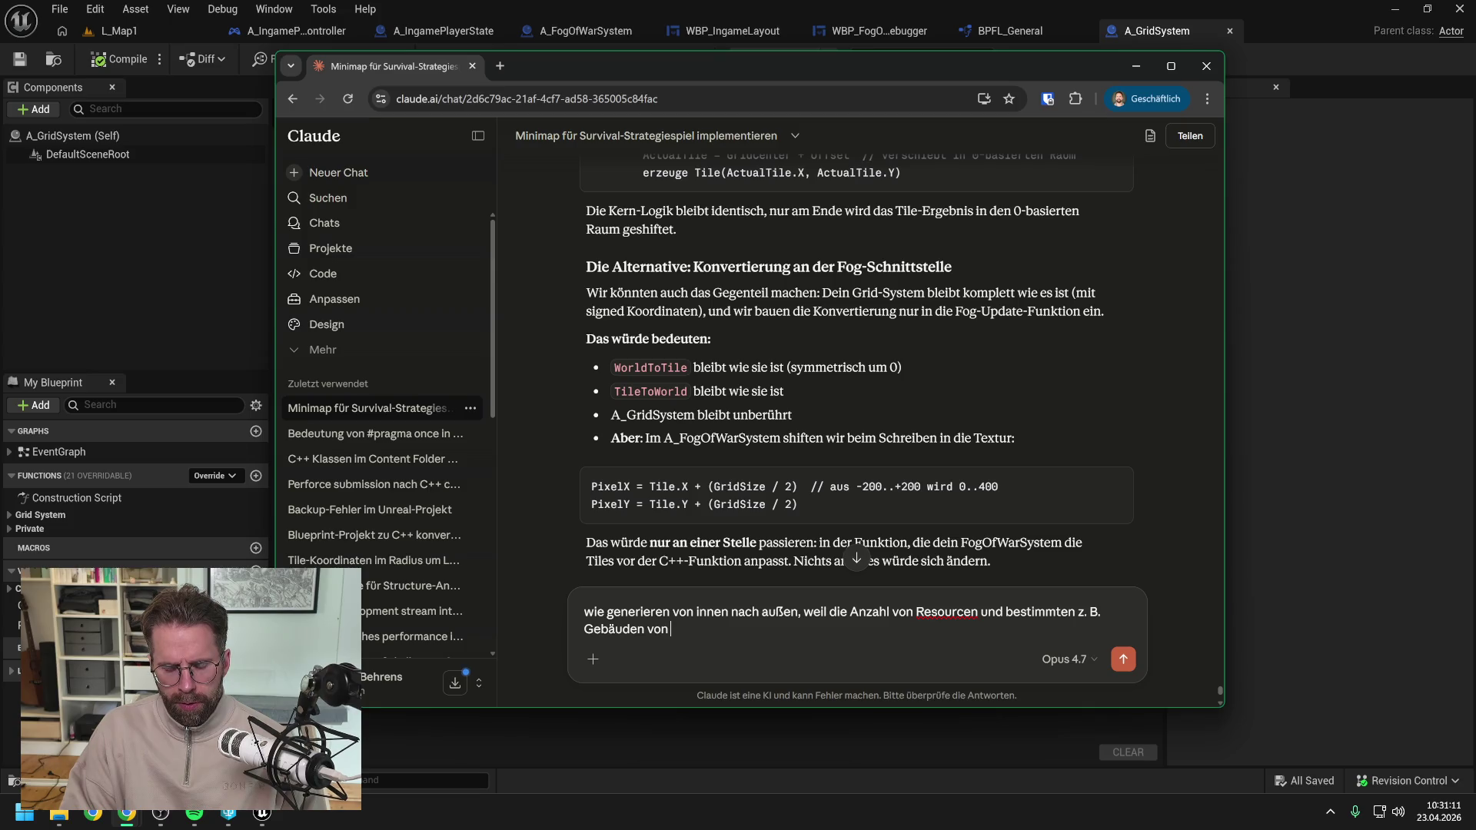
{"action": "key", "text": "BackSpace"}
{"action": "type", "text": "und Art"}
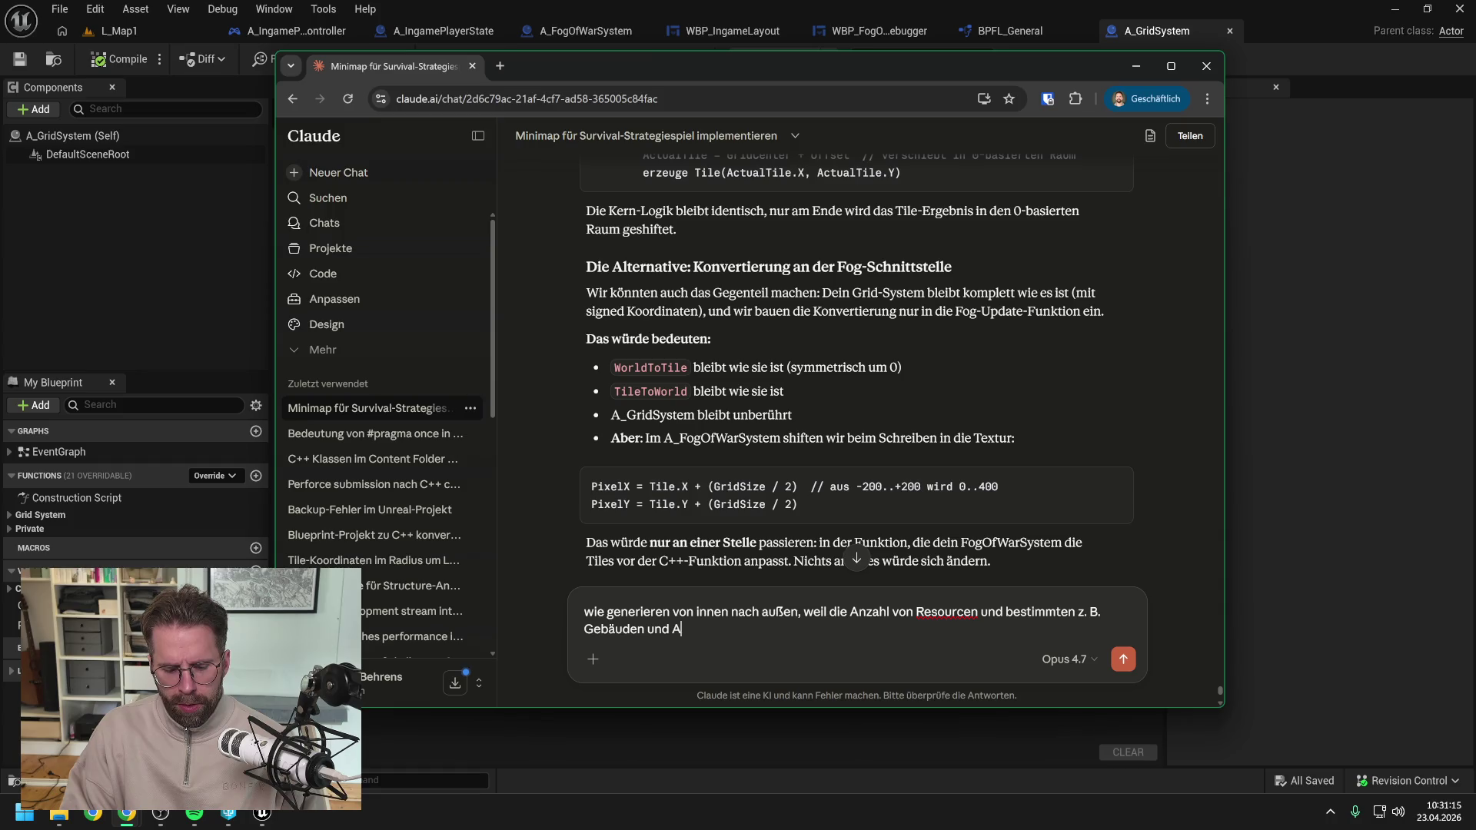
{"action": "type", "text": "en von U"}
{"action": "type", "text": "nits von "}
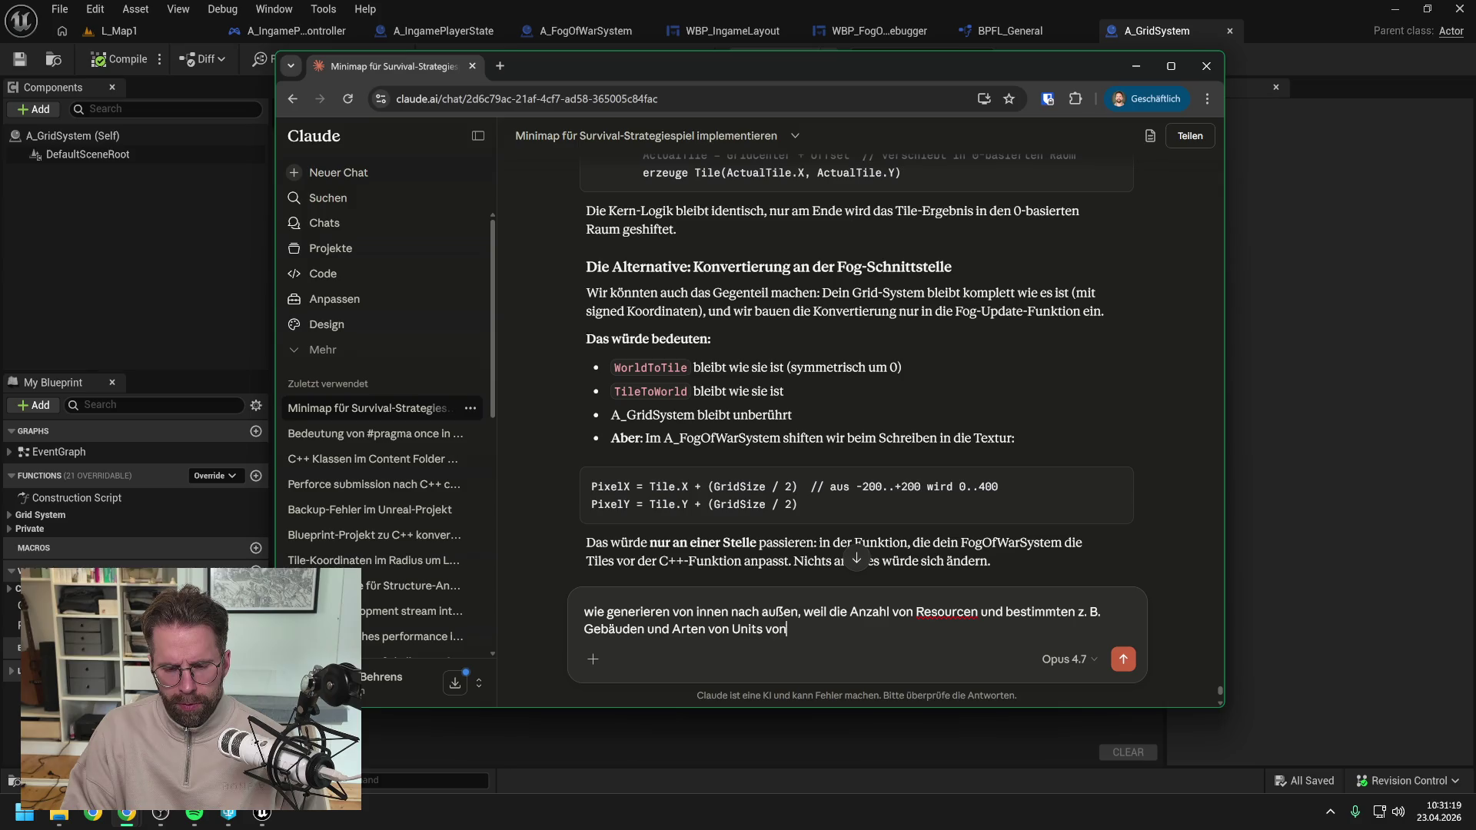
{"action": "type", "text": "innen"}
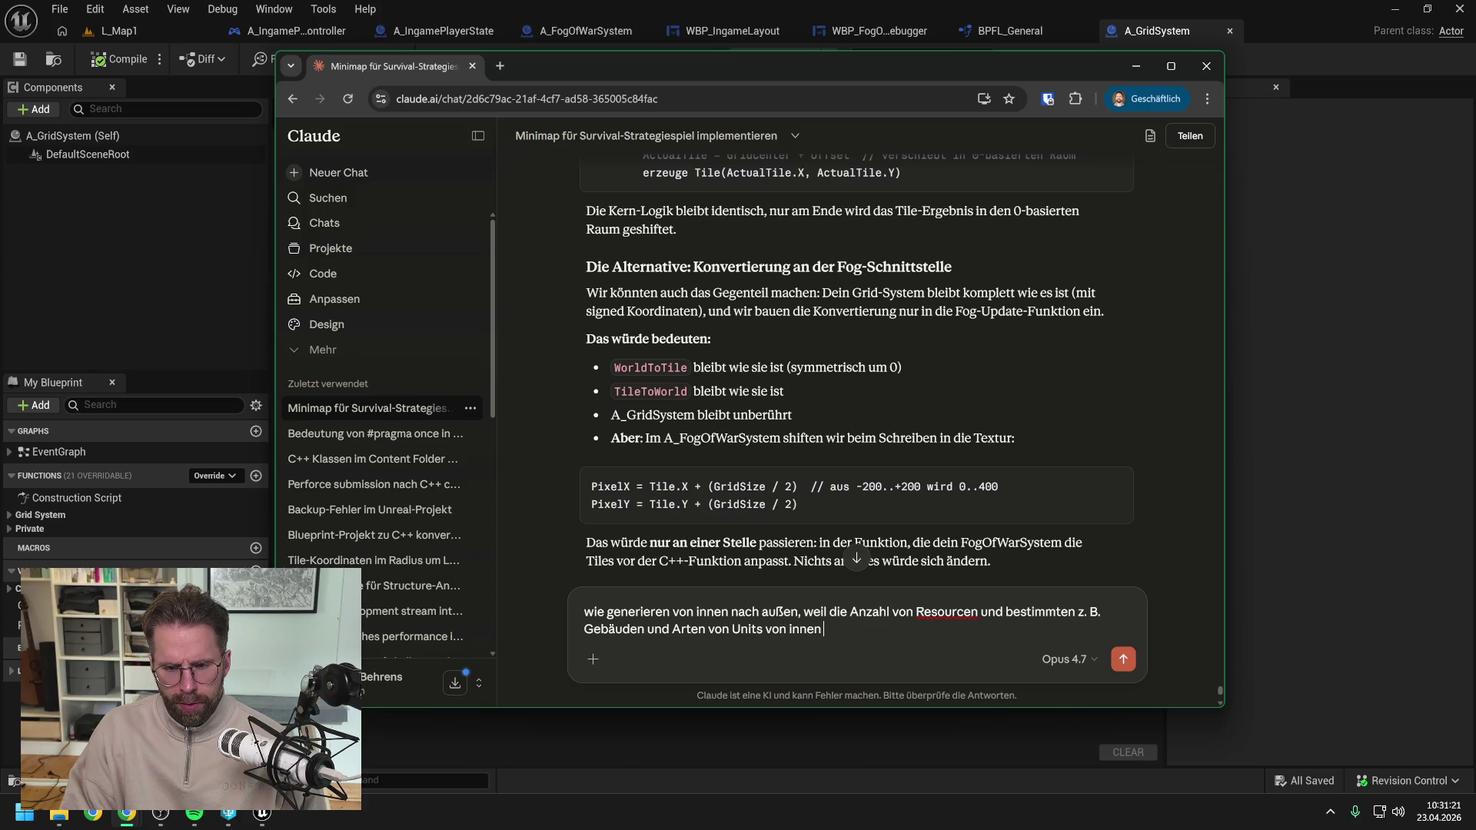
{"action": "key", "text": "BackSpace"}
{"action": "key", "text": "BackSpace"}
{"action": "key", "text": "BackSpace"}
{"action": "type", "text": "sich von in"}
{"action": "type", "text": "nen nach au"}
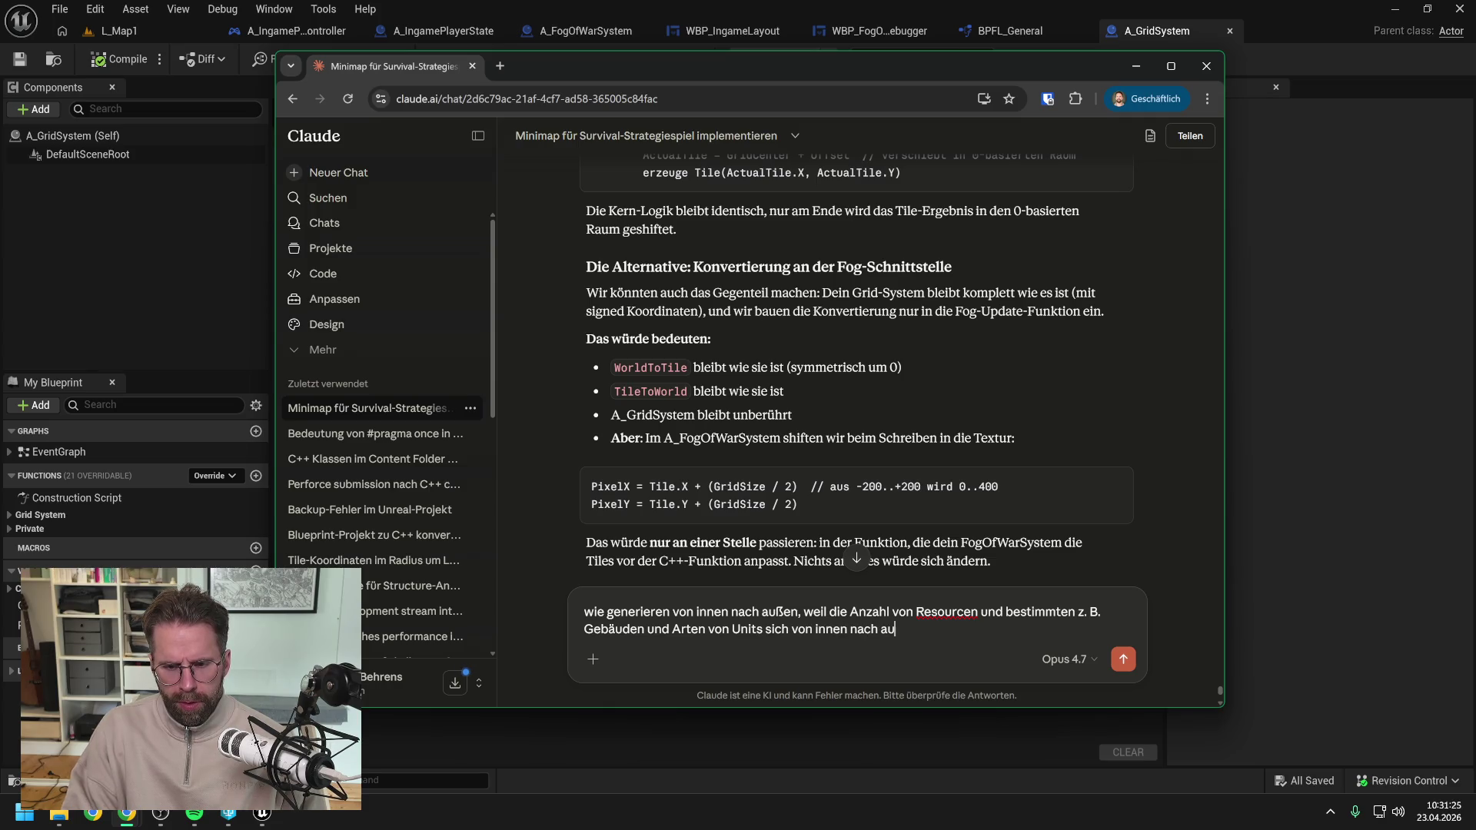
{"action": "type", "text": "ßen verändet"}
{"action": "type", "text": ". "}
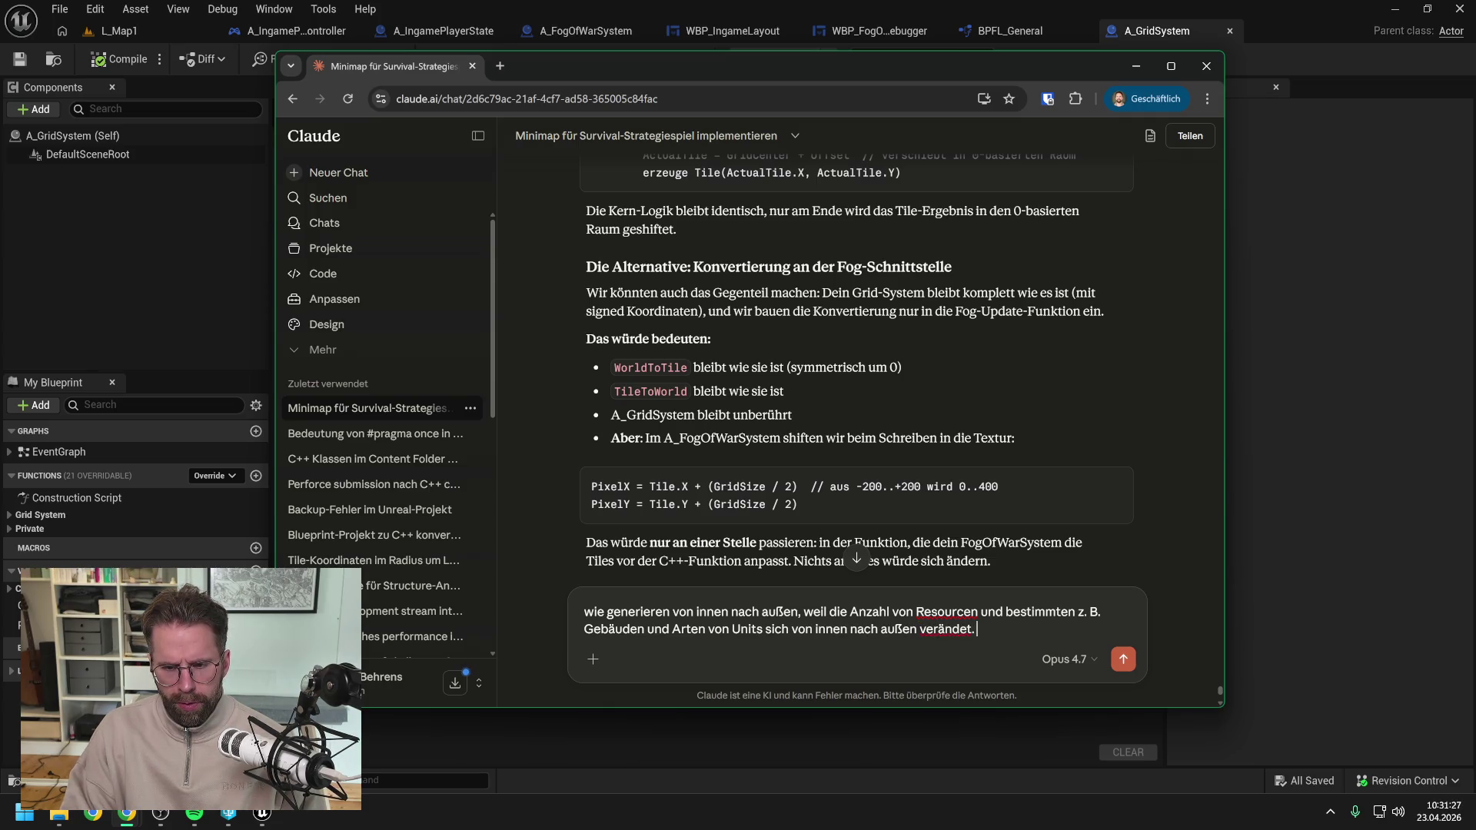
{"action": "type", "text": "Deswegen ha"}
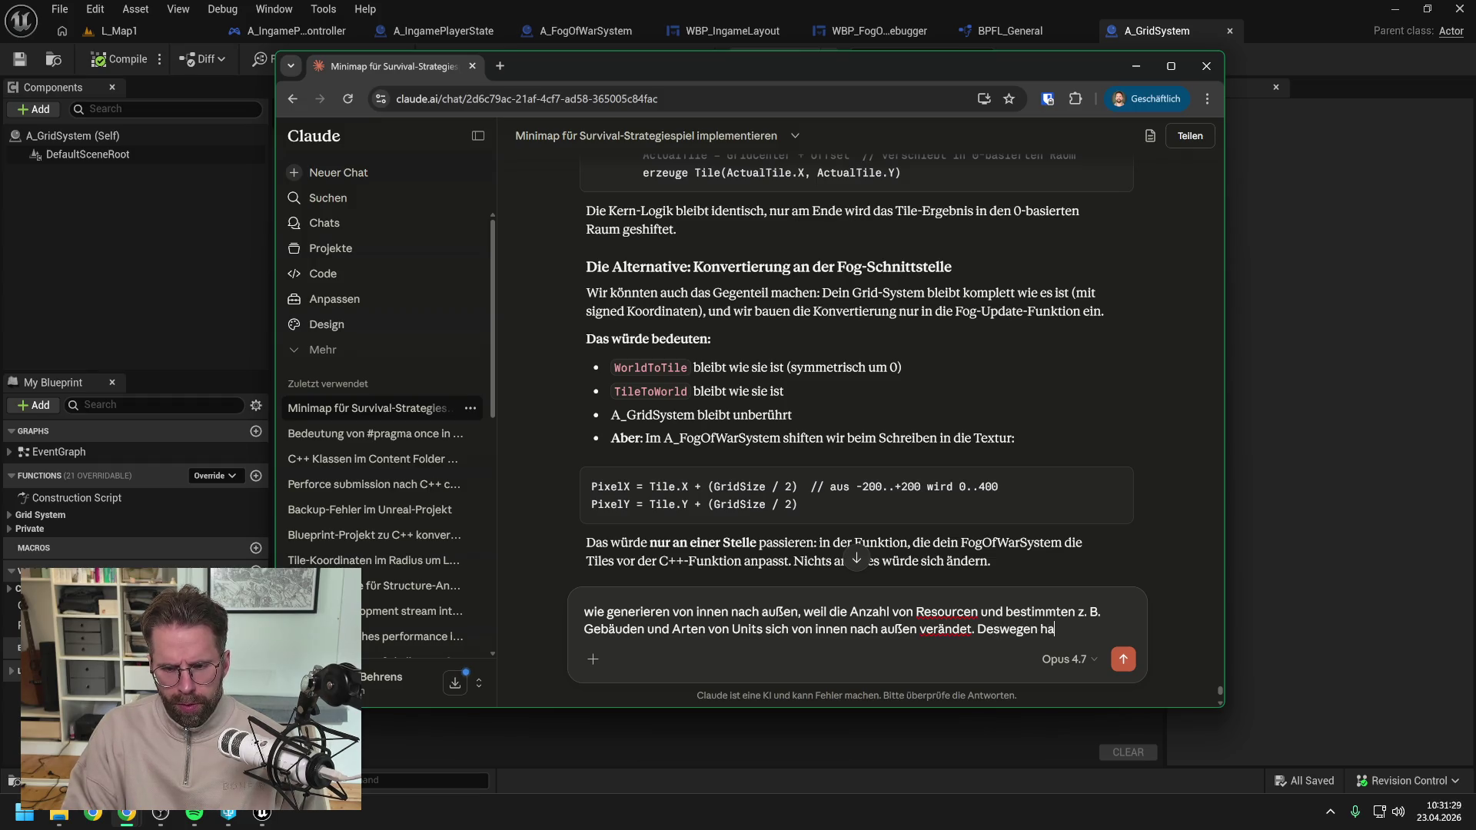
{"action": "type", "text": "be ich mir für ur"}
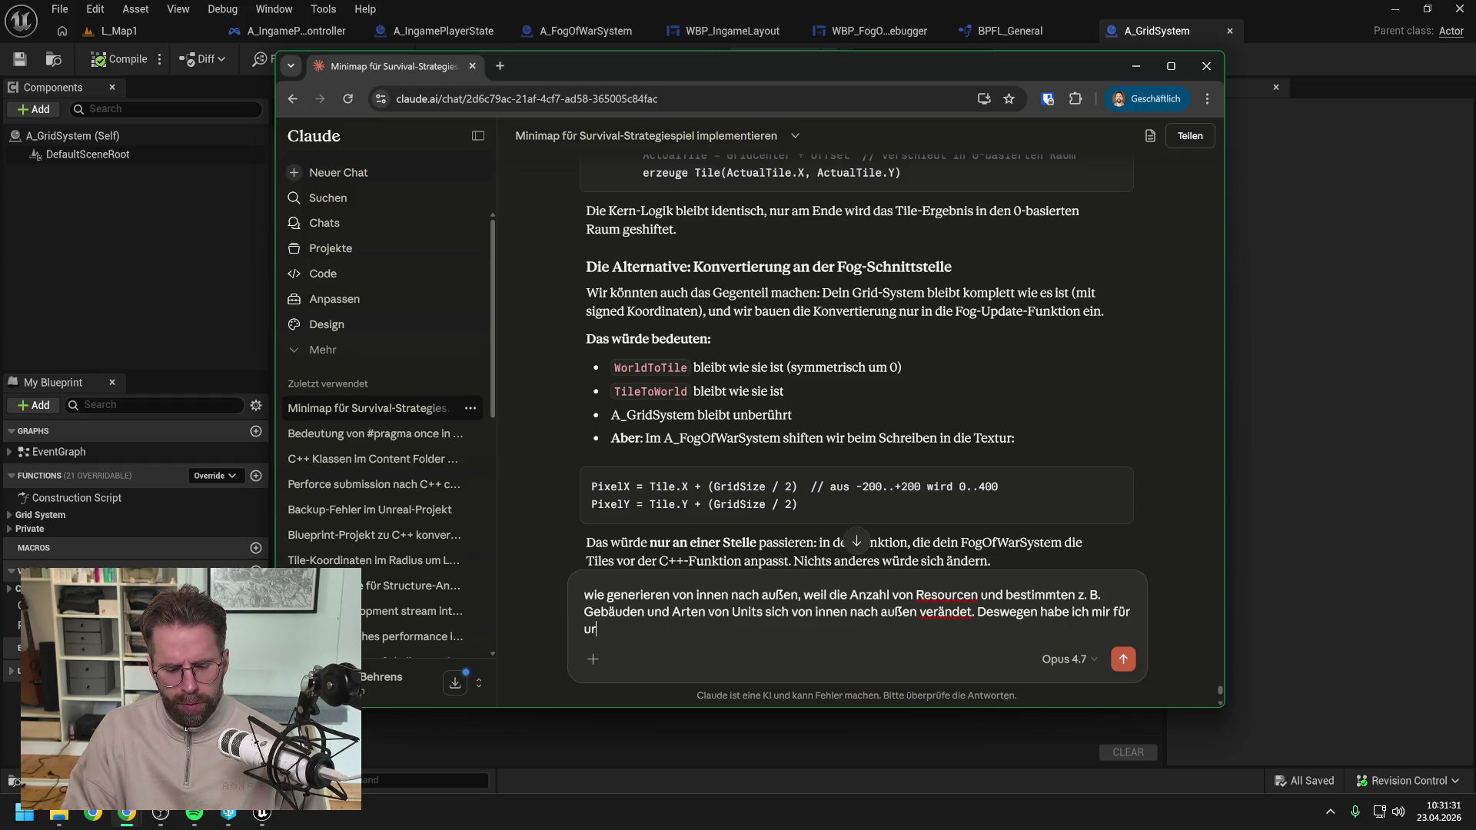
{"action": "type", "text": "sprüng"}
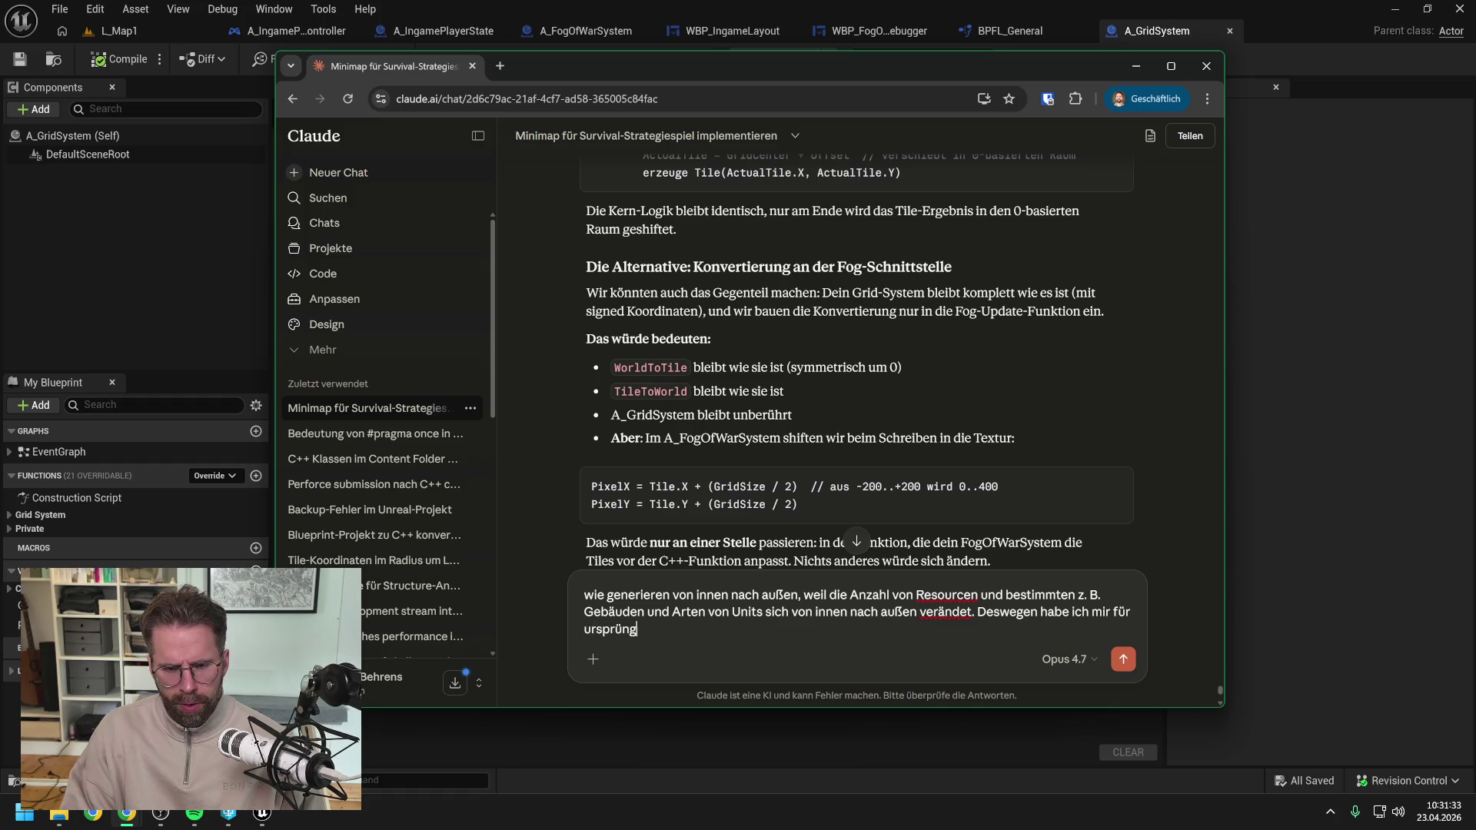
{"action": "type", "text": "lich 0, 0 Koordinate in der Mitte entschieden"}
{"action": "key", "text": "Return"}
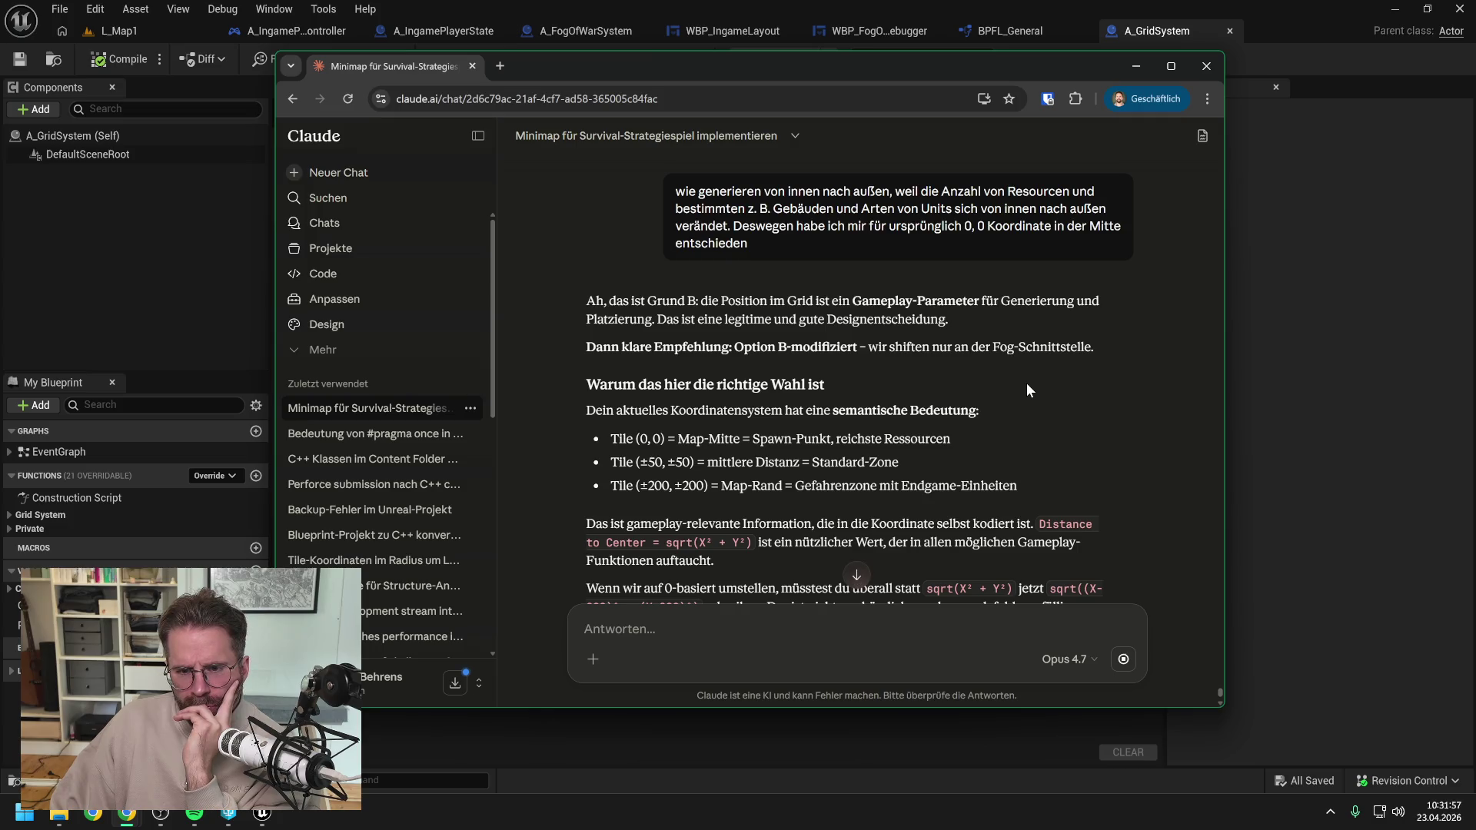
Read the UpdateFogTexture TileOffset proposal, then type 'Warum müssen wir den Offset mit angeben?'.
{"action": "scroll", "coordinate": [1026, 383], "scroll_direction": "down", "scroll_amount": 1}
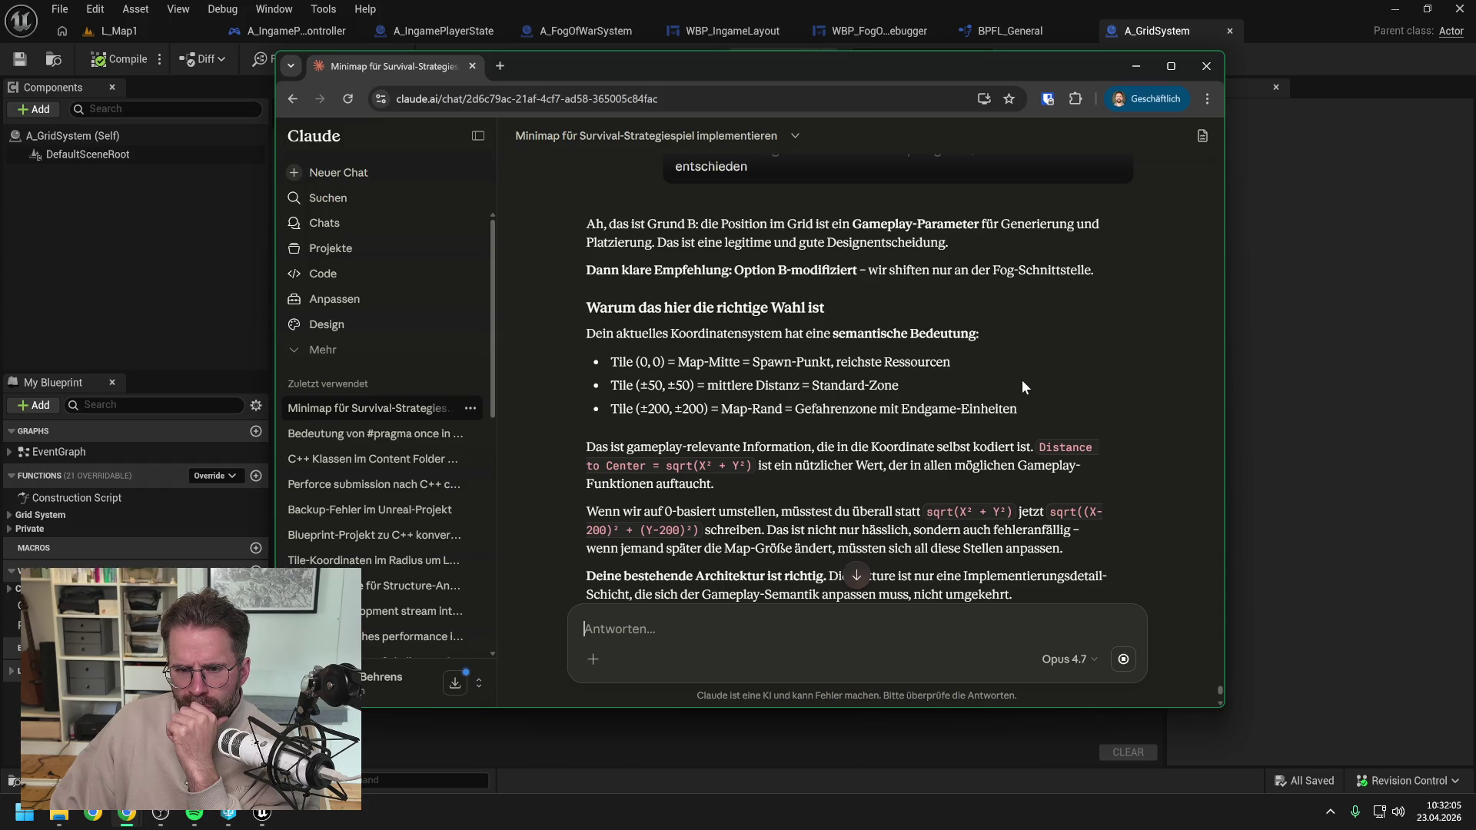
{"action": "scroll", "coordinate": [1021, 386], "scroll_direction": "down", "scroll_amount": 1}
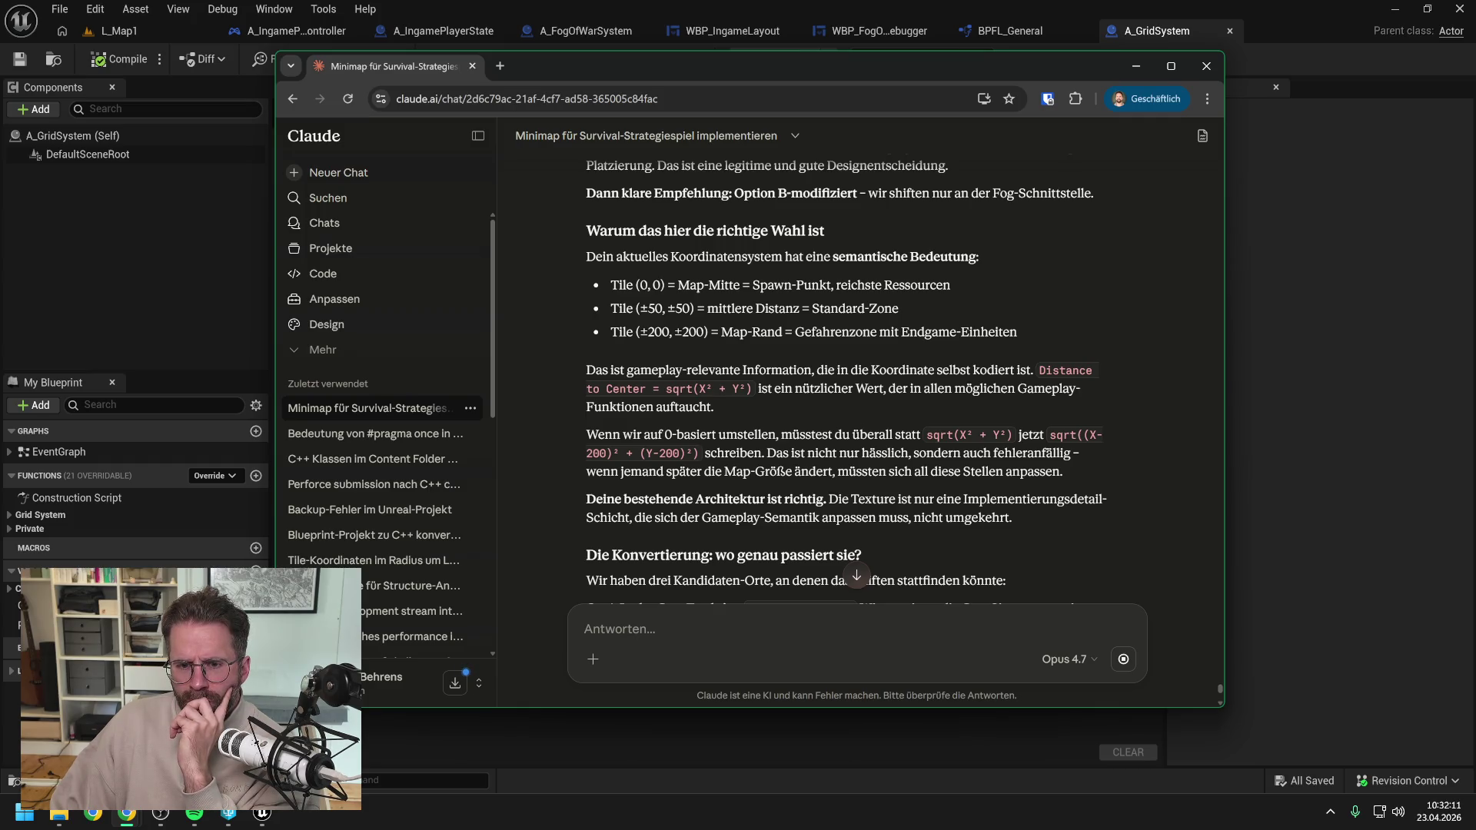
{"action": "scroll", "coordinate": [846, 376], "scroll_direction": "down", "scroll_amount": 2}
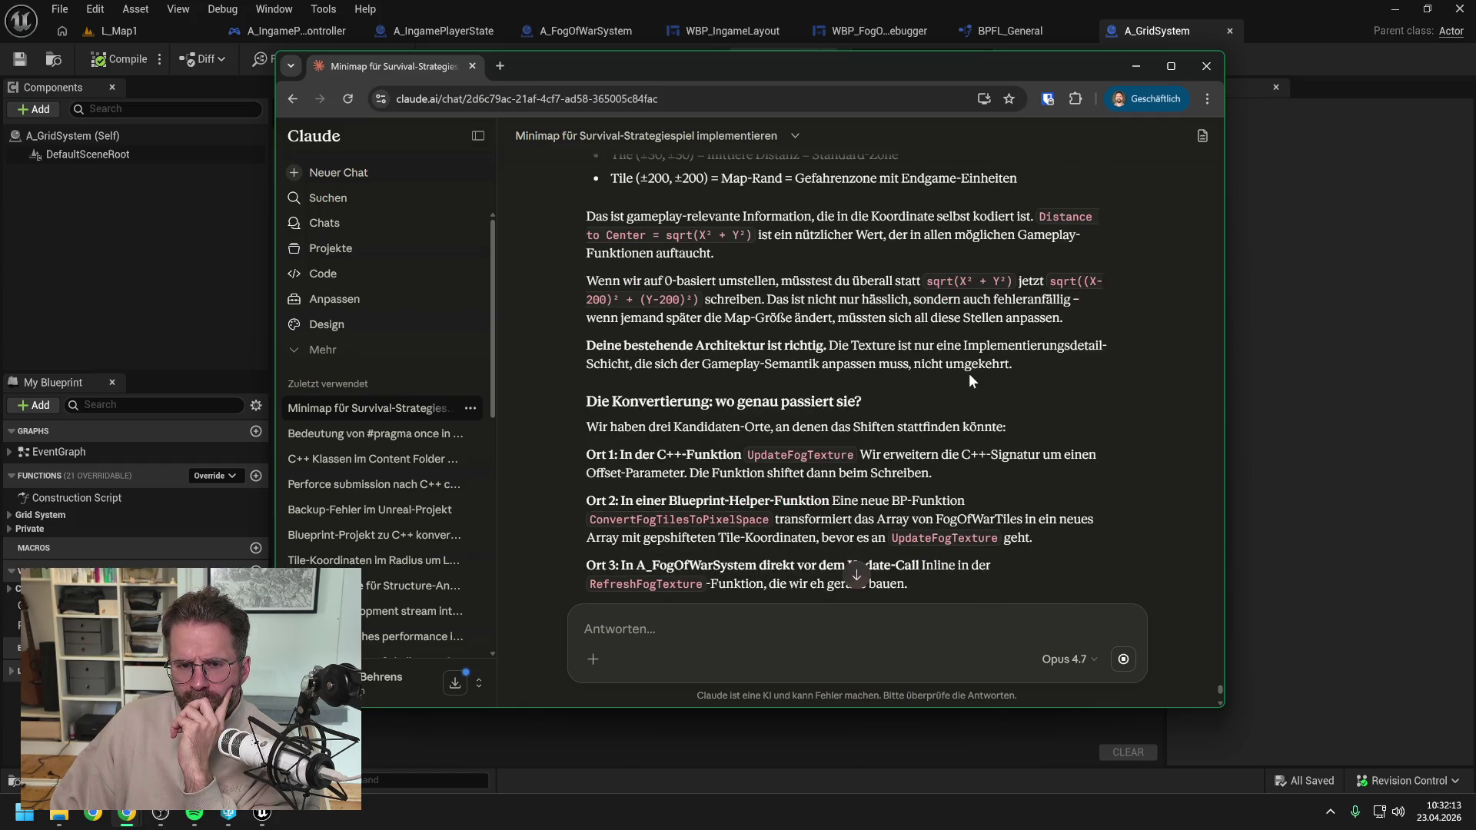
{"action": "scroll", "coordinate": [958, 377], "scroll_direction": "down", "scroll_amount": 4}
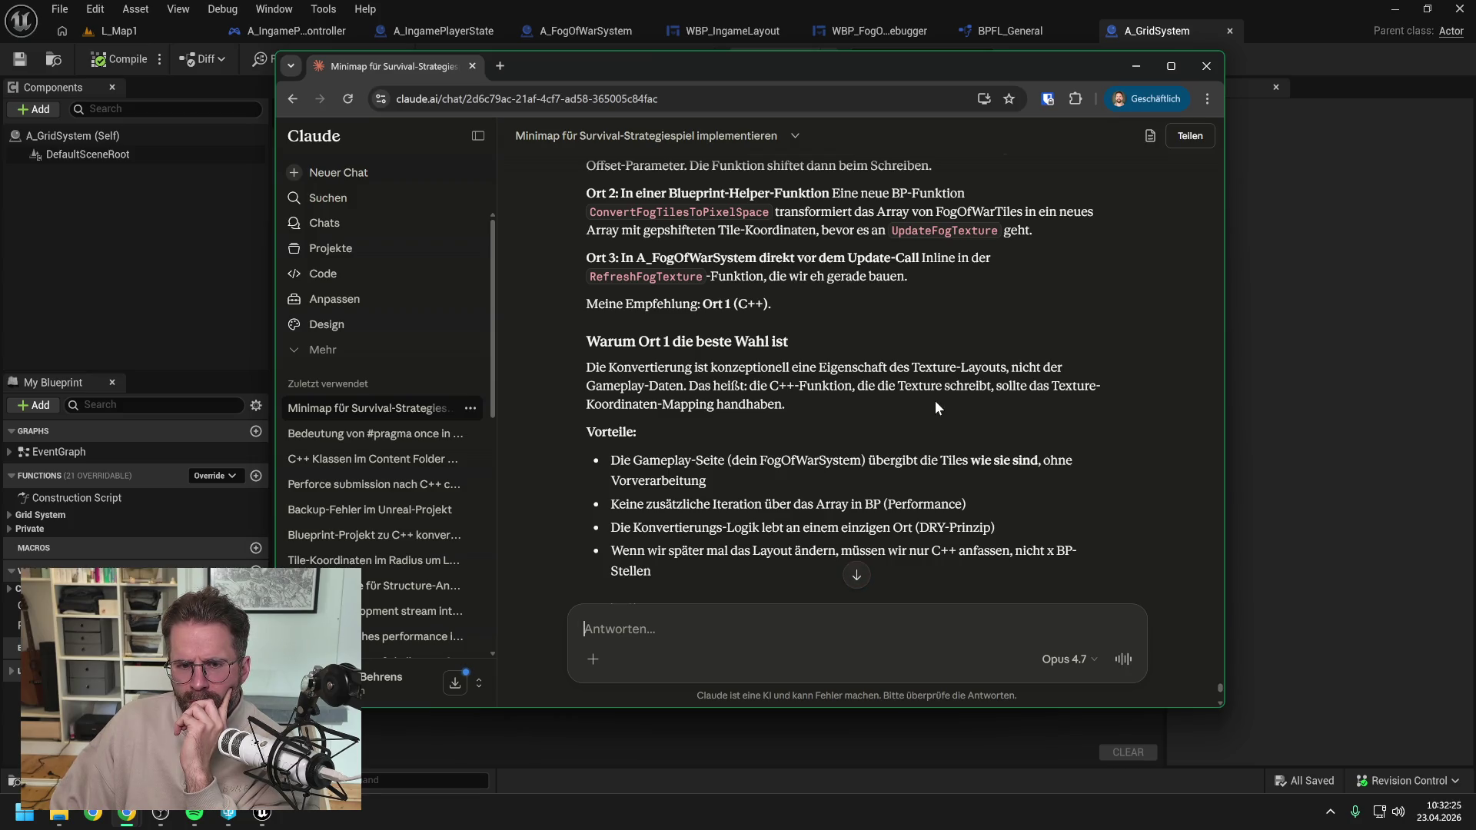
{"action": "scroll", "coordinate": [935, 400], "scroll_direction": "down", "scroll_amount": 2}
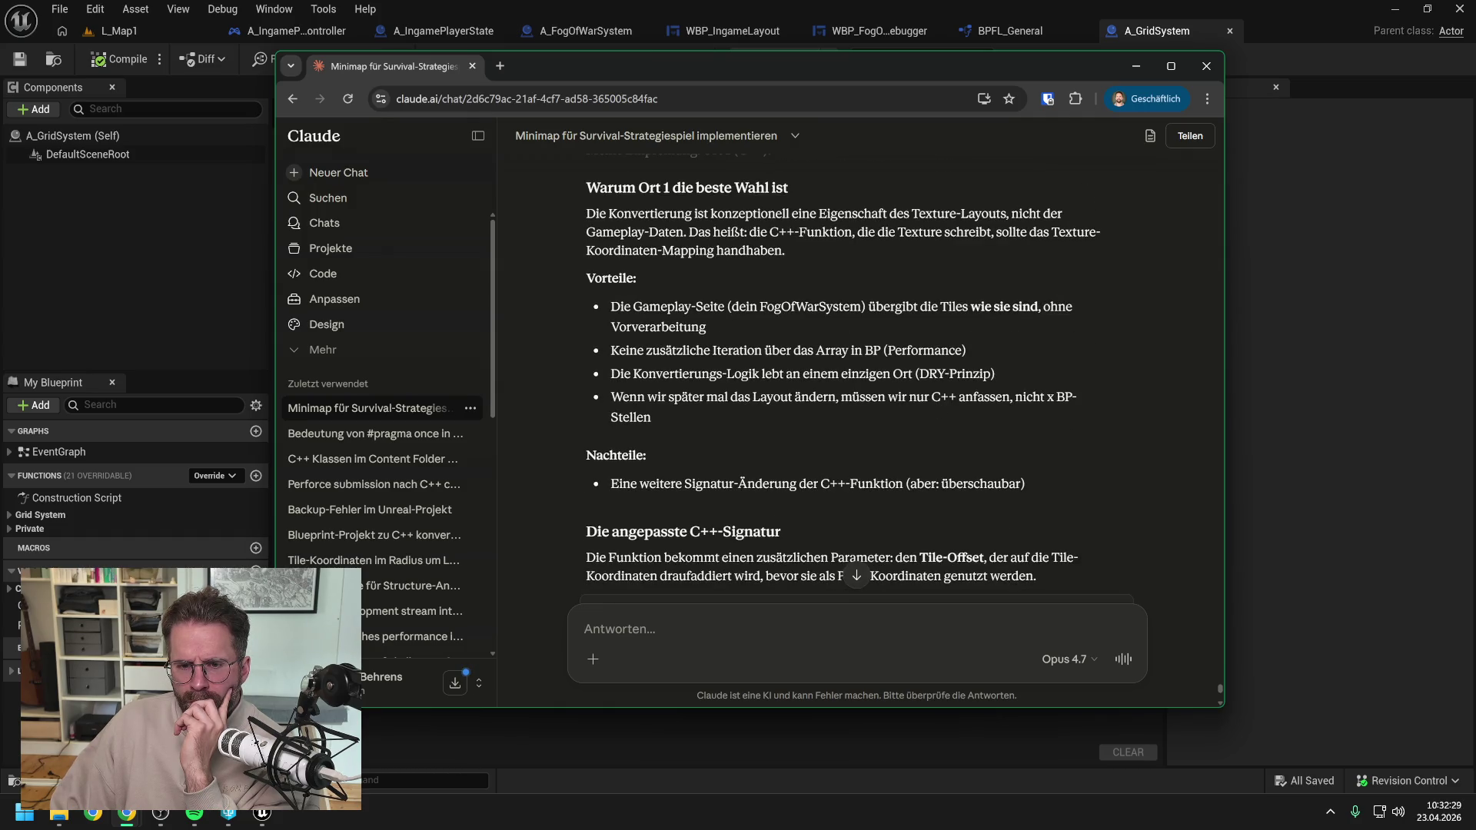
{"action": "scroll", "coordinate": [932, 399], "scroll_direction": "down", "scroll_amount": 2}
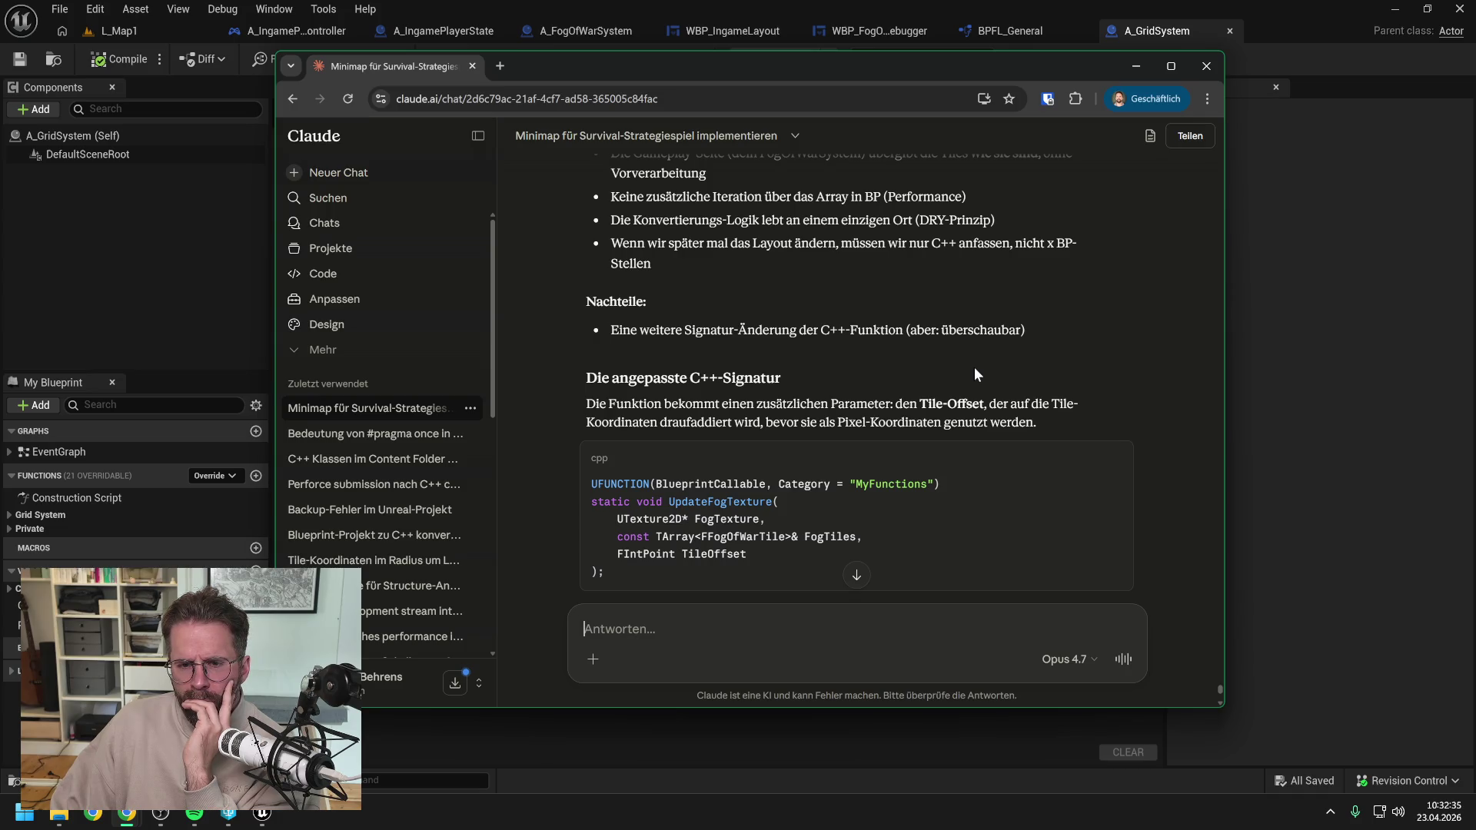
{"action": "scroll", "coordinate": [970, 349], "scroll_direction": "down", "scroll_amount": 1}
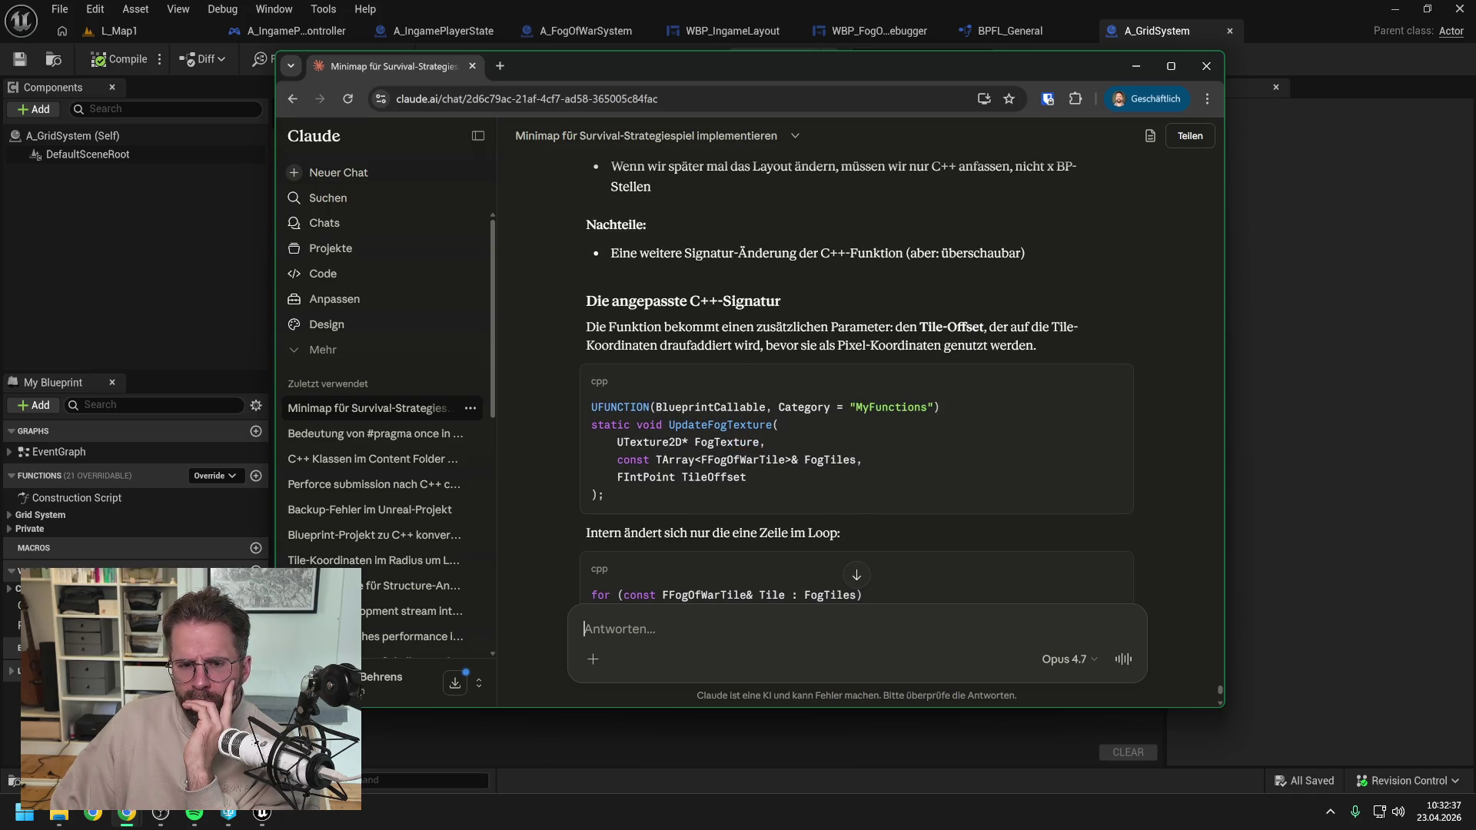
{"action": "scroll", "coordinate": [943, 295], "scroll_direction": "down", "scroll_amount": 4}
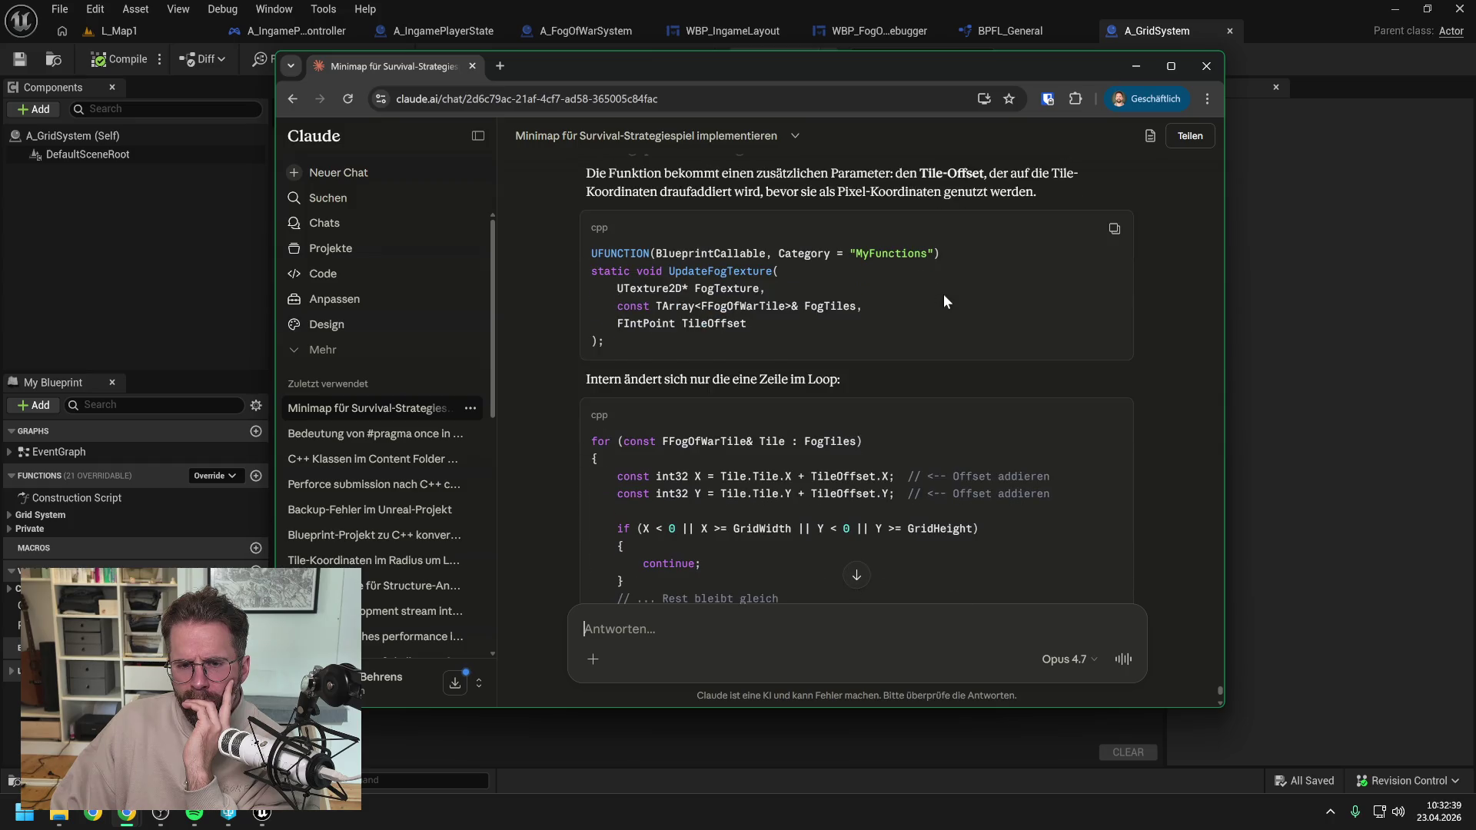
{"action": "scroll", "coordinate": [943, 293], "scroll_direction": "down", "scroll_amount": 2}
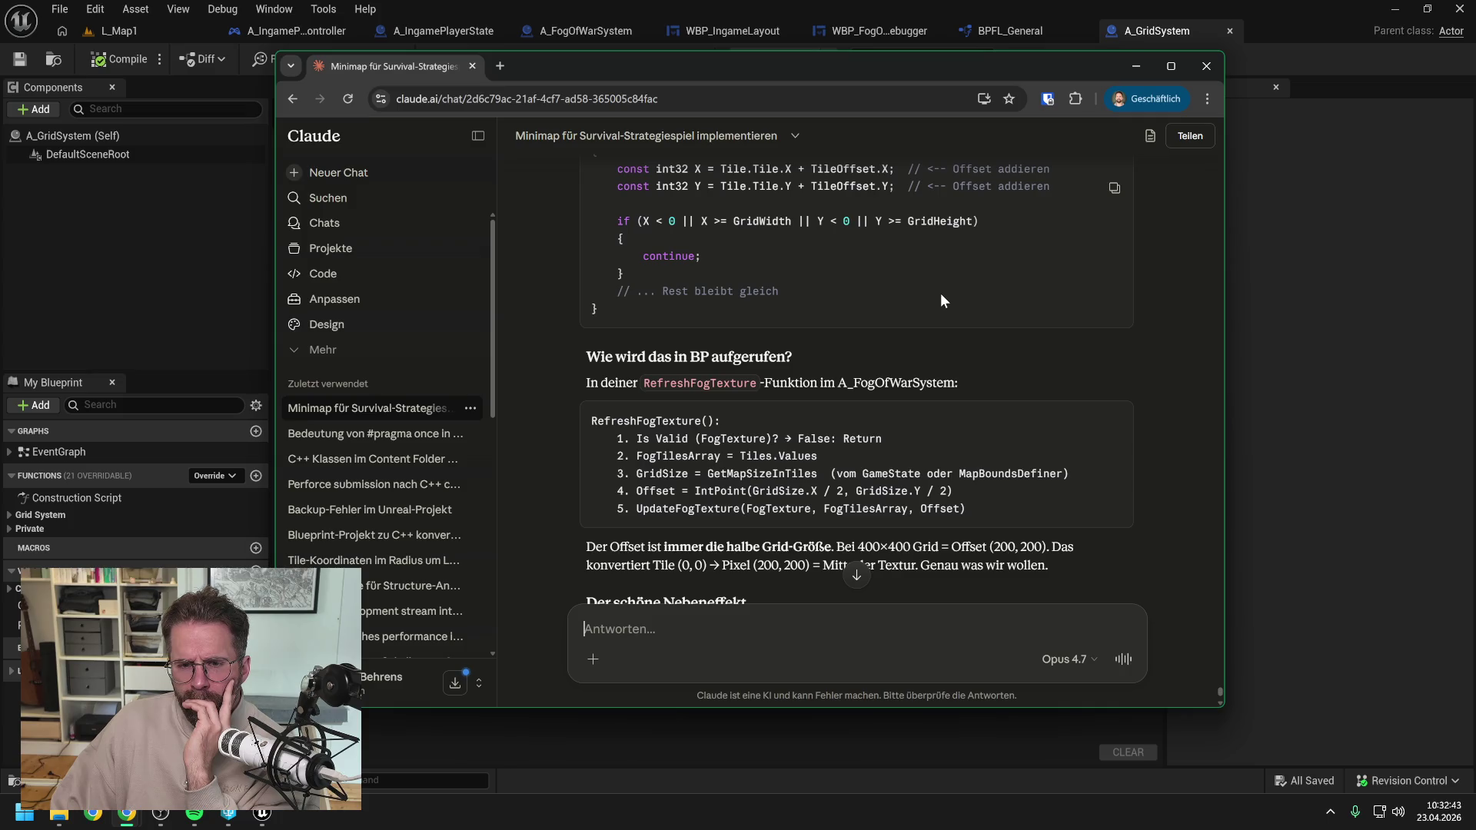
{"action": "scroll", "coordinate": [940, 293], "scroll_direction": "down", "scroll_amount": 3}
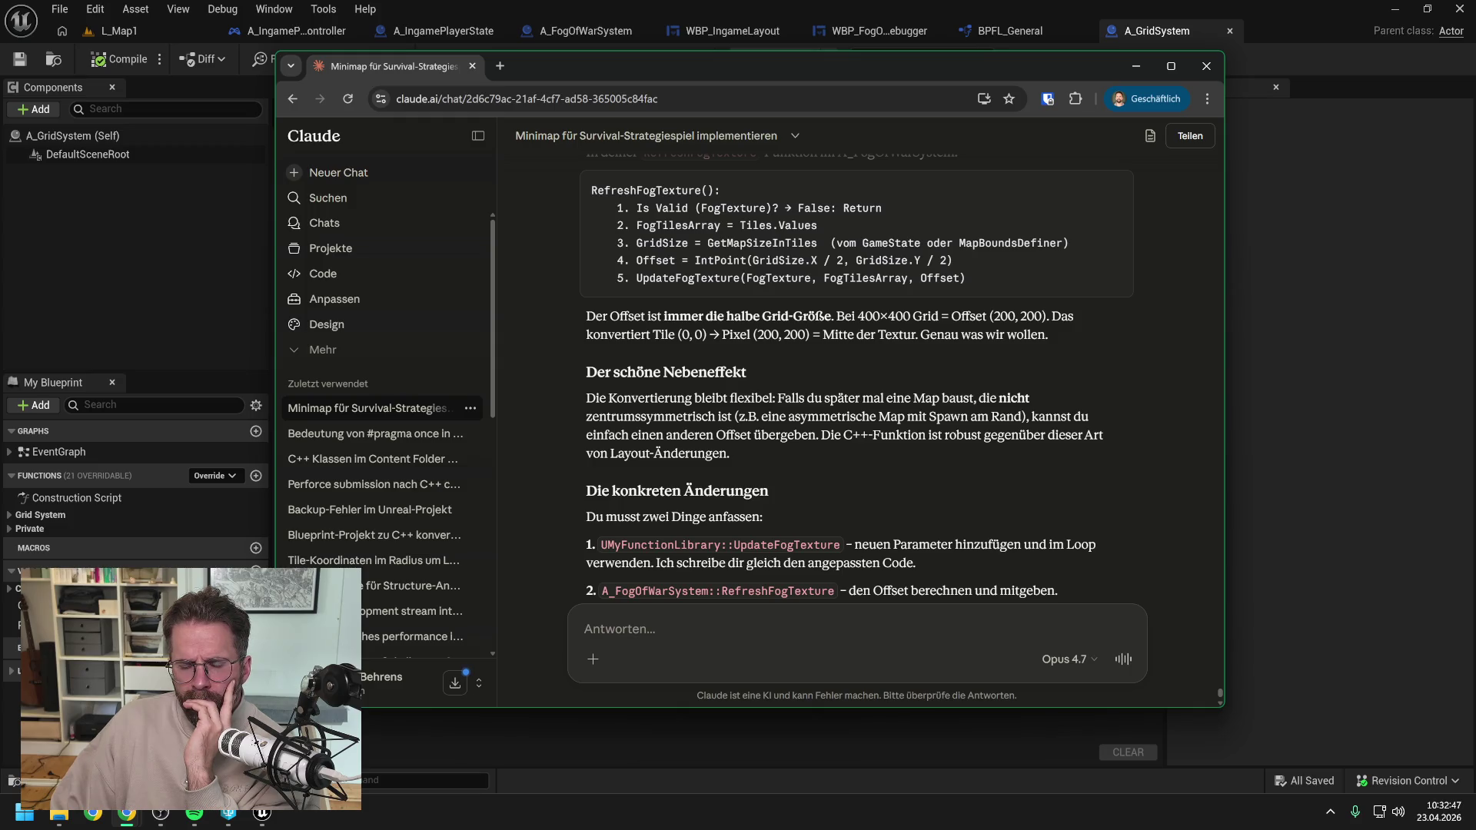
{"action": "scroll", "coordinate": [858, 376], "scroll_direction": "down", "scroll_amount": 2}
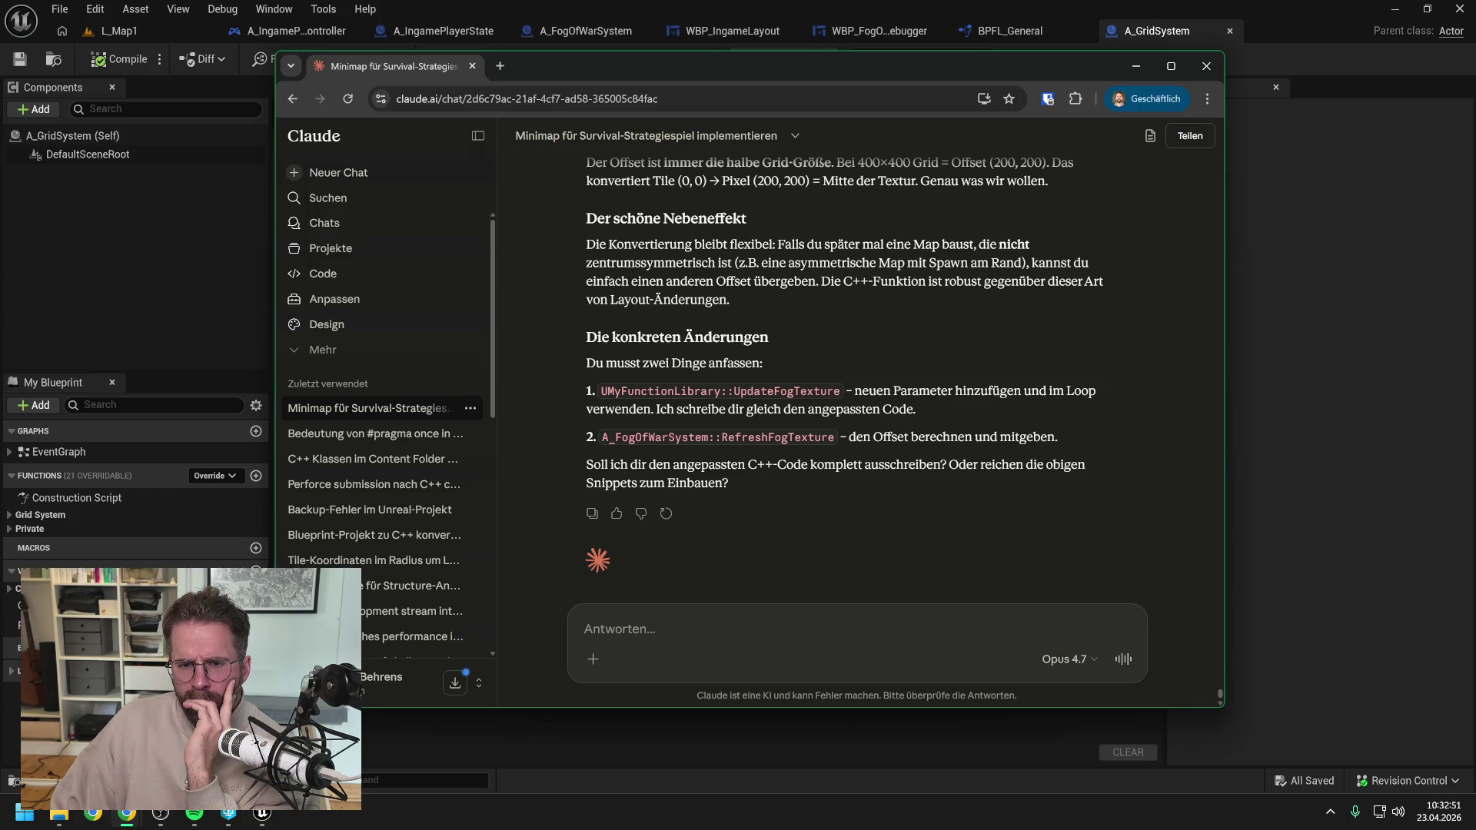
{"action": "scroll", "coordinate": [998, 394], "scroll_direction": "down", "scroll_amount": 1}
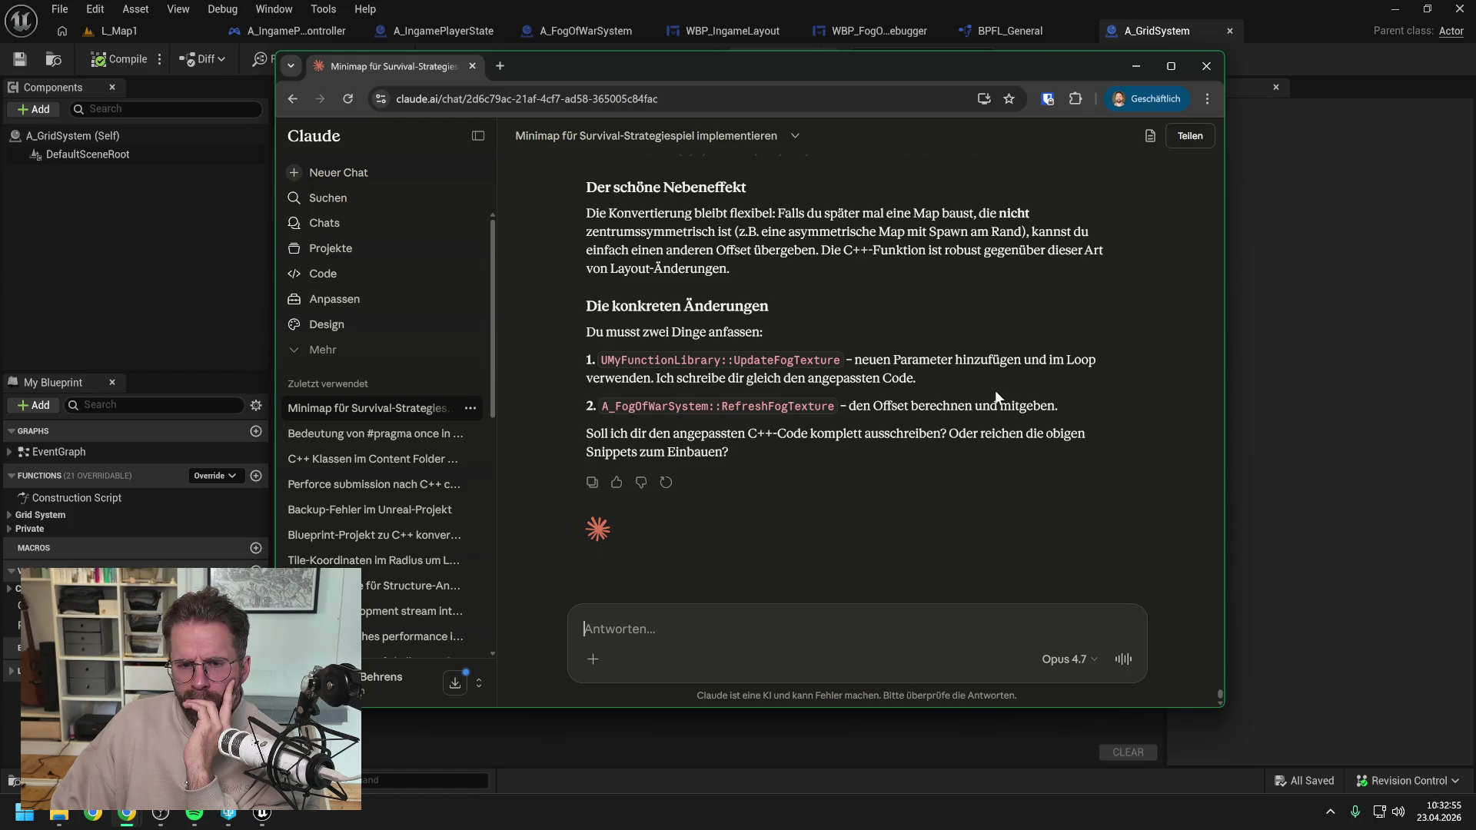
{"action": "scroll", "coordinate": [996, 399], "scroll_direction": "up", "scroll_amount": 3}
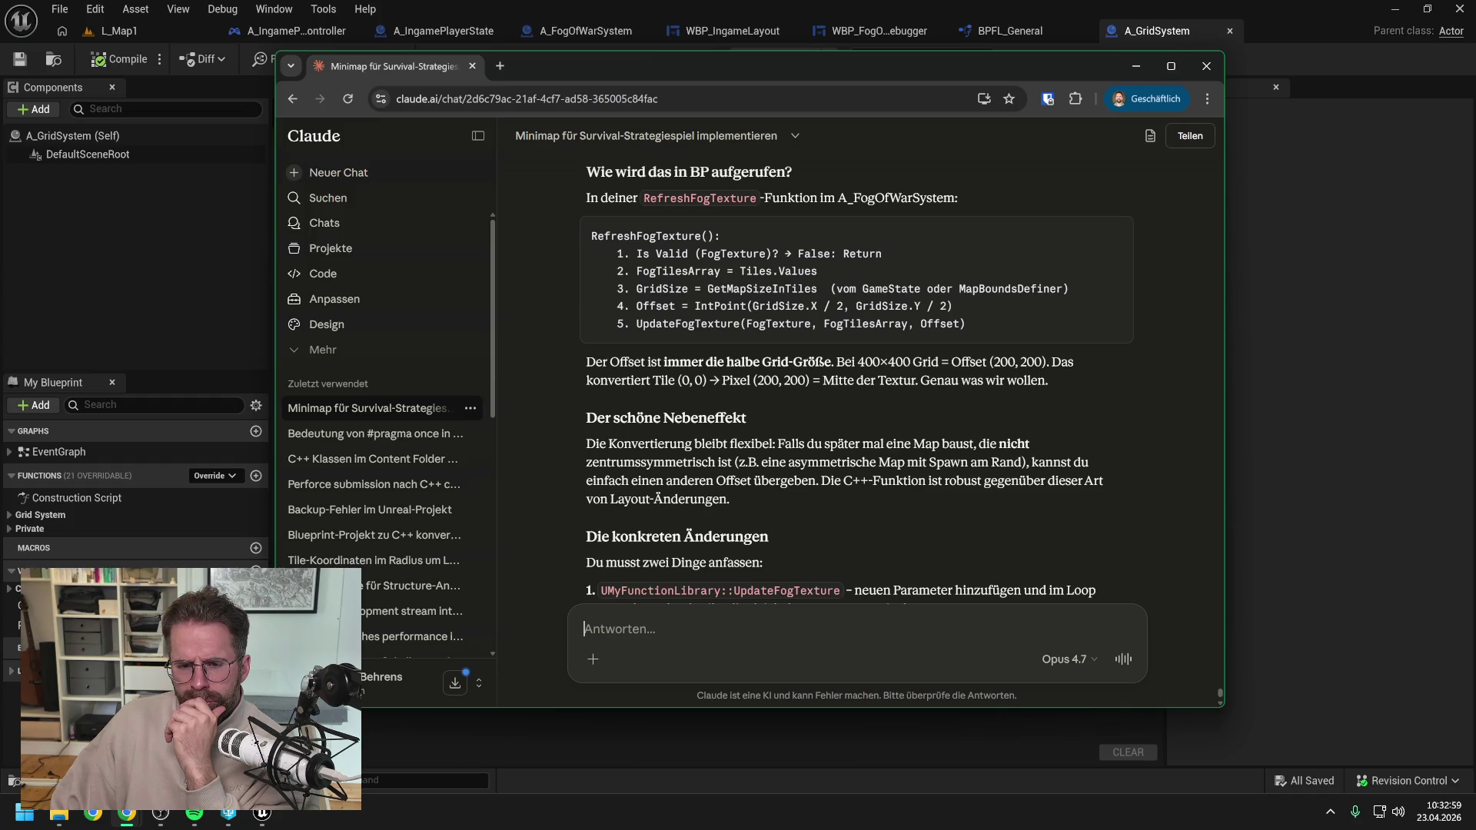
{"action": "type", "text": "Warum müssen wir den Offset mit angeben?"}
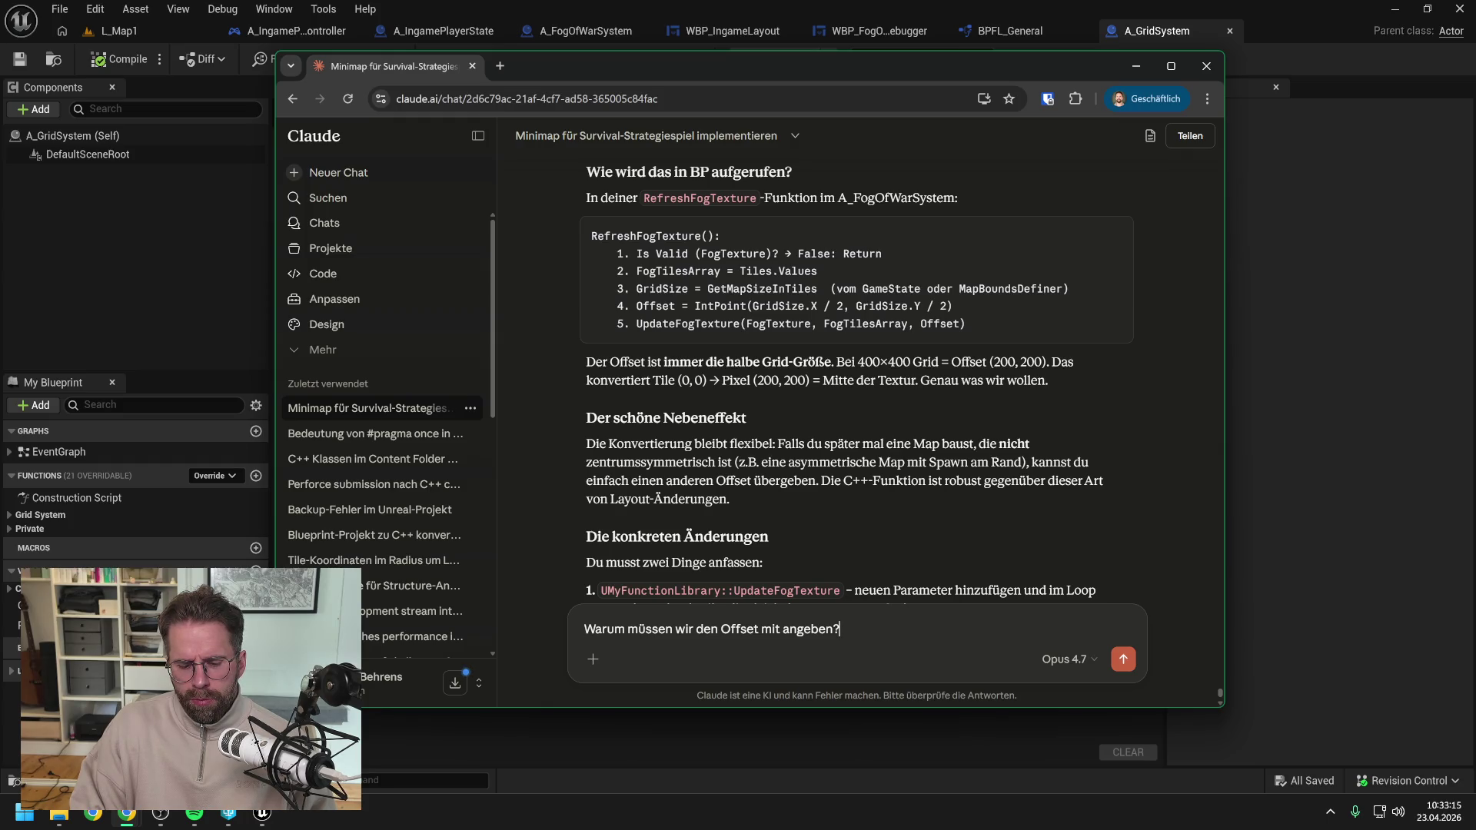
Finish asking why the texture functions can't convert internally, given 0, 0 is the centre, and send it.
{"action": "type", "text": " wir "}
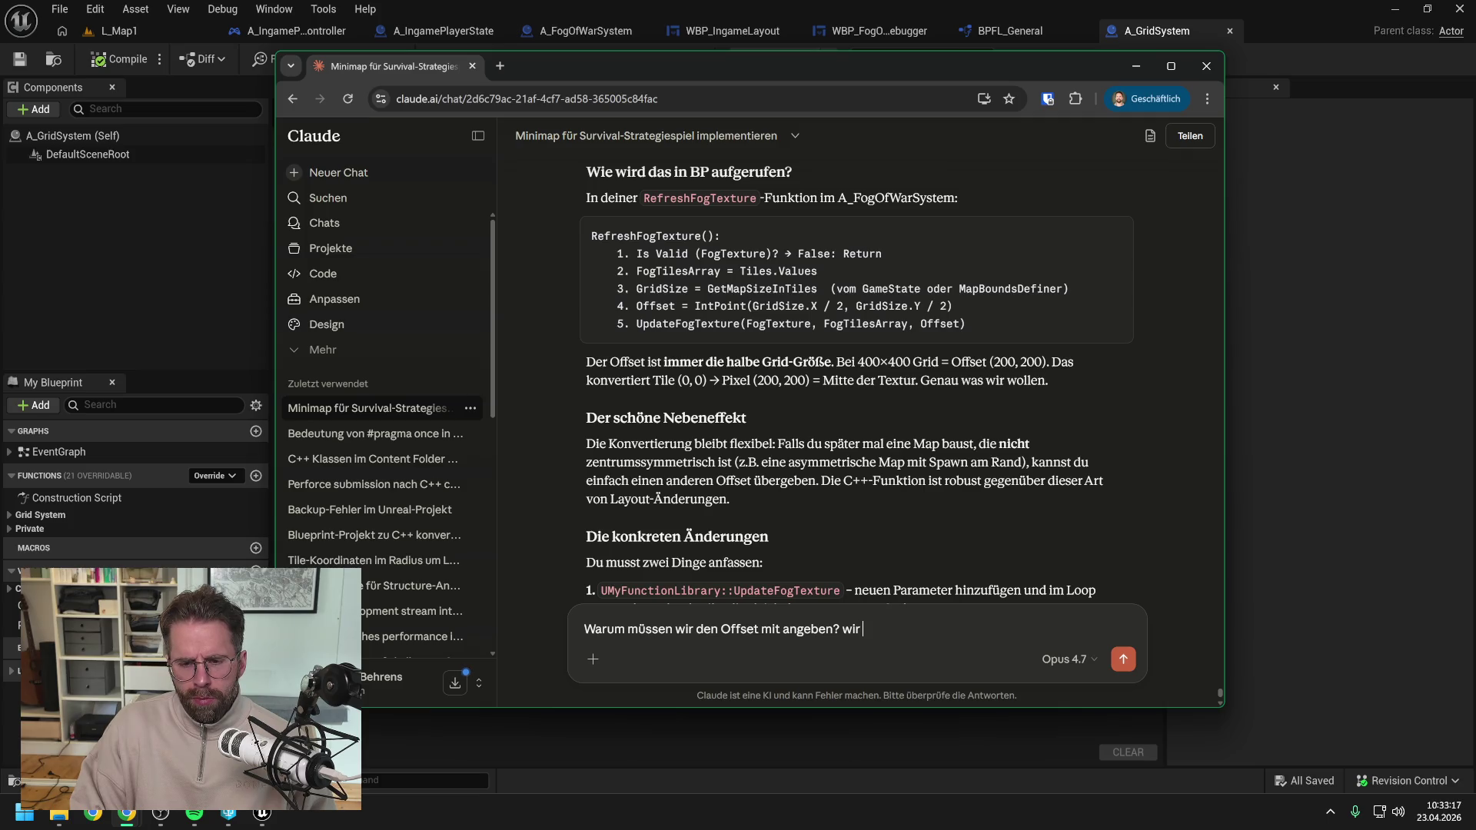
{"action": "type", "text": "wissen dass "}
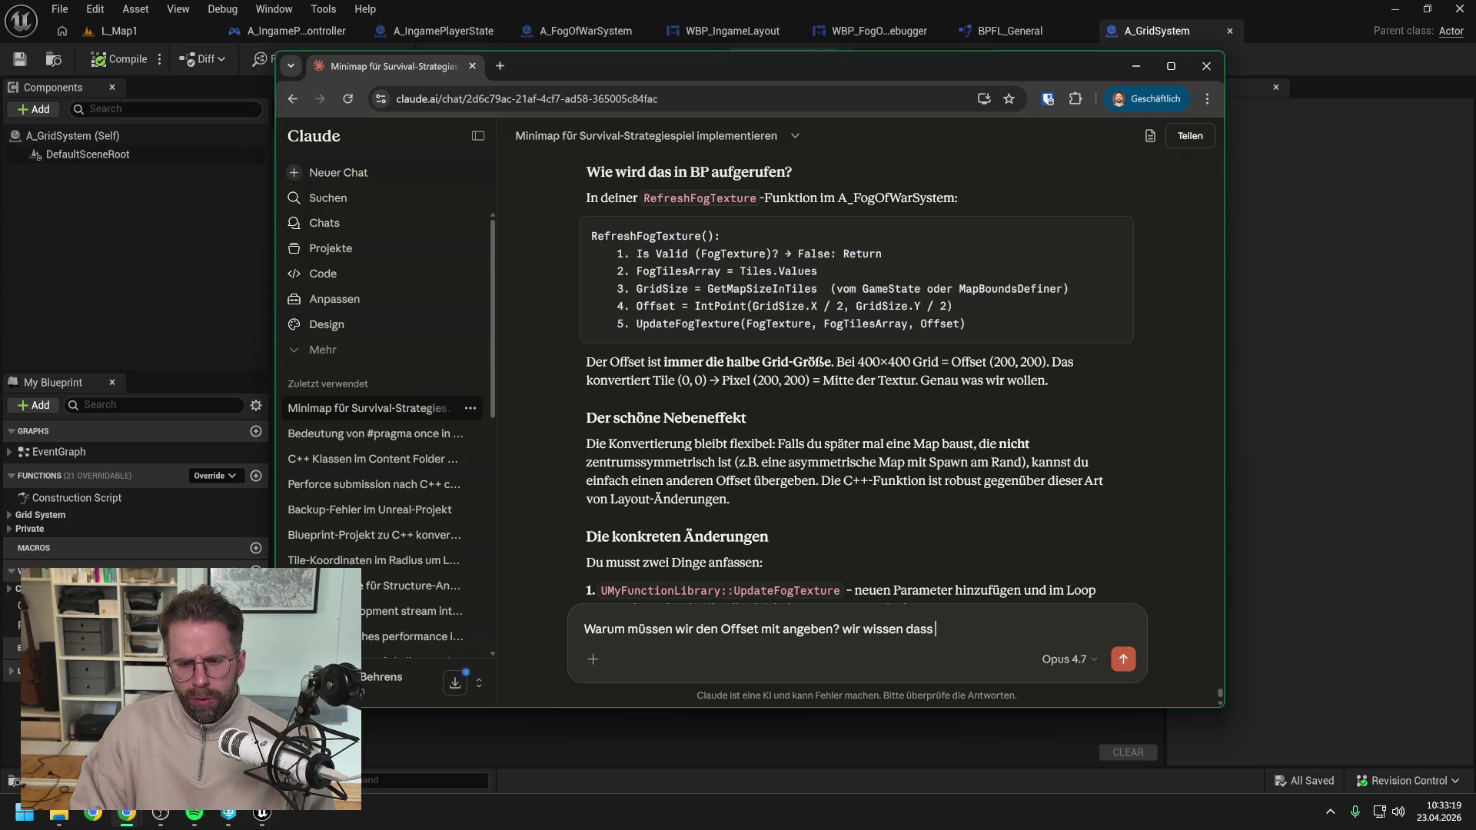
{"action": "type", "text": "0, 0 die M"}
{"action": "type", "text": "itte"}
{"action": "type", "text": " ist "}
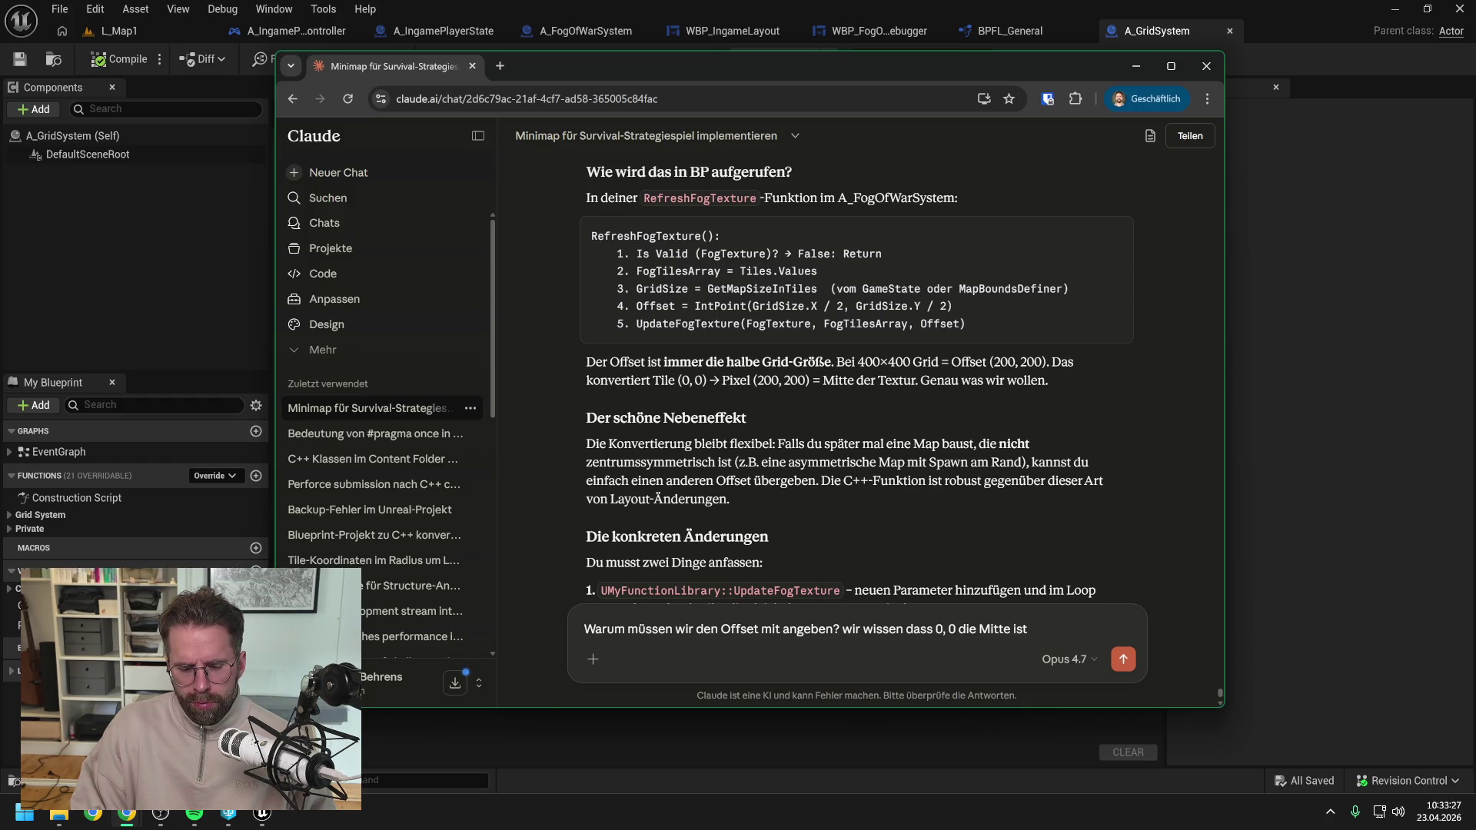
{"action": "type", "text": " können das"}
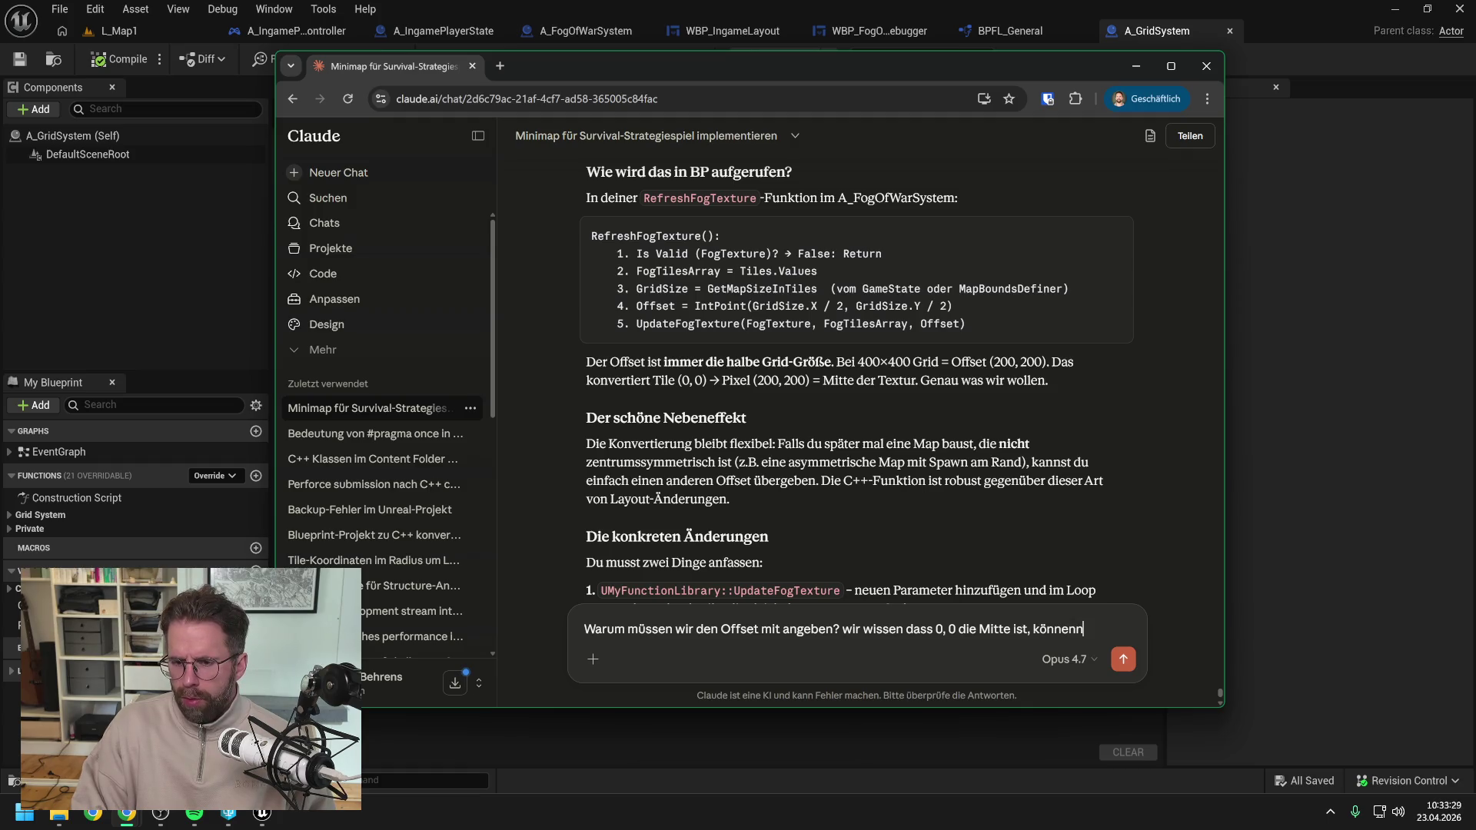
{"action": "type", "text": " doch inte"}
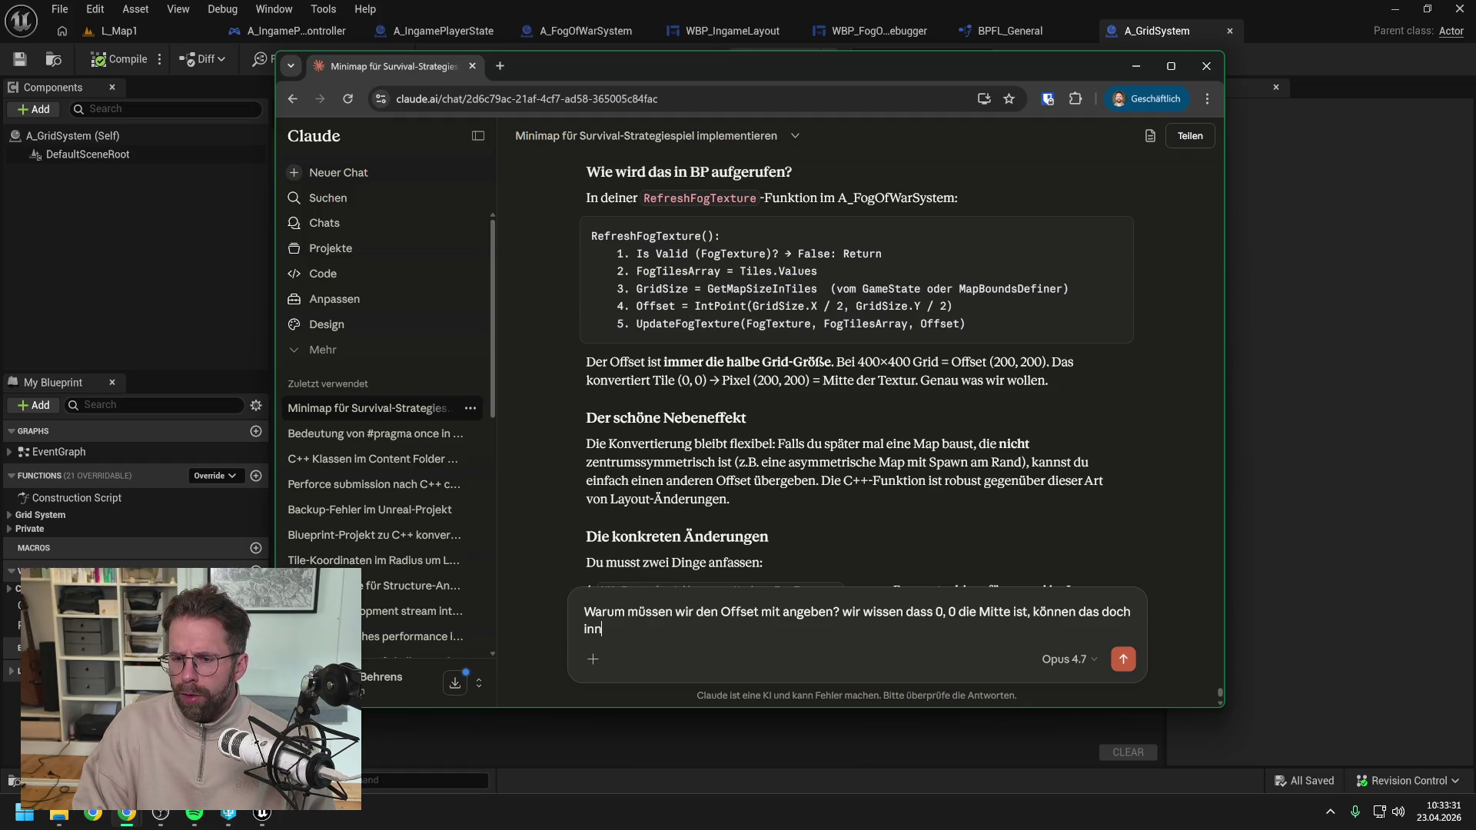
{"action": "key", "text": "BackSpace"}
{"action": "key", "text": "BackSpace"}
{"action": "type", "text": "nerhalb"}
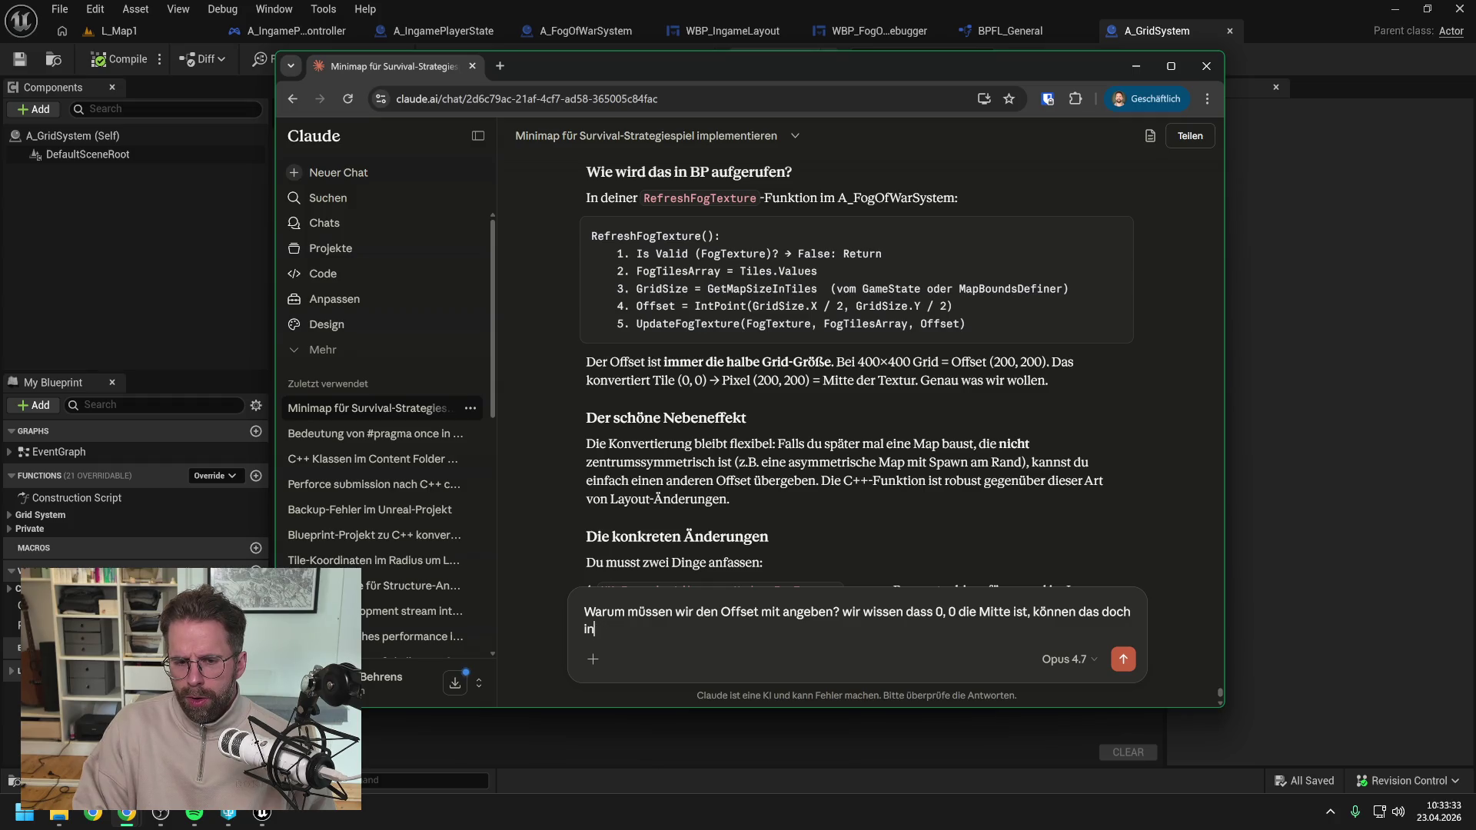
{"action": "type", "text": " der "}
{"action": "type", "text": "Texturw"}
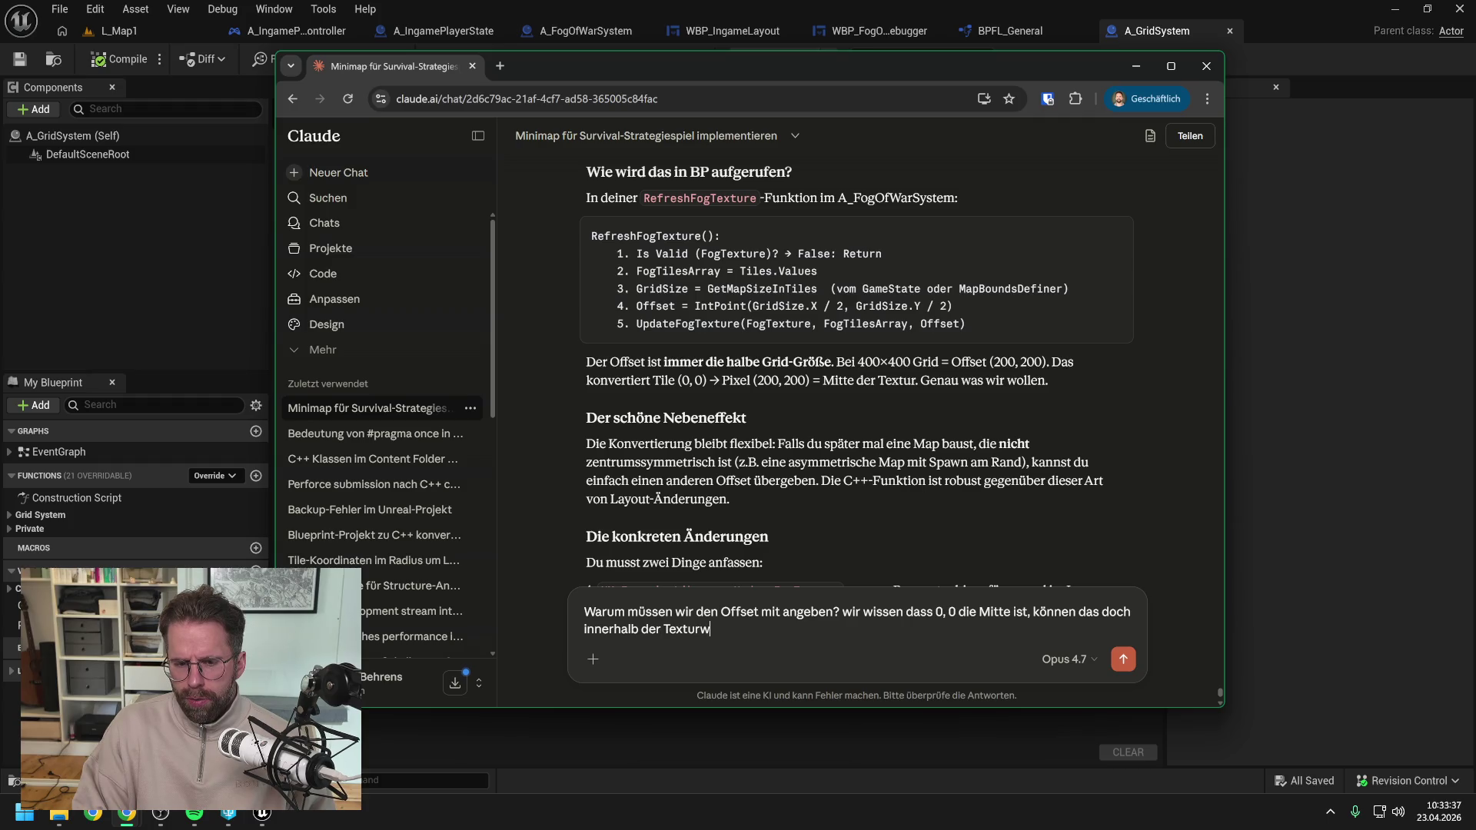
{"action": "key", "text": "BackSpace"}
{"action": "type", "text": "e funktionen "}
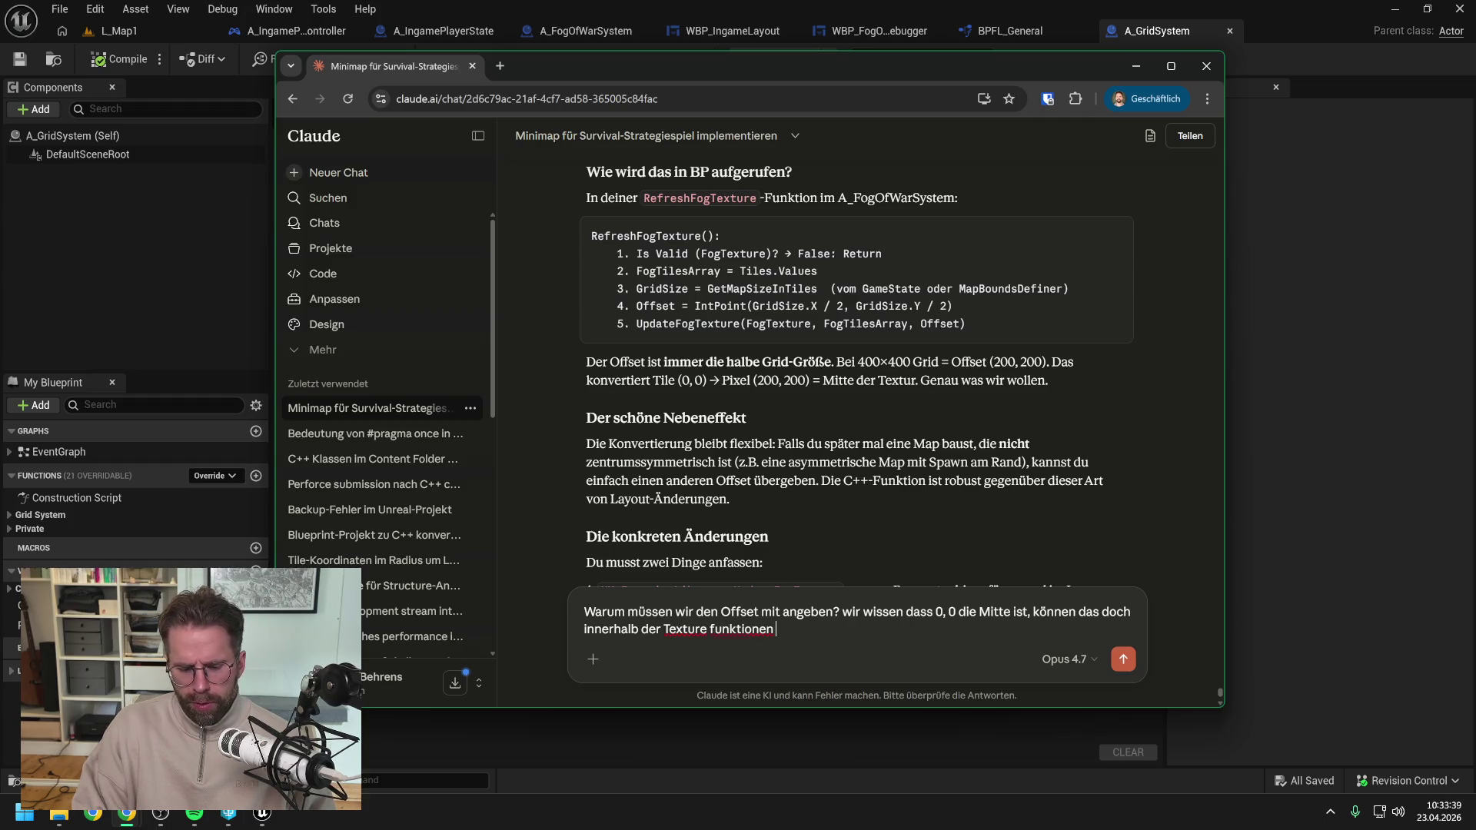
{"action": "type", "text": "zuverlässig"}
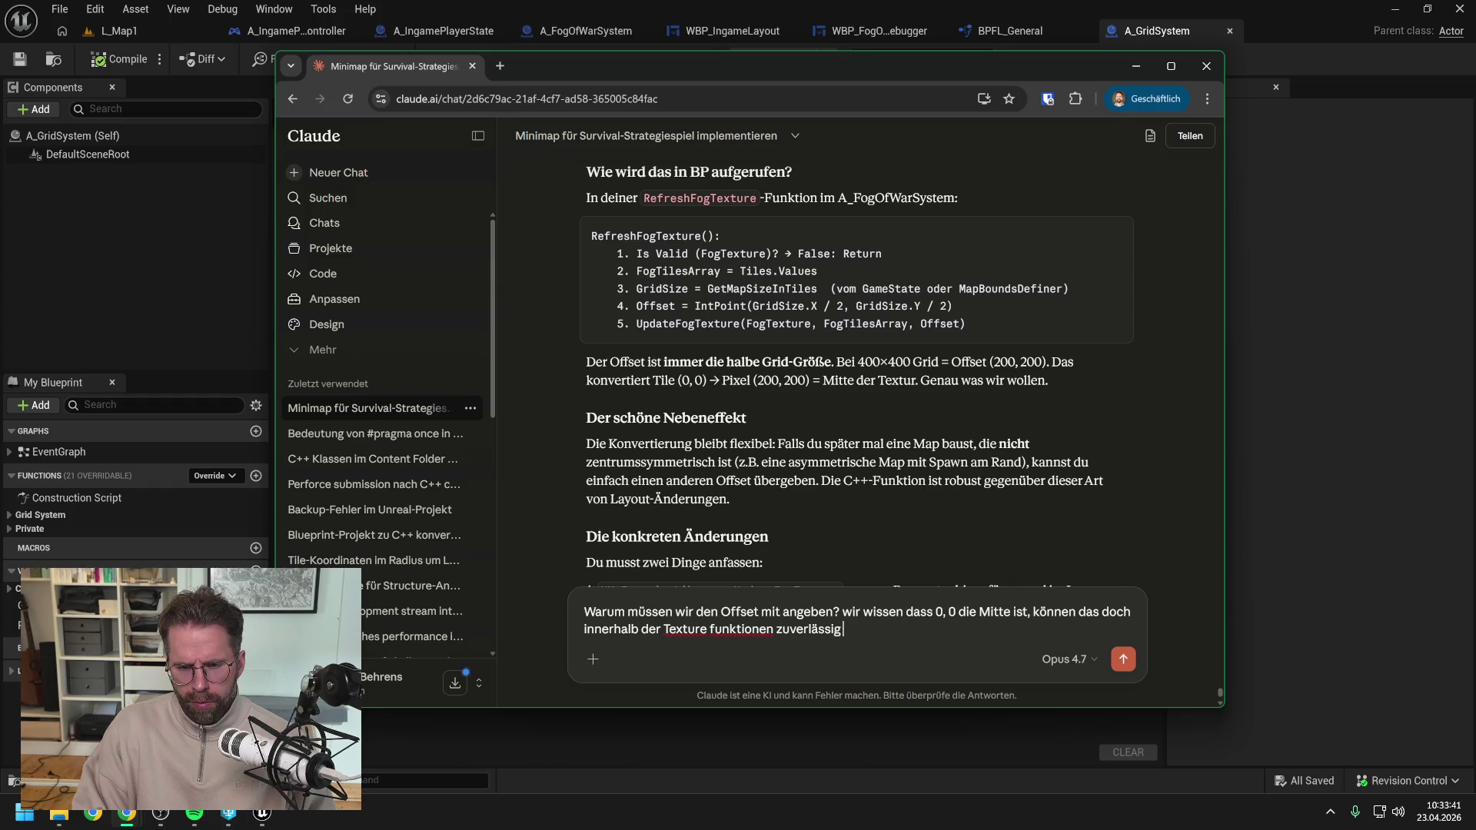
{"action": "type", "text": " umrechnen?"}
{"action": "key", "text": "Return"}
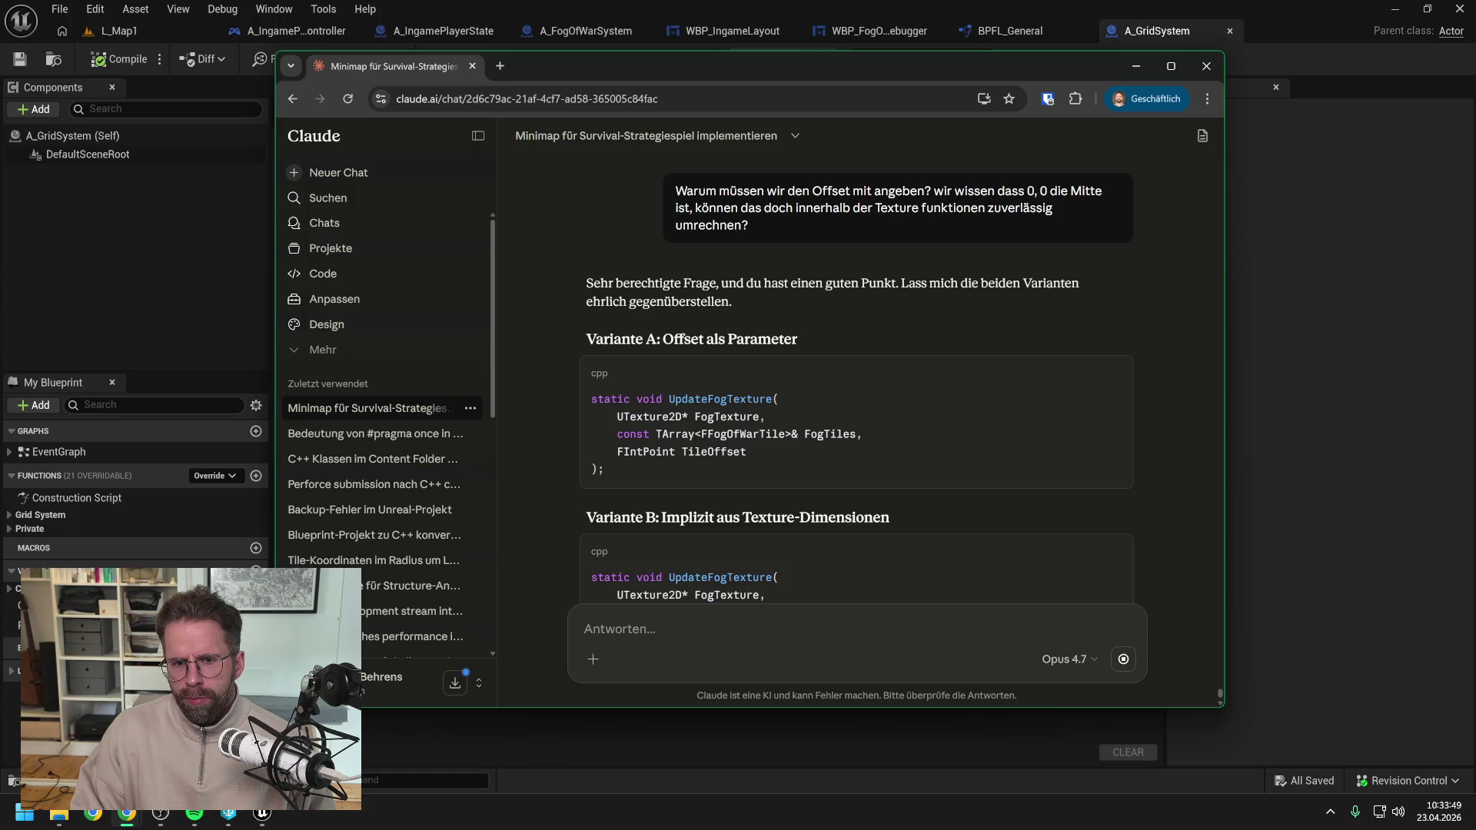
Read Claude's comparison of Variante A (offset as parameter) with Variante B (implicit from texture dimensions).
{"action": "scroll", "coordinate": [743, 486], "scroll_direction": "down", "scroll_amount": 2}
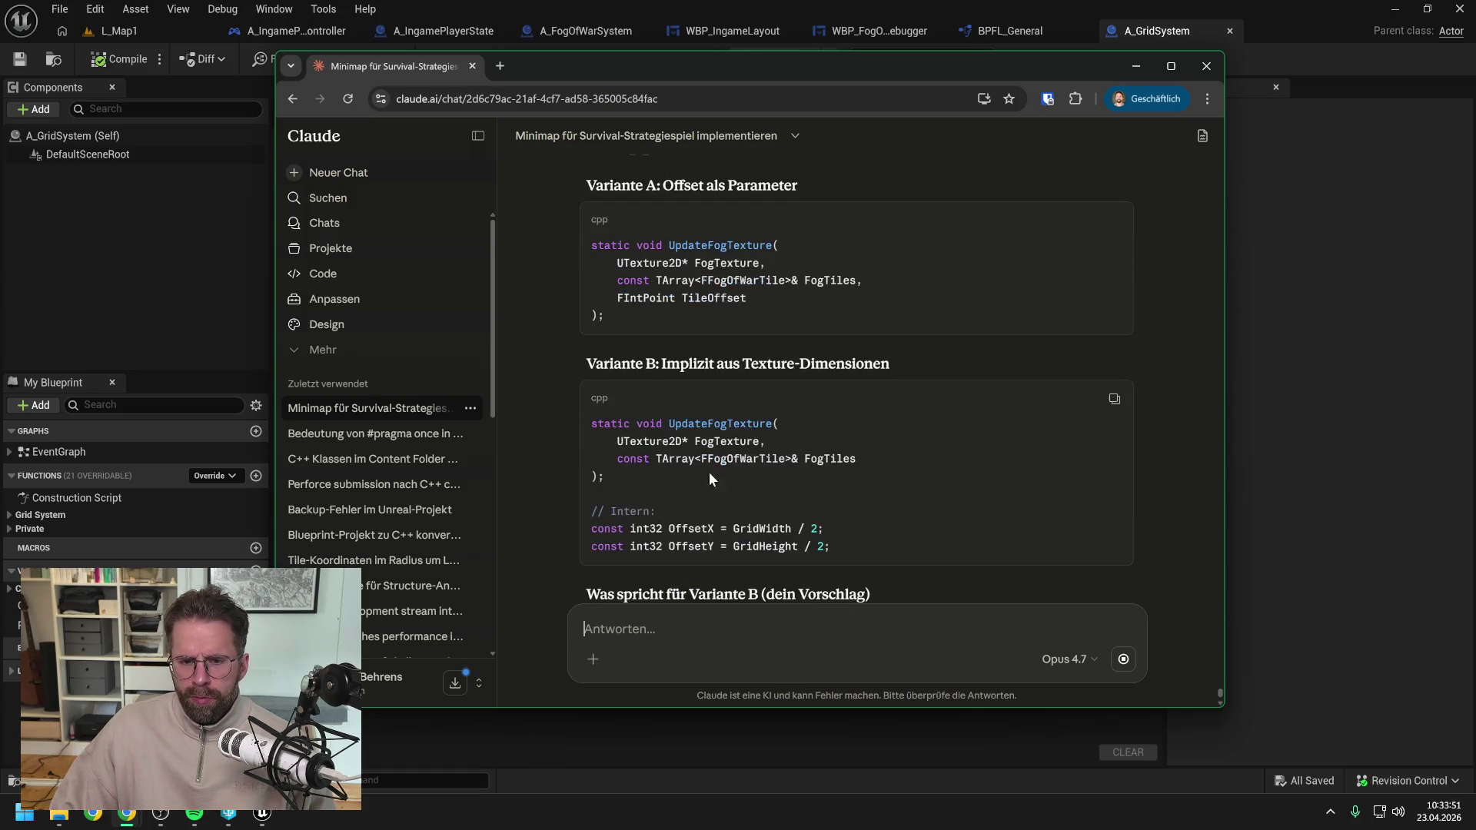
{"action": "scroll", "coordinate": [552, 432], "scroll_direction": "down", "scroll_amount": 2}
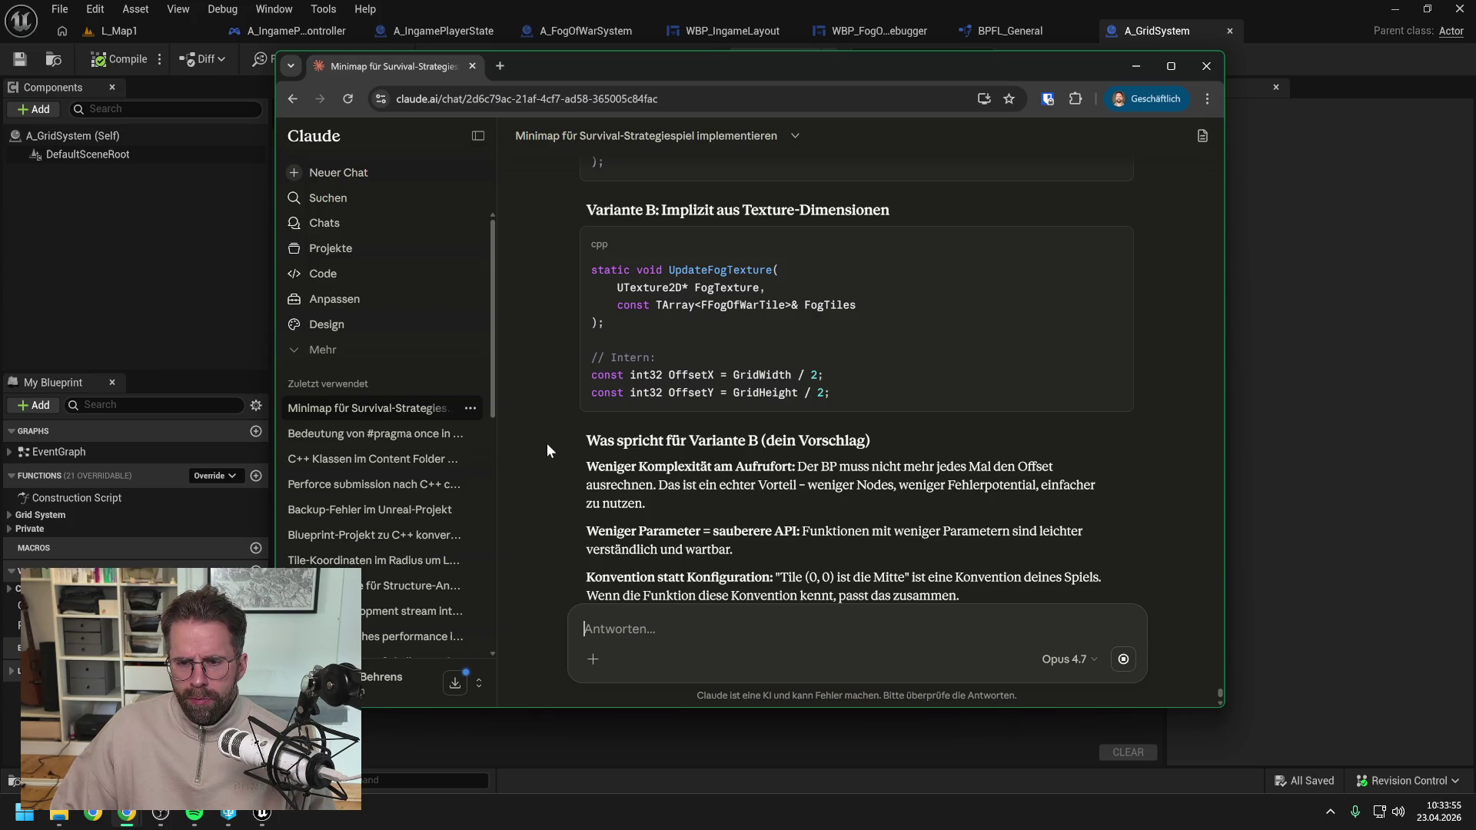
{"action": "scroll", "coordinate": [547, 443], "scroll_direction": "down", "scroll_amount": 2}
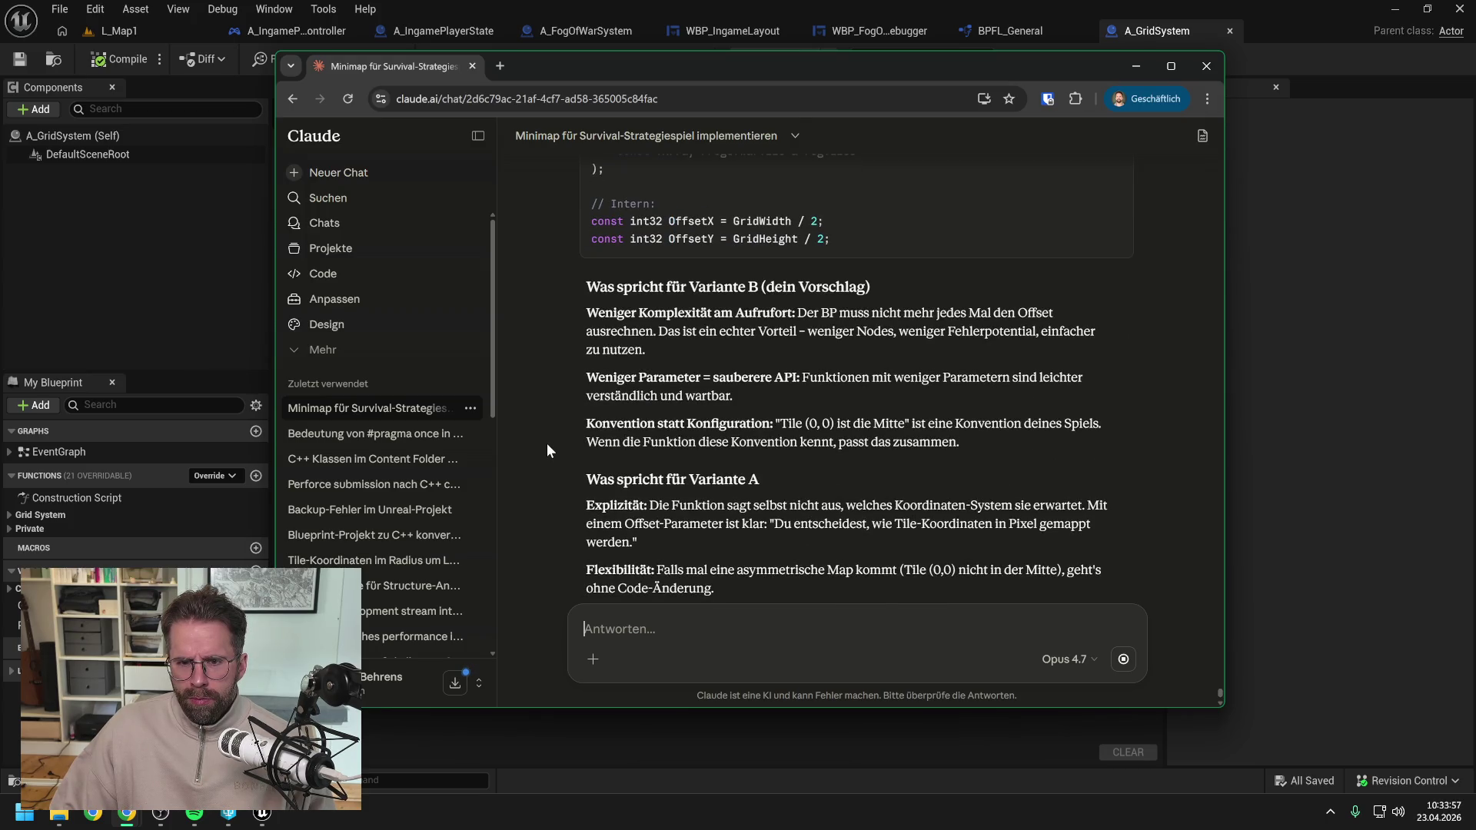
{"action": "scroll", "coordinate": [547, 443], "scroll_direction": "down", "scroll_amount": 1}
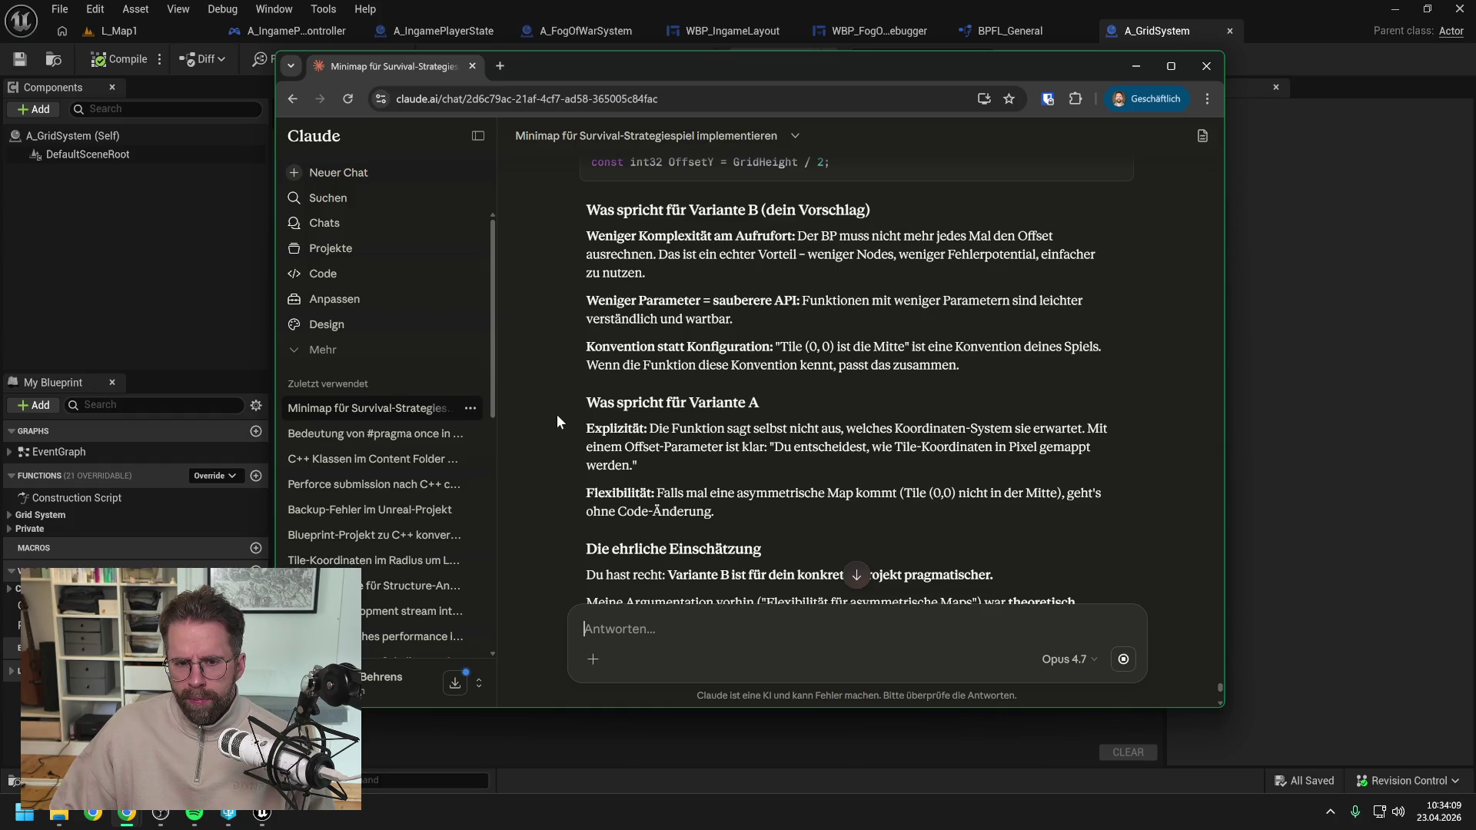
{"action": "scroll", "coordinate": [558, 420], "scroll_direction": "down", "scroll_amount": 1}
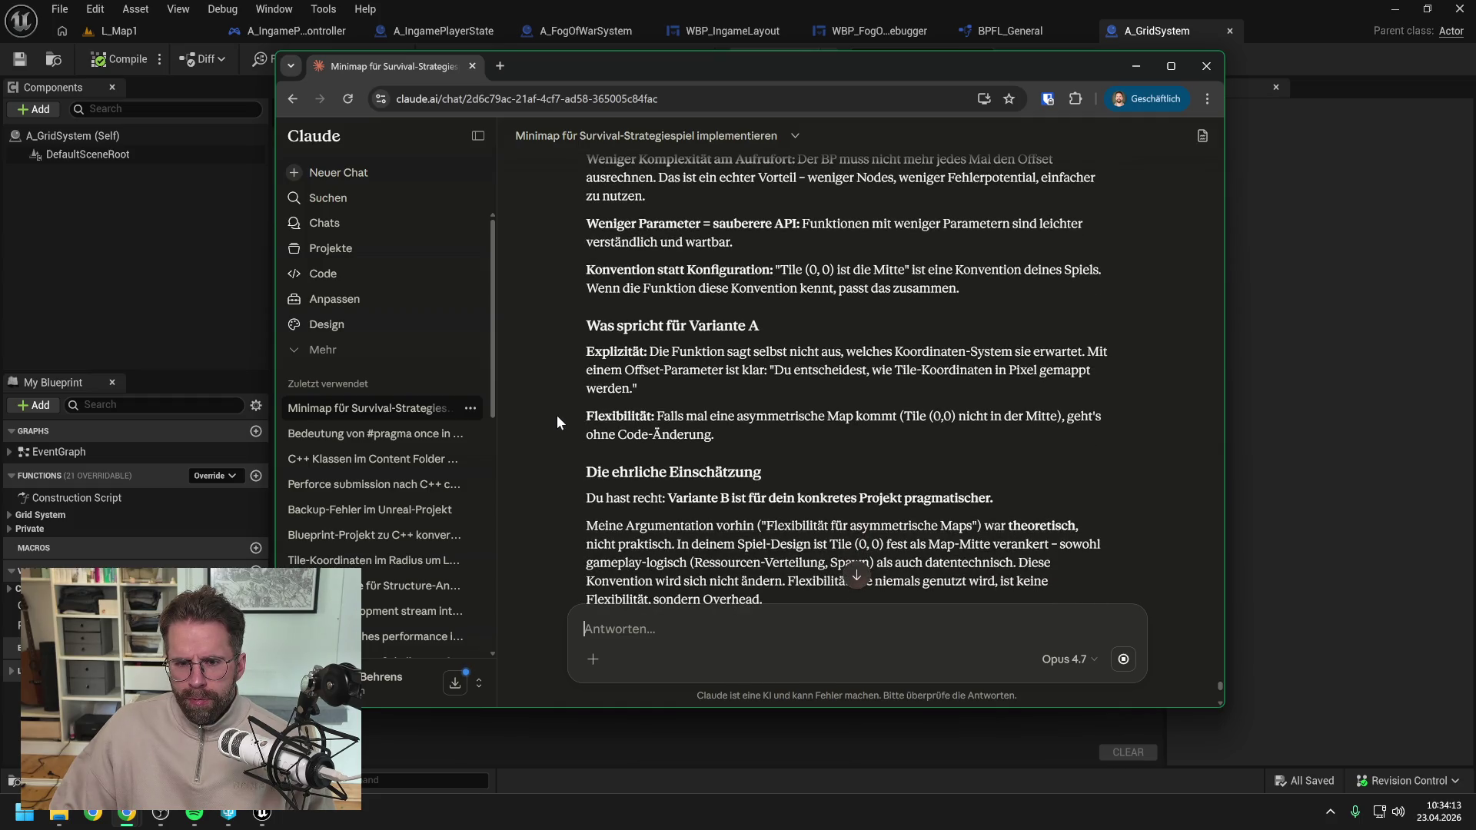
{"action": "scroll", "coordinate": [563, 414], "scroll_direction": "up", "scroll_amount": 2}
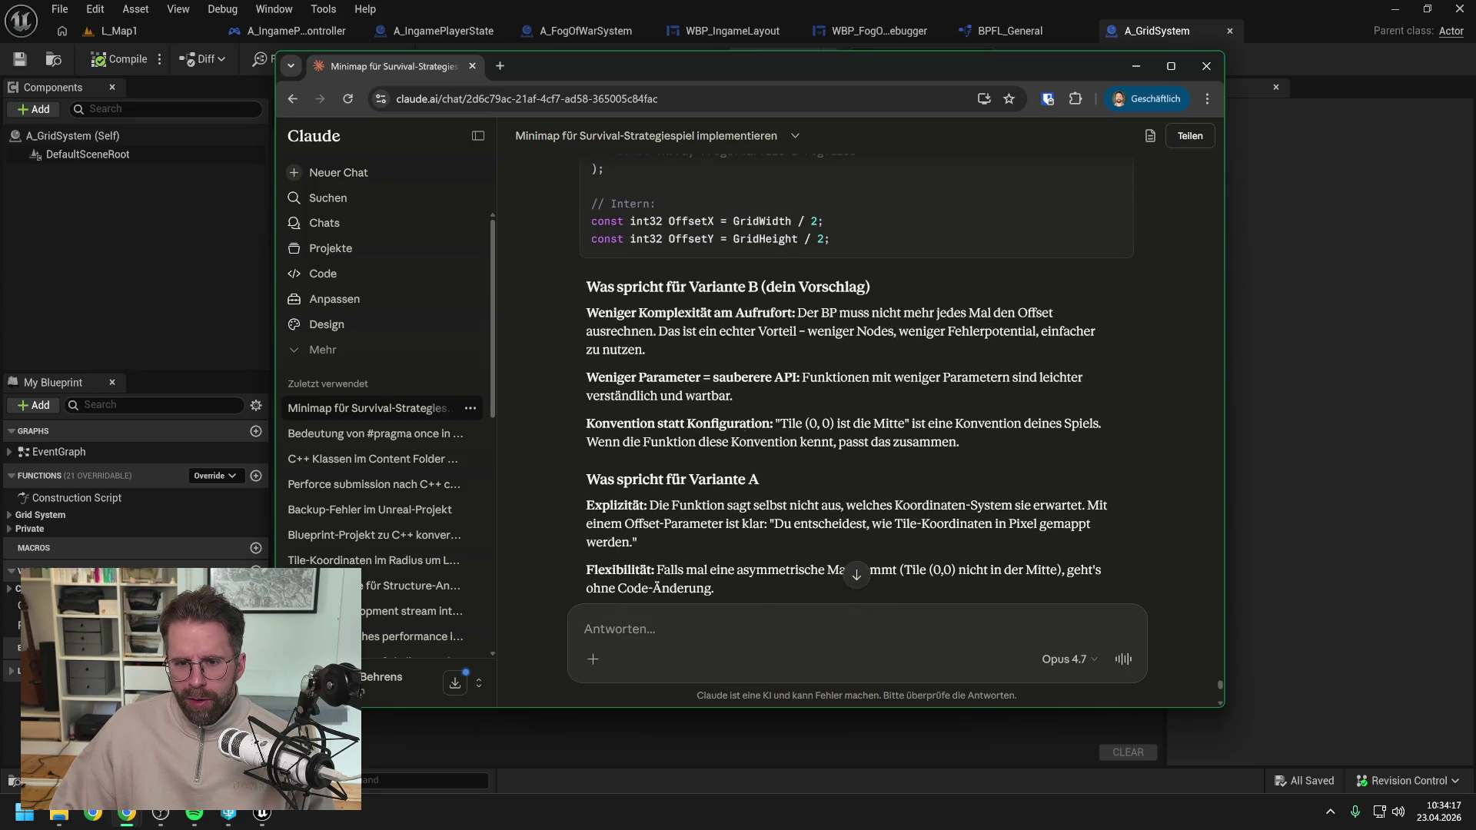
Review the revised UpdateFogTexture OffsetX/OffsetY lines and move the browser to the other monitor.
{"action": "scroll", "coordinate": [738, 368], "scroll_direction": "down", "scroll_amount": 2}
{"action": "scroll", "coordinate": [740, 366], "scroll_direction": "down", "scroll_amount": 2}
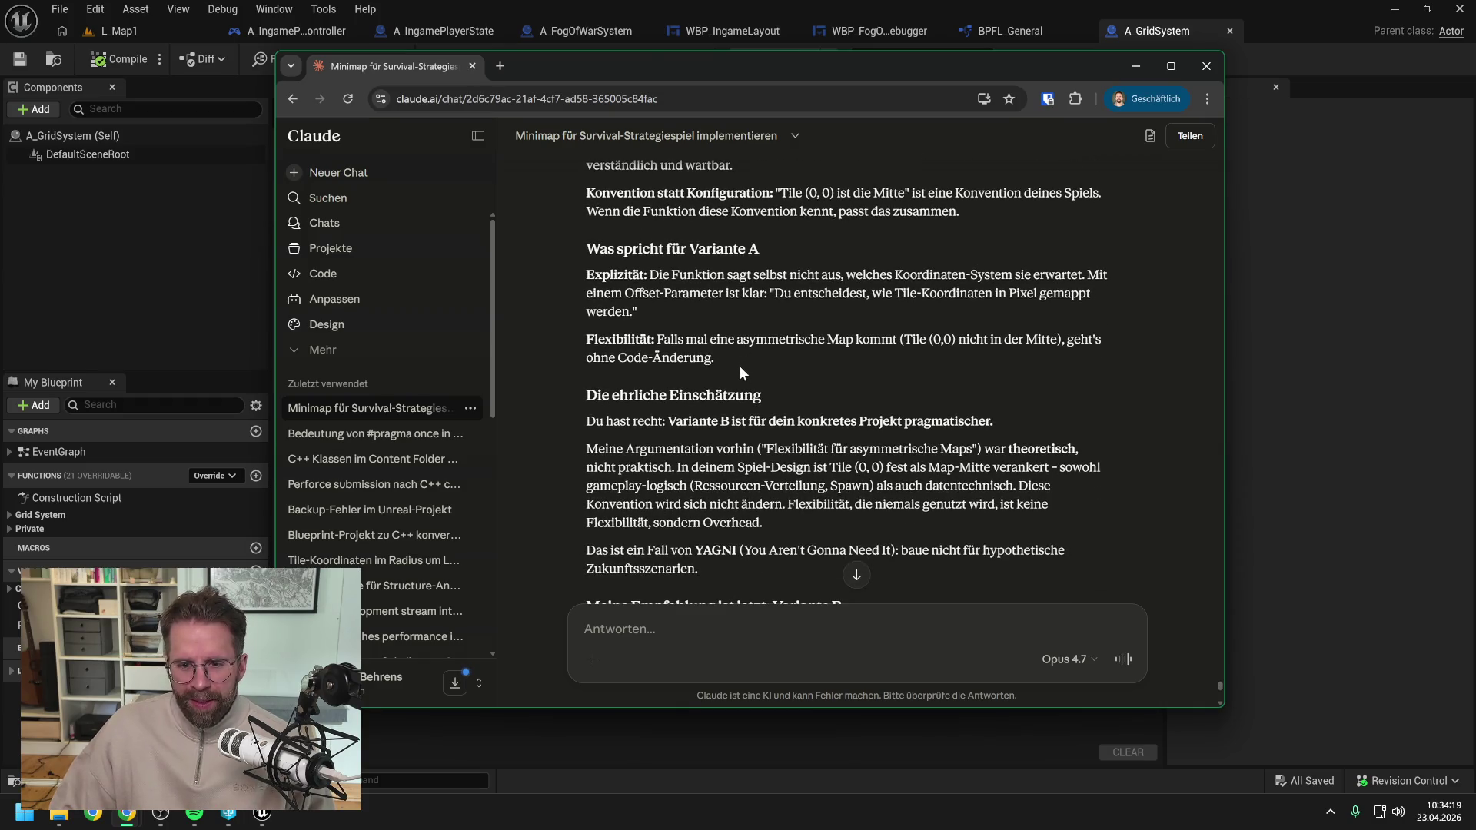
{"action": "scroll", "coordinate": [739, 366], "scroll_direction": "down", "scroll_amount": 1}
{"action": "scroll", "coordinate": [915, 422], "scroll_direction": "down", "scroll_amount": 2}
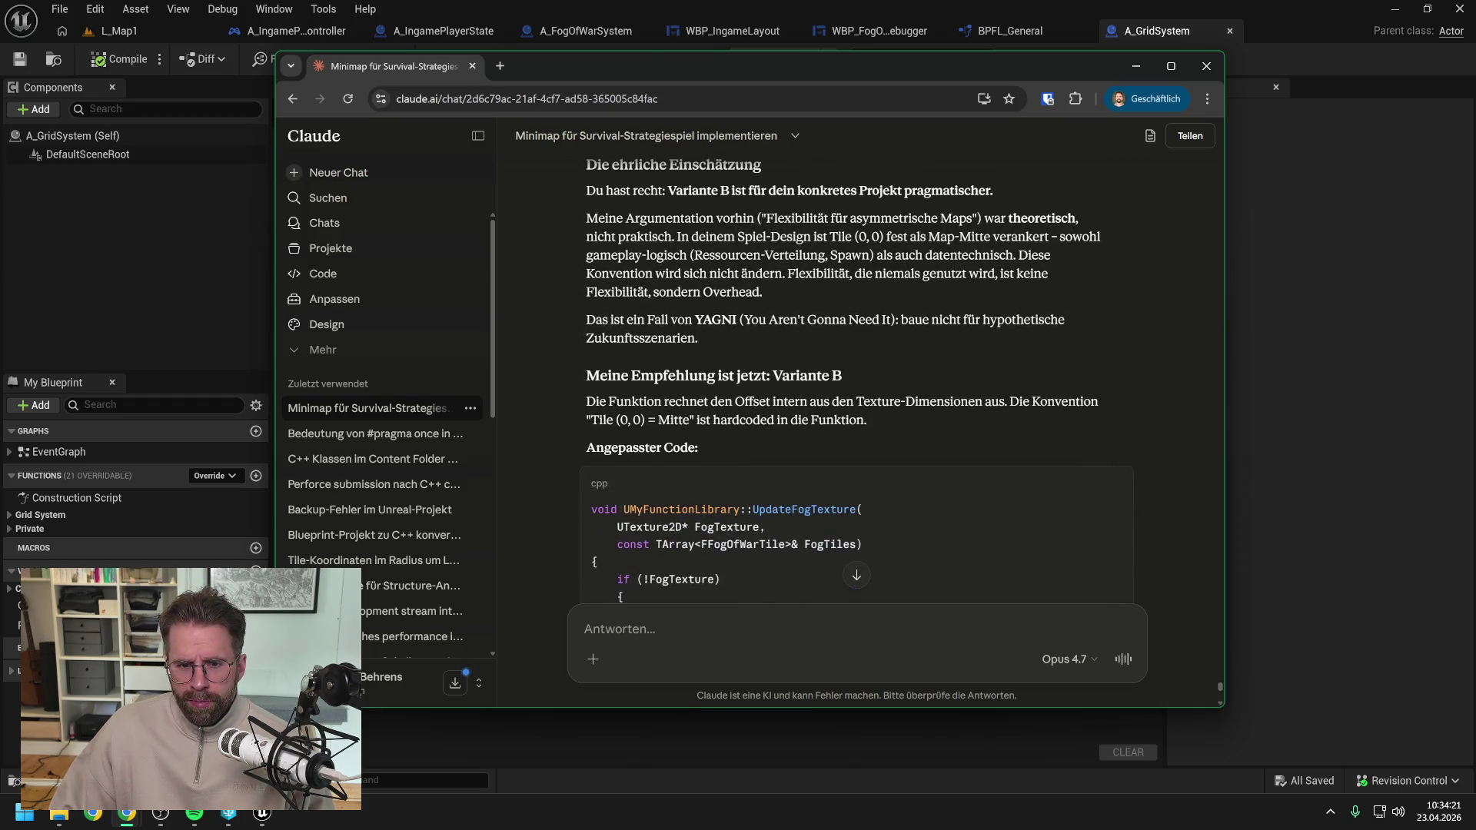
{"action": "scroll", "coordinate": [915, 421], "scroll_direction": "down", "scroll_amount": 1}
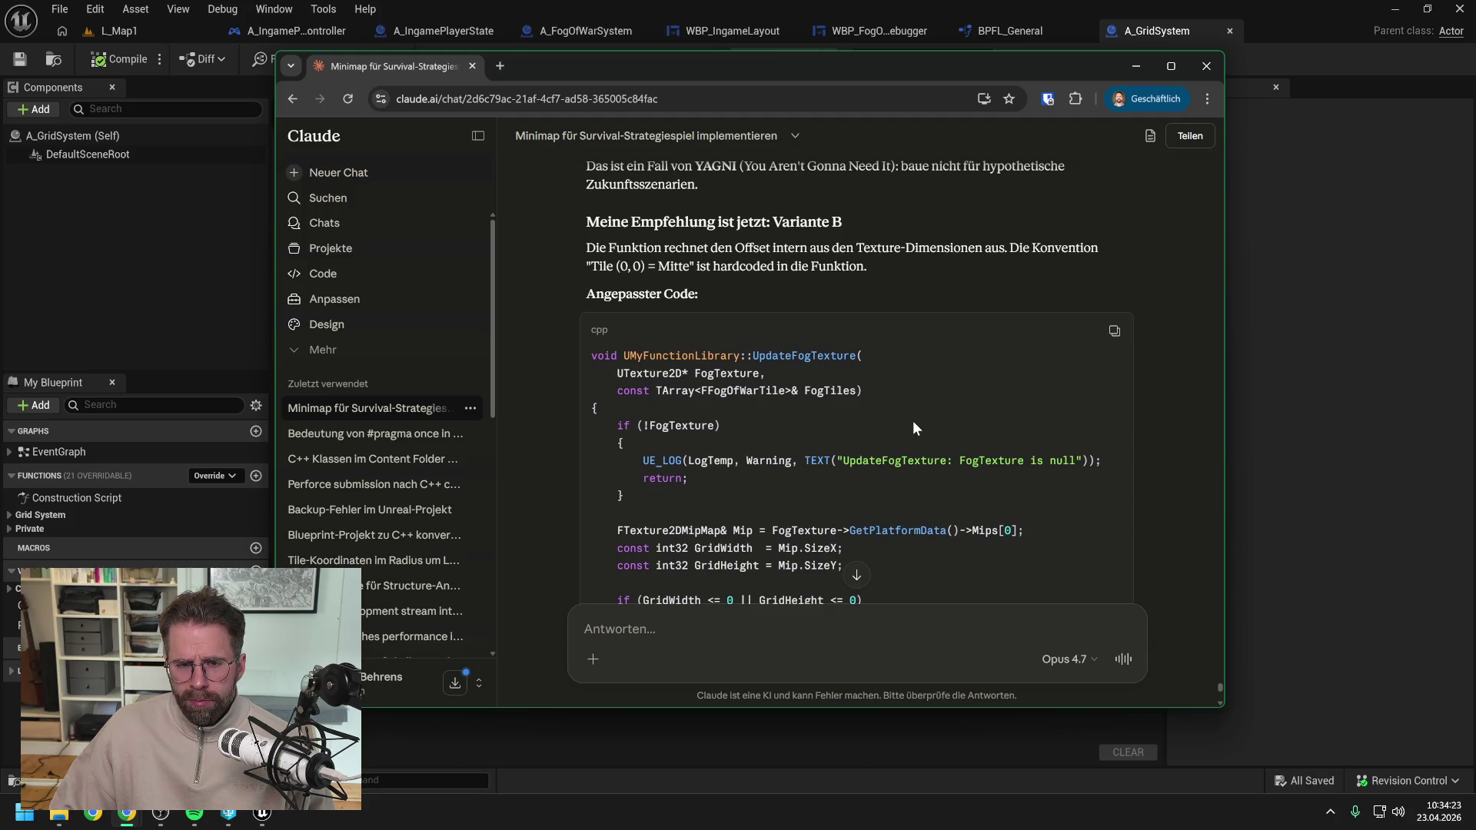
{"action": "scroll", "coordinate": [912, 422], "scroll_direction": "down", "scroll_amount": 3}
{"action": "scroll", "coordinate": [910, 418], "scroll_direction": "down", "scroll_amount": 3}
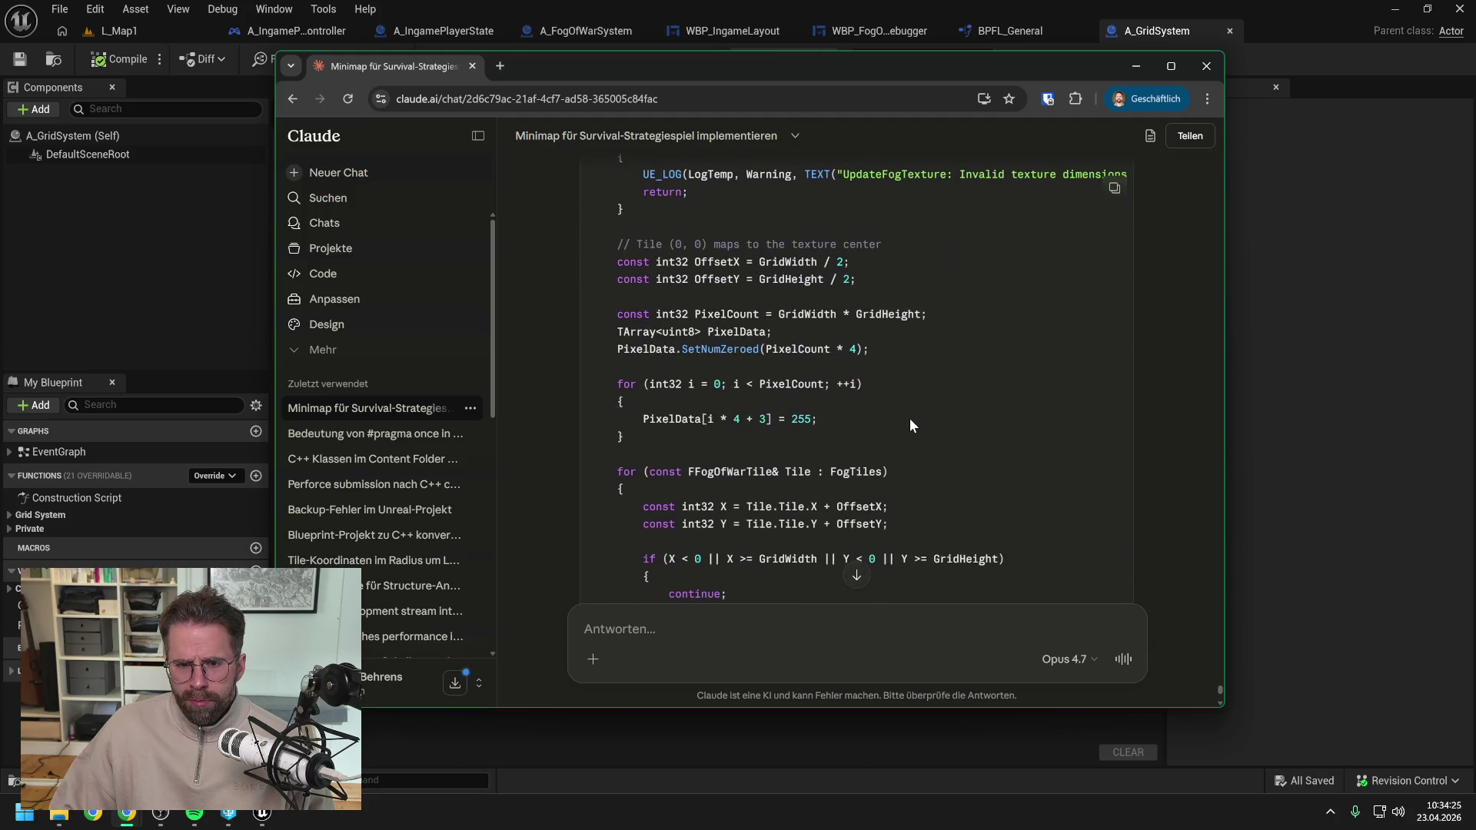
{"action": "scroll", "coordinate": [910, 421], "scroll_direction": "down", "scroll_amount": 6}
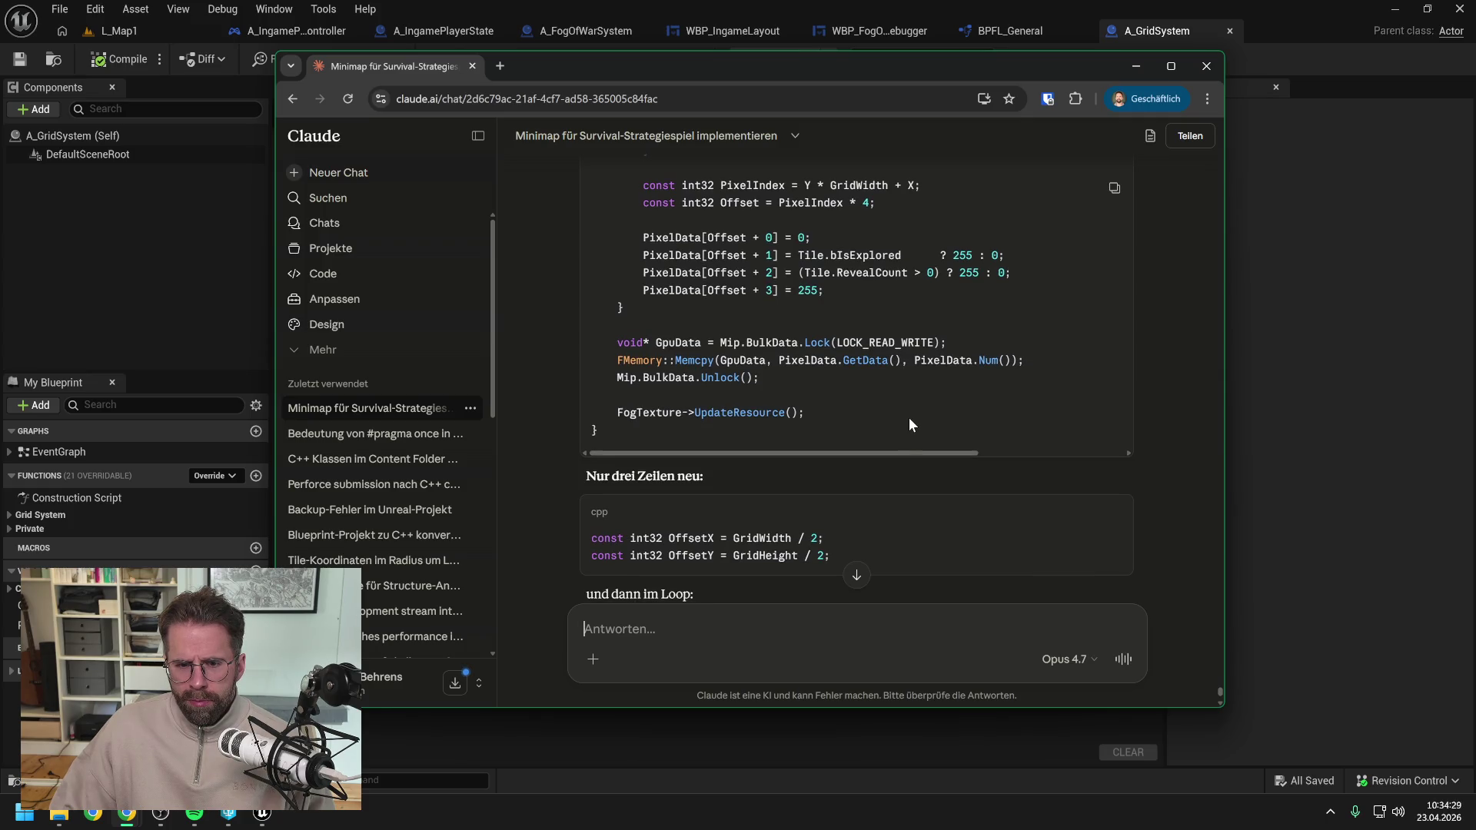
{"action": "scroll", "coordinate": [909, 418], "scroll_direction": "down", "scroll_amount": 3}
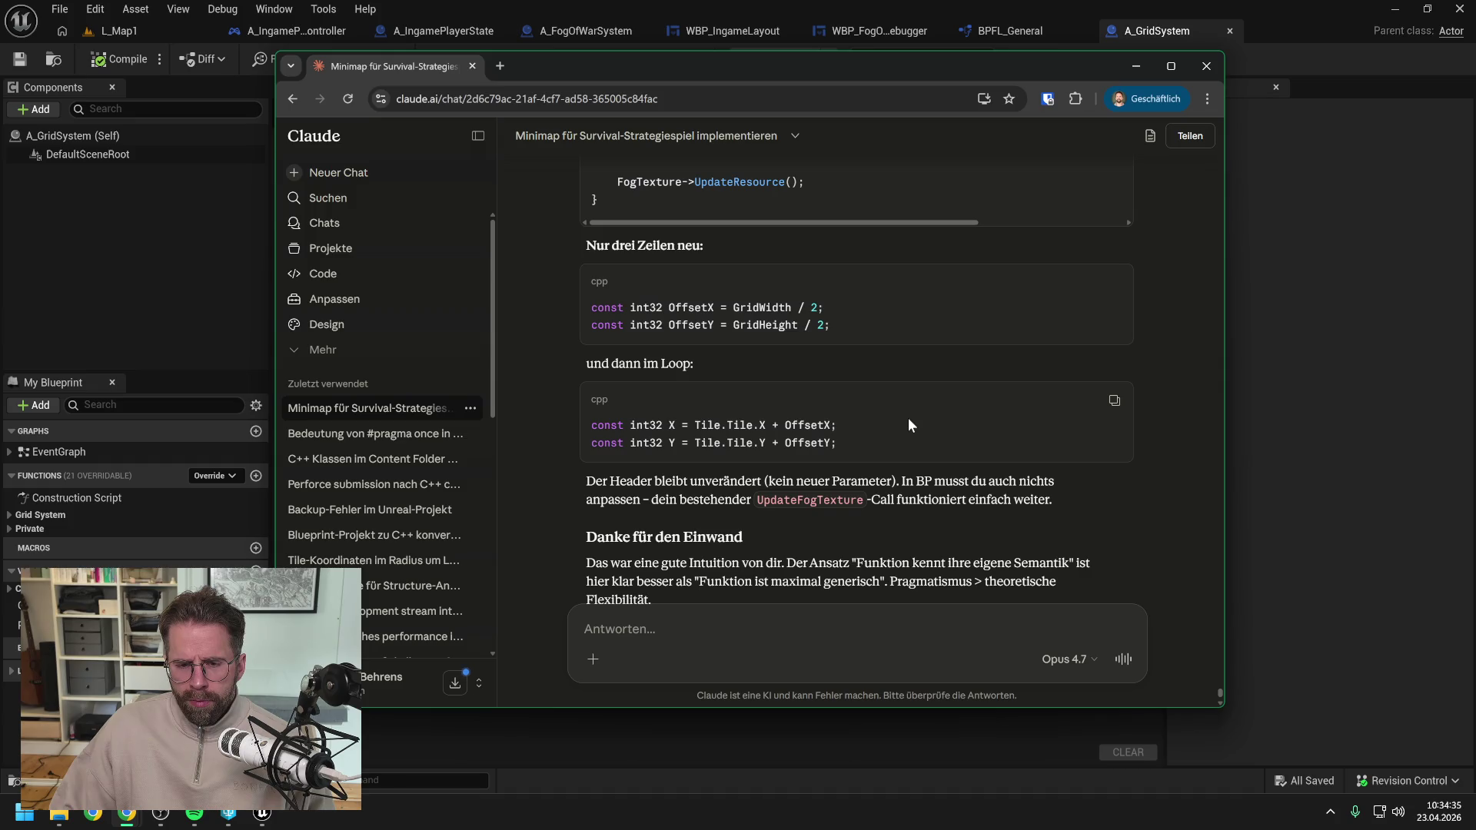
{"action": "scroll", "coordinate": [907, 417], "scroll_direction": "up", "scroll_amount": 1}
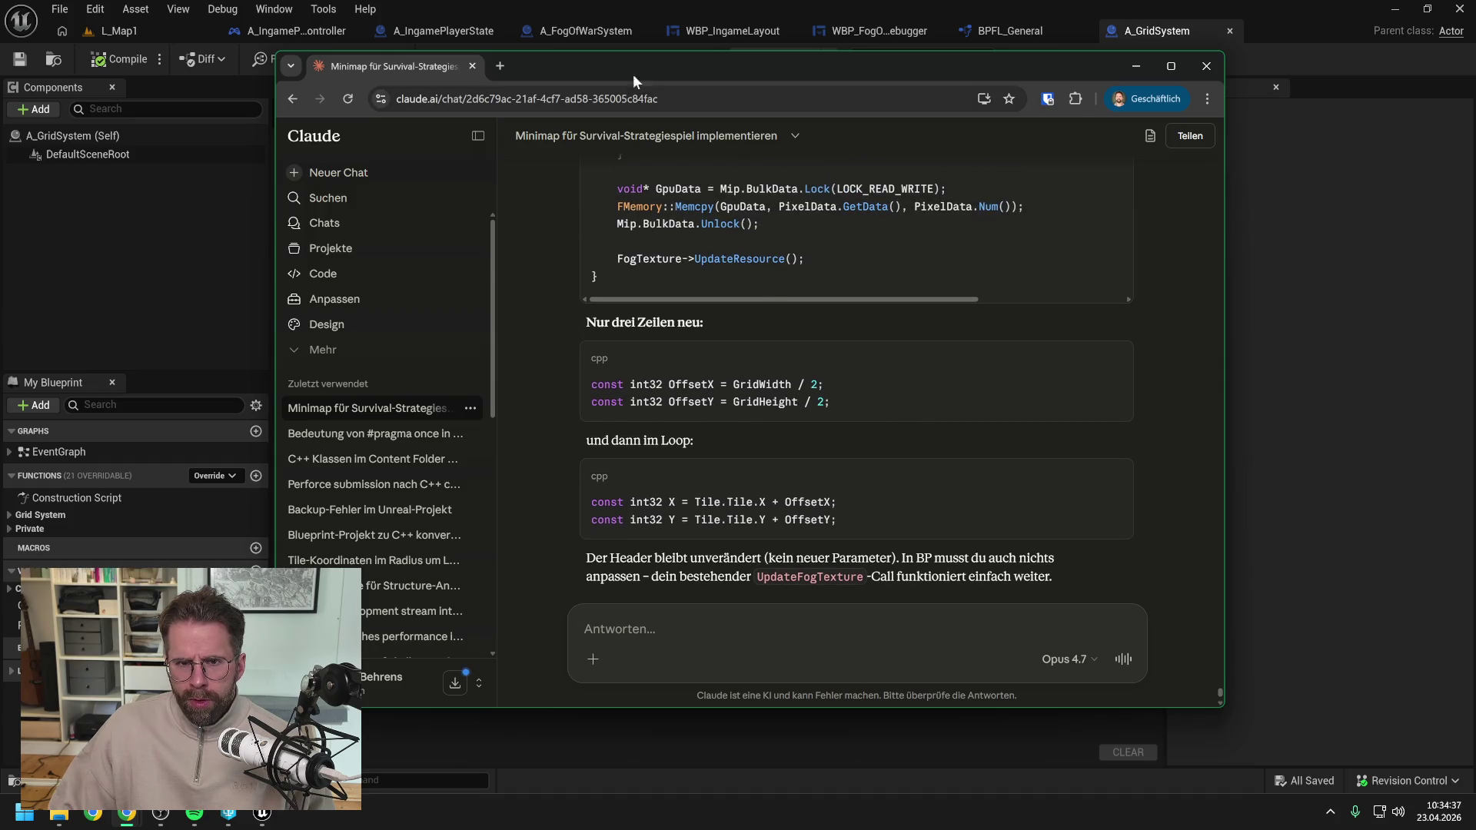
{"action": "key", "text": "super+shift+Right"}
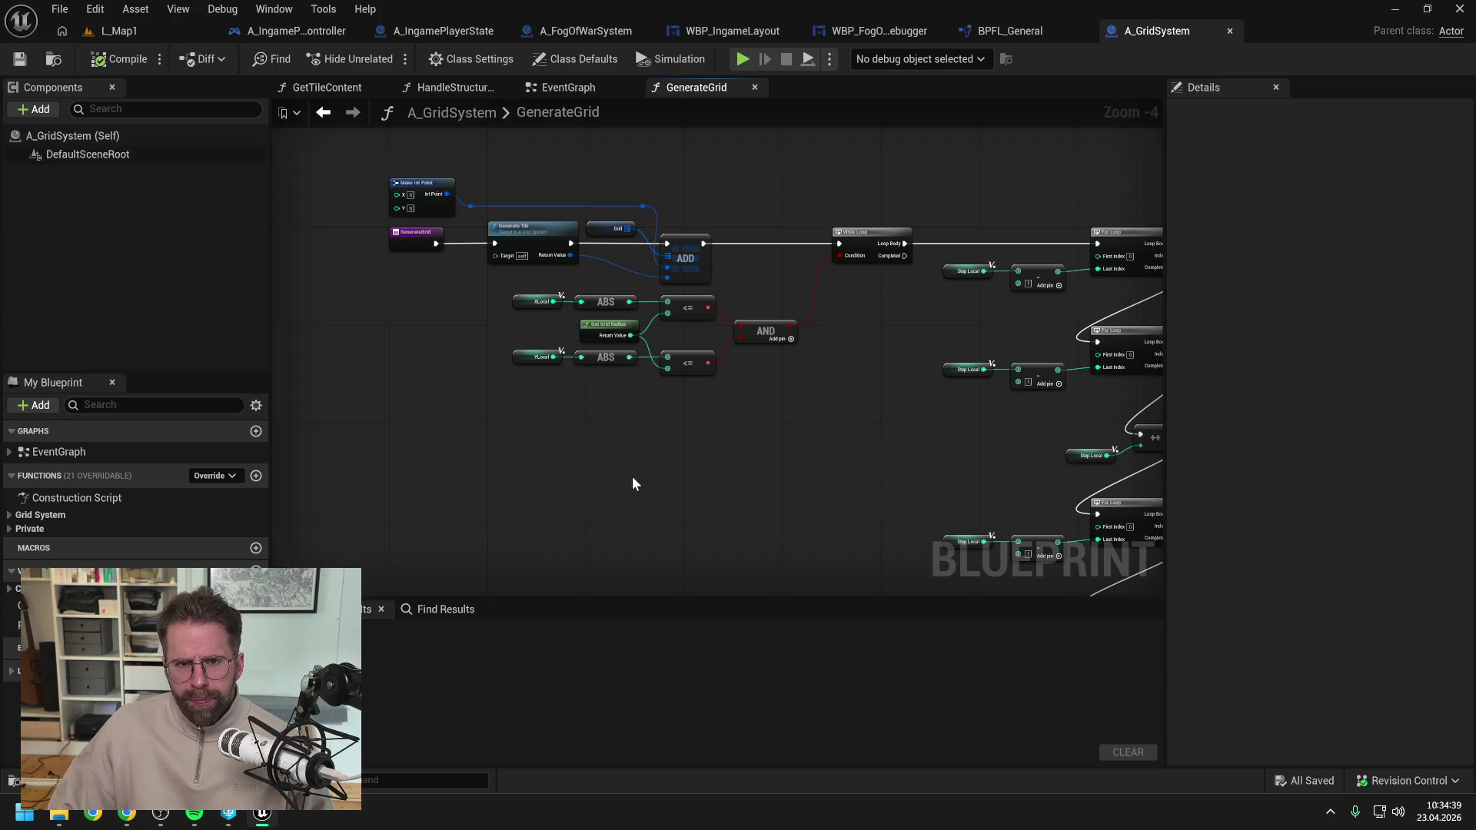
Close all asset editor tabs to the right of the L_Map1 level.
{"action": "left_click", "coordinate": [146, 27]}
{"action": "right_click", "coordinate": [146, 28]}
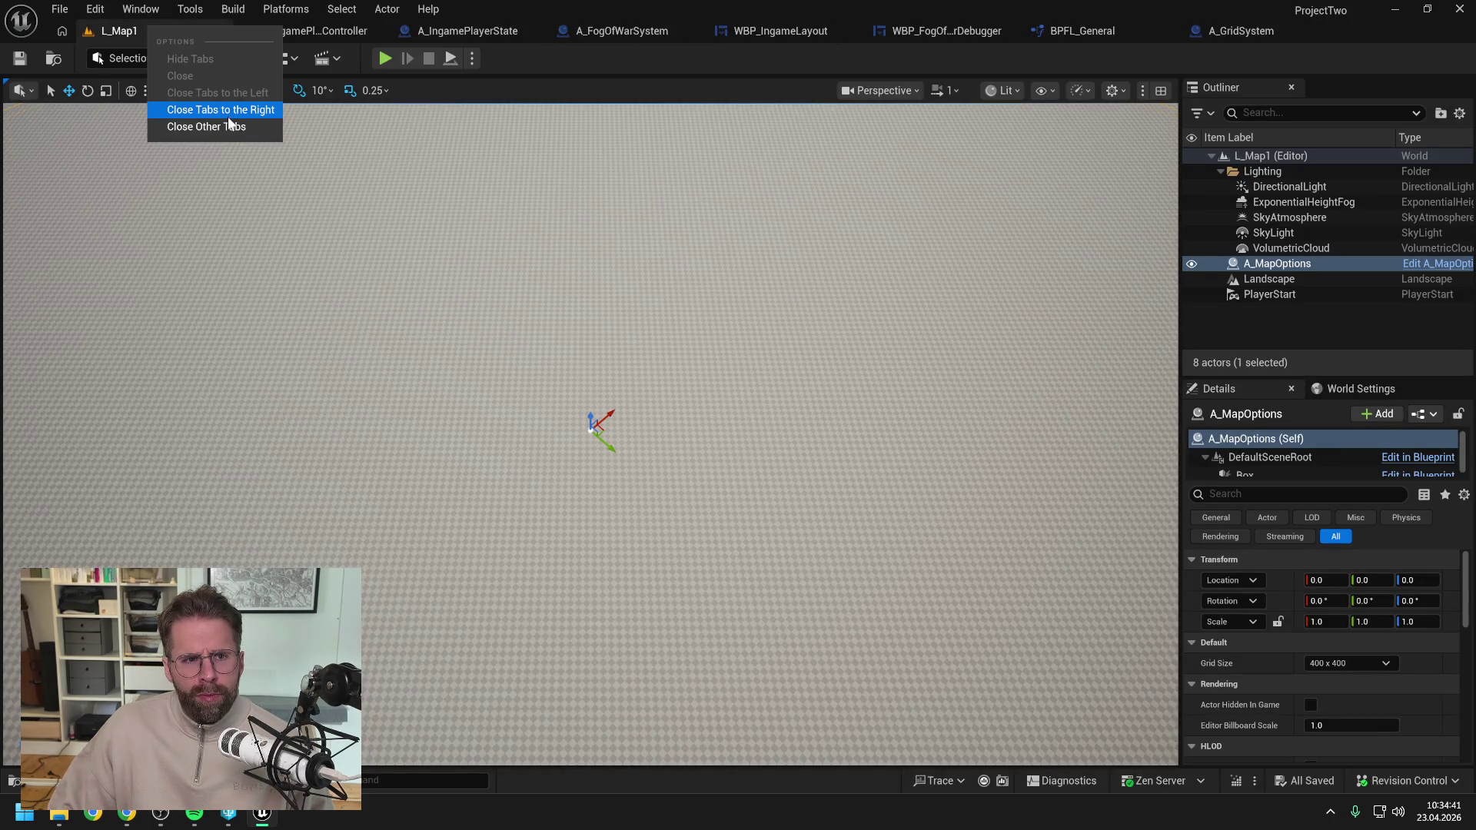
{"action": "left_click", "coordinate": [225, 110]}
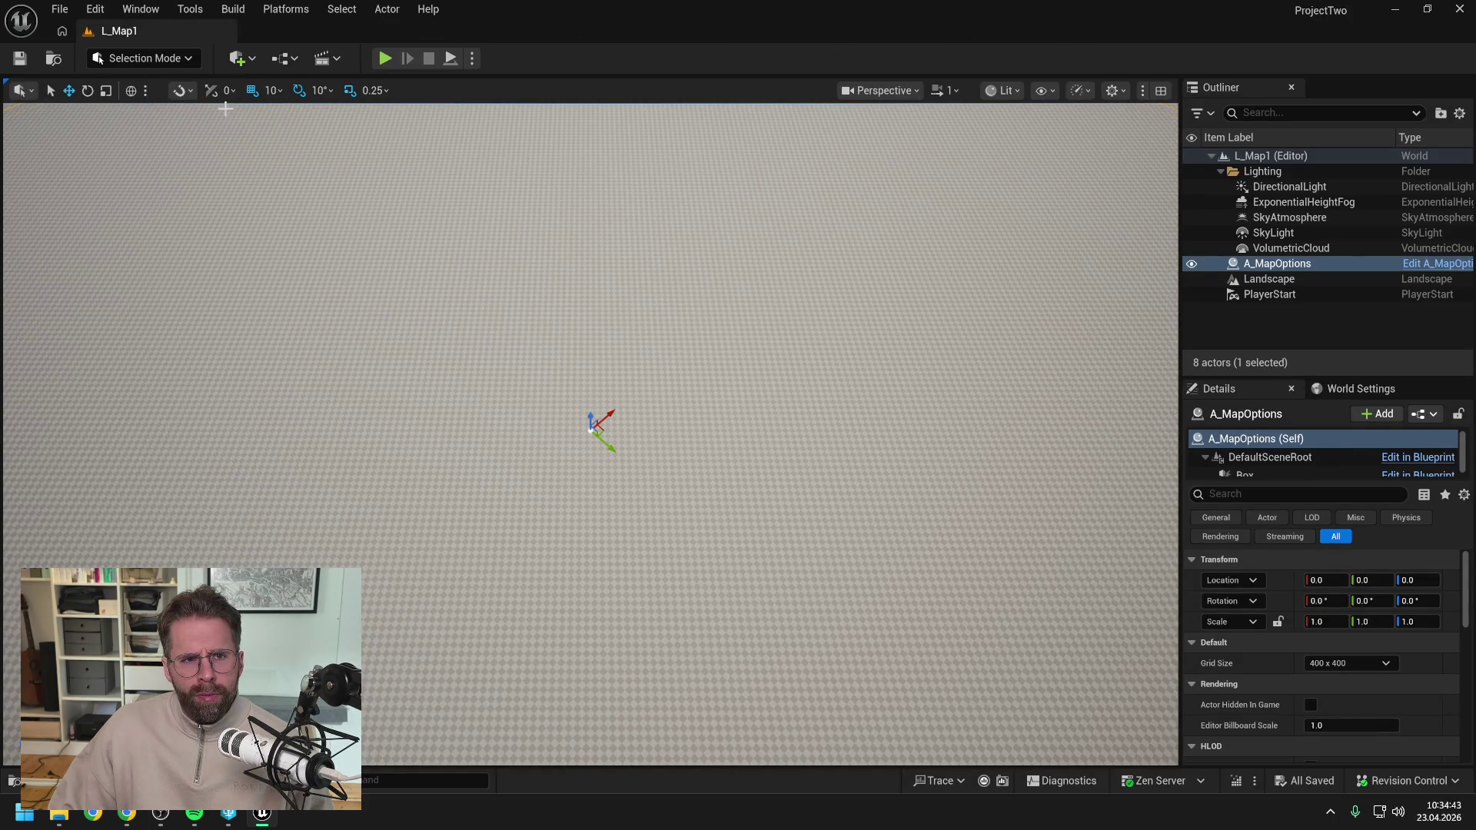
Submit the 12 pending assets as 'FogOfWarDebugger now visualizes FogOfWar data' and quit Unreal.
{"action": "left_click", "coordinate": [1400, 781]}
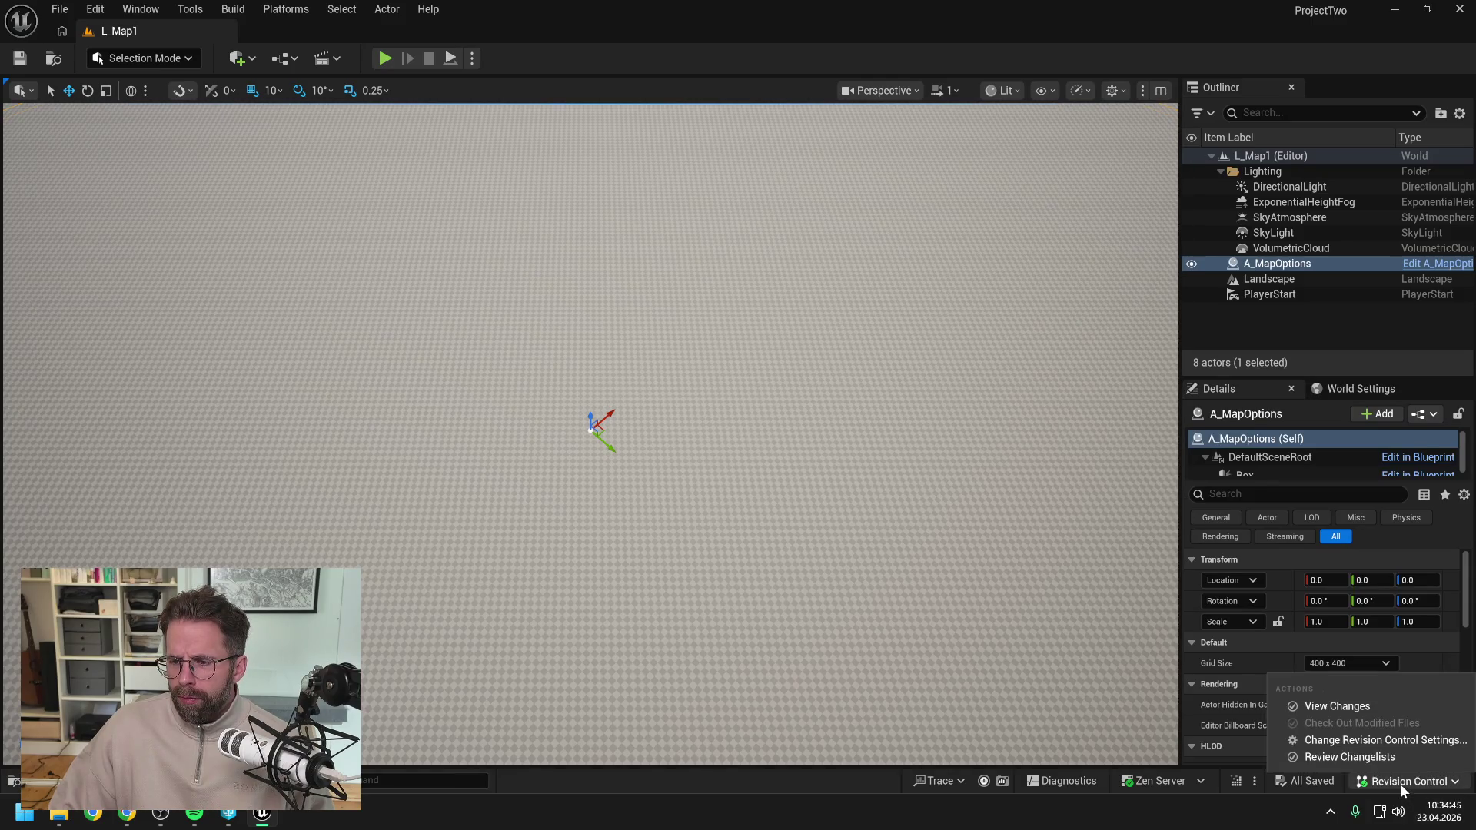
{"action": "left_click", "coordinate": [1360, 707]}
{"action": "left_click", "coordinate": [302, 194]}
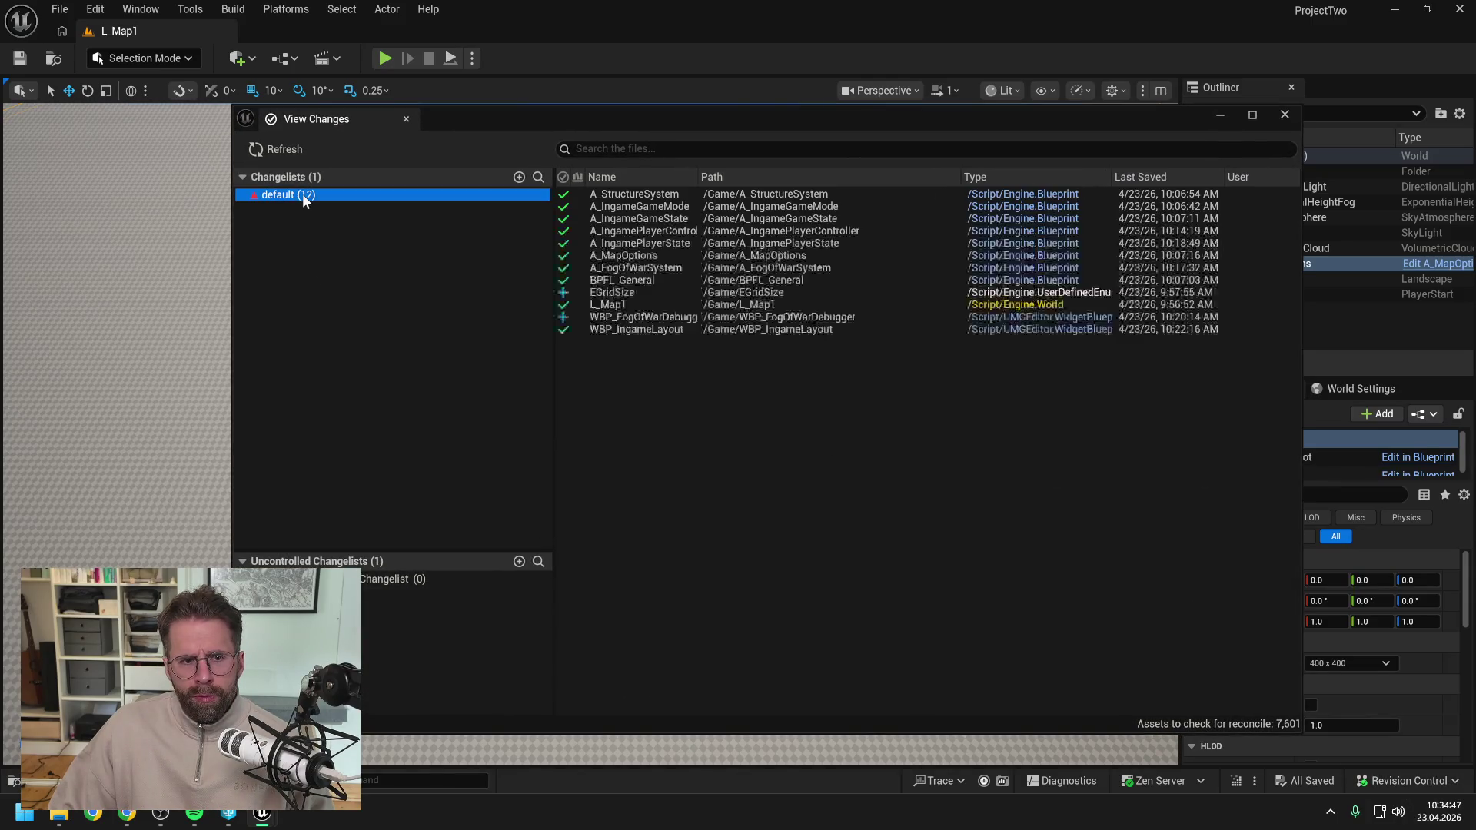
{"action": "right_click", "coordinate": [302, 192]}
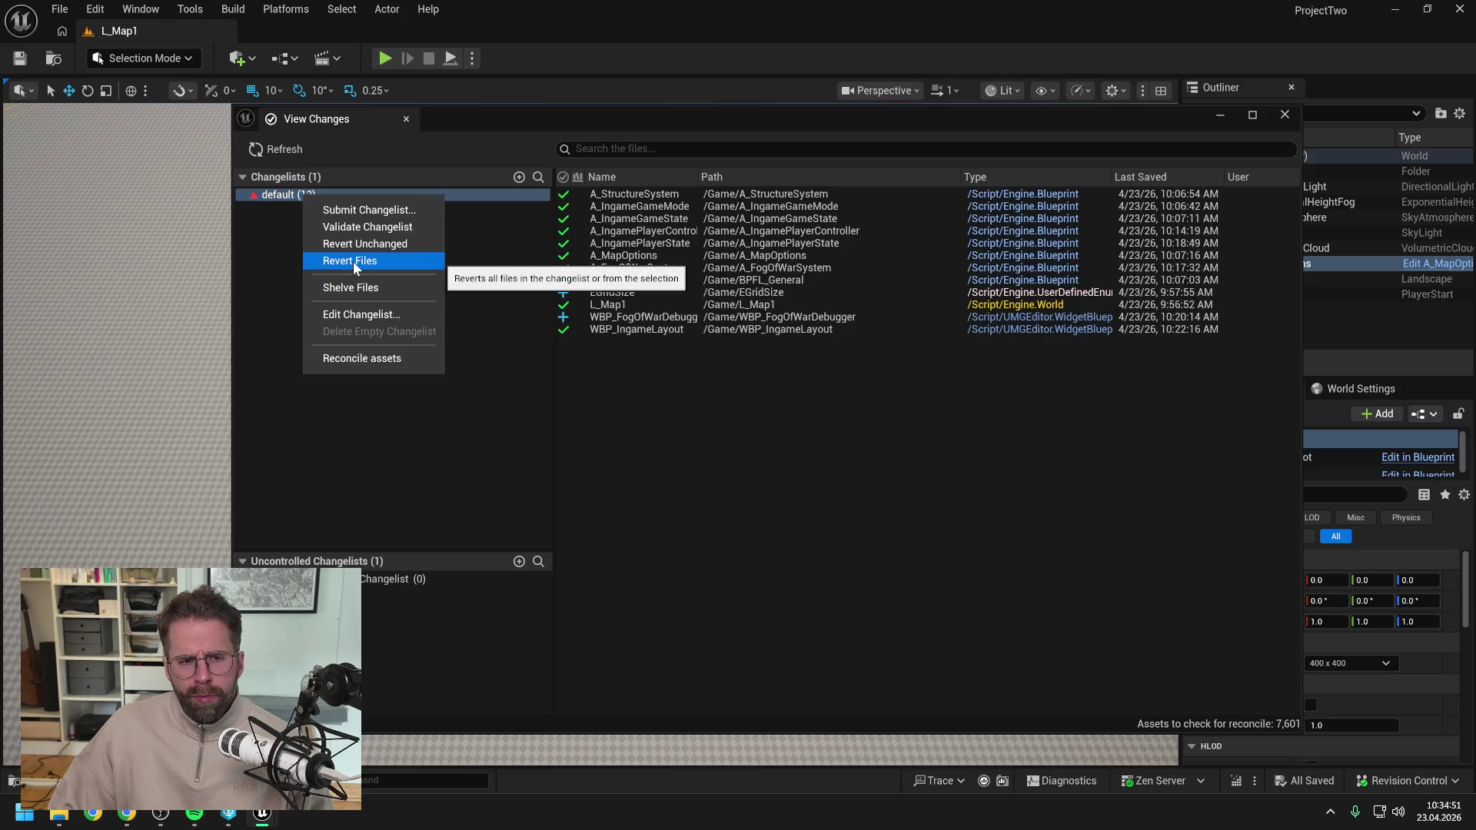
{"action": "left_click", "coordinate": [363, 210]}
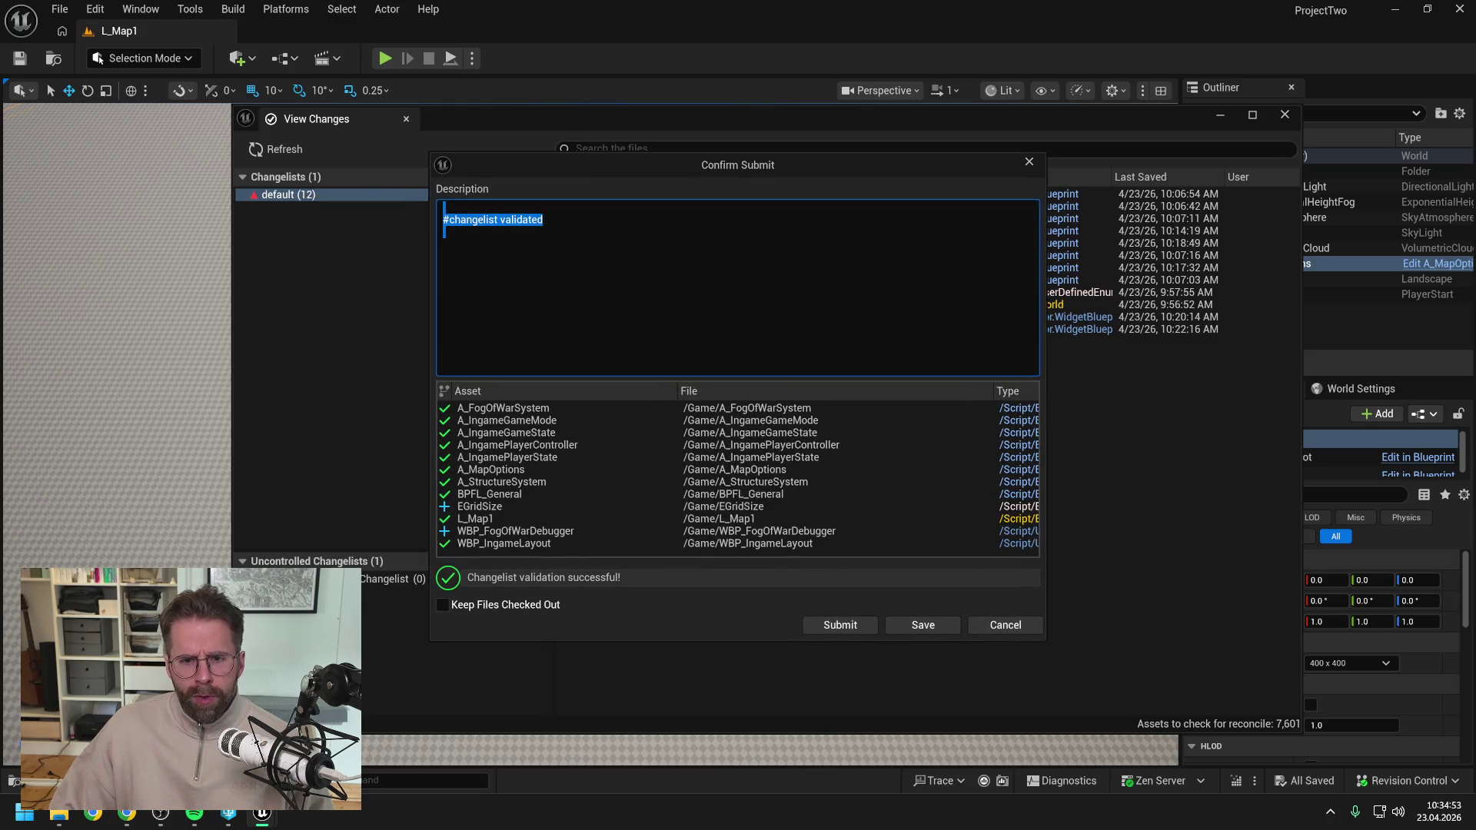
{"action": "type", "text": "FogOfWarDebugger"}
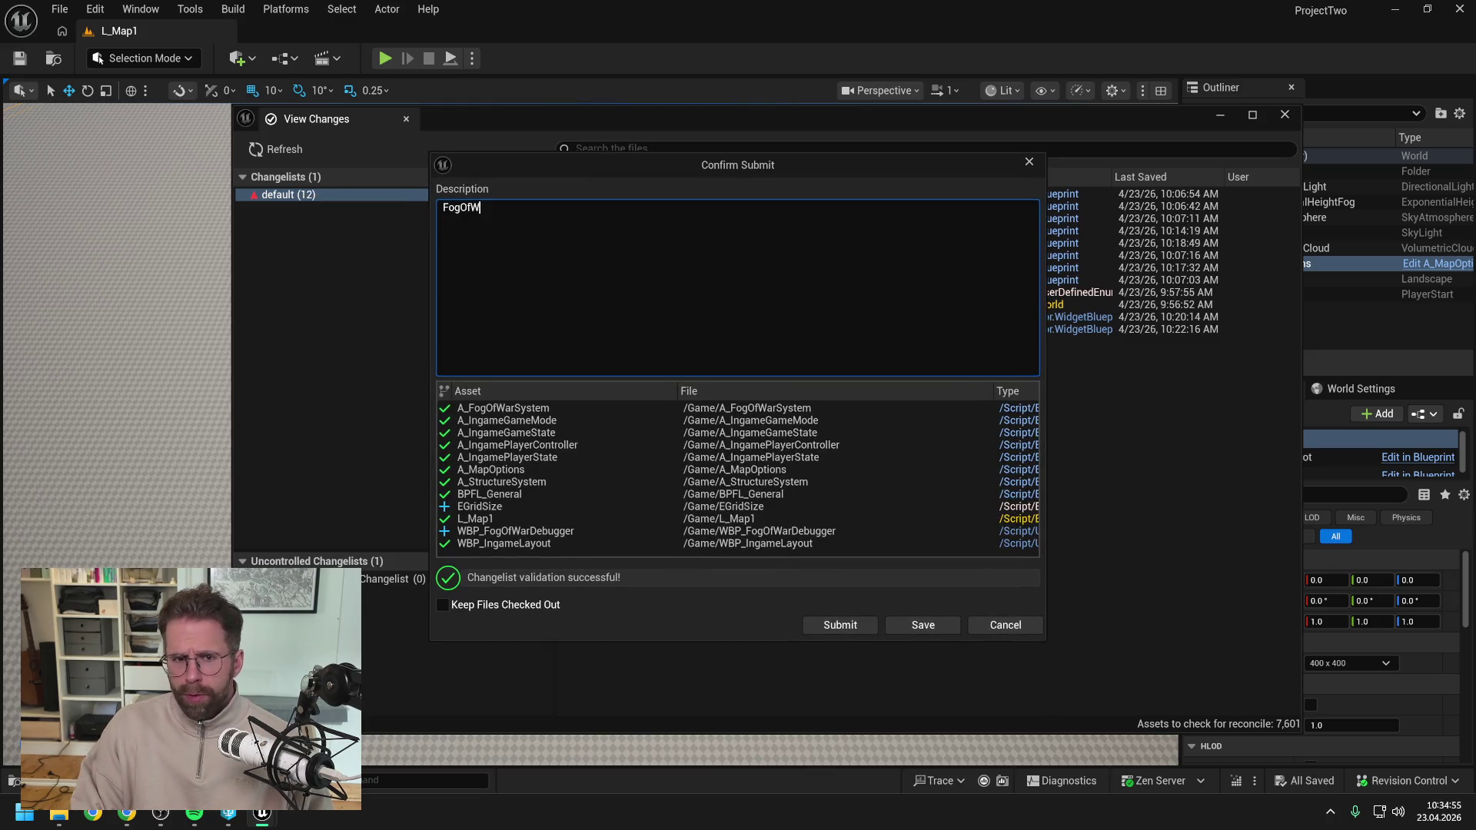
{"action": "type", "text": " now "}
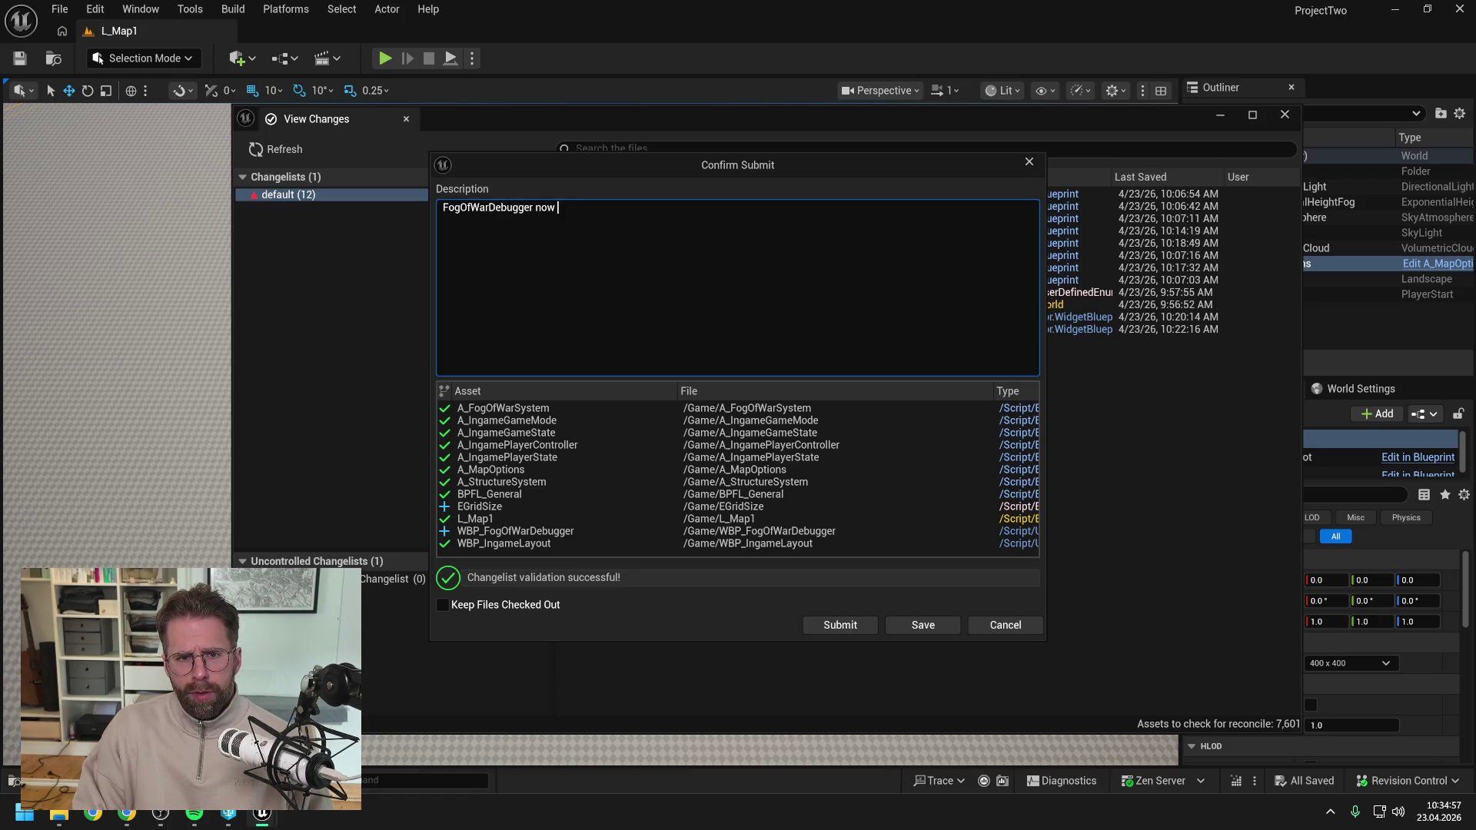
{"action": "type", "text": "visuali"}
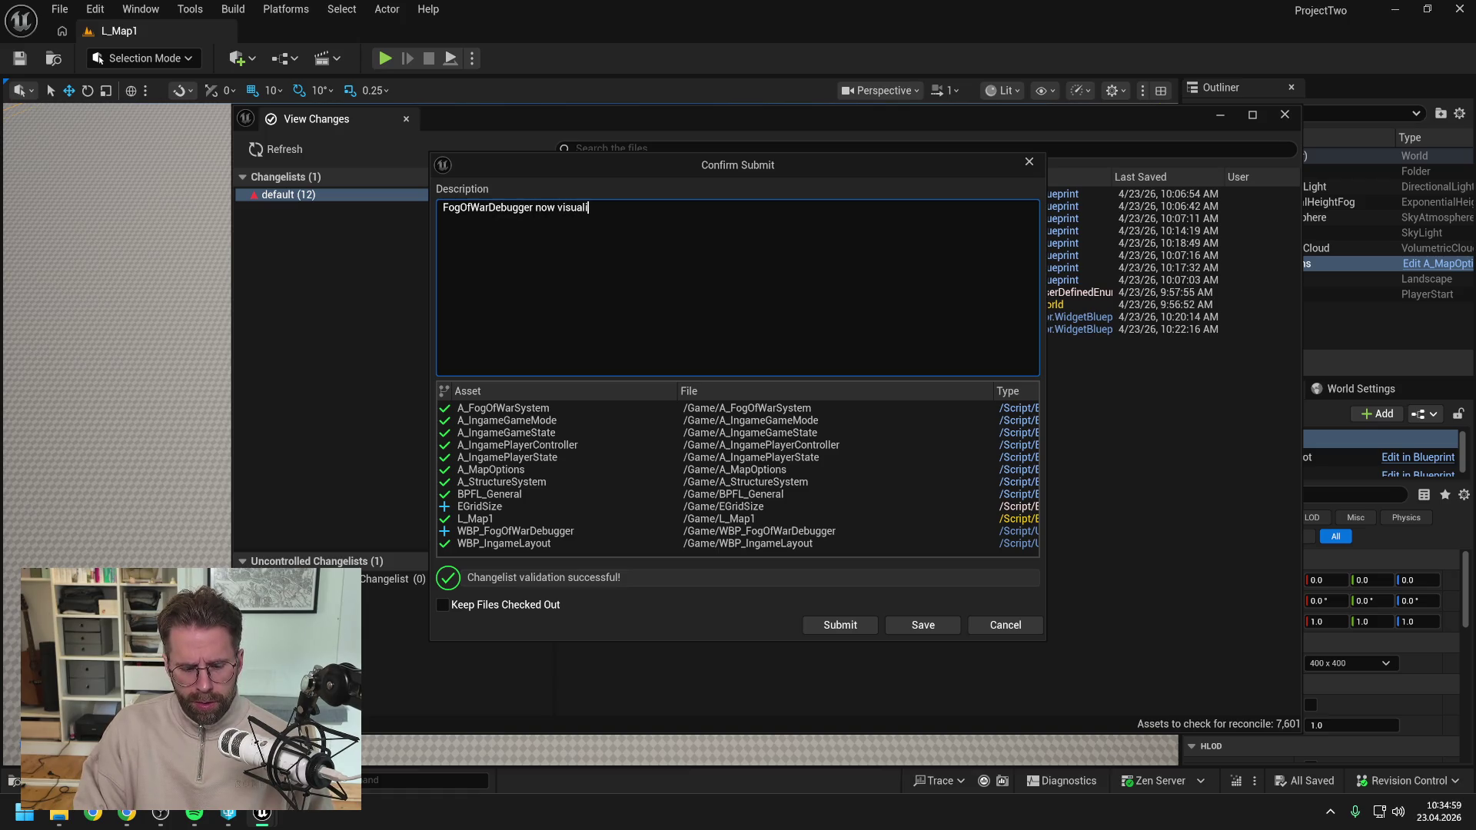
{"action": "type", "text": "zes"}
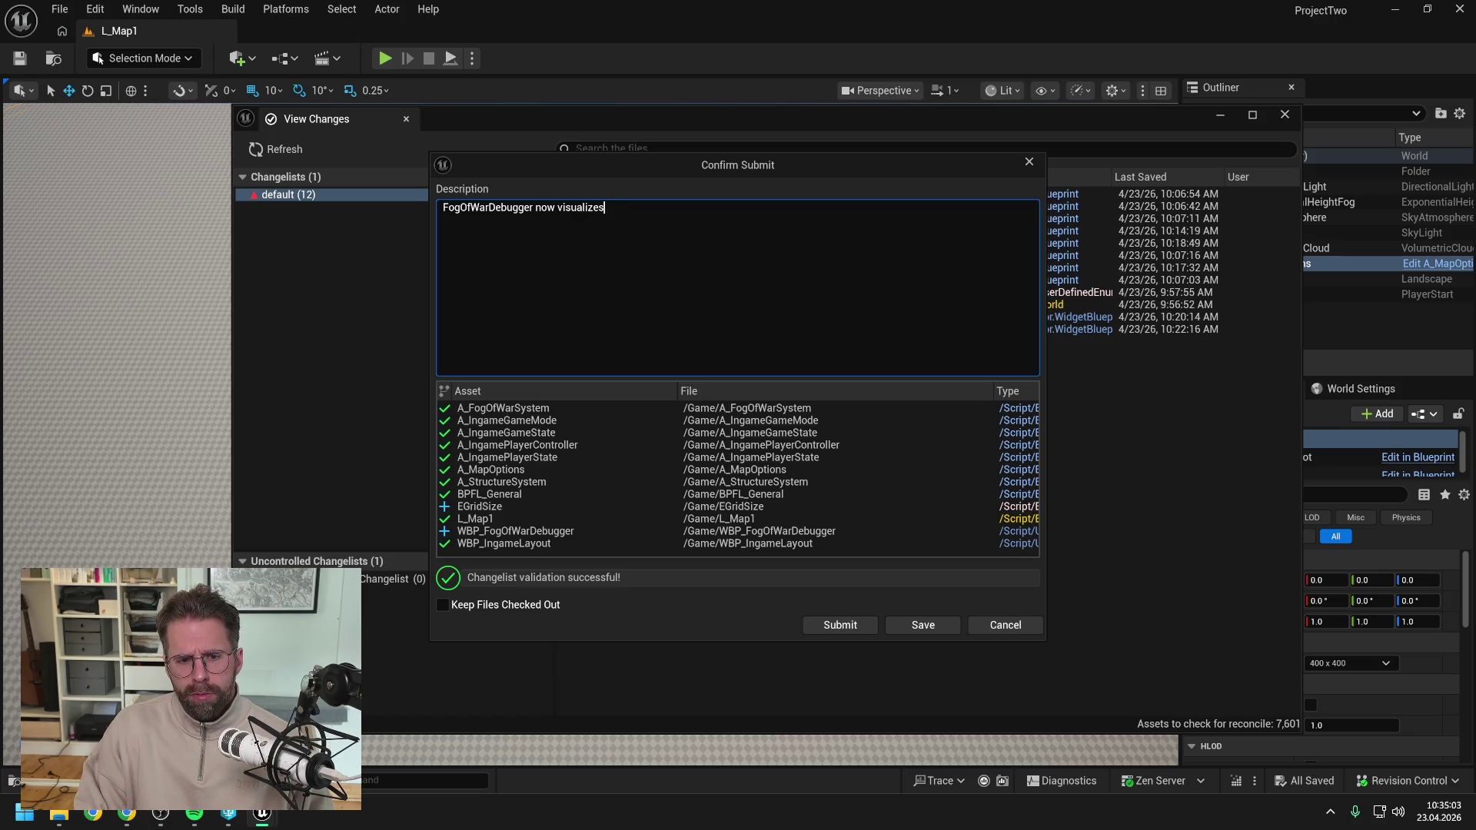
{"action": "type", "text": " FogOfWar d"}
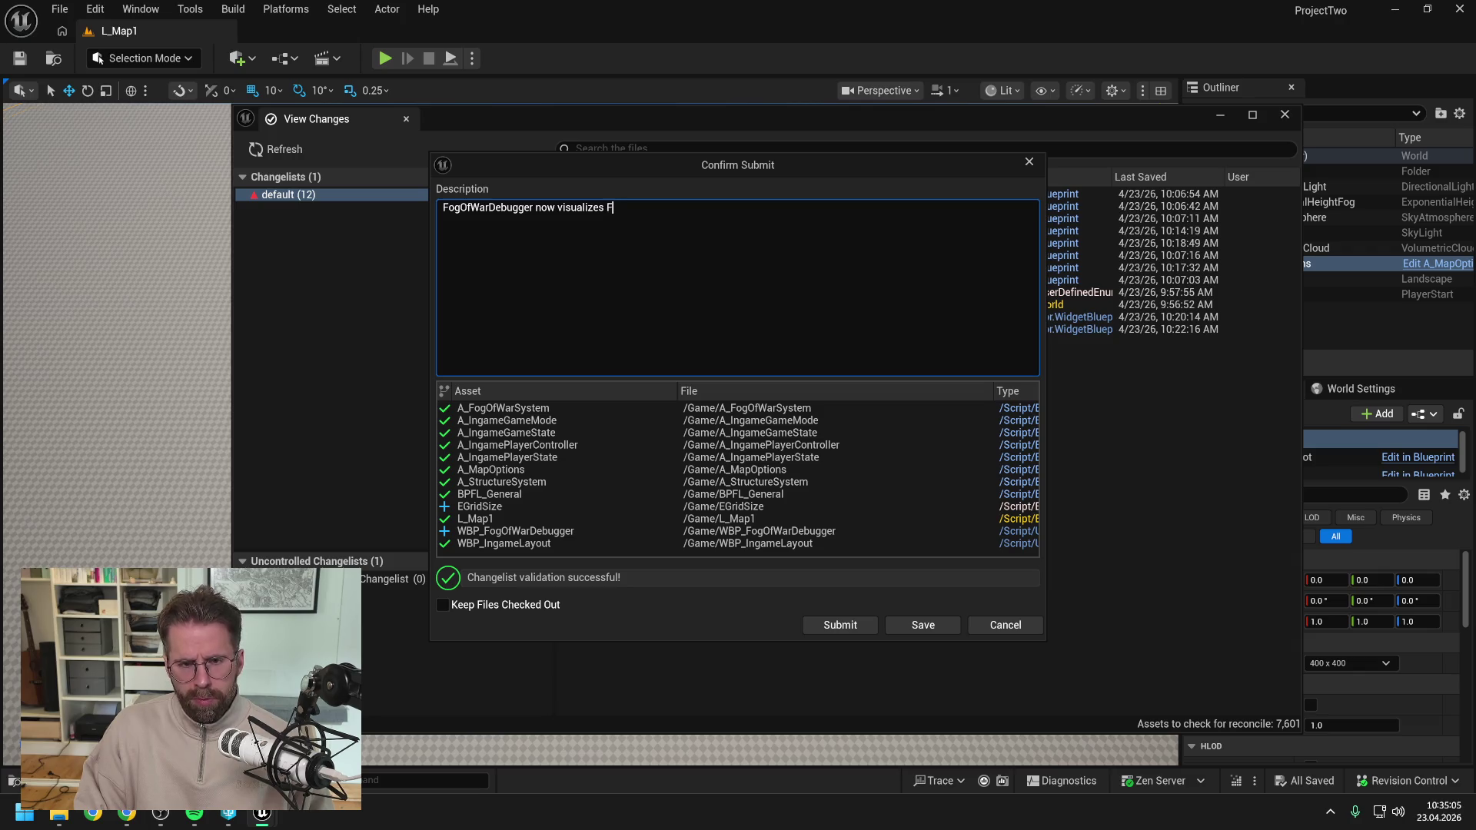
{"action": "type", "text": "ata"}
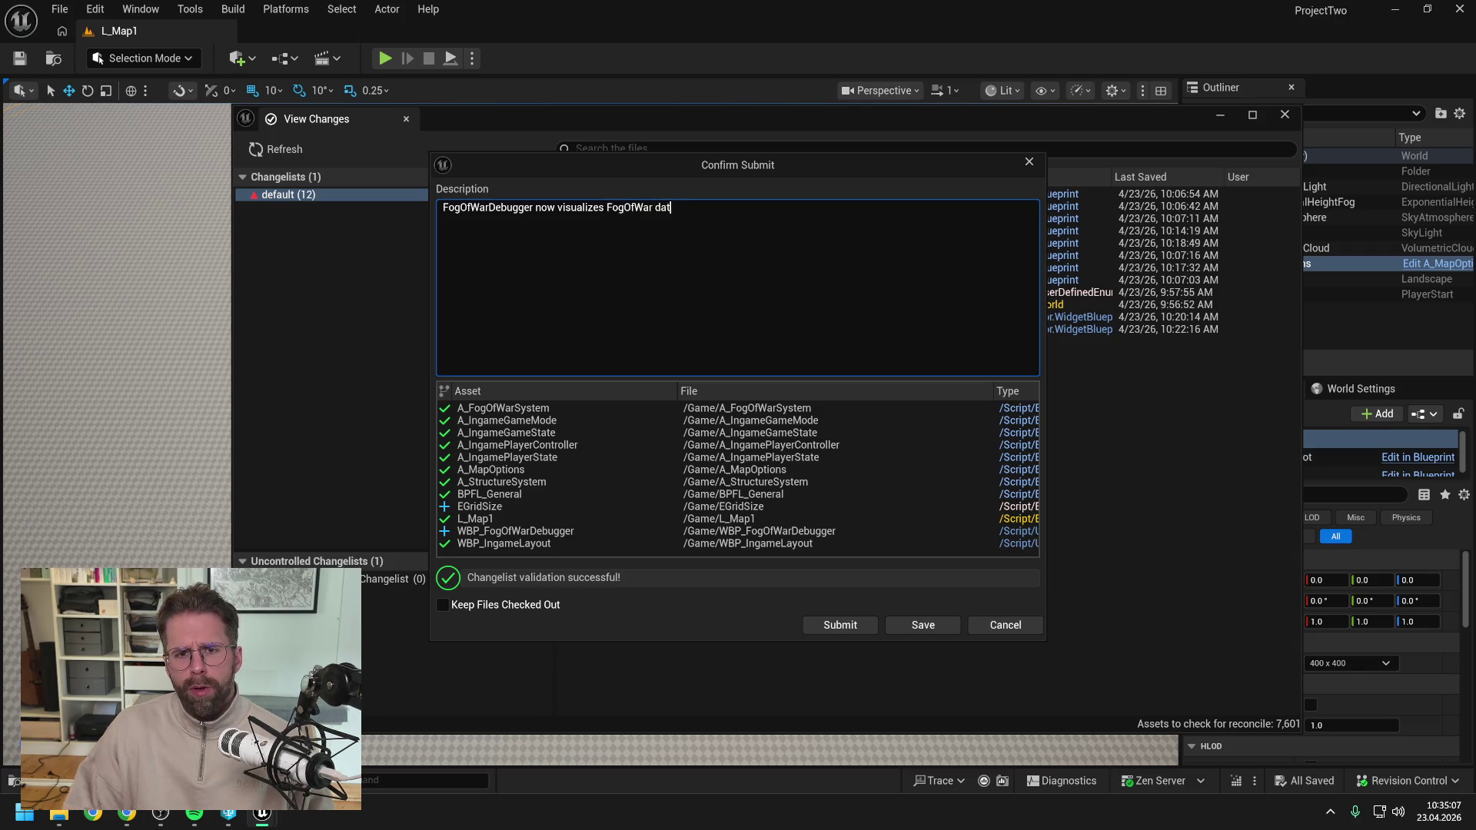
{"action": "left_click", "coordinate": [836, 621]}
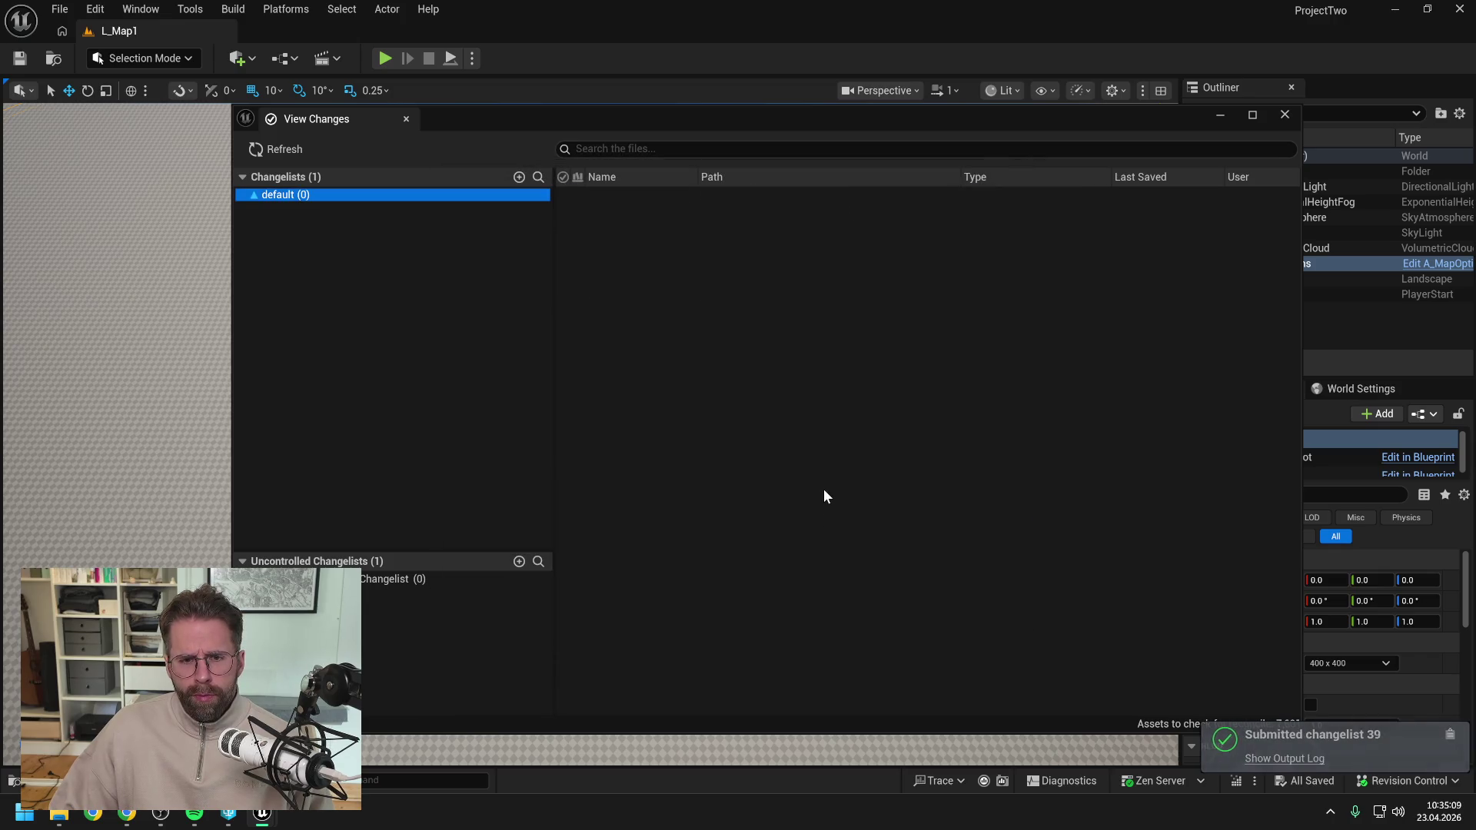
{"action": "left_click", "coordinate": [1285, 115]}
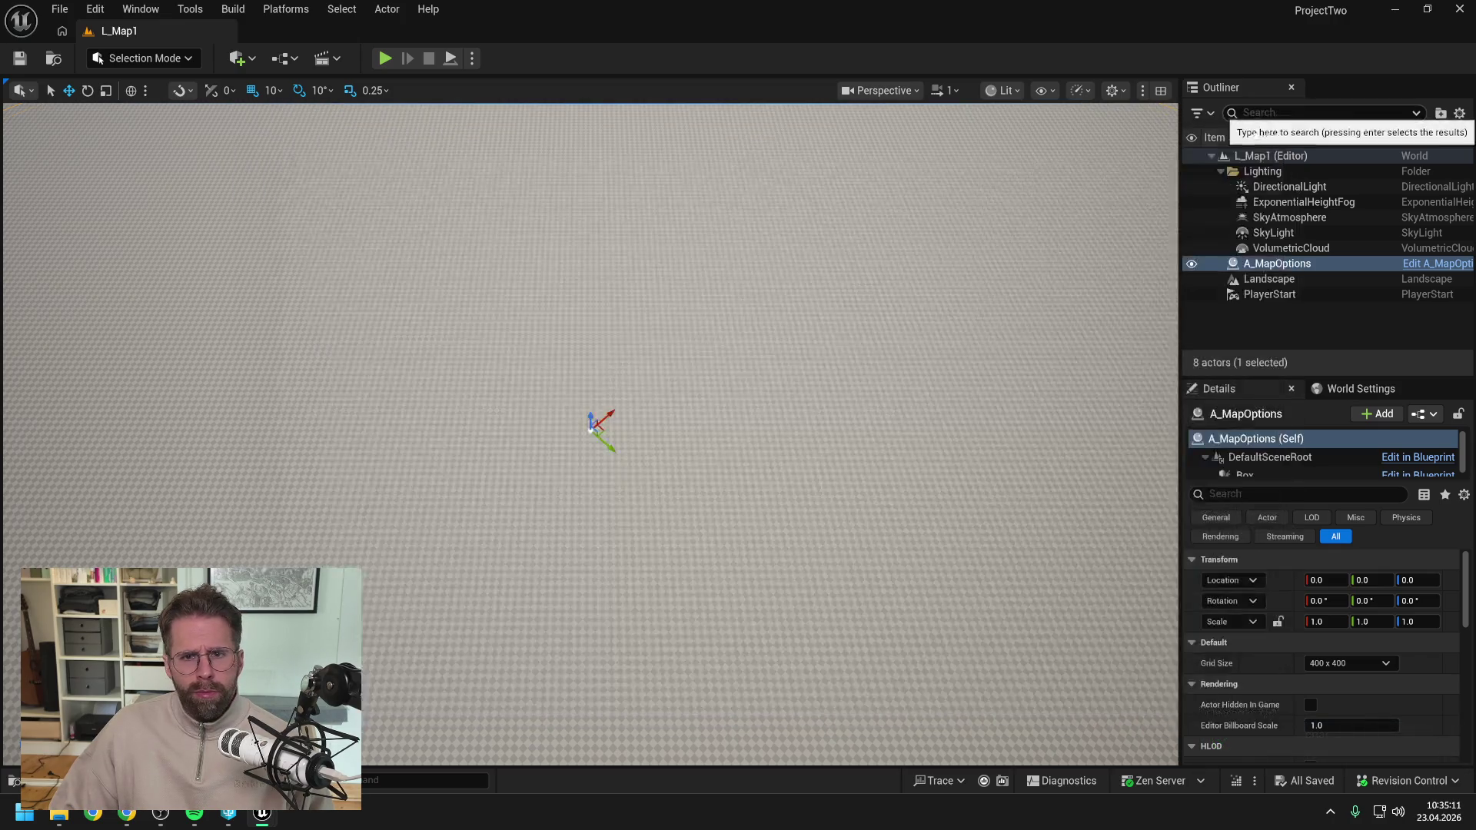
{"action": "left_click", "coordinate": [1459, 8]}
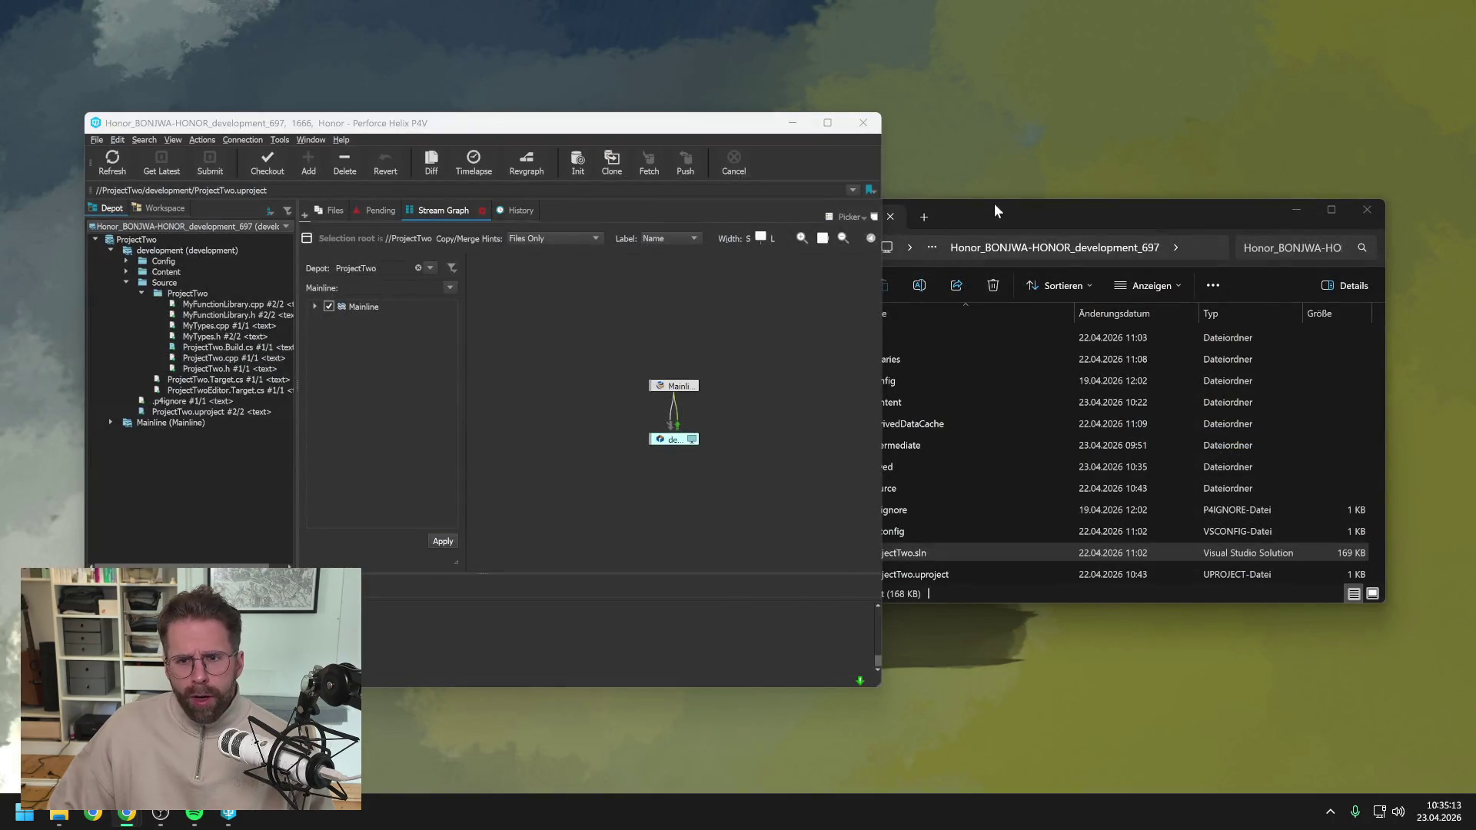
Open ProjectTwo.sln from the project folder in File Explorer.
{"action": "left_click", "coordinate": [981, 220]}
{"action": "left_click", "coordinate": [915, 573]}
{"action": "double_click", "coordinate": [915, 553]}
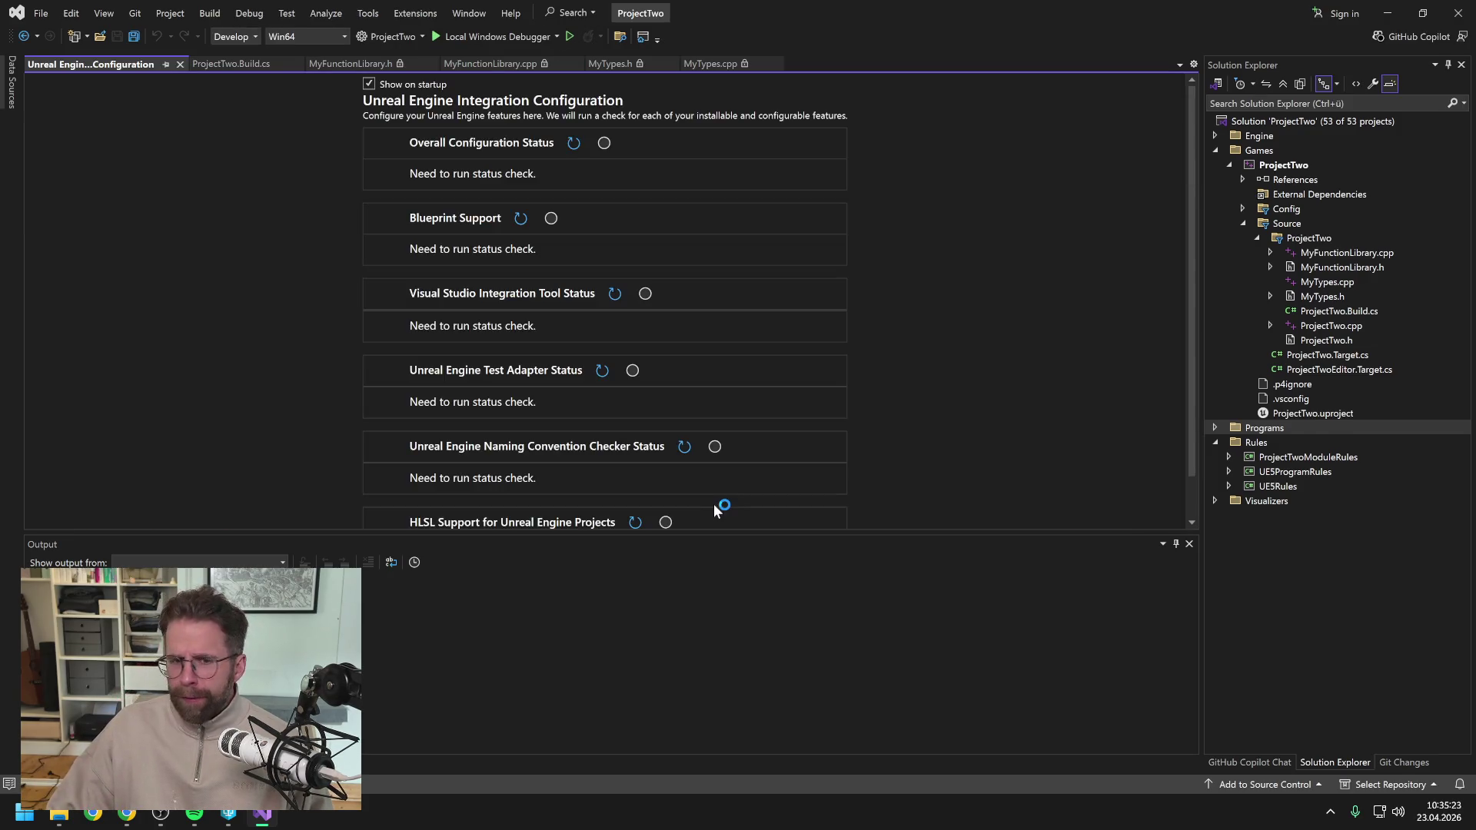
{"action": "left_click", "coordinate": [180, 64]}
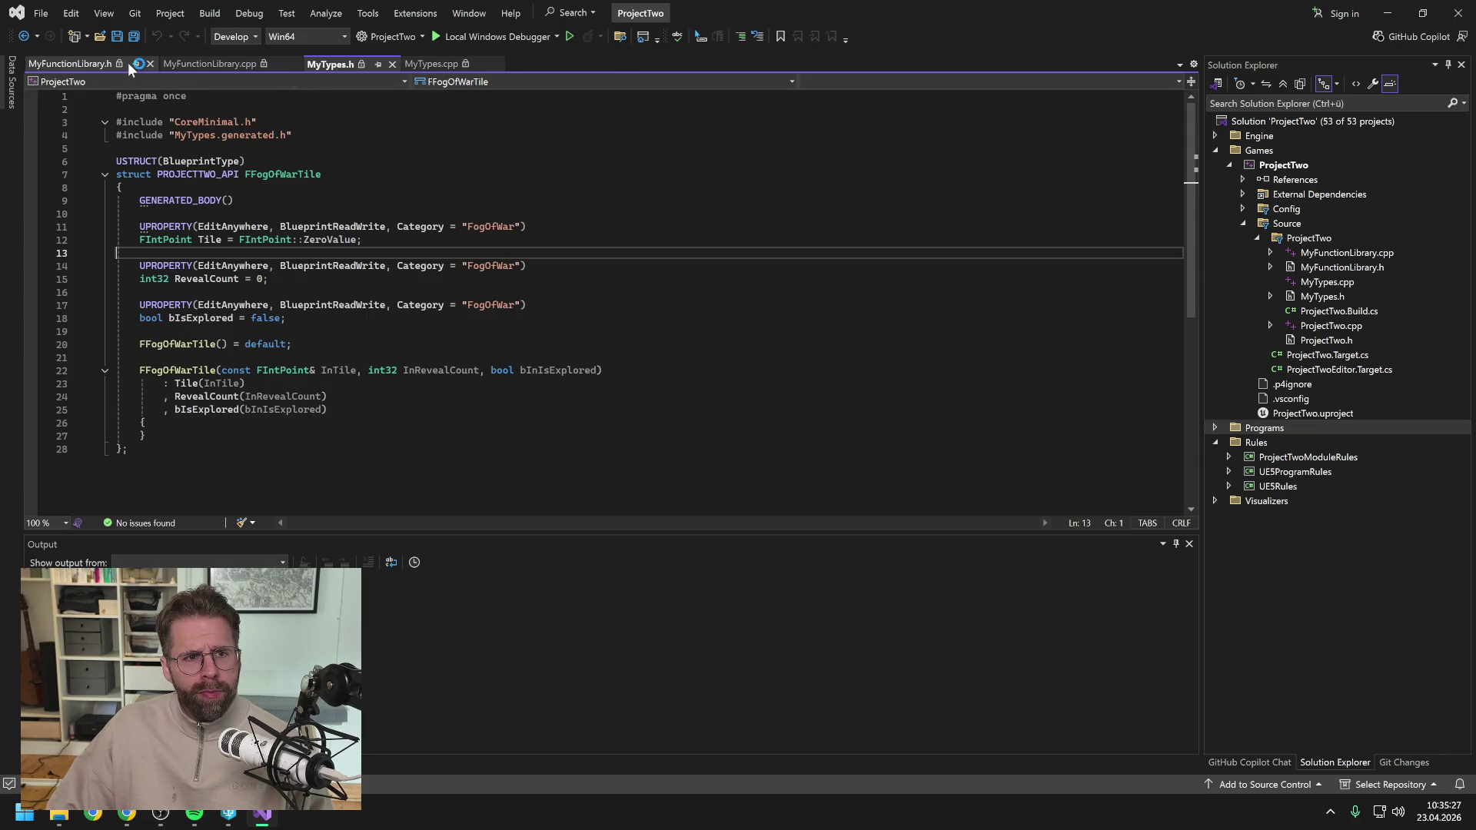
{"action": "left_click", "coordinate": [130, 63]}
{"action": "left_click", "coordinate": [392, 64]}
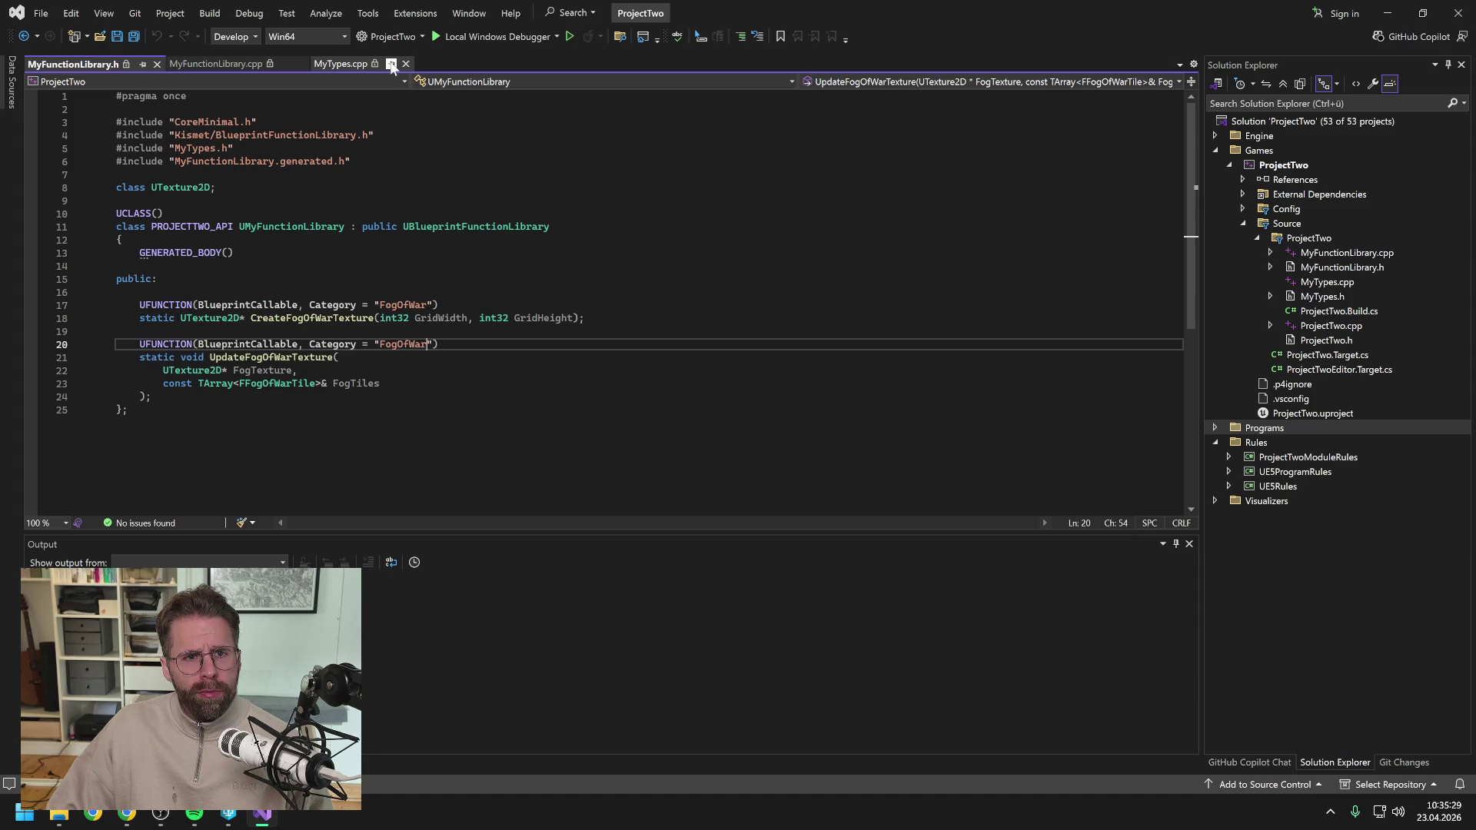
{"action": "left_click", "coordinate": [406, 64]}
{"action": "left_click", "coordinate": [219, 64]}
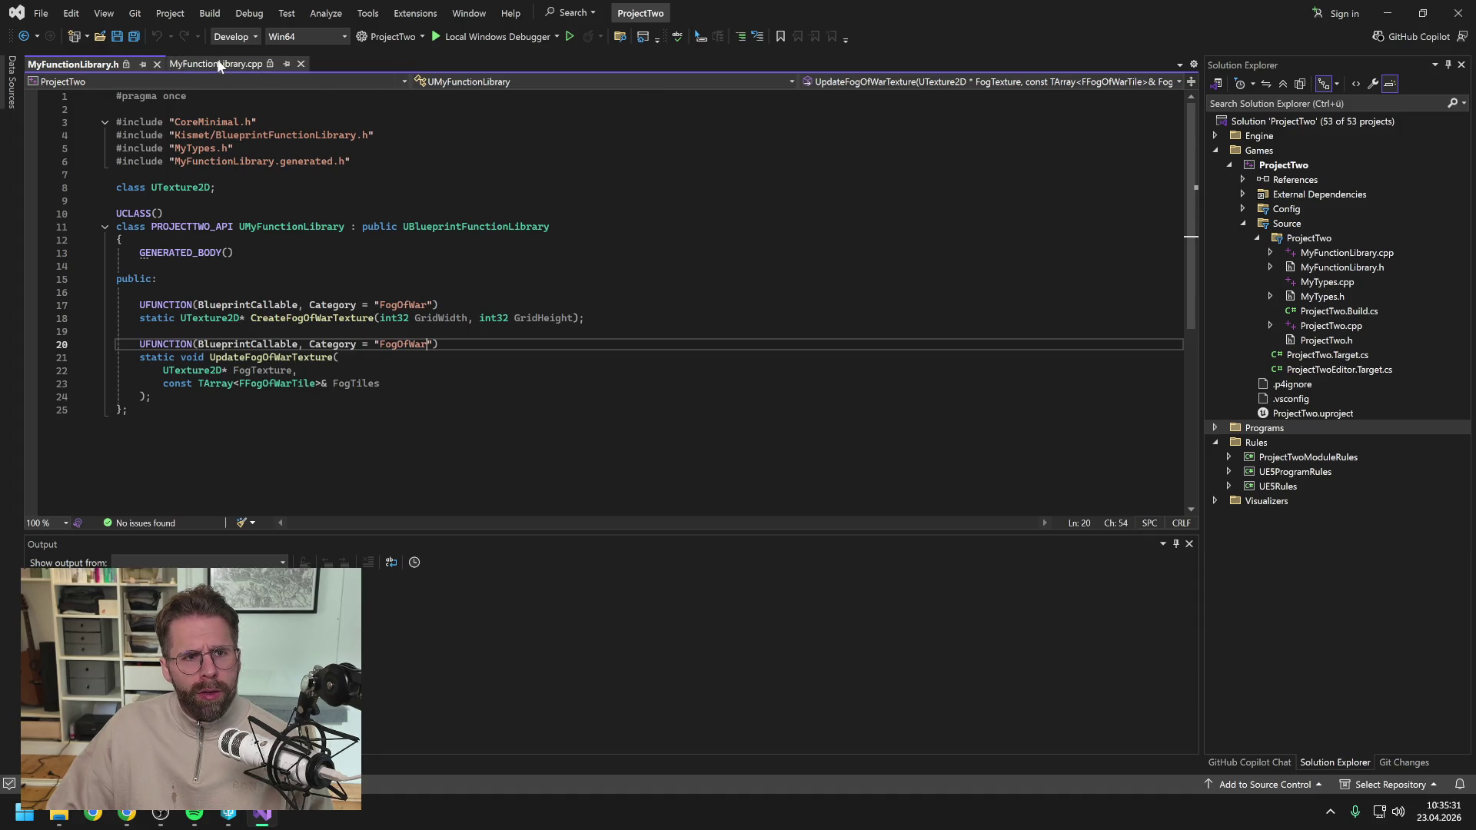
{"action": "scroll", "coordinate": [608, 300], "scroll_direction": "up", "scroll_amount": 11}
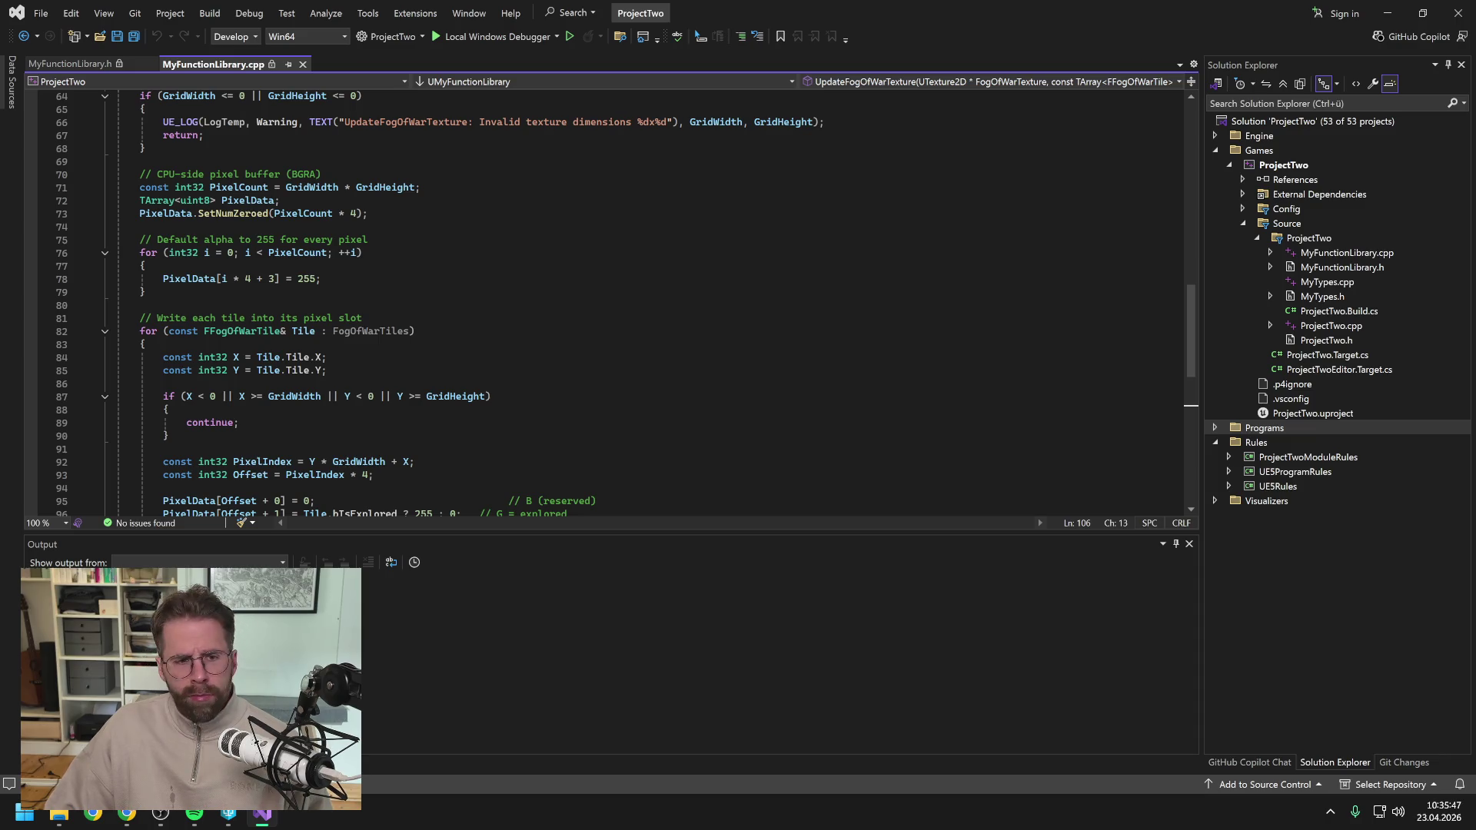
{"action": "left_click", "coordinate": [292, 253]}
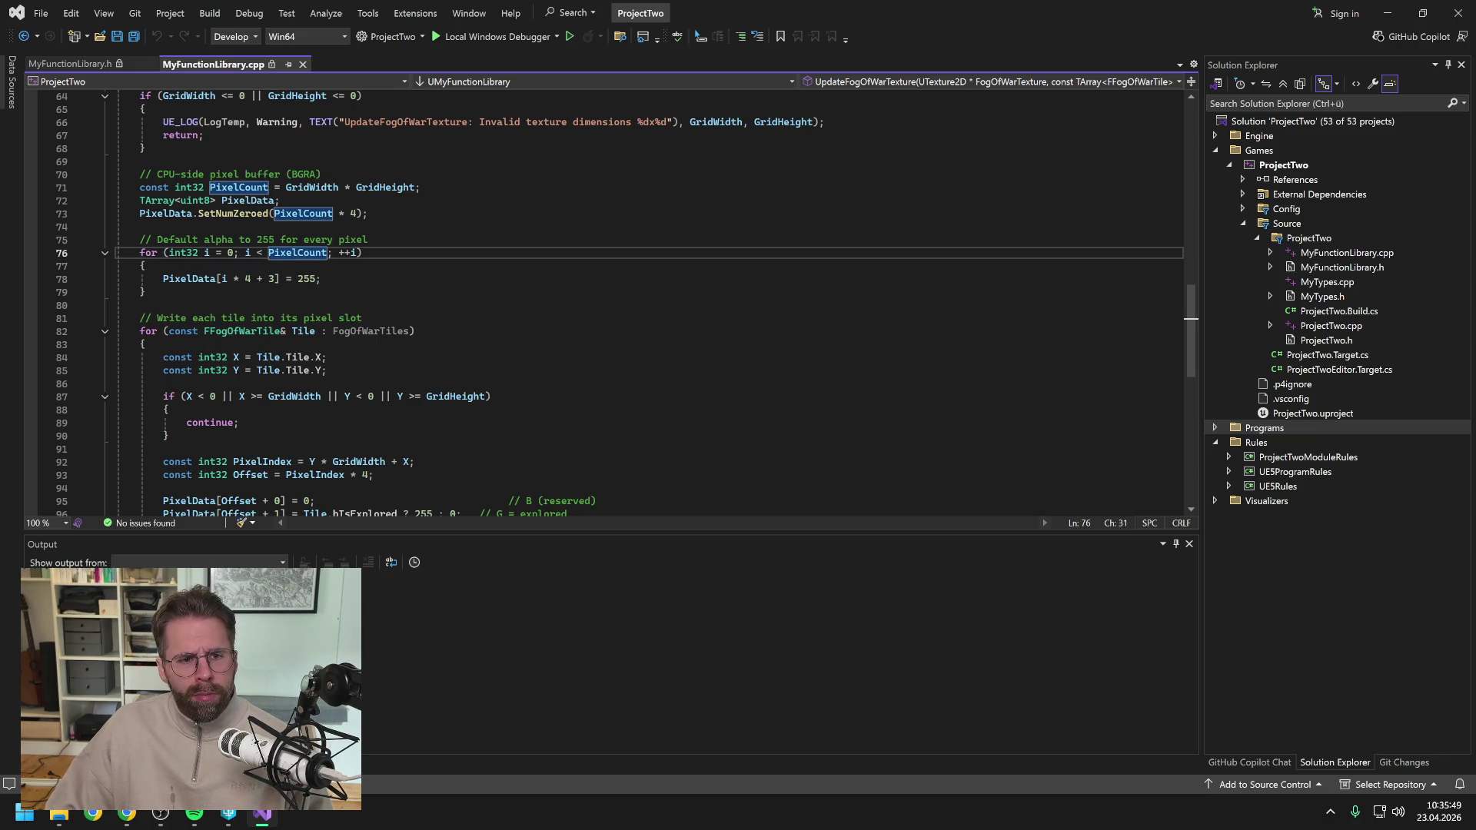
{"action": "scroll", "coordinate": [624, 303], "scroll_direction": "down", "scroll_amount": 2}
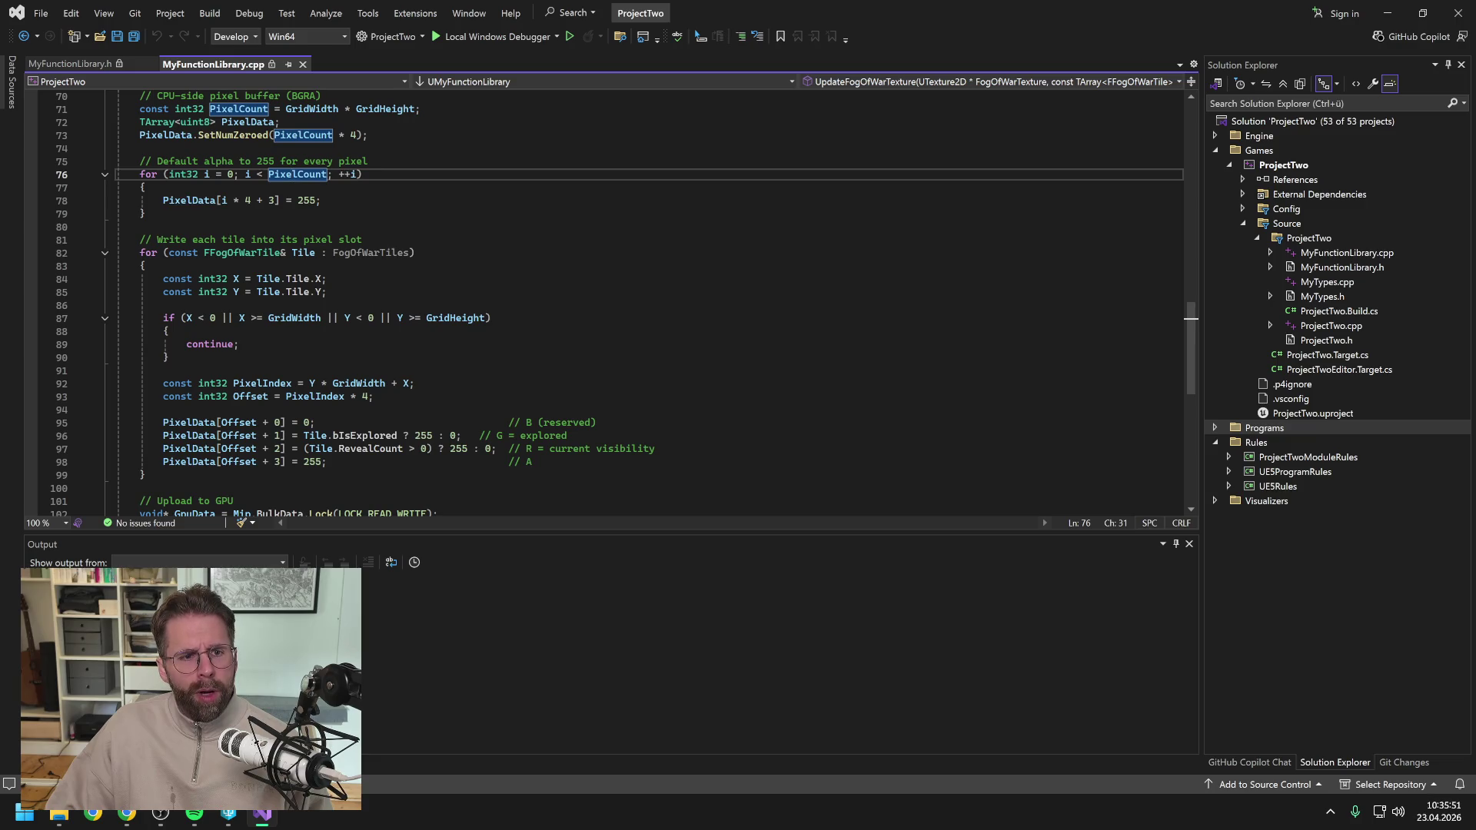
{"action": "scroll", "coordinate": [624, 303], "scroll_direction": "down", "scroll_amount": 1}
{"action": "scroll", "coordinate": [624, 303], "scroll_direction": "up", "scroll_amount": 14}
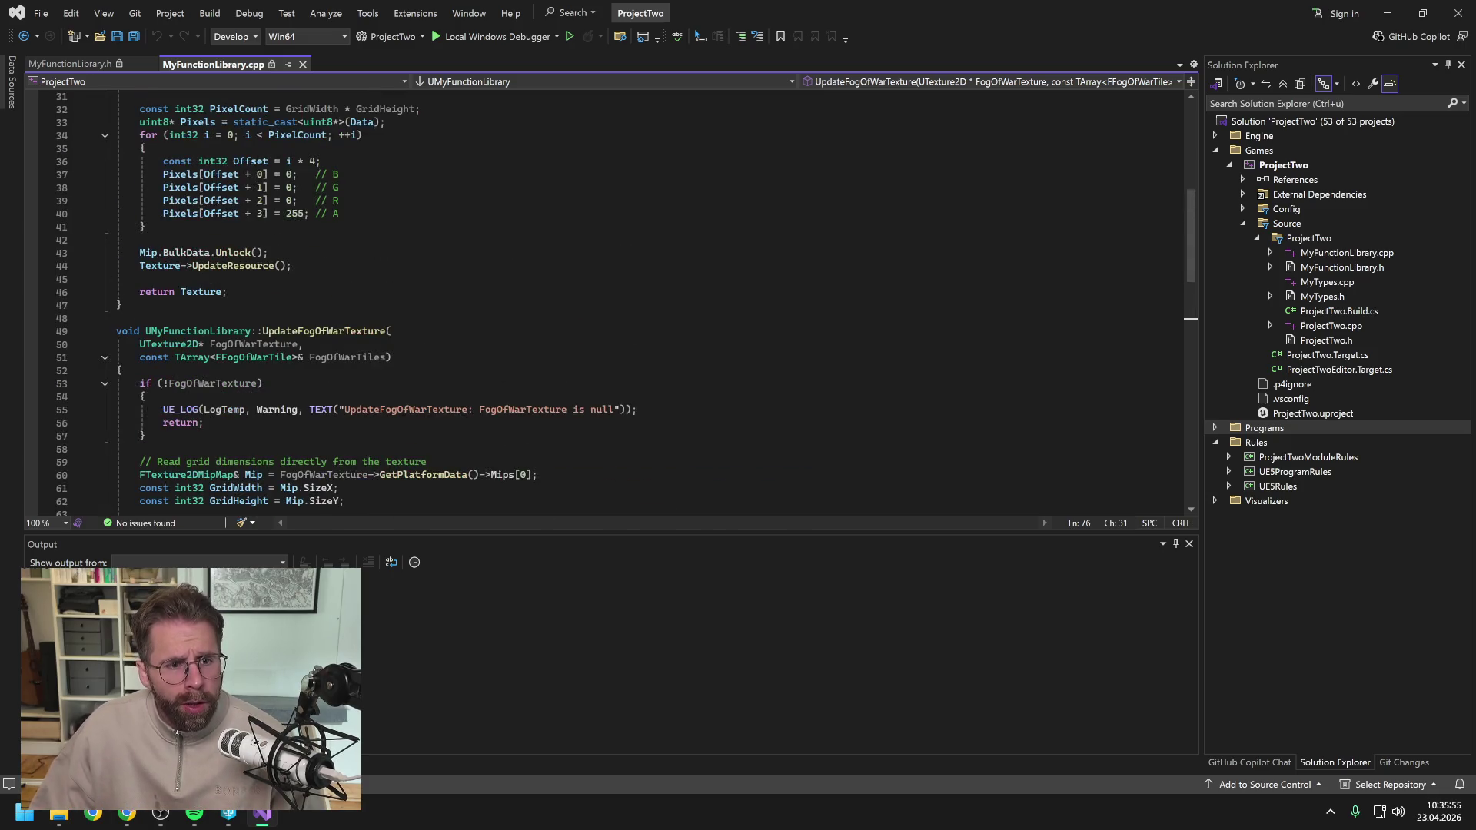
{"action": "scroll", "coordinate": [624, 303], "scroll_direction": "down", "scroll_amount": 5}
{"action": "scroll", "coordinate": [624, 303], "scroll_direction": "down", "scroll_amount": 2}
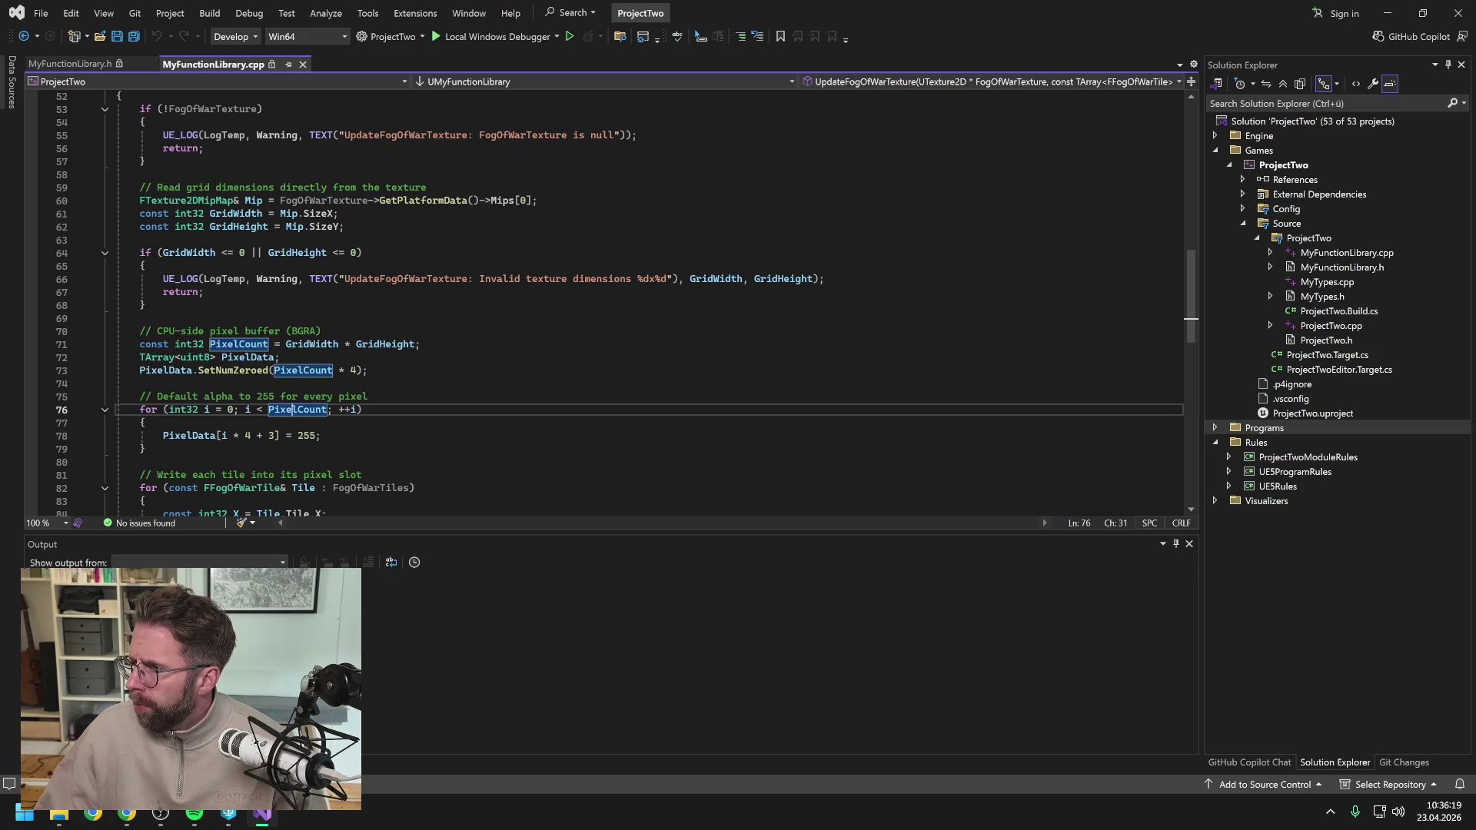
{"action": "key", "text": "alt+Tab"}
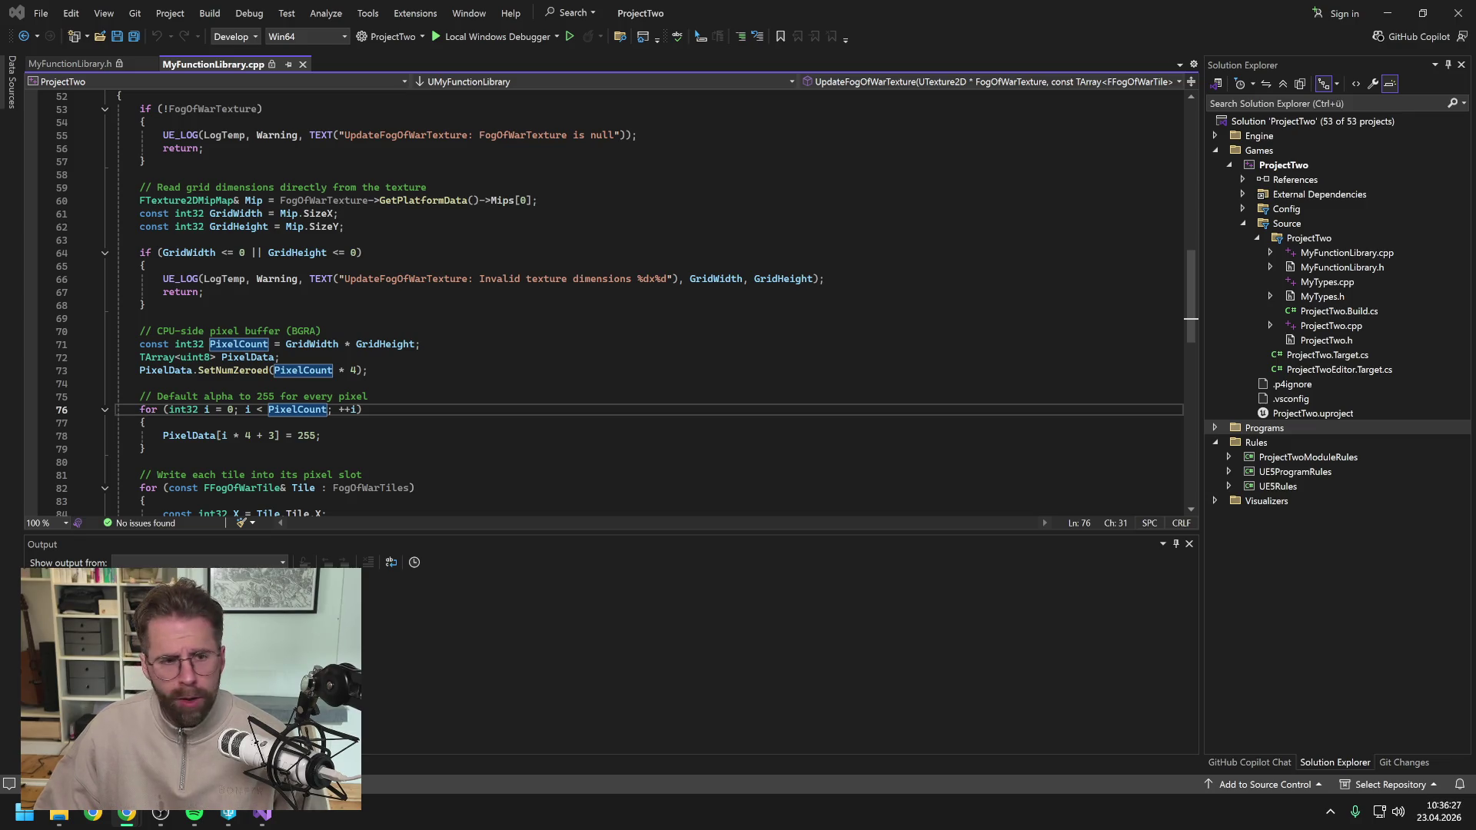
{"action": "left_click", "coordinate": [213, 320]}
Decline Visual Studio's offer to make the read-only MyFunctionLibrary.cpp writable.
{"action": "key", "text": "Return"}
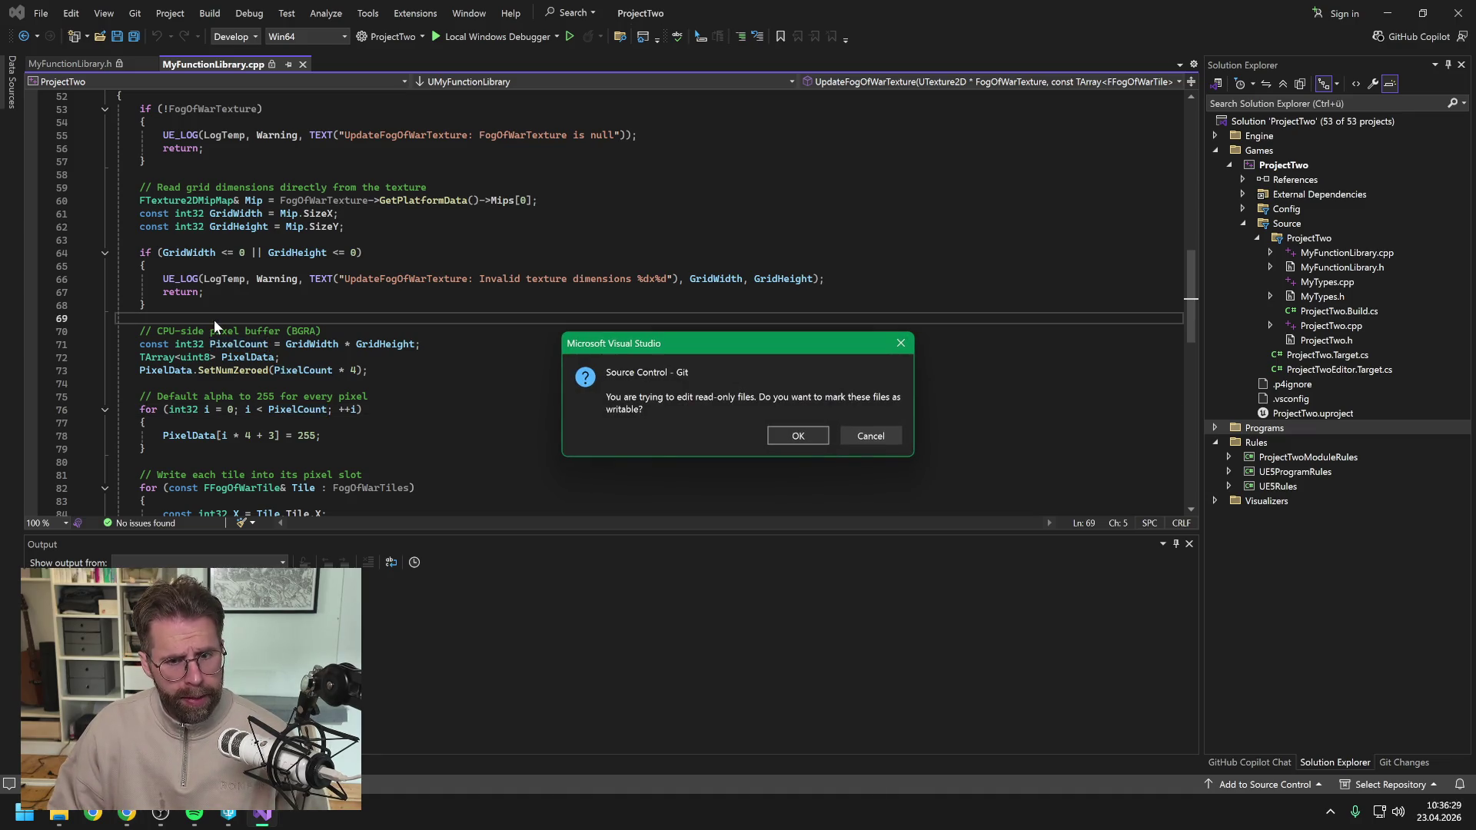
{"action": "left_click", "coordinate": [869, 430]}
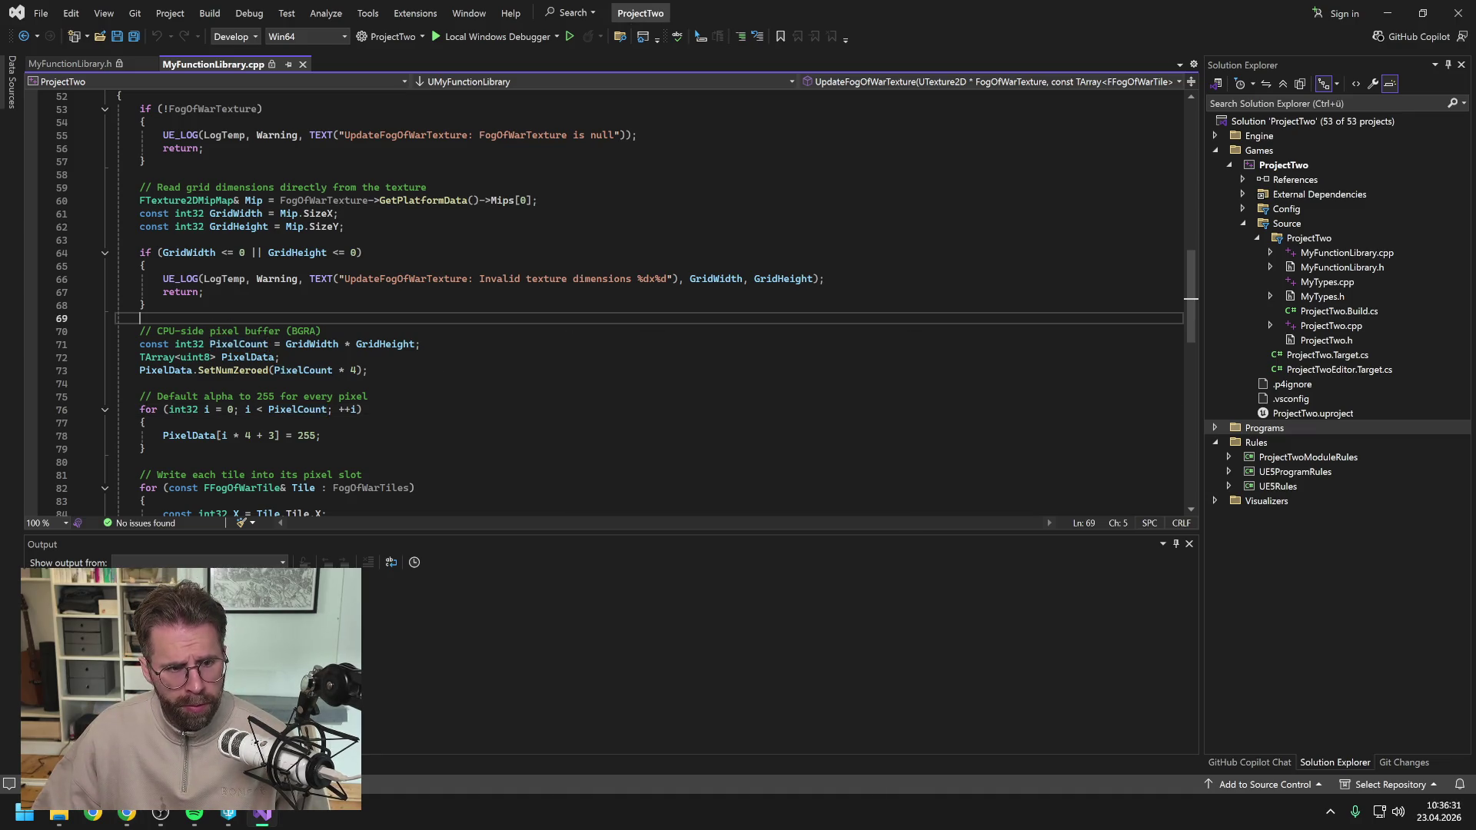
{"action": "key", "text": "Return"}
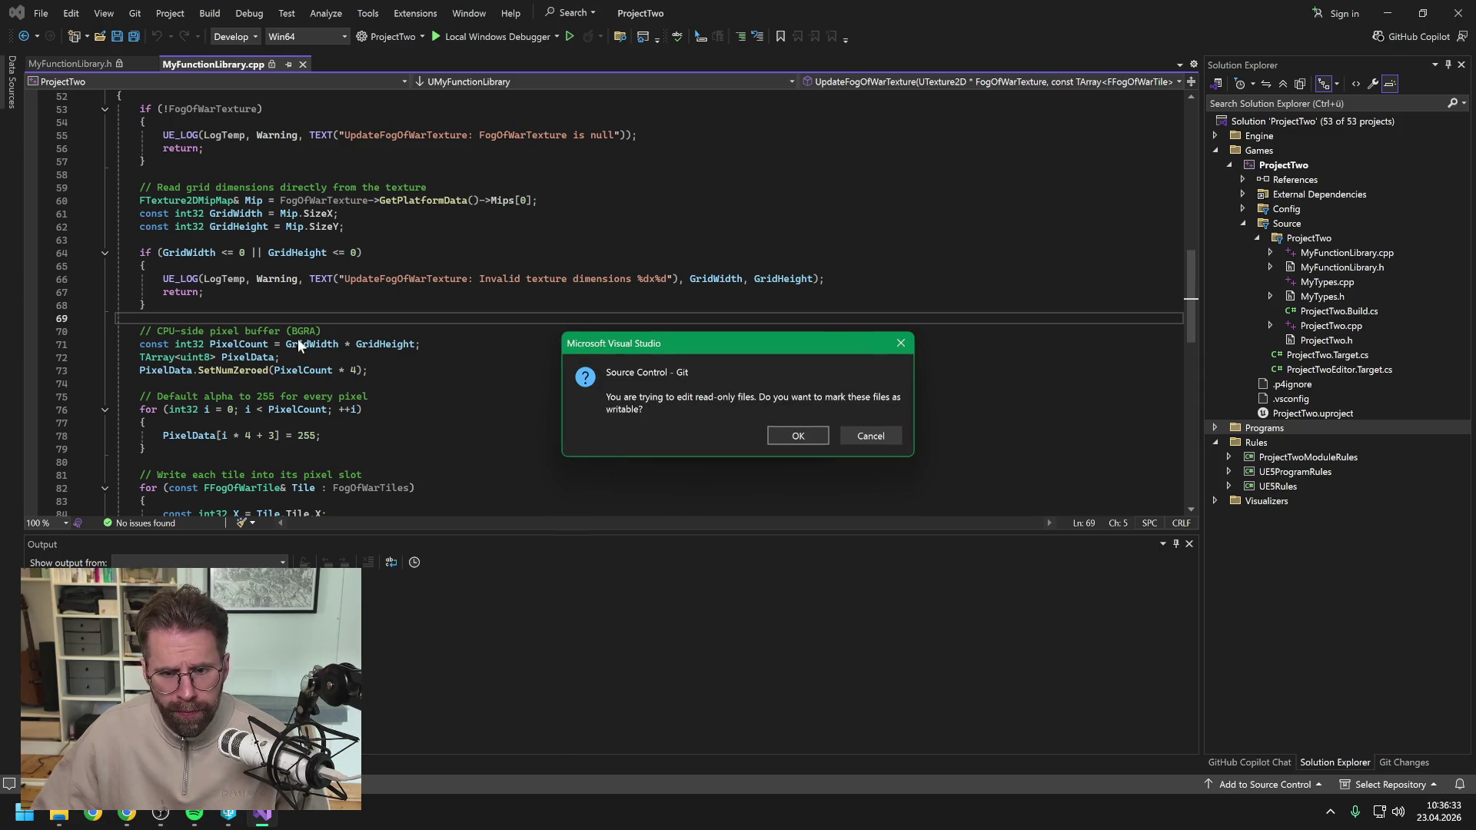
{"action": "left_click", "coordinate": [863, 435]}
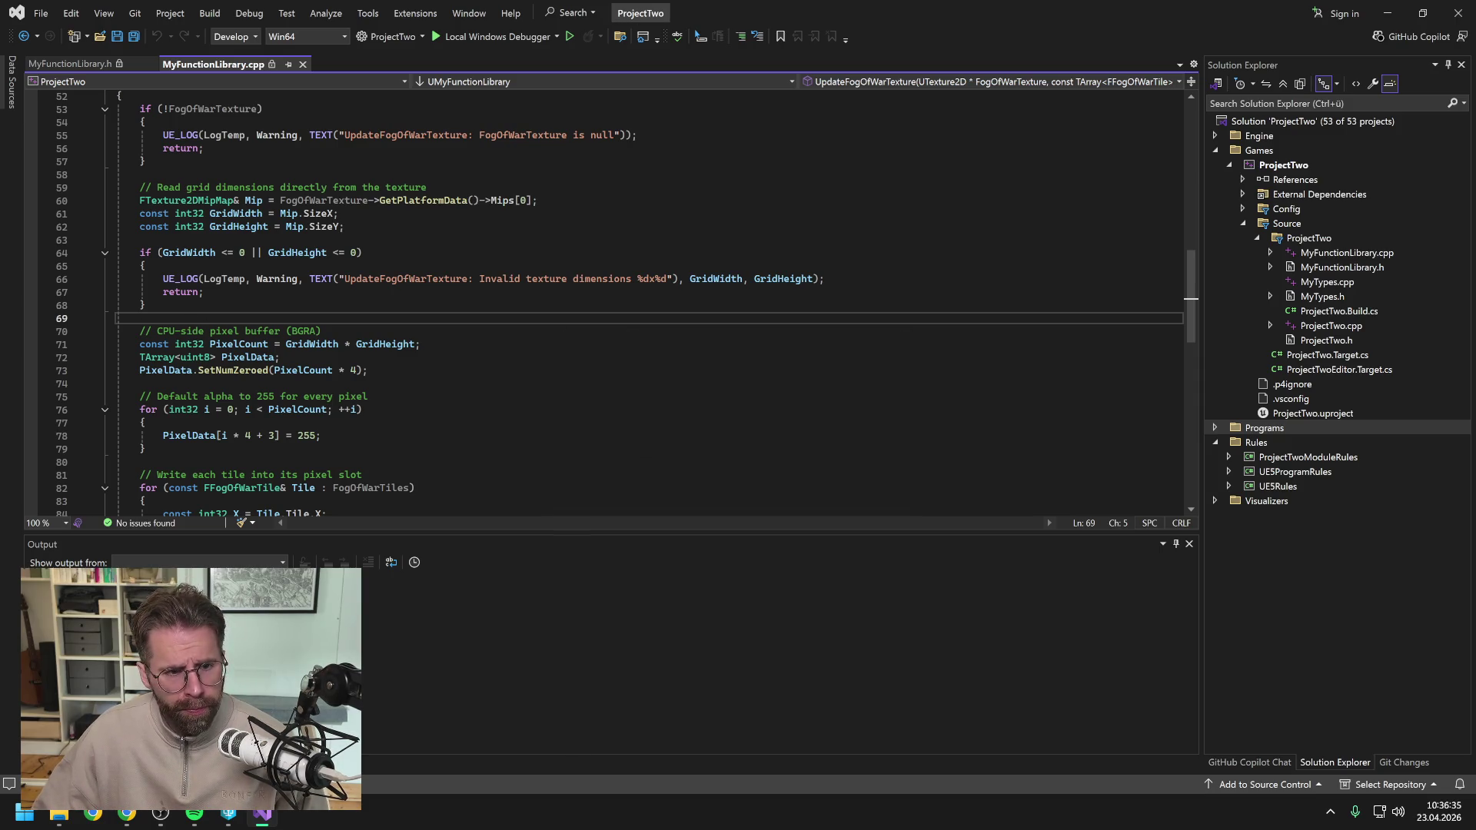
Check out MyFunctionLibrary.cpp in Perforce P4V for editing.
{"action": "left_click", "coordinate": [228, 814]}
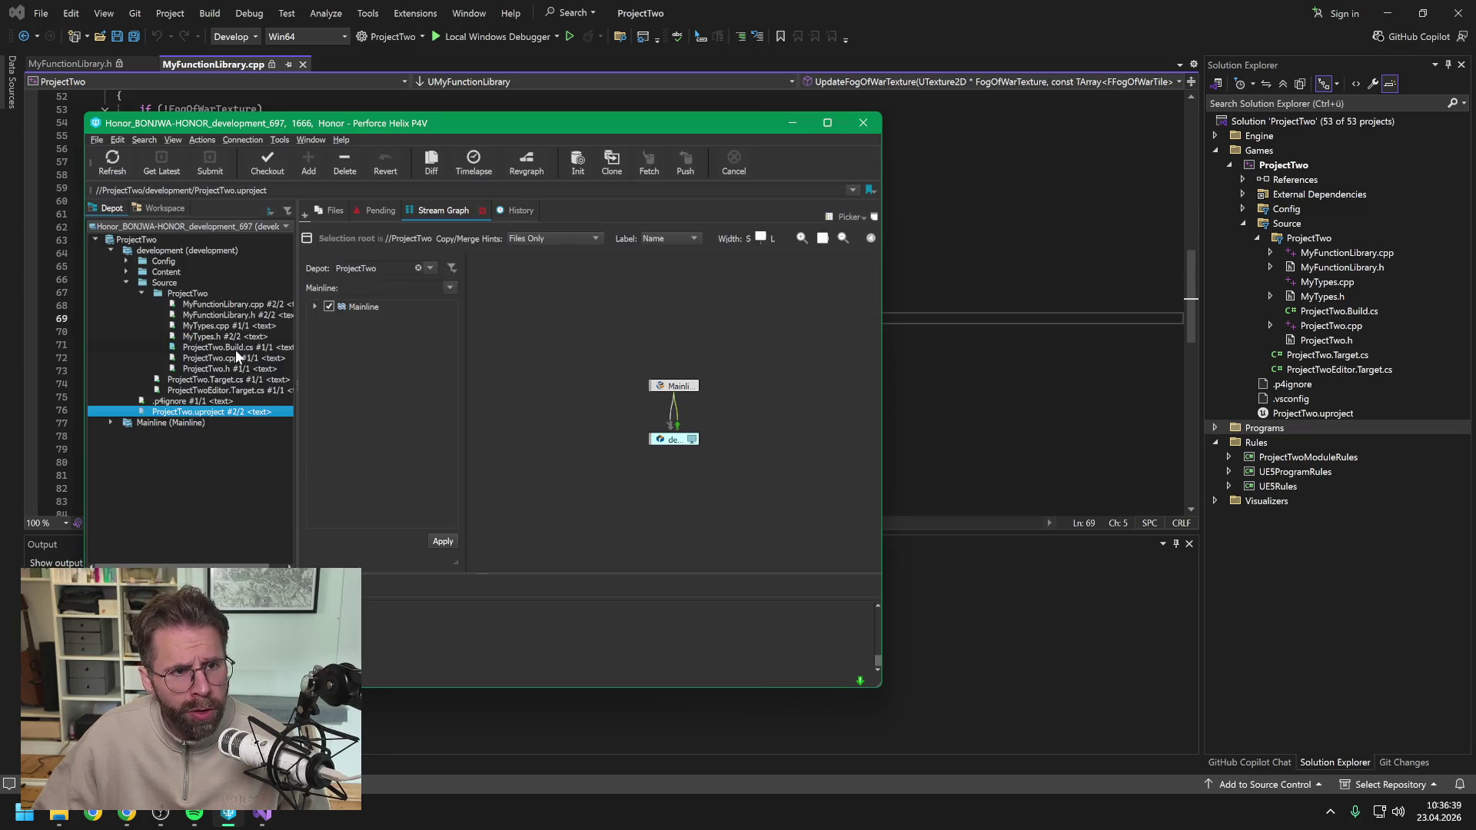
{"action": "left_click", "coordinate": [223, 303]}
{"action": "left_click", "coordinate": [265, 158]}
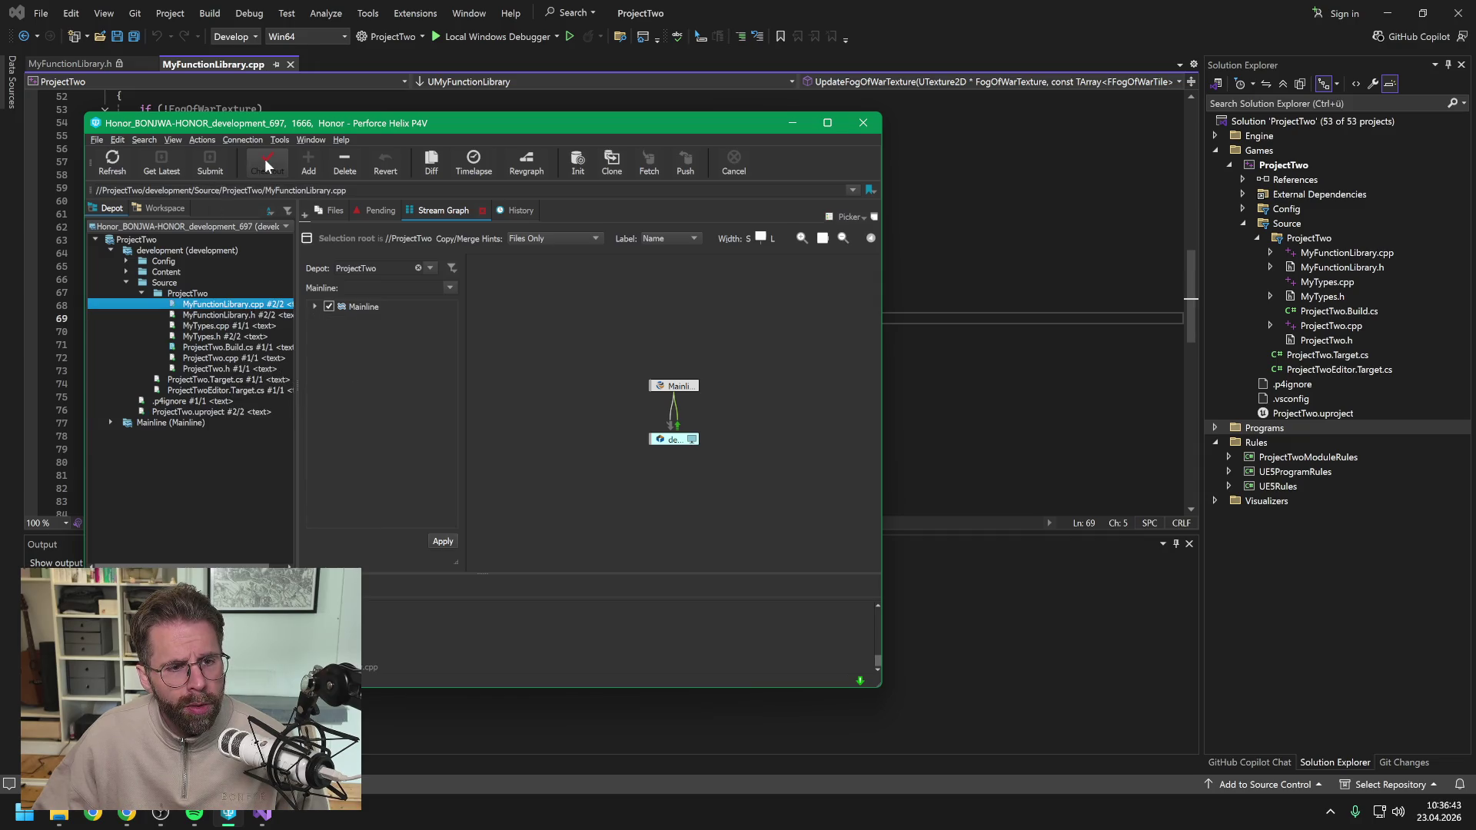
{"action": "left_click", "coordinate": [958, 7]}
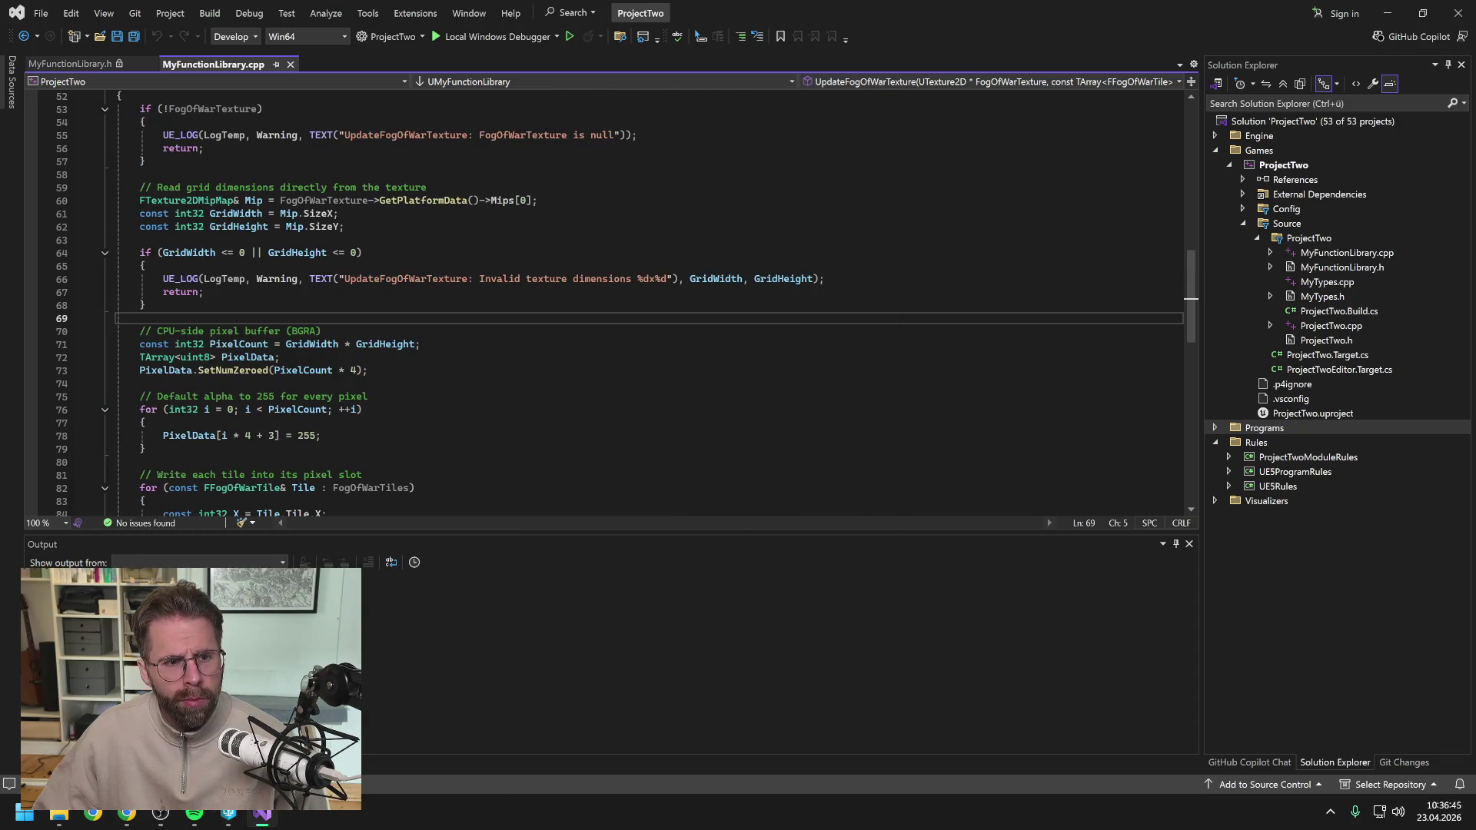
Insert the half-grid OffsetX and OffsetY lines and move them above the GridWidth check.
{"action": "key", "text": "Return"}
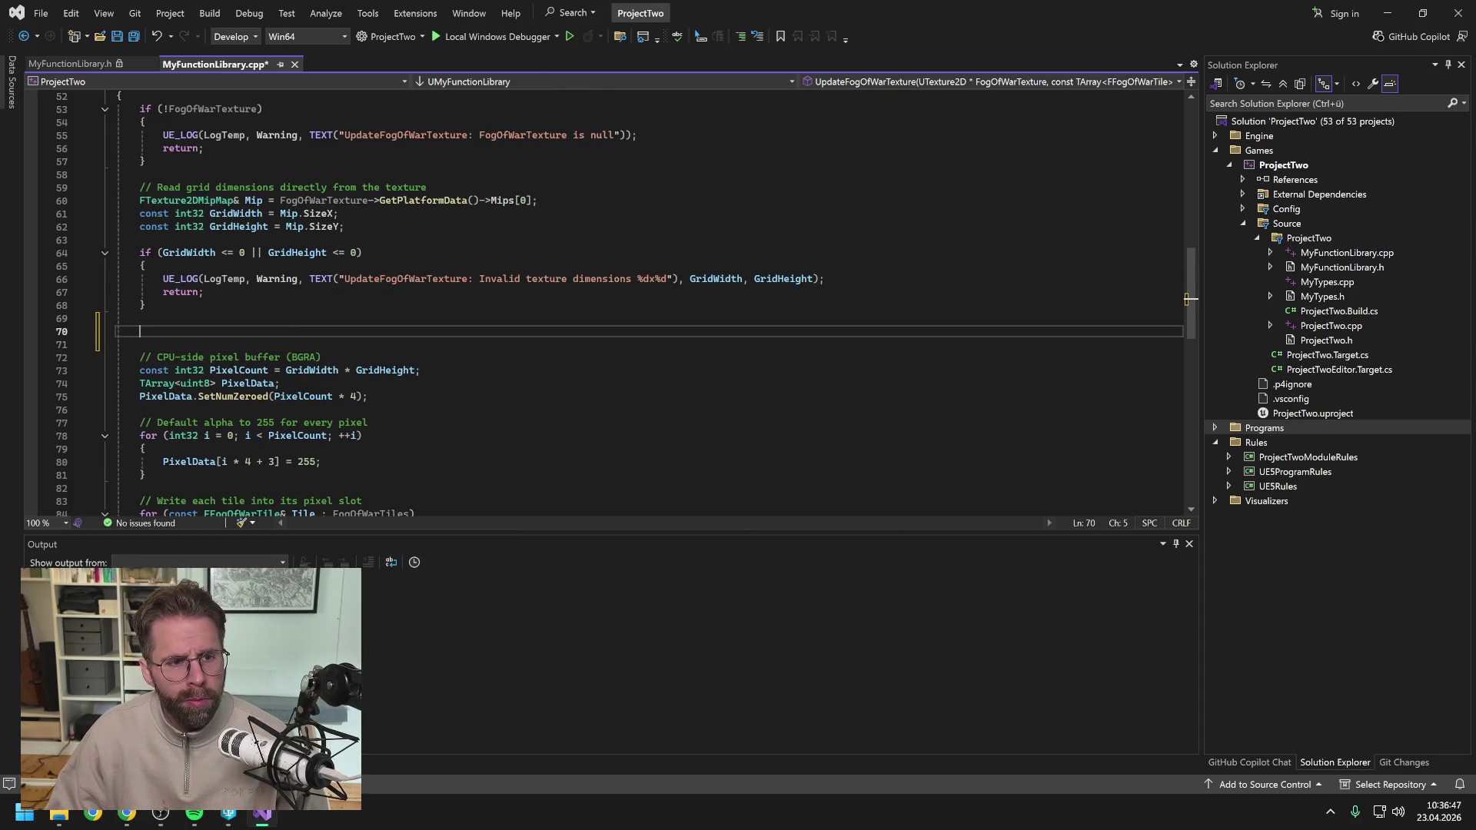
{"action": "key", "text": "Tab"}
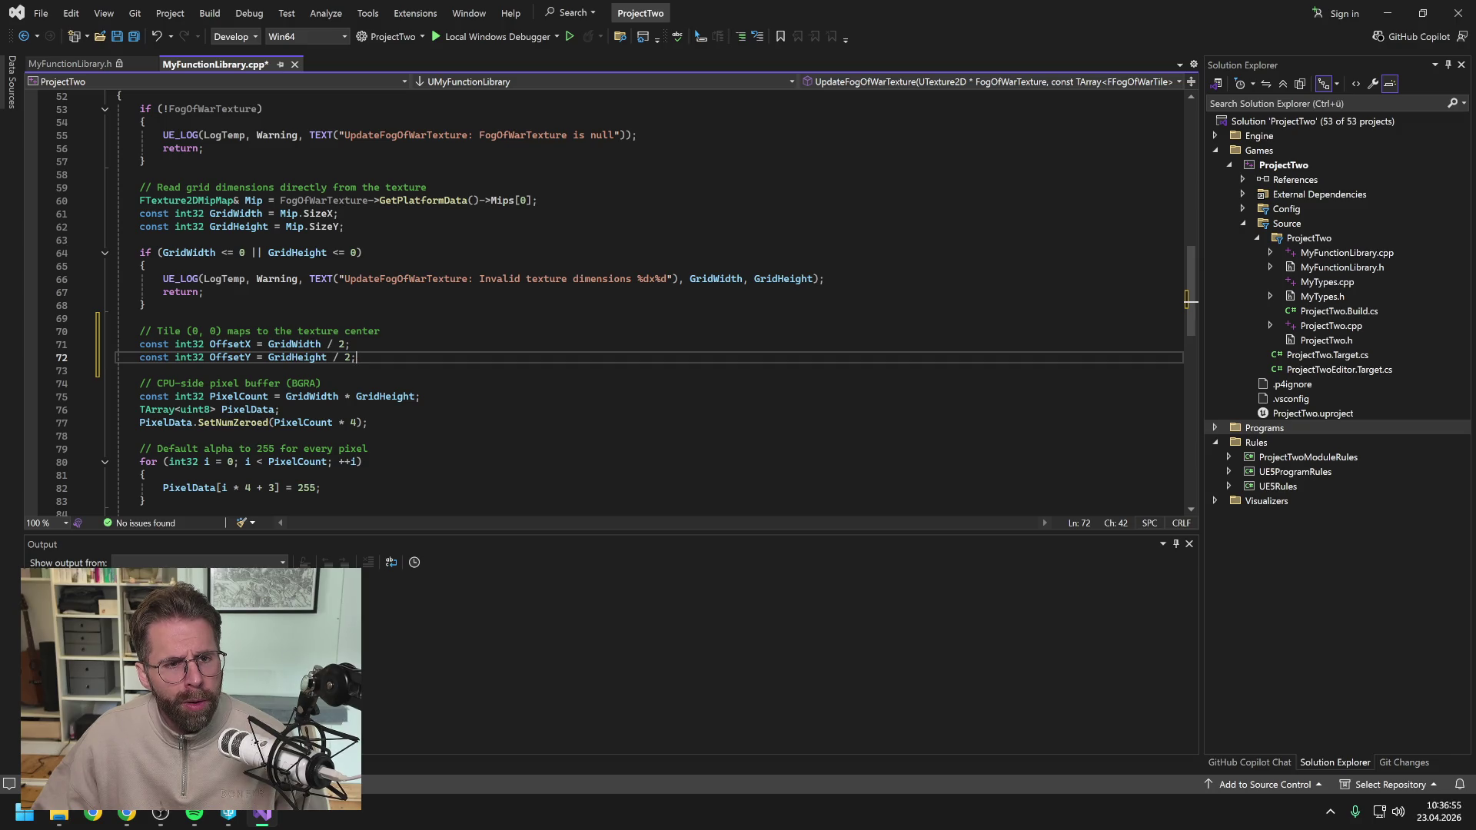
{"action": "mouse_move", "coordinate": [319, 213]}
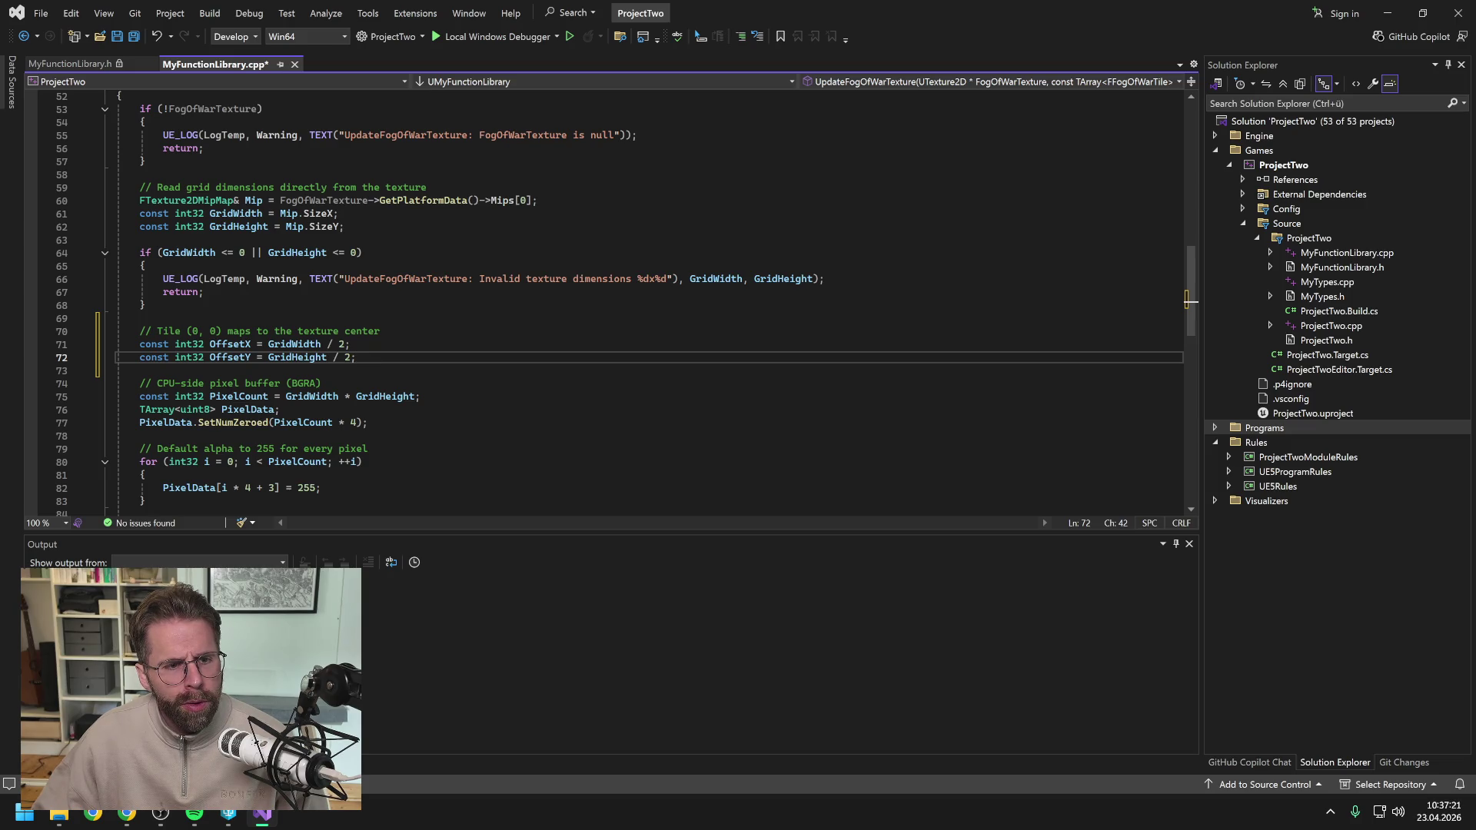
{"action": "left_click_drag", "start_coordinate": [356, 357], "coordinate": [140, 332]}
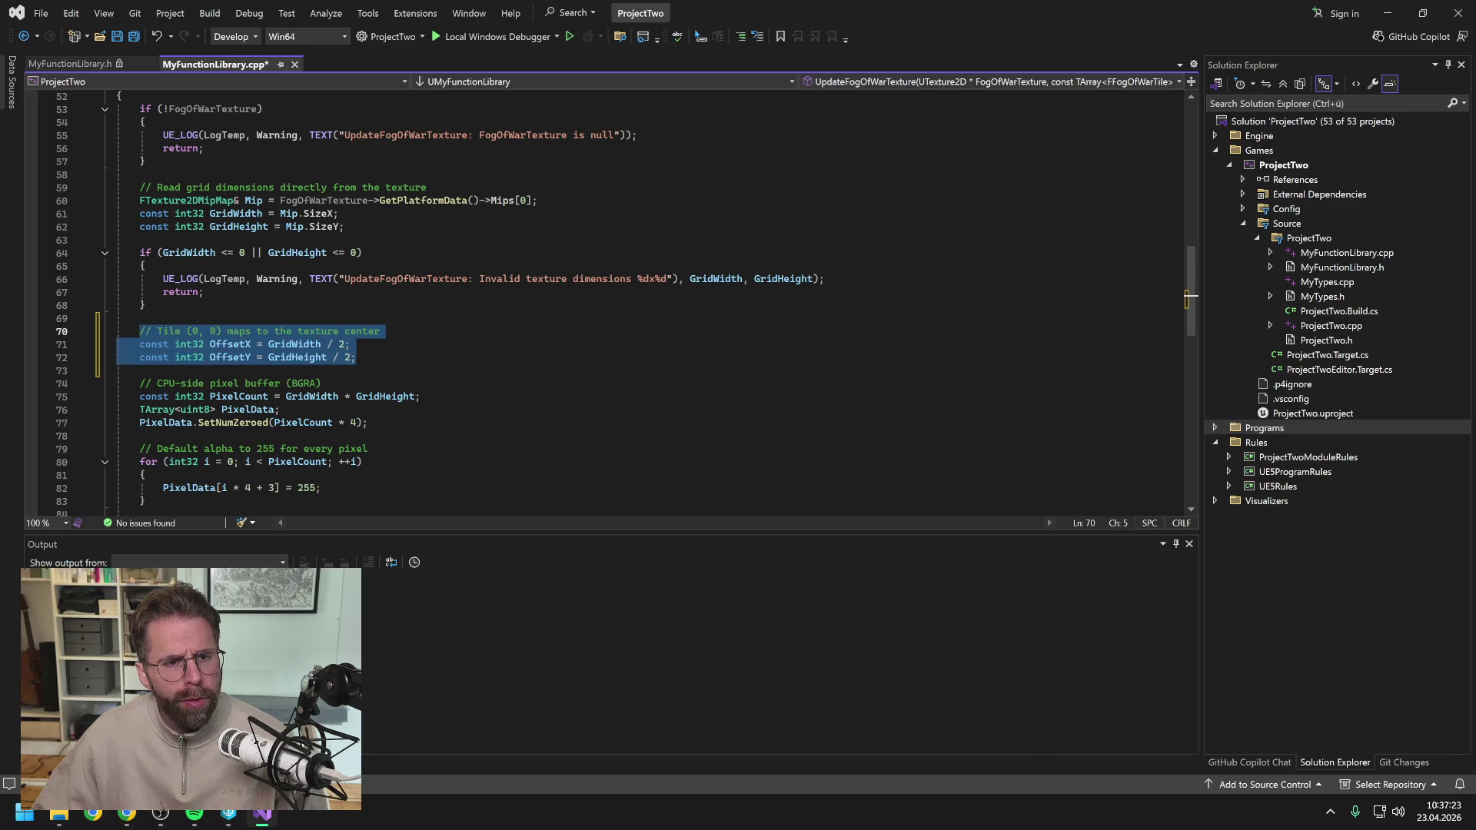
{"action": "key", "text": "ctrl+x"}
{"action": "left_click", "coordinate": [140, 239]}
{"action": "key", "text": "Return"}
{"action": "key", "text": "Return"}
{"action": "key", "text": "Up"}
{"action": "key", "text": "ctrl+v"}
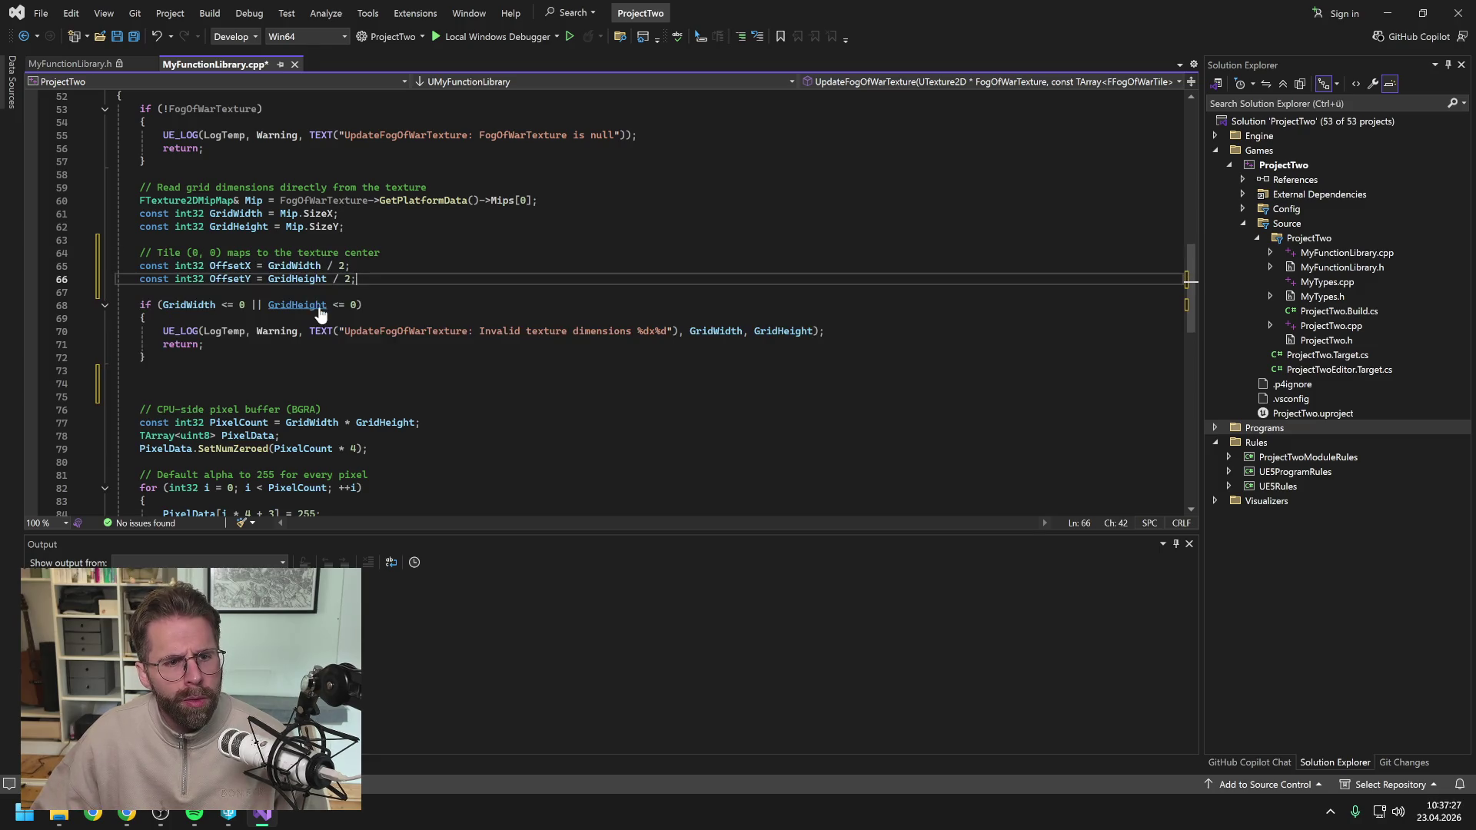
Remove the leftover blank lines and save MyFunctionLibrary.cpp.
{"action": "left_click", "coordinate": [121, 384]}
{"action": "key", "text": "BackSpace"}
{"action": "key", "text": "BackSpace"}
{"action": "key", "text": "ctrl+s"}
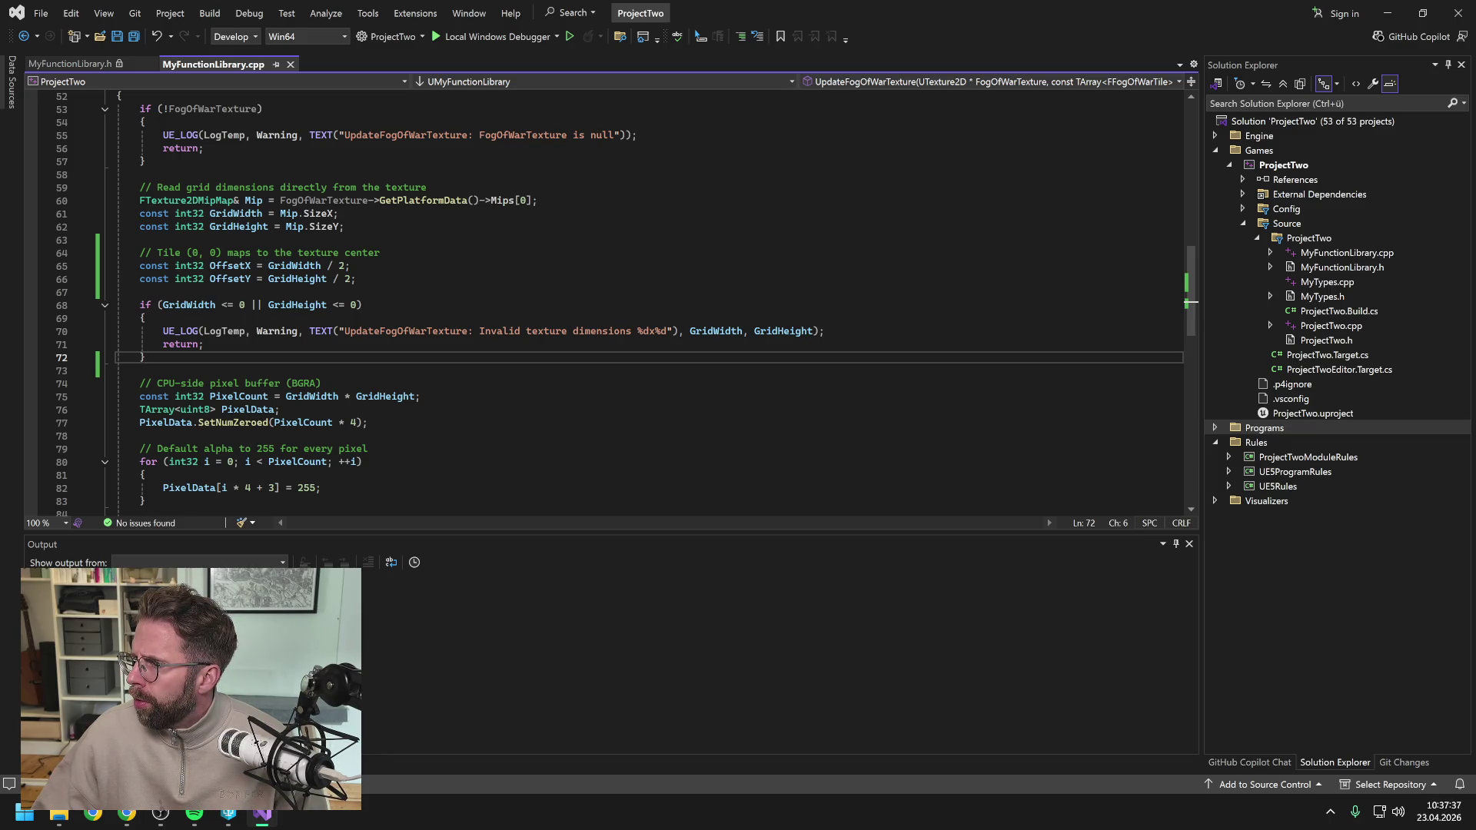
{"action": "key", "text": "alt+Tab"}
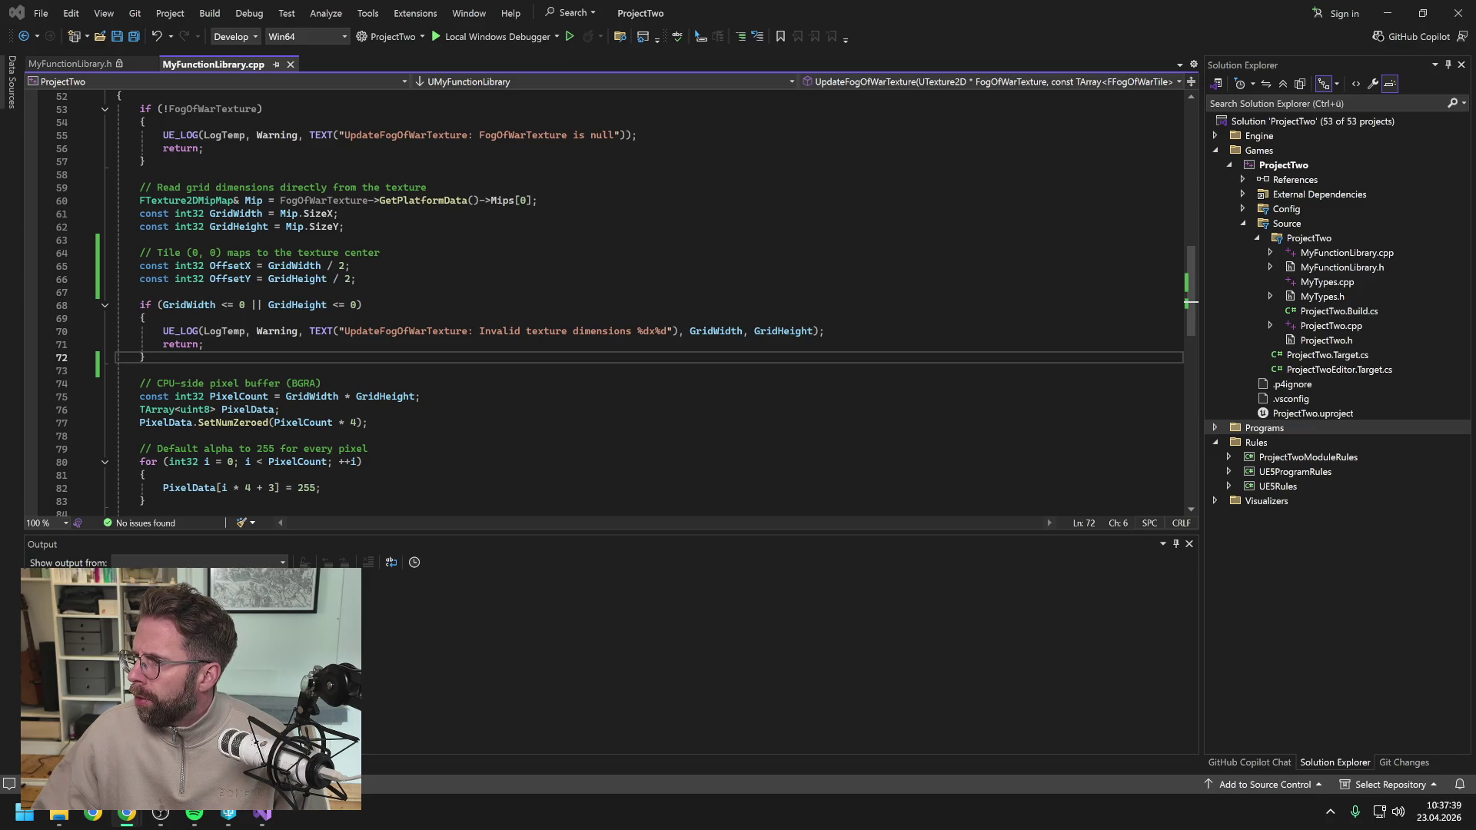
{"action": "left_click", "coordinate": [361, 461]}
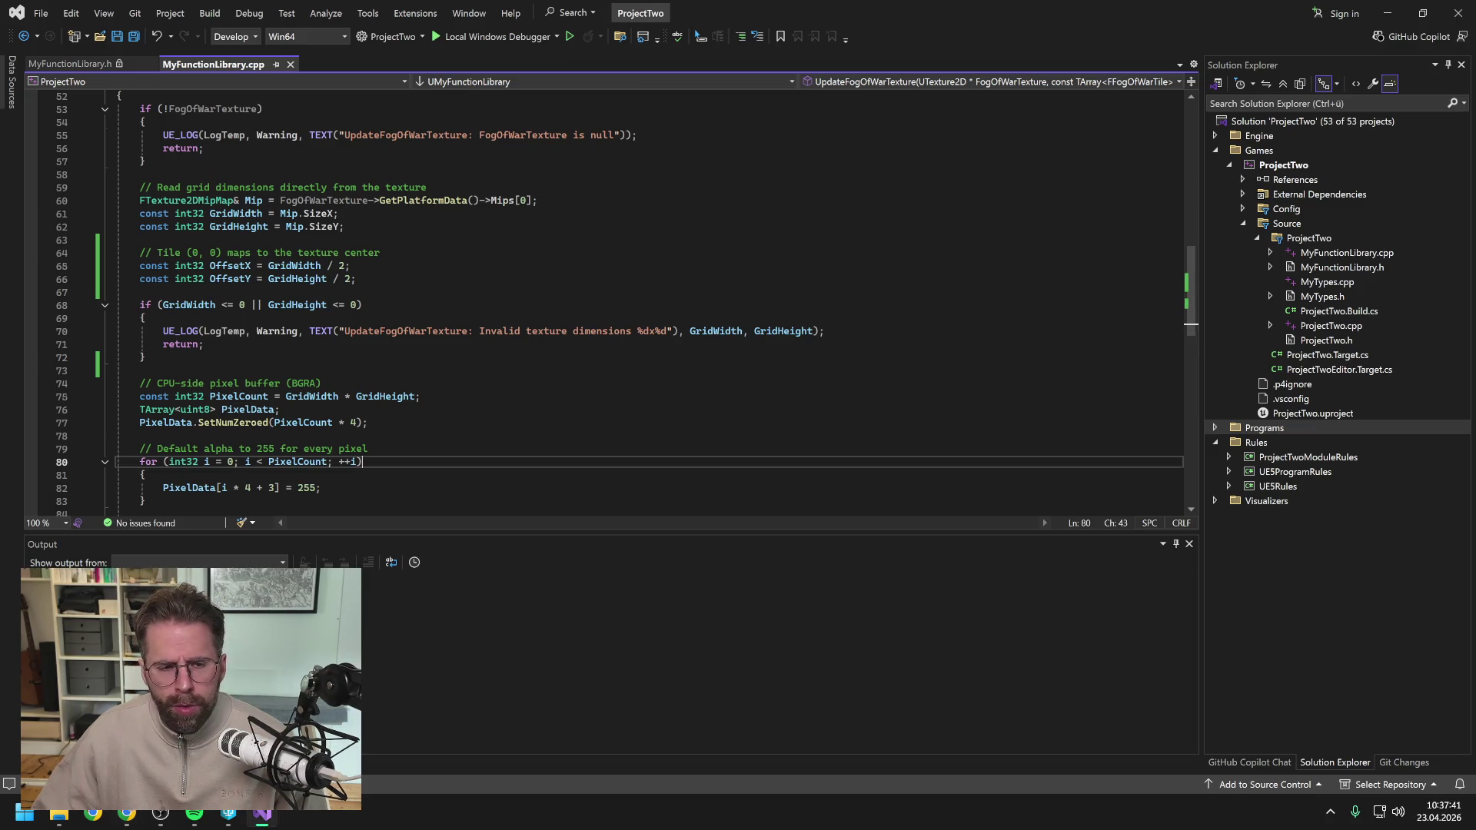
Add + OffsetX and + OffsetY to each tile's X and Y at line 89 and save.
{"action": "scroll", "coordinate": [361, 461], "scroll_direction": "down", "scroll_amount": 8}
{"action": "mouse_move", "coordinate": [459, 423]}
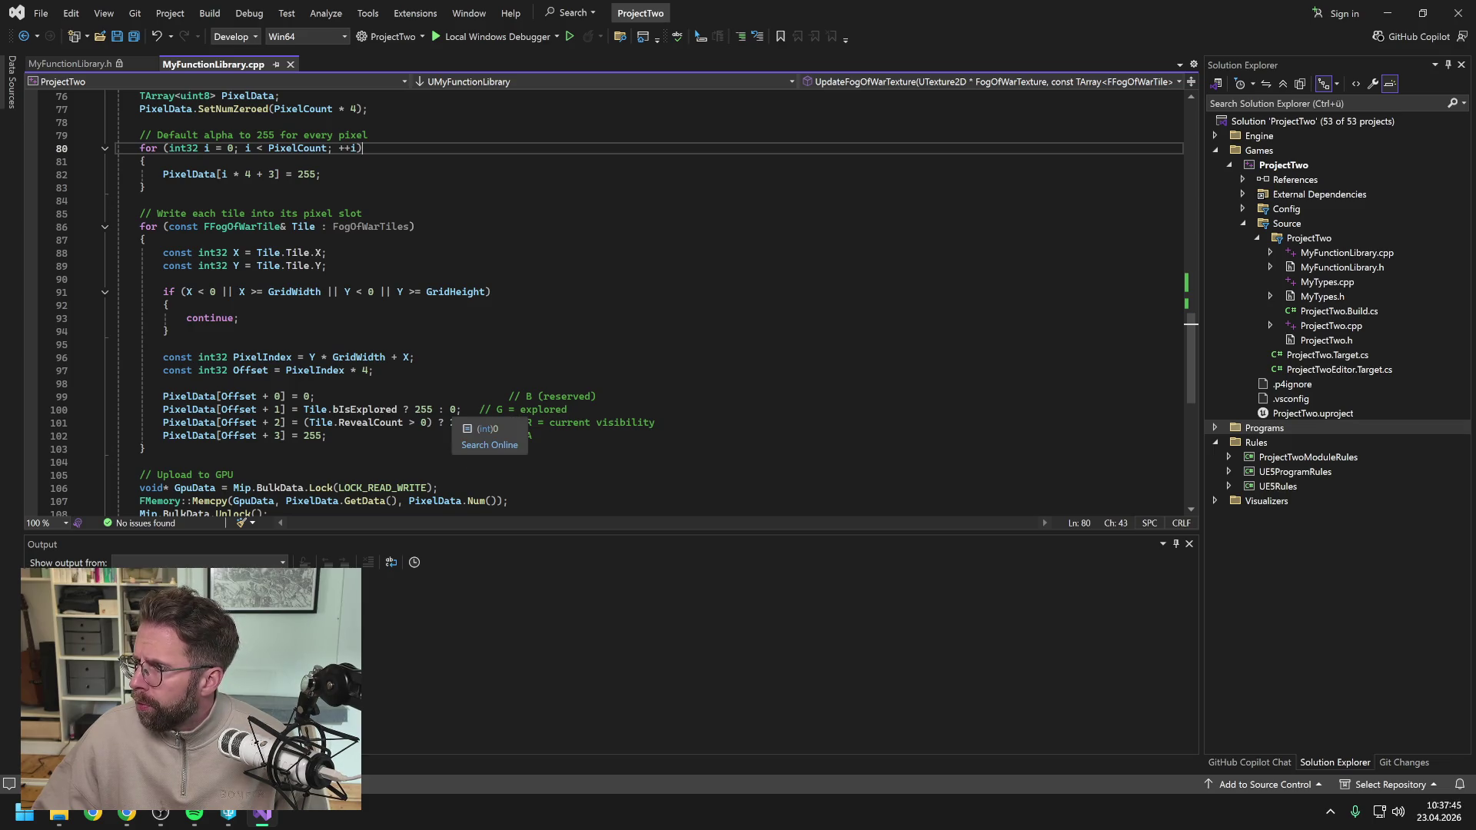
{"action": "left_click", "coordinate": [327, 265]}
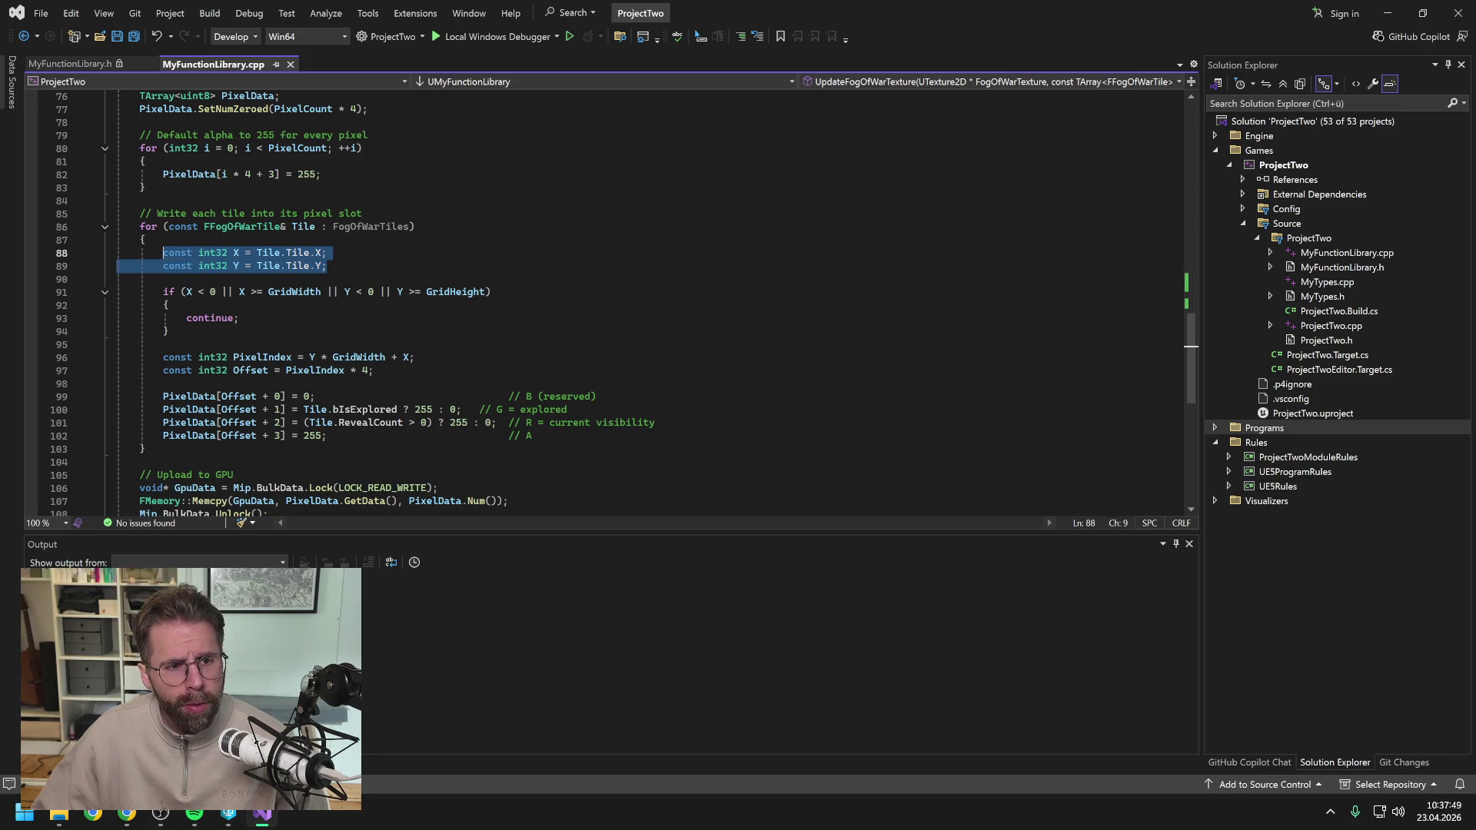
{"action": "key", "text": "Tab"}
{"action": "key", "text": "ctrl+s"}
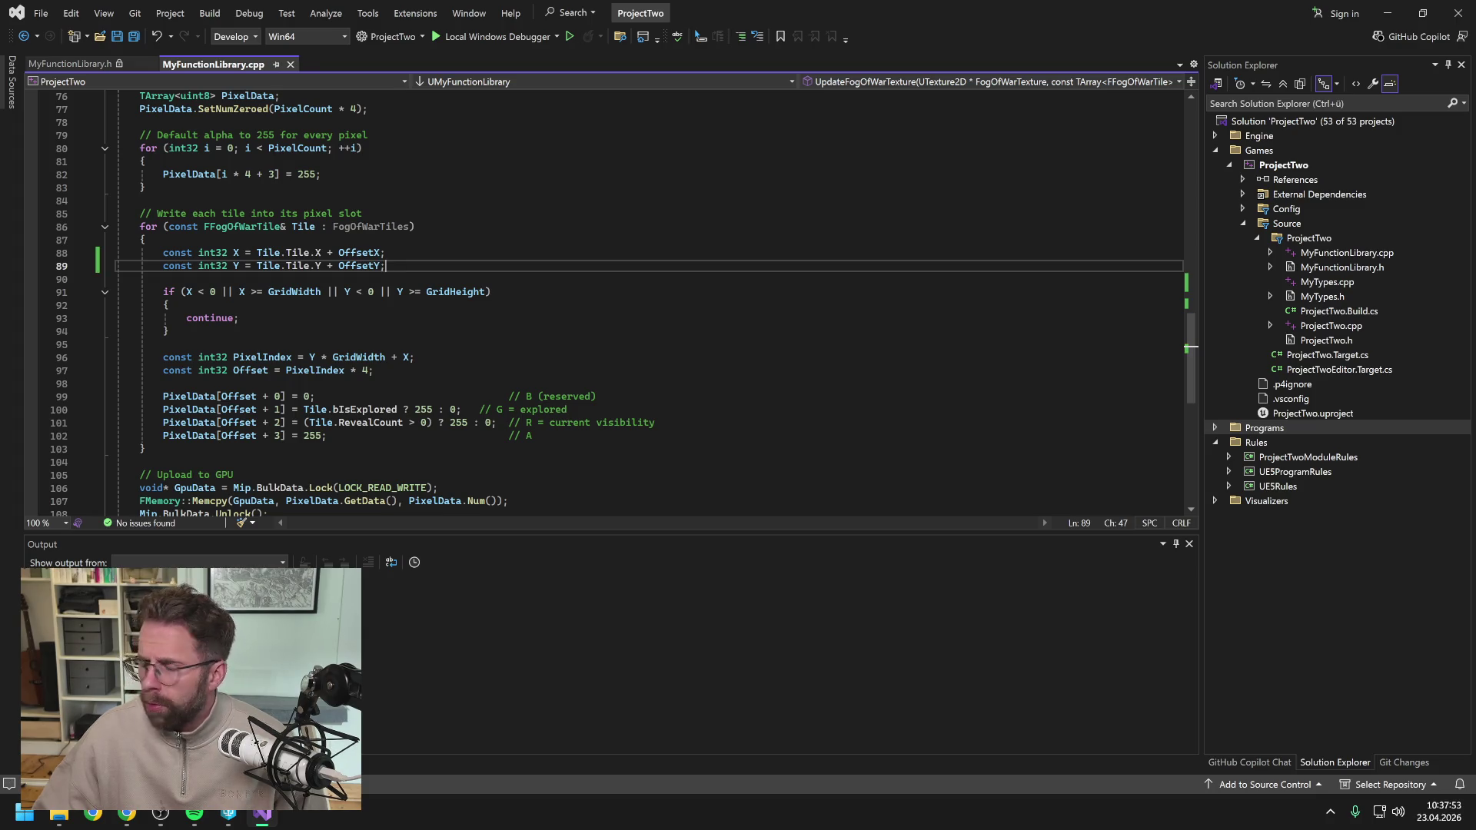
{"action": "scroll", "coordinate": [615, 300], "scroll_direction": "down", "scroll_amount": 4}
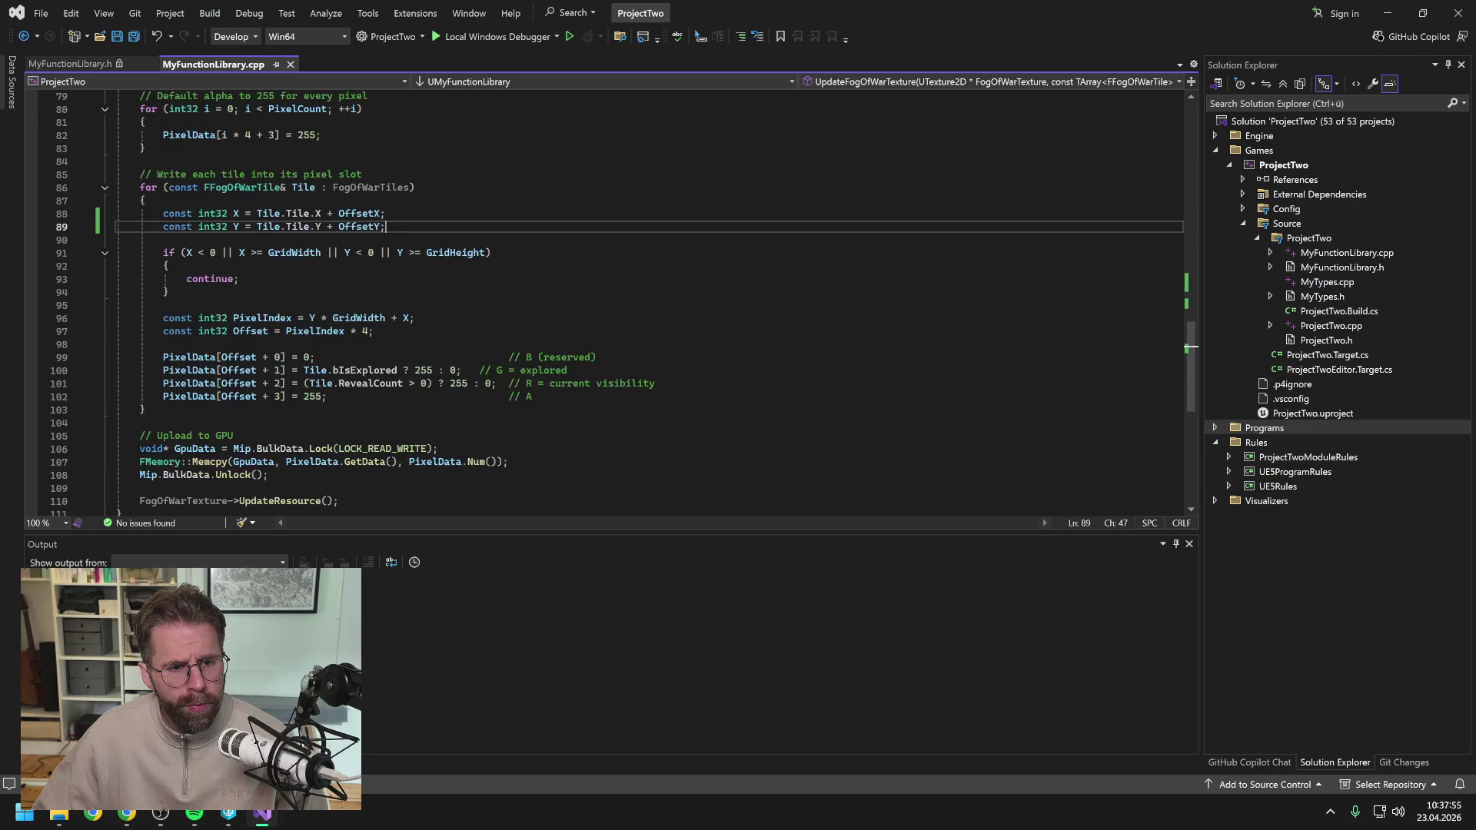
{"action": "scroll", "coordinate": [615, 300], "scroll_direction": "up", "scroll_amount": 4}
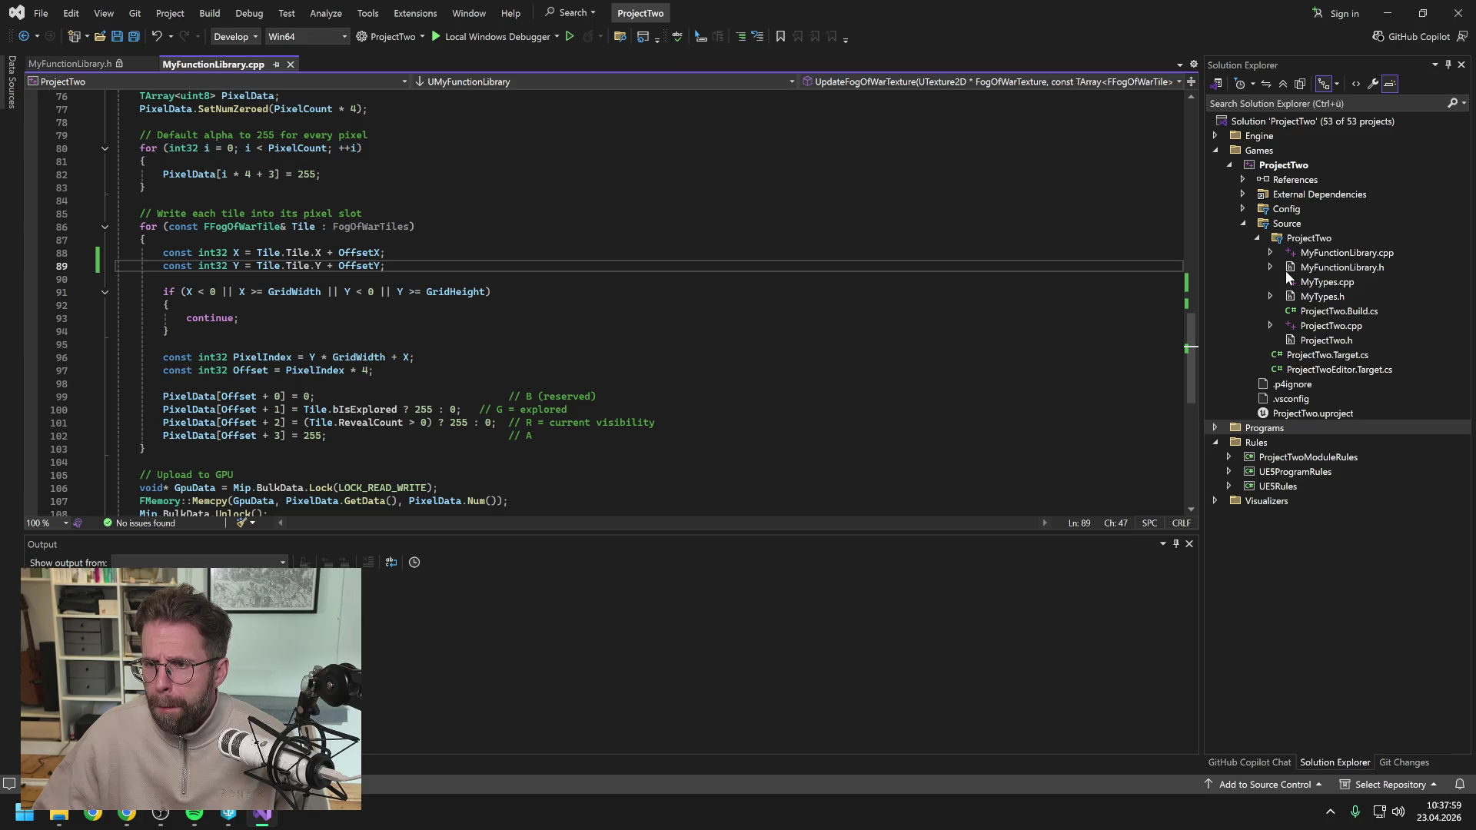
{"action": "right_click", "coordinate": [1285, 164]}
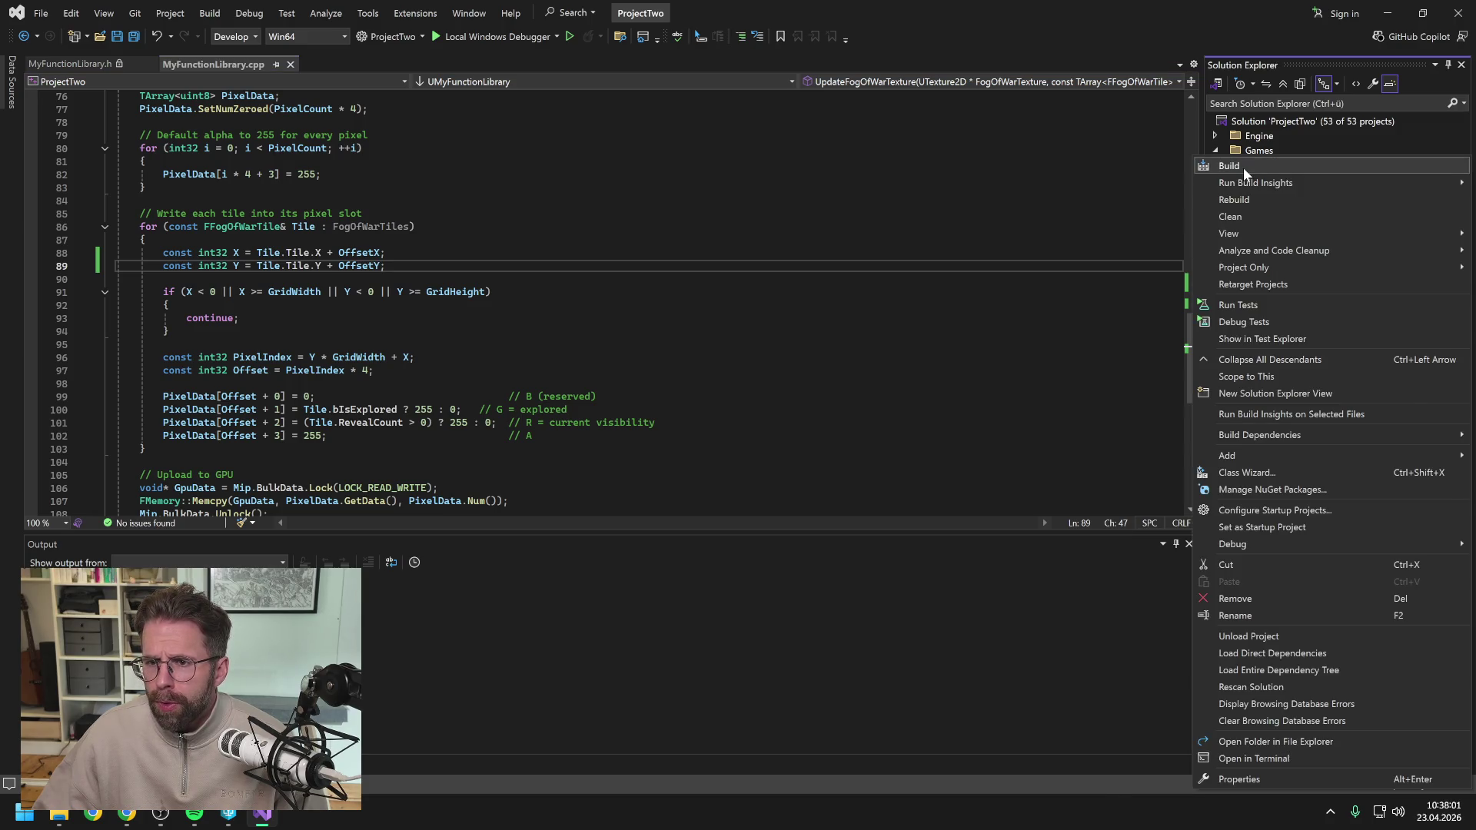
Build the ProjectTwo project from Solution Explorer, then close Visual Studio.
{"action": "left_click", "coordinate": [1244, 168]}
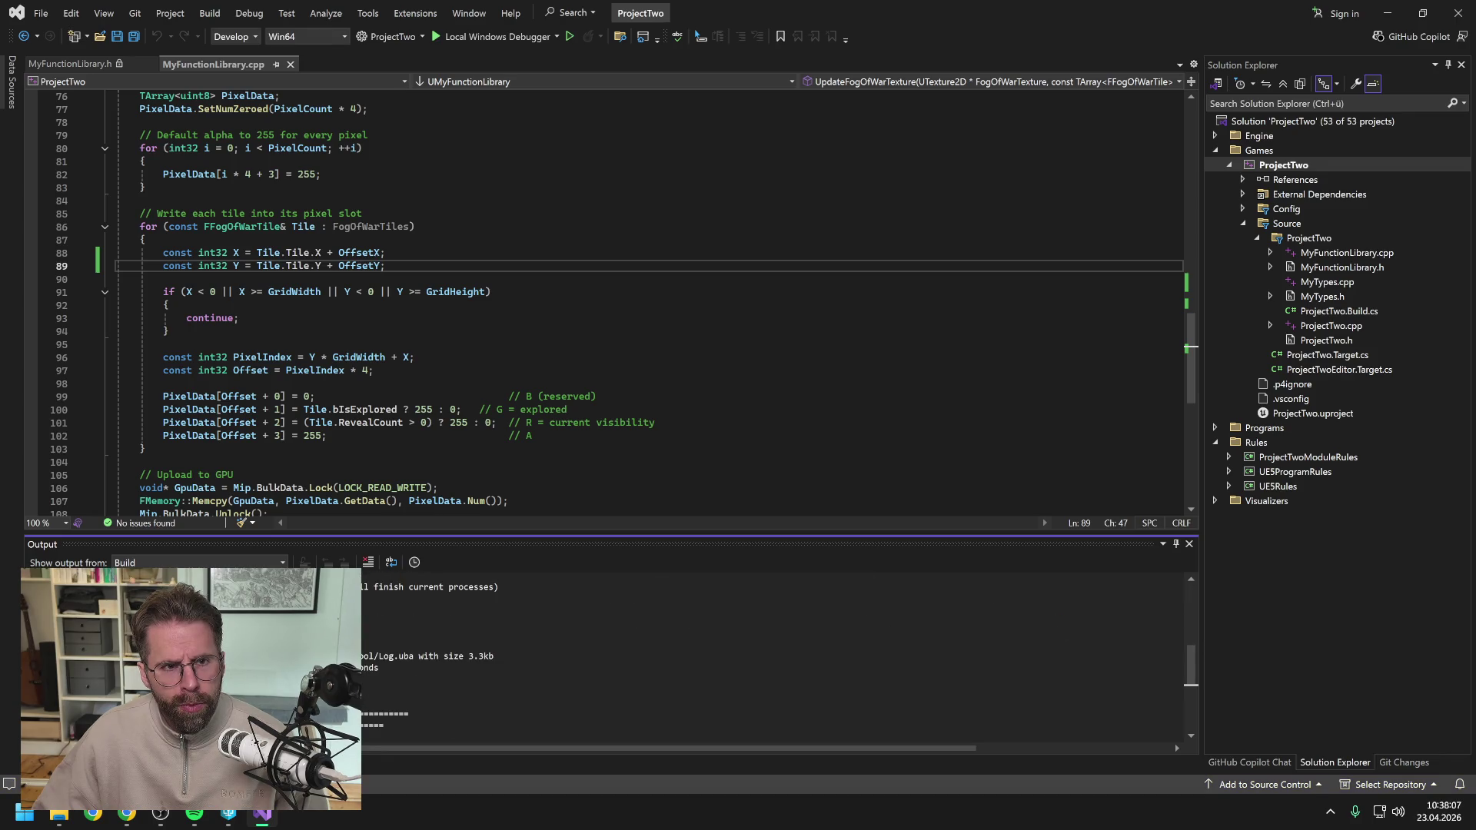
{"action": "left_click", "coordinate": [1459, 13]}
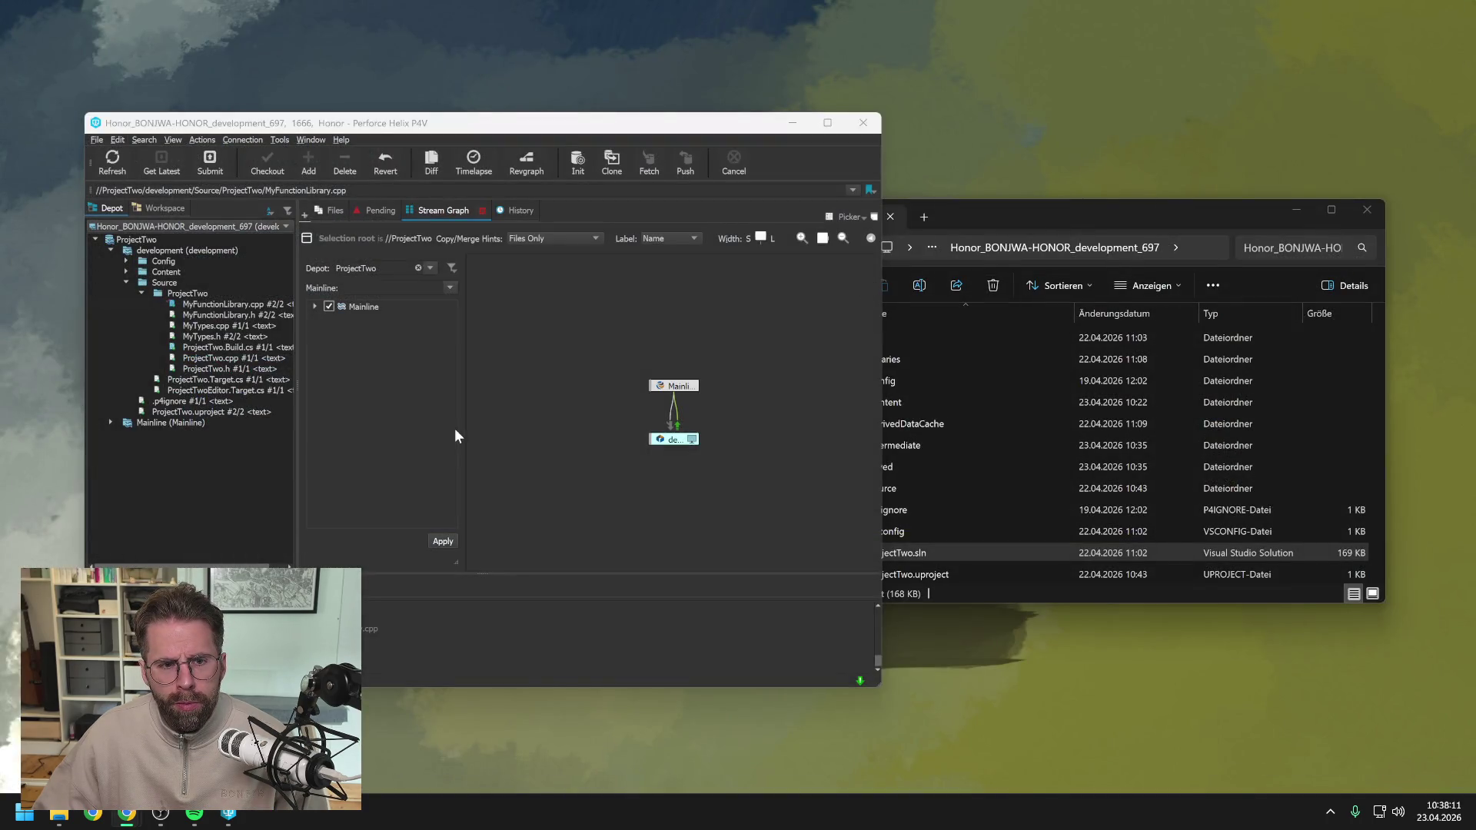
Launch ProjectTwo.uproject from the P4V depot tree so Unreal Editor loads L_Map1.
{"action": "left_click", "coordinate": [150, 474]}
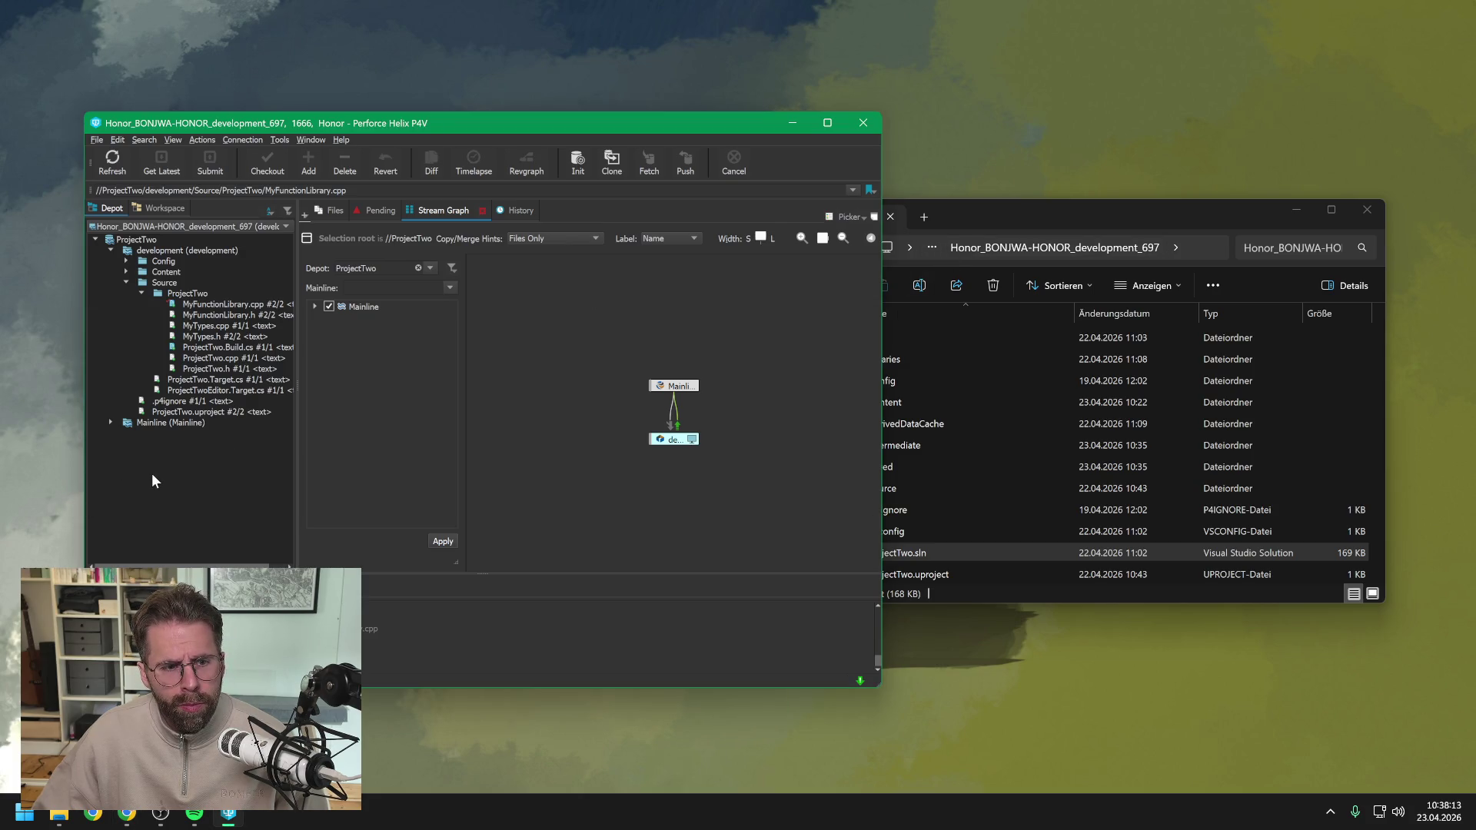
{"action": "double_click", "coordinate": [188, 412]}
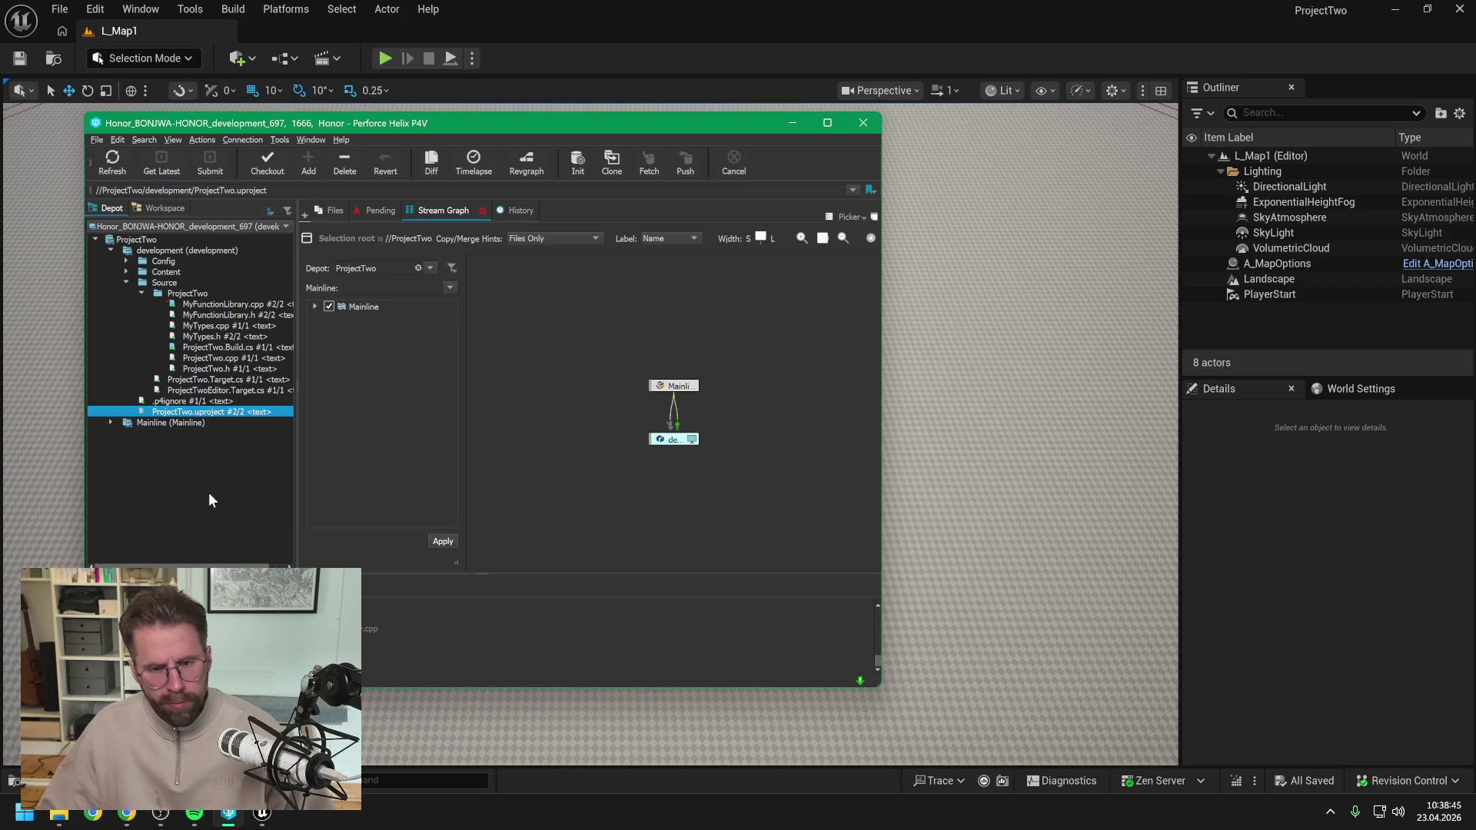
{"action": "left_click", "coordinate": [209, 494]}
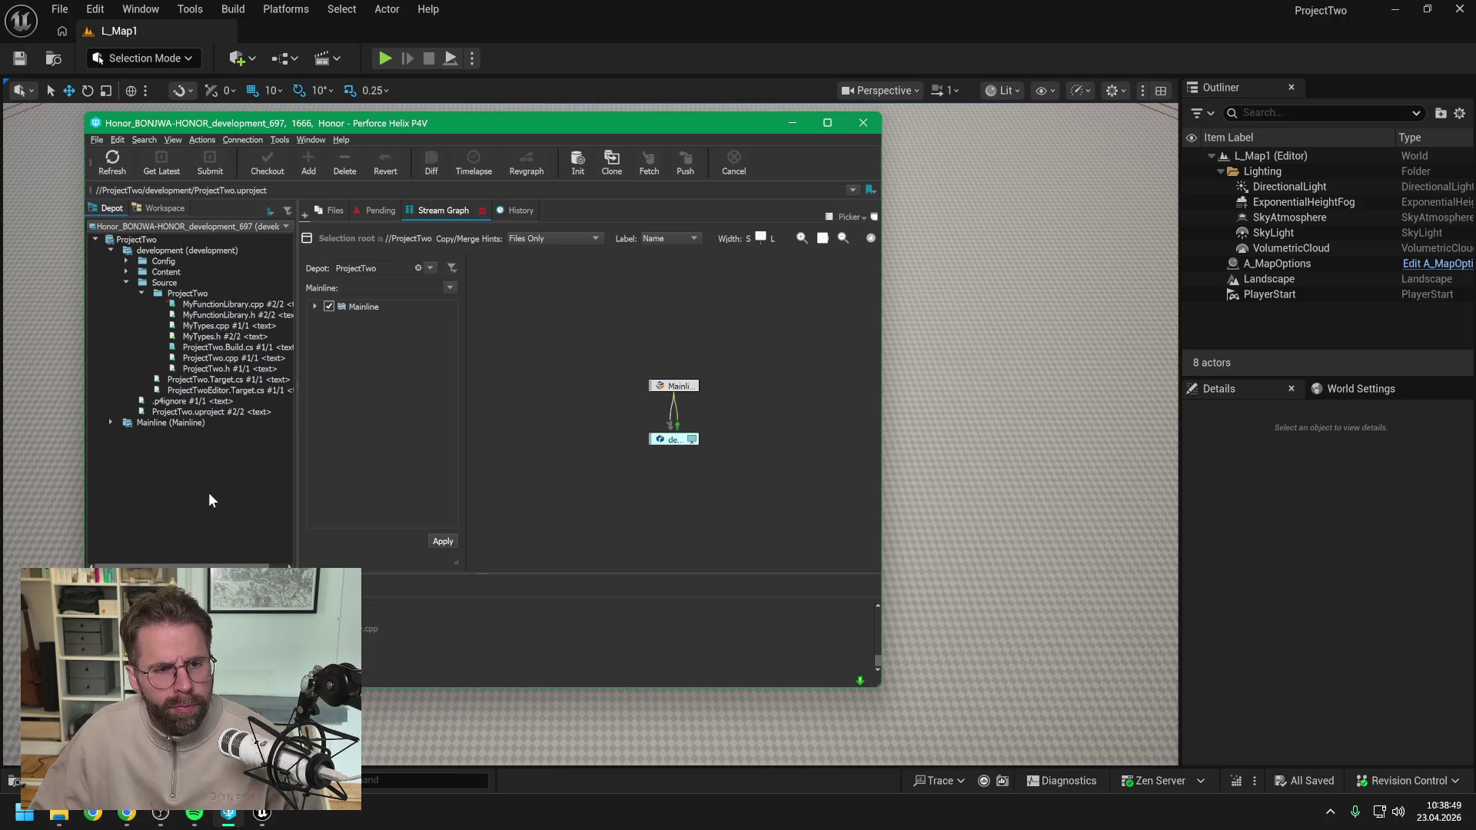
{"action": "left_click", "coordinate": [651, 46]}
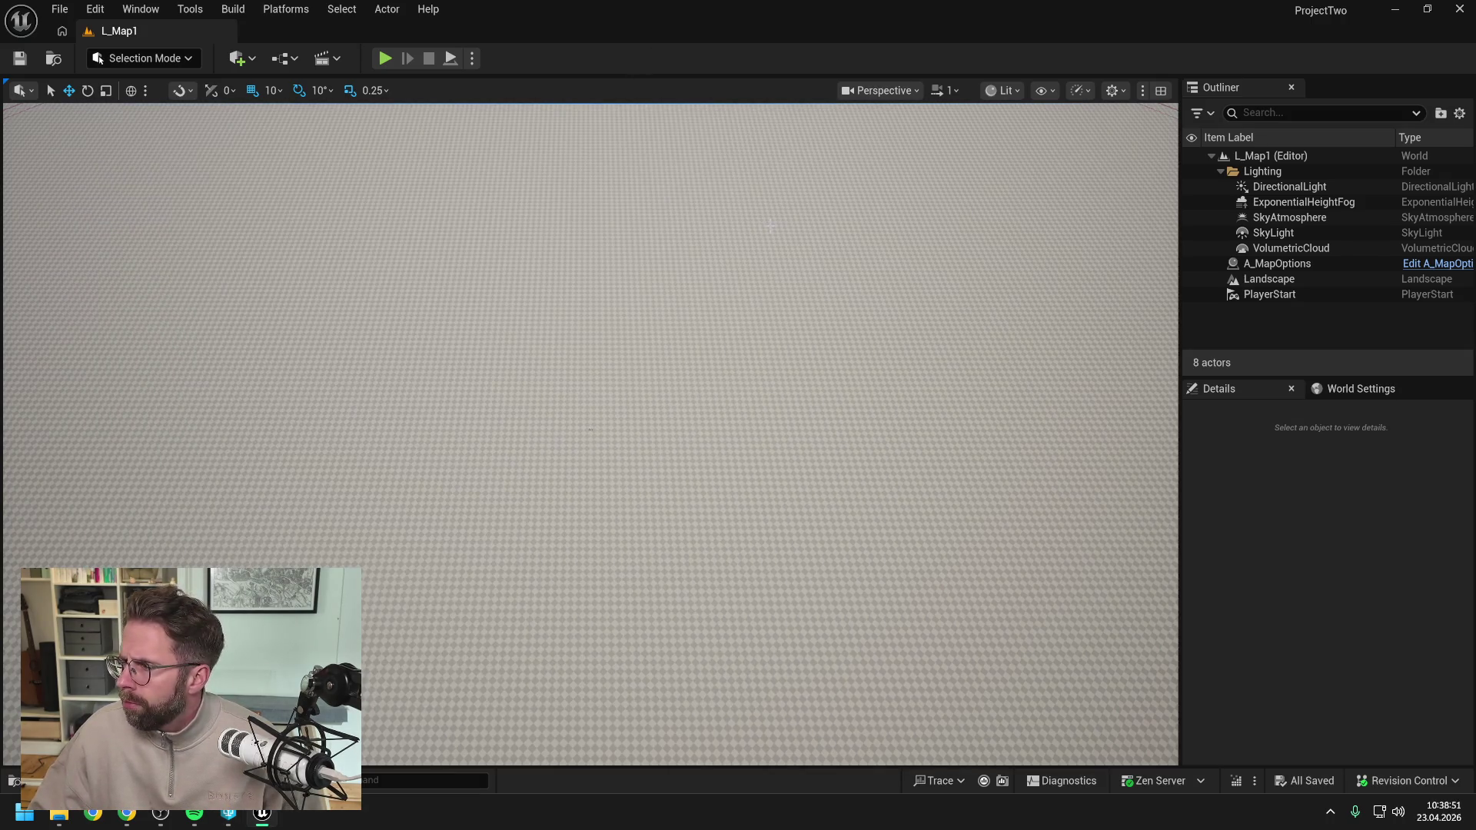
Play-test L_Map1 in the editor to check the minimap fog-of-war texture, then stop.
{"action": "key", "text": "alt+Tab"}
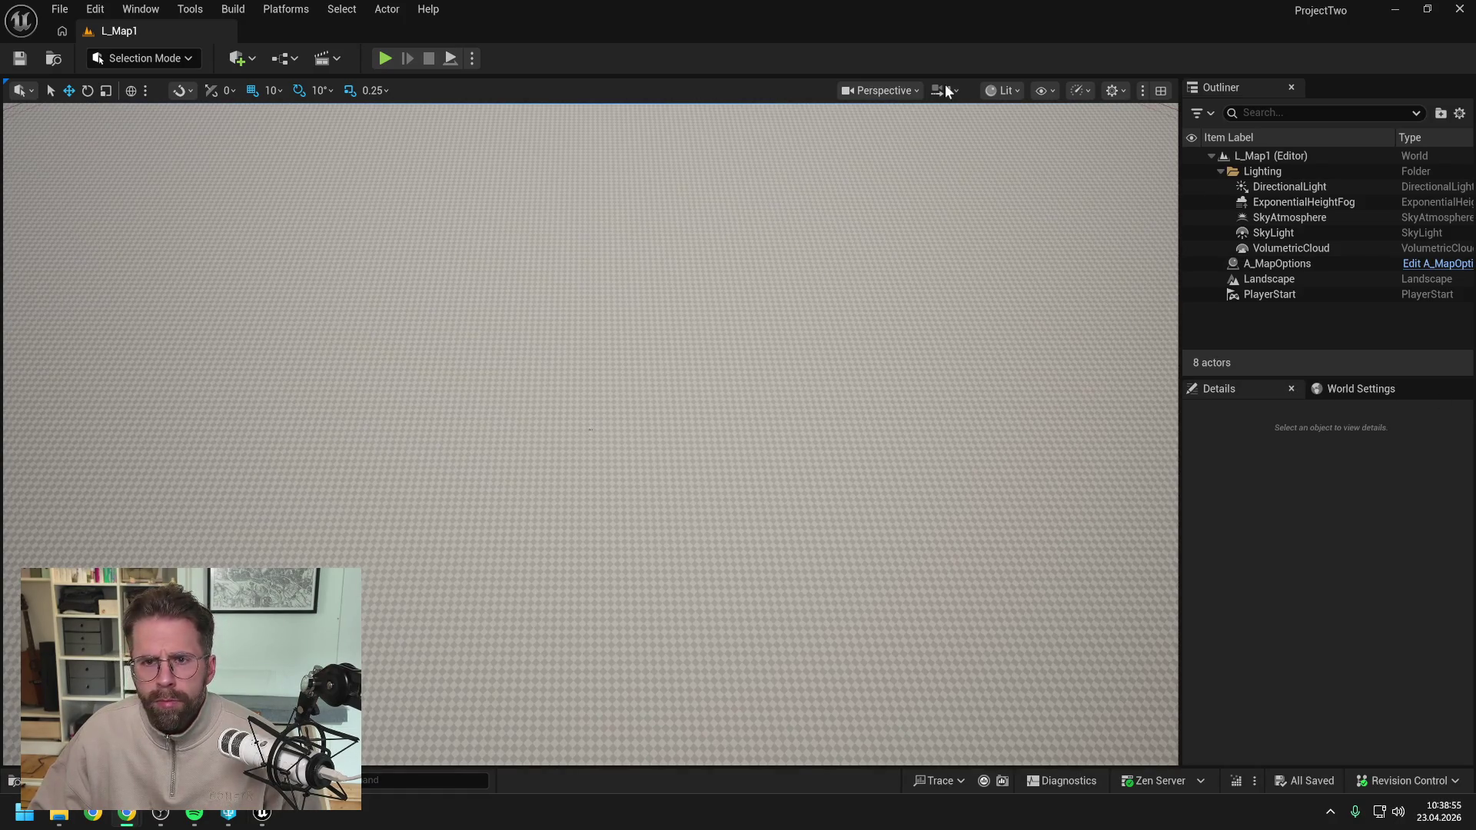
{"action": "left_click", "coordinate": [452, 211]}
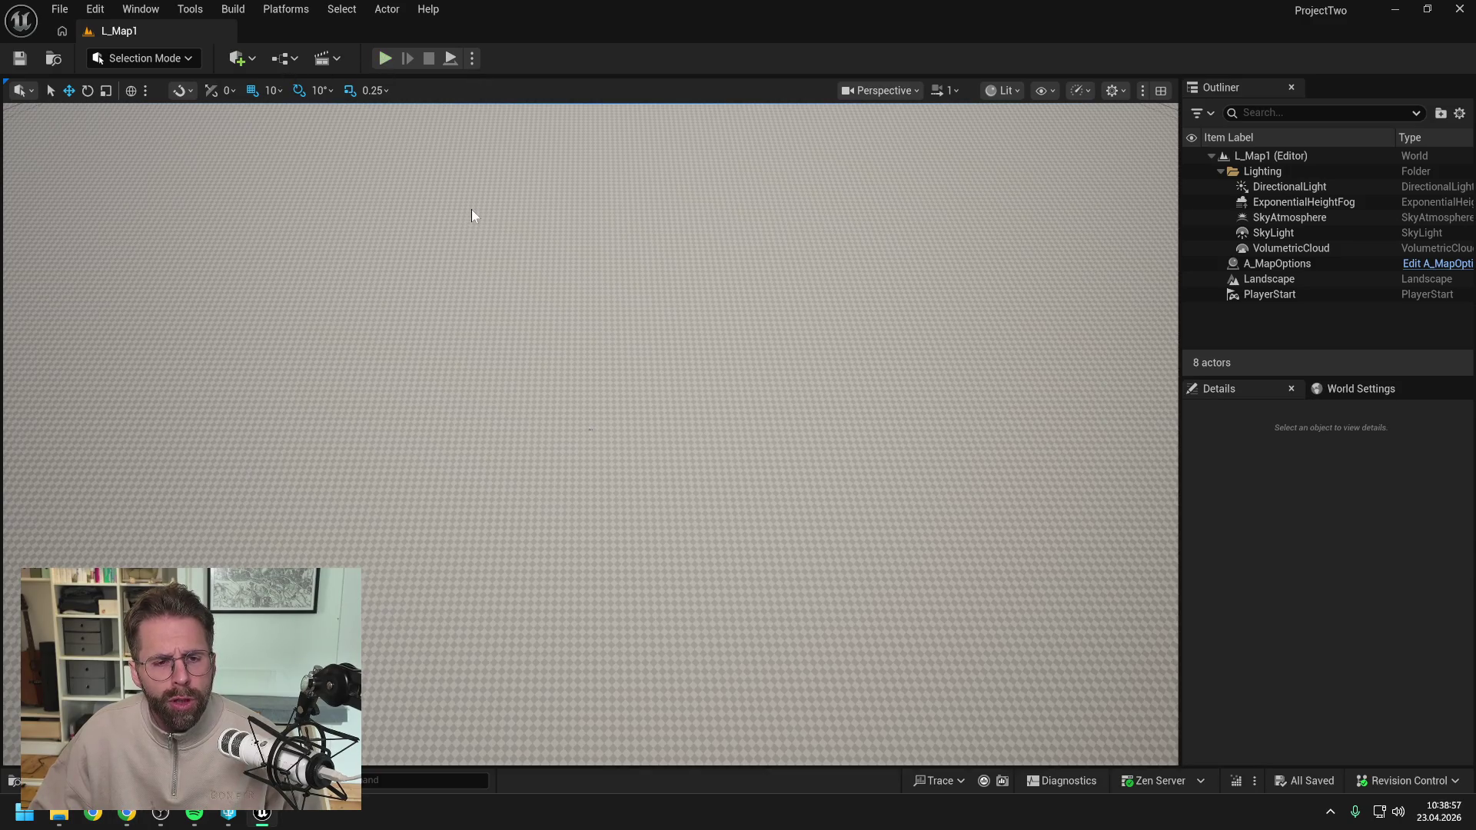
{"action": "key", "text": "alt+p"}
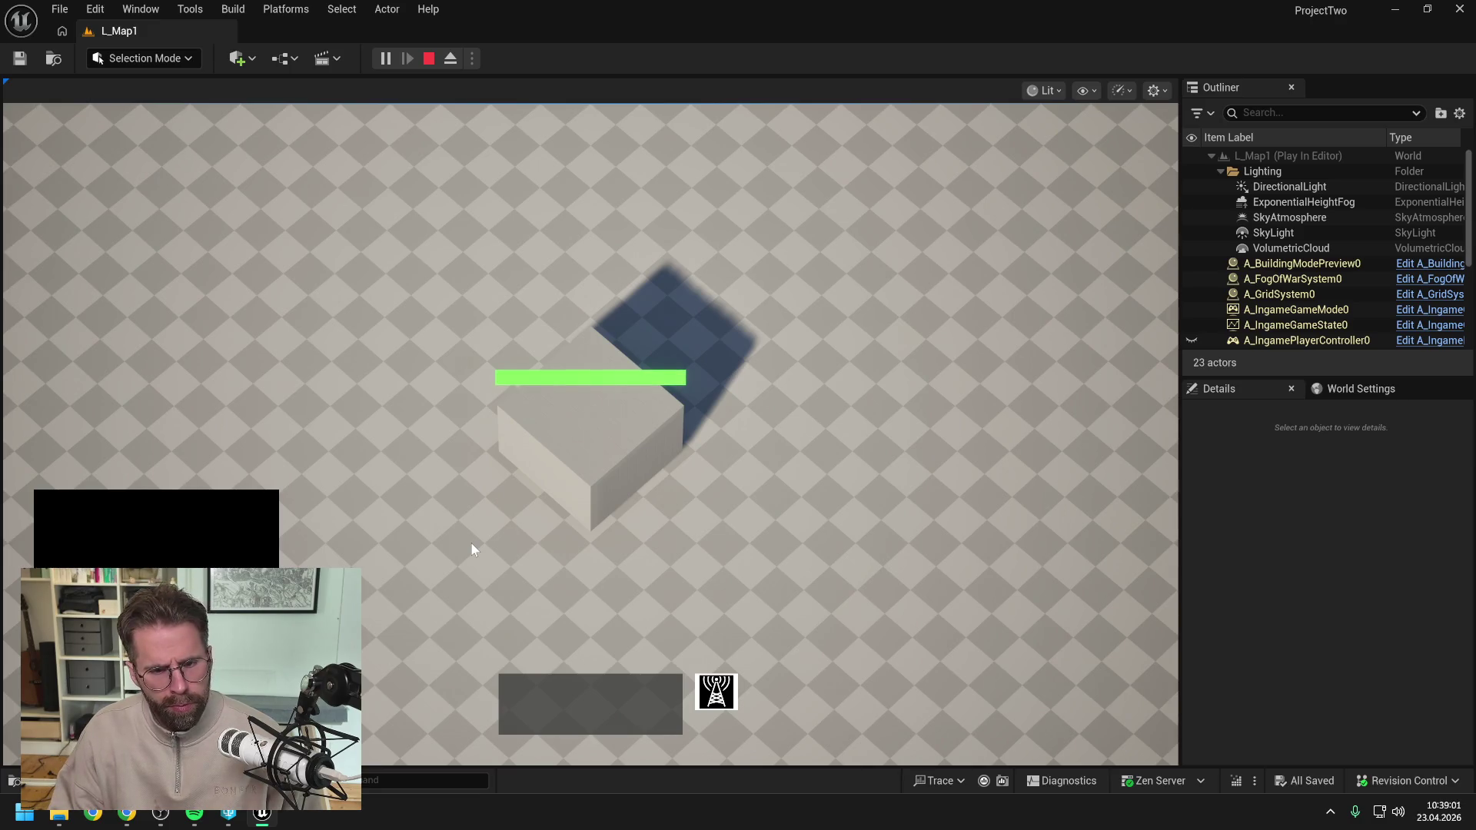
{"action": "key", "text": "Escape"}
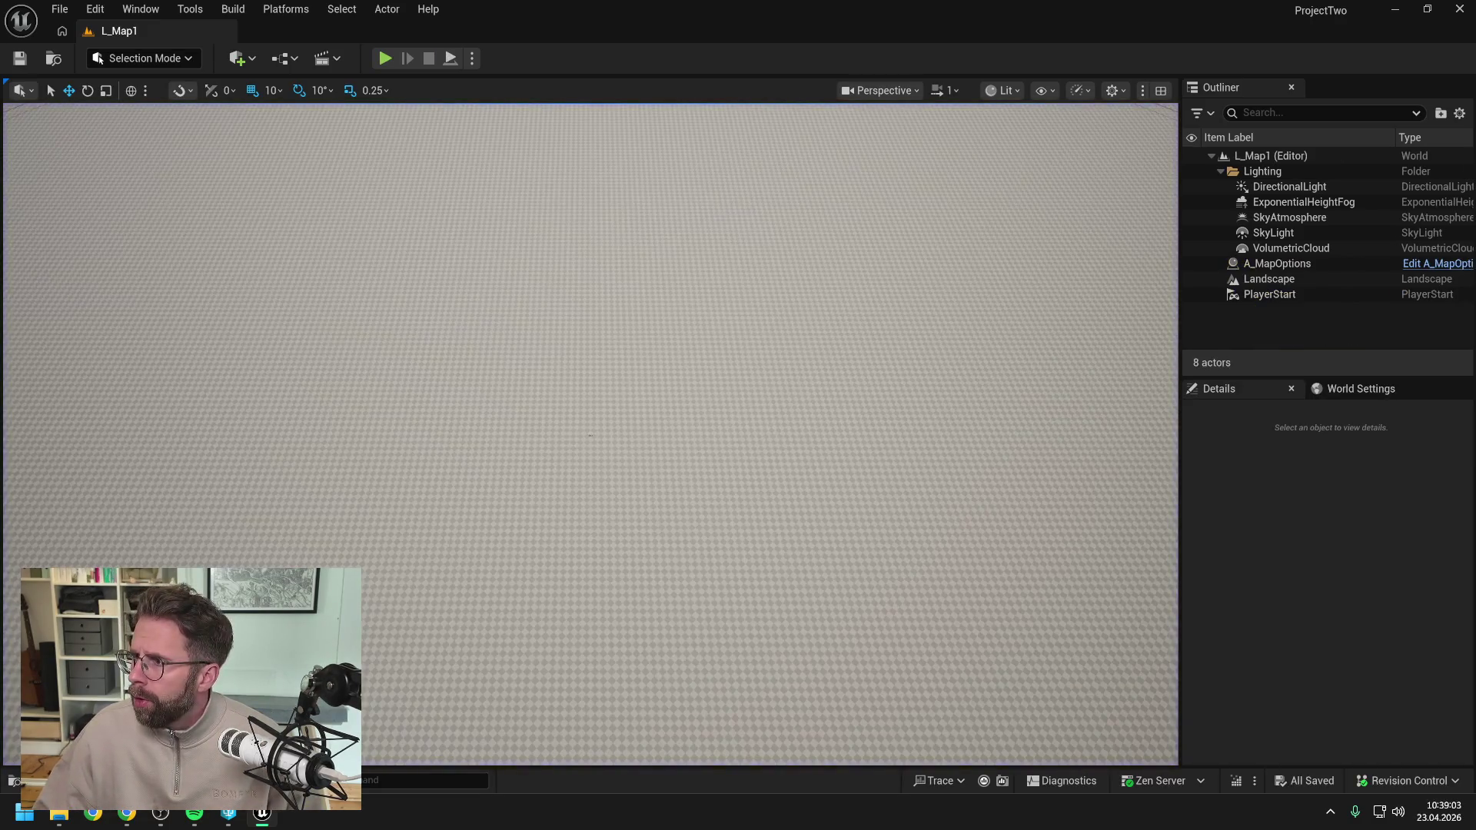
Send Claude the pasted test screenshot with the message 'funktioniert'.
{"action": "key", "text": "alt+Tab"}
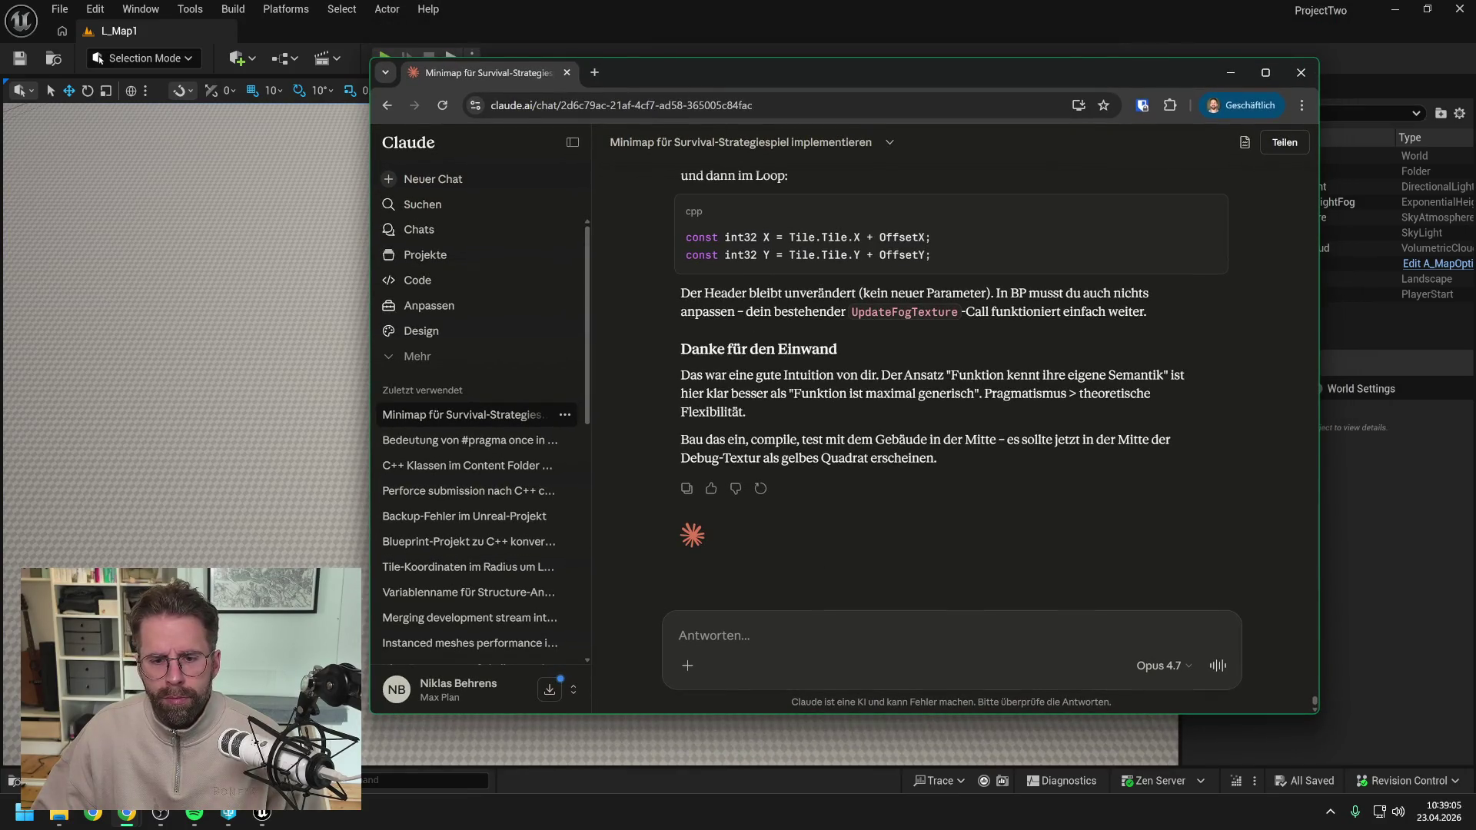
{"action": "key", "text": "ctrl+v"}
{"action": "type", "text": "funkt"}
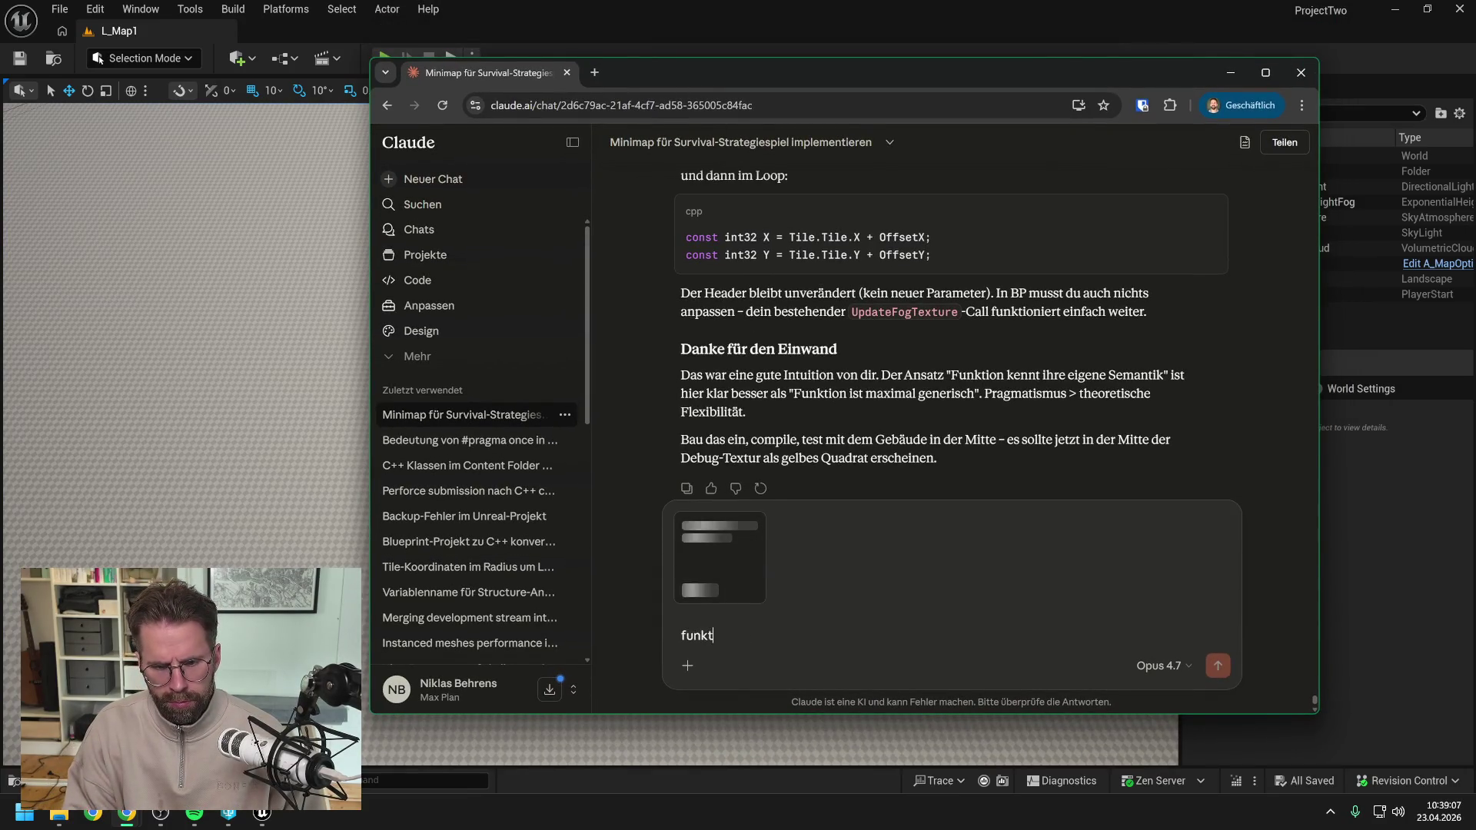
{"action": "type", "text": "ioniert"}
{"action": "key", "text": "Return"}
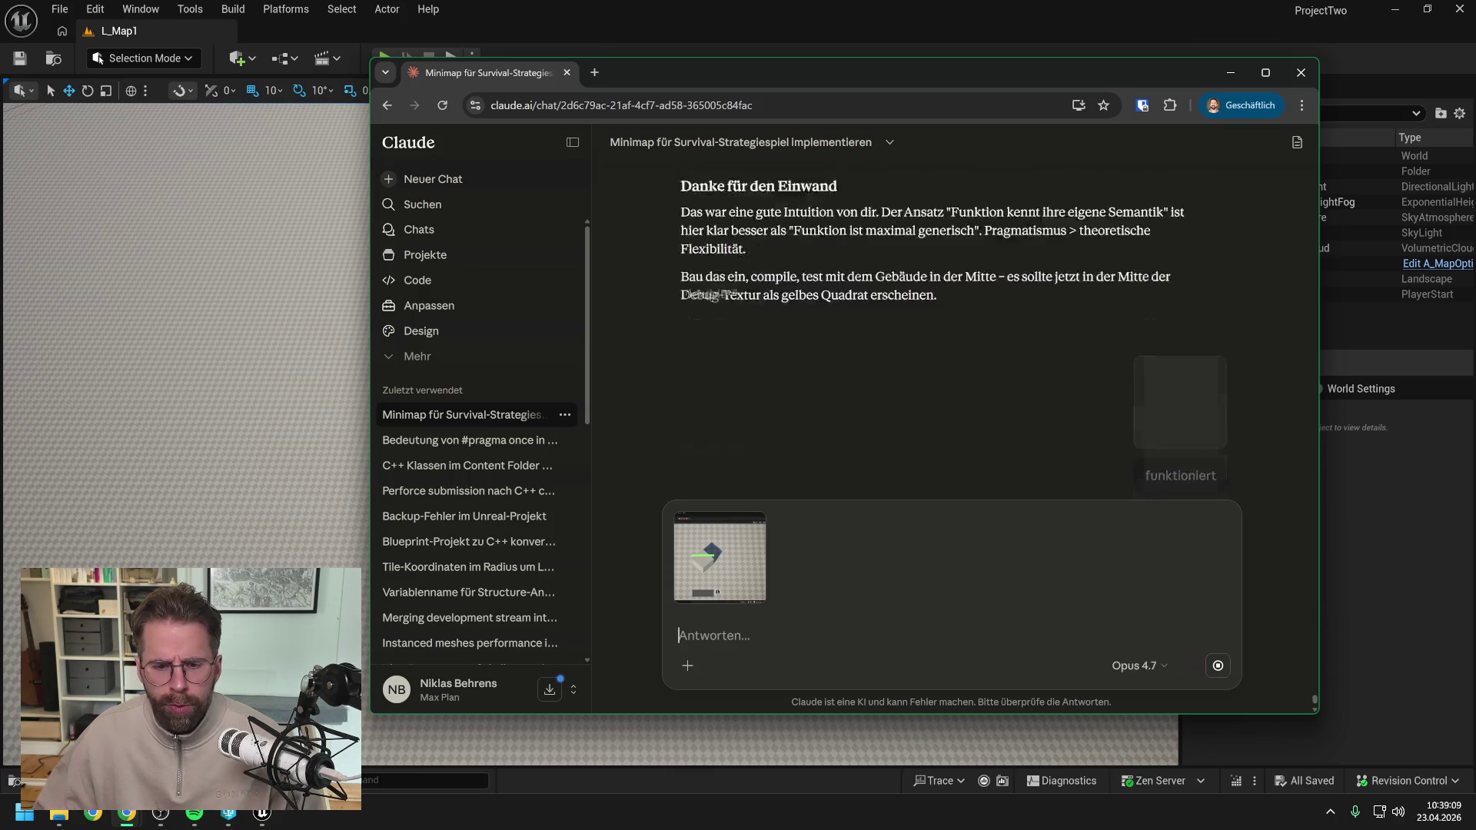
{"action": "left_click", "coordinate": [616, 11]}
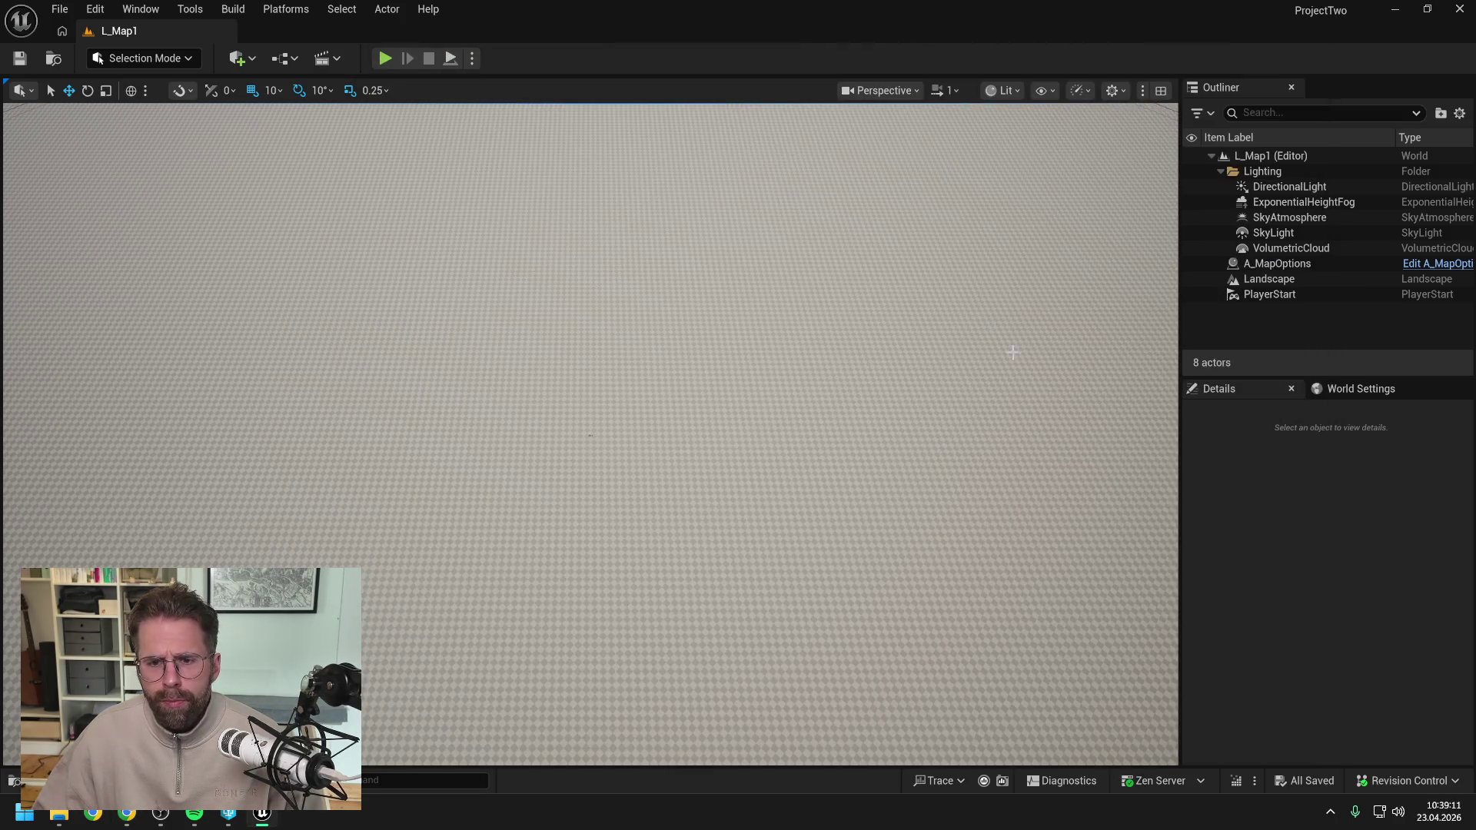
Open the pending changes list and start submitting the default changelist.
{"action": "left_click", "coordinate": [1396, 775]}
{"action": "left_click", "coordinate": [1341, 708]}
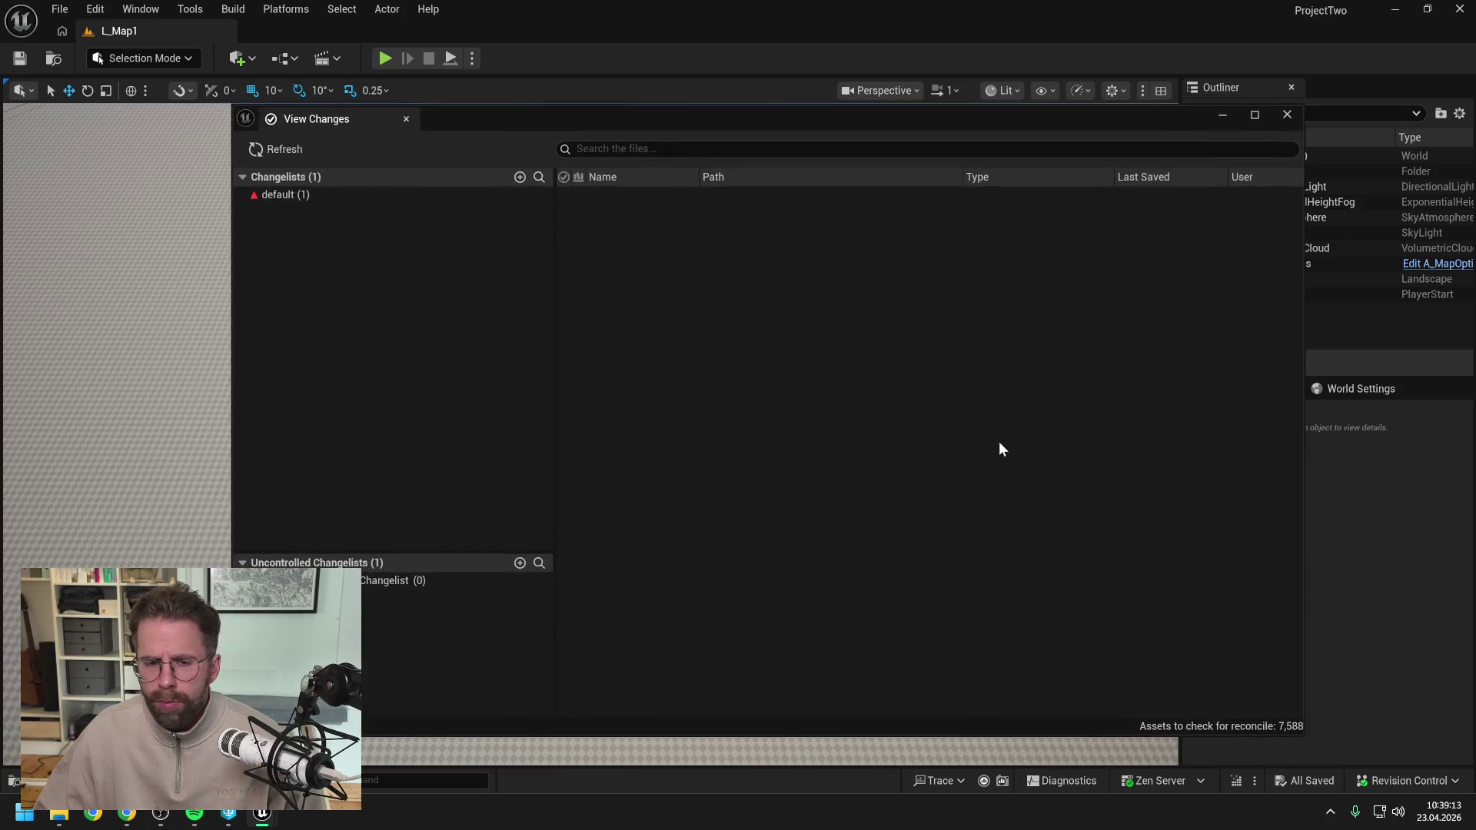
{"action": "left_click", "coordinate": [303, 197]}
{"action": "right_click", "coordinate": [303, 197]}
{"action": "left_click", "coordinate": [358, 214]}
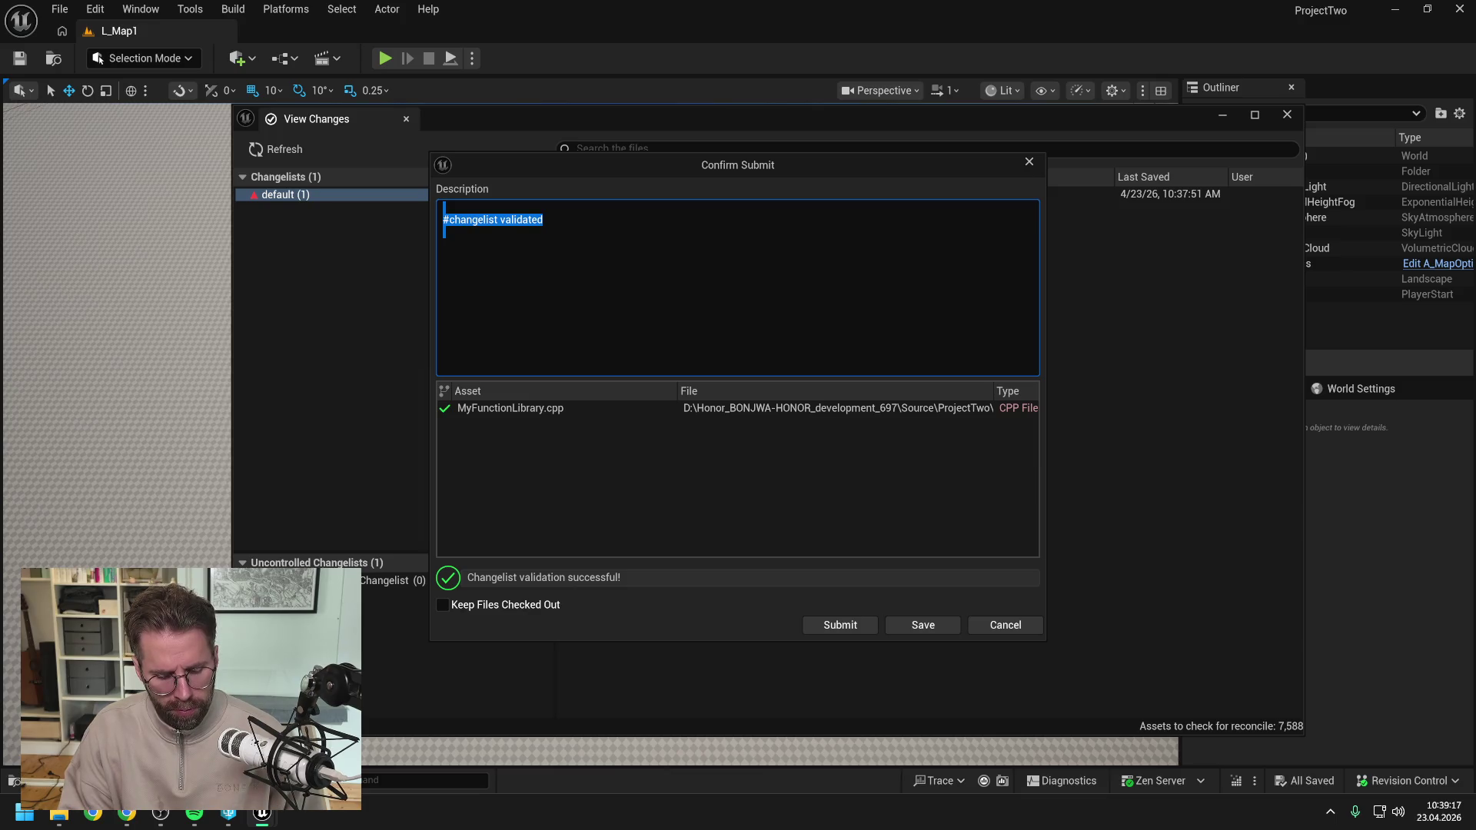
Describe the change as a FogOfWar texture offset because 0,0 is the map's middle, and submit.
{"action": "type", "text": "A"}
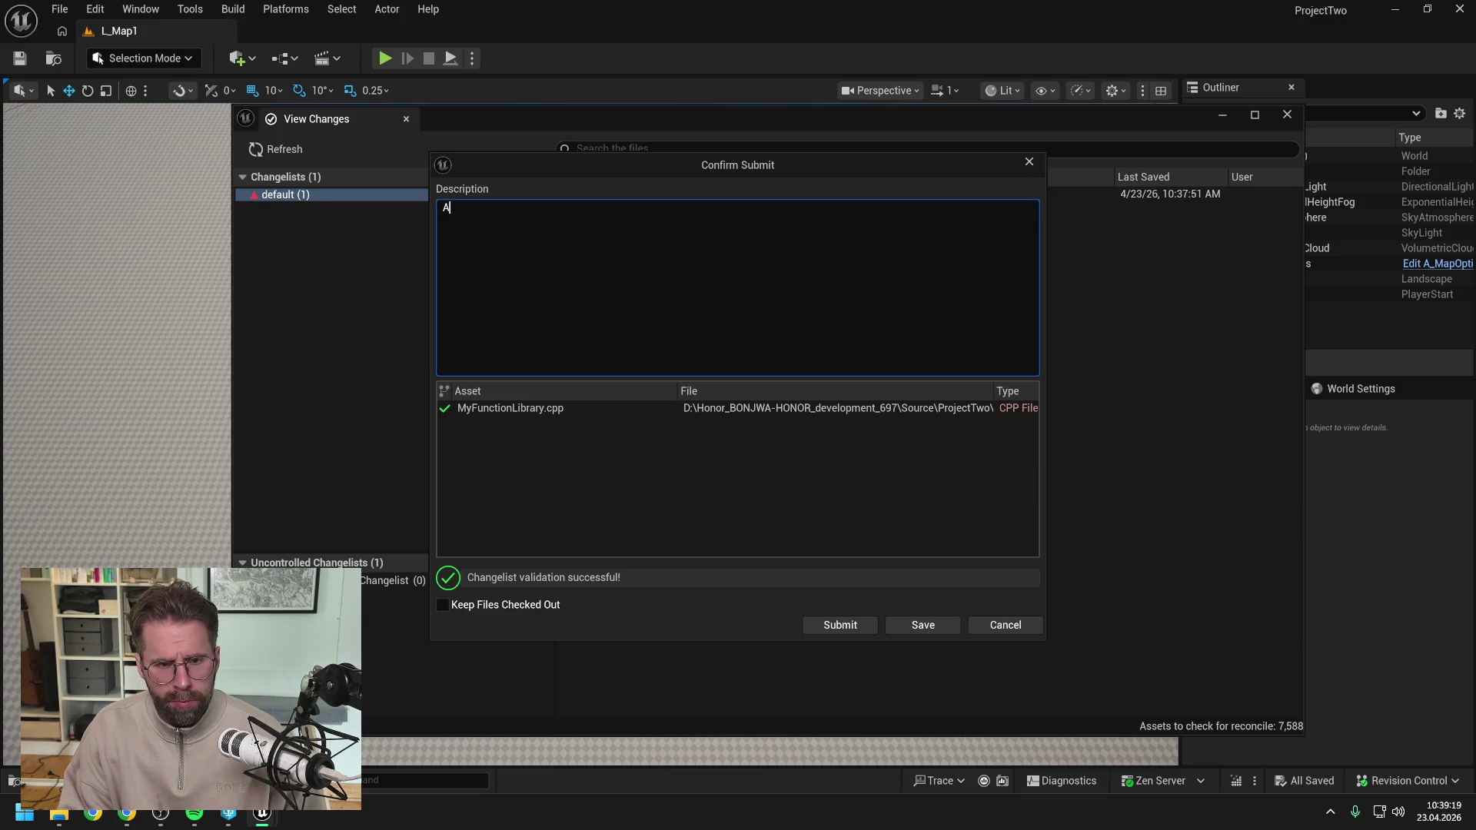
{"action": "type", "text": "dded offset "}
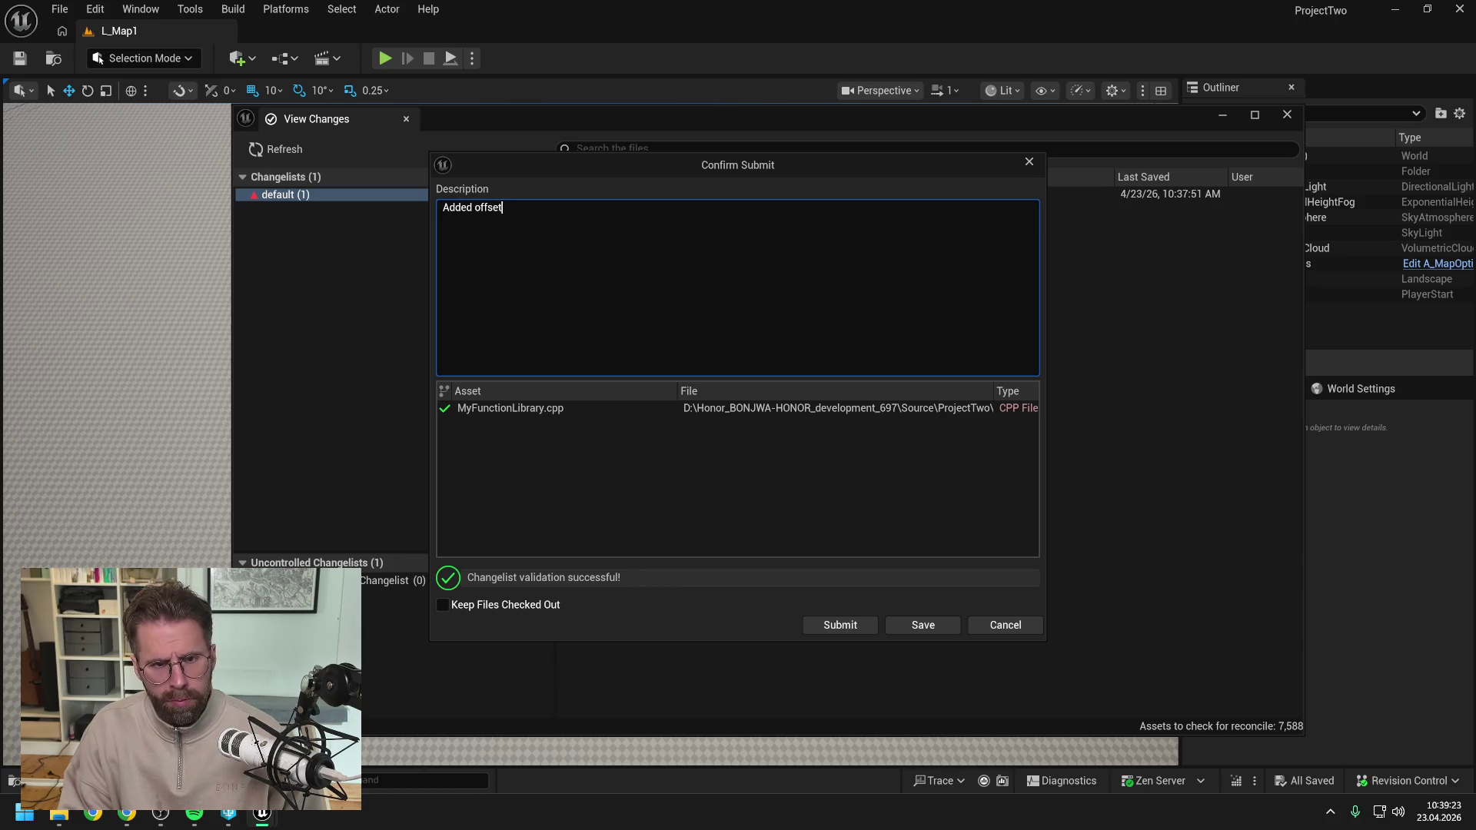
{"action": "type", "text": "to"}
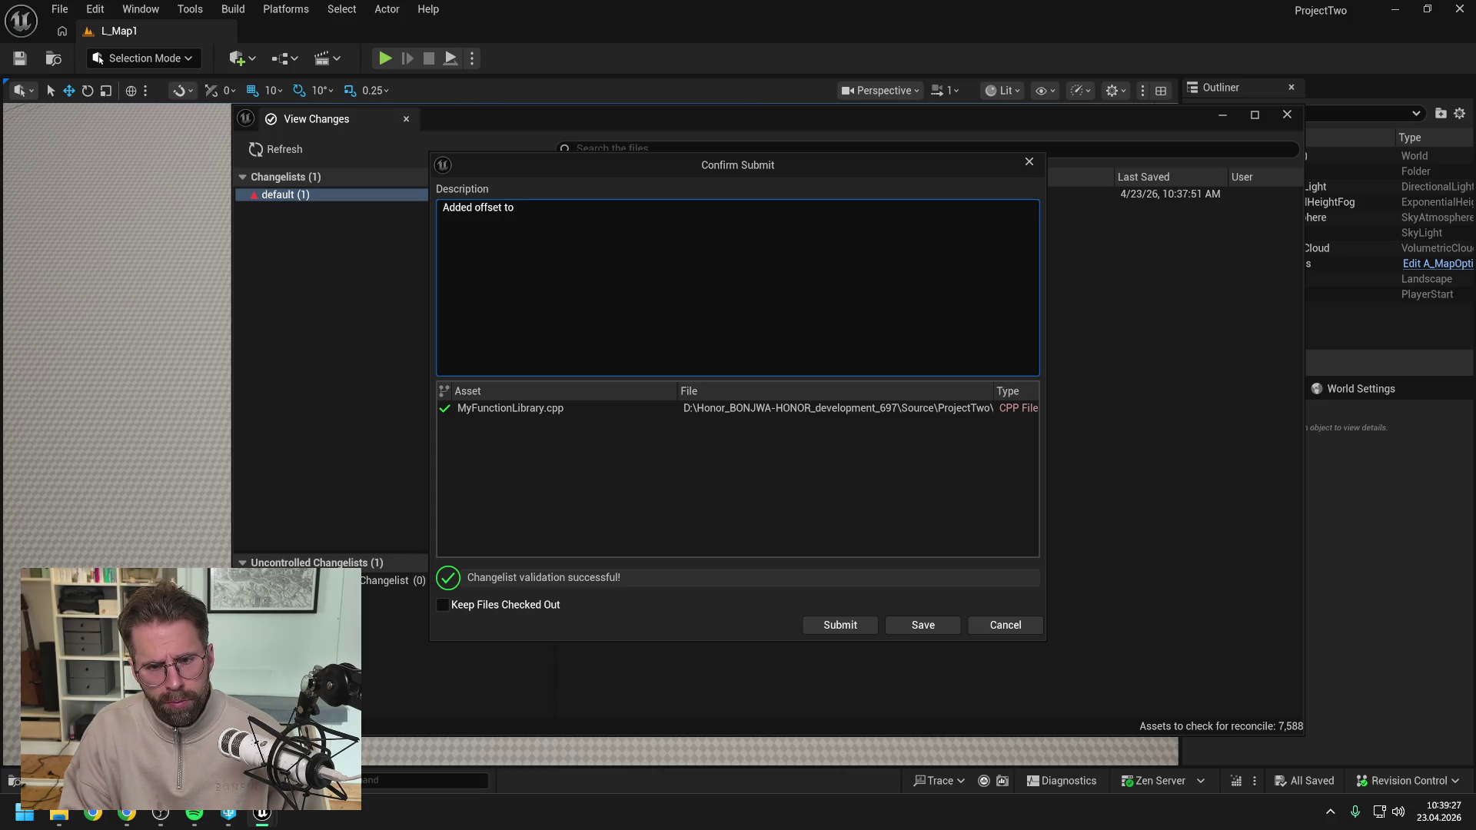
{"action": "type", "text": " FogOf"}
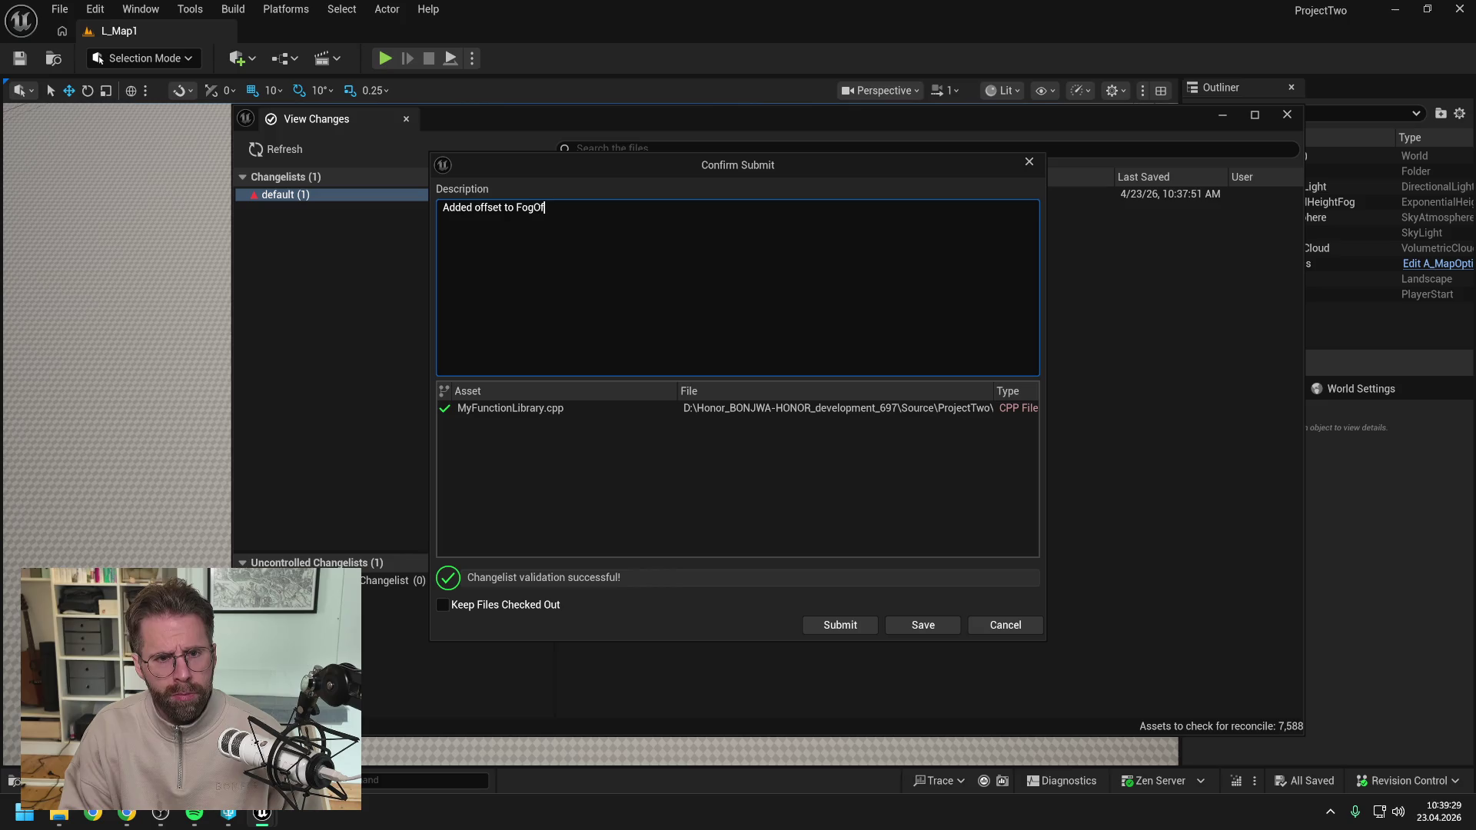
{"action": "type", "text": "War texture to"}
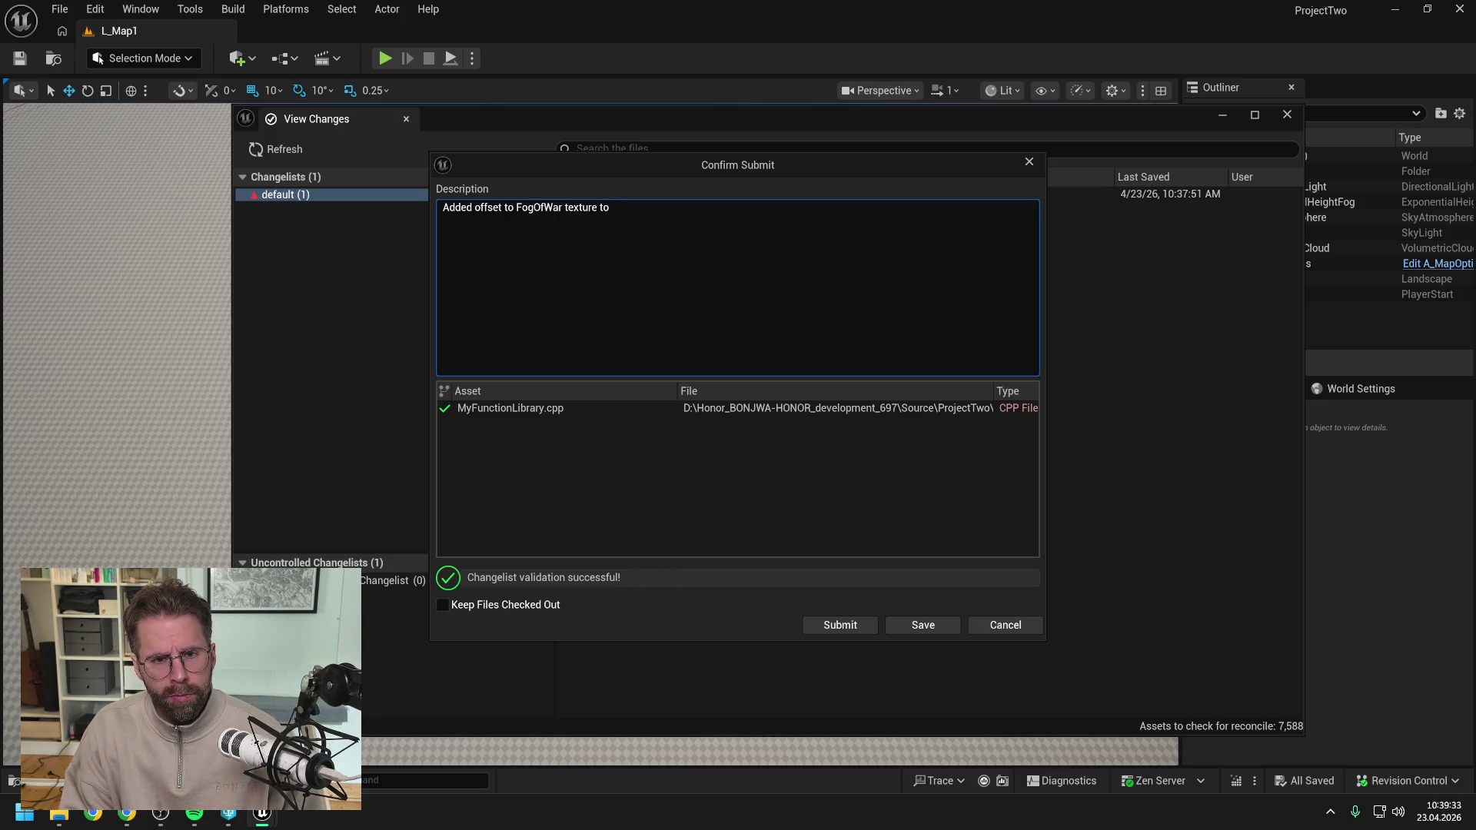
{"action": "key", "text": "BackSpace"}
{"action": "key", "text": "BackSpace"}
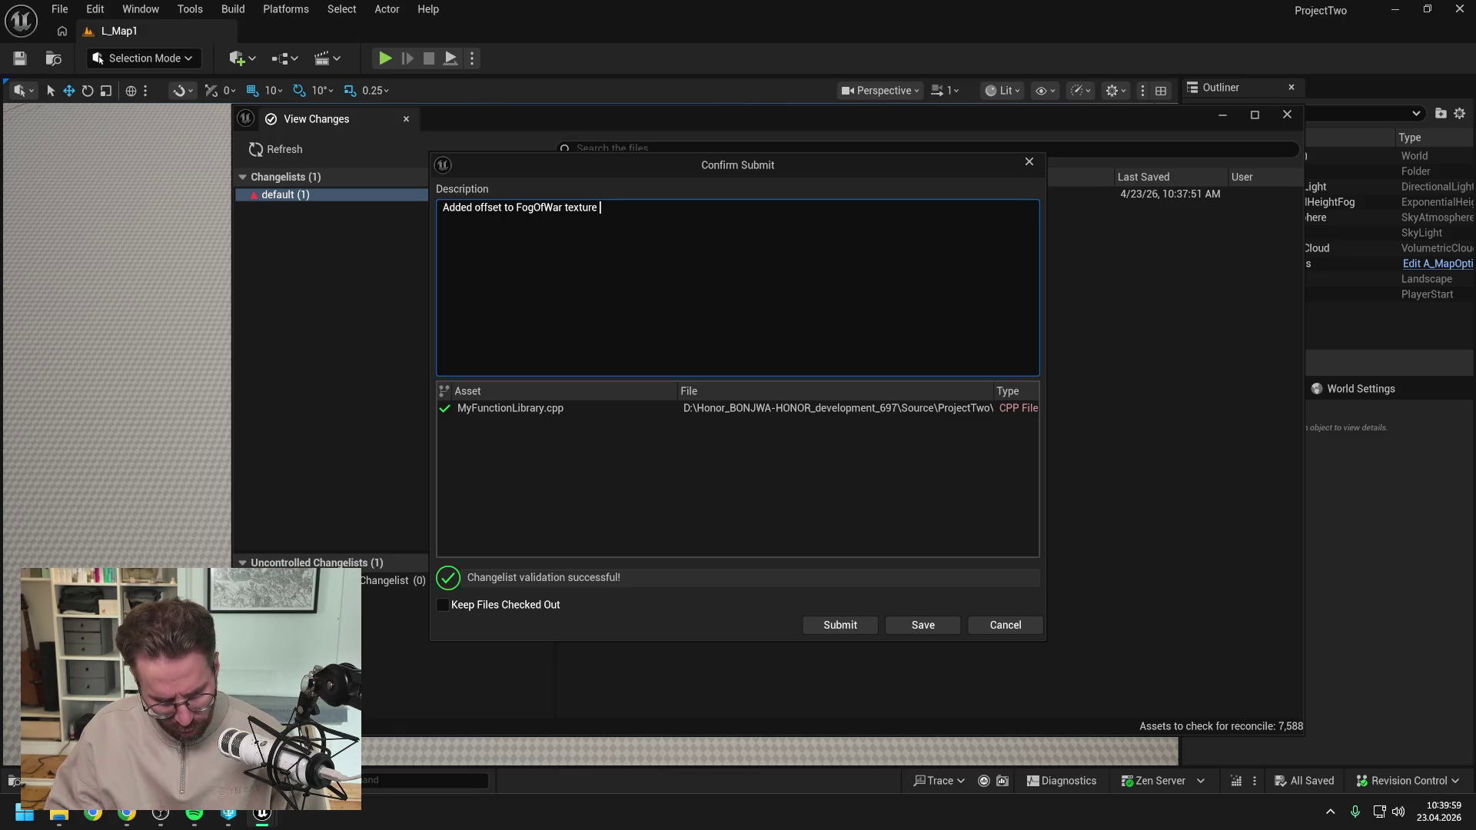
{"action": "type", "text": "because 0"}
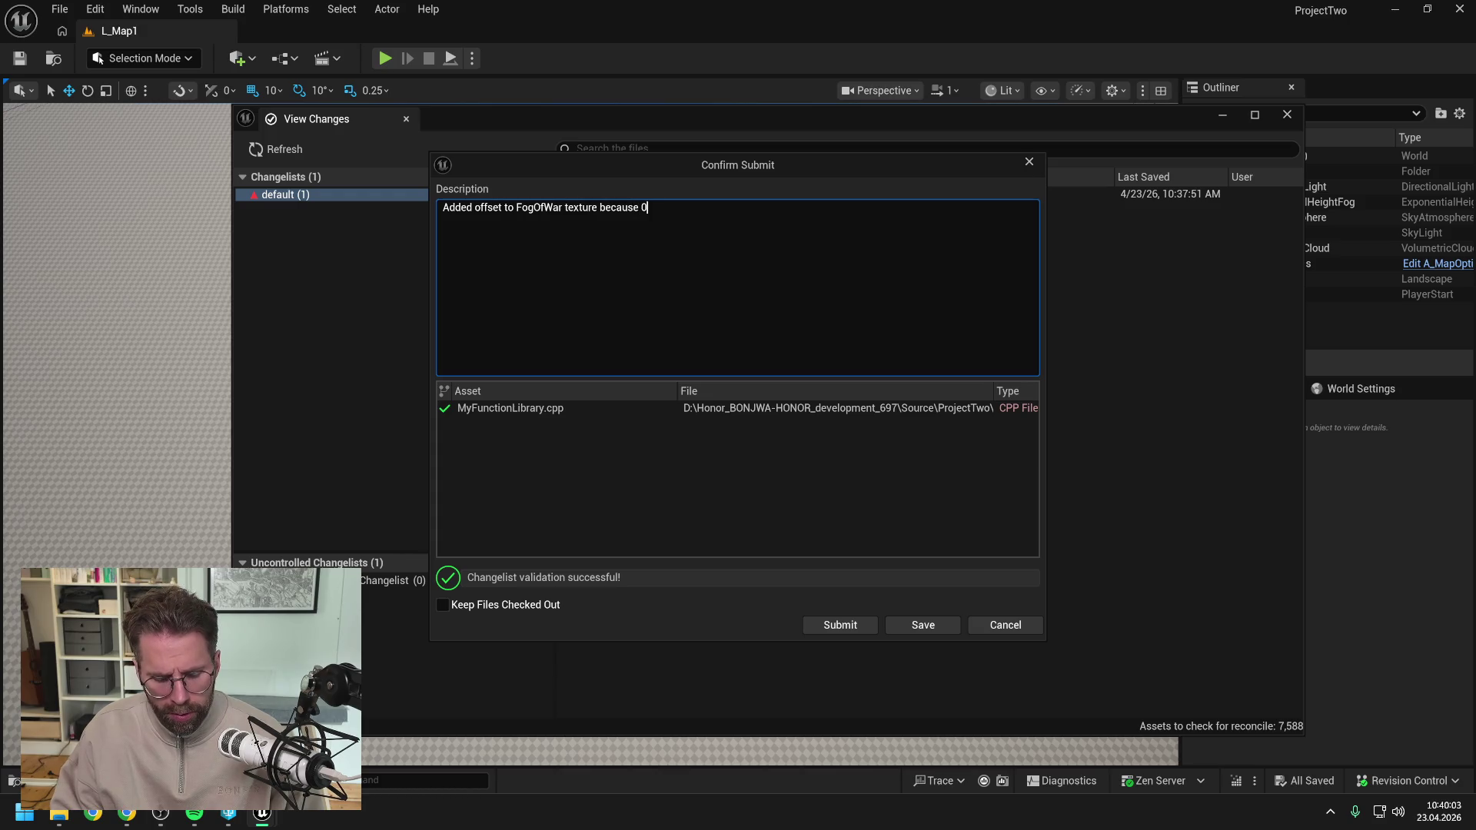
{"action": "type", "text": ", 0s the middle of the map."}
{"action": "left_click", "coordinate": [855, 623]}
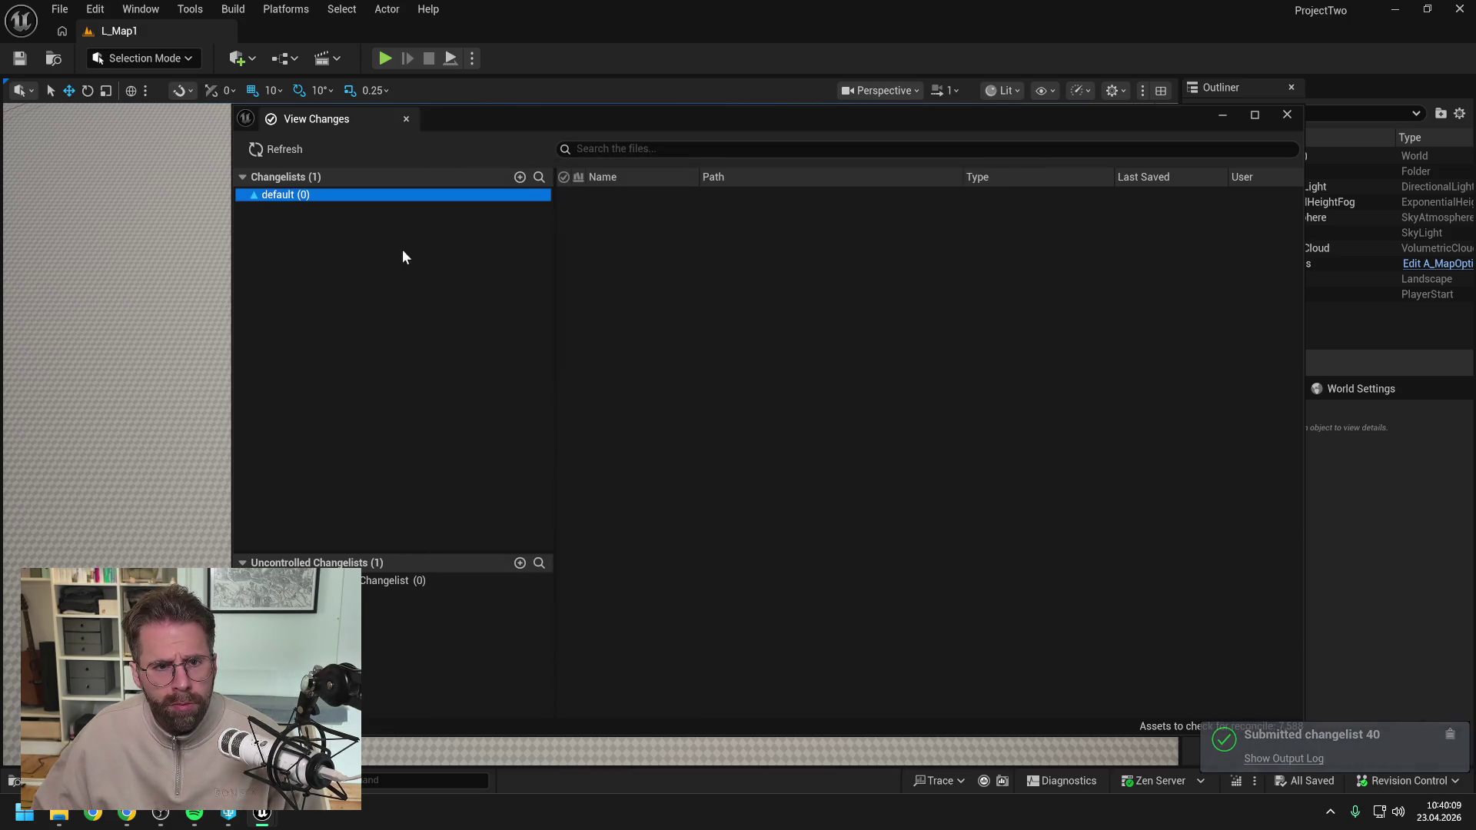
{"action": "left_click", "coordinate": [1287, 115]}
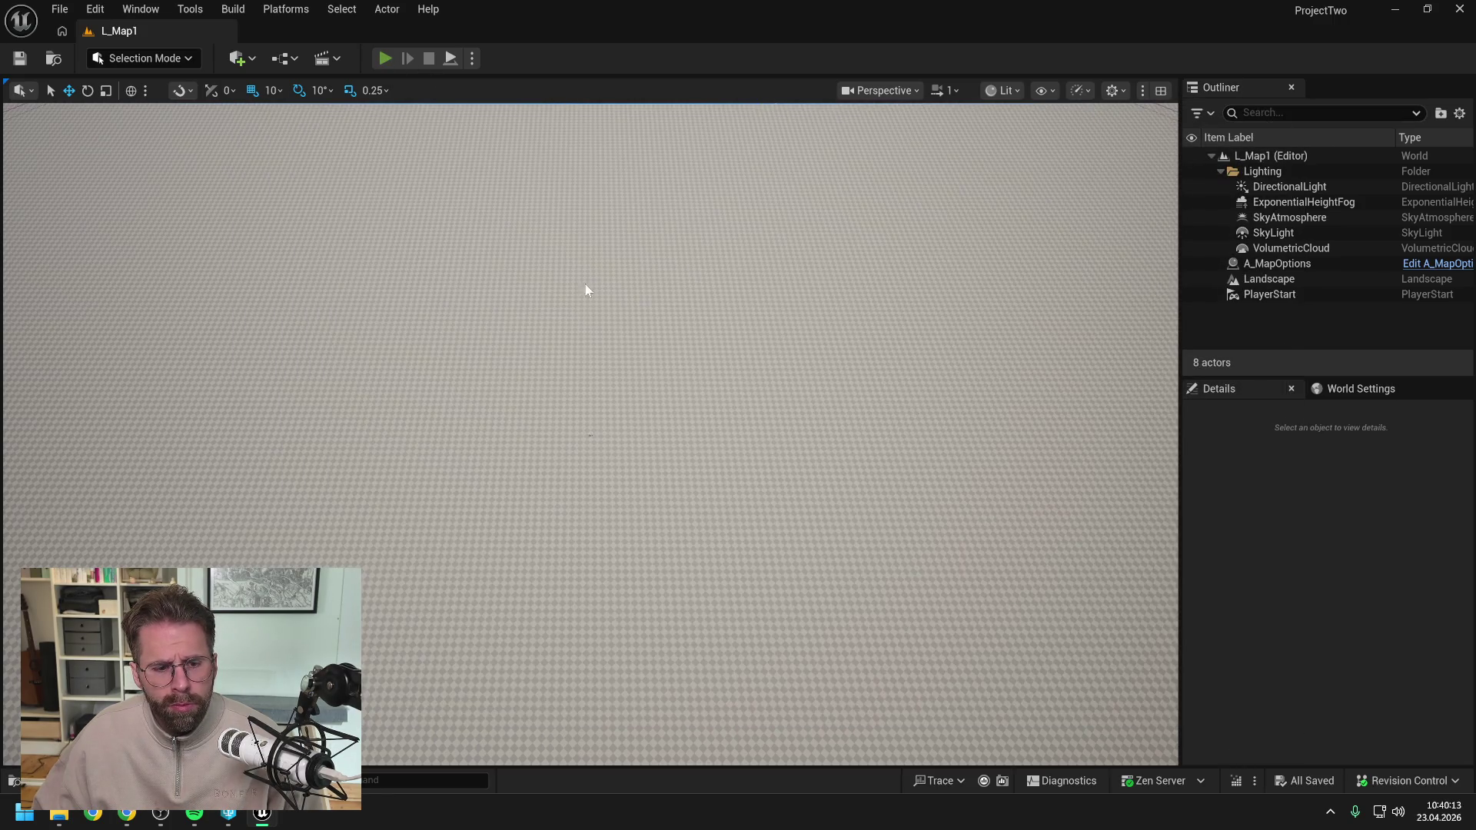
Run one more Play In Editor session of L_Map1 to recheck the fog-of-war result.
{"action": "key", "text": "alt+p"}
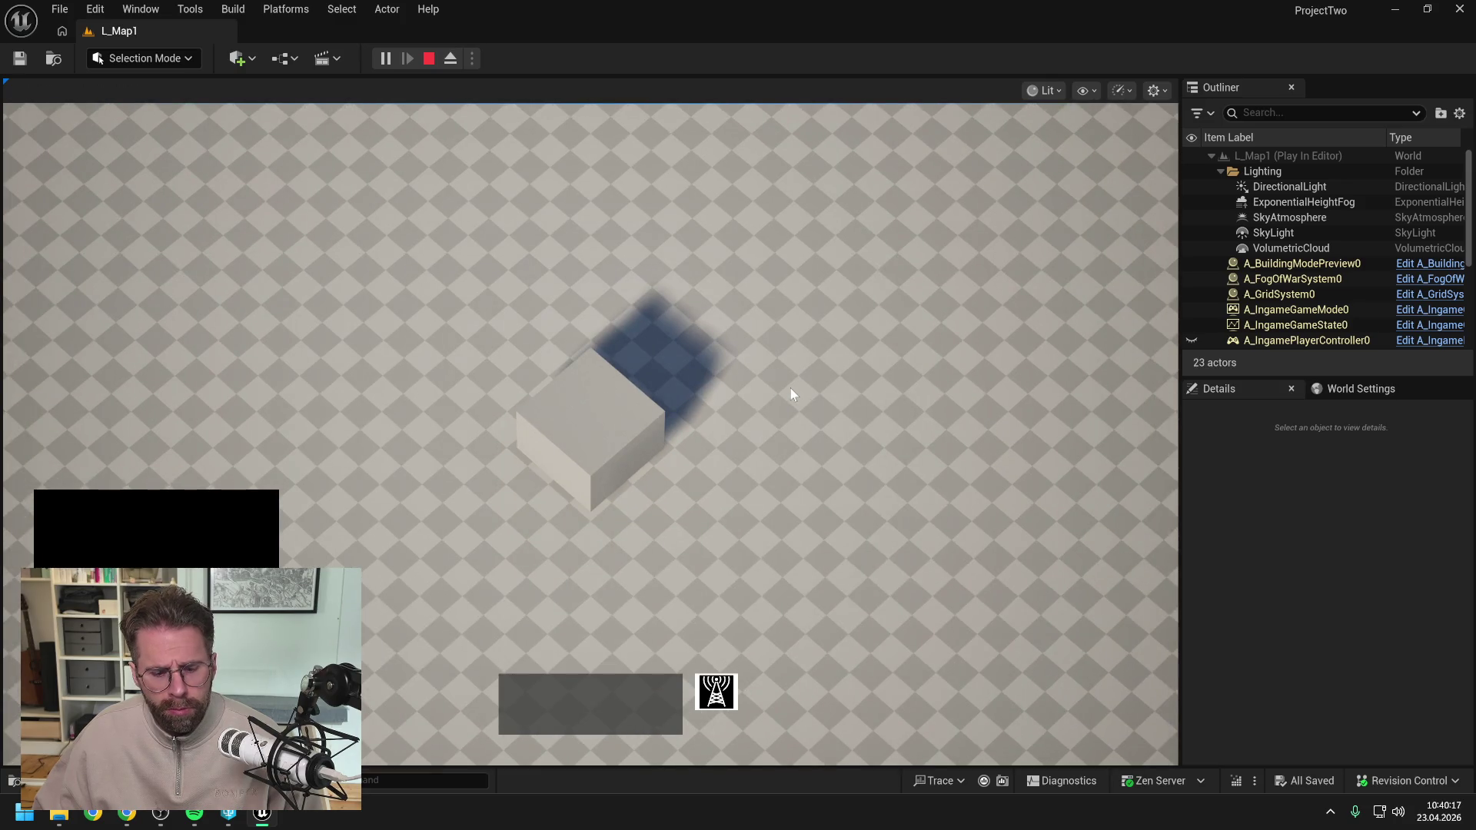
{"action": "key", "text": "Escape"}
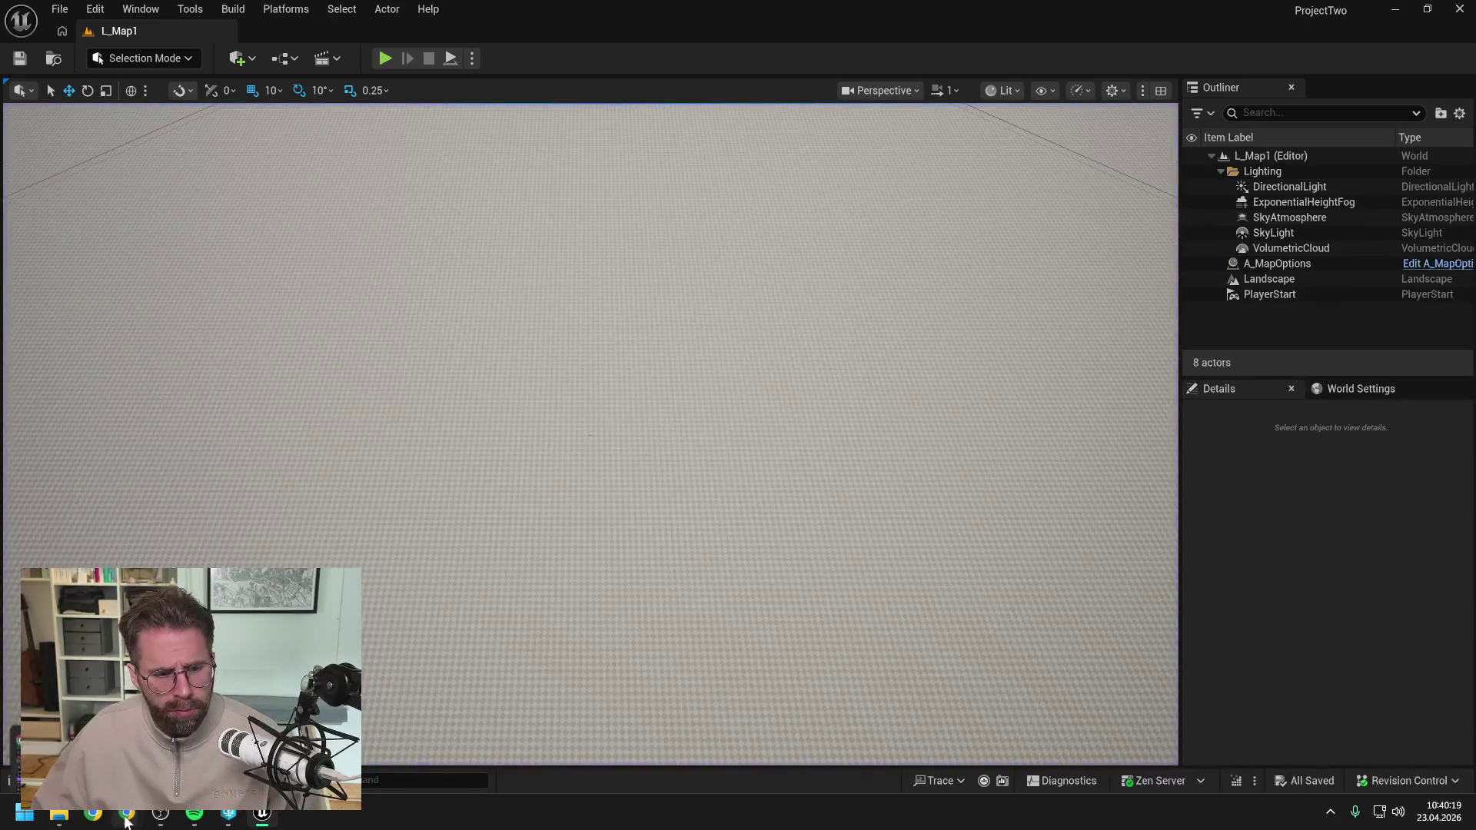
{"action": "left_click", "coordinate": [127, 815]}
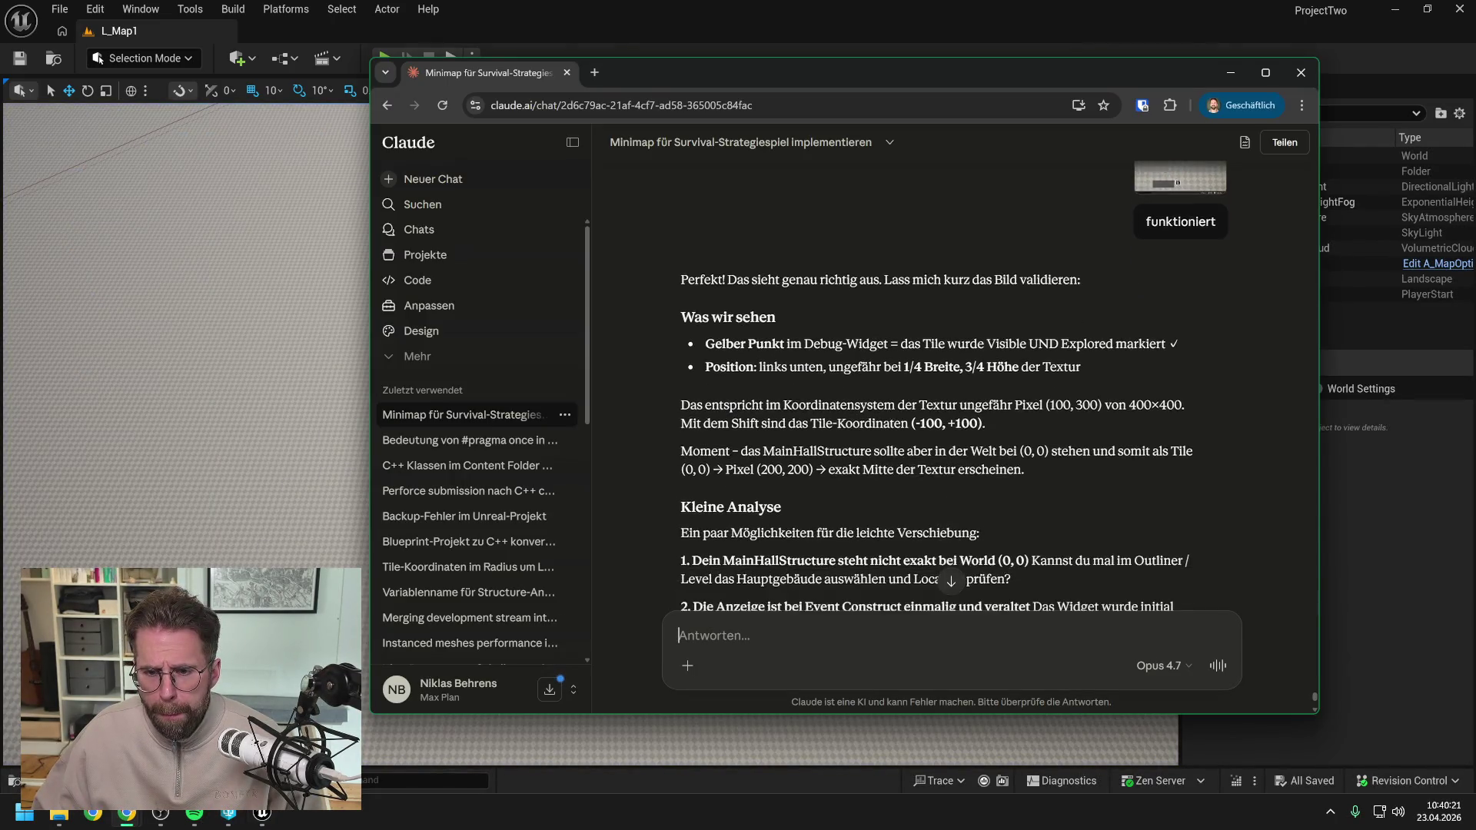
{"action": "scroll", "coordinate": [954, 384], "scroll_direction": "down", "scroll_amount": 1}
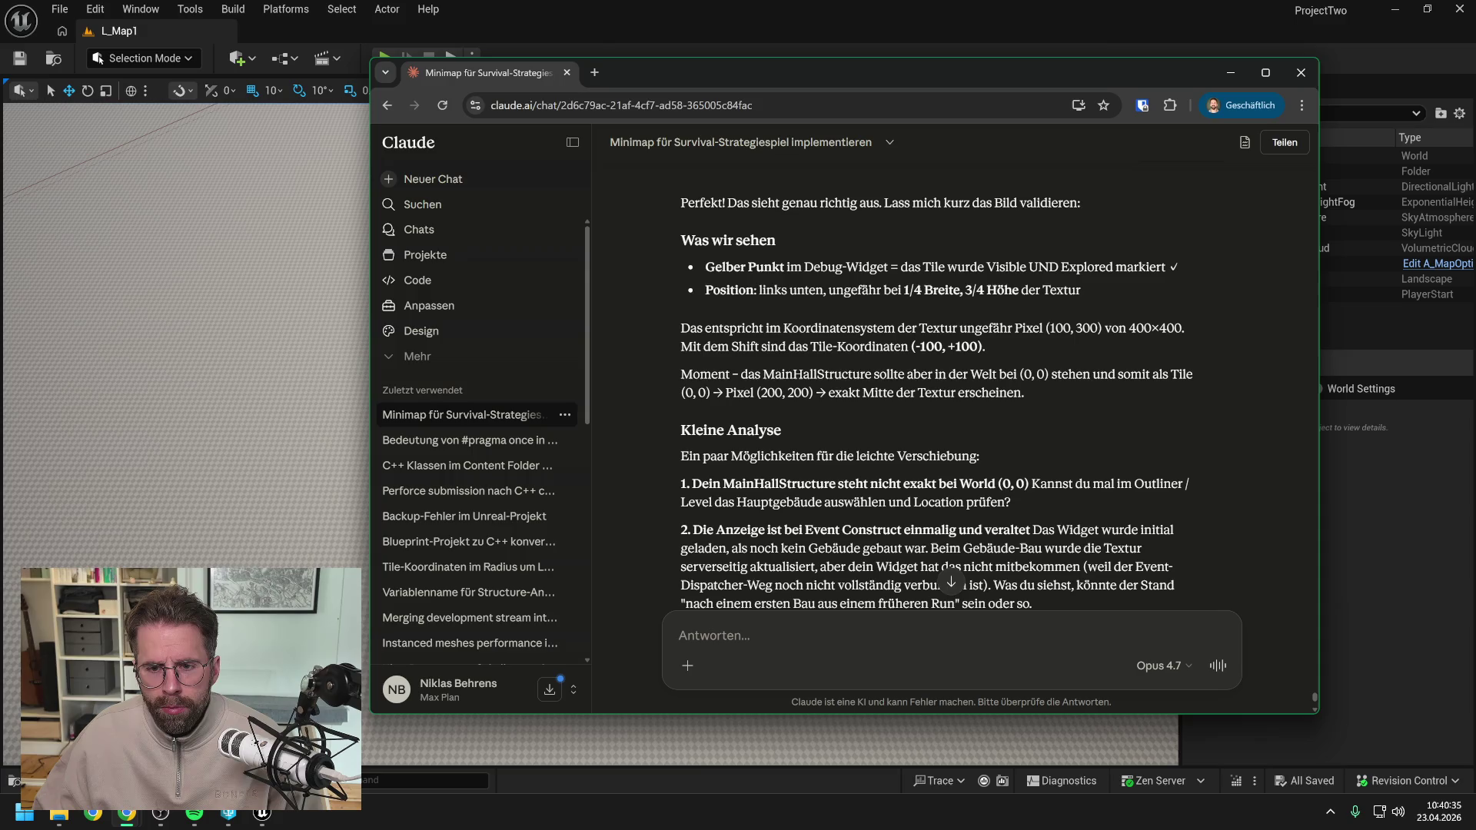
{"action": "scroll", "coordinate": [936, 396], "scroll_direction": "down", "scroll_amount": 1}
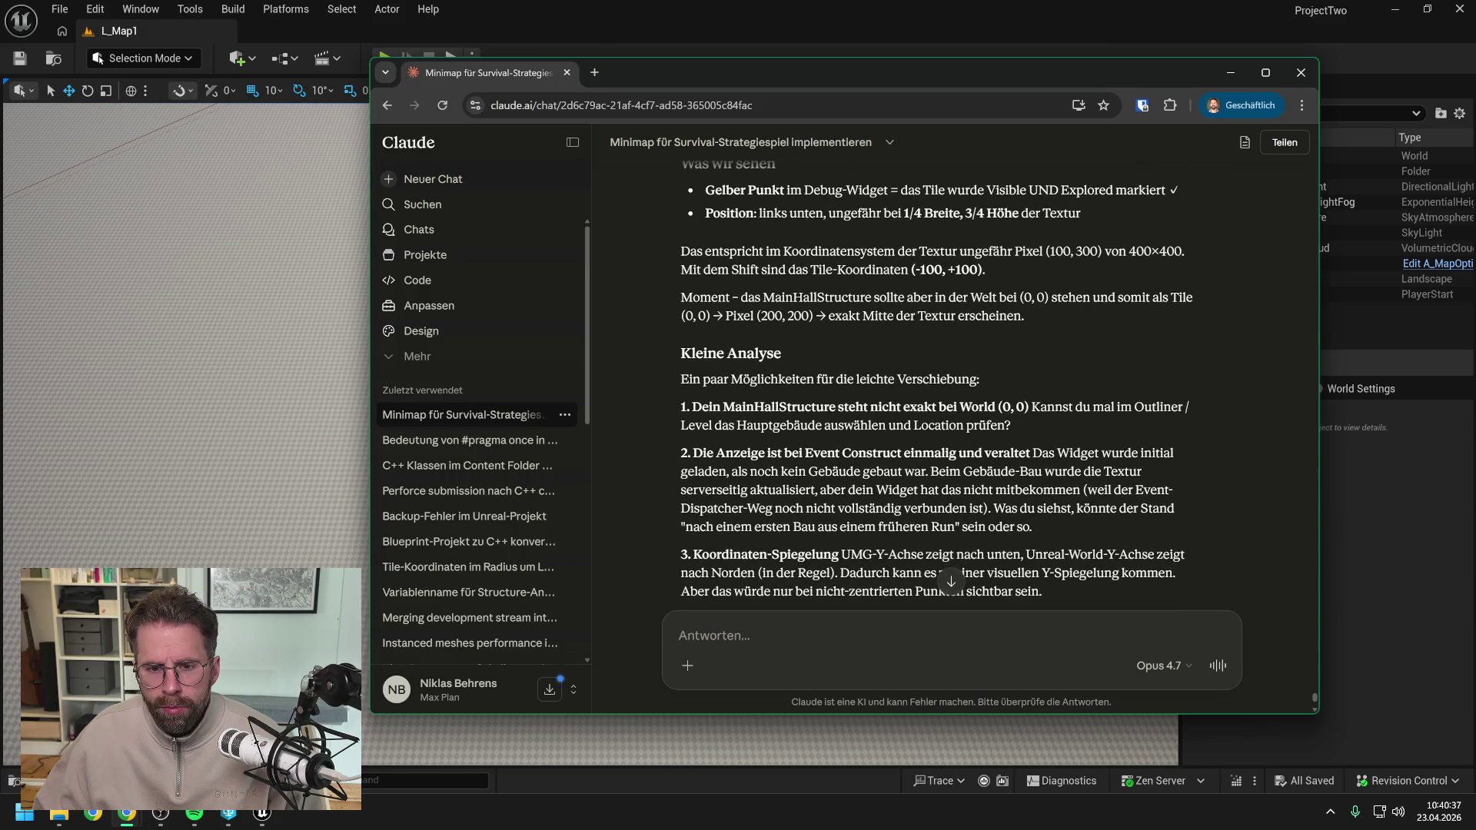
{"action": "scroll", "coordinate": [877, 326], "scroll_direction": "down", "scroll_amount": 1}
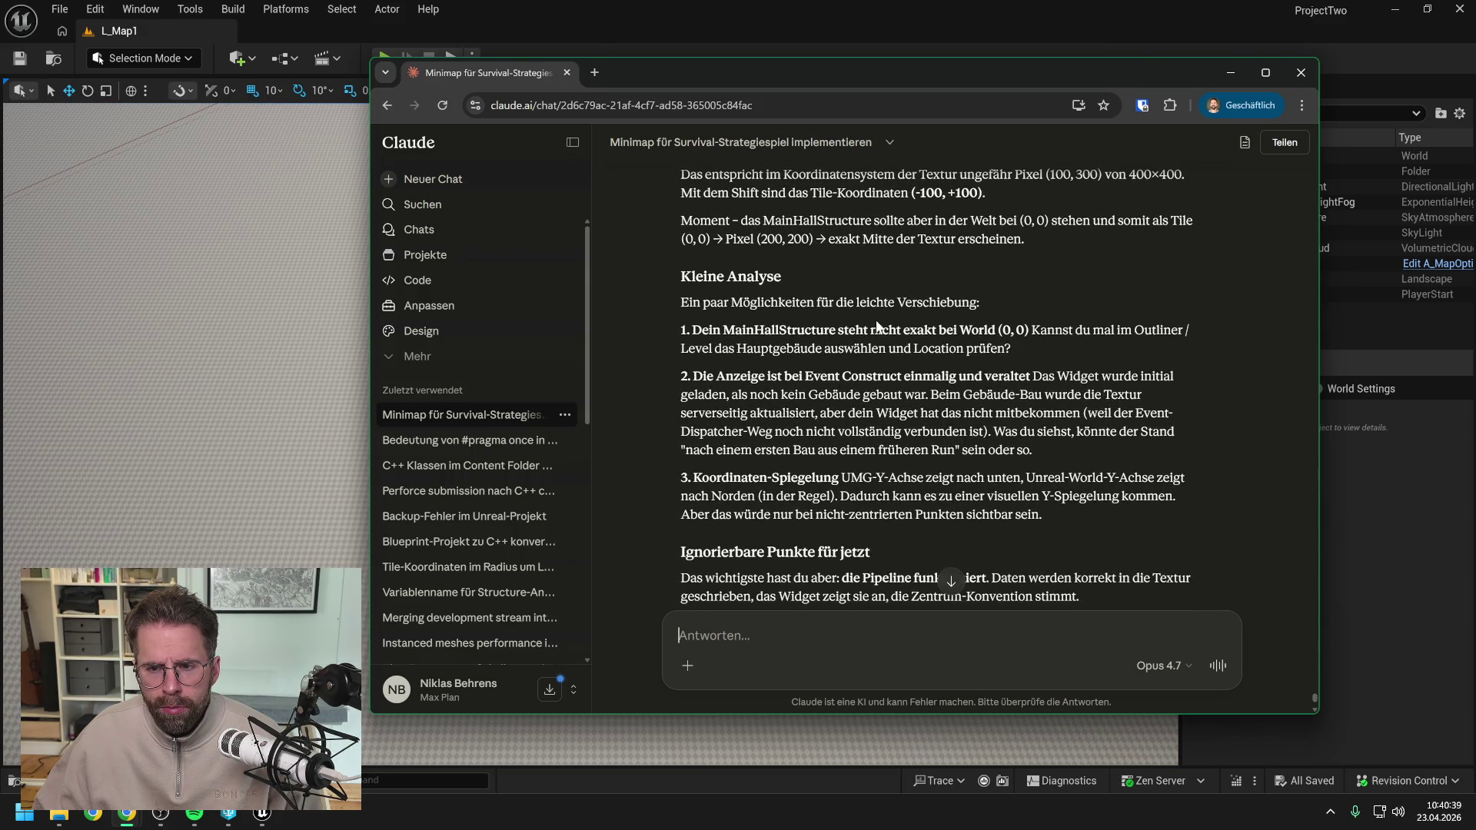
{"action": "scroll", "coordinate": [876, 326], "scroll_direction": "down", "scroll_amount": 2}
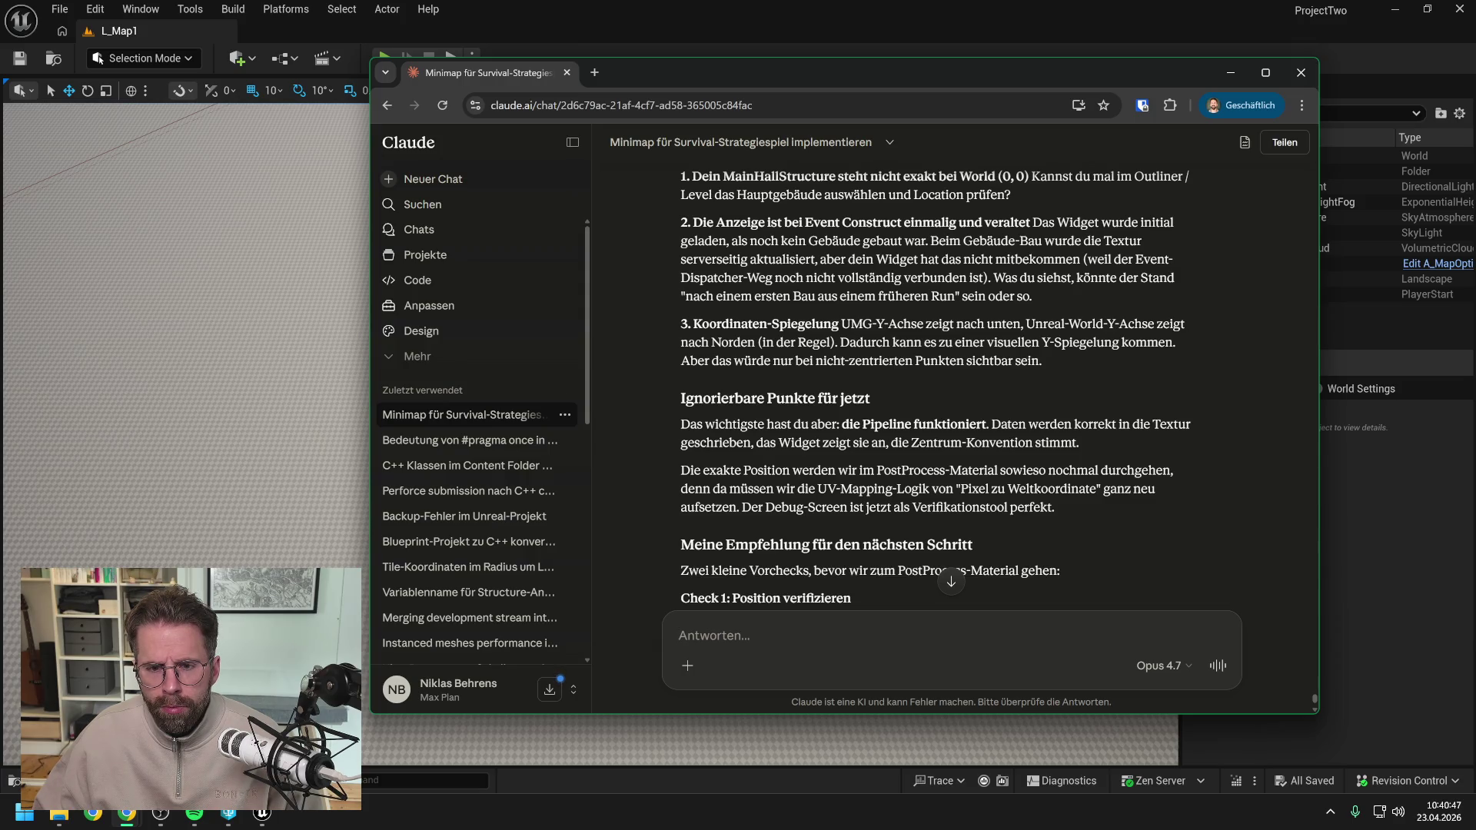
{"action": "scroll", "coordinate": [1001, 292], "scroll_direction": "down", "scroll_amount": 1}
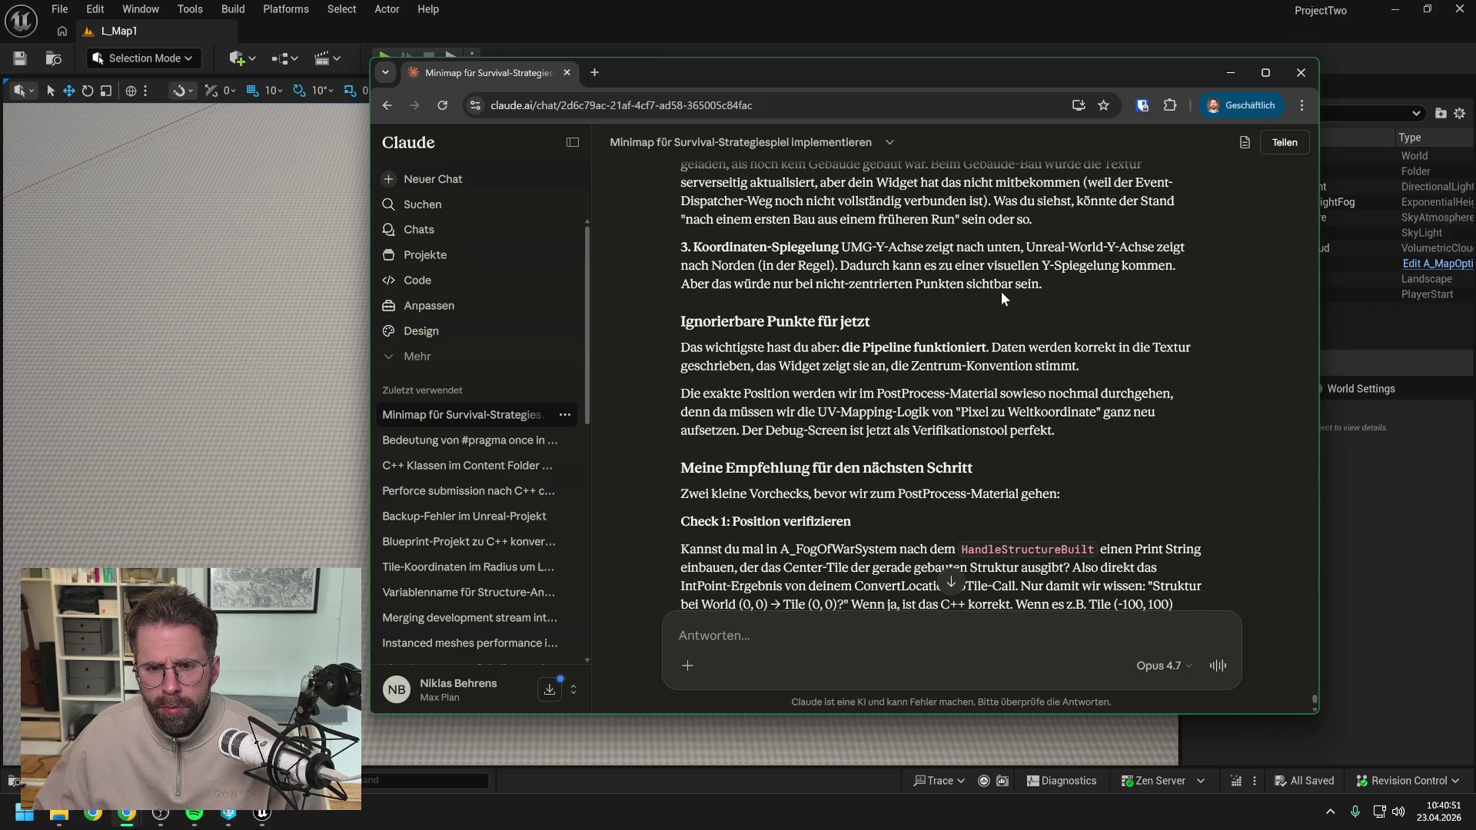
{"action": "scroll", "coordinate": [1000, 292], "scroll_direction": "down", "scroll_amount": 5}
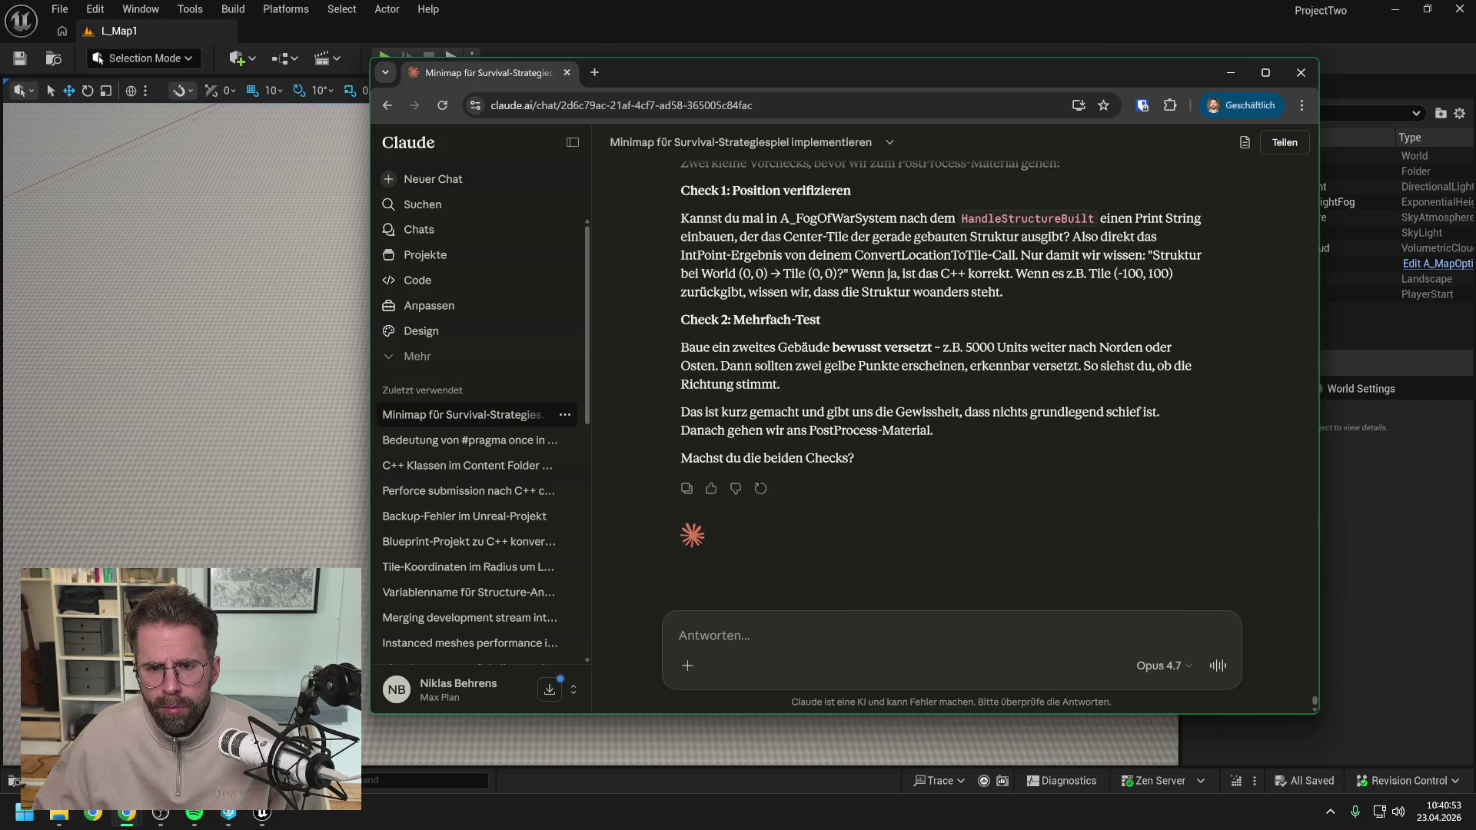
{"action": "scroll", "coordinate": [941, 385], "scroll_direction": "up", "scroll_amount": 3}
{"action": "left_click", "coordinate": [607, 11]}
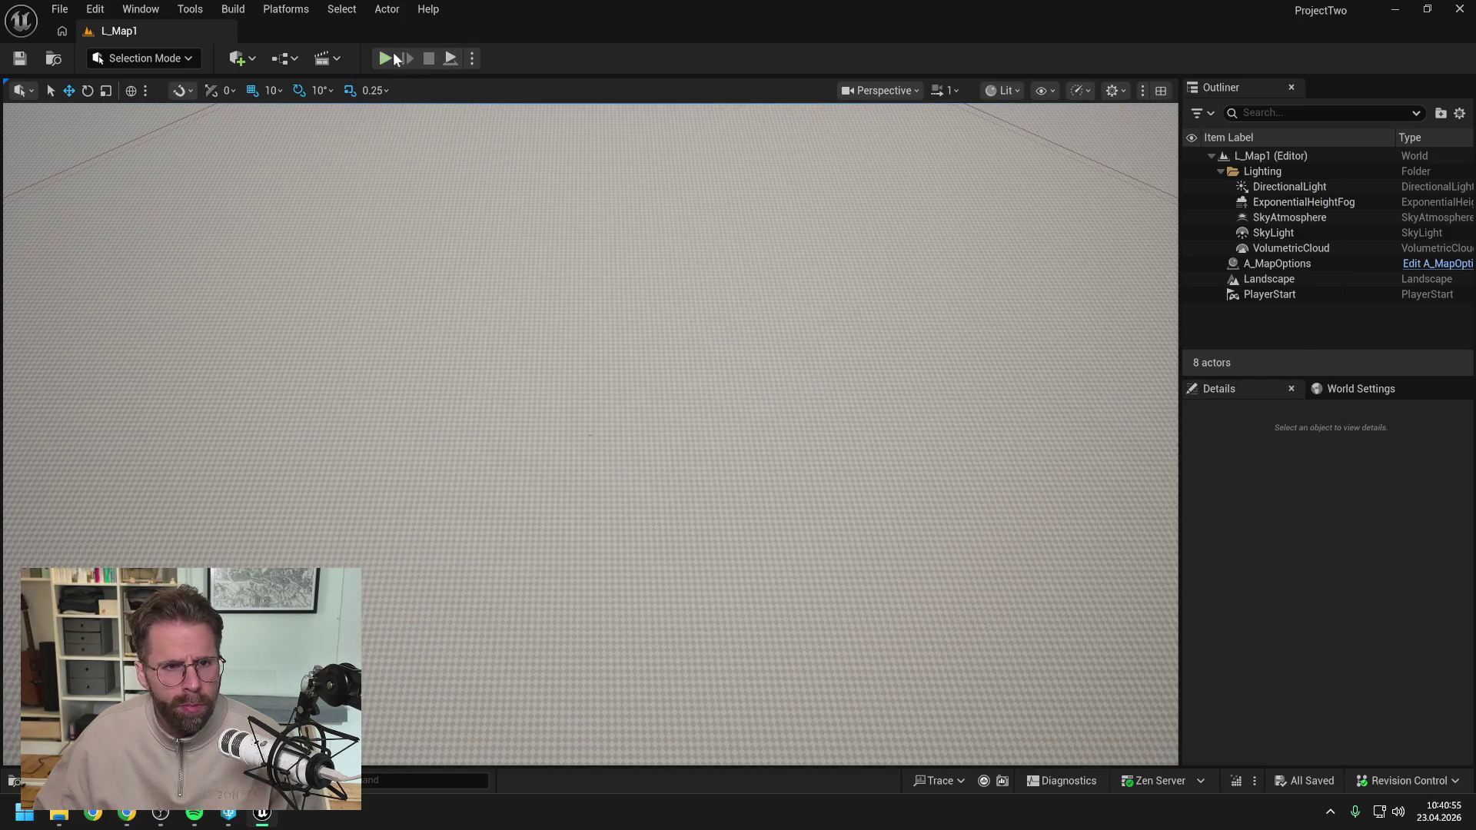
Play L_Map1, pan the game camera back toward the cube with D, then stop.
{"action": "key", "text": "alt+p"}
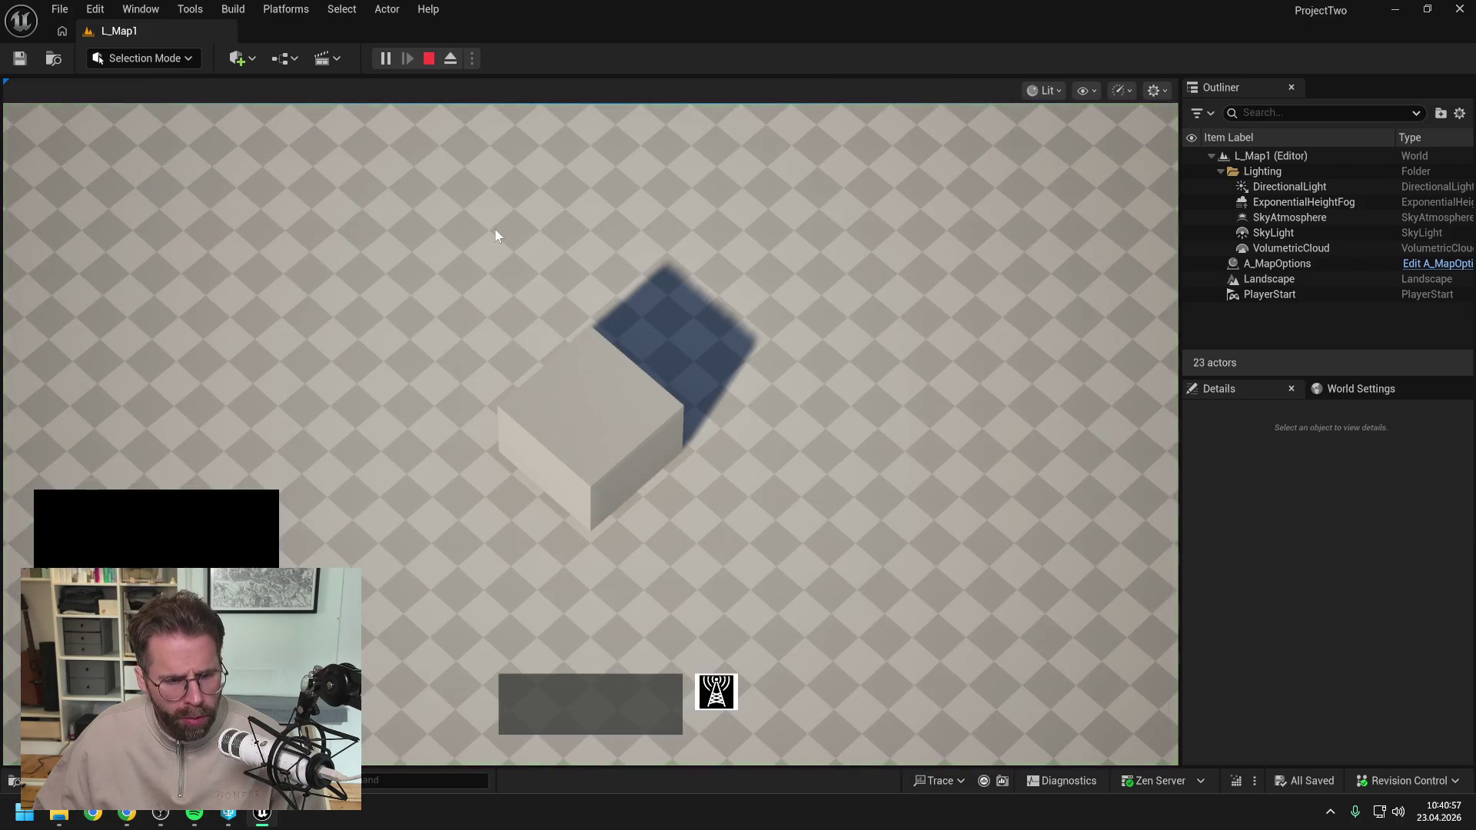
{"action": "mouse_move", "coordinate": [45, 542]}
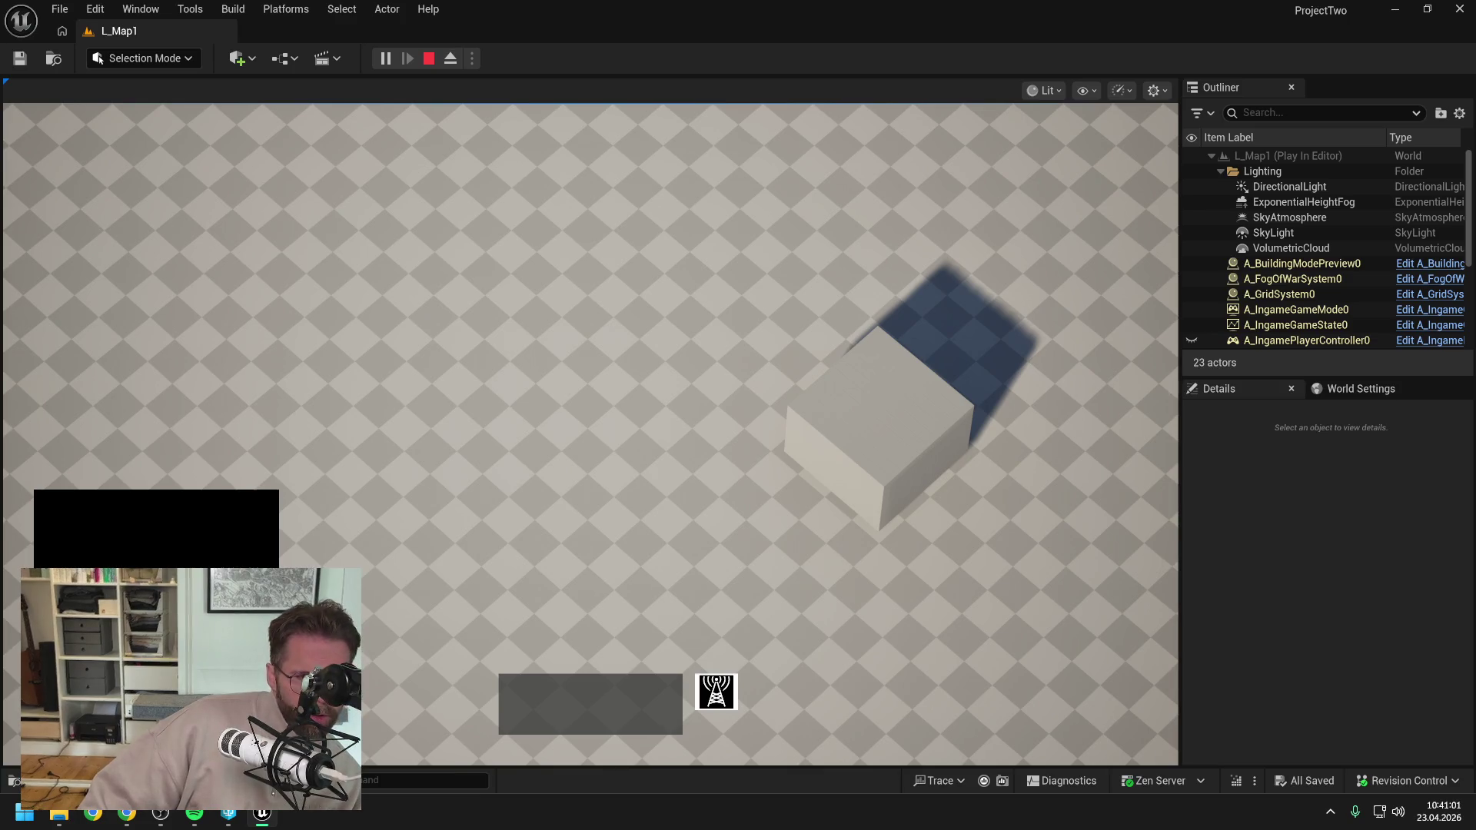
{"action": "key", "text": "d"}
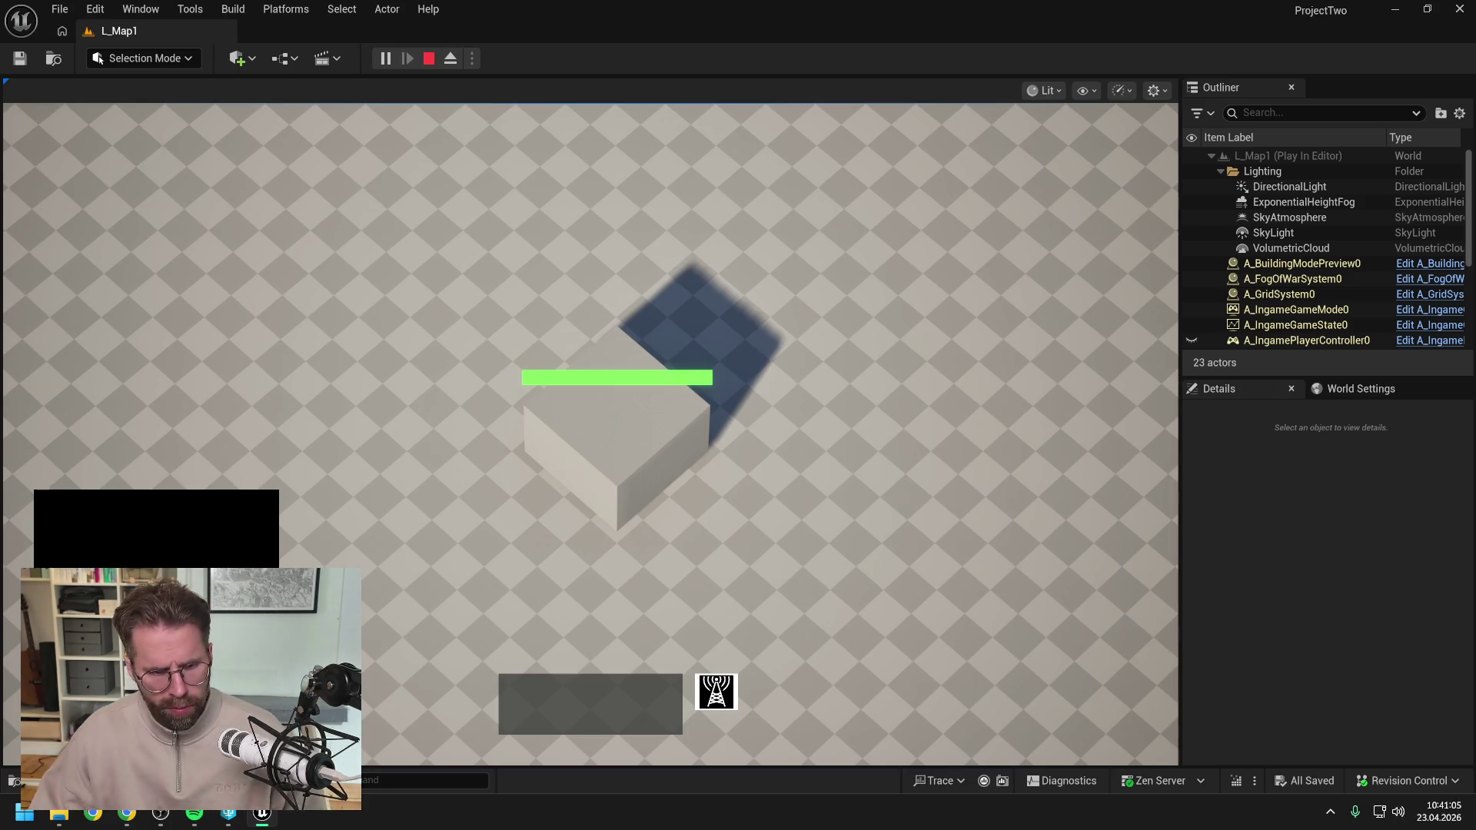
{"action": "key", "text": "Escape"}
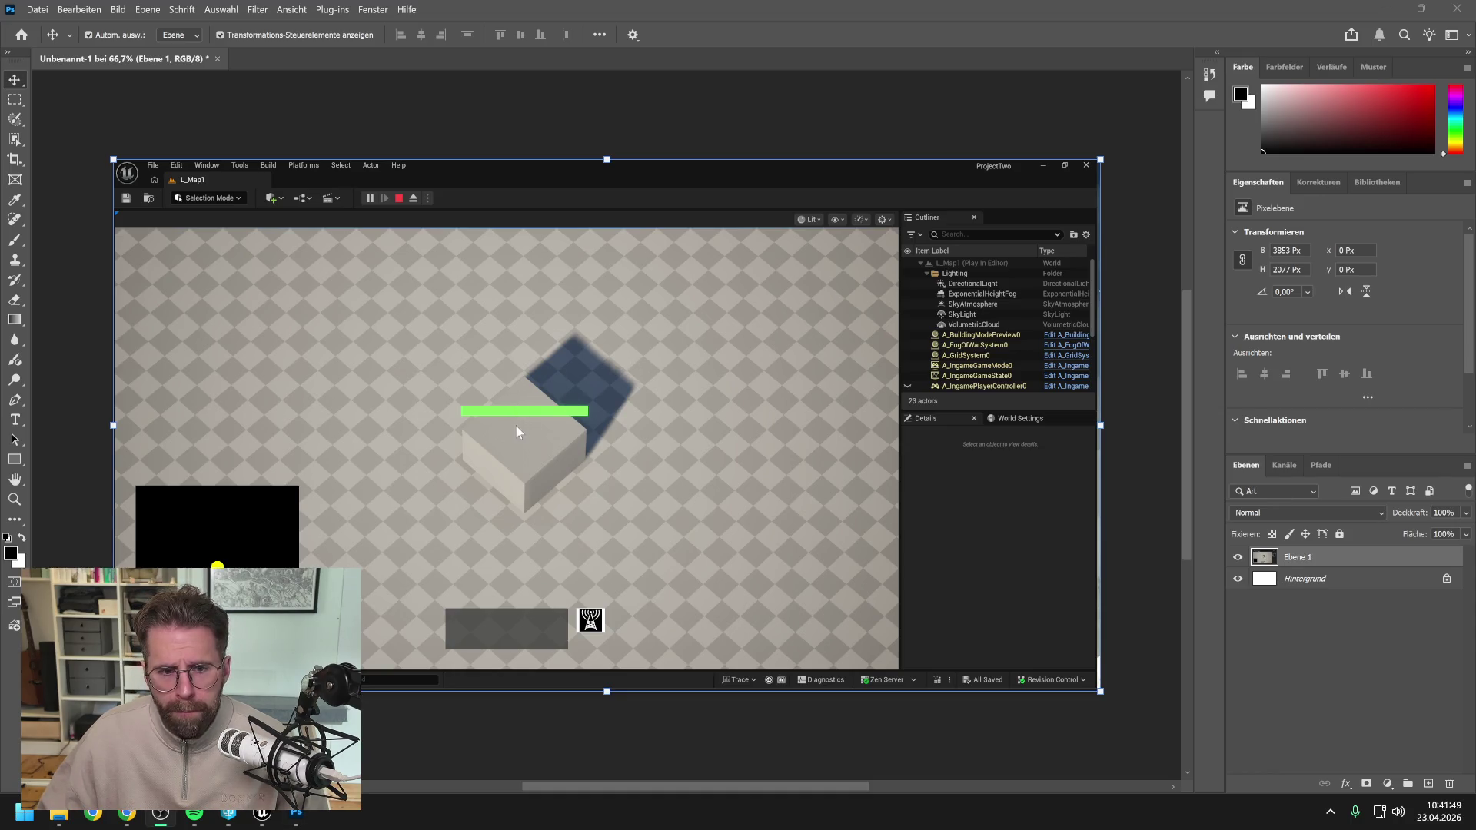
Zoom onto the minimap, marquee the 295 px strip from its left edge to the yellow dot, and add layer Ebene 2.
{"action": "scroll", "coordinate": [496, 423], "scroll_direction": "up", "scroll_amount": 2}
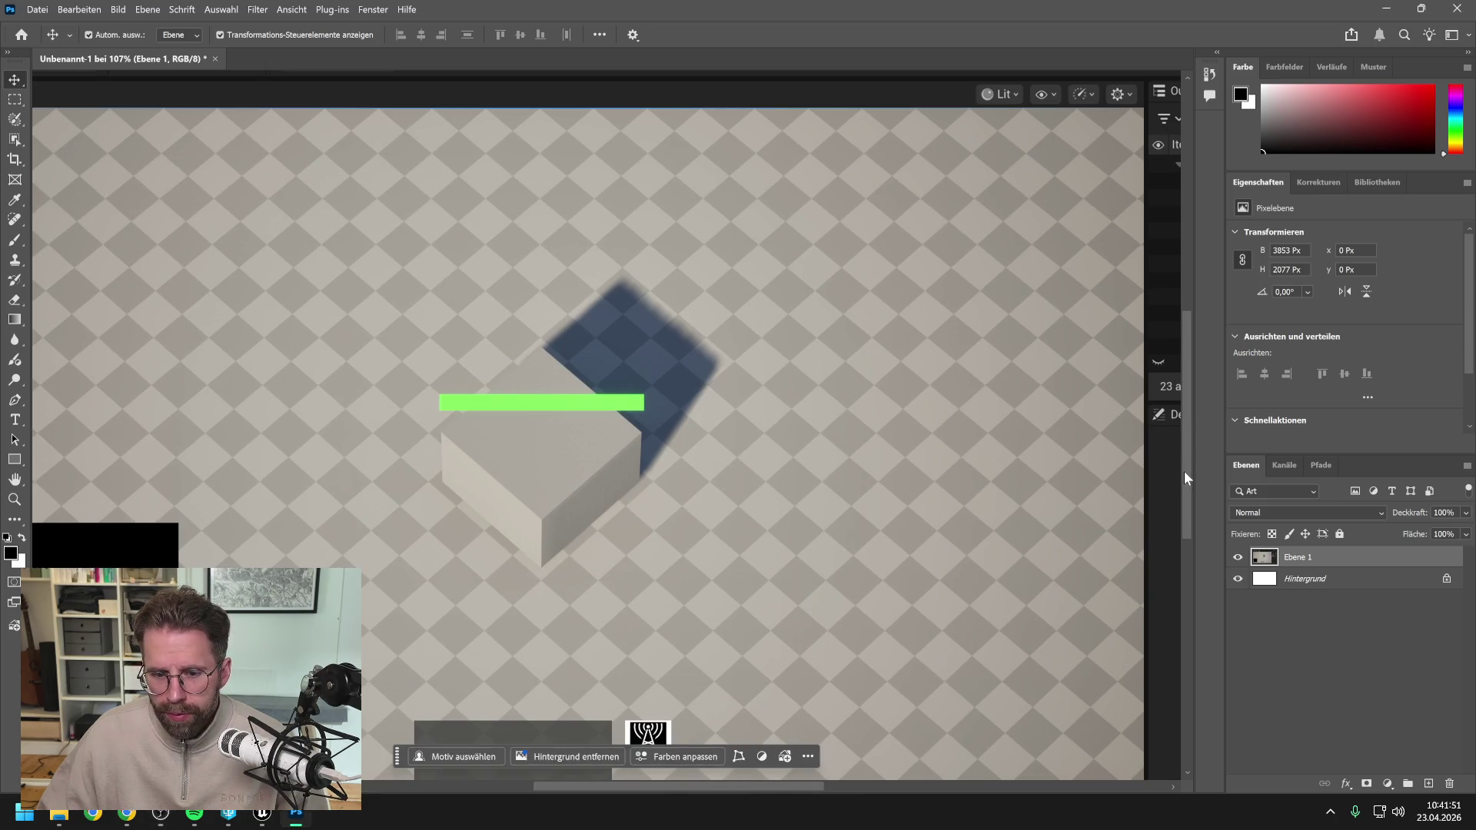
{"action": "mouse_move", "coordinate": [772, 786]}
{"action": "left_mouse_down"}
{"action": "mouse_move", "coordinate": [539, 776]}
{"action": "mouse_move", "coordinate": [638, 781]}
{"action": "left_mouse_up"}
{"action": "scroll", "coordinate": [746, 550], "scroll_direction": "down", "scroll_amount": 4}
{"action": "scroll", "coordinate": [530, 412], "scroll_direction": "up", "scroll_amount": 1}
{"action": "scroll", "coordinate": [523, 414], "scroll_direction": "down", "scroll_amount": 1}
{"action": "scroll", "coordinate": [515, 416], "scroll_direction": "up", "scroll_amount": 5}
{"action": "scroll", "coordinate": [853, 359], "scroll_direction": "down", "scroll_amount": 1}
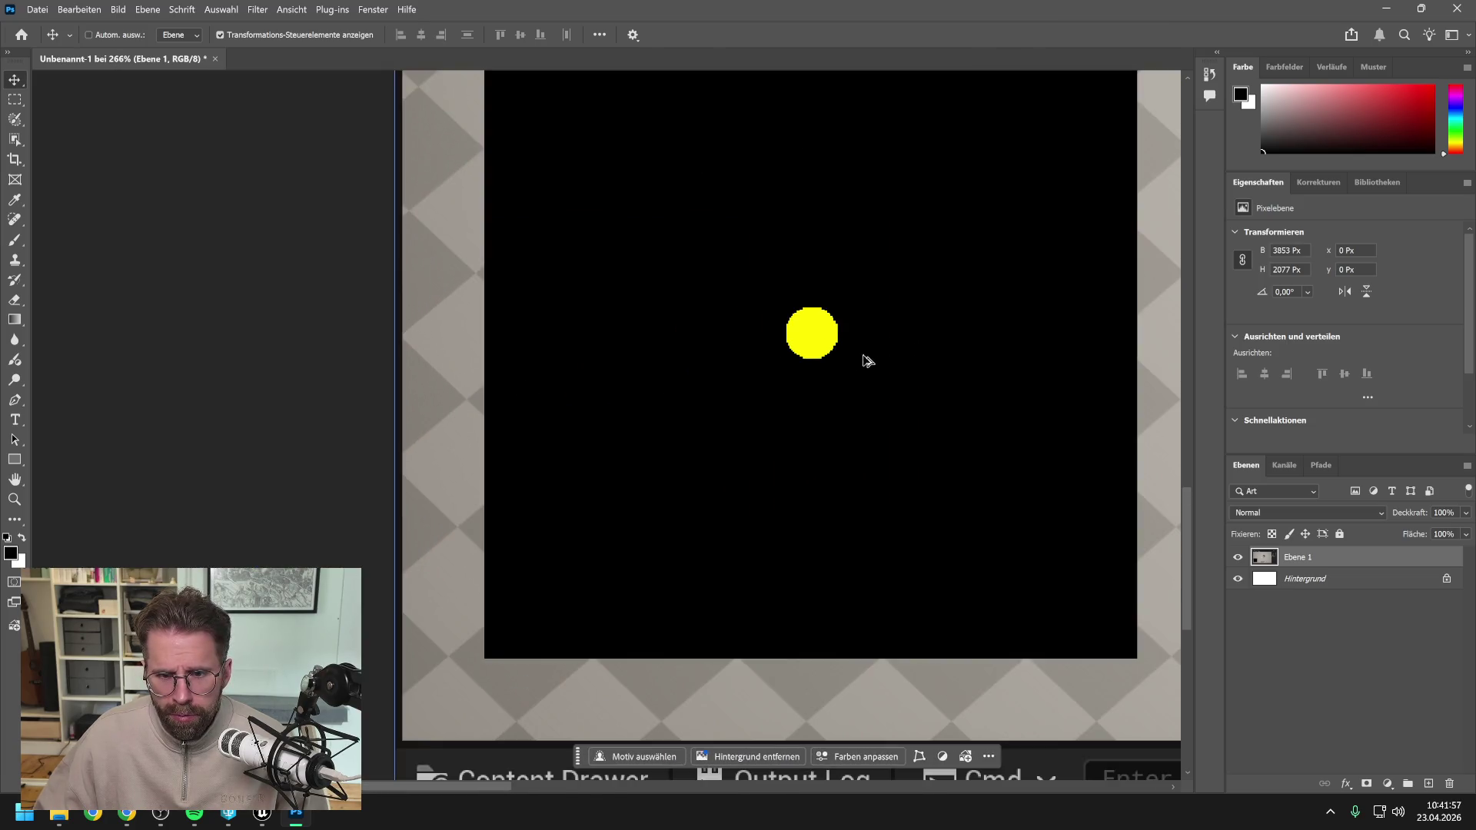
{"action": "scroll", "coordinate": [1010, 336], "scroll_direction": "up", "scroll_amount": 1}
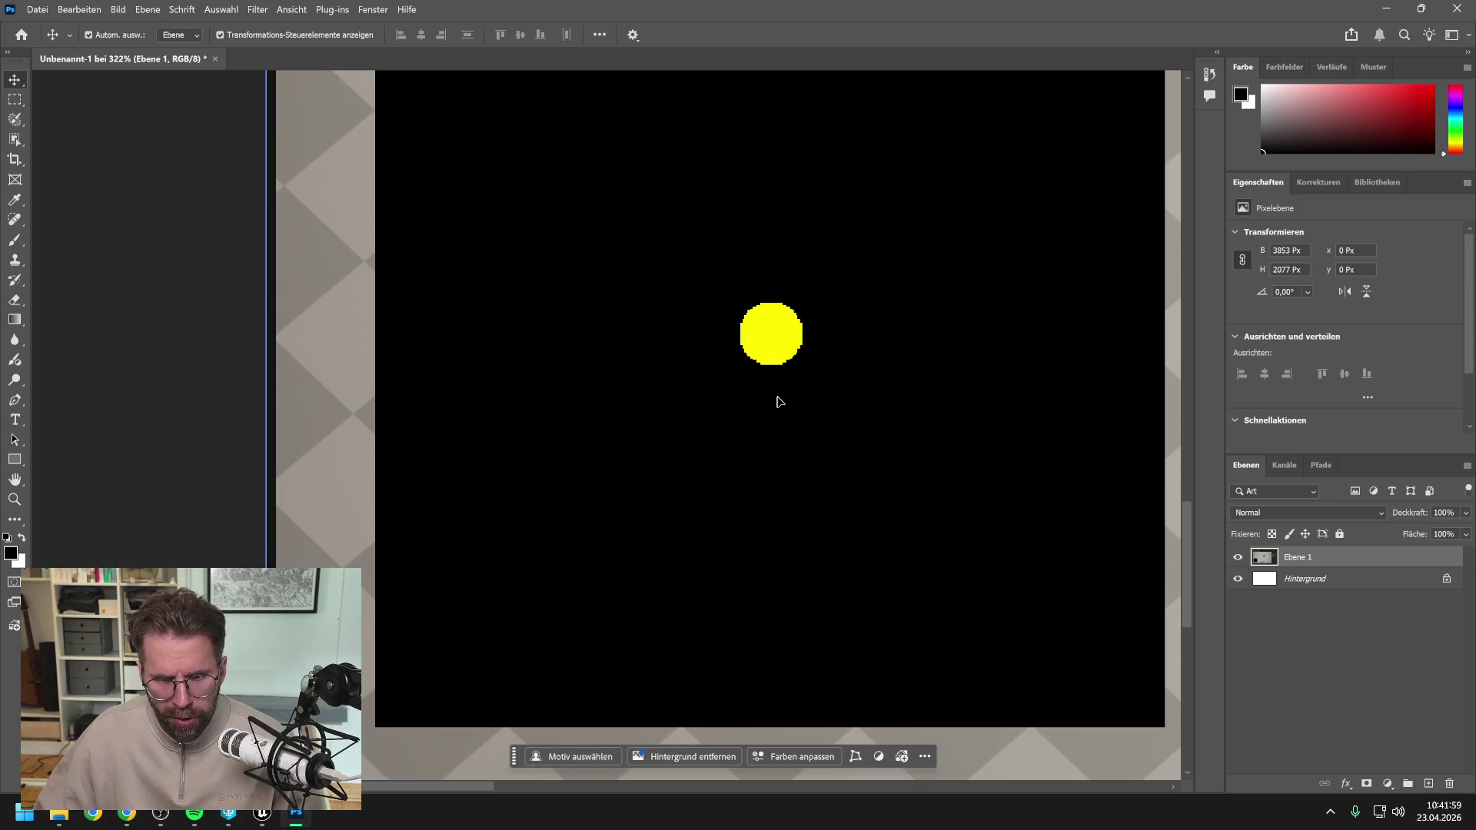
{"action": "key", "text": "m"}
{"action": "scroll", "coordinate": [379, 284], "scroll_direction": "up", "scroll_amount": 6}
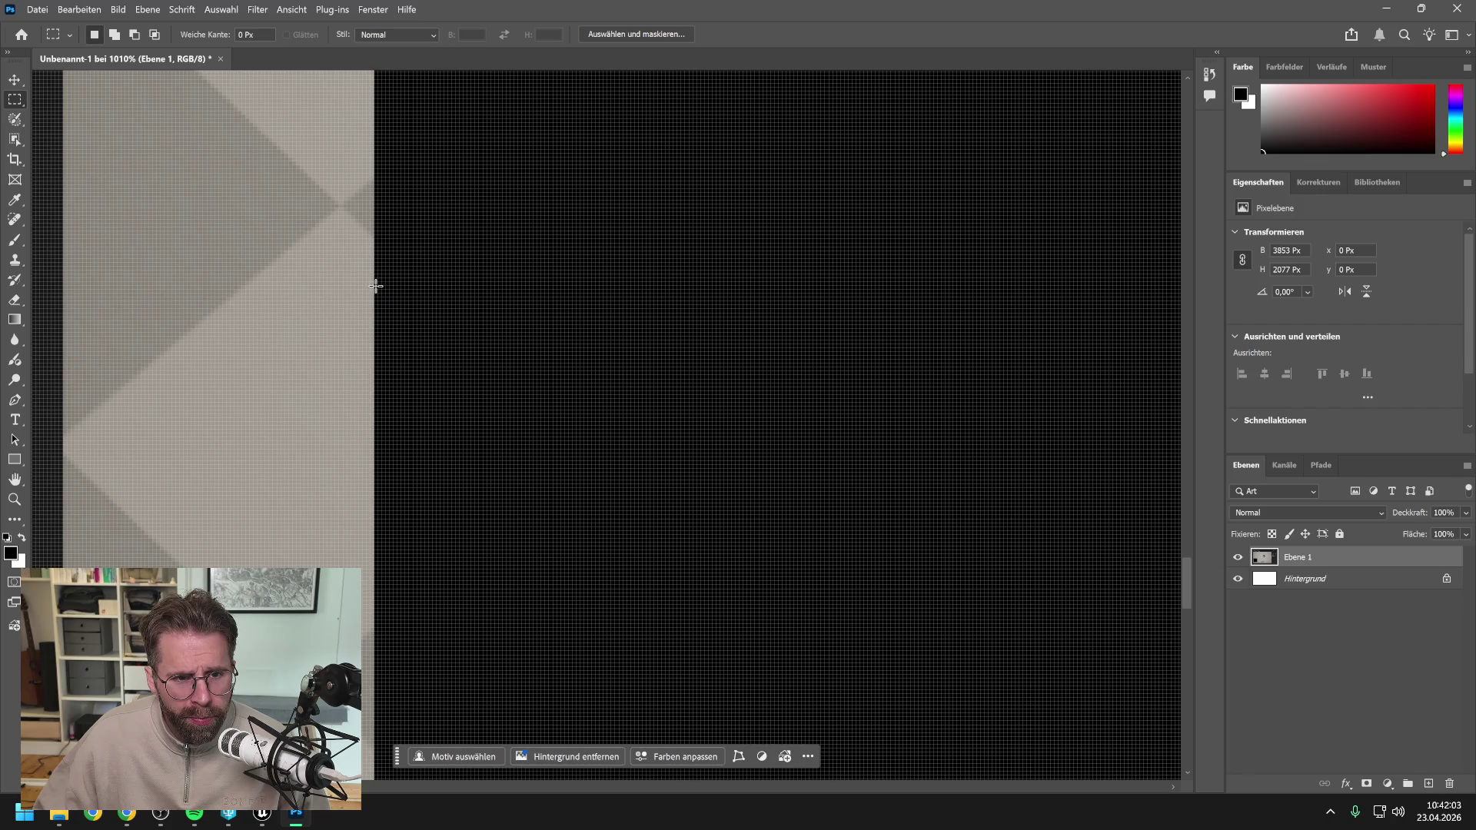
{"action": "mouse_move", "coordinate": [376, 286]}
{"action": "left_mouse_down"}
{"action": "mouse_move", "coordinate": [1107, 465]}
{"action": "mouse_move", "coordinate": [1169, 544]}
{"action": "mouse_move", "coordinate": [1145, 569]}
{"action": "mouse_move", "coordinate": [1056, 570]}
{"action": "left_mouse_up"}
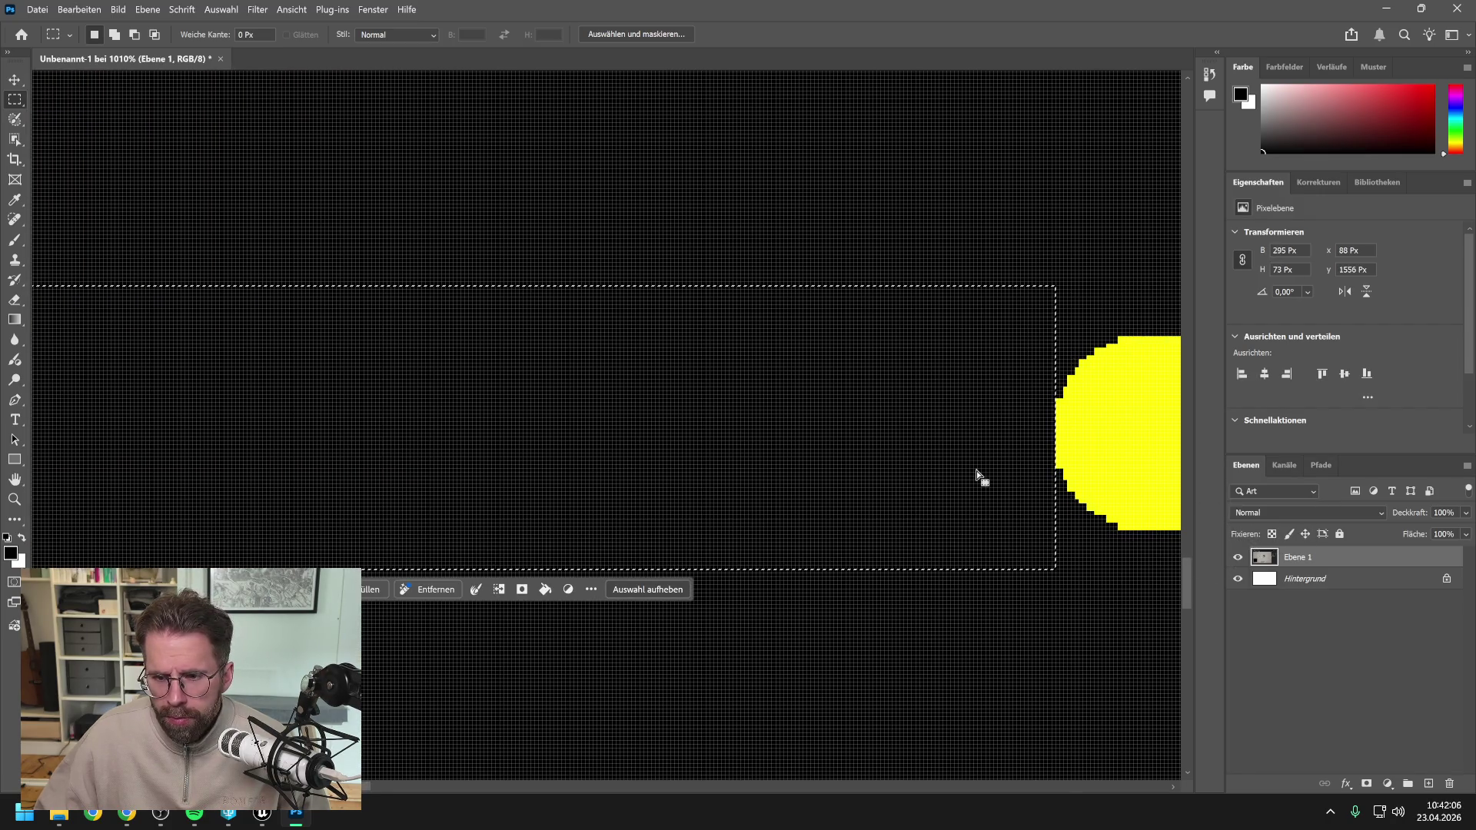
{"action": "left_click", "coordinate": [1429, 783]}
Fill the selected strip with white using the Paint Bucket, then deselect.
{"action": "key", "text": "g"}
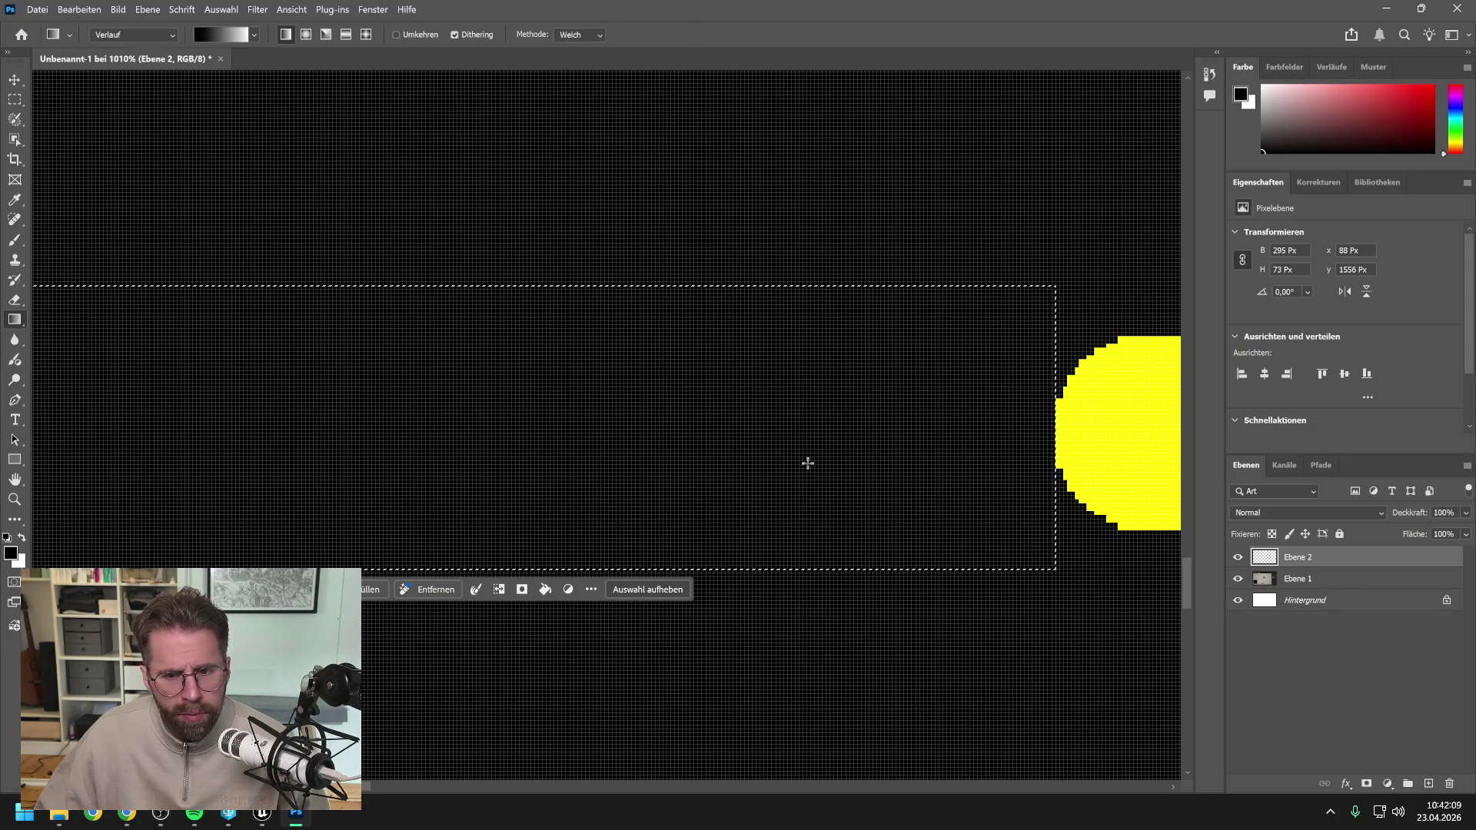
{"action": "right_click", "coordinate": [12, 321]}
{"action": "left_click", "coordinate": [72, 330]}
{"action": "key", "text": "x"}
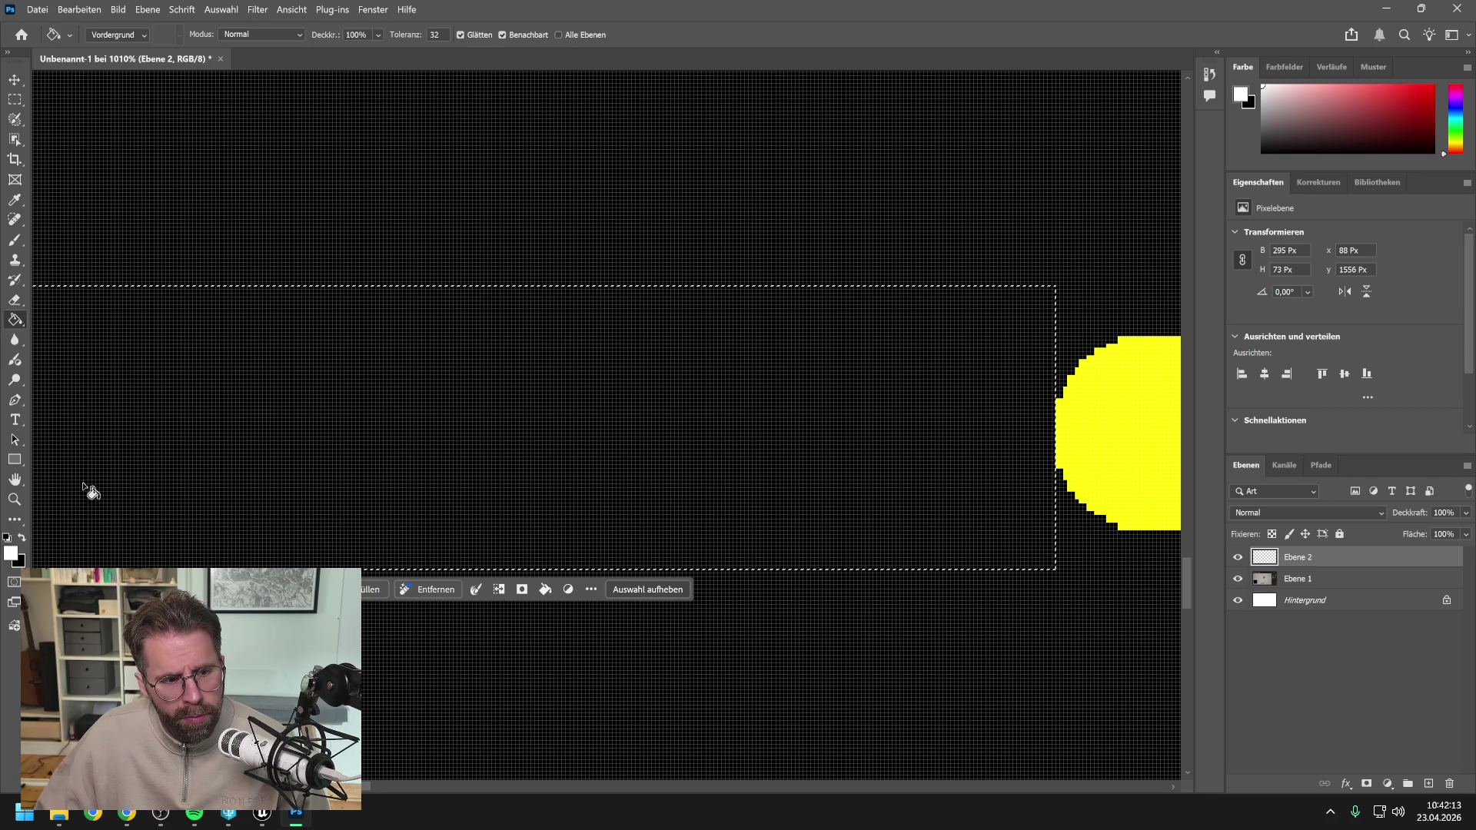
{"action": "left_click", "coordinate": [438, 409]}
{"action": "scroll", "coordinate": [551, 412], "scroll_direction": "down", "scroll_amount": 3}
{"action": "scroll", "coordinate": [550, 412], "scroll_direction": "down", "scroll_amount": 2}
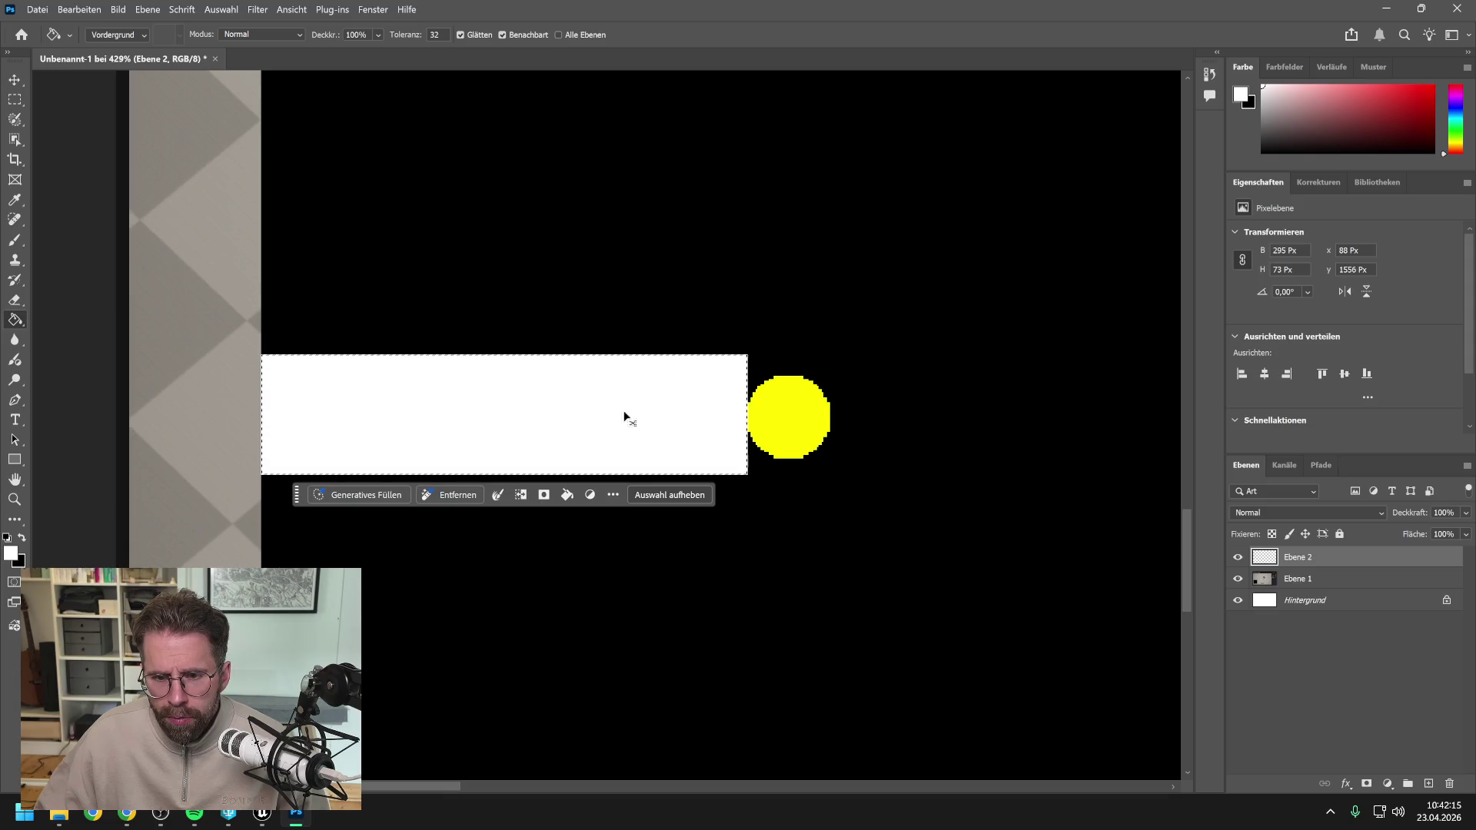
{"action": "key", "text": "ctrl+d"}
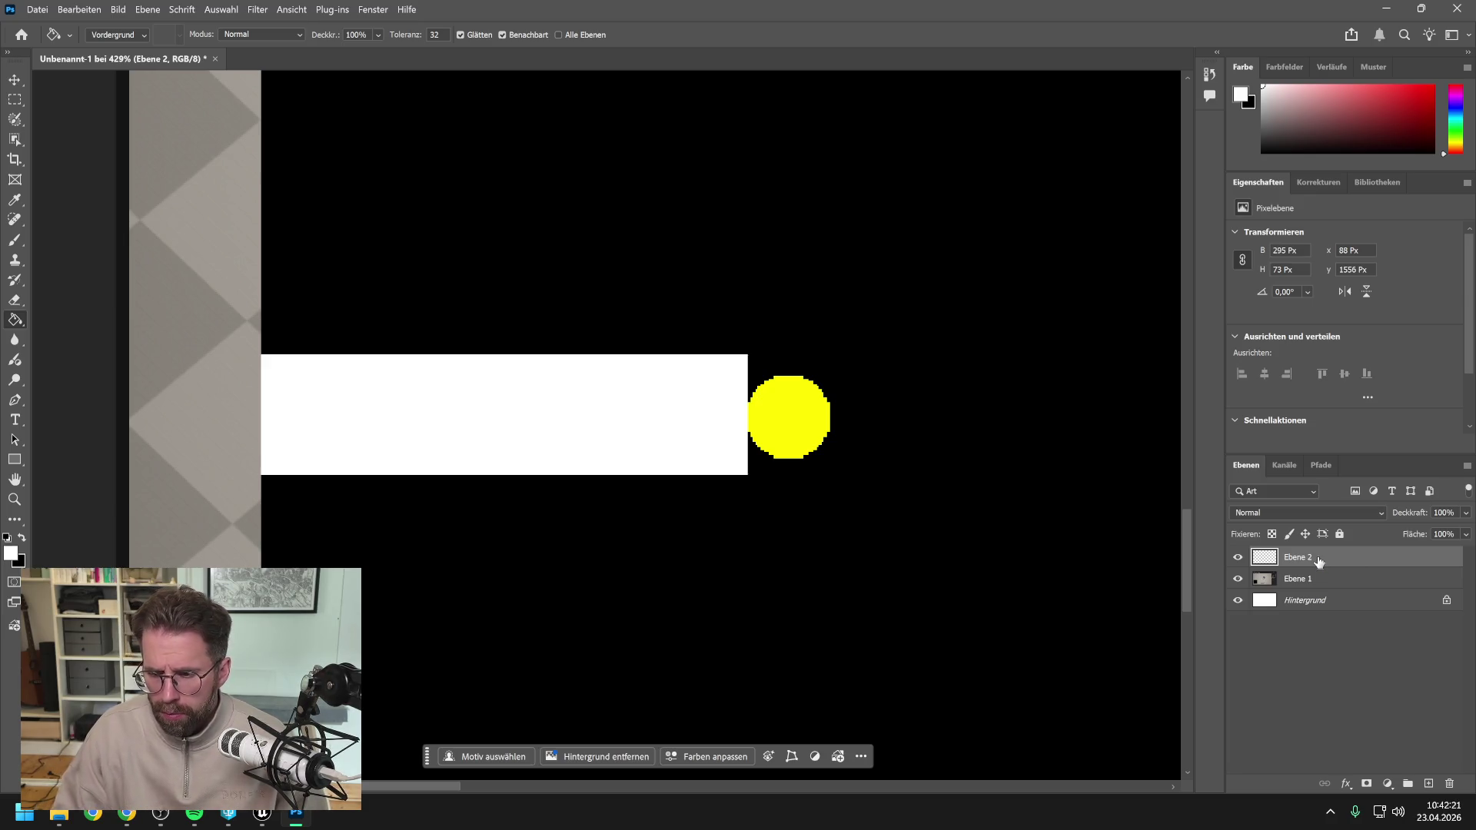
Duplicate the Ebene 2 white bar layer as Ebene 2 Kopie.
{"action": "left_click", "coordinate": [1309, 582]}
{"action": "left_click", "coordinate": [1301, 562]}
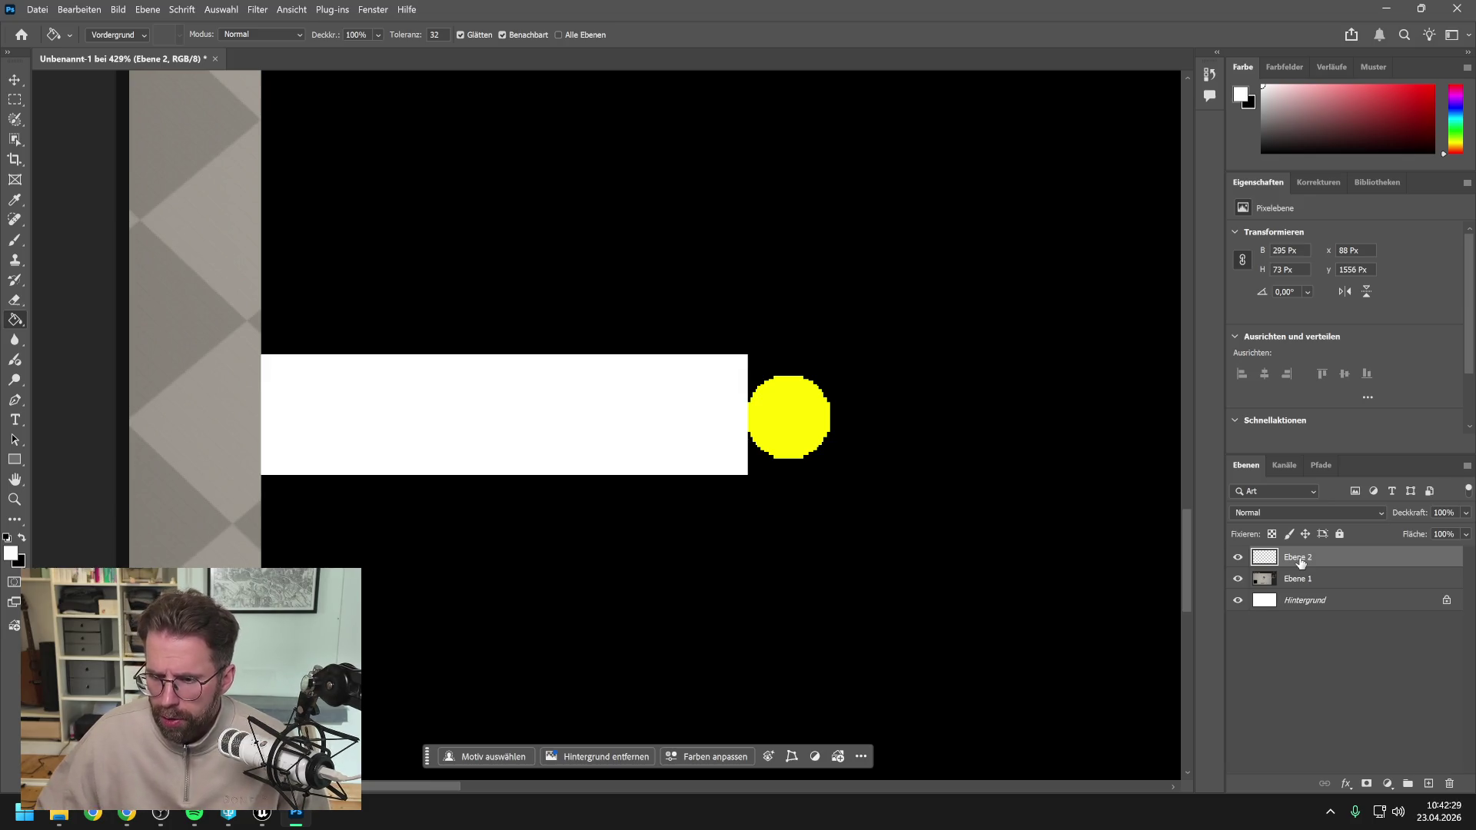
{"action": "left_click", "coordinate": [1307, 583]}
{"action": "right_click", "coordinate": [1297, 563]}
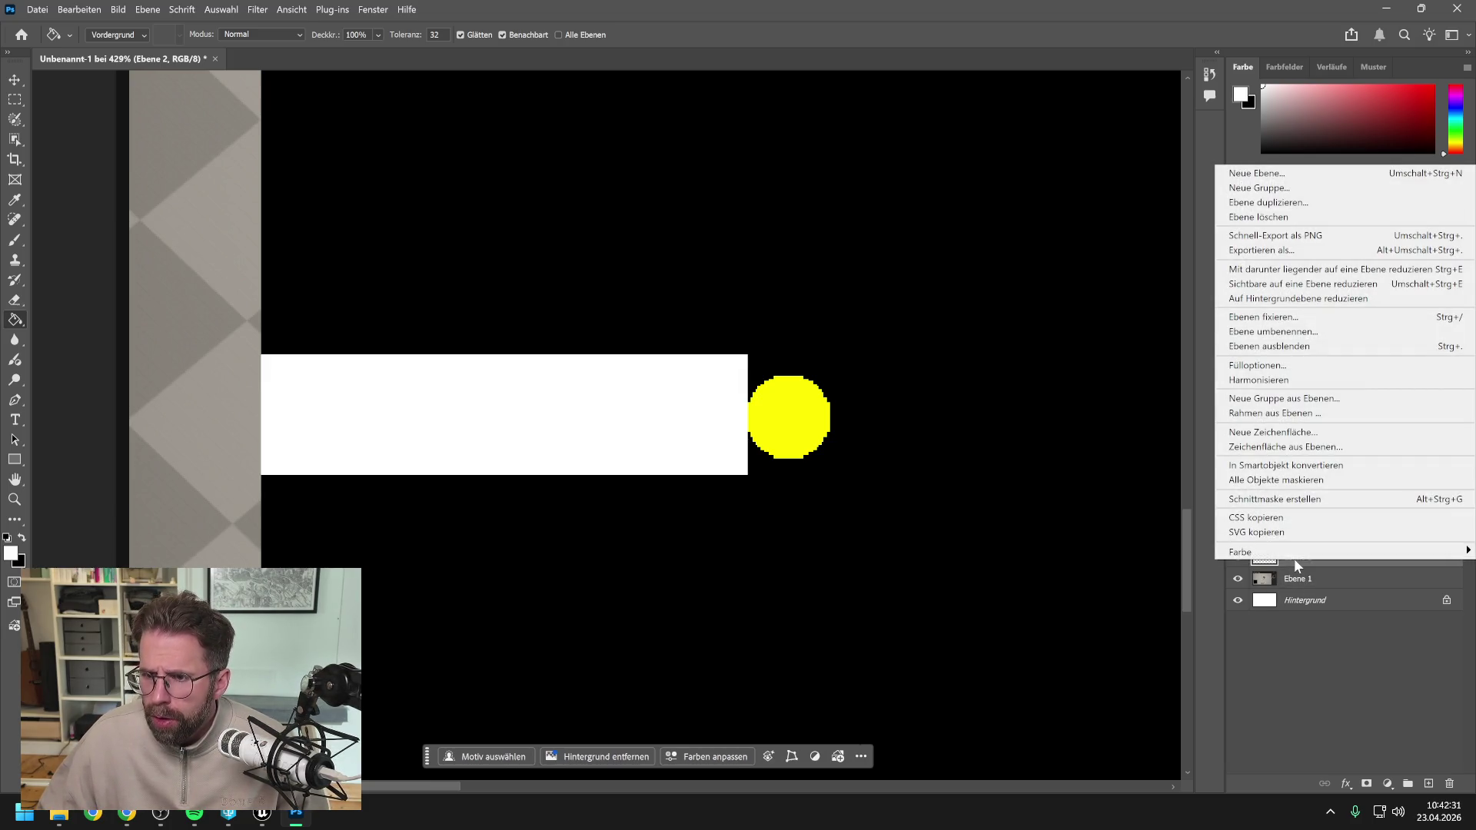
{"action": "left_click", "coordinate": [1295, 560]}
{"action": "right_click", "coordinate": [1299, 558]}
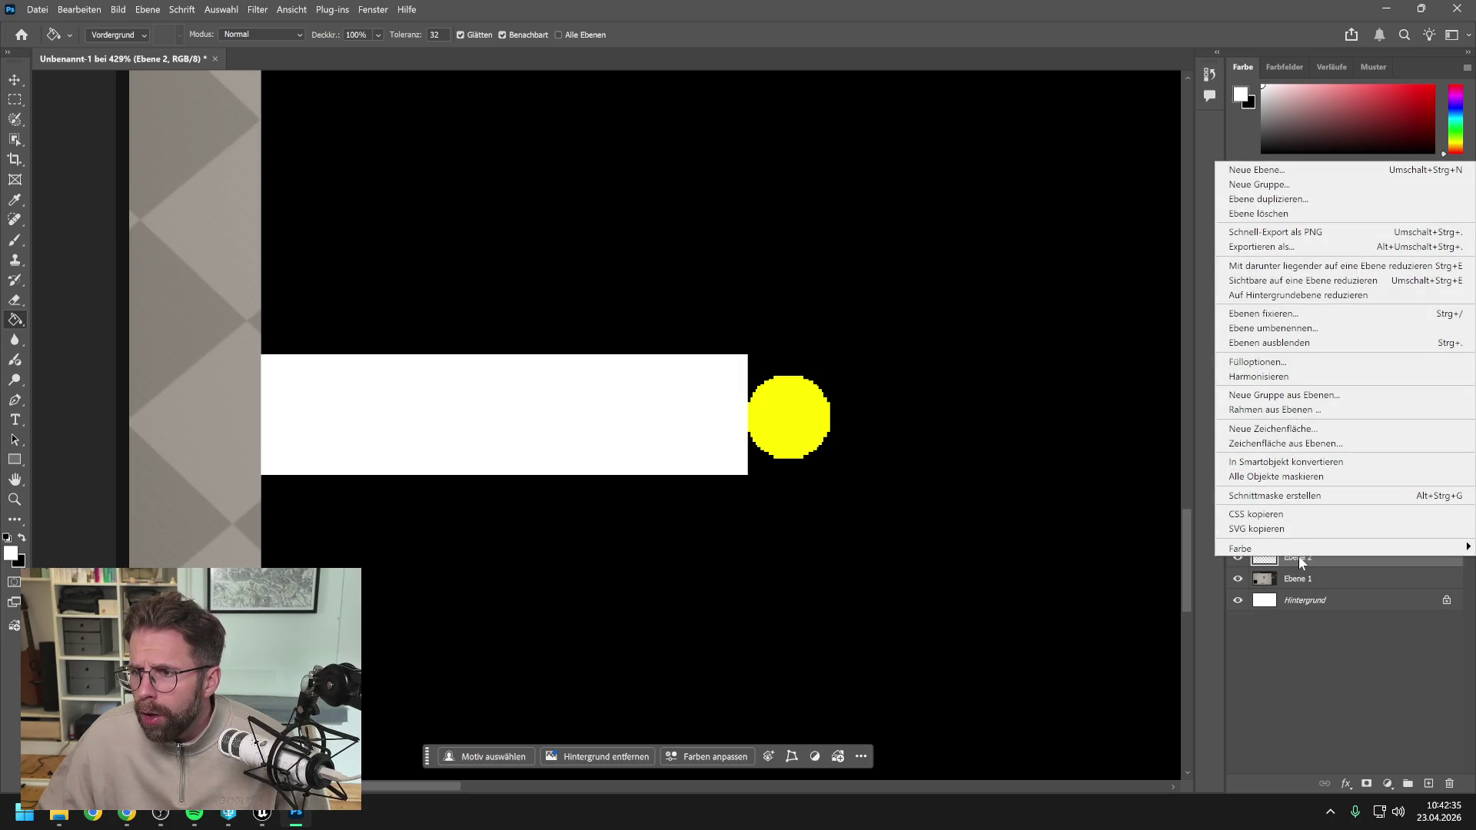
{"action": "left_click", "coordinate": [1267, 199]}
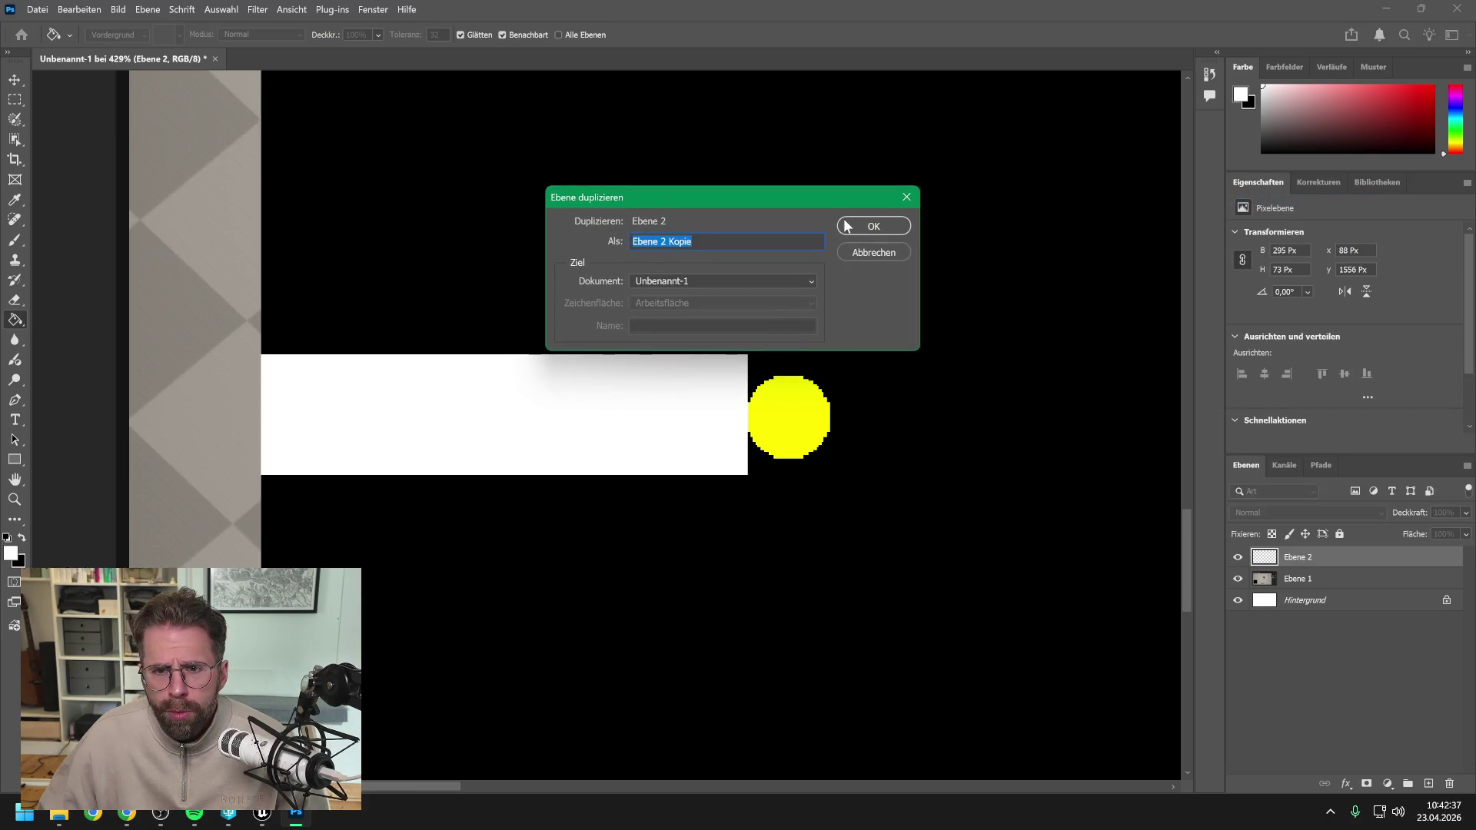
{"action": "left_click", "coordinate": [846, 226]}
Move the copied white bar to the right side of the yellow dot and check its placement.
{"action": "key", "text": "v"}
{"action": "mouse_move", "coordinate": [589, 408]}
{"action": "left_mouse_down"}
{"action": "mouse_move", "coordinate": [1176, 412]}
{"action": "mouse_move", "coordinate": [1146, 409]}
{"action": "left_mouse_up"}
{"action": "left_click", "coordinate": [1042, 530]}
{"action": "mouse_move", "coordinate": [1042, 546]}
{"action": "left_mouse_down"}
{"action": "mouse_move", "coordinate": [739, 534]}
{"action": "mouse_move", "coordinate": [752, 533]}
{"action": "left_mouse_up"}
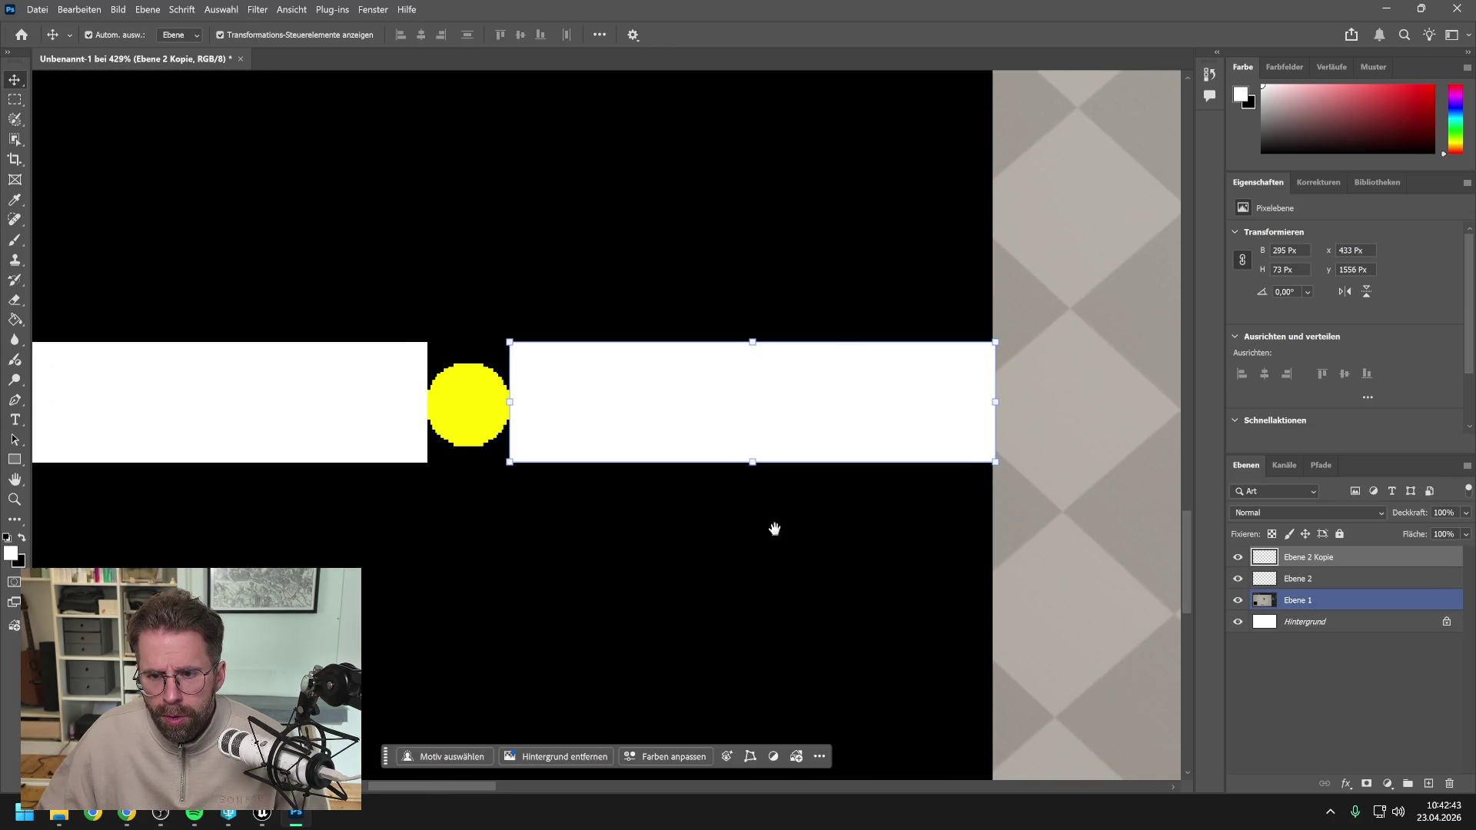
{"action": "scroll", "coordinate": [988, 465], "scroll_direction": "up", "scroll_amount": 5}
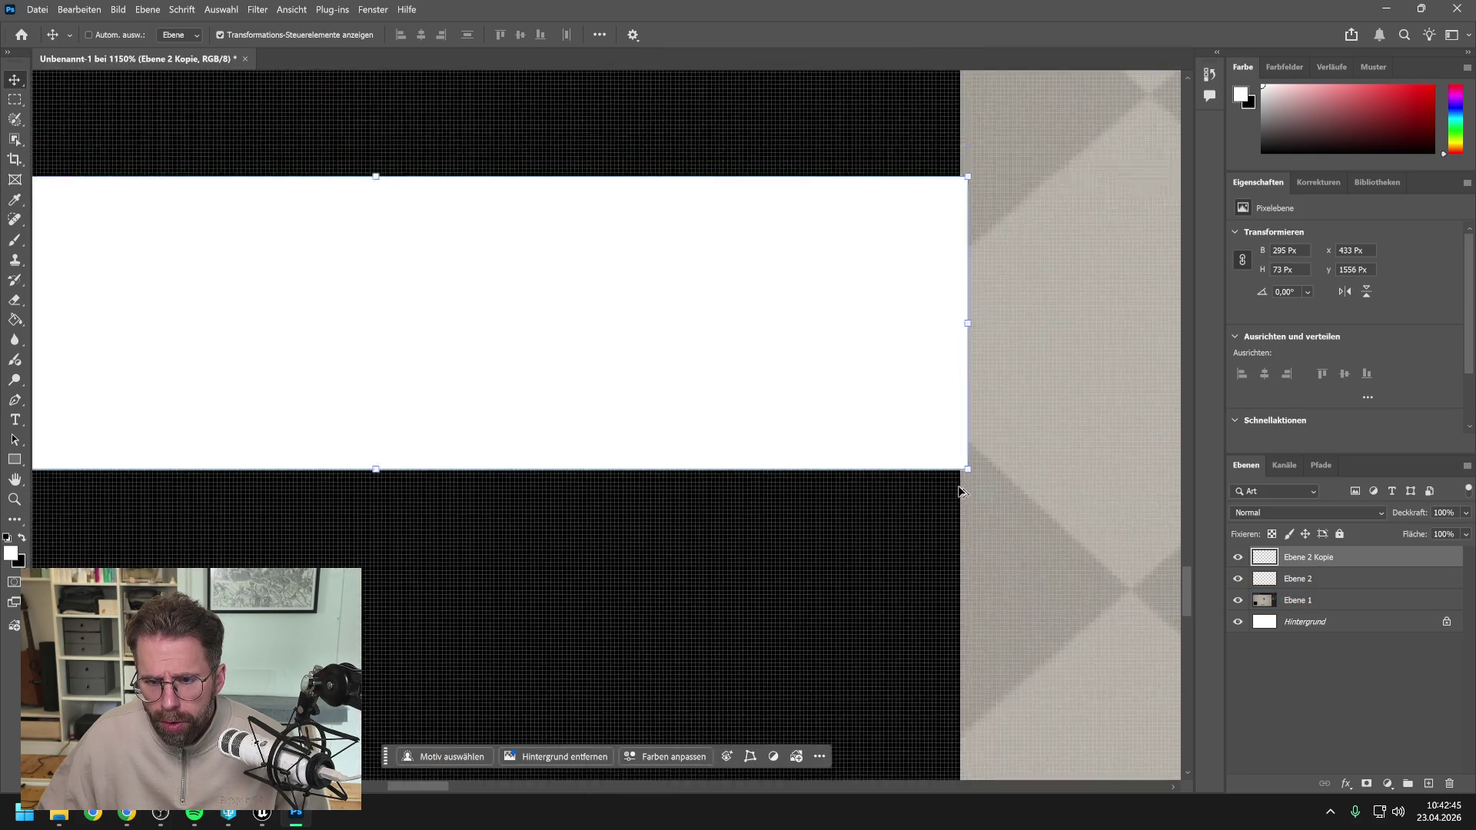
{"action": "scroll", "coordinate": [960, 491], "scroll_direction": "down", "scroll_amount": 5}
{"action": "scroll", "coordinate": [454, 438], "scroll_direction": "down", "scroll_amount": 3}
{"action": "scroll", "coordinate": [444, 443], "scroll_direction": "up", "scroll_amount": 2}
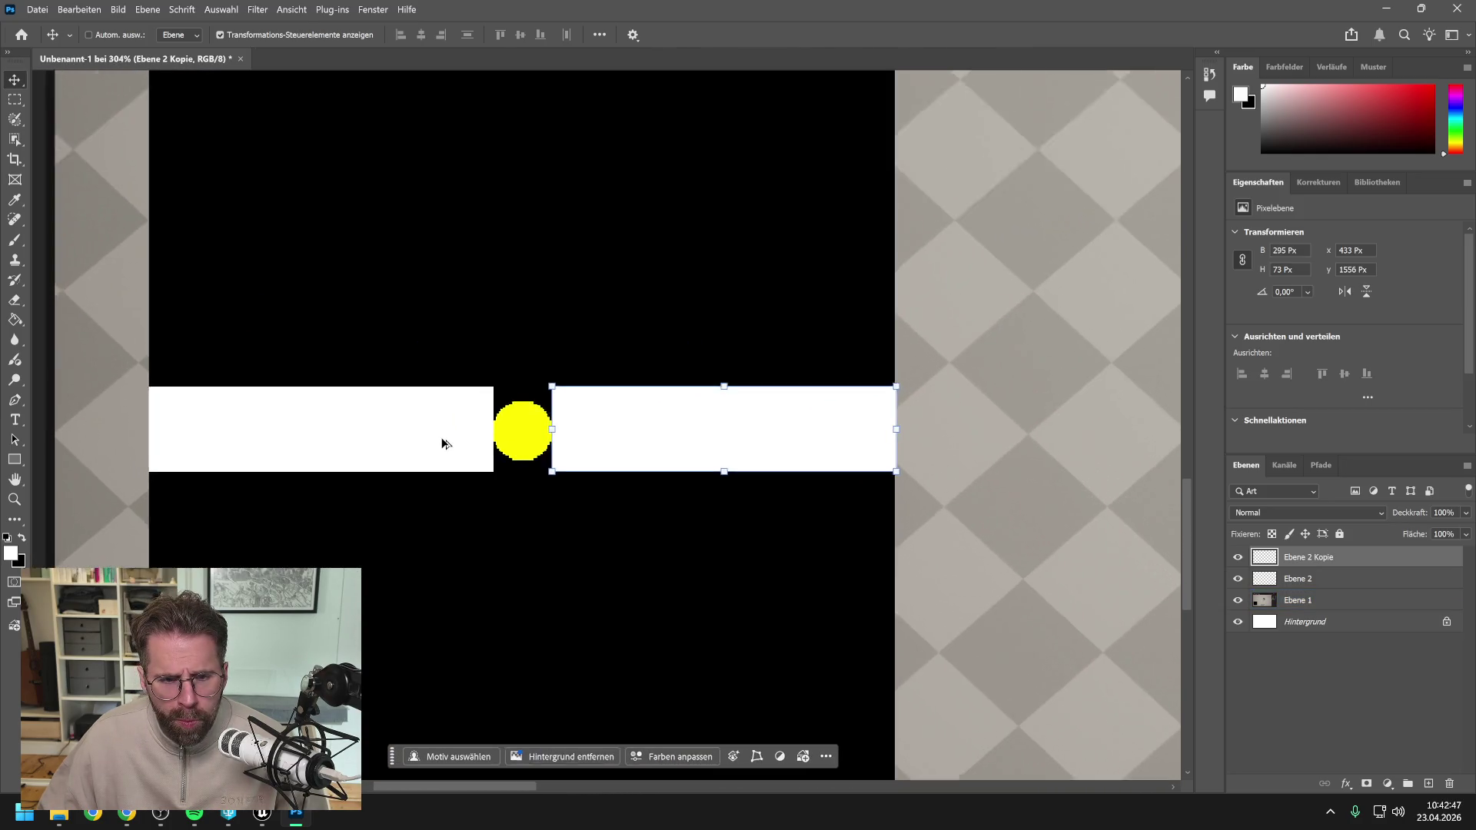
{"action": "scroll", "coordinate": [444, 443], "scroll_direction": "up", "scroll_amount": 1}
{"action": "scroll", "coordinate": [445, 442], "scroll_direction": "up", "scroll_amount": 1}
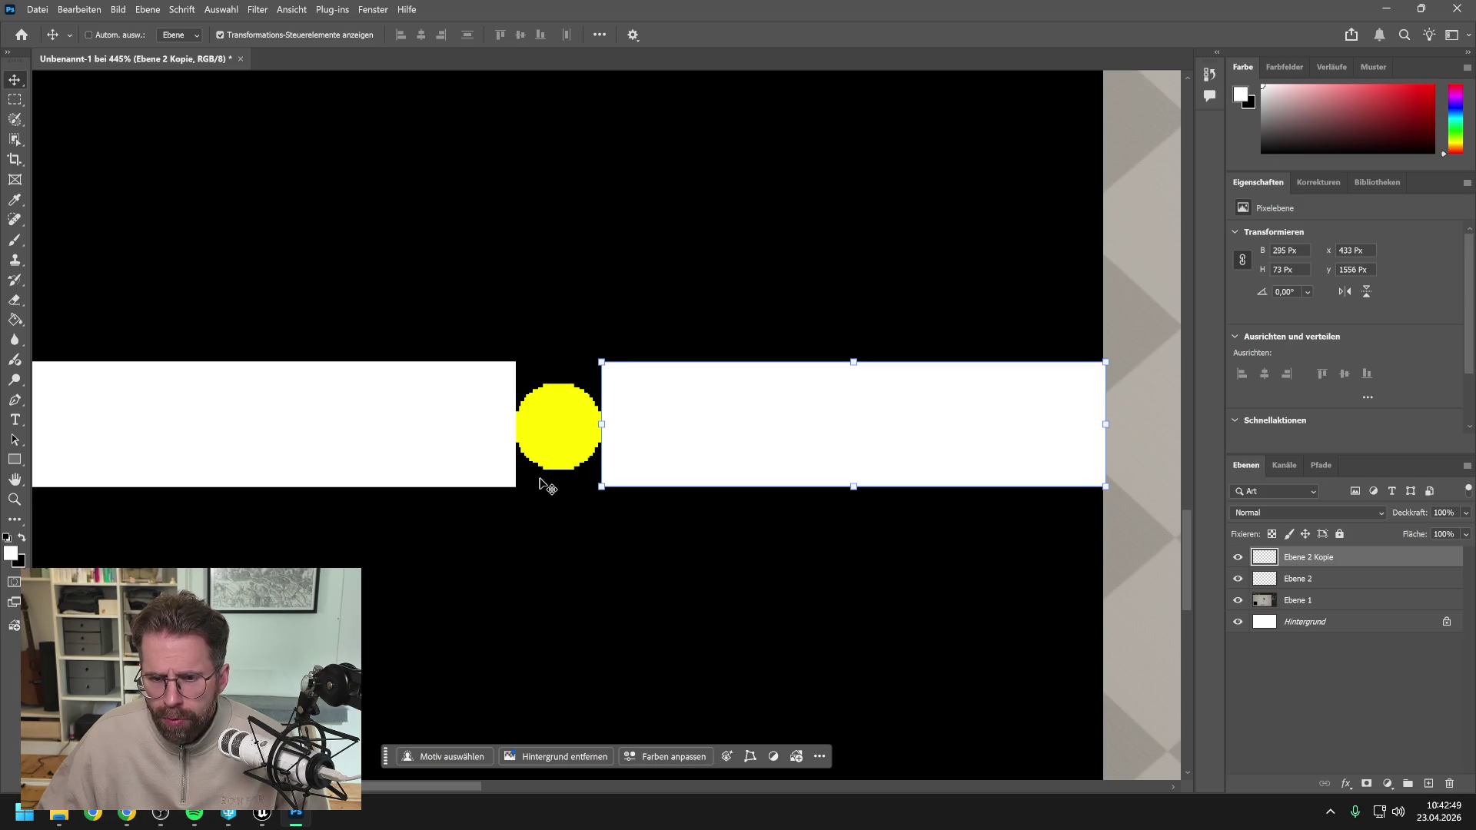
{"action": "key", "text": "ctrl"}
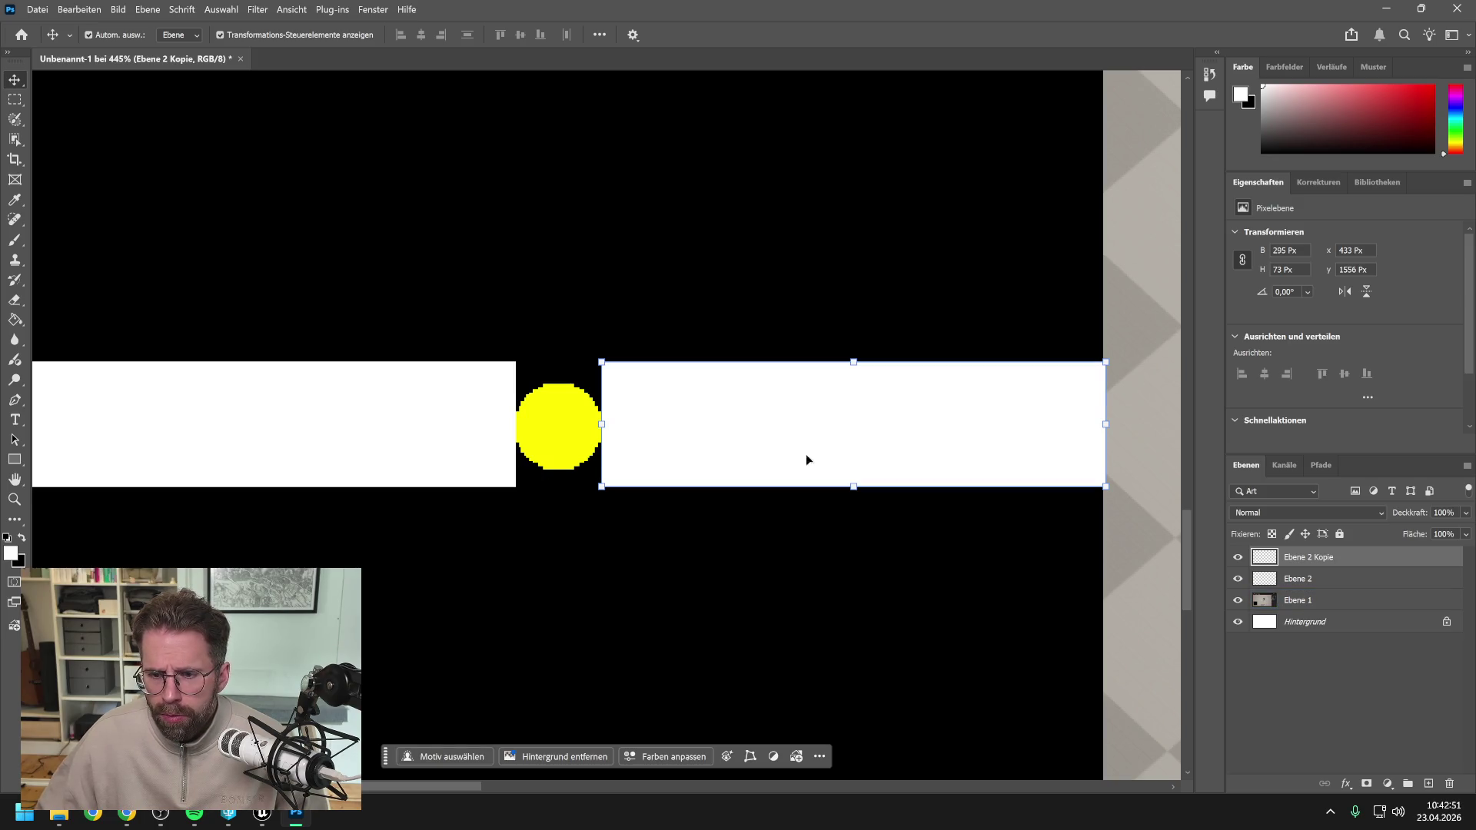
{"action": "left_click", "coordinate": [1134, 552], "text": "ctrl"}
{"action": "scroll", "coordinate": [1013, 519], "scroll_direction": "down", "scroll_amount": 3}
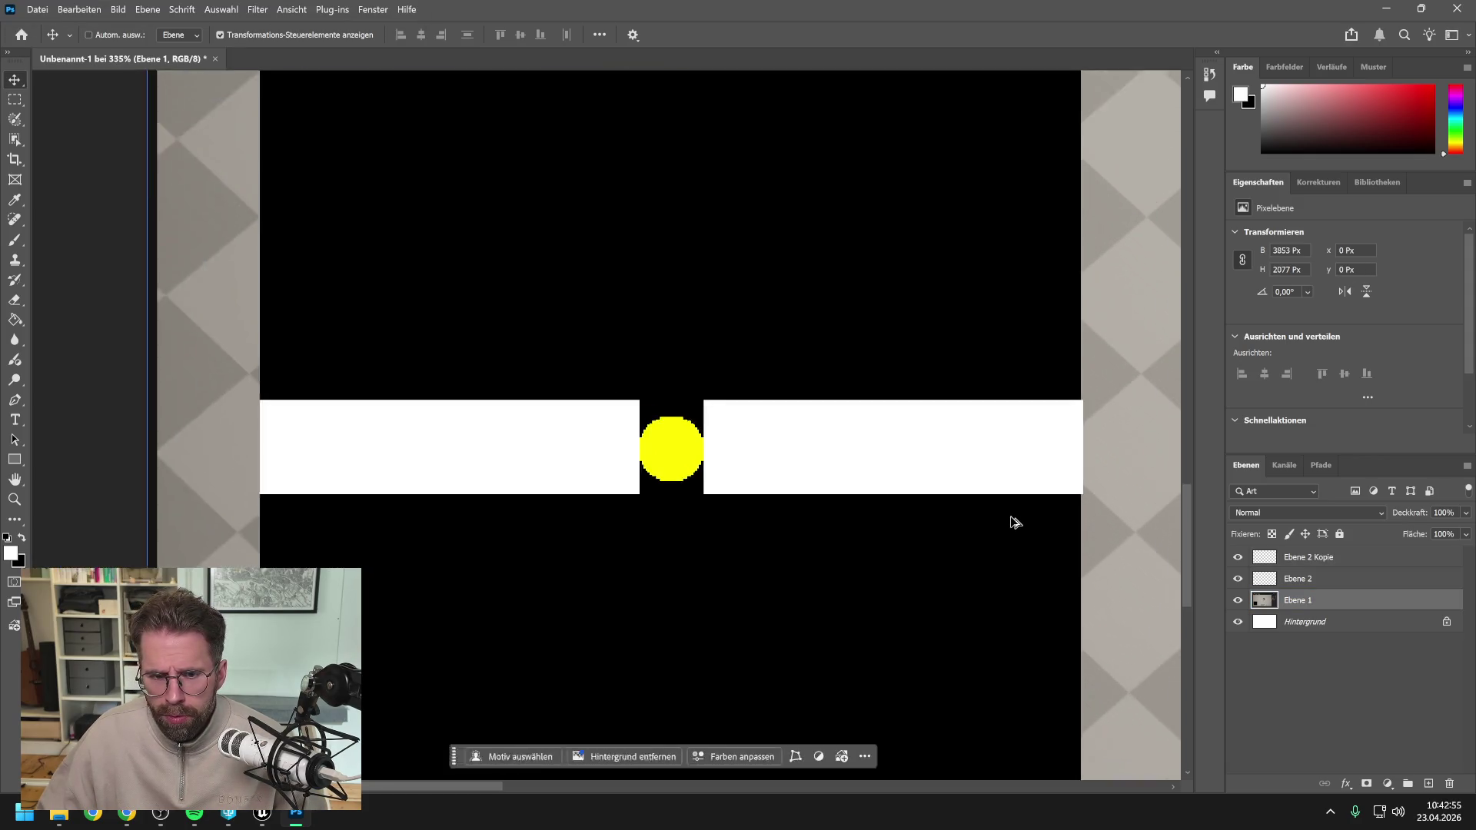
{"action": "scroll", "coordinate": [844, 482], "scroll_direction": "up", "scroll_amount": 1}
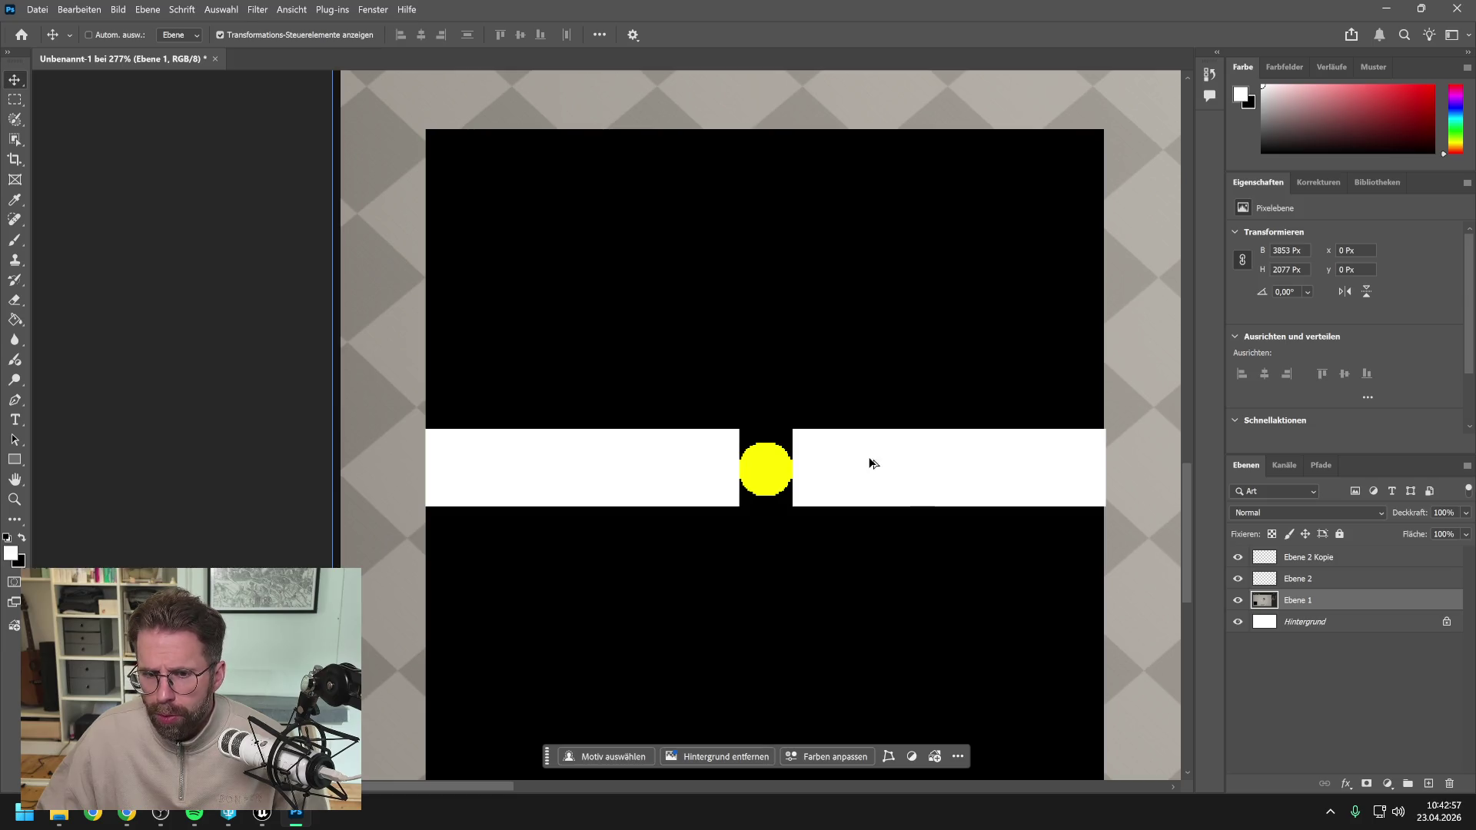
{"action": "key", "text": "ctrl"}
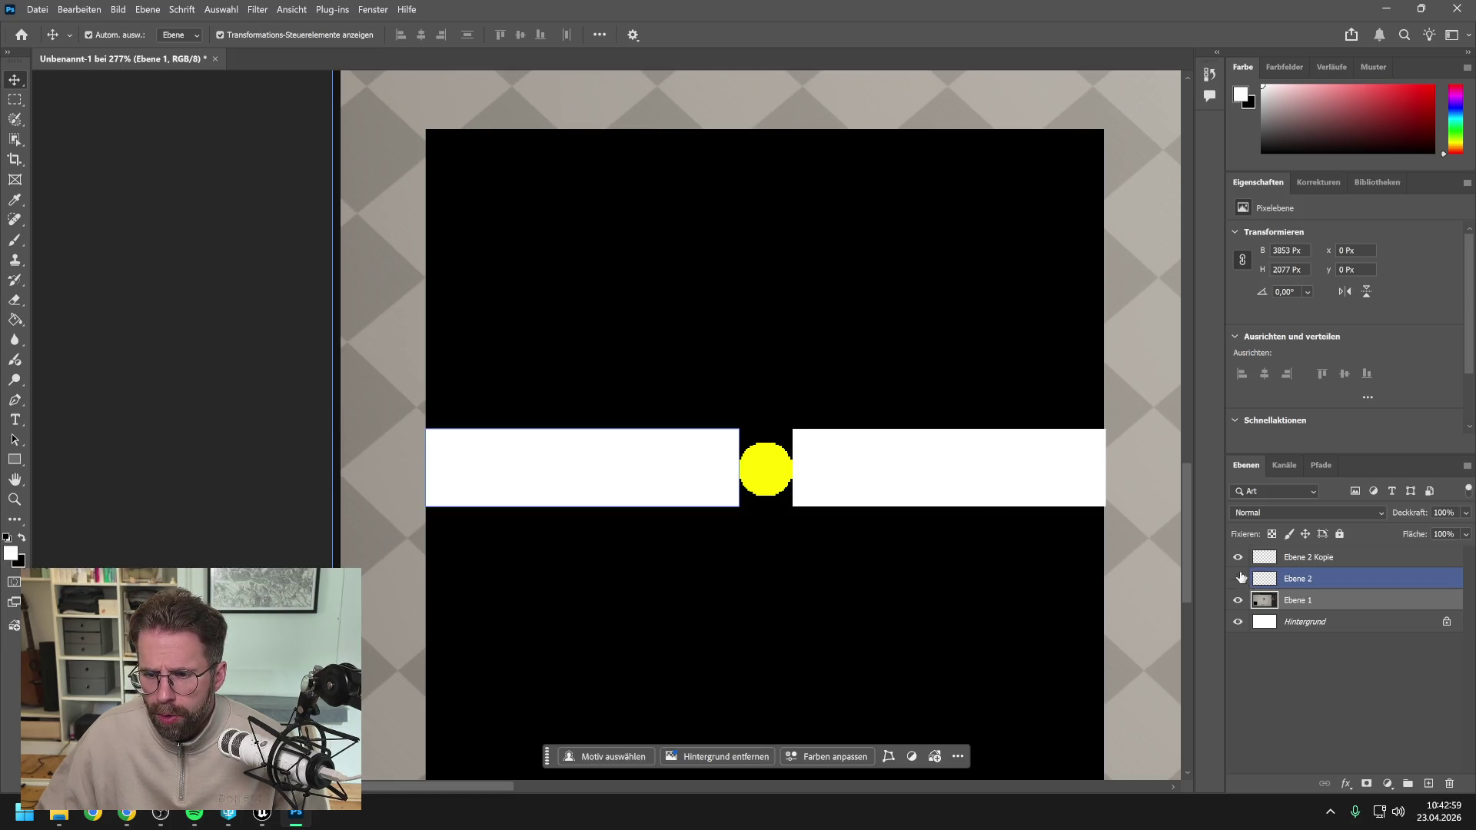
Hide the horizontal bars and select a column from the minimap's top edge down to the yellow dot.
{"action": "left_click_drag", "start_coordinate": [1238, 579], "coordinate": [1238, 558]}
{"action": "scroll", "coordinate": [791, 418], "scroll_direction": "up", "scroll_amount": 5}
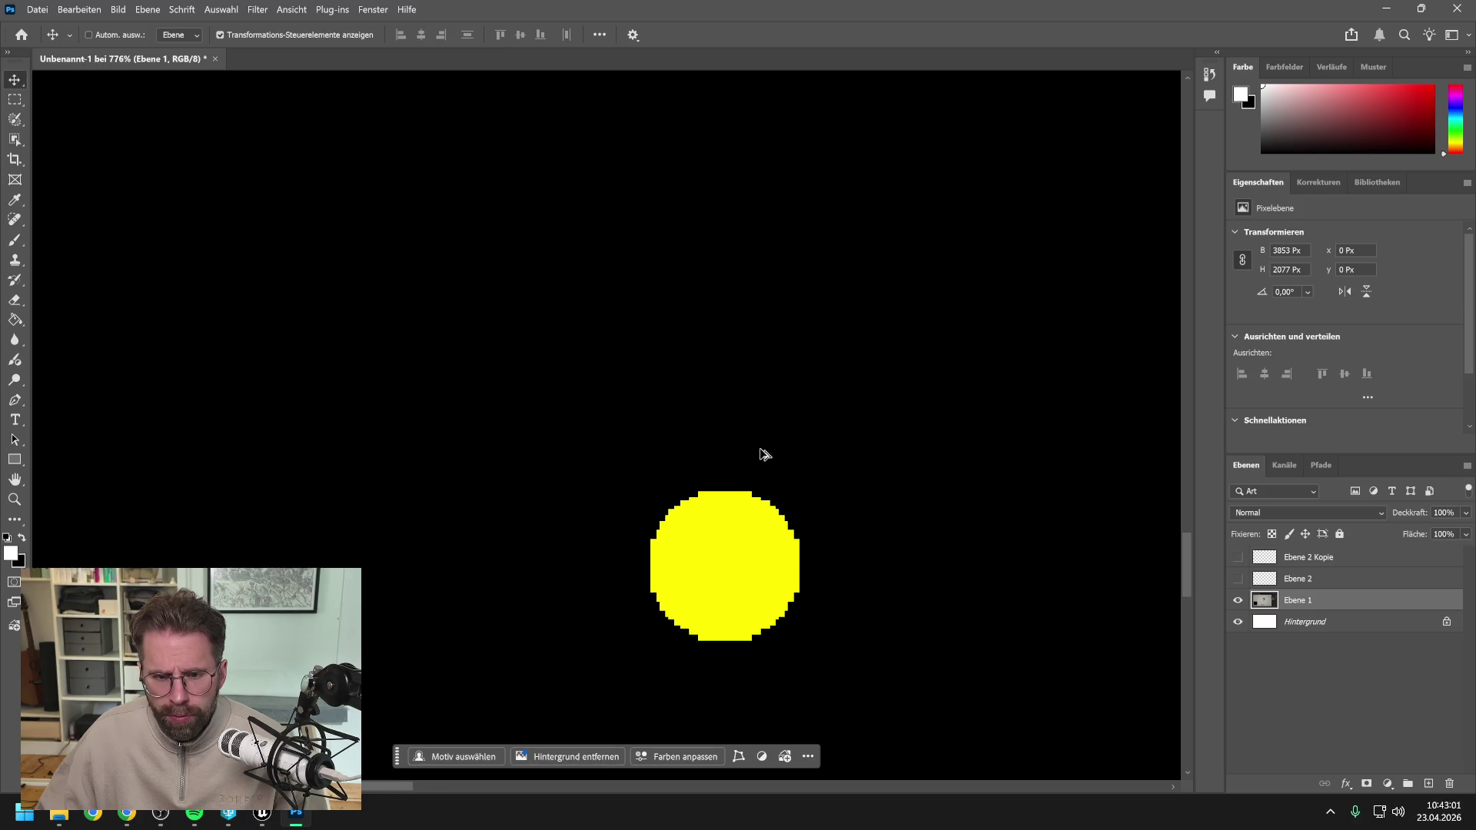
{"action": "key", "text": "m"}
{"action": "mouse_move", "coordinate": [784, 490]}
{"action": "left_mouse_down"}
{"action": "mouse_move", "coordinate": [683, 458]}
{"action": "mouse_move", "coordinate": [668, 50]}
{"action": "mouse_move", "coordinate": [675, 289]}
{"action": "left_mouse_up"}
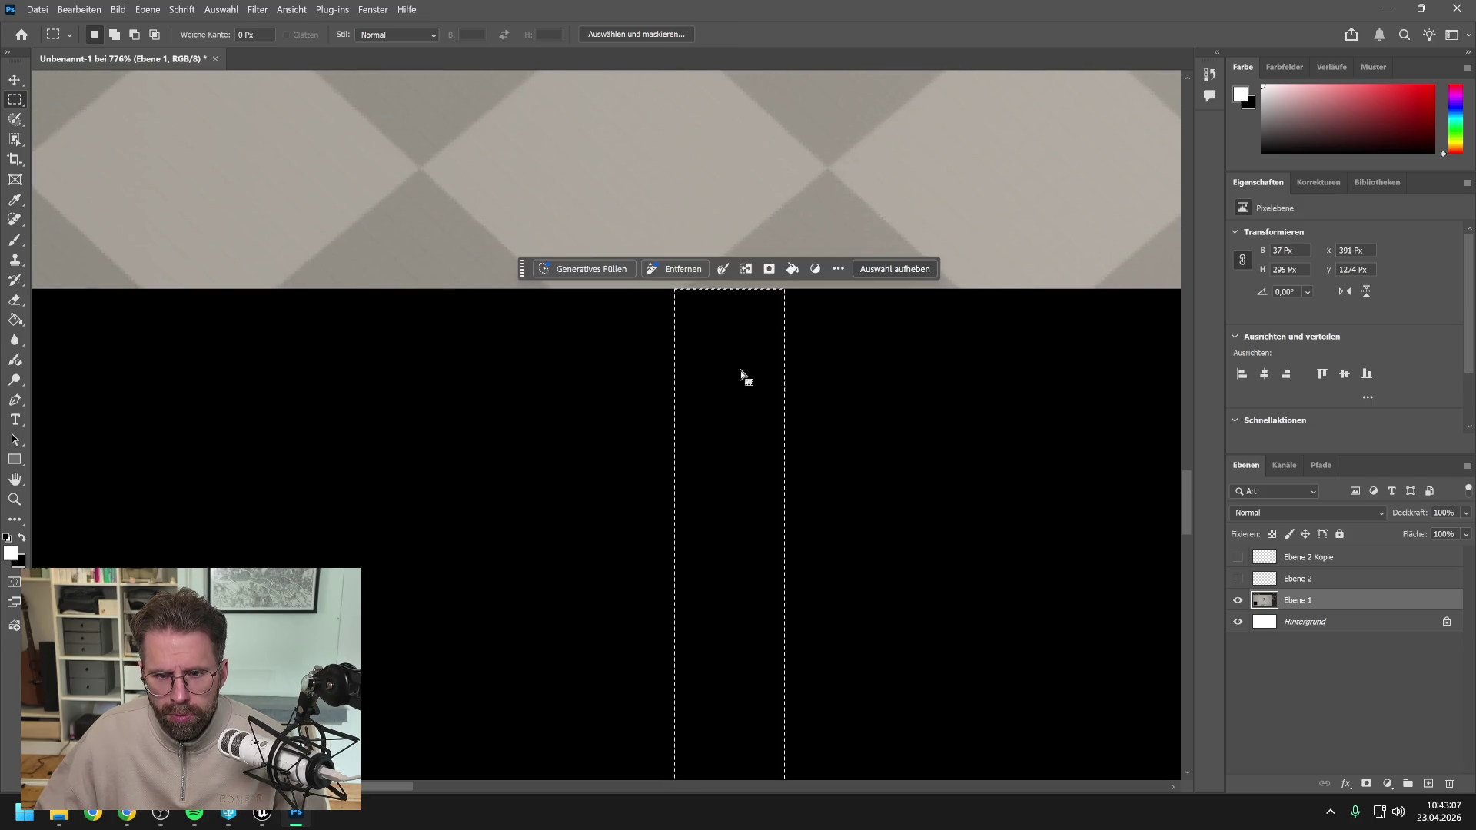
Fill the column with white on a new layer Ebene 3, then deselect.
{"action": "key", "text": "g"}
{"action": "left_click", "coordinate": [1429, 784]}
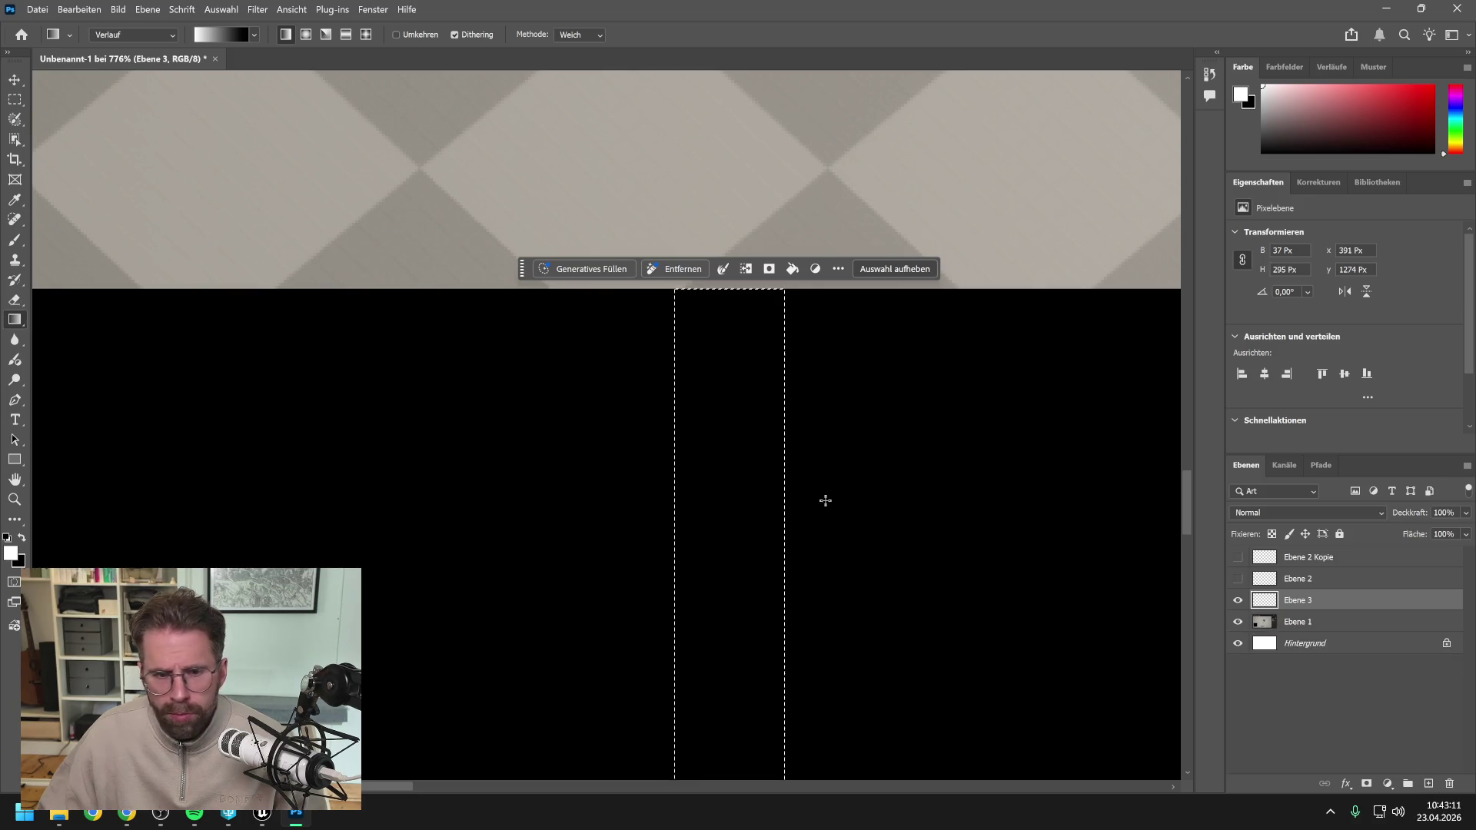
{"action": "right_click", "coordinate": [15, 320]}
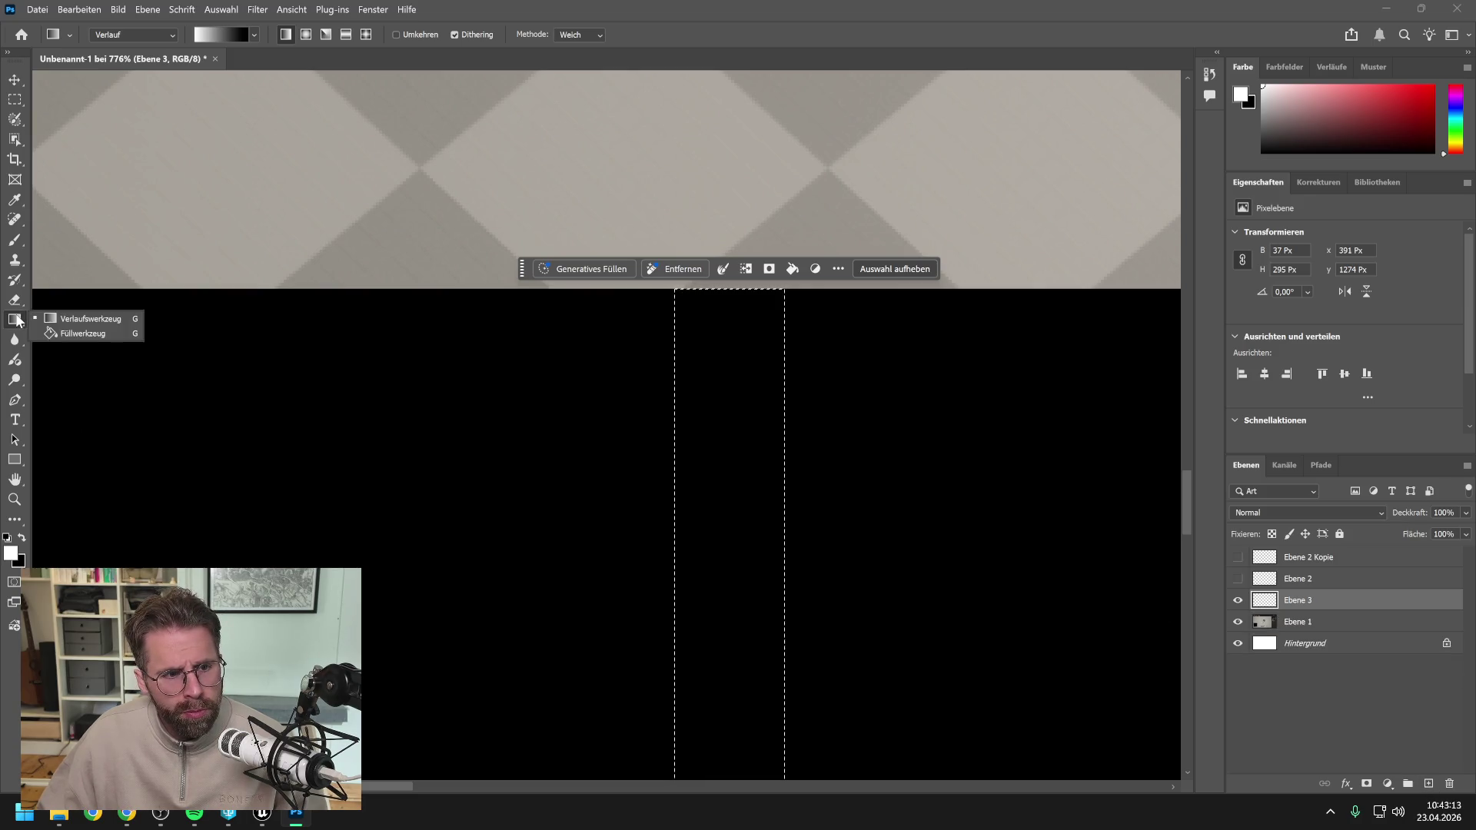
{"action": "left_click", "coordinate": [73, 334]}
{"action": "left_click", "coordinate": [708, 435]}
{"action": "scroll", "coordinate": [932, 486], "scroll_direction": "down", "scroll_amount": 5}
{"action": "scroll", "coordinate": [922, 700], "scroll_direction": "down", "scroll_amount": 2}
{"action": "scroll", "coordinate": [923, 700], "scroll_direction": "up", "scroll_amount": 4}
{"action": "key", "text": "ctrl+d"}
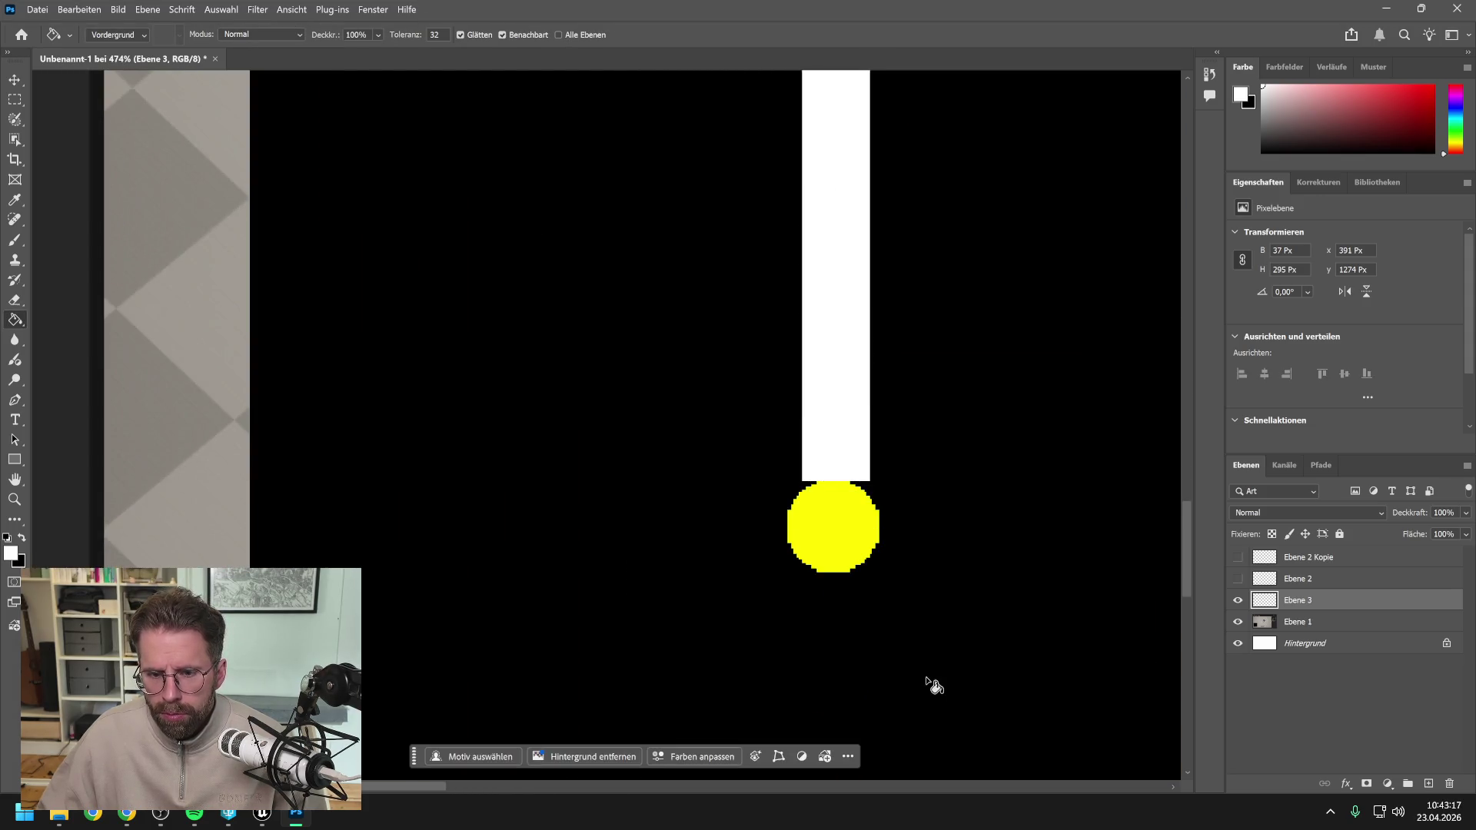
Duplicate the Ebene 3 layer as Ebene 3 Kopie.
{"action": "right_click", "coordinate": [1322, 607]}
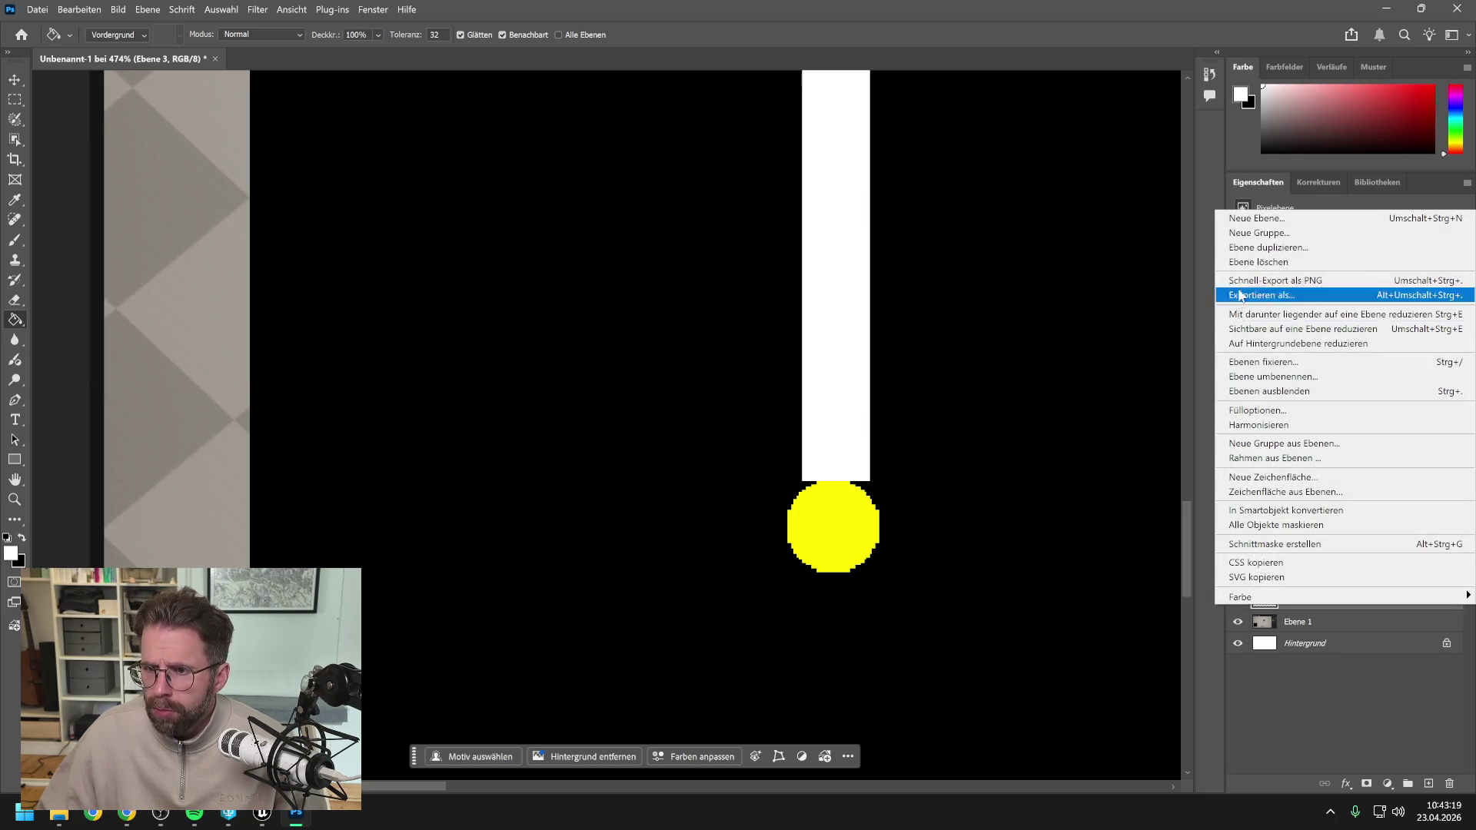
{"action": "left_click", "coordinate": [1269, 248]}
{"action": "left_click", "coordinate": [874, 224]}
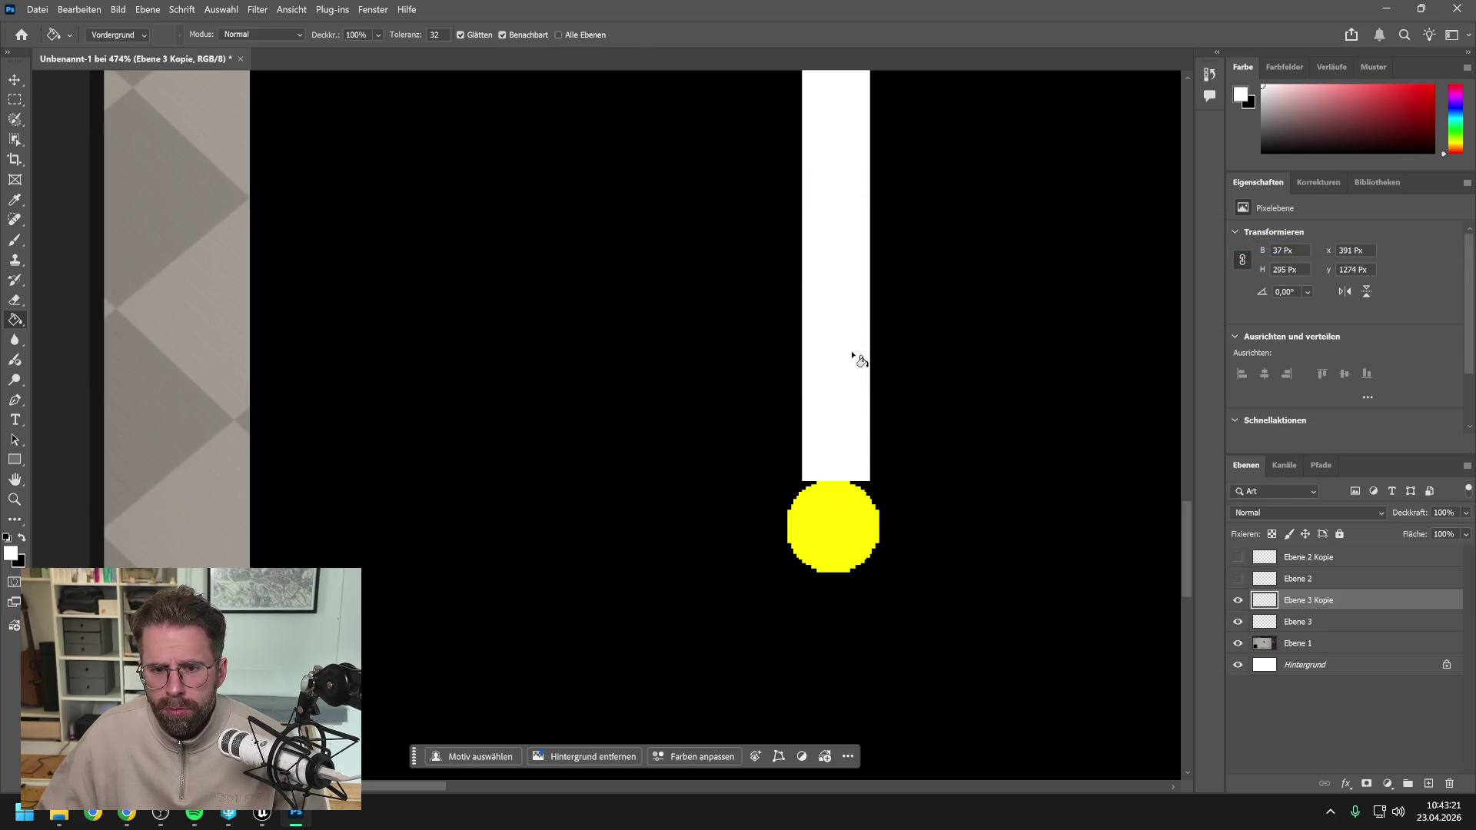
Move the Ebene 3 Kopie white bar below the yellow dot.
{"action": "key", "text": "v"}
{"action": "mouse_move", "coordinate": [847, 320]}
{"action": "left_mouse_down"}
{"action": "mouse_move", "coordinate": [844, 639]}
{"action": "mouse_move", "coordinate": [841, 603]}
{"action": "left_mouse_up"}
{"action": "scroll", "coordinate": [961, 534], "scroll_direction": "down", "scroll_amount": 5}
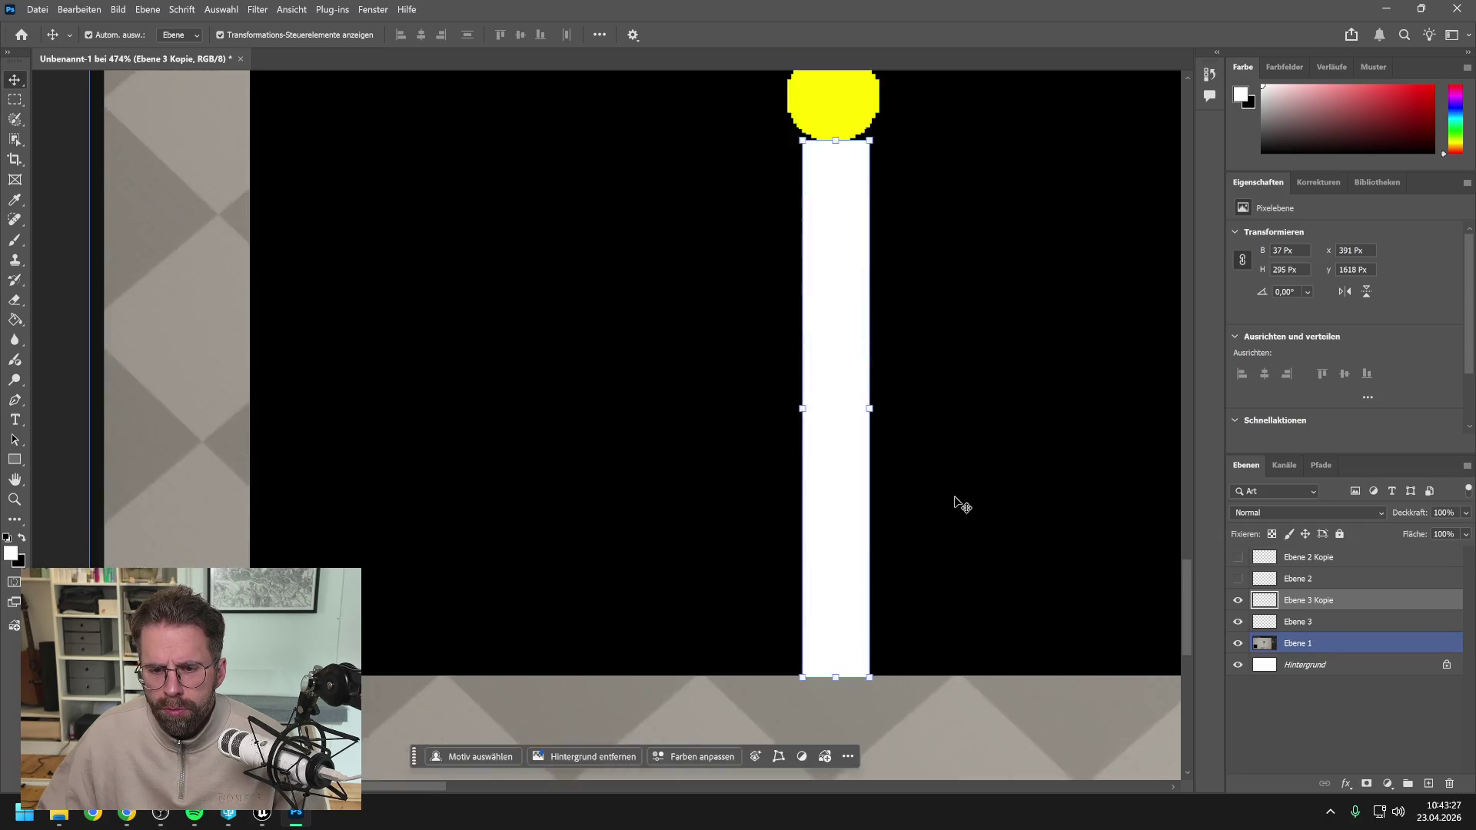
{"action": "scroll", "coordinate": [953, 492], "scroll_direction": "down", "scroll_amount": 3}
{"action": "scroll", "coordinate": [873, 462], "scroll_direction": "up", "scroll_amount": 1}
{"action": "scroll", "coordinate": [840, 569], "scroll_direction": "up", "scroll_amount": 3}
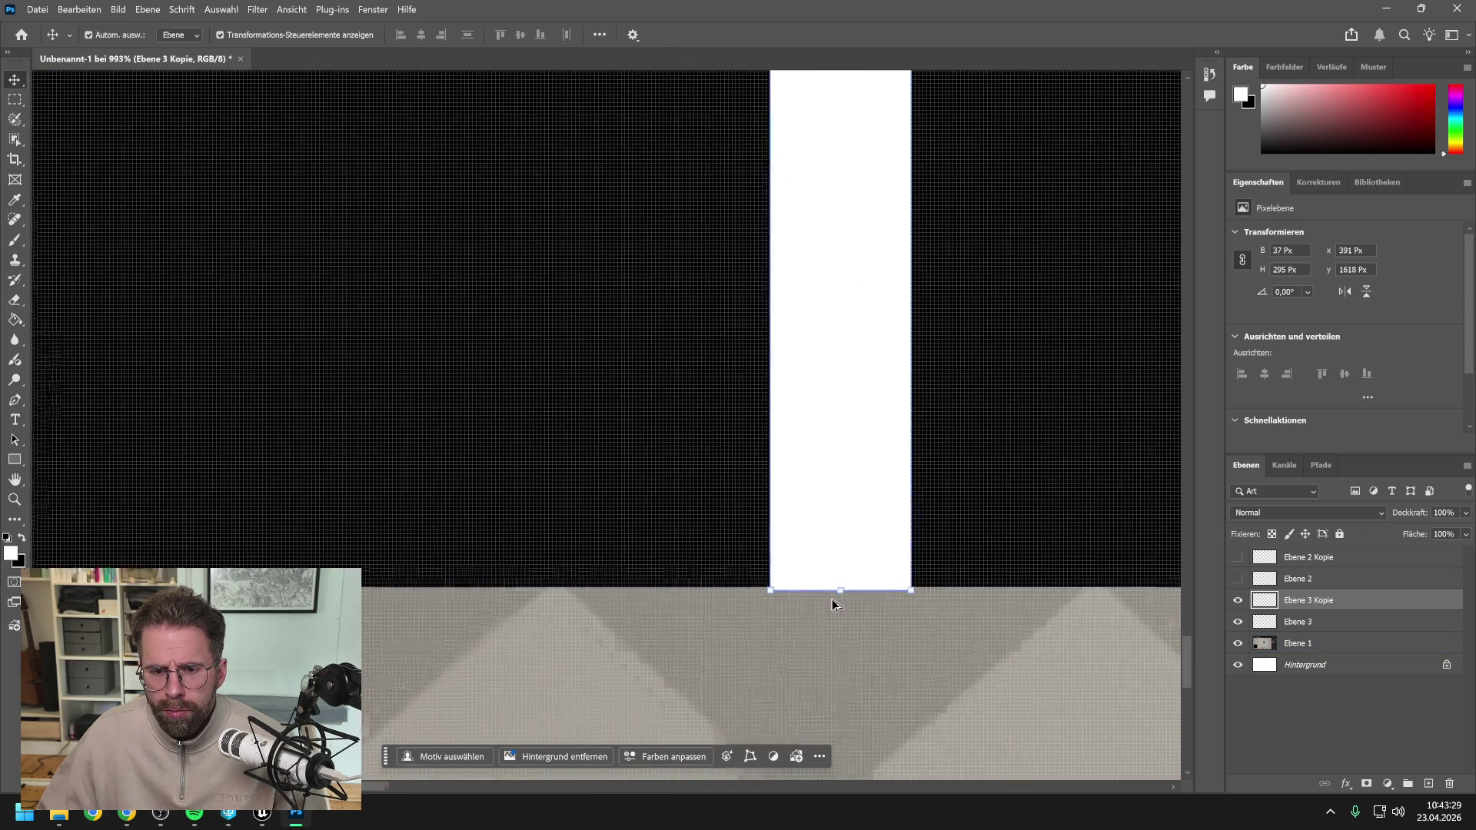
{"action": "scroll", "coordinate": [830, 616], "scroll_direction": "up", "scroll_amount": 6}
{"action": "left_click", "coordinate": [819, 656]}
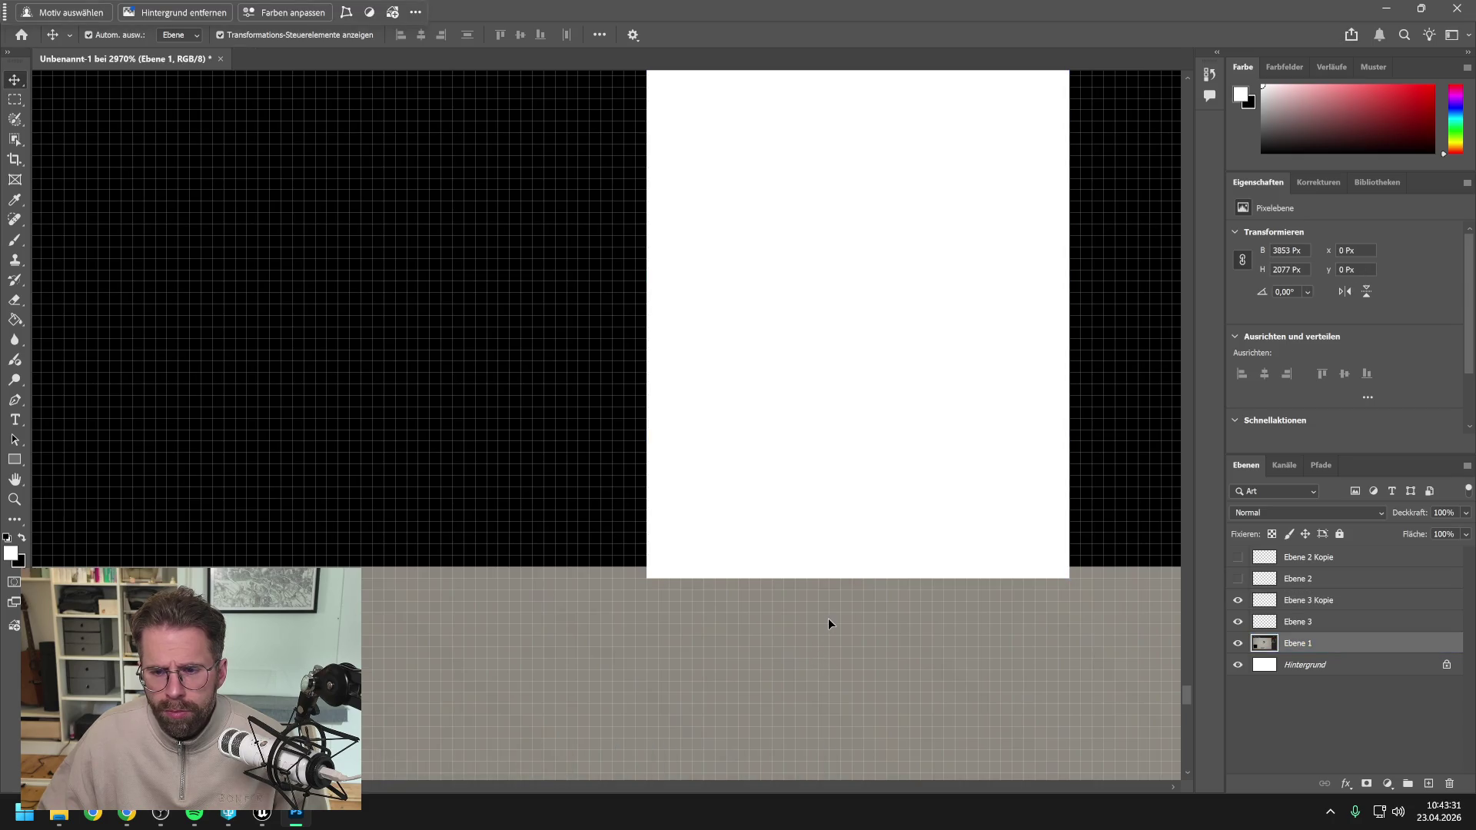
{"action": "scroll", "coordinate": [829, 619], "scroll_direction": "down", "scroll_amount": 7}
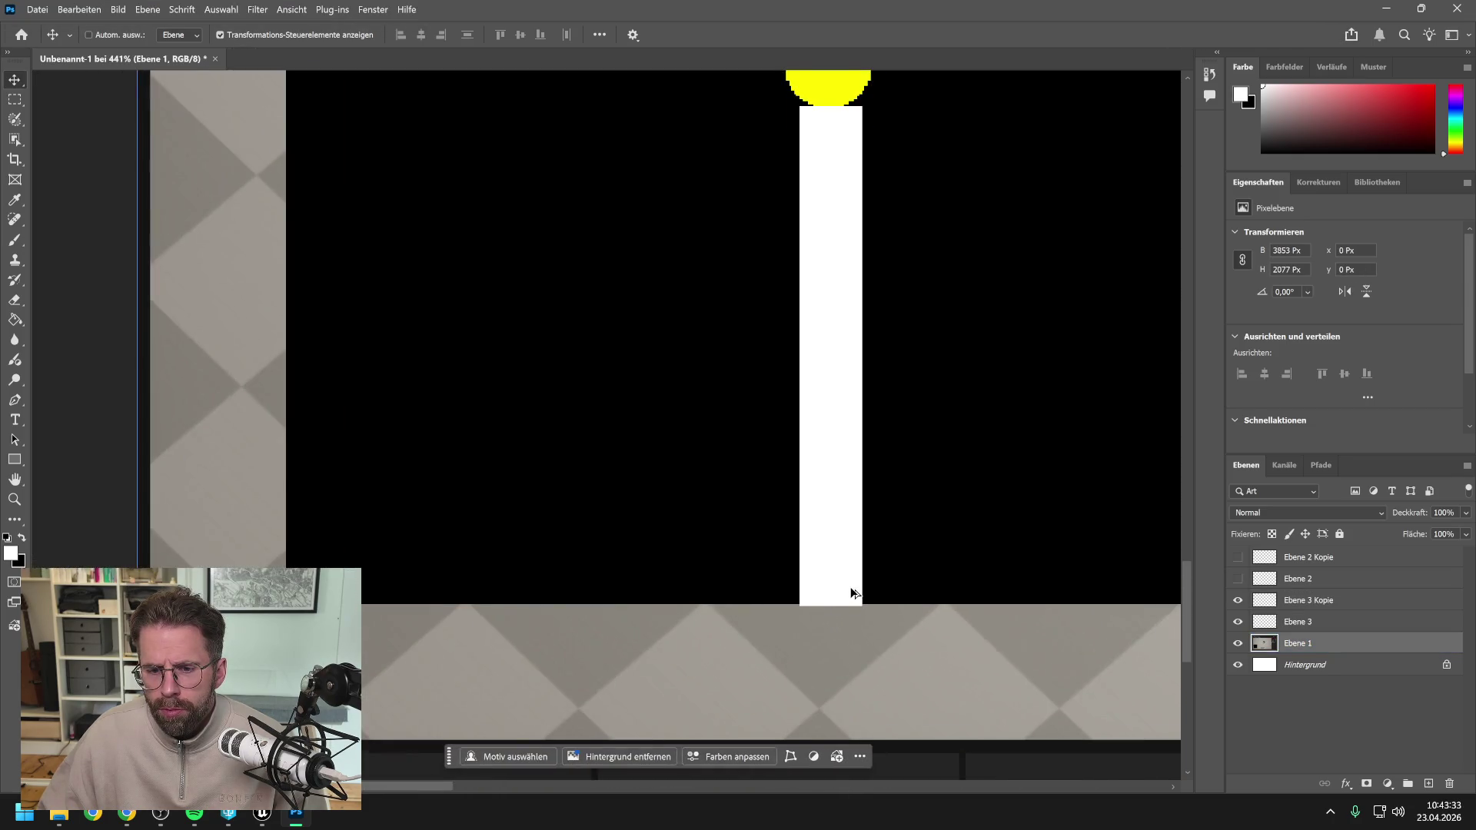
{"action": "scroll", "coordinate": [852, 592], "scroll_direction": "down", "scroll_amount": 2}
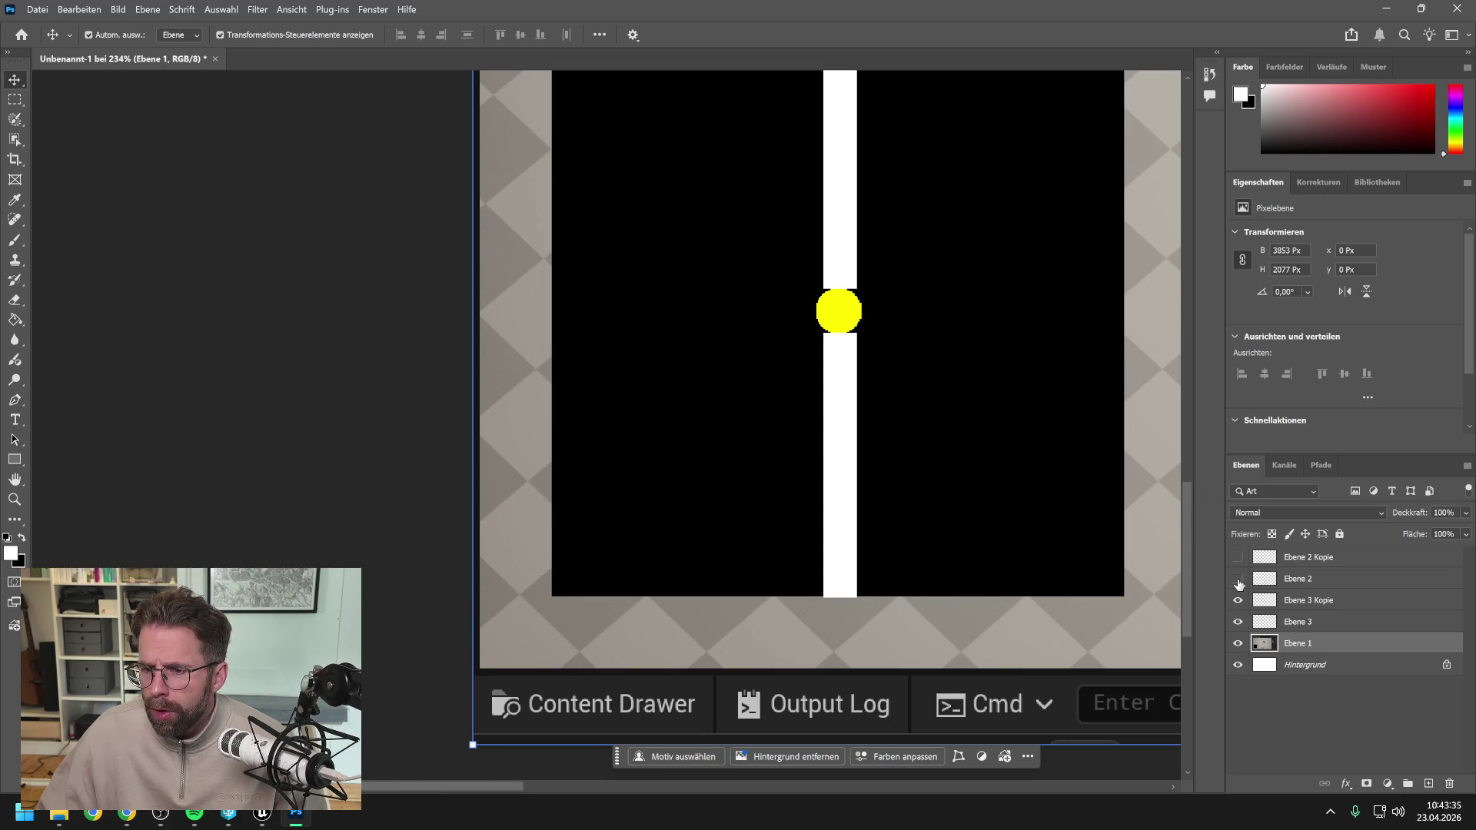
Show Ebene 2 and Ebene 2 Kopie, and hide Ebene 3 Kopie and Ebene 3.
{"action": "left_click", "coordinate": [1238, 579]}
{"action": "left_click", "coordinate": [1238, 558]}
{"action": "left_click", "coordinate": [1238, 600]}
{"action": "left_click", "coordinate": [1238, 622]}
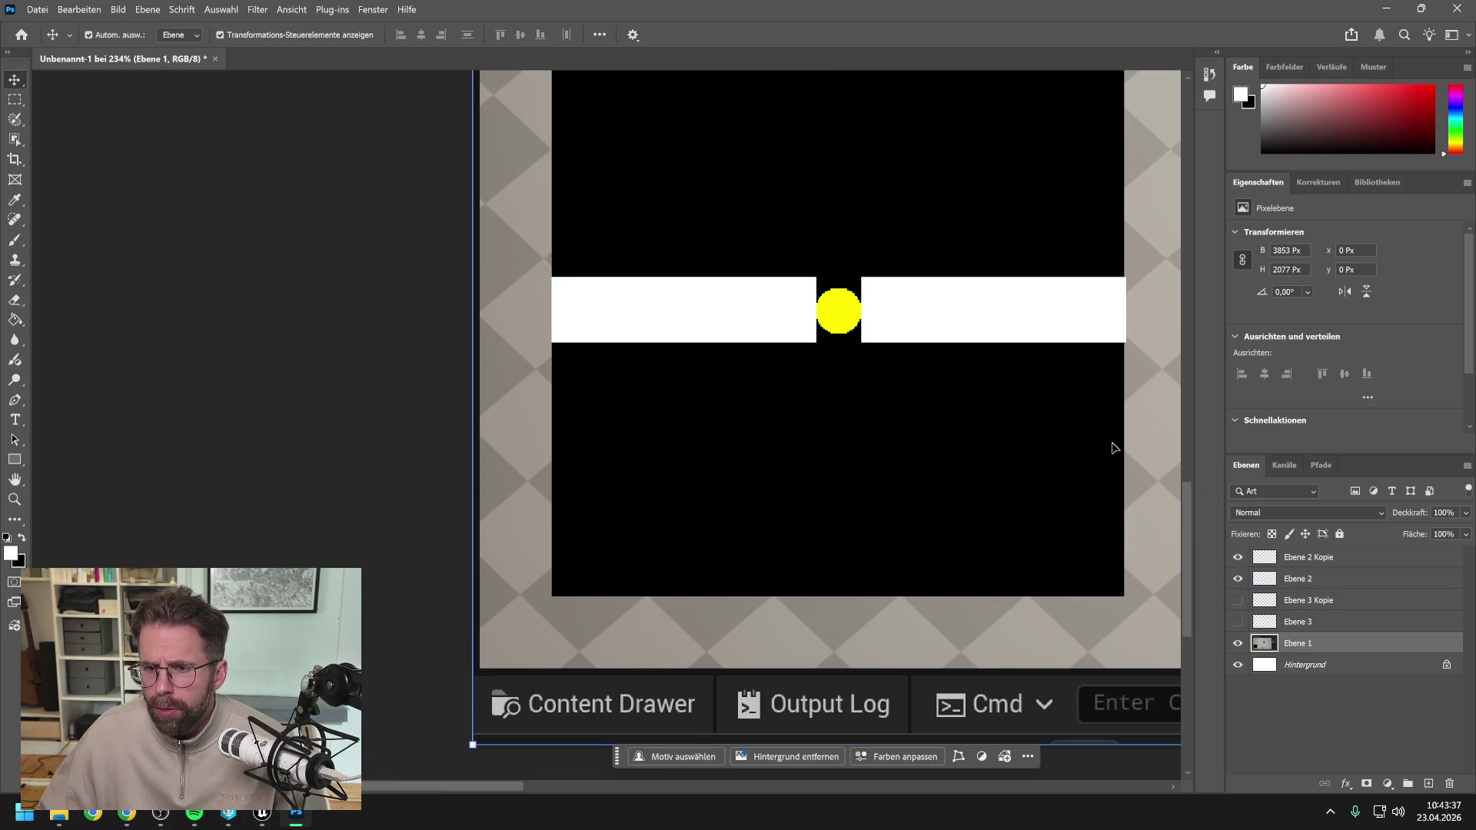
Zoom in and out to compare the white bars' gaps on either side of the yellow dot.
{"action": "scroll", "coordinate": [1136, 378], "scroll_direction": "up", "scroll_amount": 10}
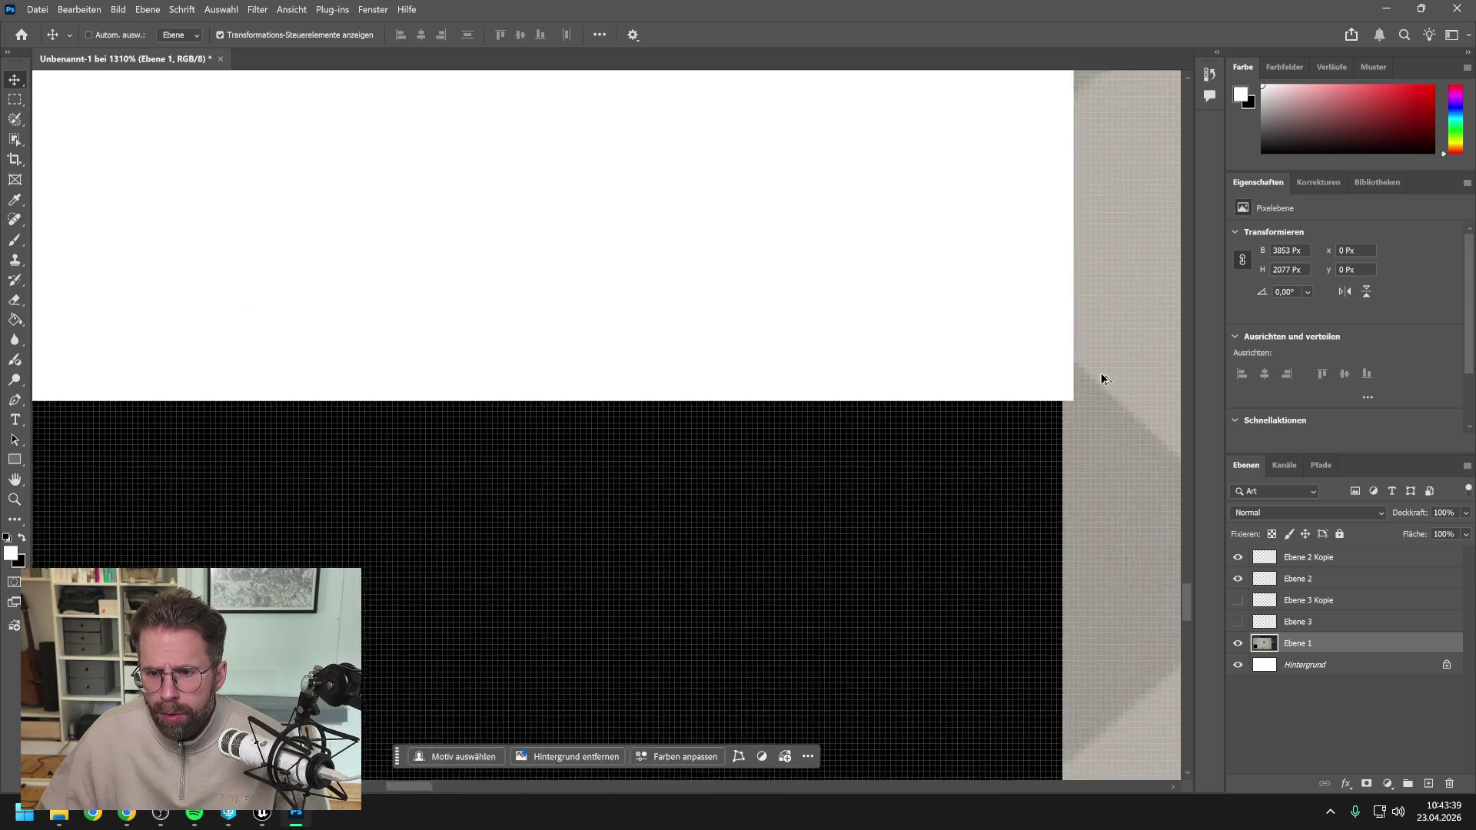
{"action": "scroll", "coordinate": [1101, 381], "scroll_direction": "down", "scroll_amount": 10}
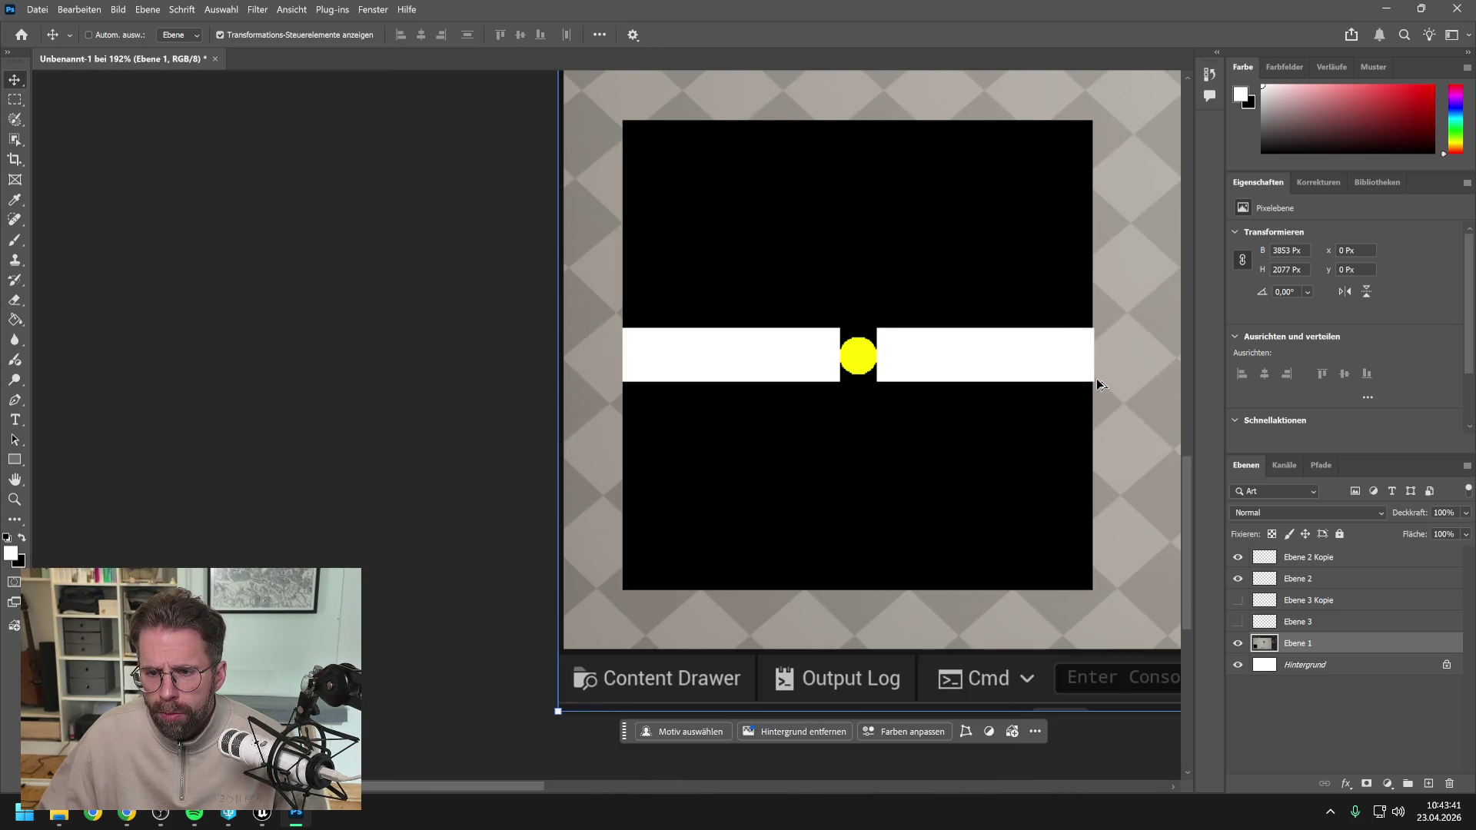
{"action": "scroll", "coordinate": [856, 355], "scroll_direction": "up", "scroll_amount": 3}
{"action": "scroll", "coordinate": [861, 356], "scroll_direction": "down", "scroll_amount": 2}
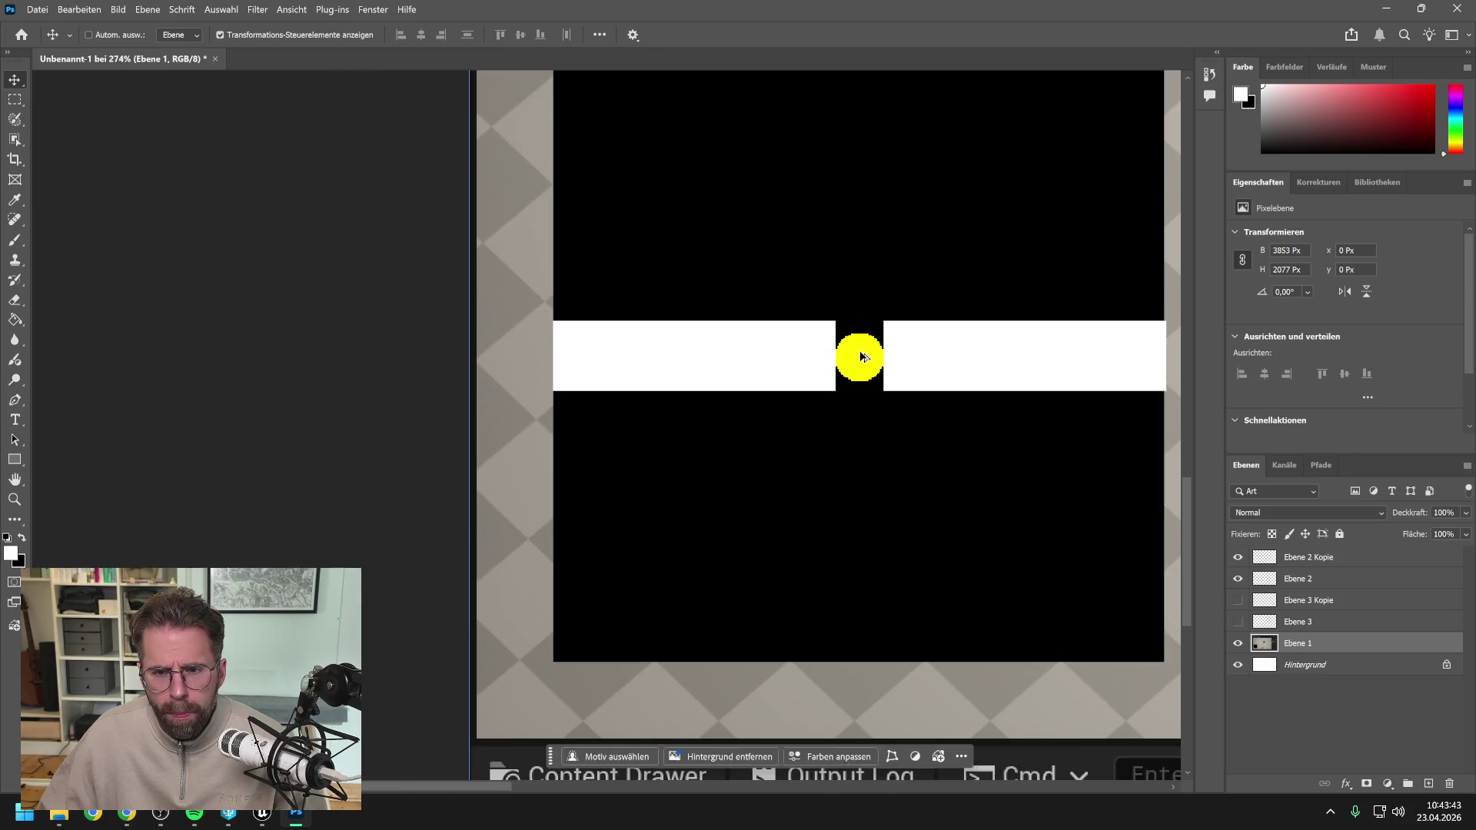
{"action": "scroll", "coordinate": [1169, 356], "scroll_direction": "up", "scroll_amount": 3}
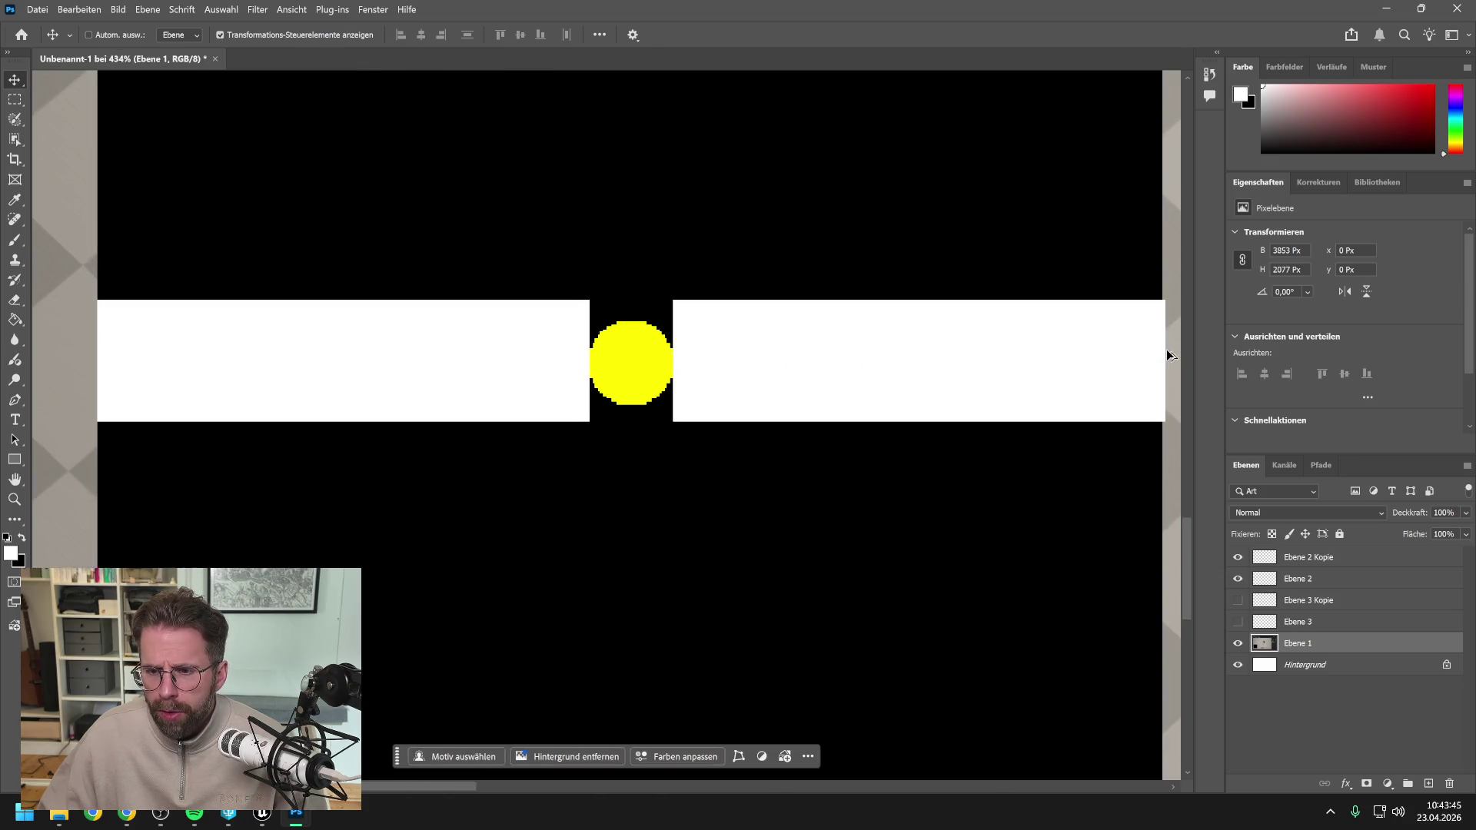
{"action": "scroll", "coordinate": [1169, 356], "scroll_direction": "down", "scroll_amount": 1}
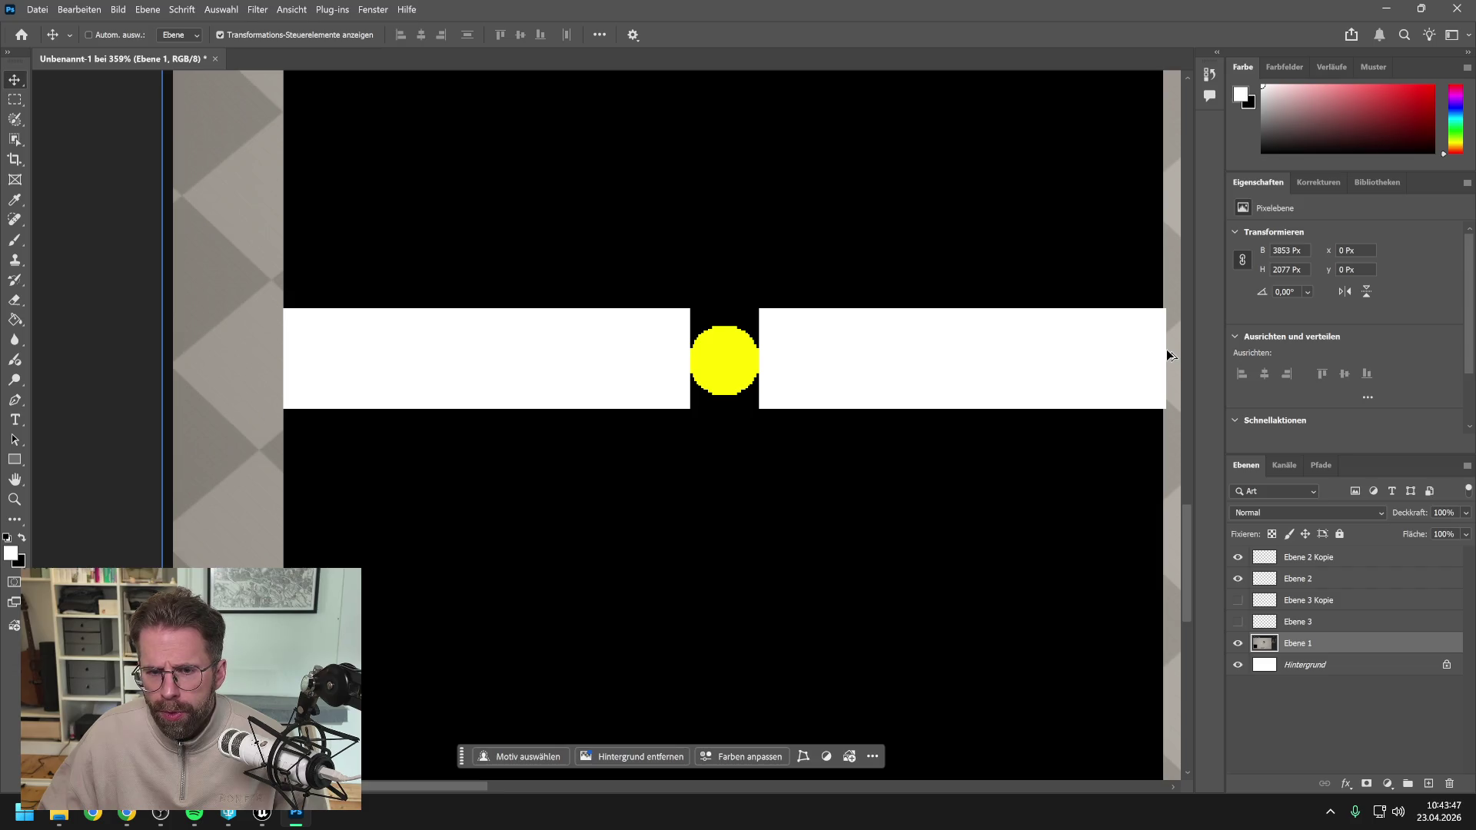
{"action": "scroll", "coordinate": [764, 376], "scroll_direction": "up", "scroll_amount": 15}
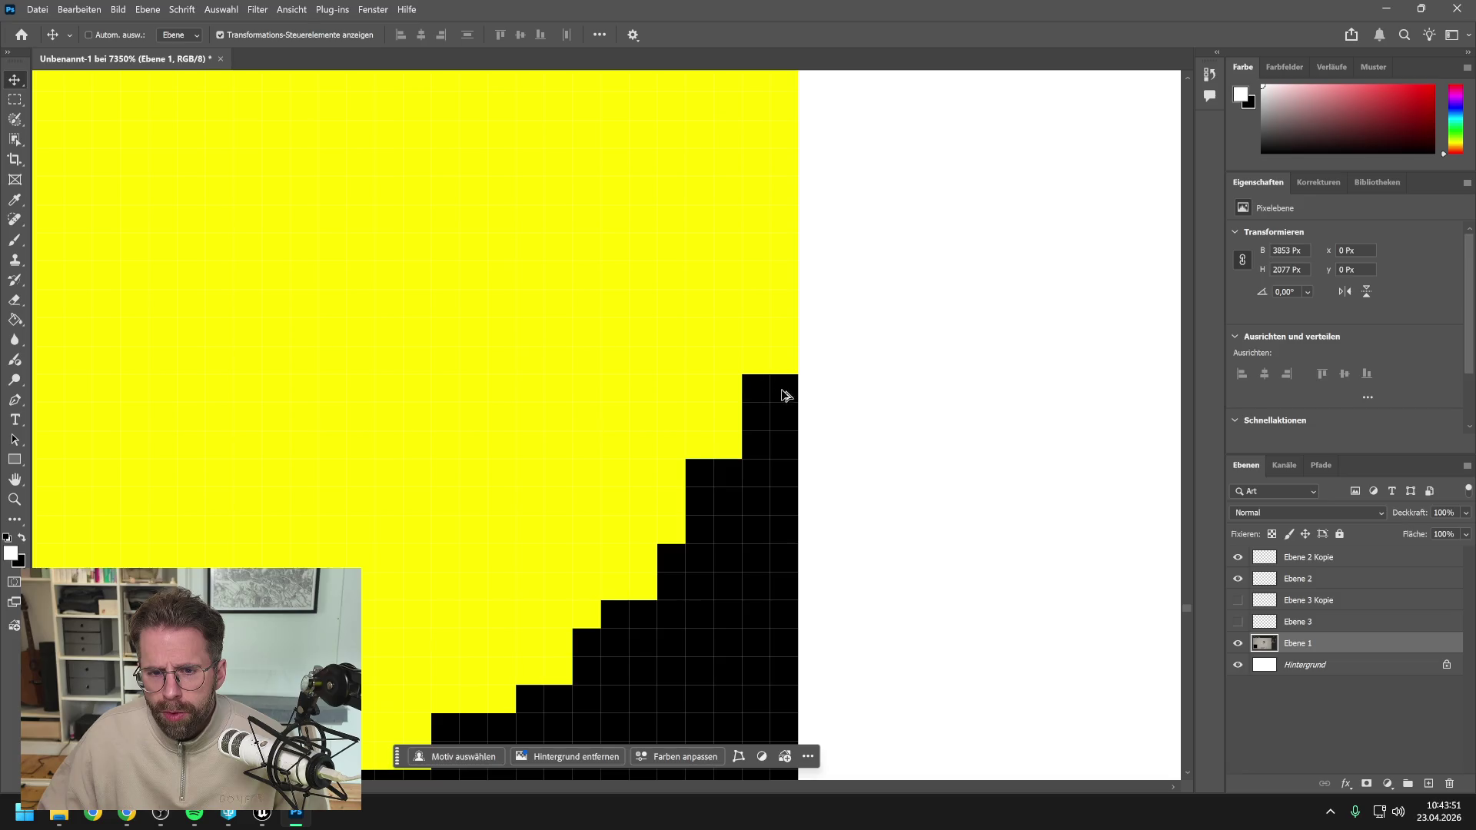
{"action": "scroll", "coordinate": [821, 402], "scroll_direction": "down", "scroll_amount": 20}
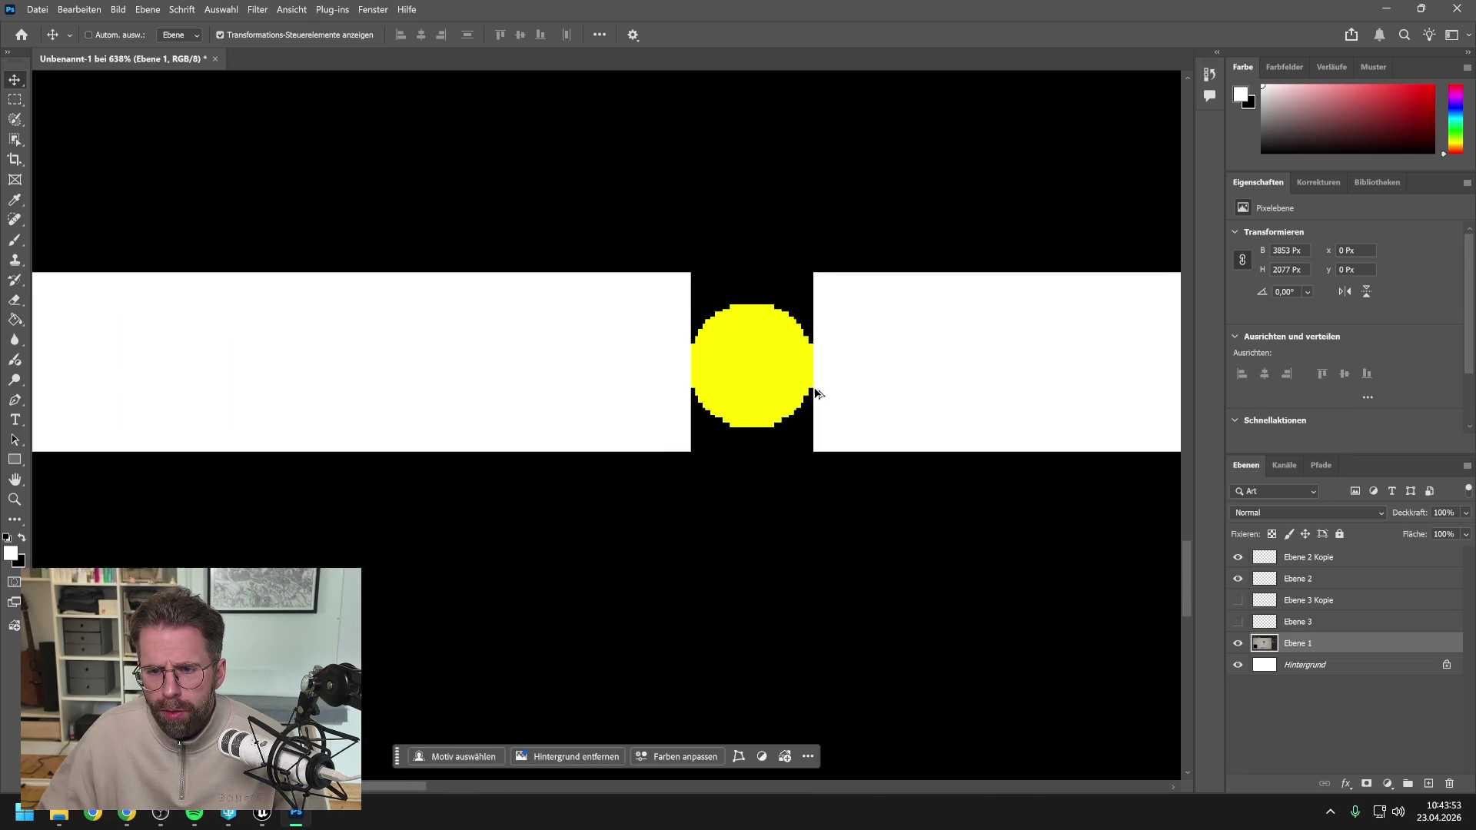
{"action": "scroll", "coordinate": [825, 393], "scroll_direction": "up", "scroll_amount": 2}
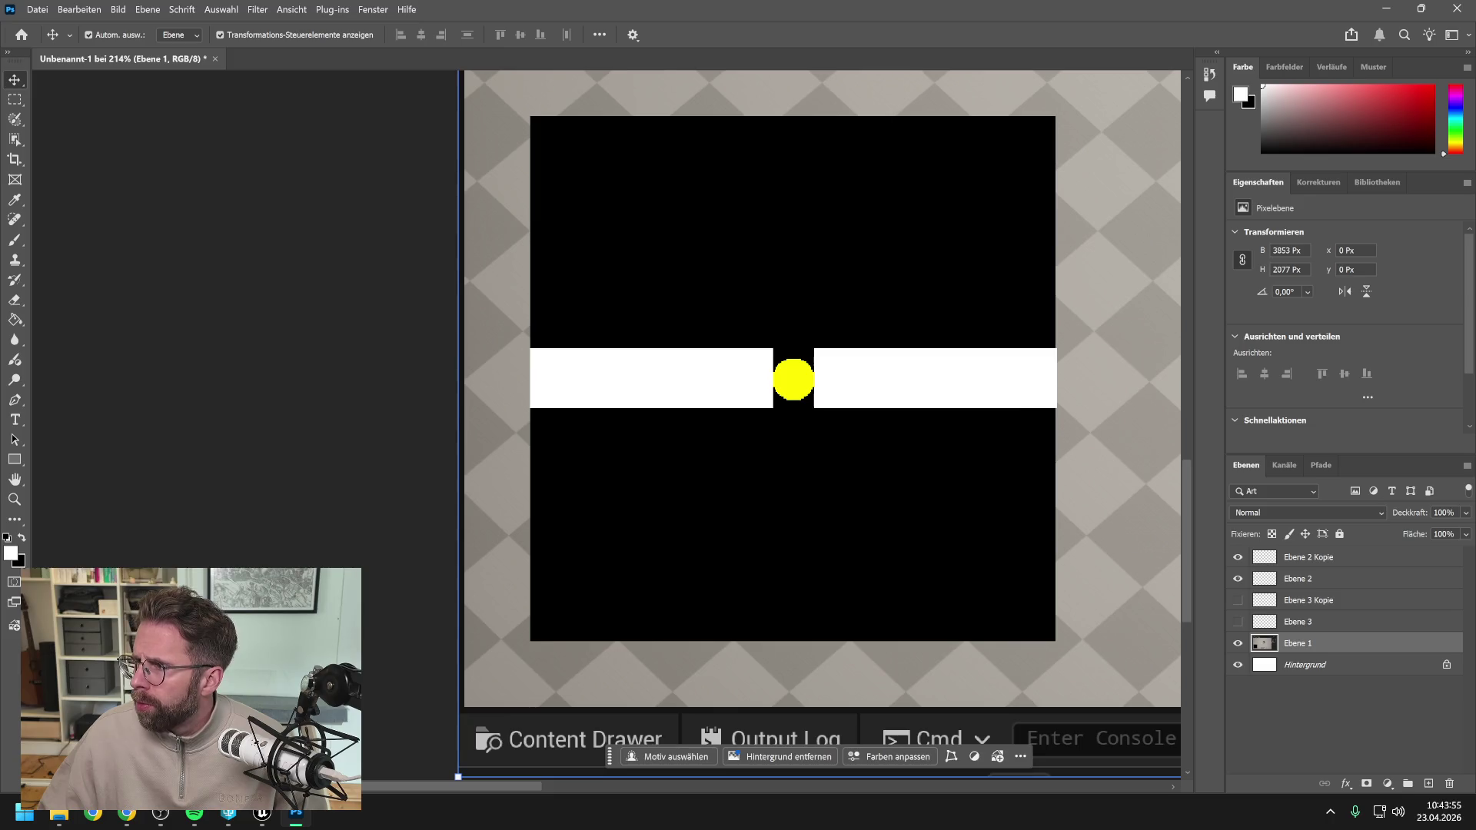
{"action": "key", "text": "alt+Tab"}
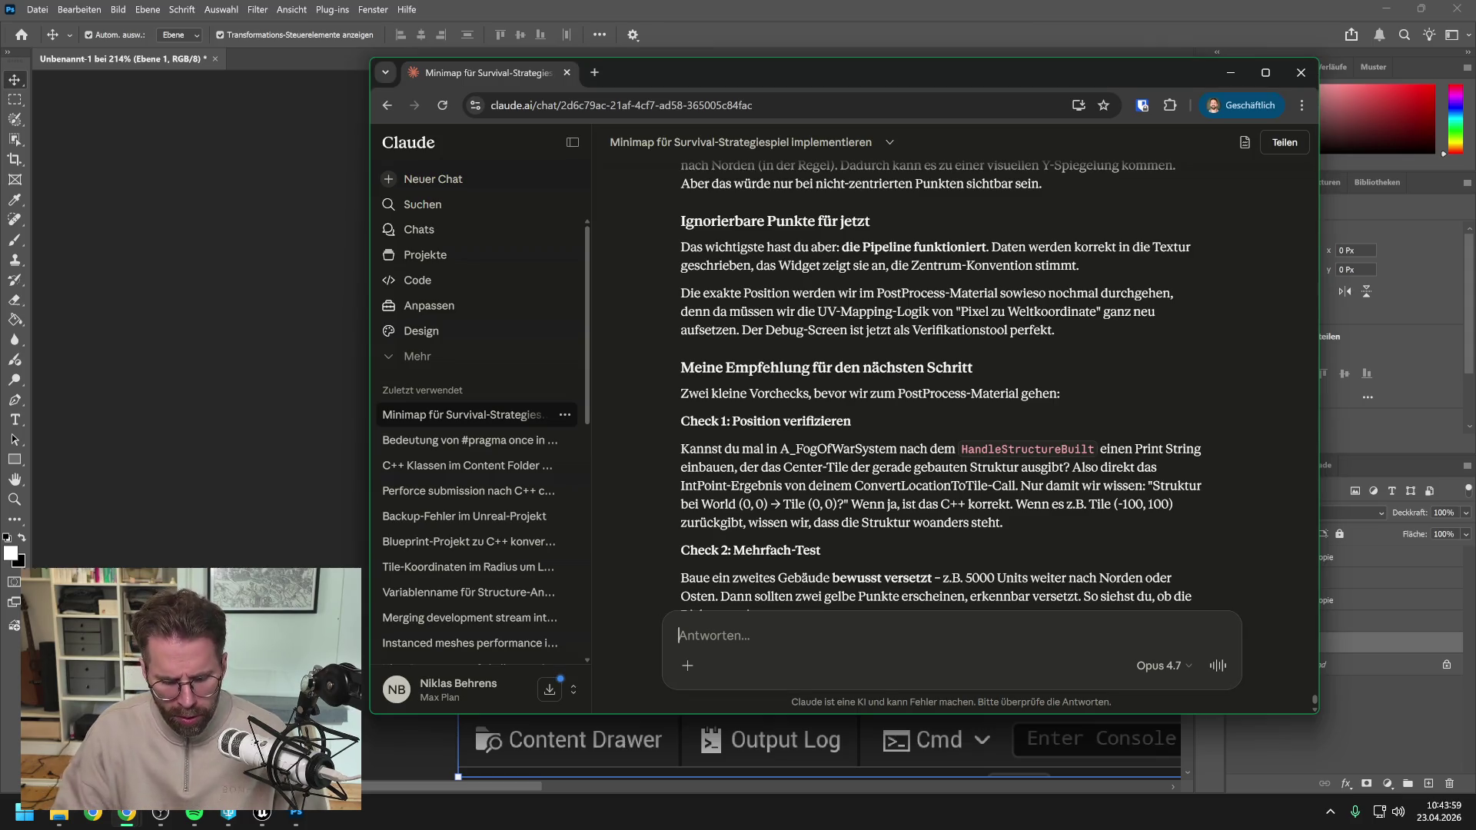
Send Claude the Photoshop check: the yellow circle sits two pixels left and one down, then return to Photoshop.
{"action": "type", "text": "habs mal"}
{"action": "key", "text": "BackSpace"}
{"action": "type", "text": "n Photoshop genau "}
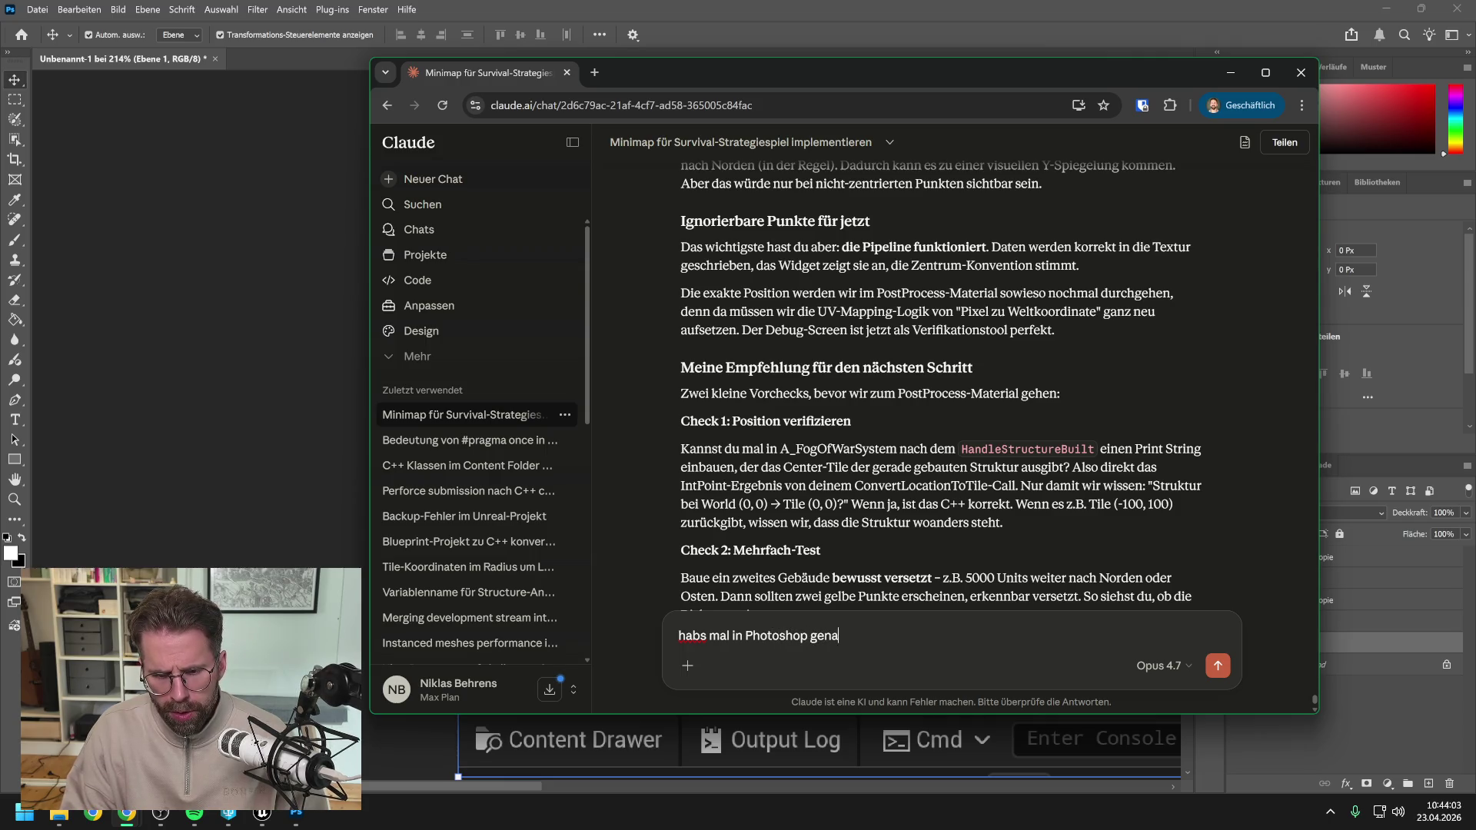
{"action": "type", "text": "überprüf"}
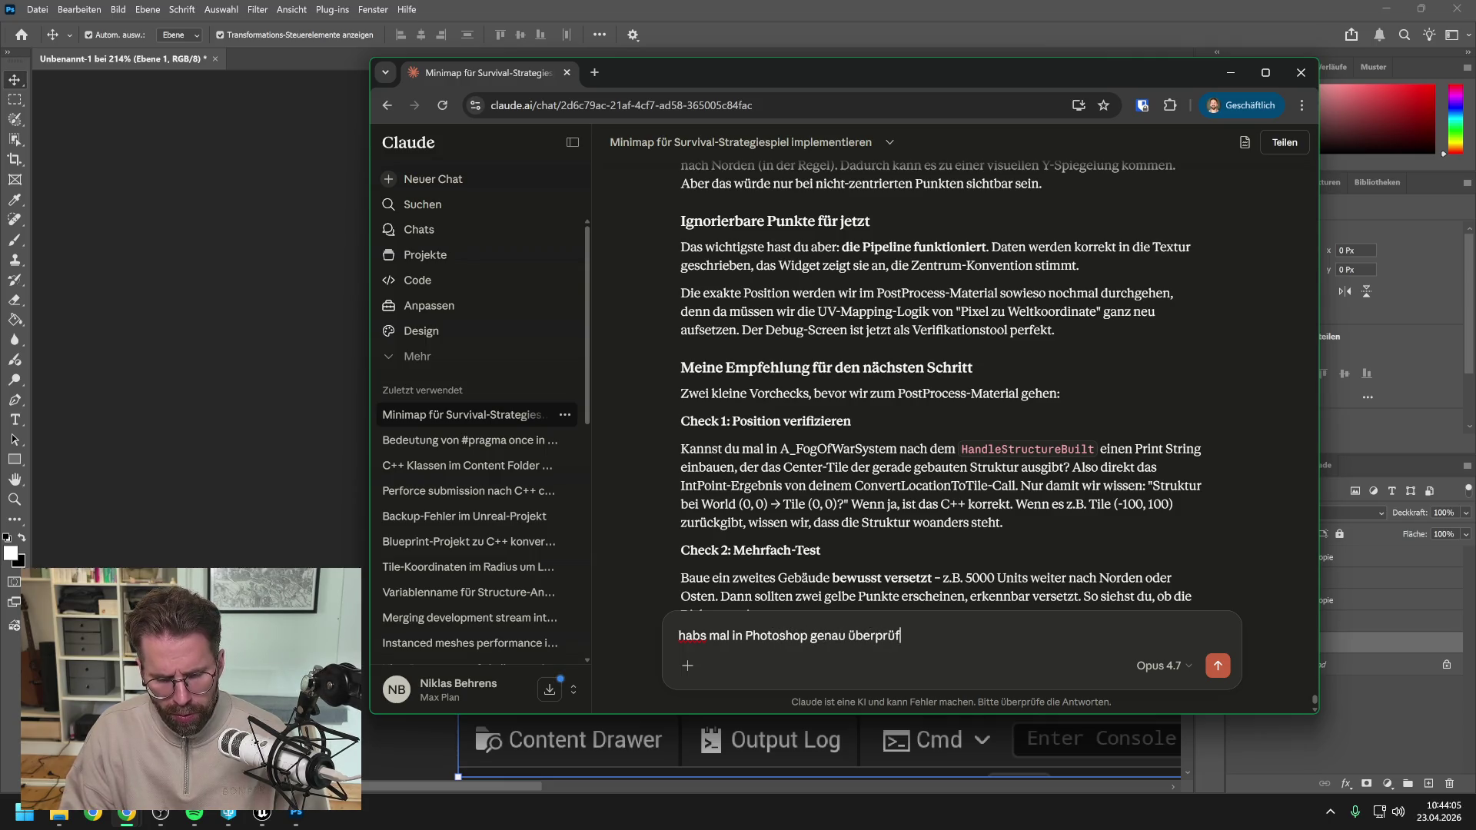
{"action": "type", "text": "t, du hast Recht"}
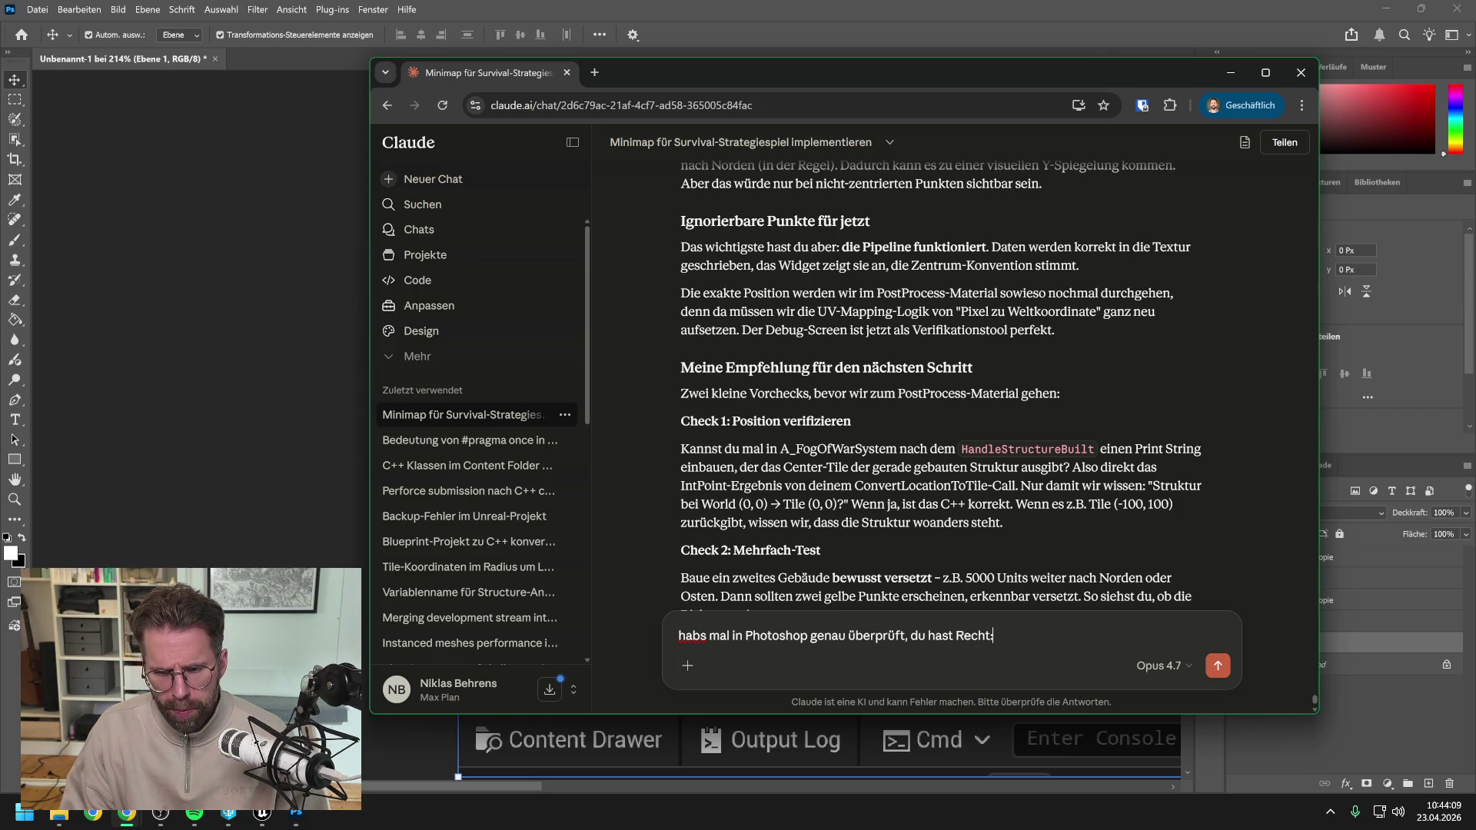
{"action": "type", "text": ":"}
{"action": "key", "text": "shift+Return"}
{"action": "key", "text": "BackSpace"}
{"action": "key", "text": "BackSpace"}
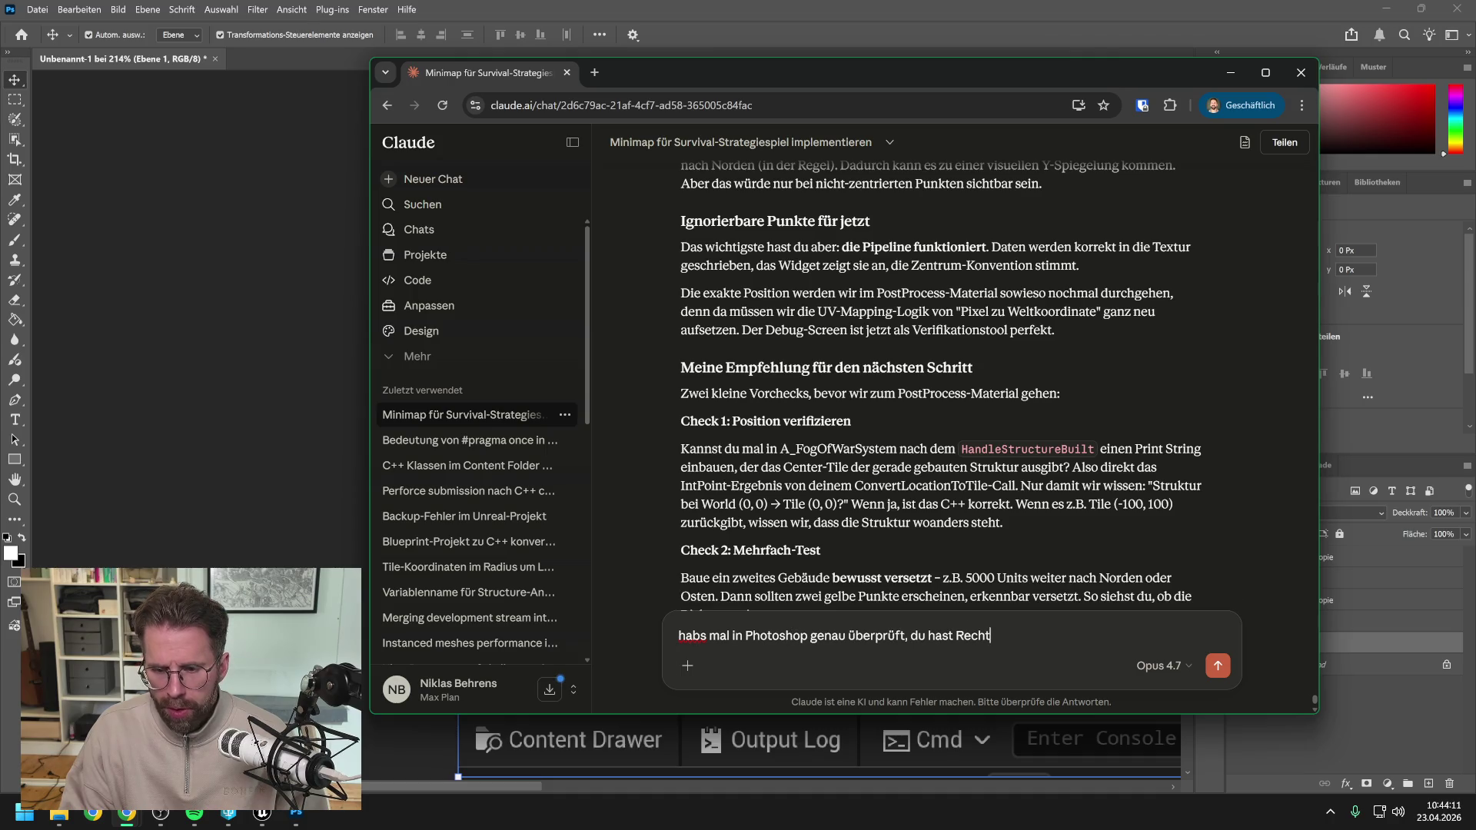
{"action": "type", "text": ":"}
{"action": "key", "text": "shift+Return"}
{"action": "type", "text": "De"}
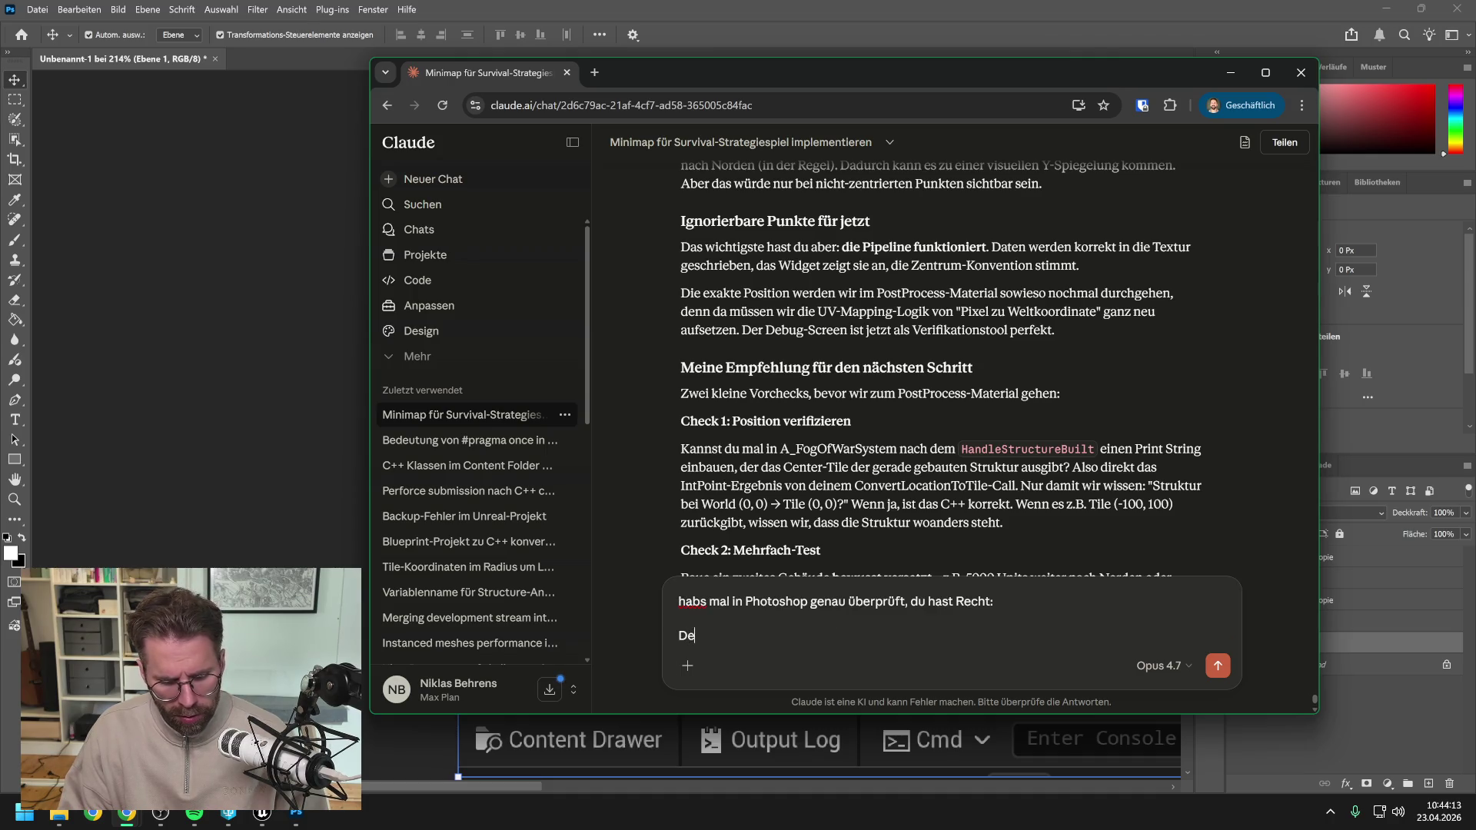
{"action": "type", "text": "r gelbe Krei"}
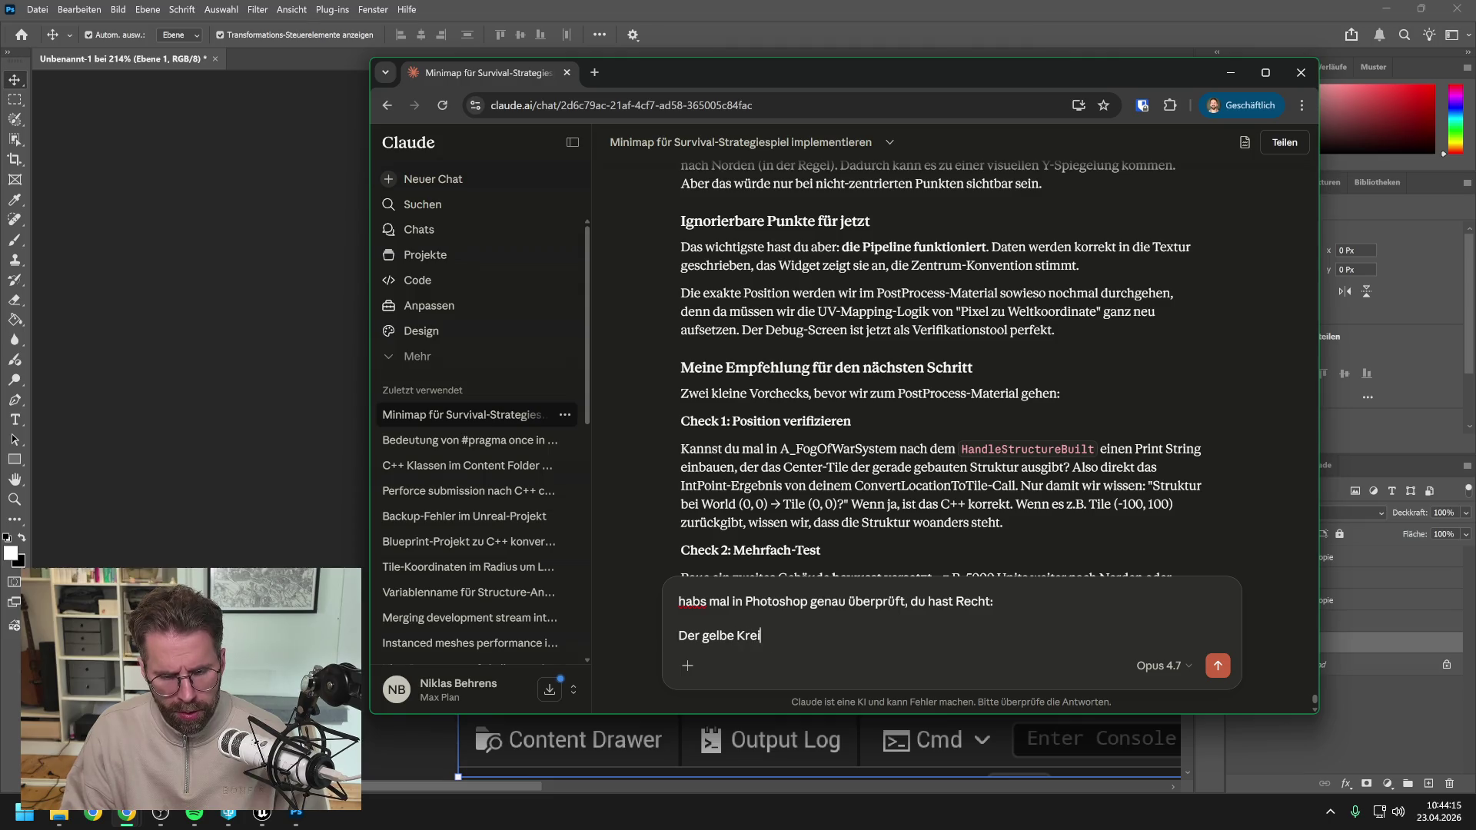
{"action": "type", "text": "s ist zwei Pixel nach links und einen runter von der Mitte"}
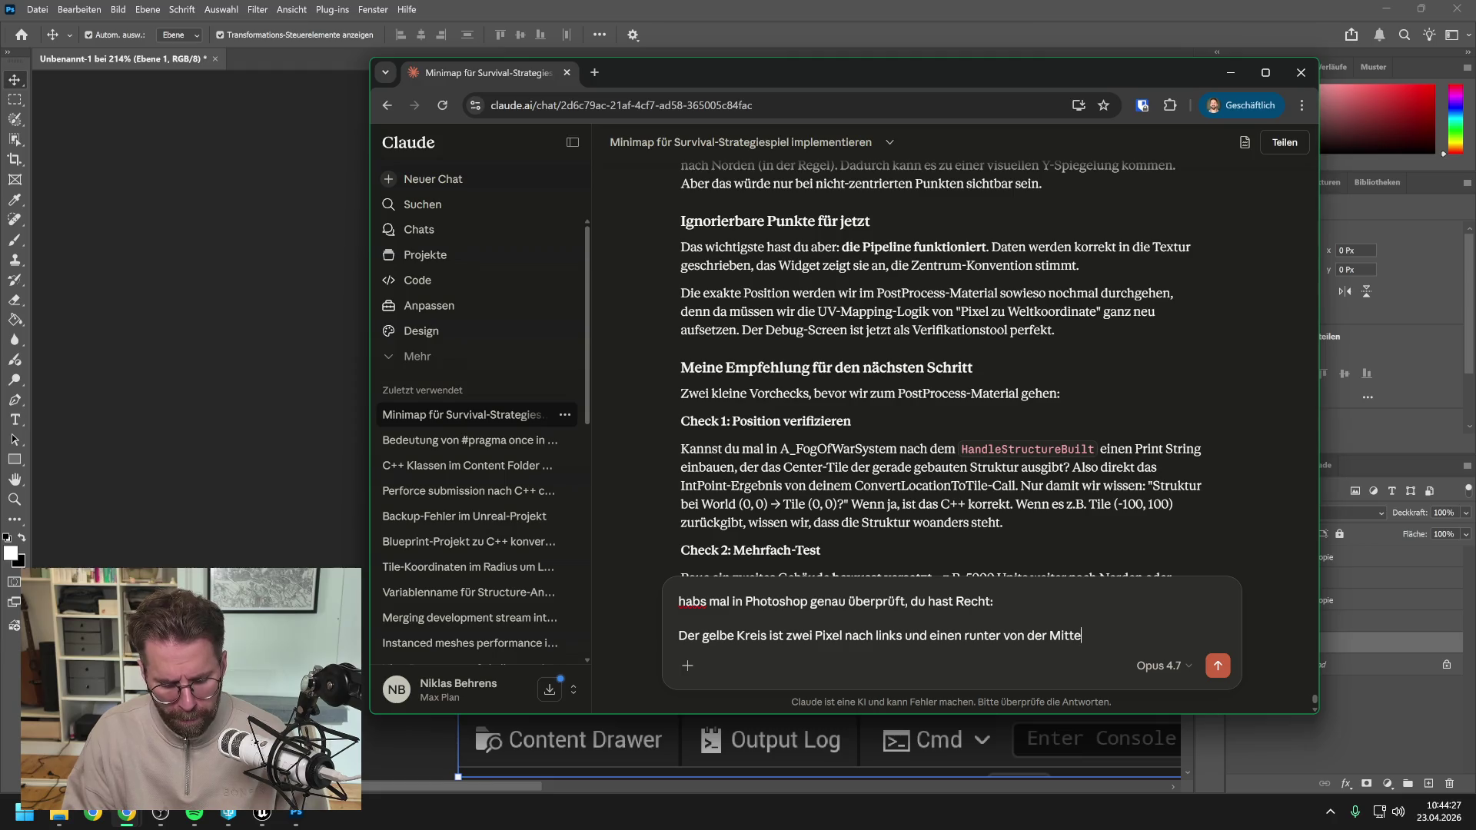
{"action": "key", "text": "Return"}
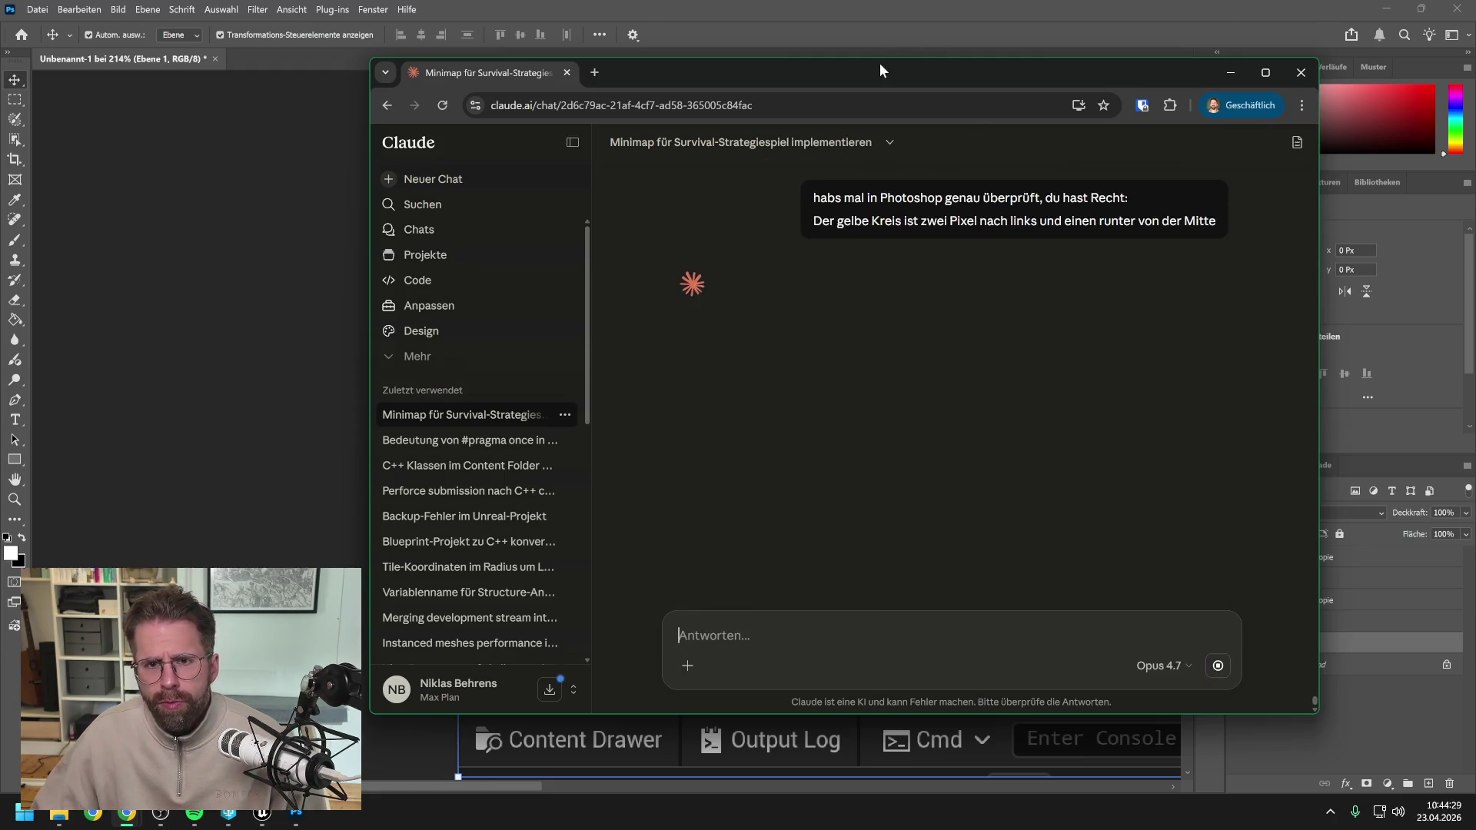
{"action": "key", "text": "alt+Tab"}
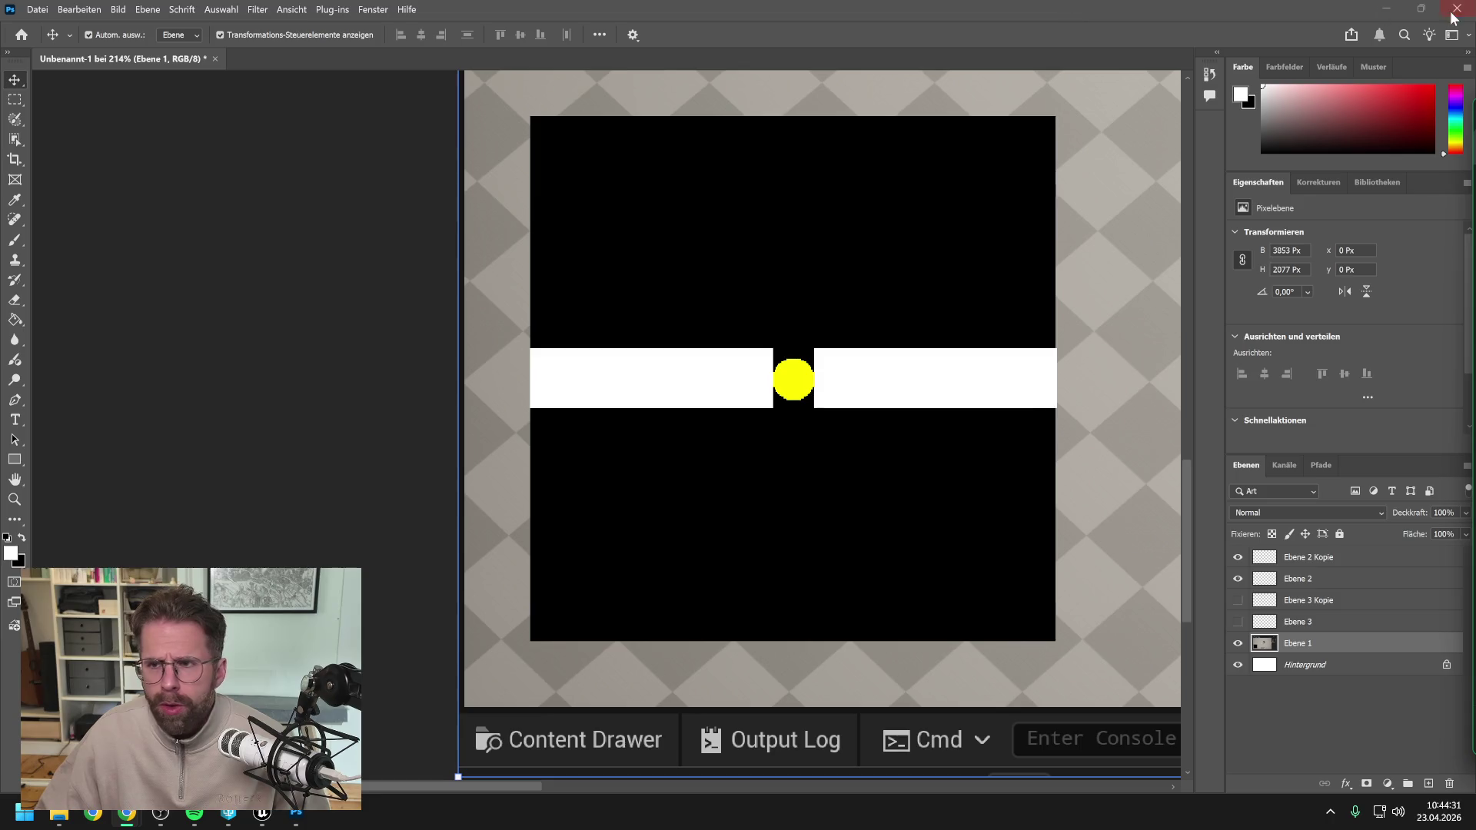
Quit Photoshop, discarding the untitled Unbenannt-1 document without saving (Nein).
{"action": "left_click", "coordinate": [1455, 17]}
{"action": "left_click", "coordinate": [829, 330]}
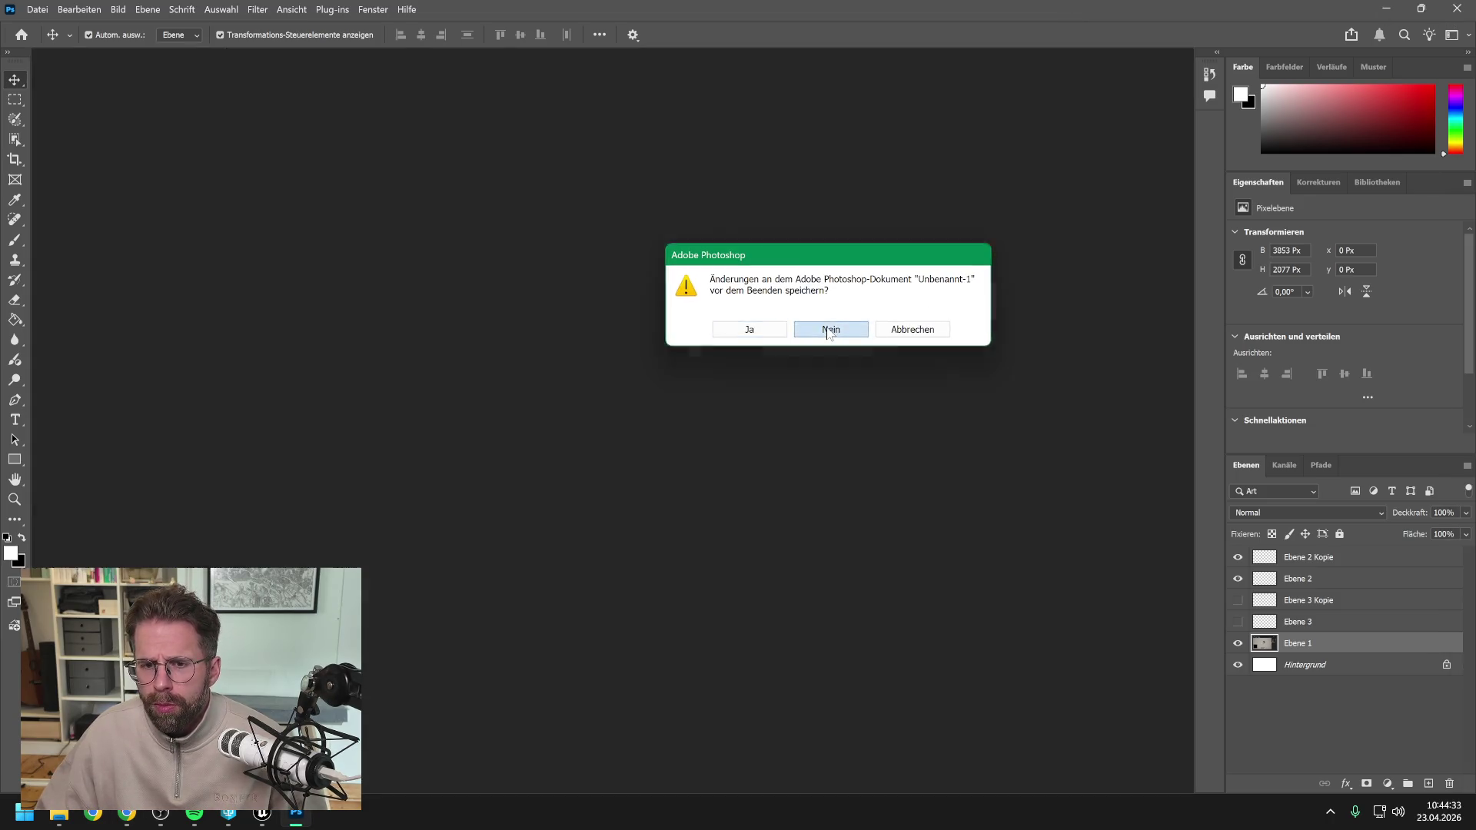
{"action": "left_click", "coordinate": [829, 331]}
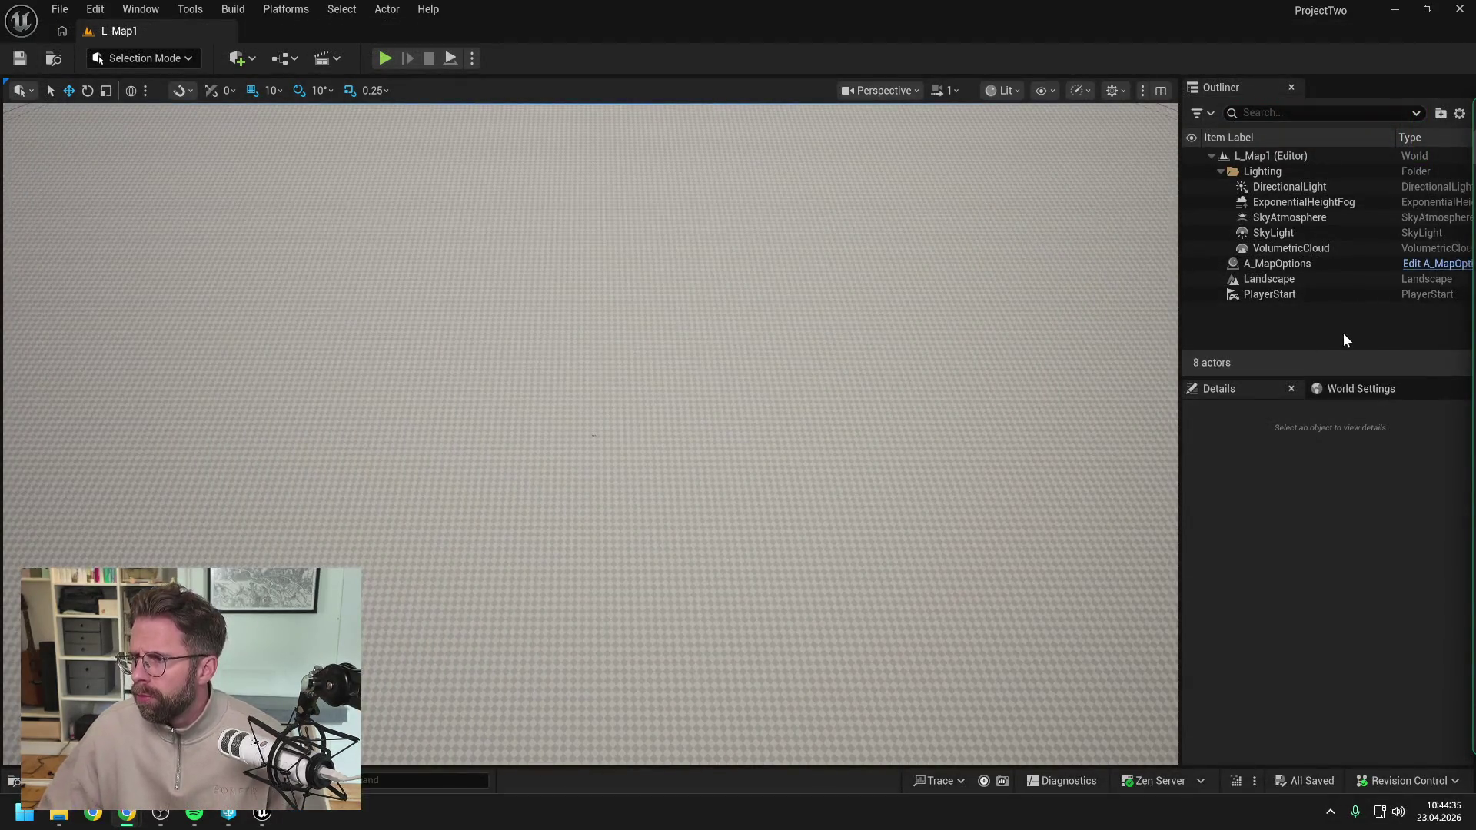
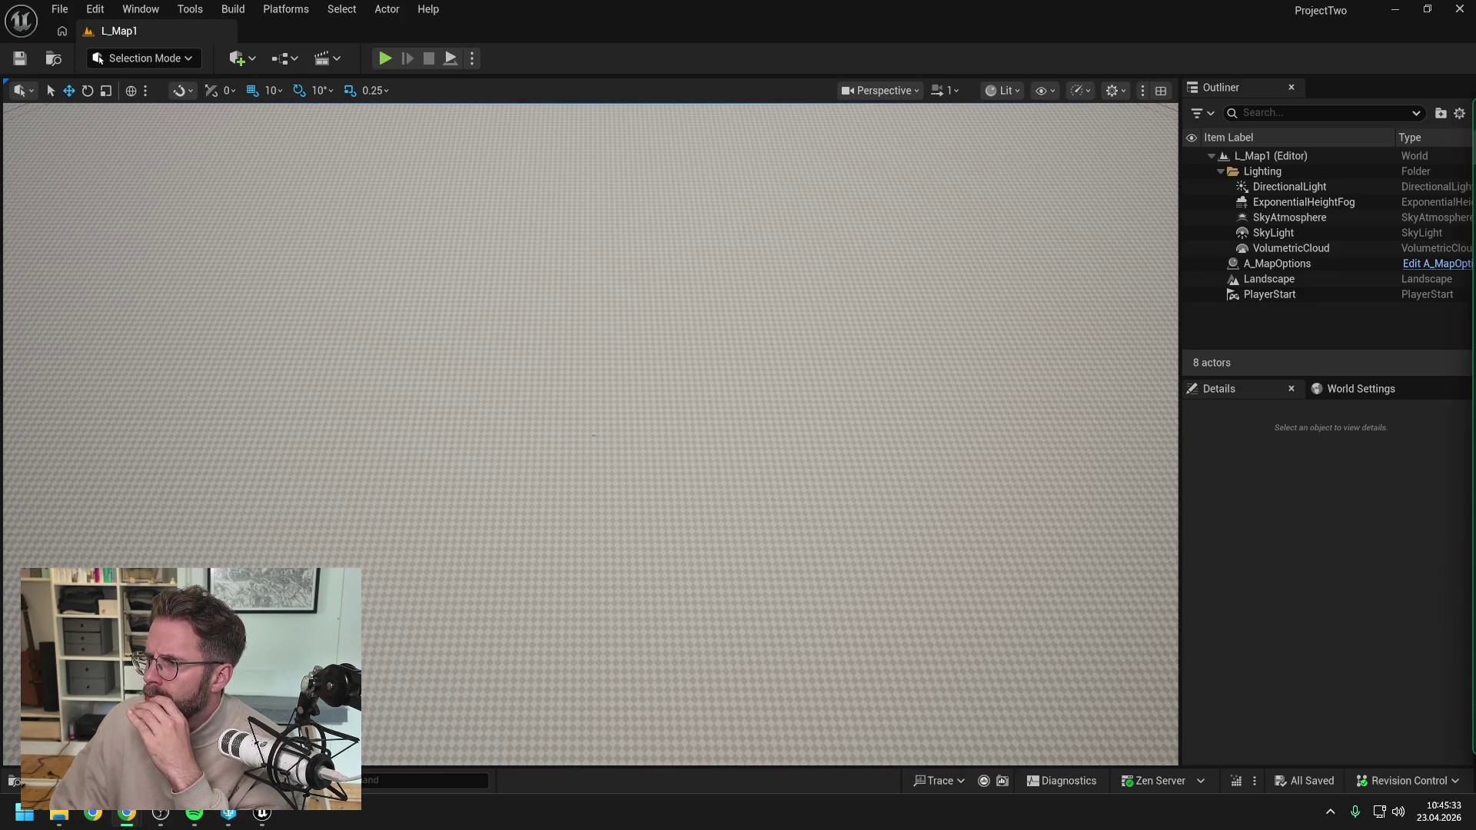
Search the Content Browser for 'fog of war' and open the A_FogOfWarSystem Blueprint.
{"action": "left_click", "coordinate": [1371, 530]}
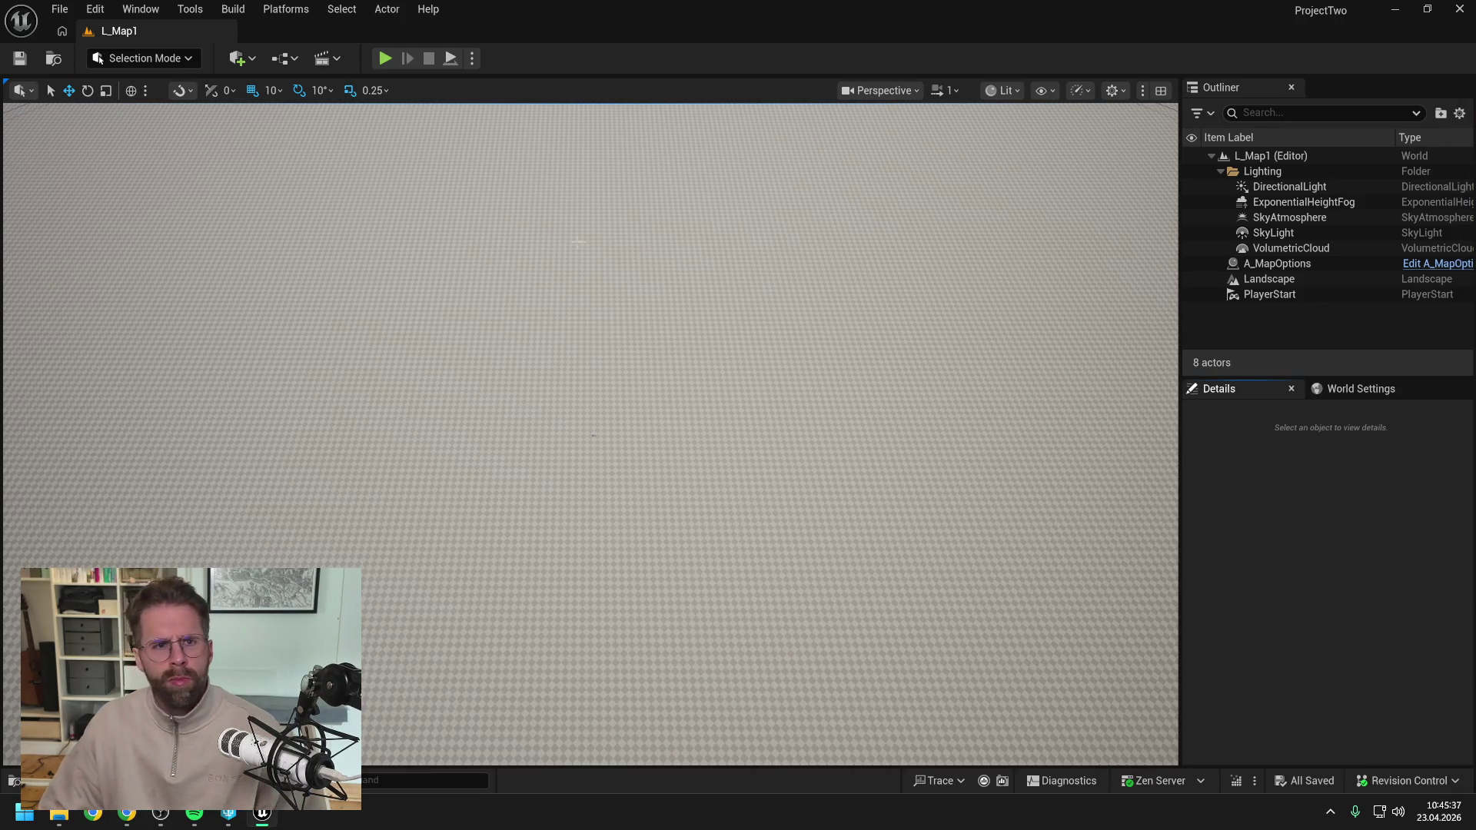
{"action": "key", "text": "ctrl+space"}
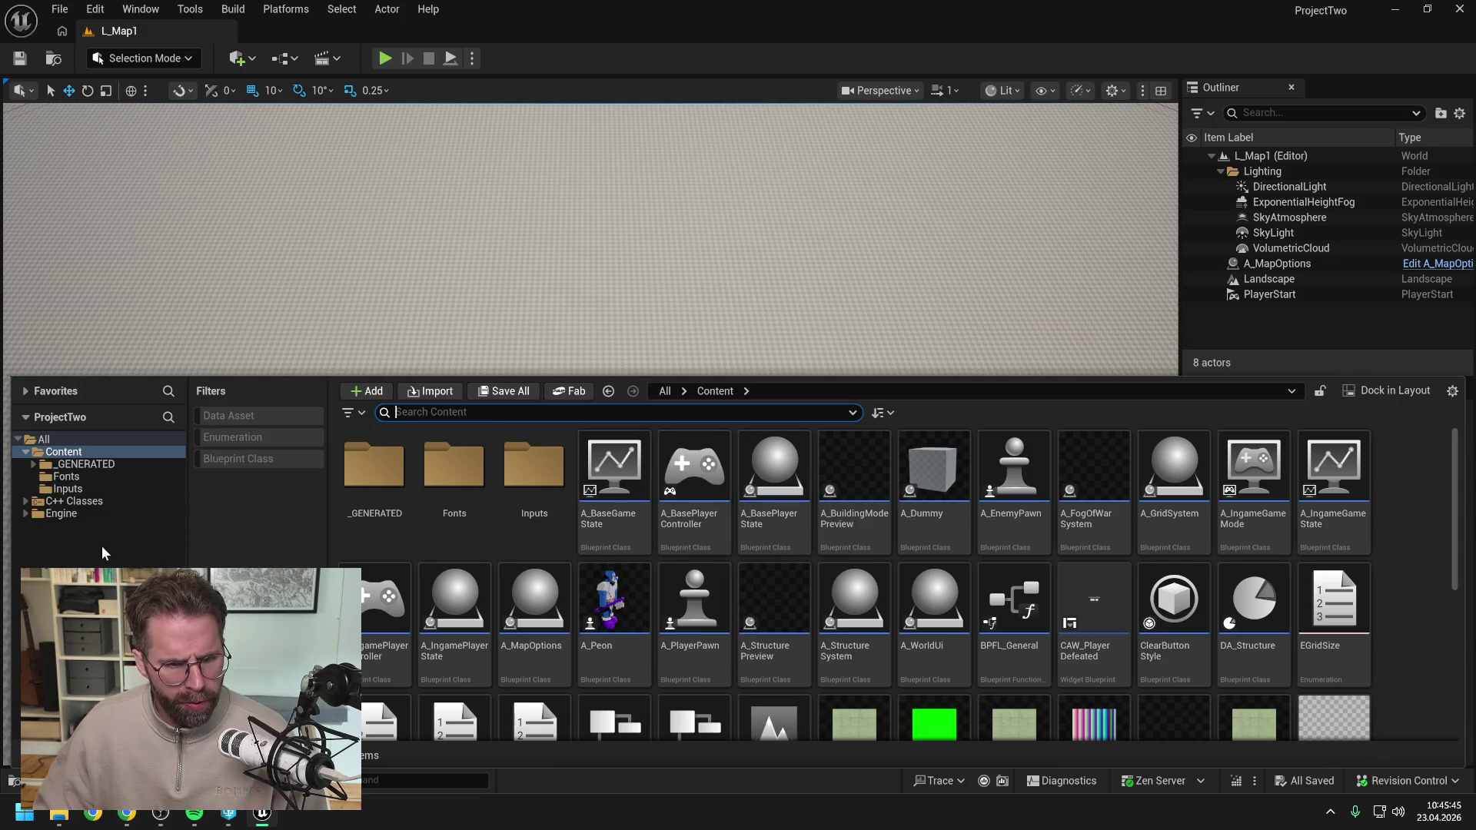
{"action": "type", "text": "fog of war"}
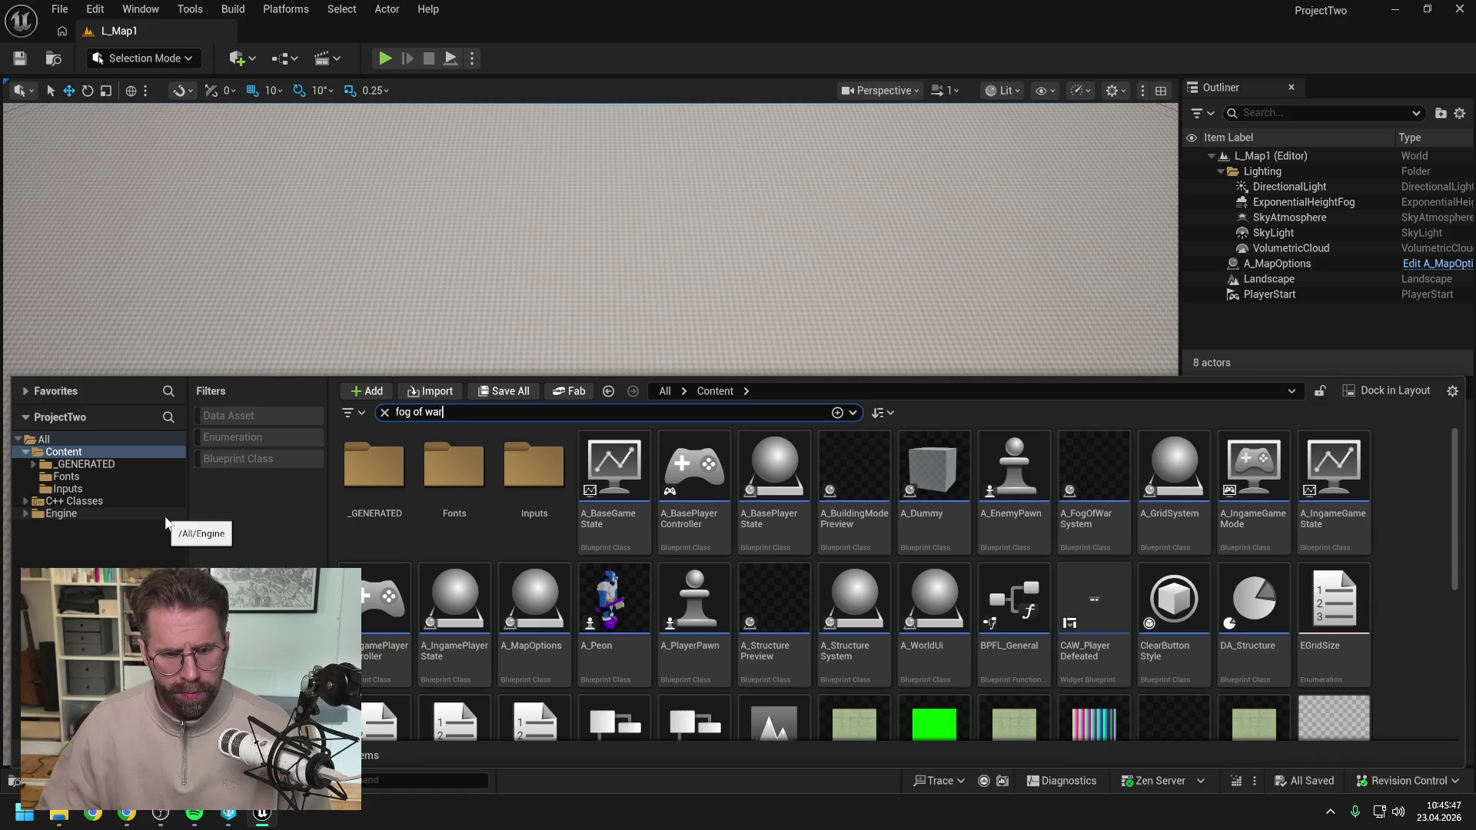
{"action": "key", "text": "Return"}
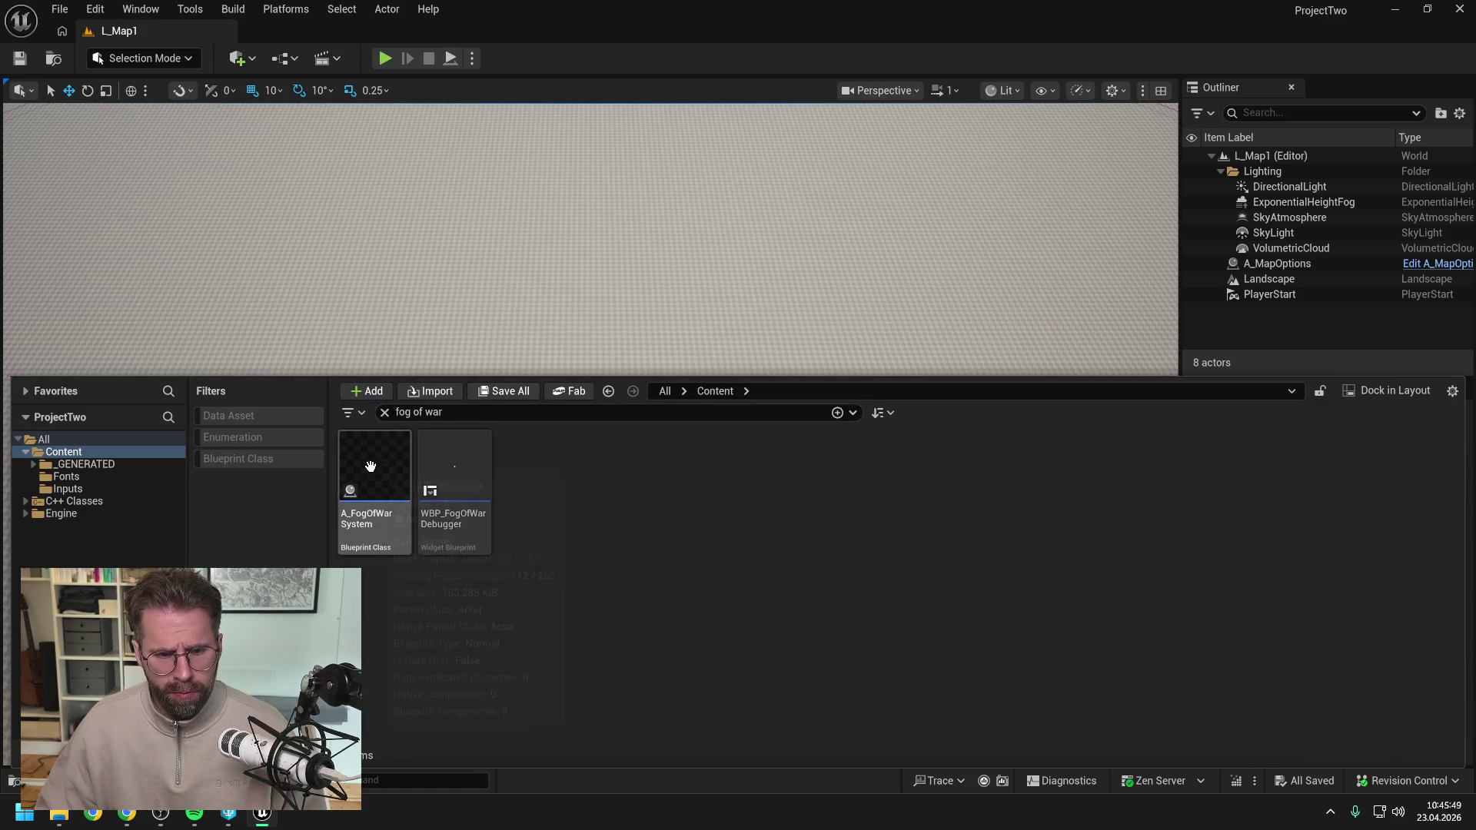
{"action": "double_click", "coordinate": [369, 467]}
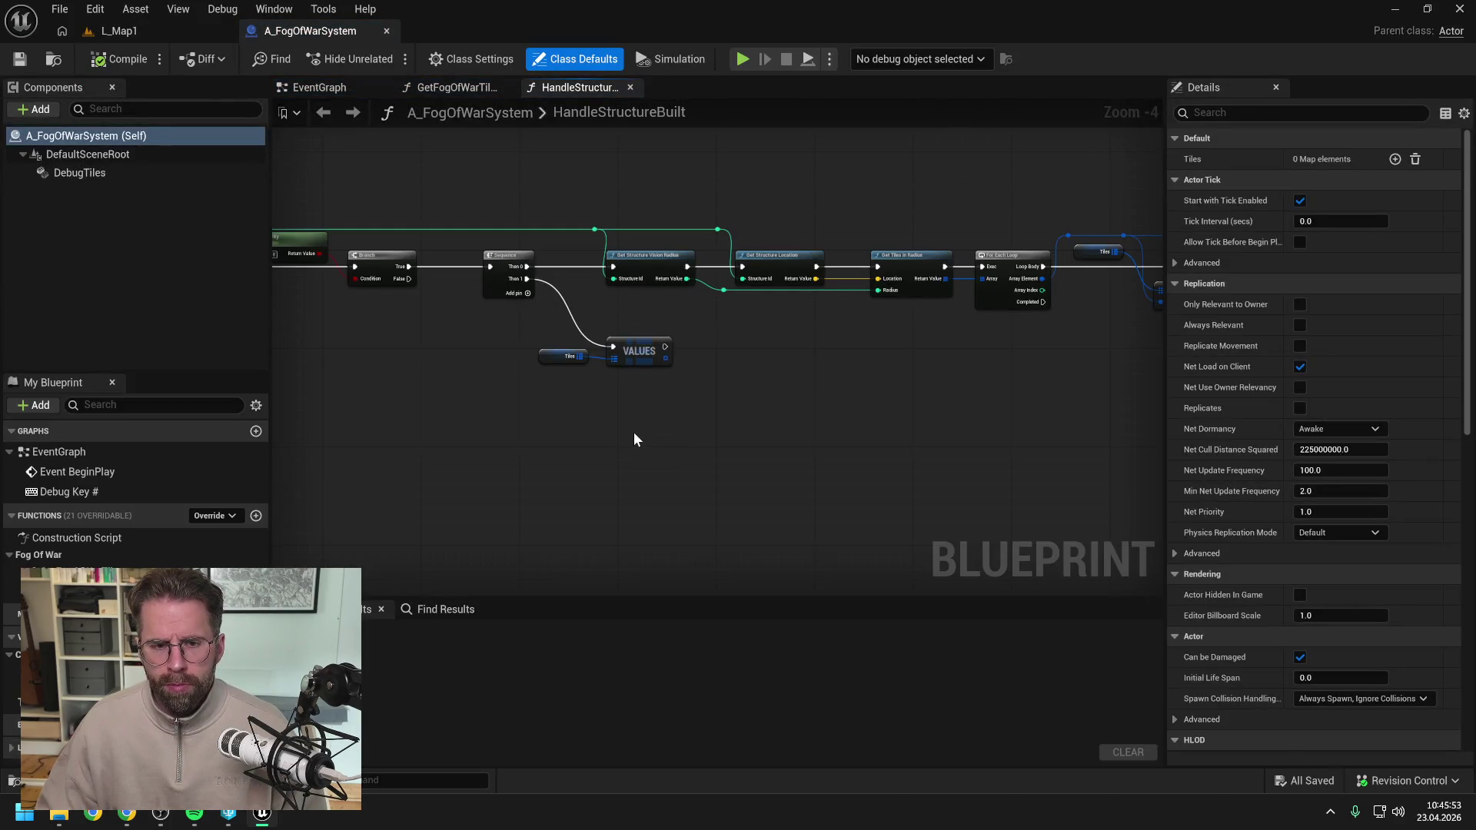
Add a Print String node and a For Each Loop over the VALUES array in HandleStructureBuilt.
{"action": "right_click", "coordinate": [743, 360]}
{"action": "type", "text": "prin"}
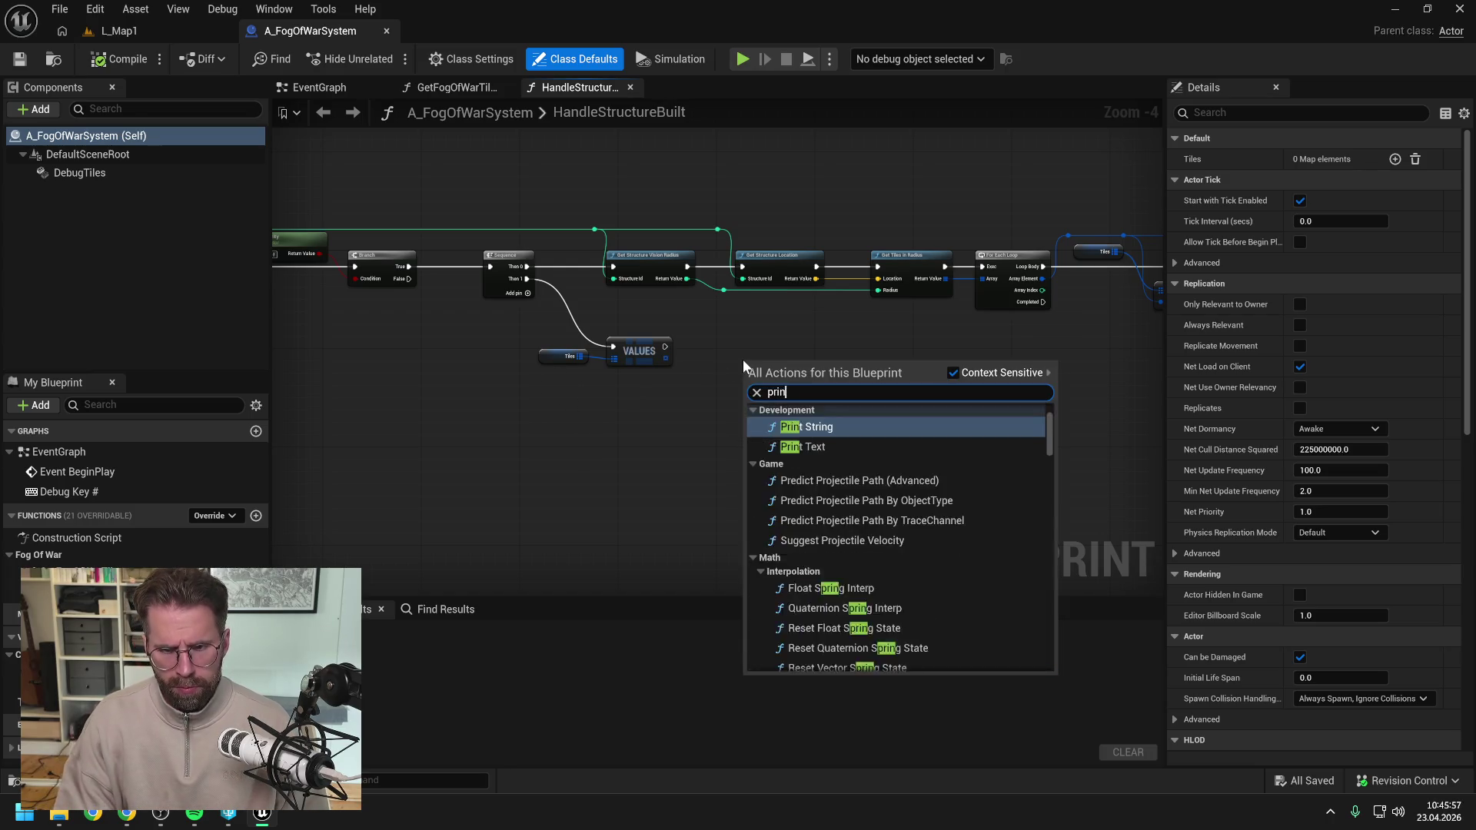
{"action": "key", "text": "Return"}
{"action": "left_click_drag", "start_coordinate": [668, 360], "coordinate": [684, 376]}
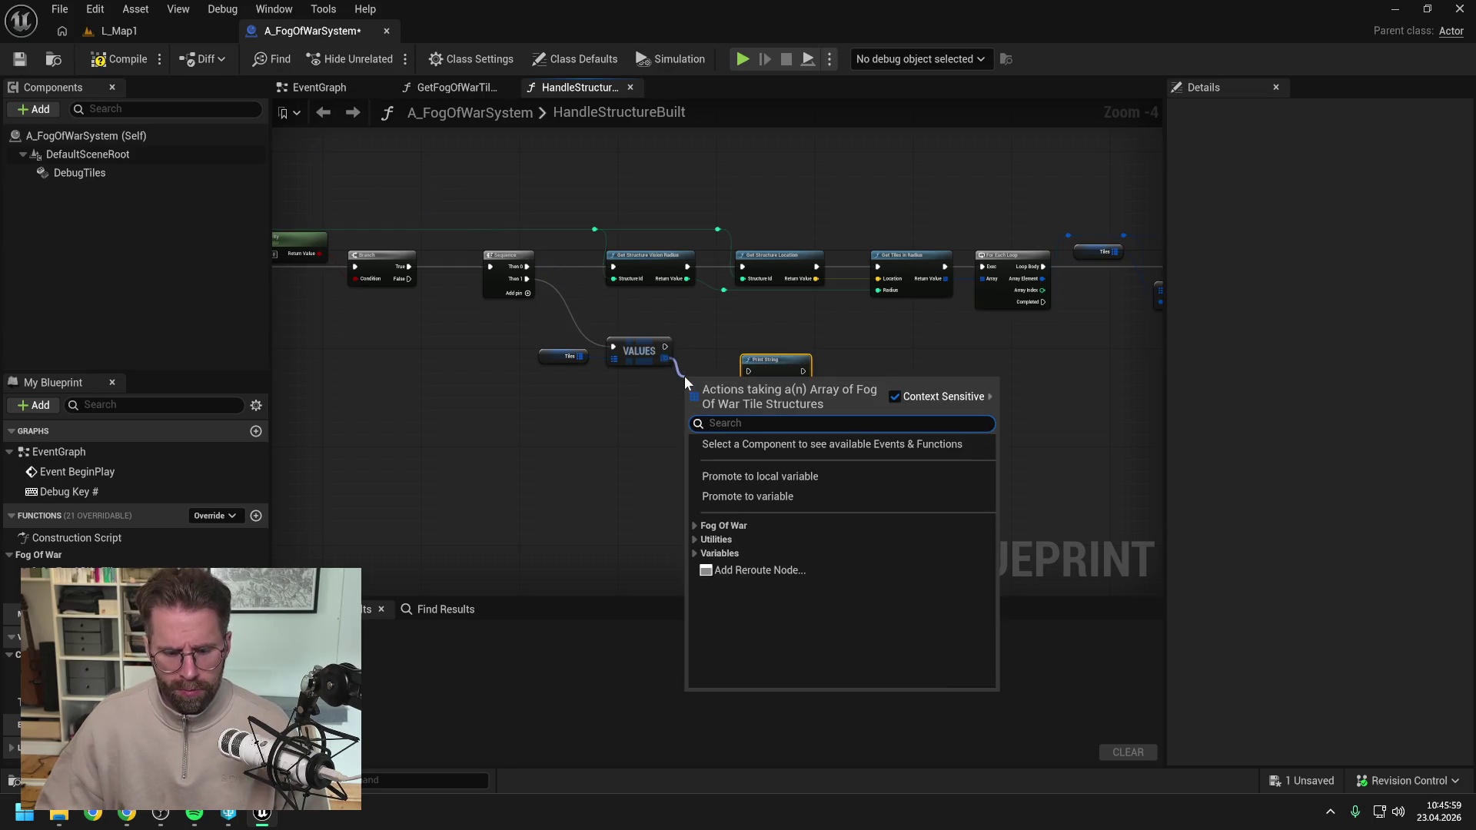
{"action": "type", "text": "for"}
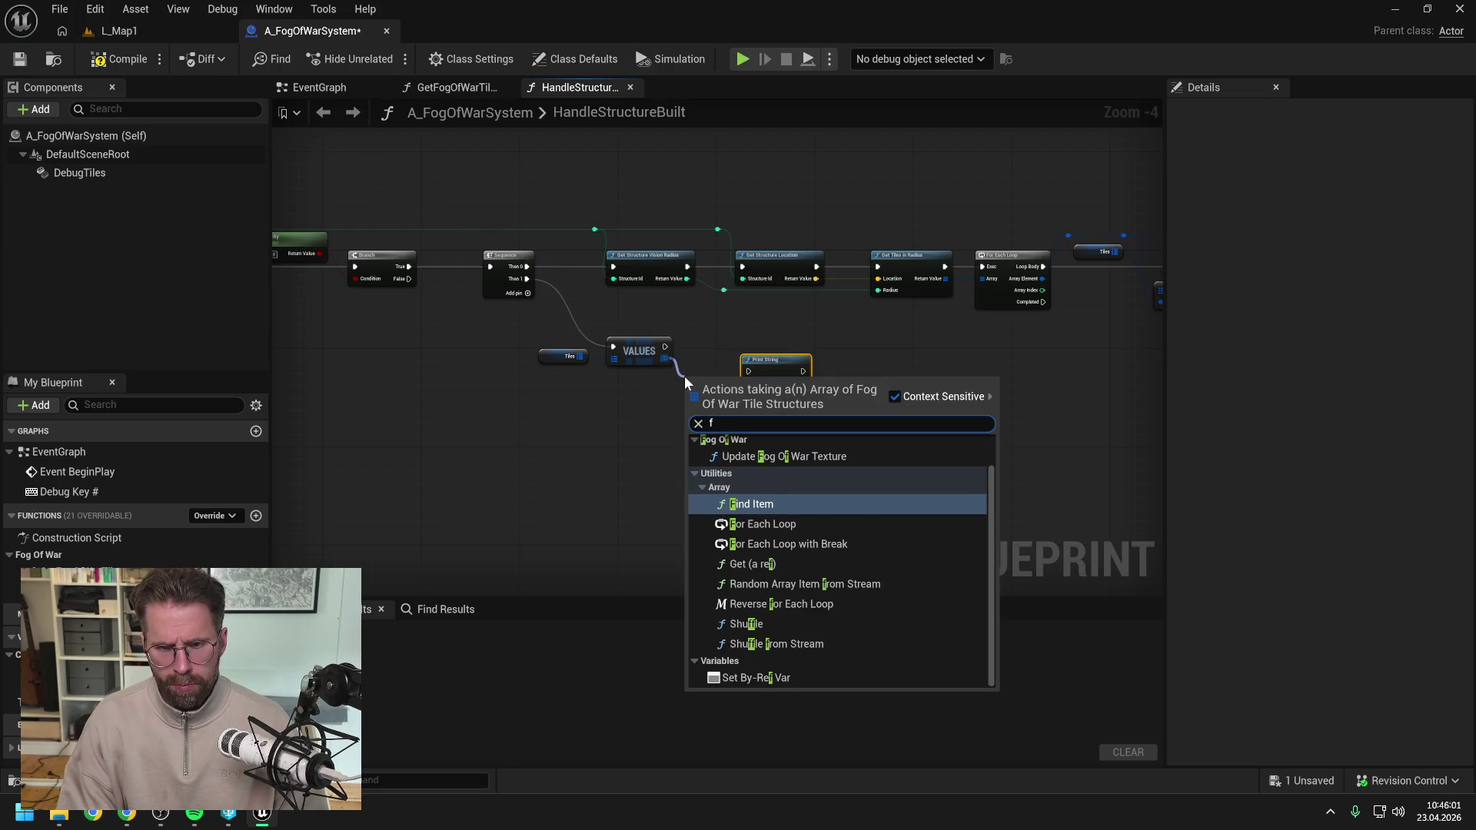
{"action": "key", "text": "Return"}
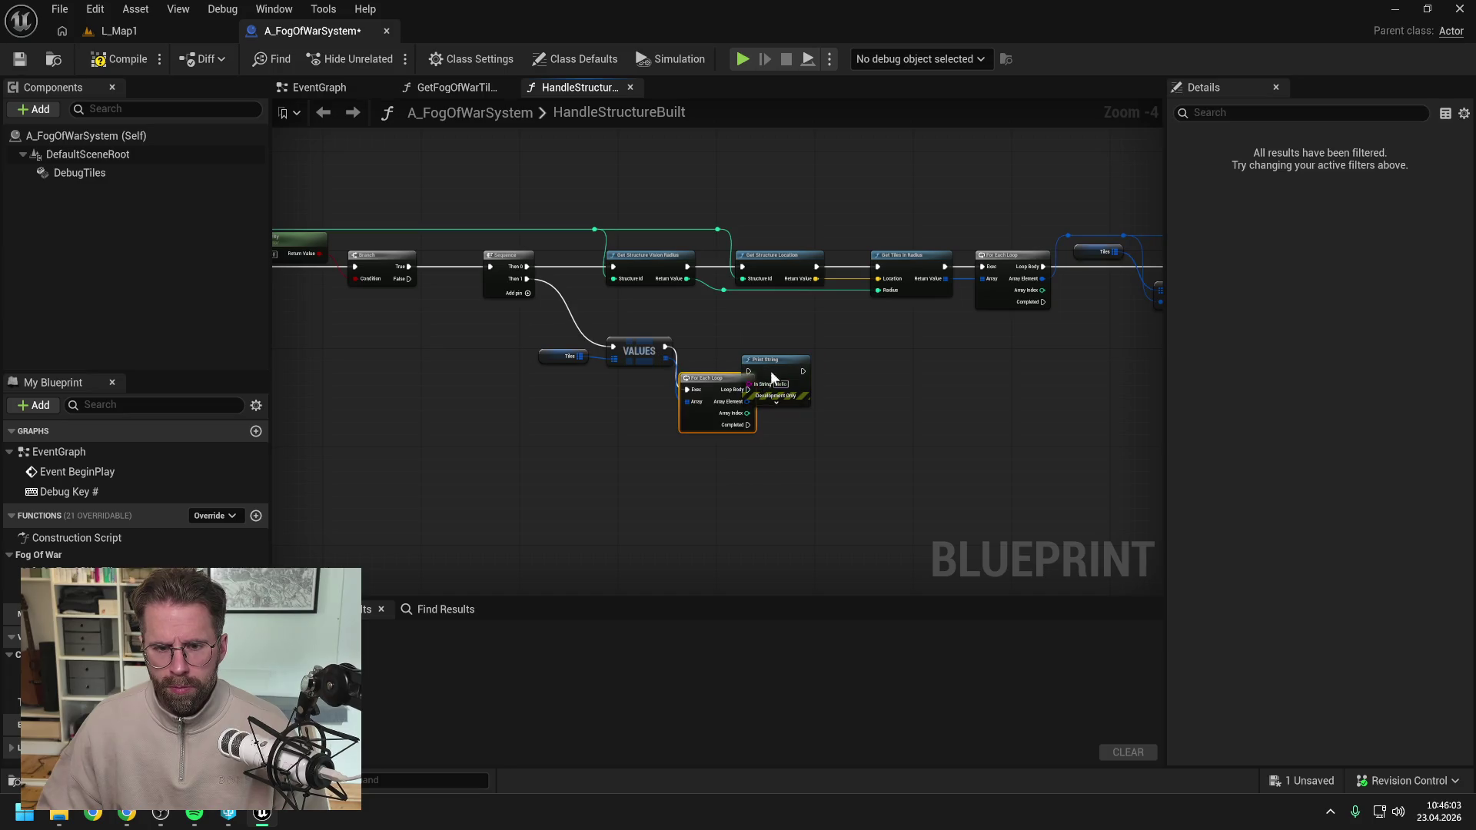
{"action": "scroll", "coordinate": [761, 373], "scroll_direction": "up", "scroll_amount": 2}
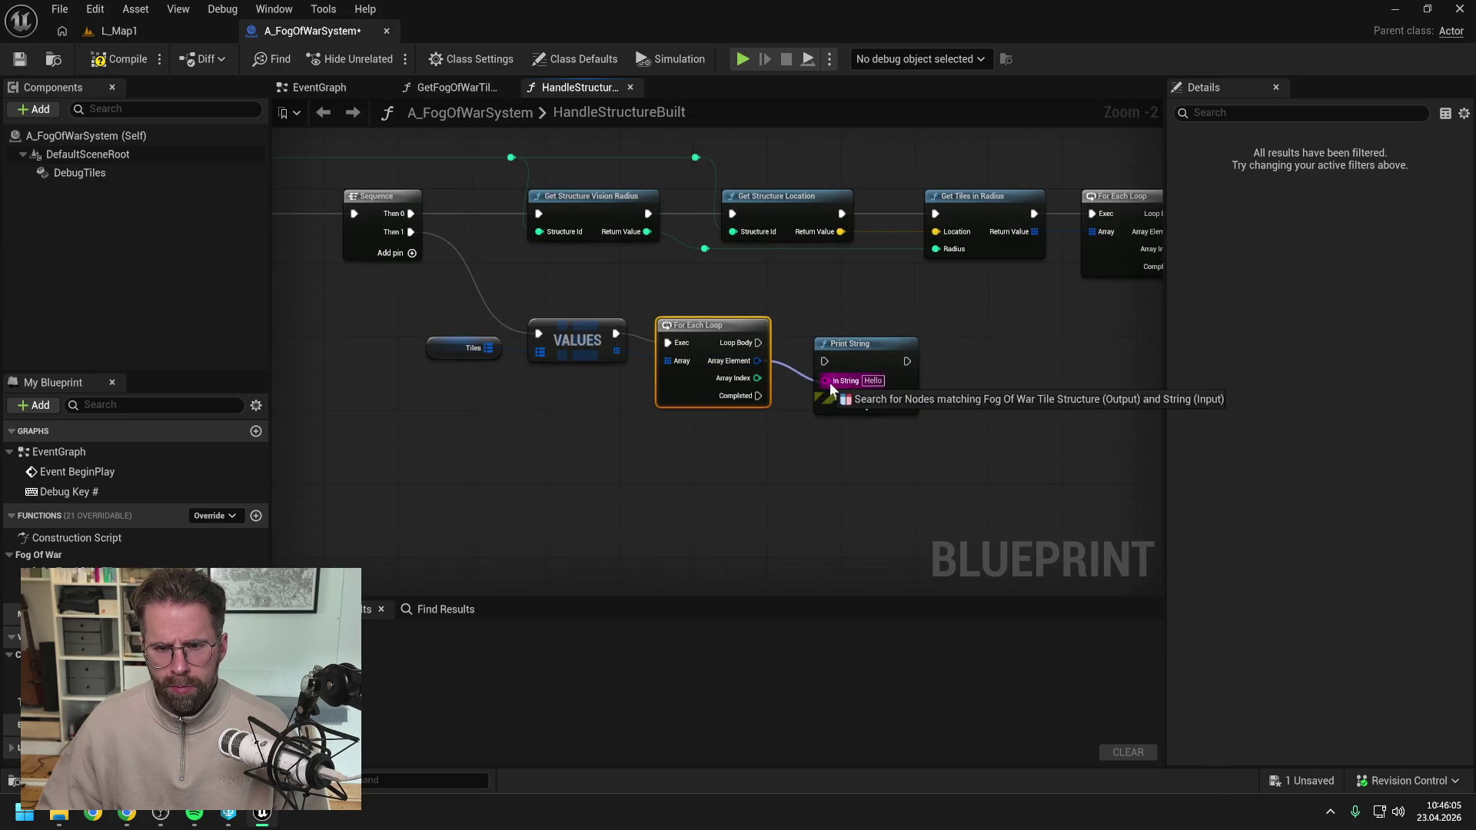
{"action": "left_click_drag", "start_coordinate": [838, 383], "coordinate": [893, 382]}
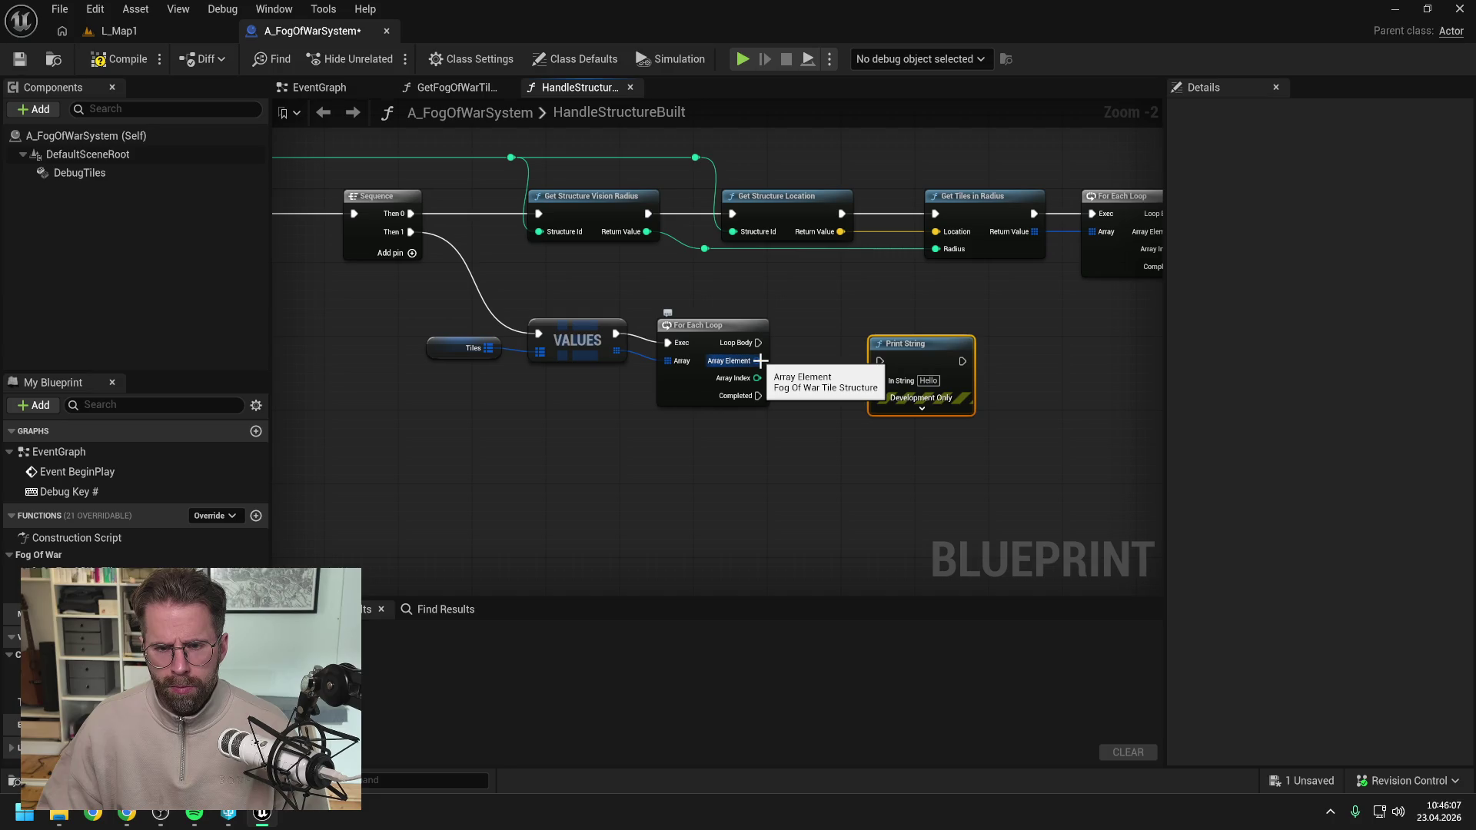
Break each array element into a Fog Of War Tile and print it on every loop iteration.
{"action": "left_click_drag", "start_coordinate": [725, 329], "coordinate": [800, 408]}
{"action": "type", "text": "break"}
{"action": "key", "text": "Return"}
{"action": "left_click_drag", "start_coordinate": [963, 342], "coordinate": [1129, 333]}
{"action": "left_click_drag", "start_coordinate": [925, 425], "coordinate": [1046, 370]}
{"action": "left_click_drag", "start_coordinate": [758, 333], "coordinate": [1046, 352]}
Compile and save the Blueprint, then clear the Output Log.
{"action": "left_click", "coordinate": [119, 60]}
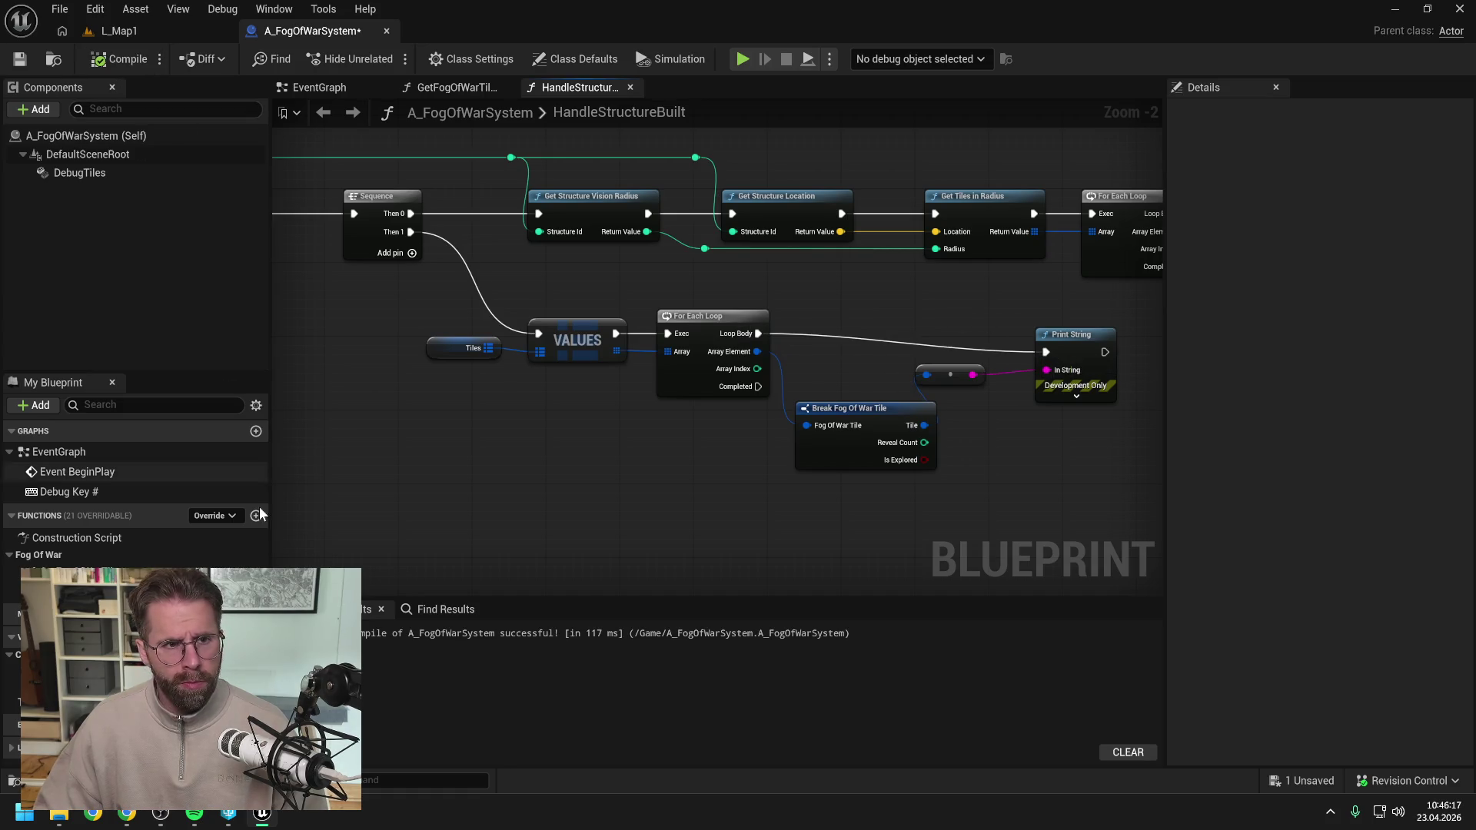
{"action": "key", "text": "ctrl+s"}
{"action": "key", "text": "Escape"}
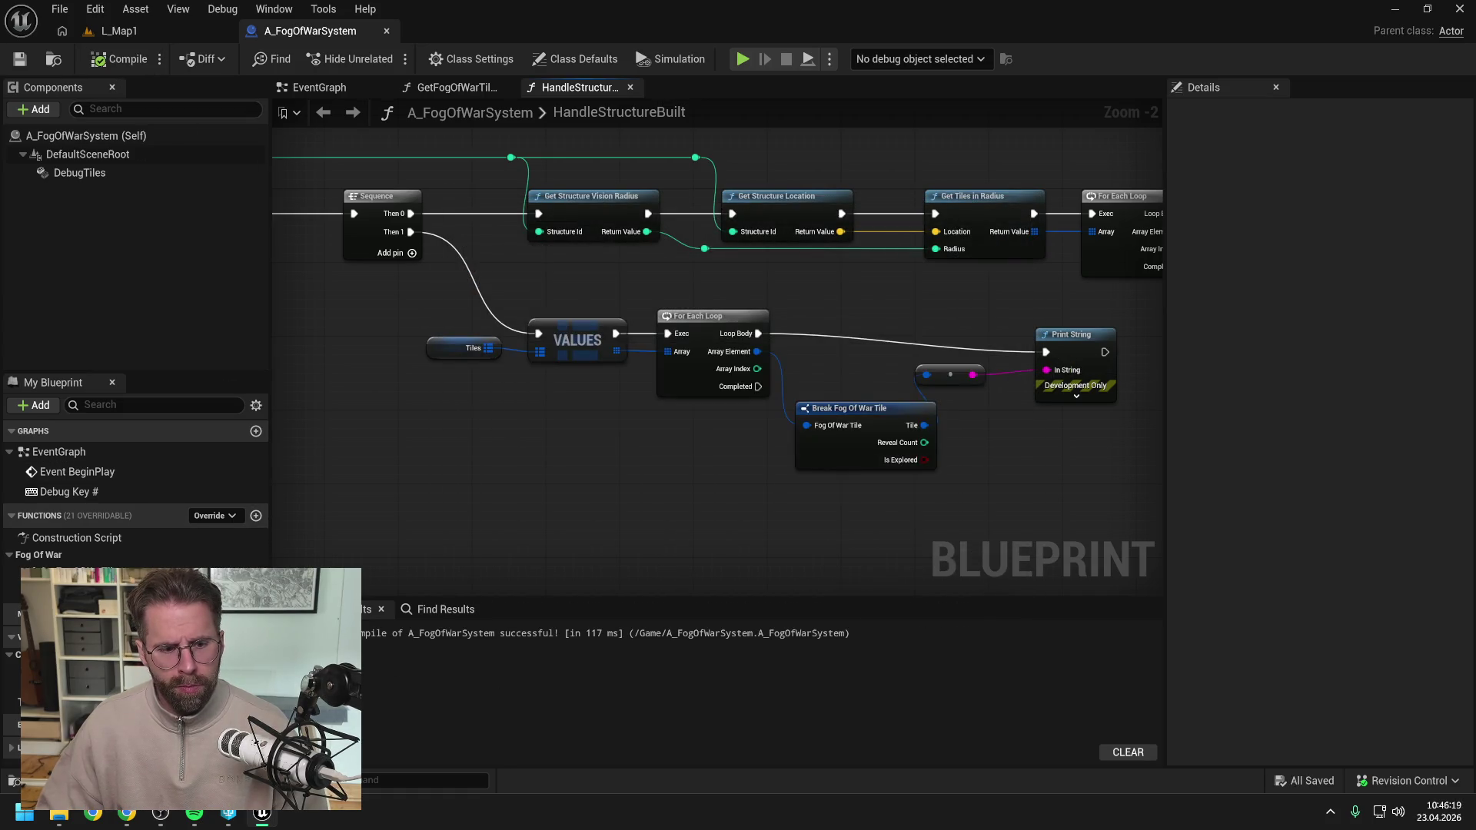
{"action": "key", "text": "ctrl+grave"}
{"action": "right_click", "coordinate": [461, 567]}
{"action": "left_click", "coordinate": [492, 578]}
{"action": "left_click", "coordinate": [478, 439]}
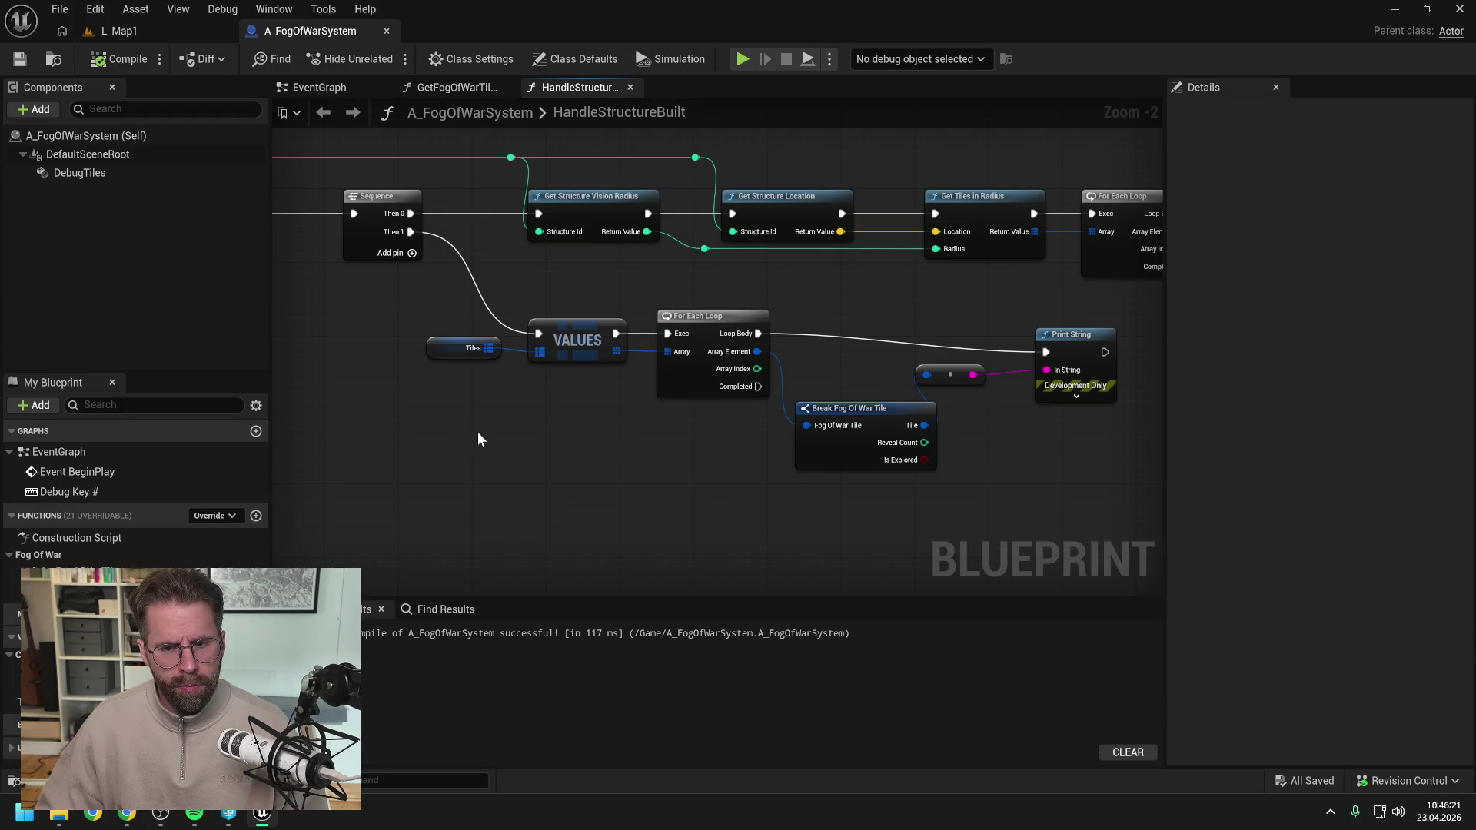
Set a breakpoint on the Print String node and return to the L_Map1 level.
{"action": "left_click", "coordinate": [1075, 338]}
{"action": "key", "text": "F9"}
{"action": "left_click", "coordinate": [116, 31]}
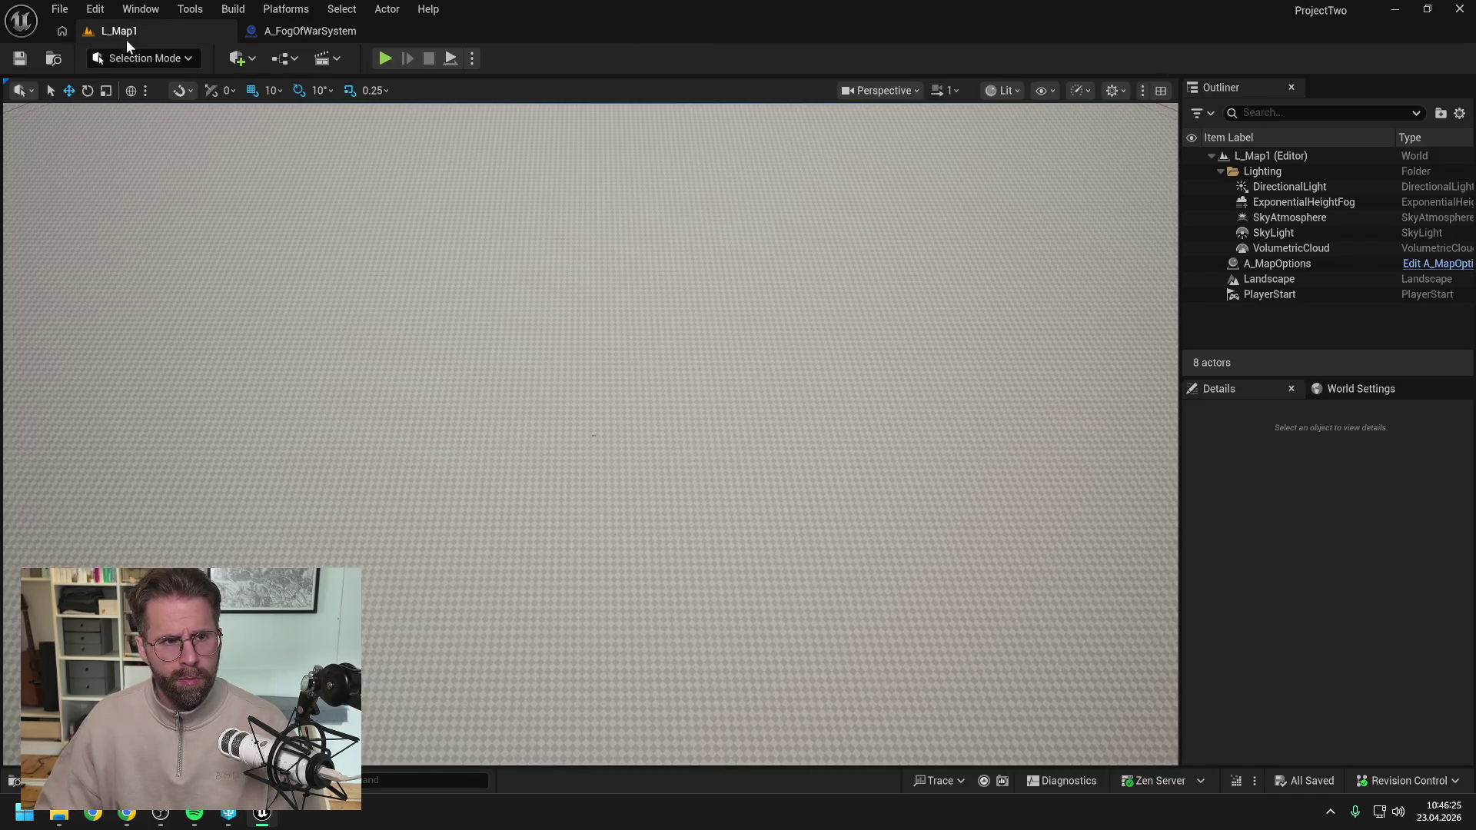
Play the level, resume past the Print String breakpoint, stop the session, and show the Output Log.
{"action": "key", "text": "alt+s"}
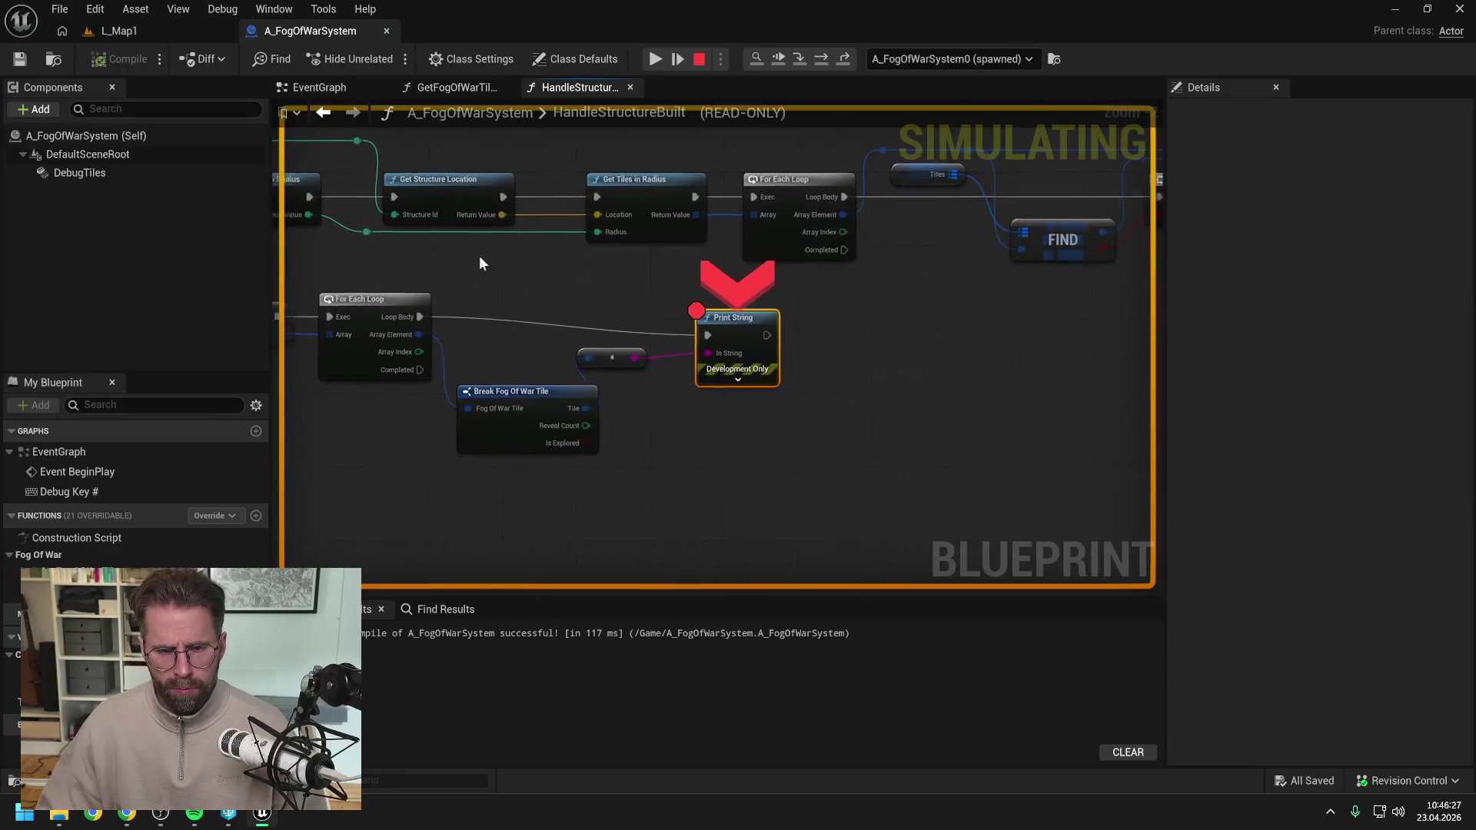
{"action": "left_click", "coordinate": [655, 59]}
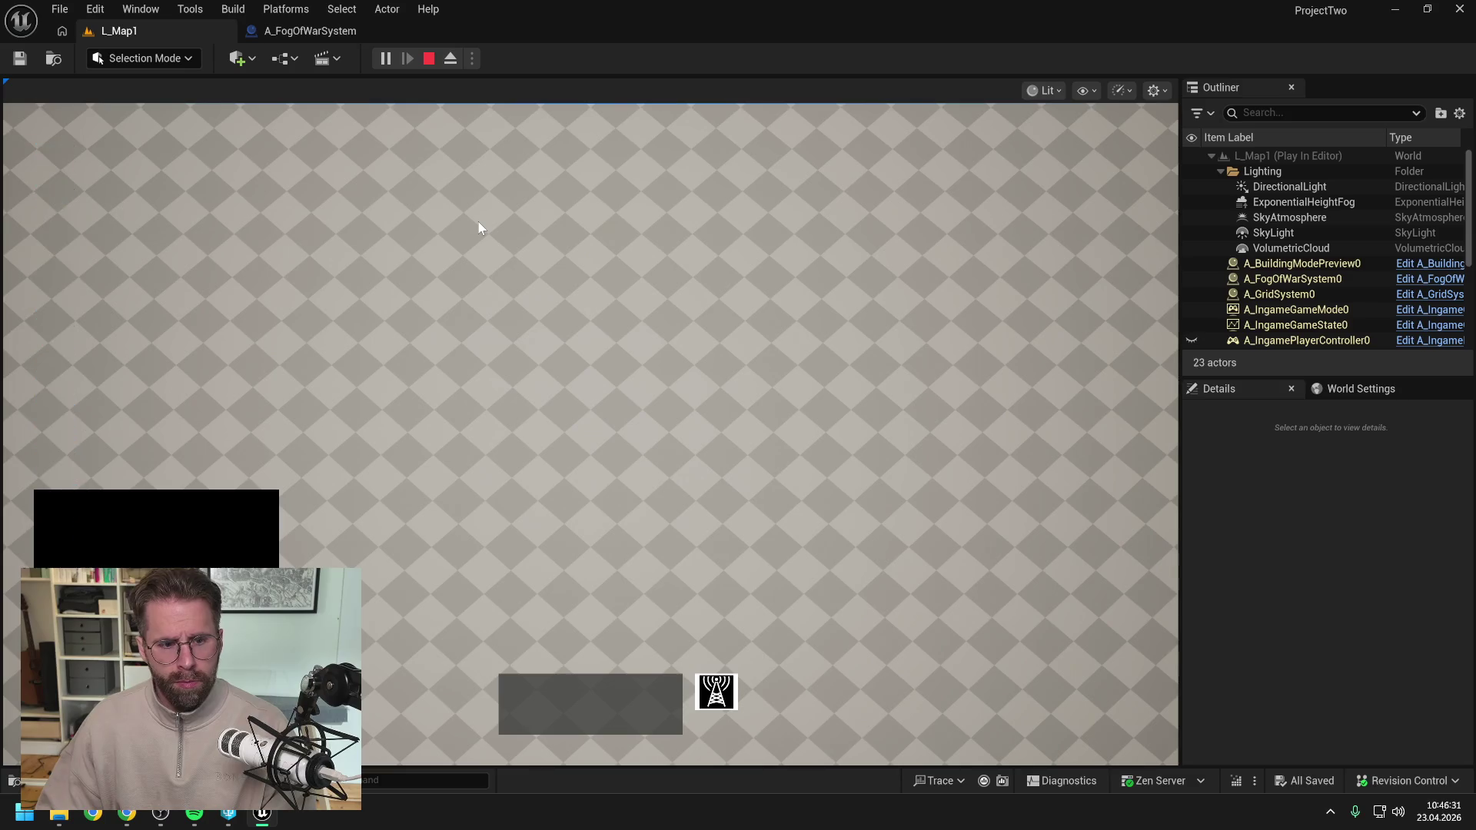
{"action": "key", "text": "Escape"}
{"action": "key", "text": "grave"}
{"action": "key", "text": "grave"}
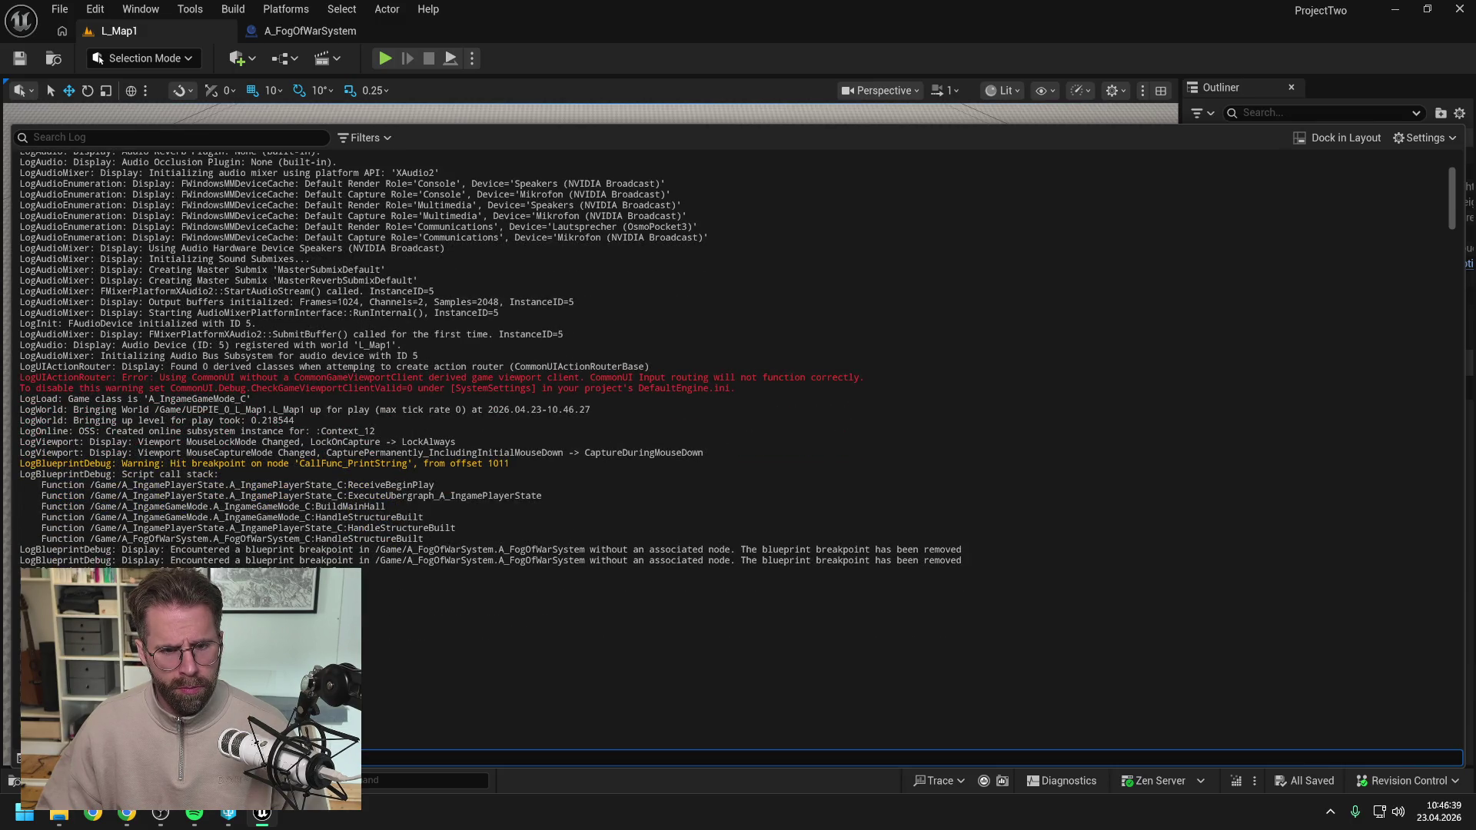
Scroll to the last printed tile coordinates and open the log file in an external editor.
{"action": "scroll", "coordinate": [738, 357], "scroll_direction": "down", "scroll_amount": 20}
{"action": "scroll", "coordinate": [738, 358], "scroll_direction": "down", "scroll_amount": 20}
{"action": "scroll", "coordinate": [738, 357], "scroll_direction": "down", "scroll_amount": 20}
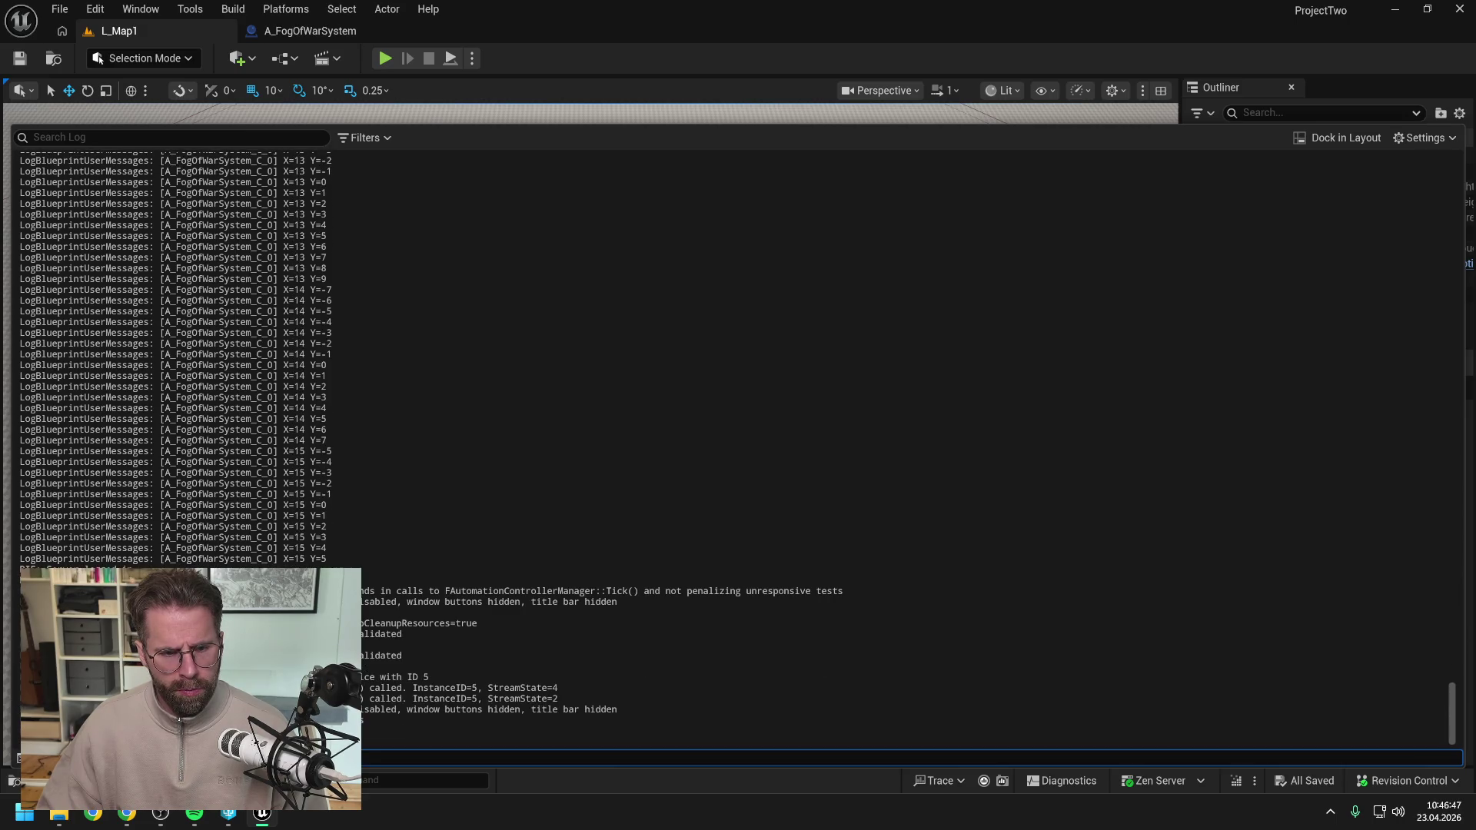
{"action": "left_click", "coordinate": [1423, 141]}
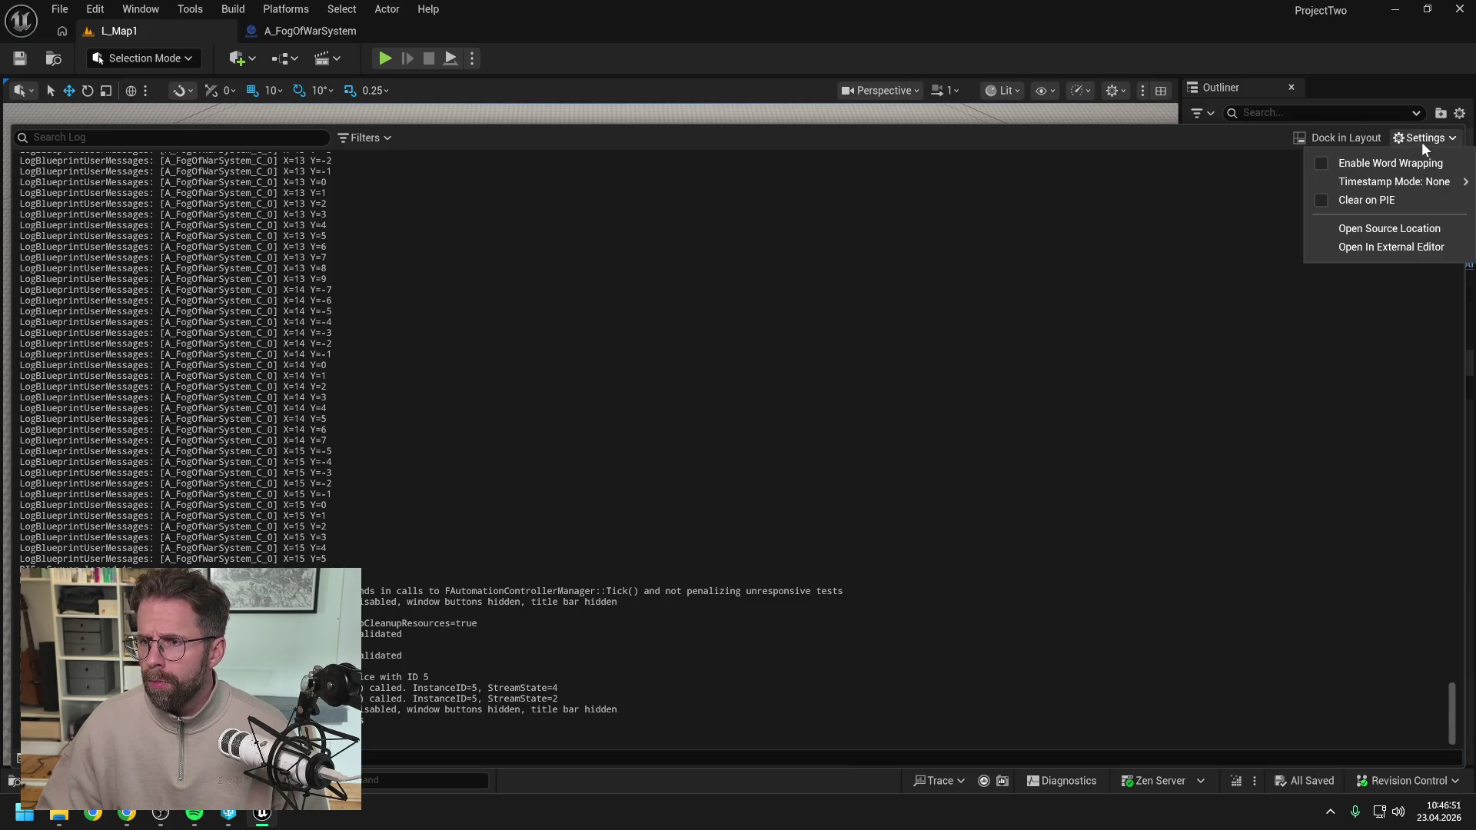
{"action": "left_click", "coordinate": [1407, 249]}
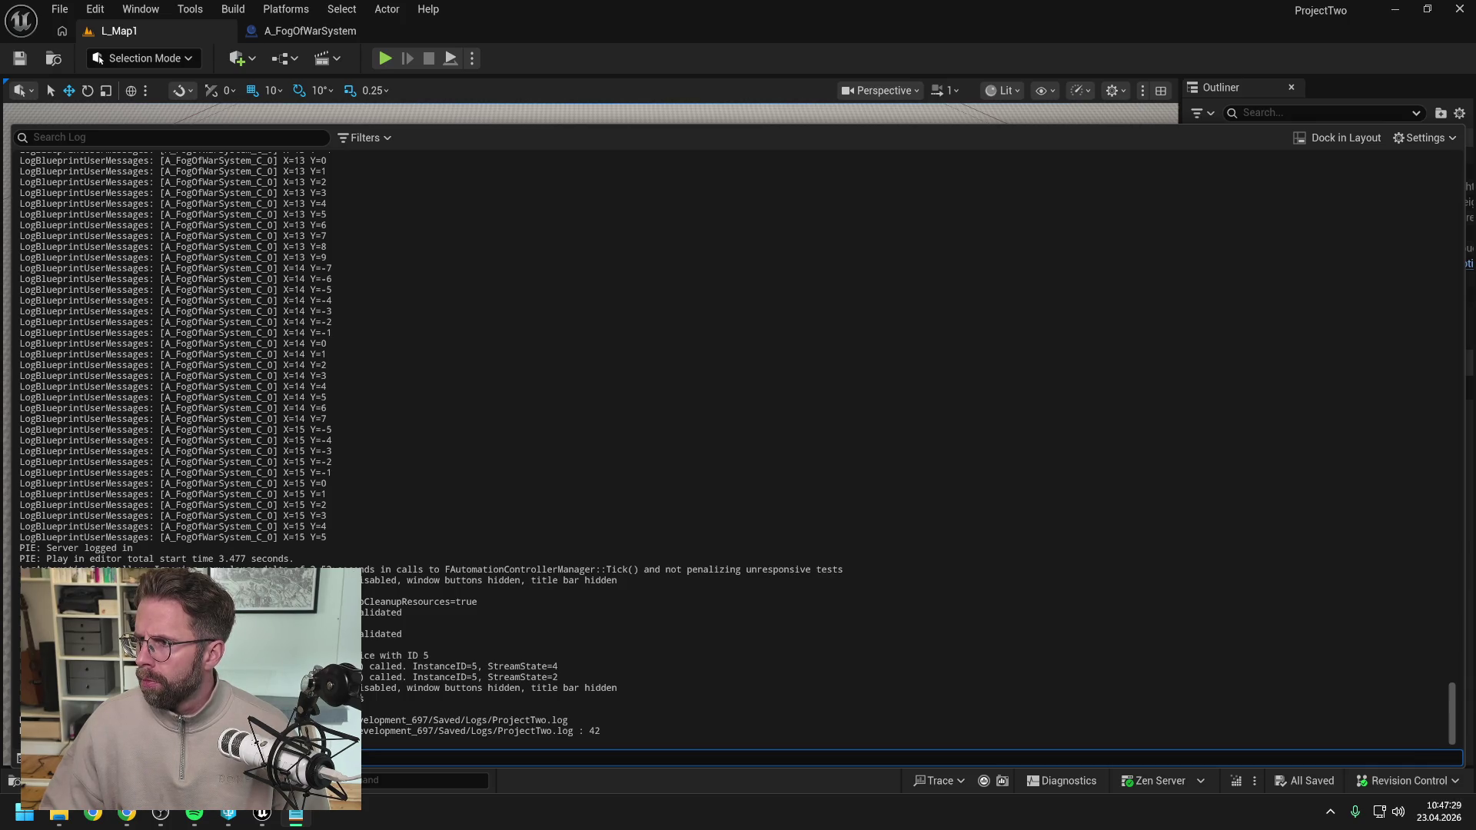
{"action": "key", "text": "alt+Tab"}
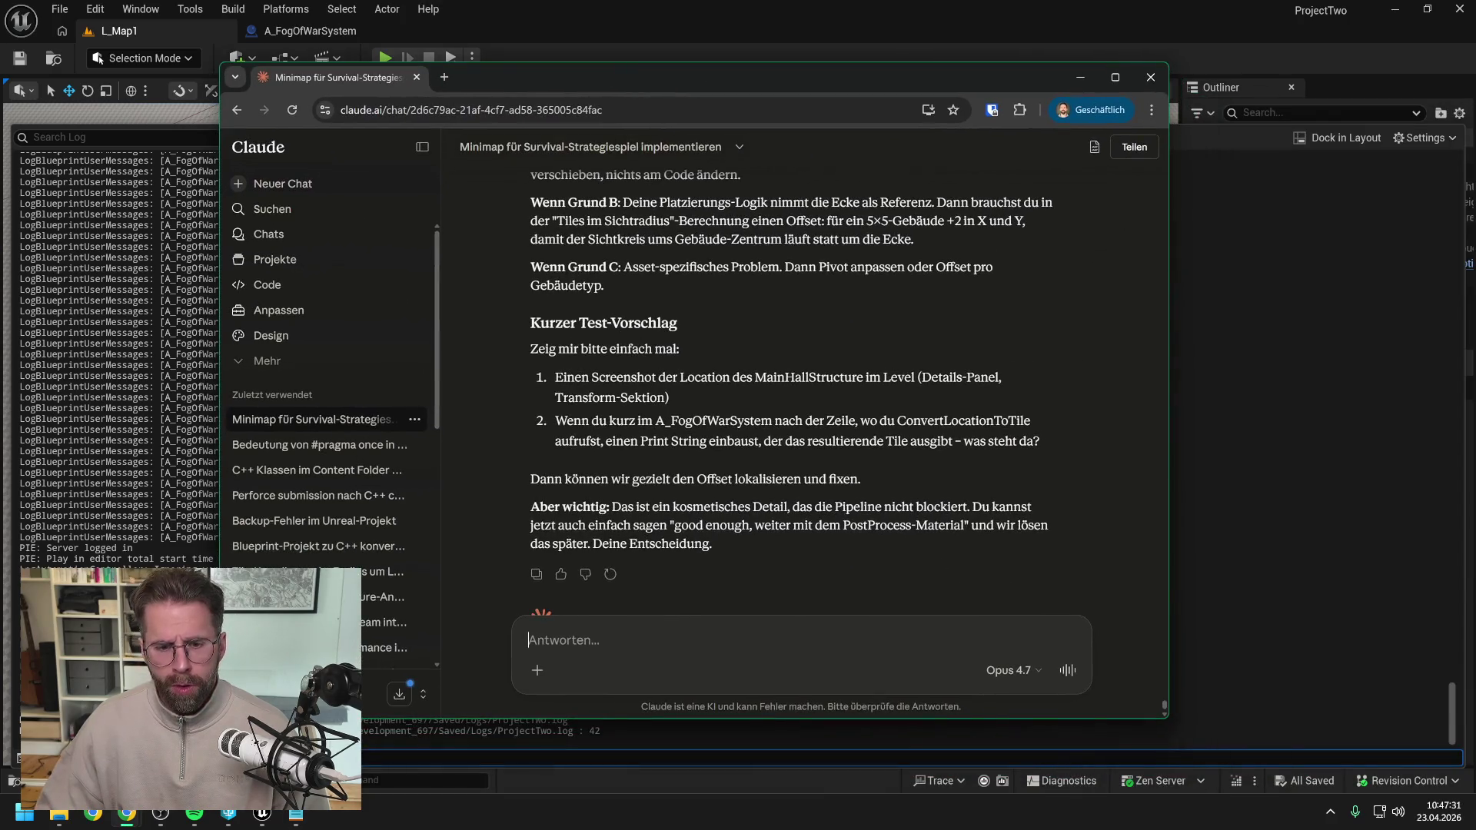
Paste the tile log and send it with a German note about the 5x5 building centred at 0, 0.
{"action": "key", "text": "ctrl+v"}
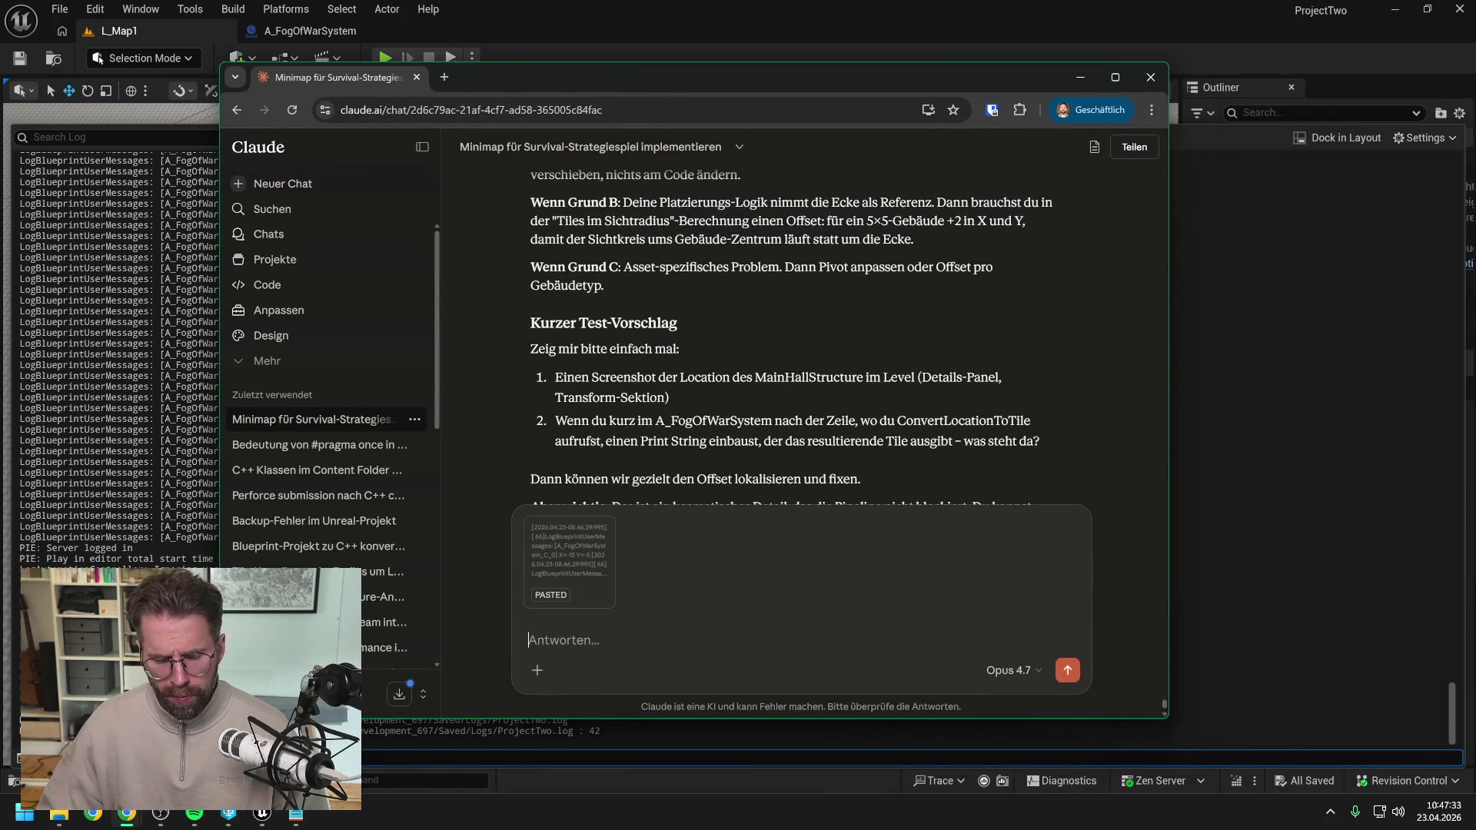
{"action": "scroll", "coordinate": [792, 323], "scroll_direction": "down", "scroll_amount": 3}
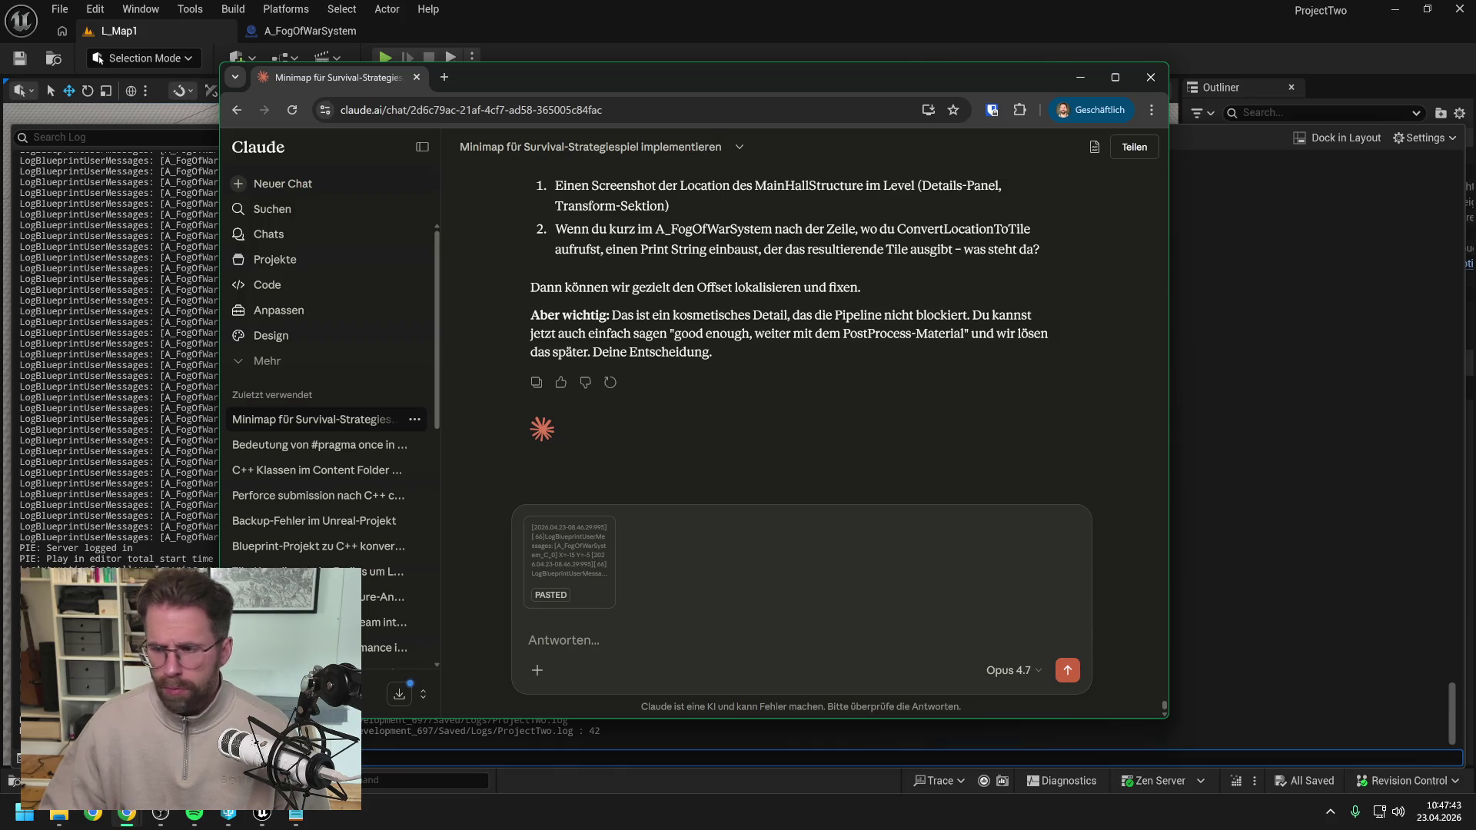
{"action": "type", "text": "Das"}
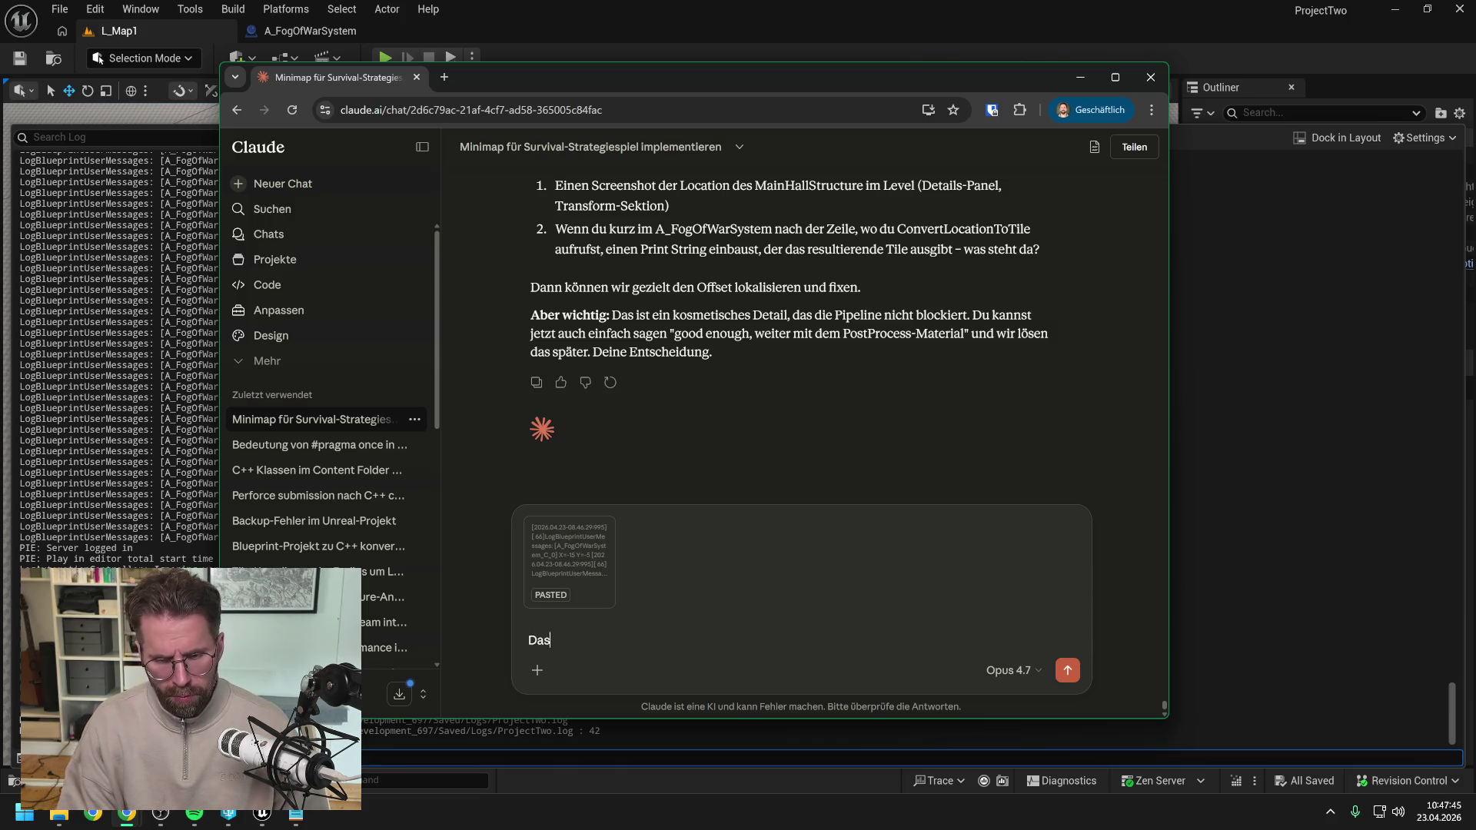
{"action": "type", "text": " sind die T"}
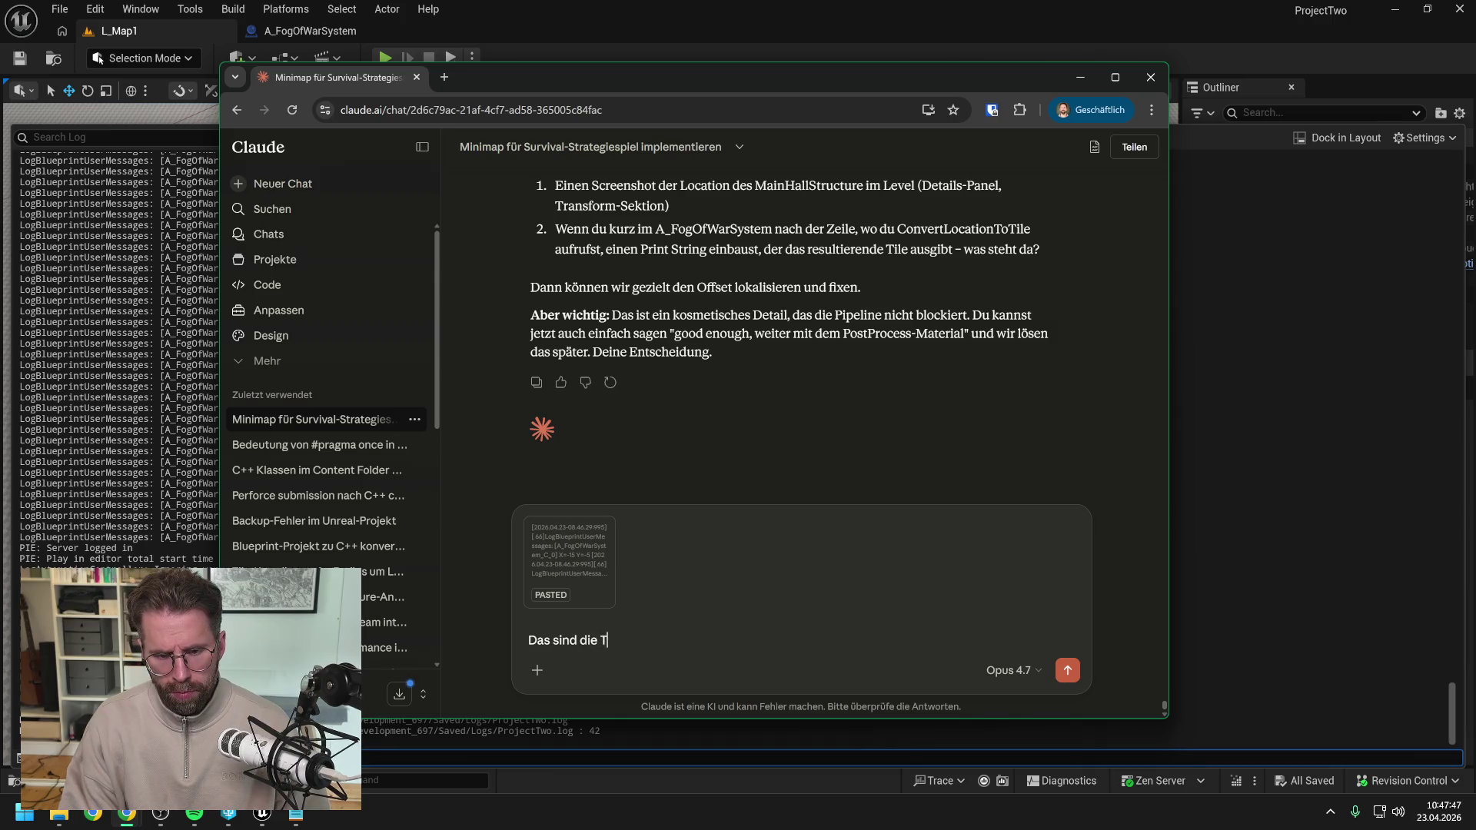
{"action": "type", "text": "iles die vom"}
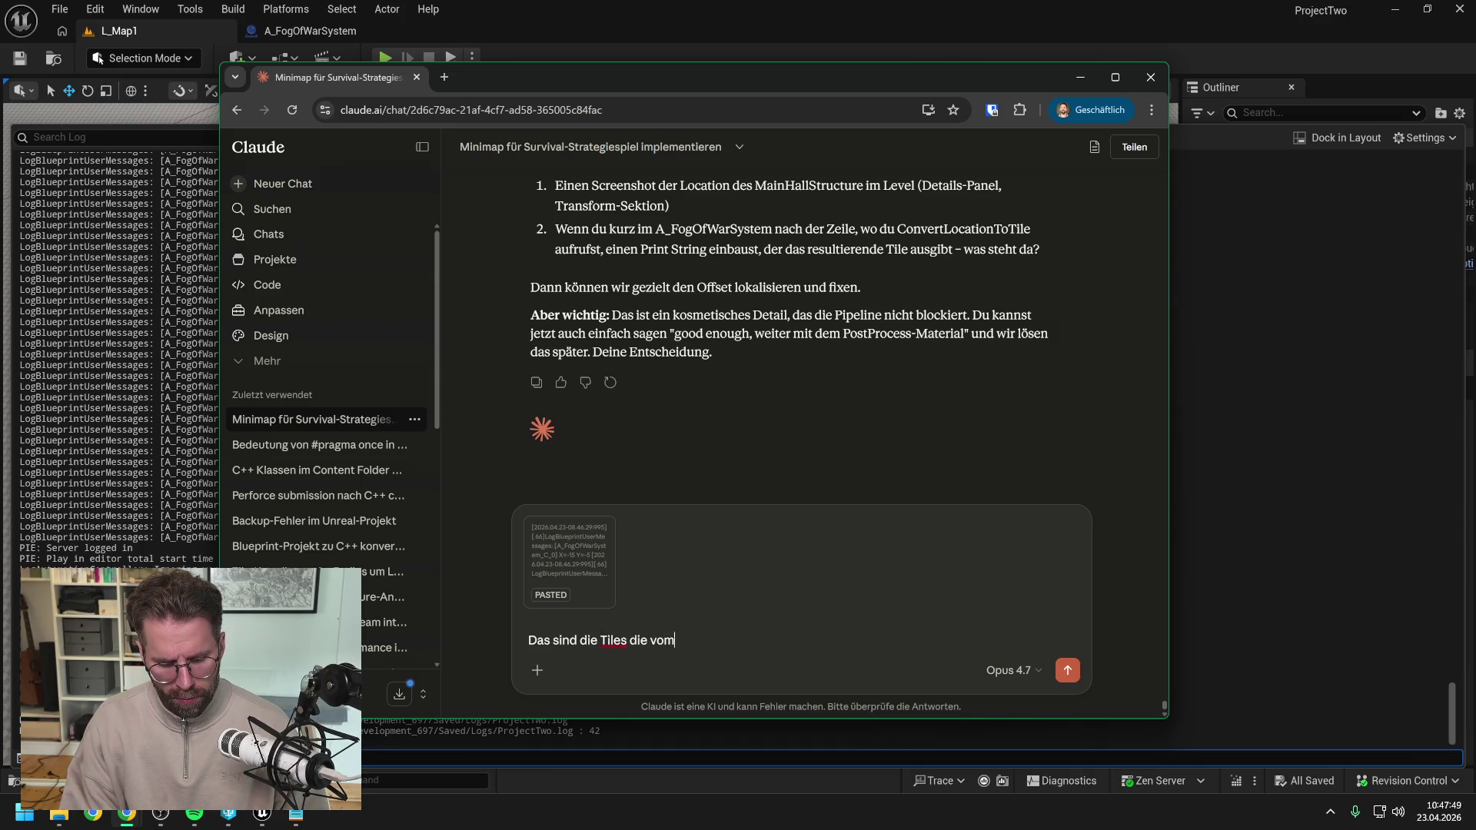
{"action": "type", "text": " 5x5 Ge"}
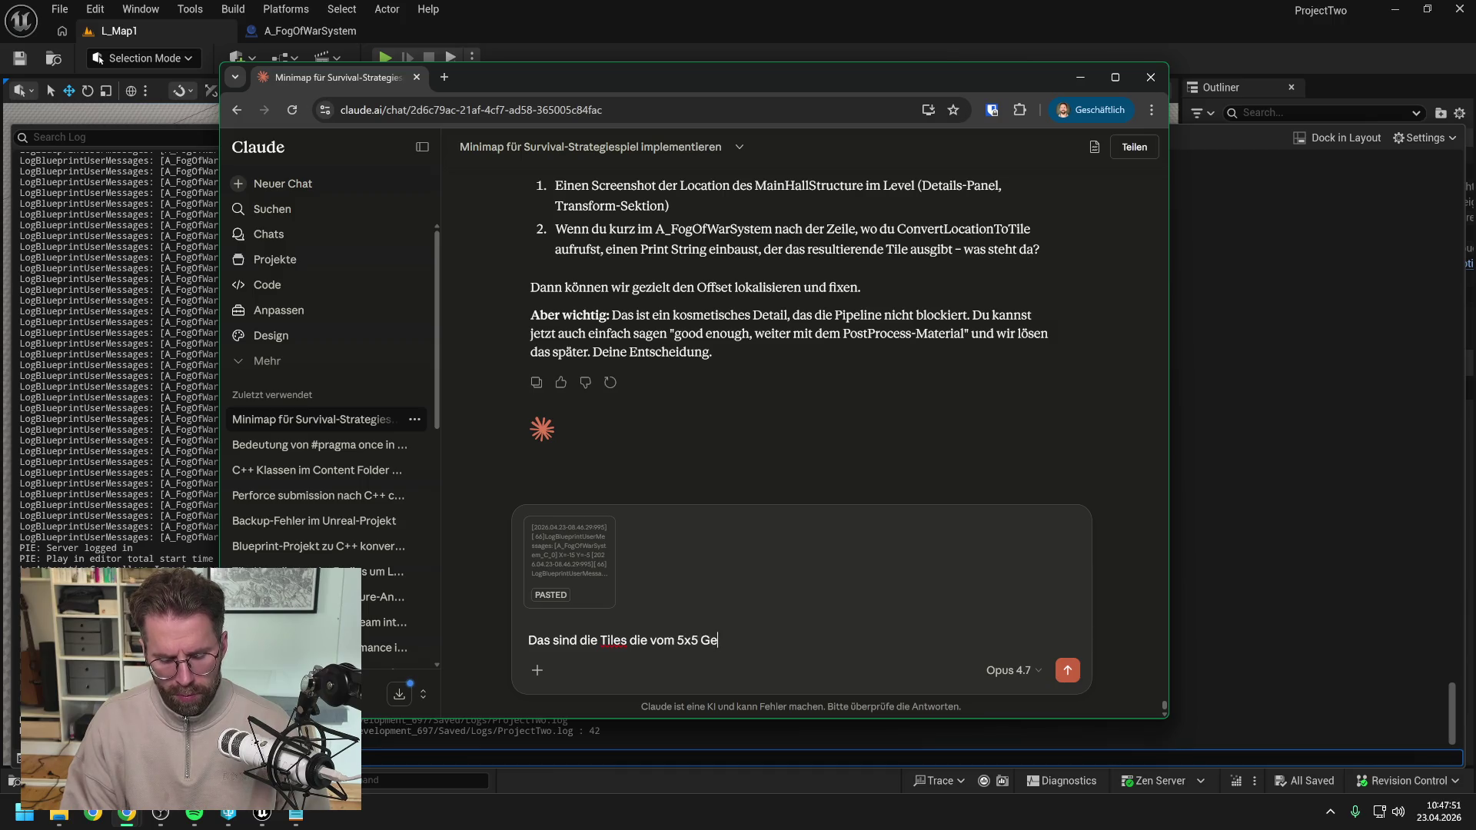
{"action": "type", "text": "bäude ankommen,"}
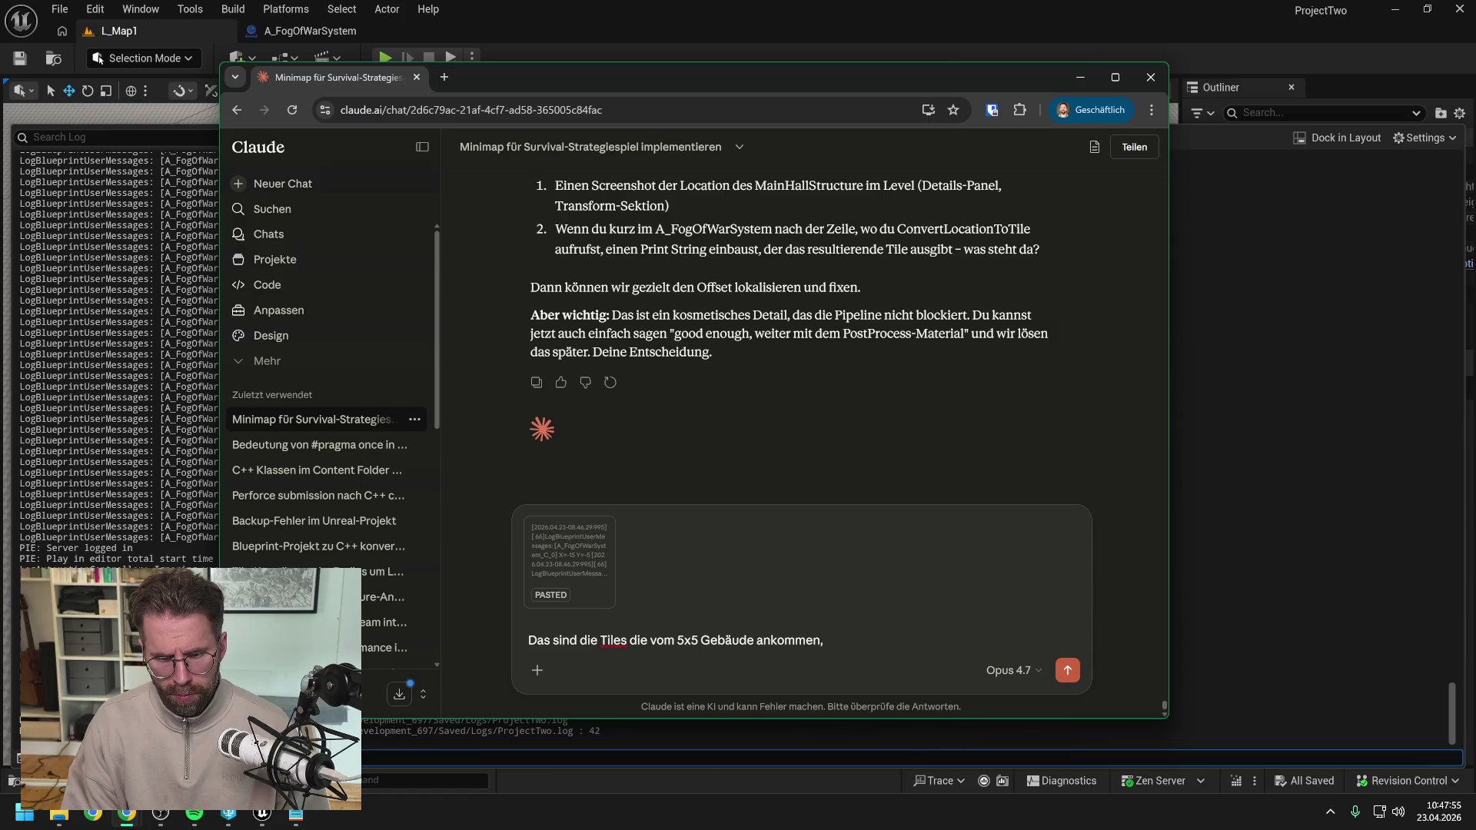
{"action": "type", "text": ", das gena"}
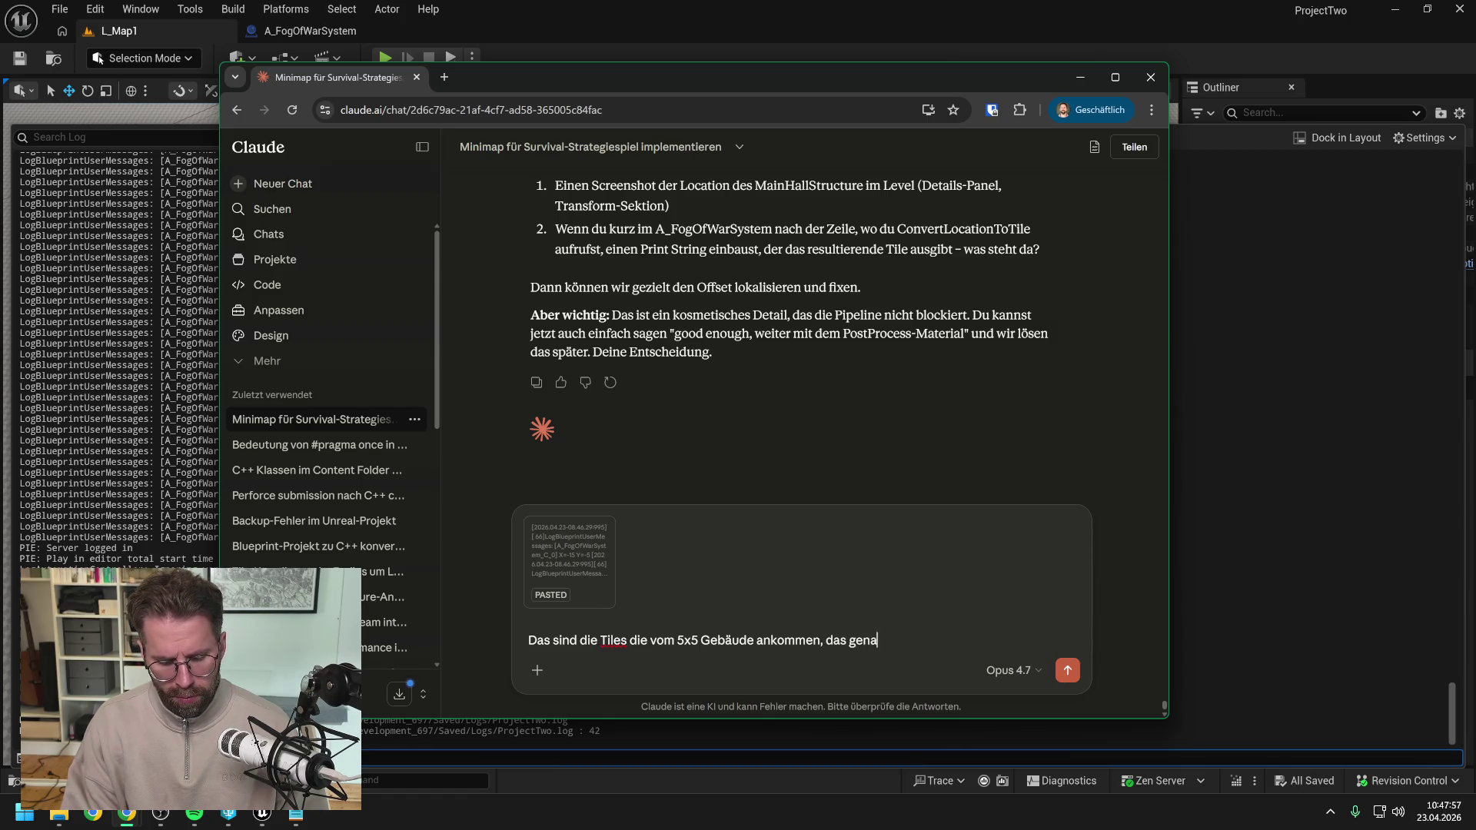
{"action": "type", "text": "u mittig bei 0"}
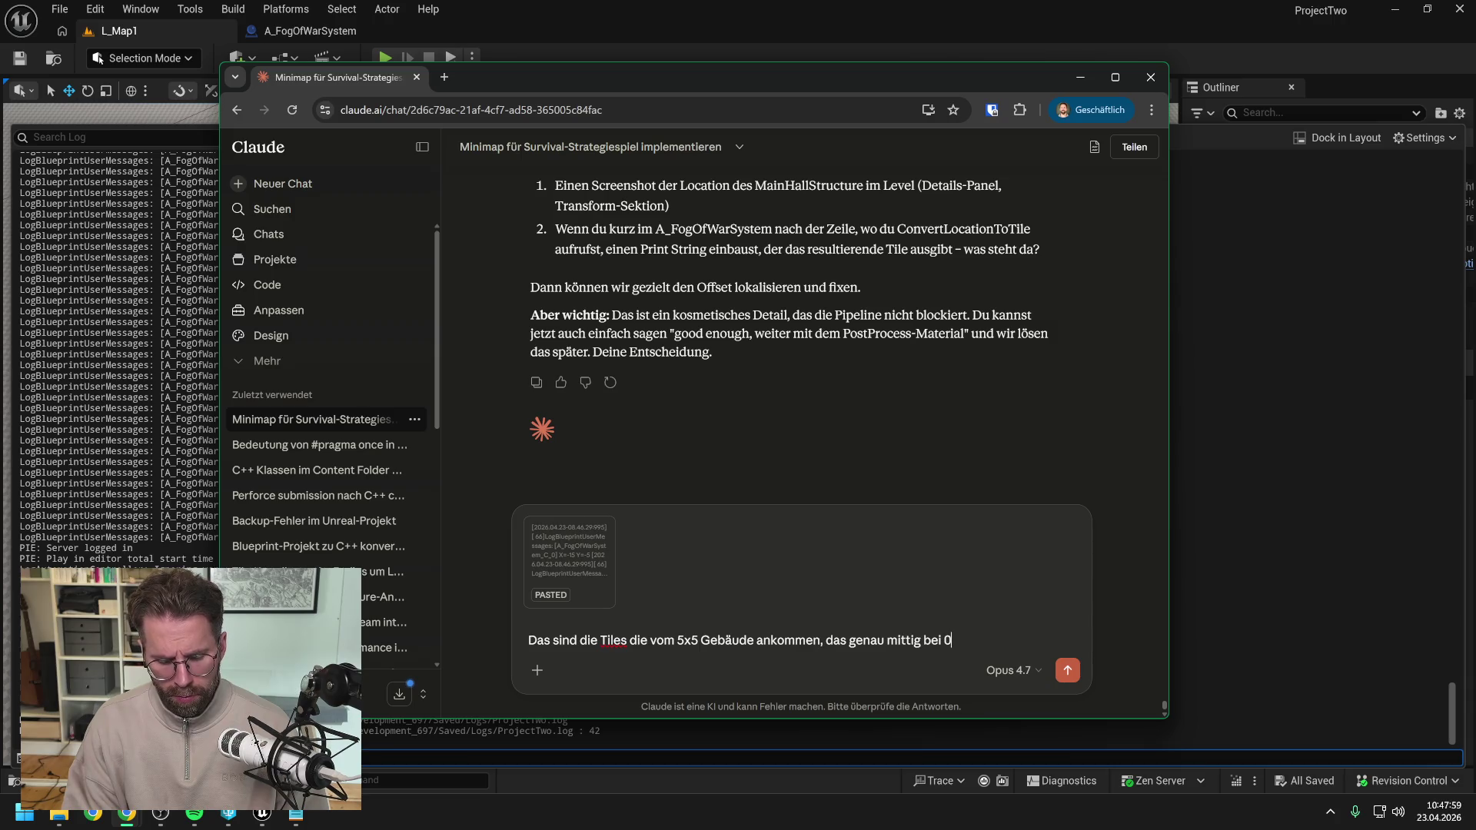
{"action": "type", "text": ", 0 liegt"}
{"action": "key", "text": "Return"}
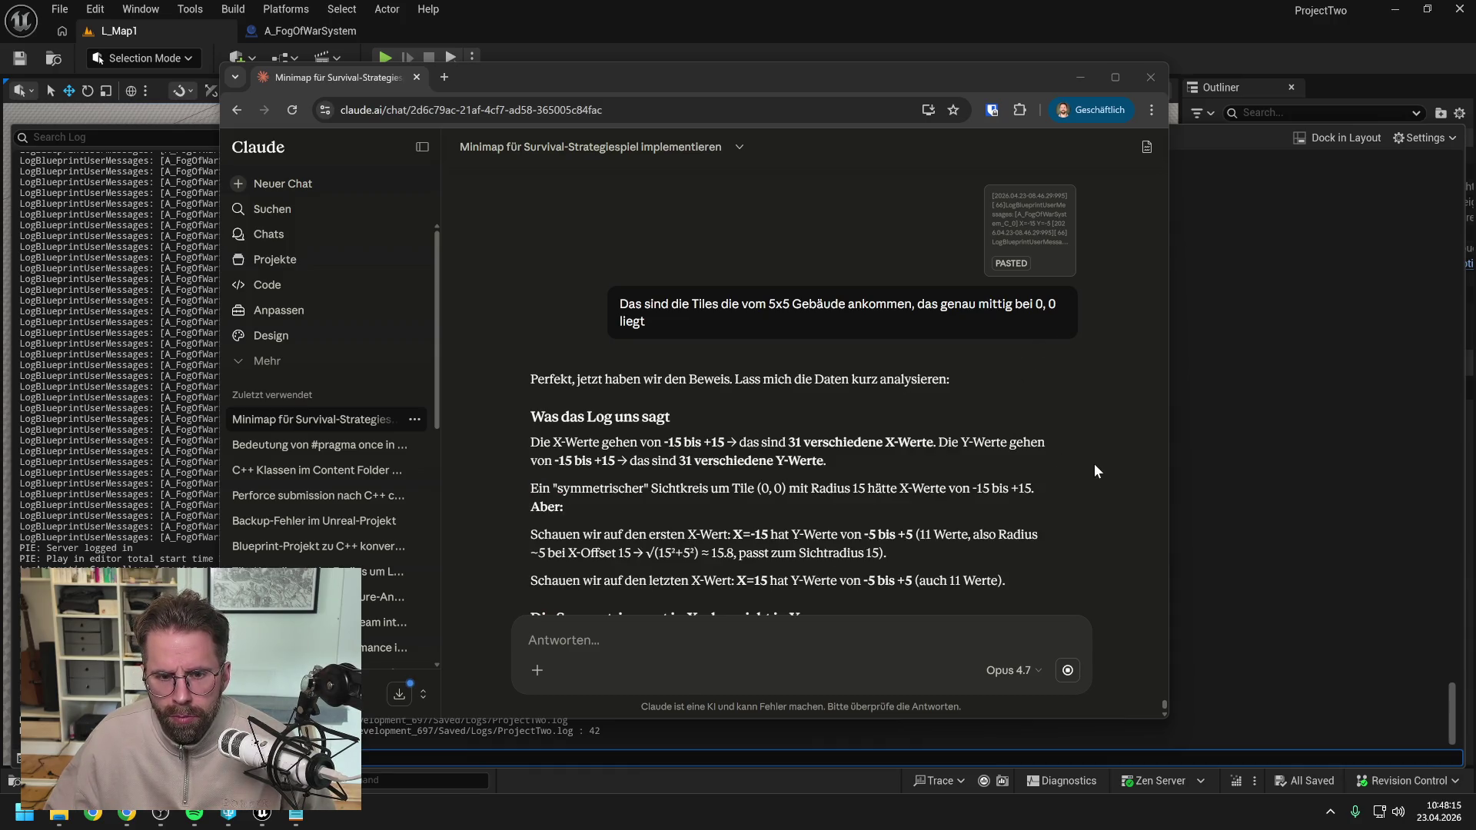
{"action": "scroll", "coordinate": [1074, 459], "scroll_direction": "down", "scroll_amount": 1}
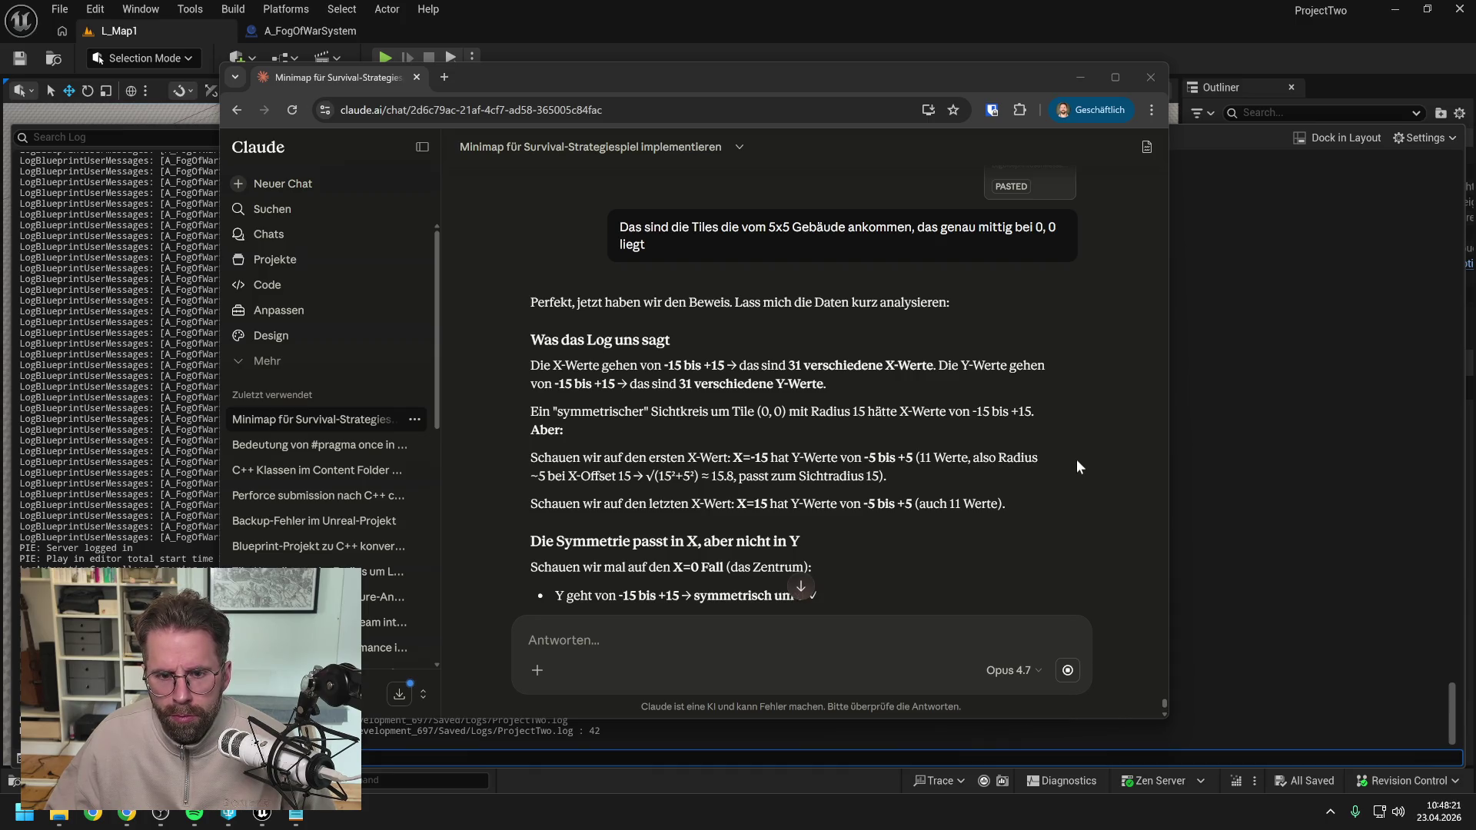
{"action": "scroll", "coordinate": [1074, 455], "scroll_direction": "down", "scroll_amount": 1}
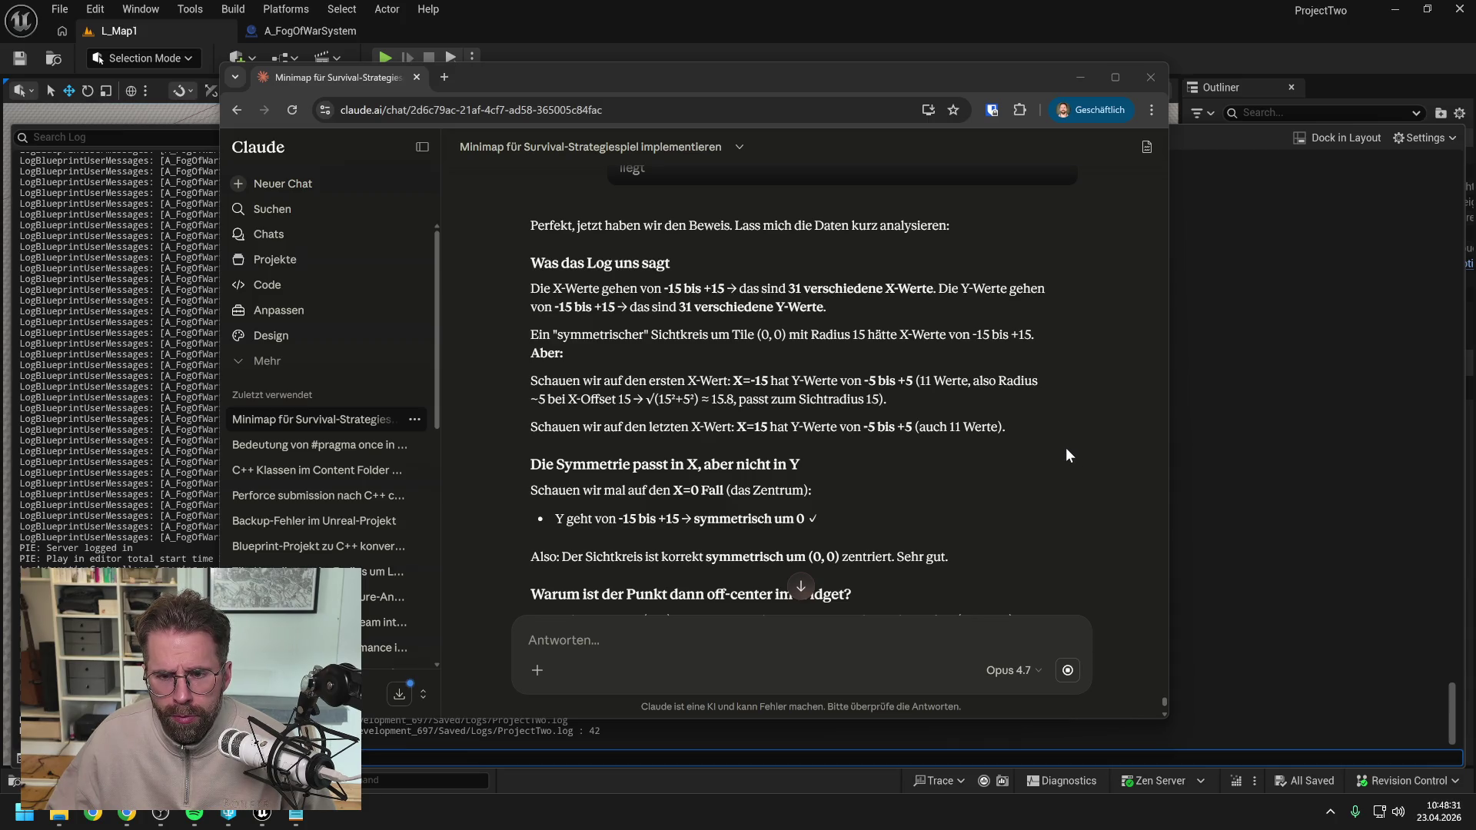
{"action": "scroll", "coordinate": [1067, 449], "scroll_direction": "down", "scroll_amount": 1}
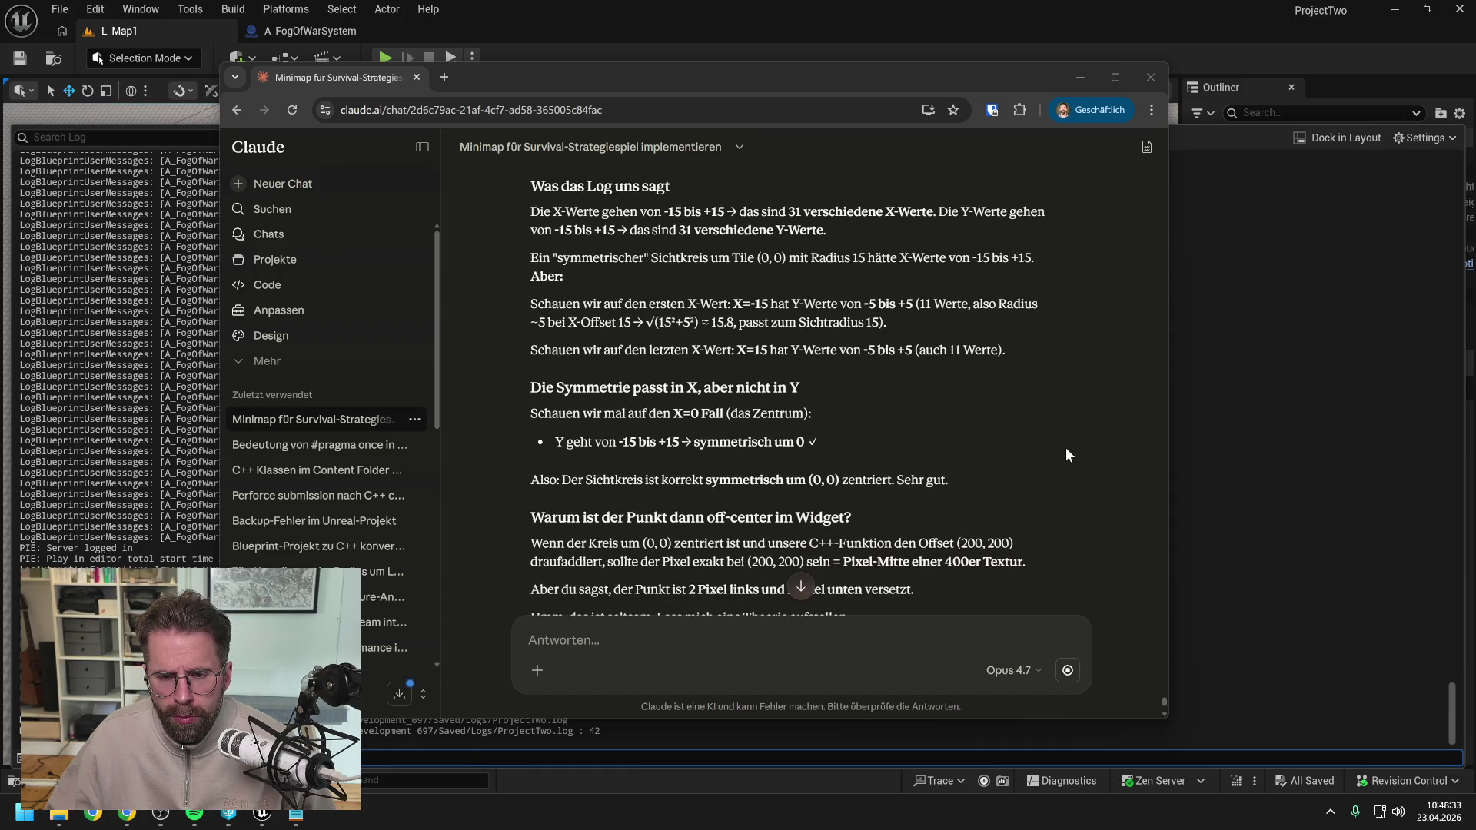
{"action": "scroll", "coordinate": [1066, 447], "scroll_direction": "down", "scroll_amount": 1}
{"action": "scroll", "coordinate": [1066, 454], "scroll_direction": "up", "scroll_amount": 1}
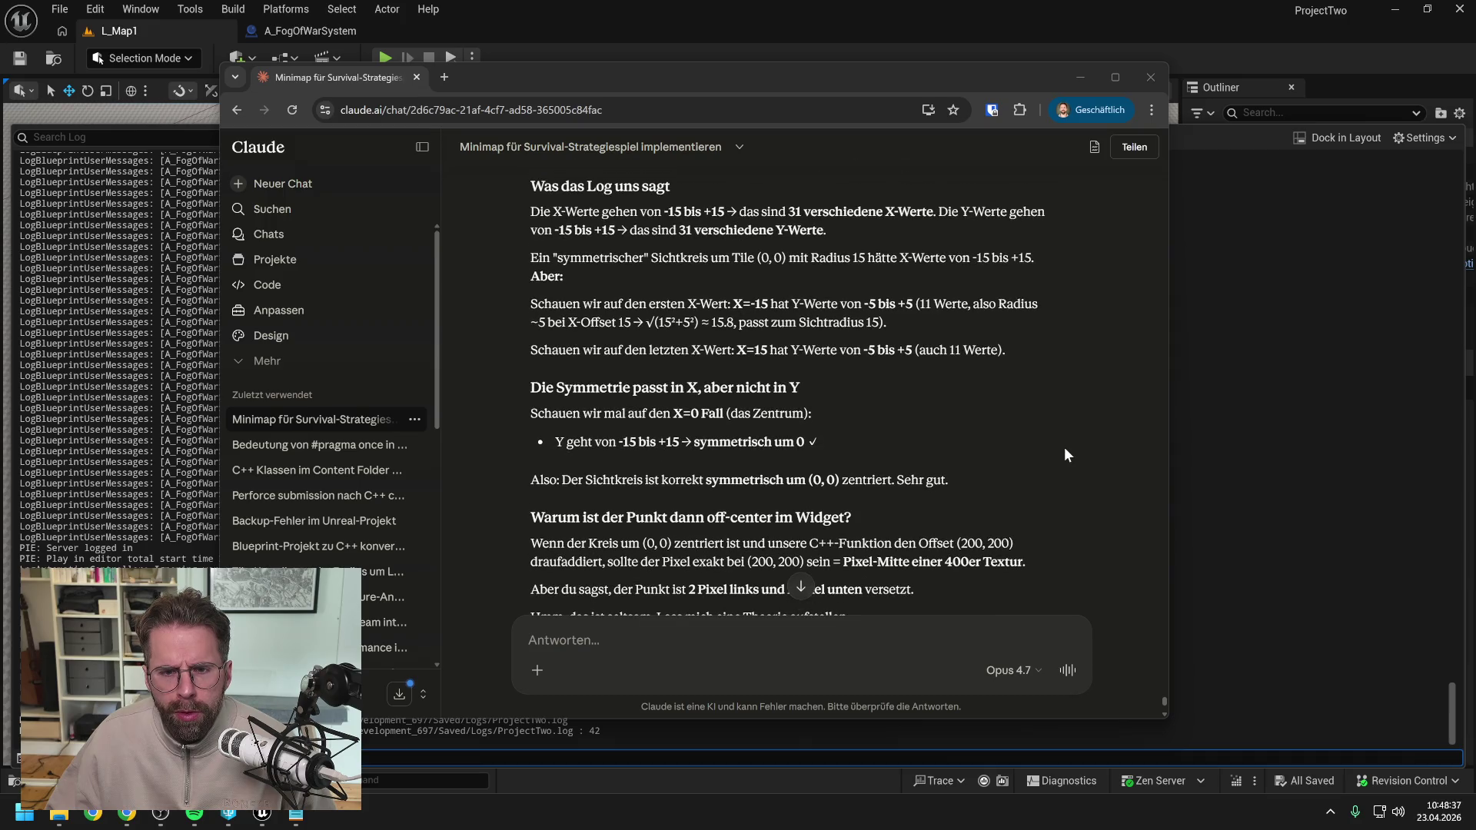
{"action": "scroll", "coordinate": [1065, 448], "scroll_direction": "up", "scroll_amount": 1}
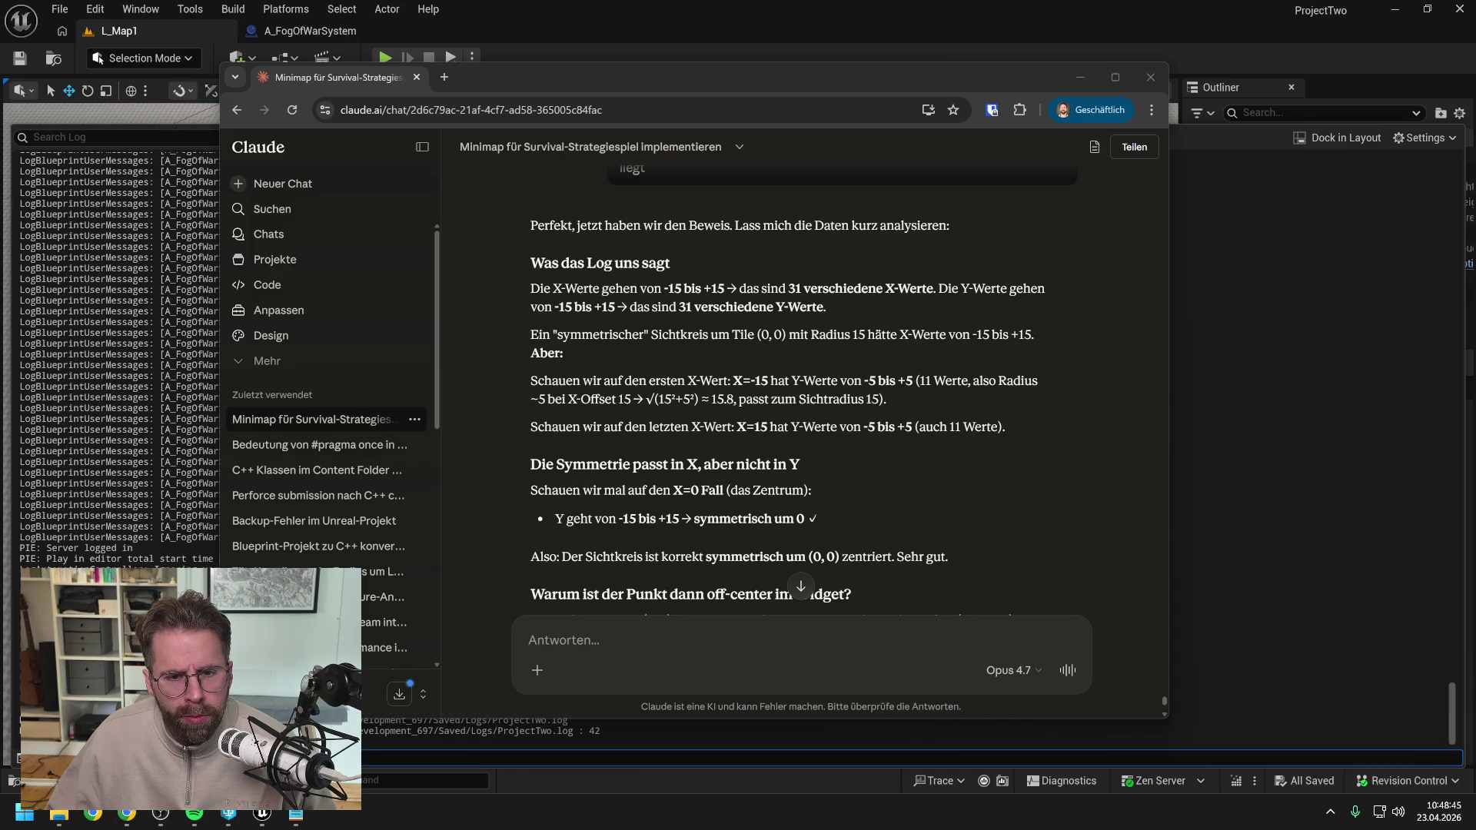
{"action": "key", "text": "alt+Tab"}
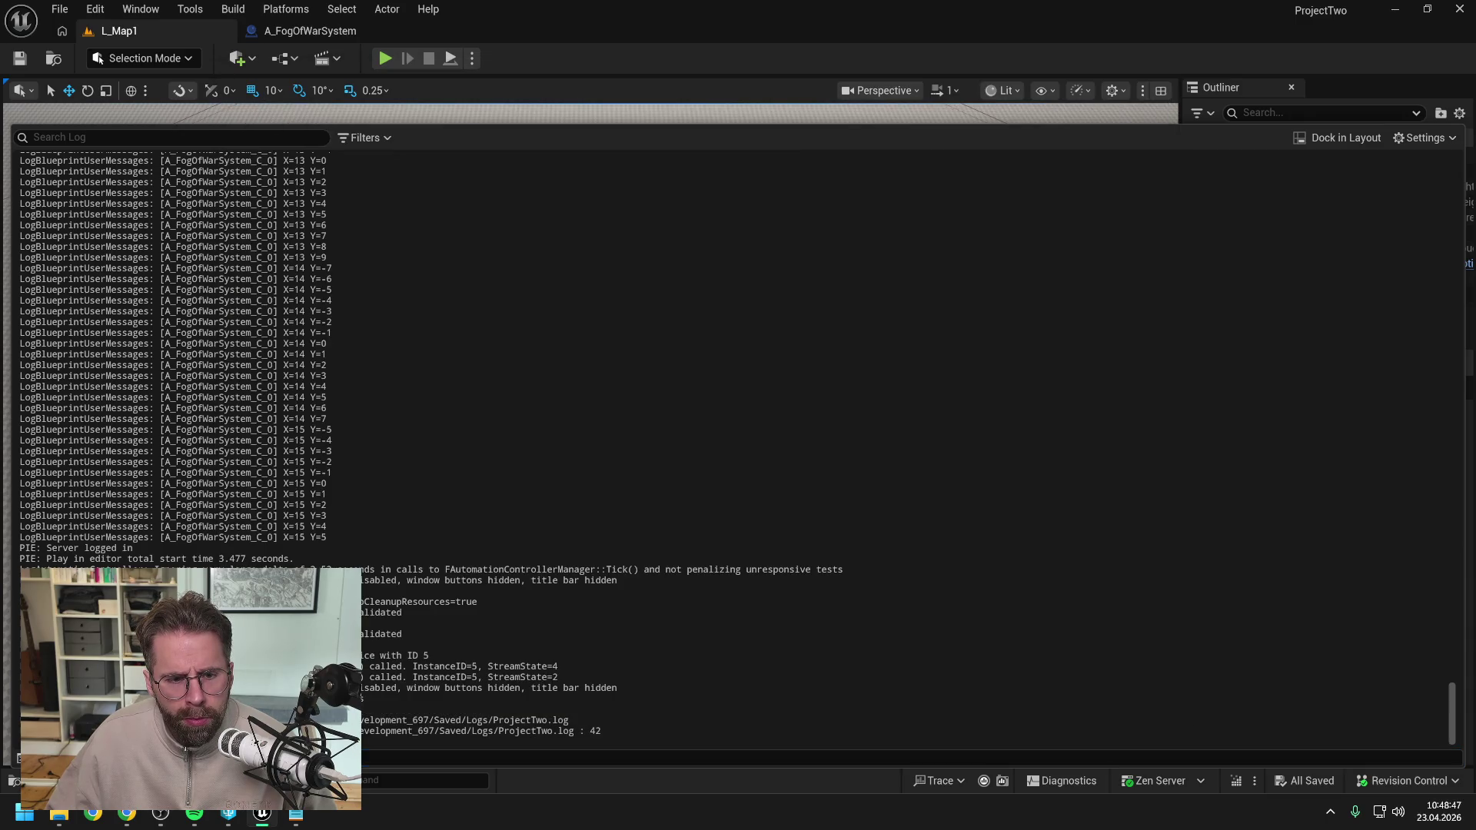
Scroll up through A_FogOfWarSystem's printed tile entries in the Output Log, then return to Claude.
{"action": "scroll", "coordinate": [739, 446], "scroll_direction": "up", "scroll_amount": 4}
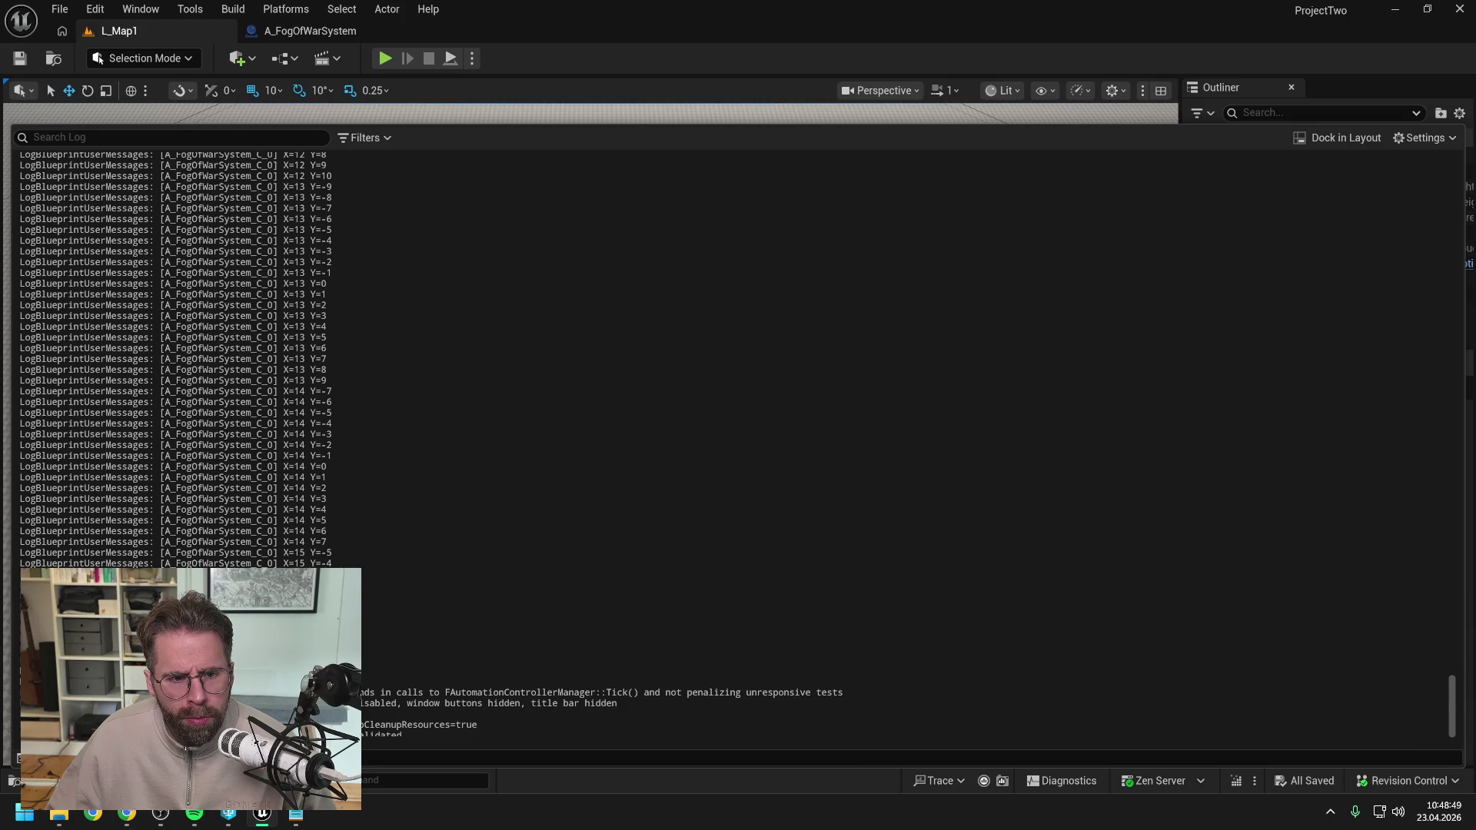
{"action": "scroll", "coordinate": [739, 446], "scroll_direction": "up", "scroll_amount": 4}
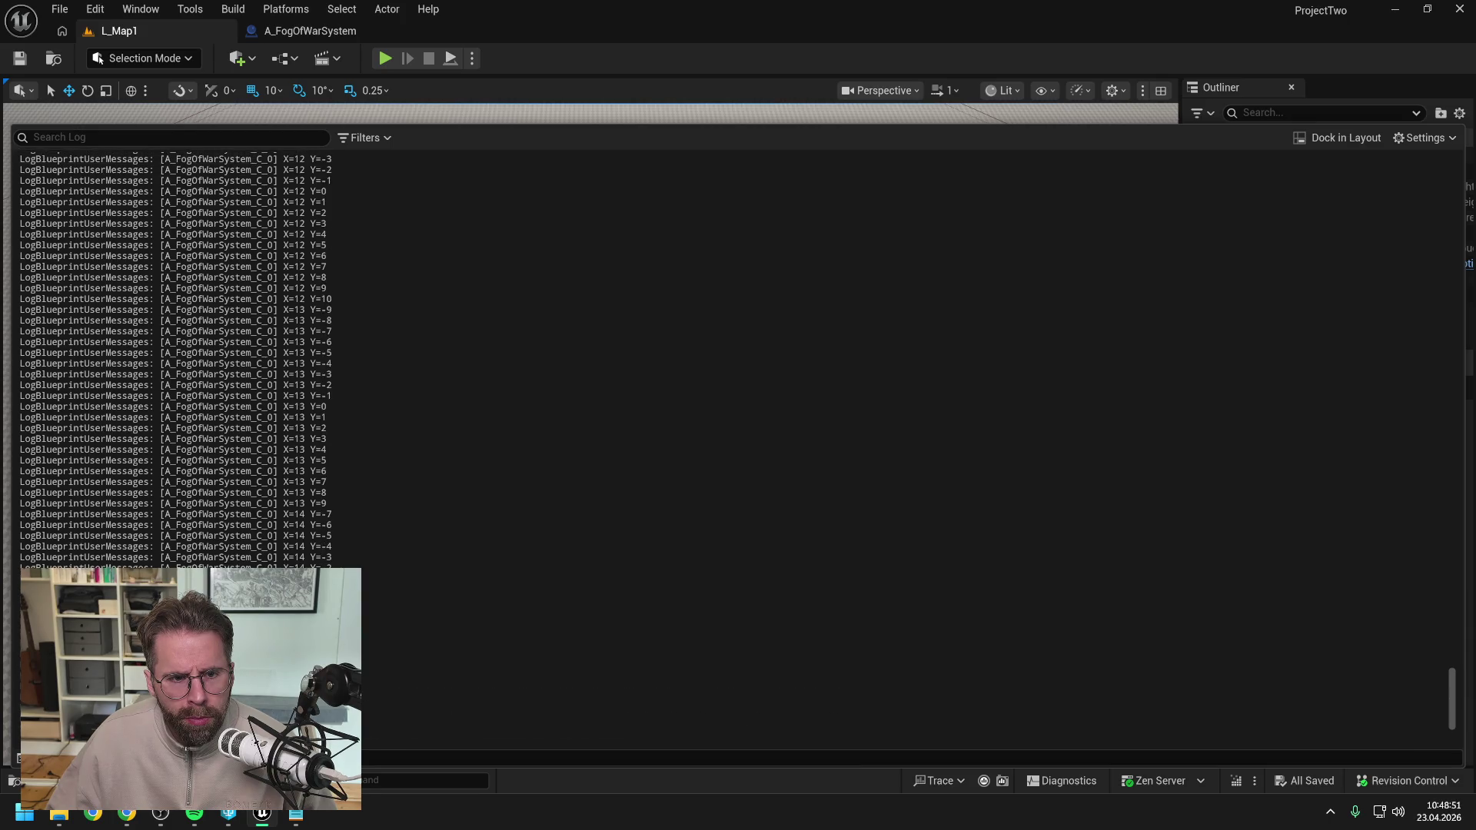
{"action": "scroll", "coordinate": [738, 446], "scroll_direction": "up", "scroll_amount": 12}
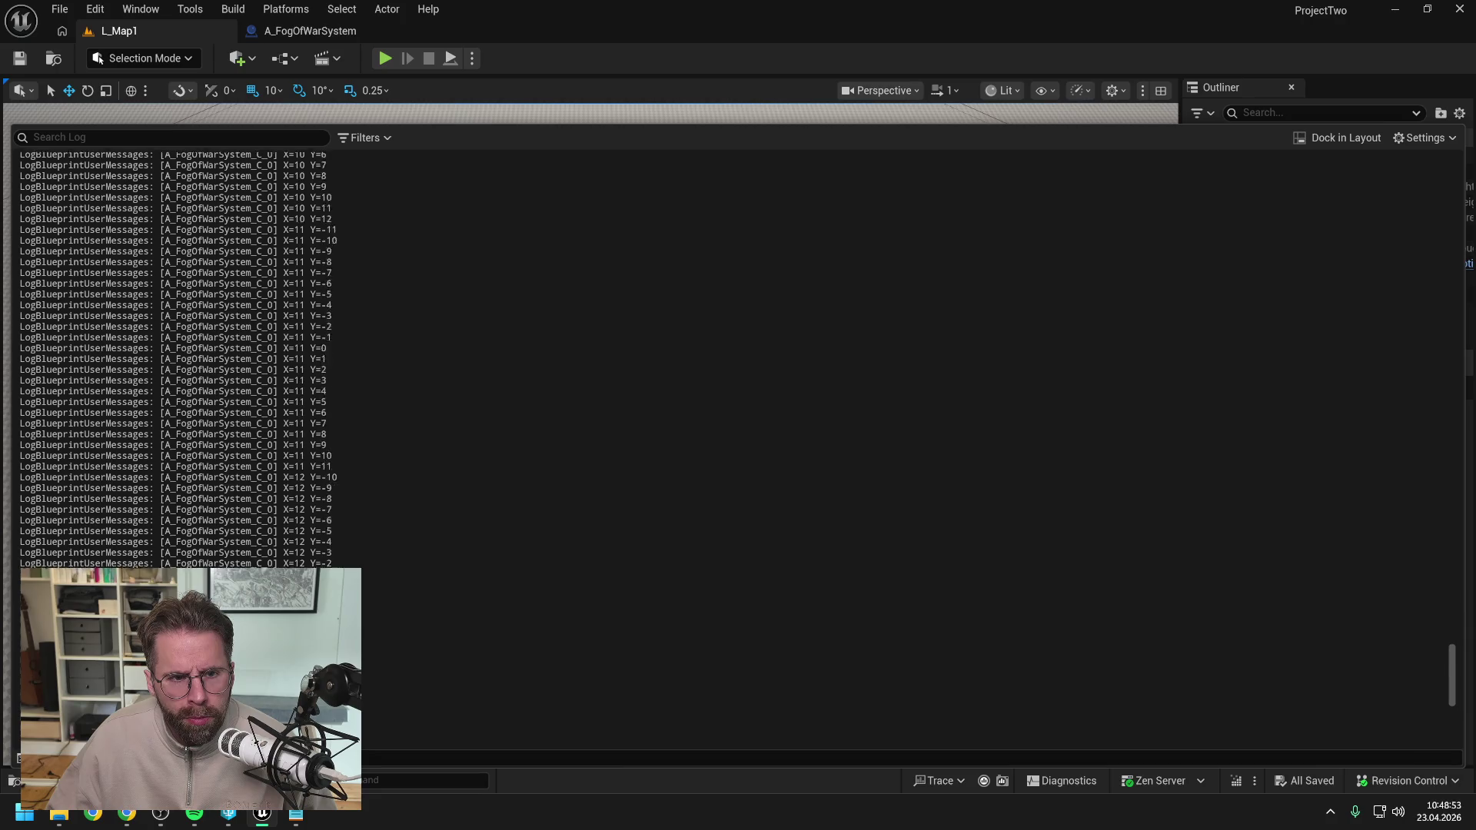
{"action": "scroll", "coordinate": [738, 446], "scroll_direction": "down", "scroll_amount": 15}
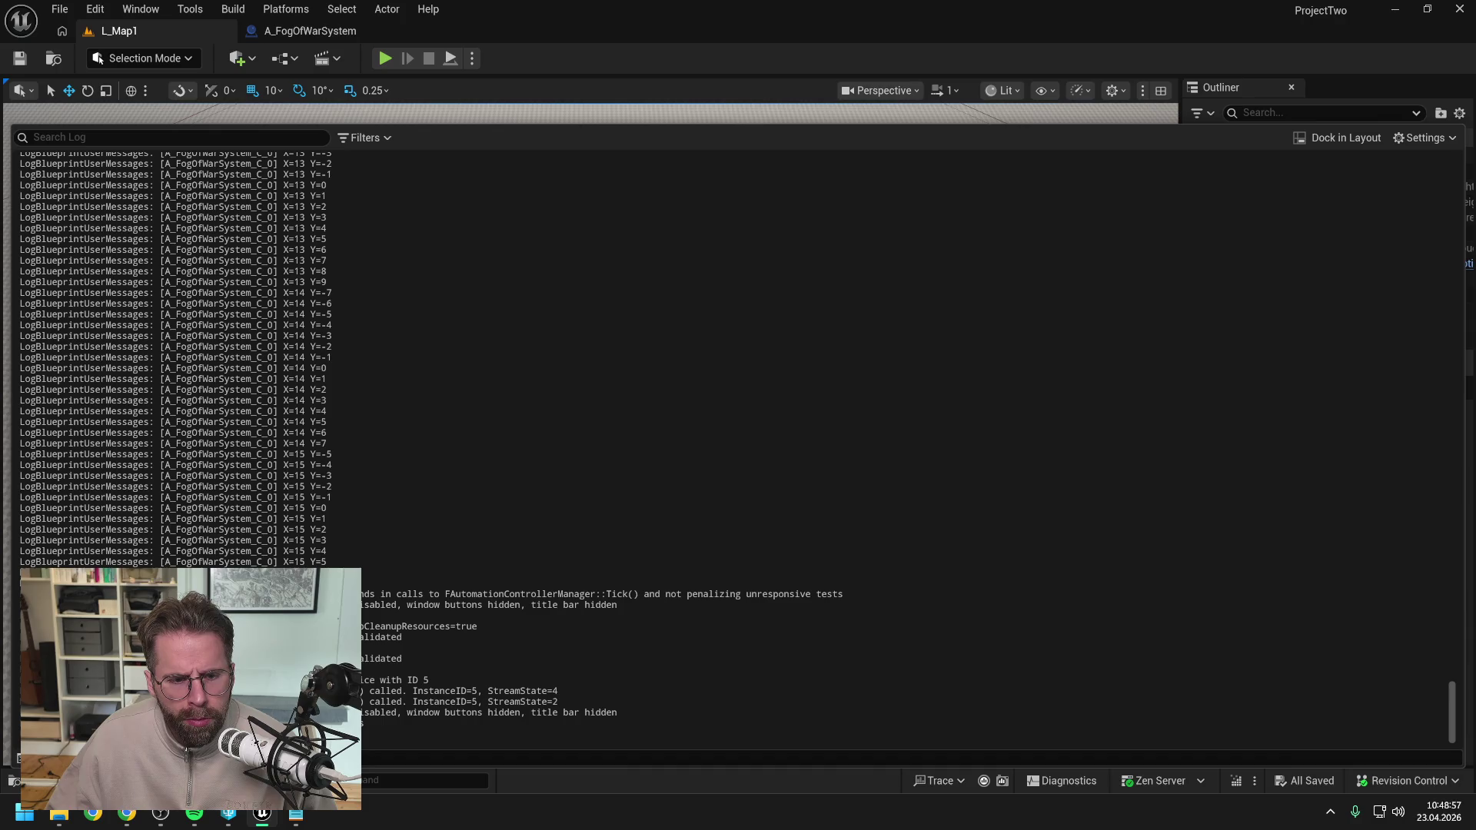
{"action": "scroll", "coordinate": [738, 353], "scroll_direction": "up", "scroll_amount": 17}
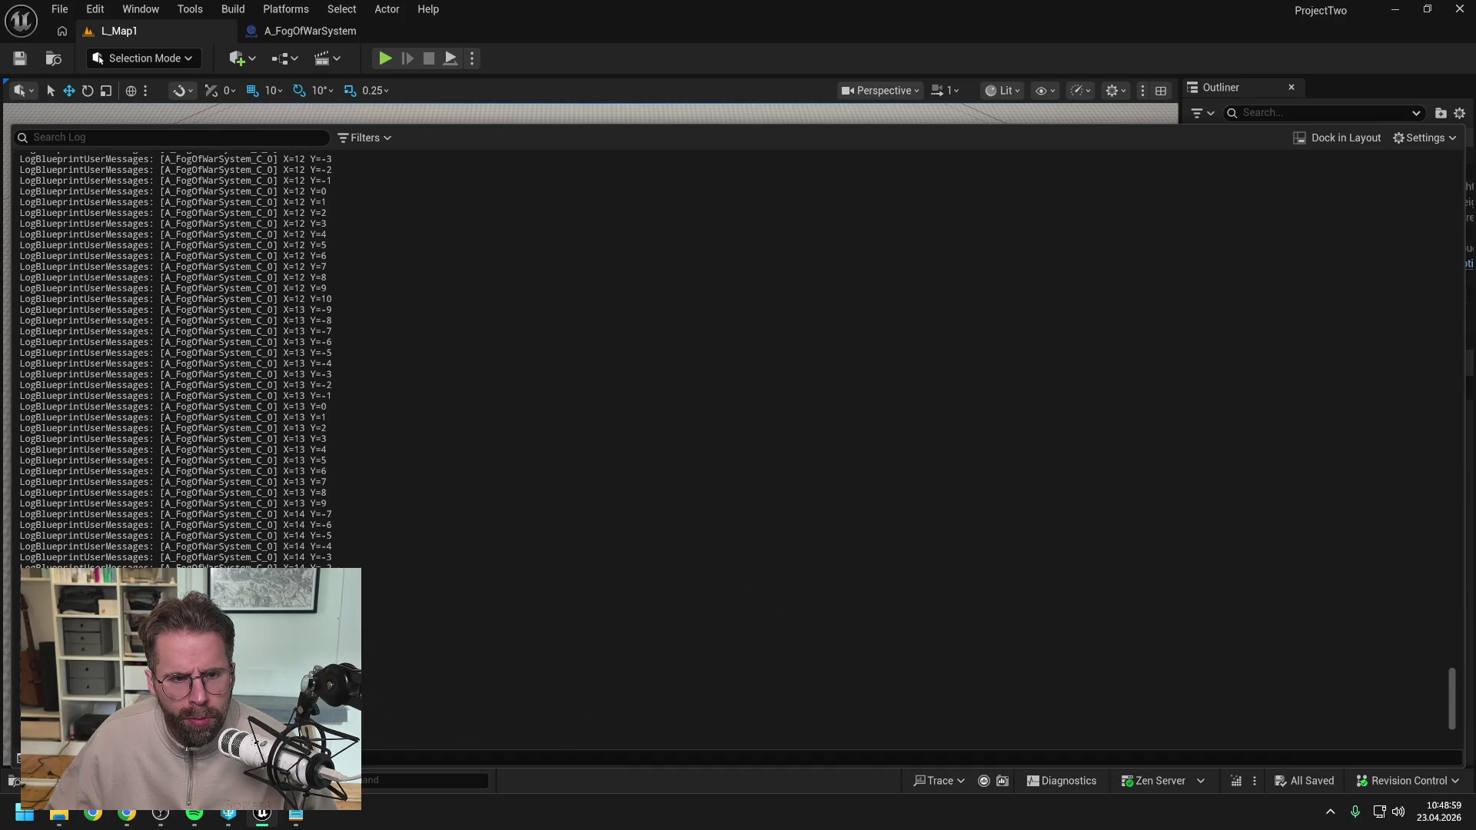
{"action": "scroll", "coordinate": [738, 431], "scroll_direction": "up", "scroll_amount": 7}
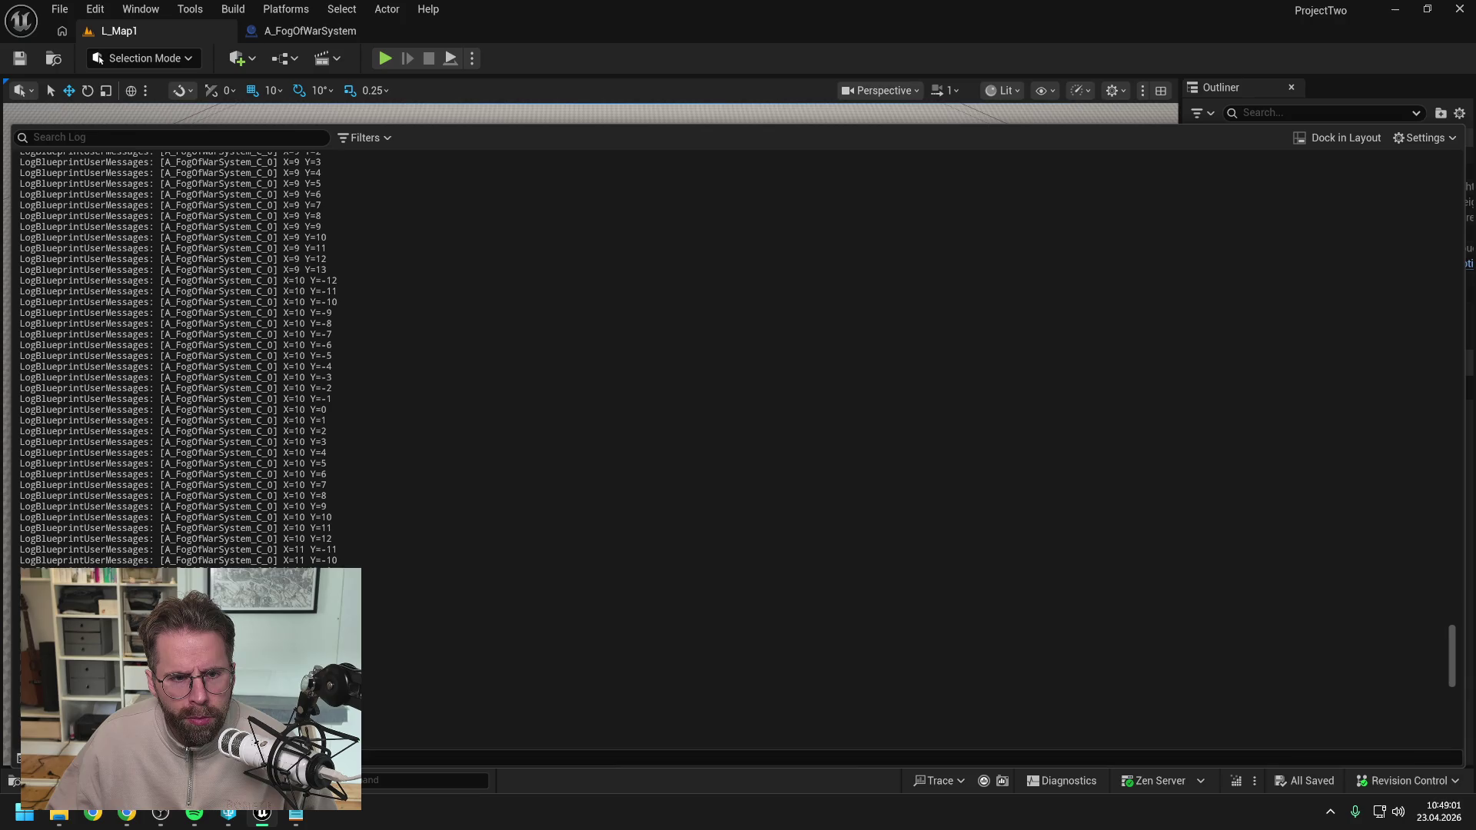
{"action": "scroll", "coordinate": [738, 353], "scroll_direction": "up", "scroll_amount": 13}
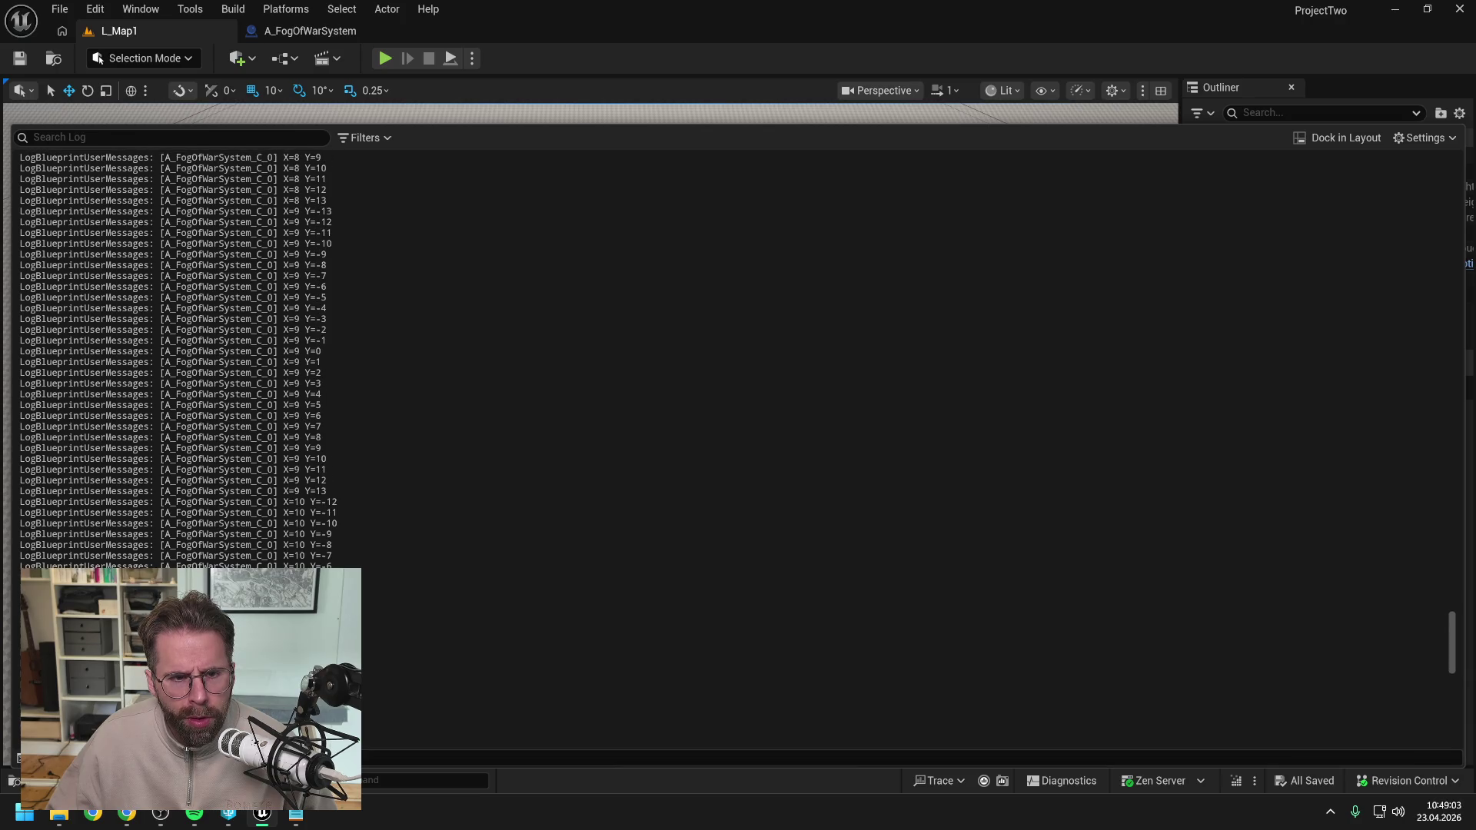
{"action": "scroll", "coordinate": [738, 354], "scroll_direction": "up", "scroll_amount": 18}
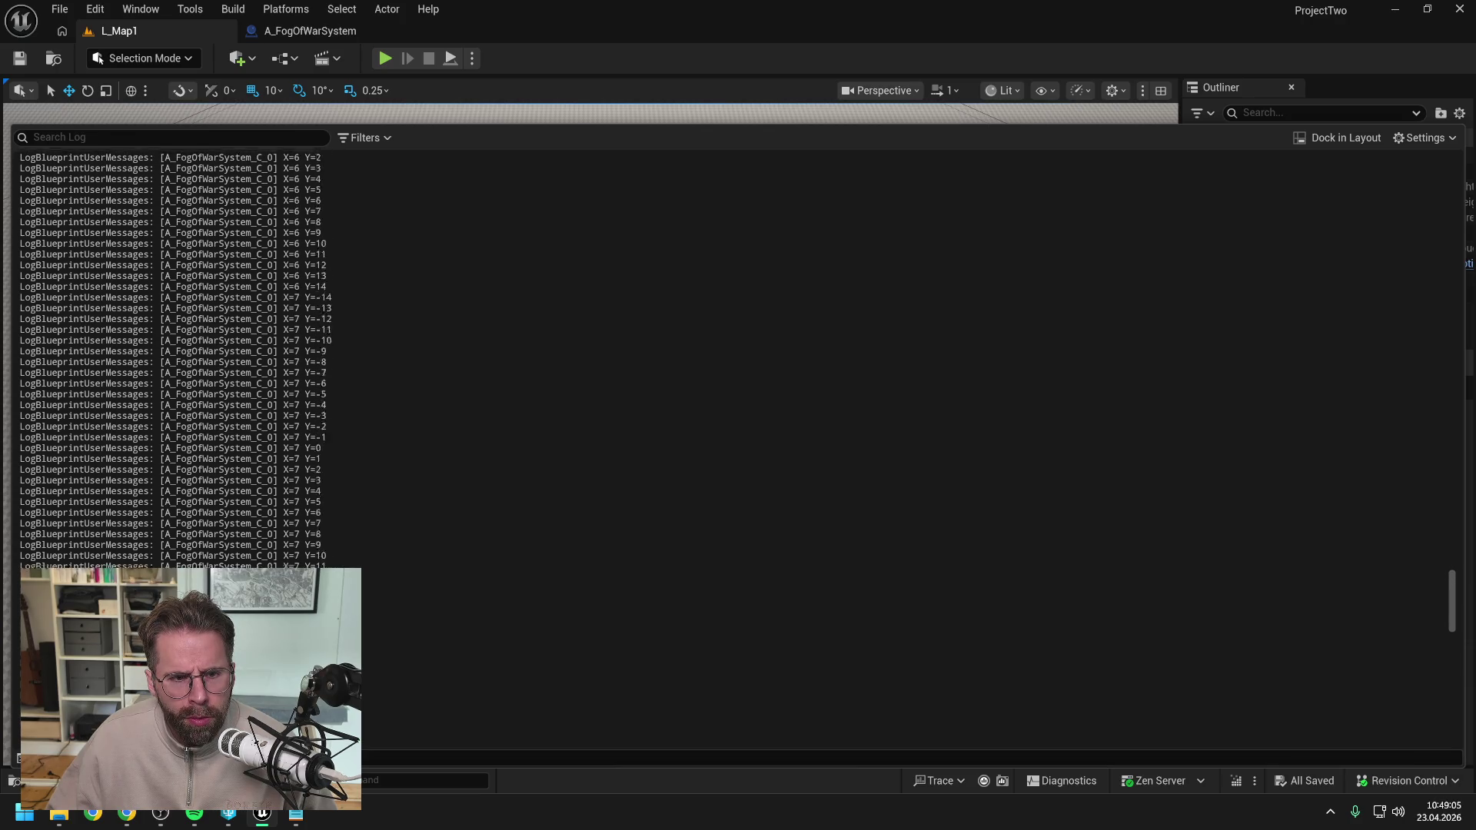
{"action": "scroll", "coordinate": [738, 353], "scroll_direction": "up", "scroll_amount": 6}
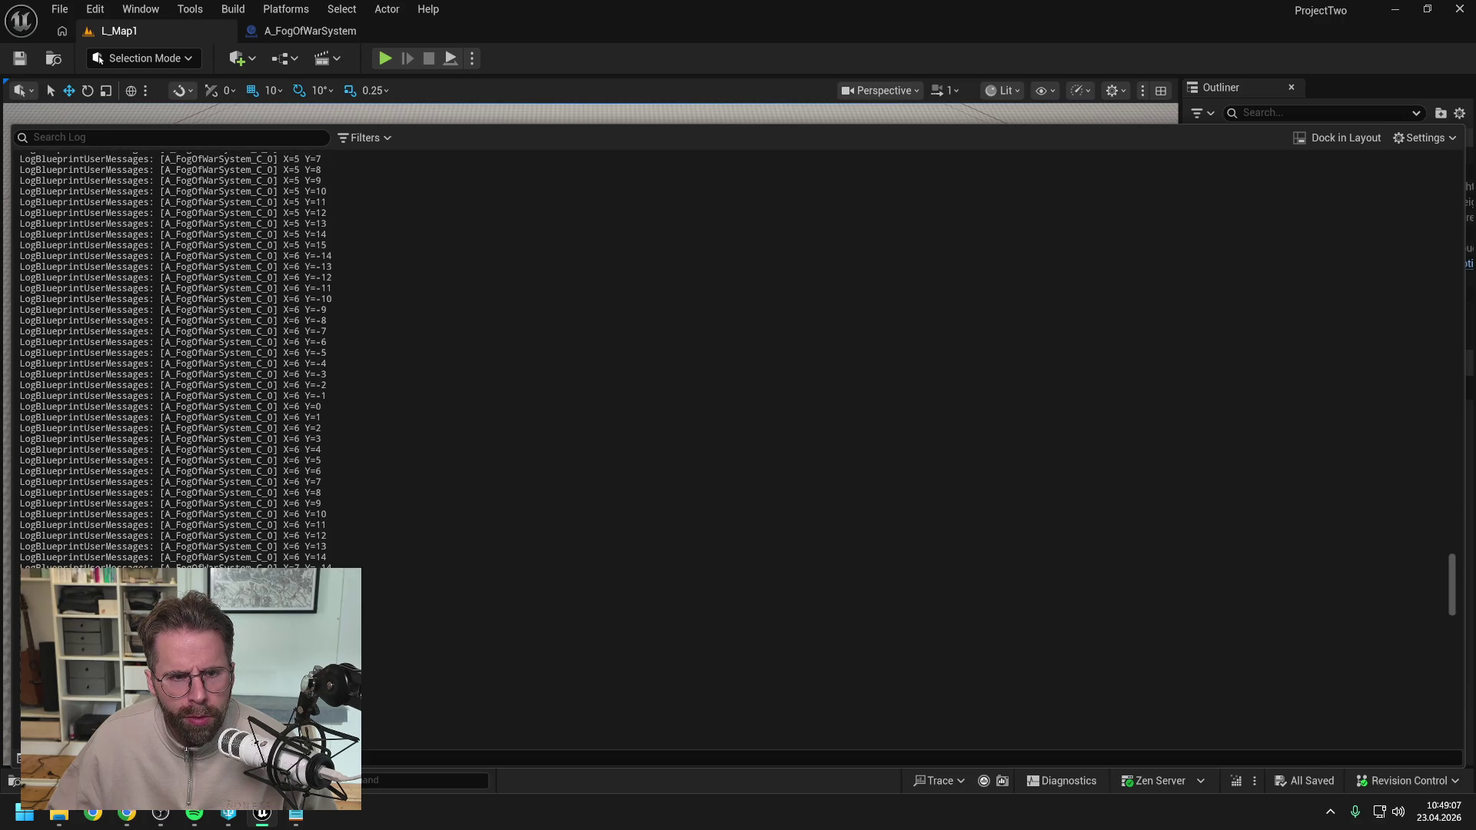
{"action": "scroll", "coordinate": [739, 353], "scroll_direction": "up", "scroll_amount": 7}
{"action": "scroll", "coordinate": [738, 354], "scroll_direction": "up", "scroll_amount": 20}
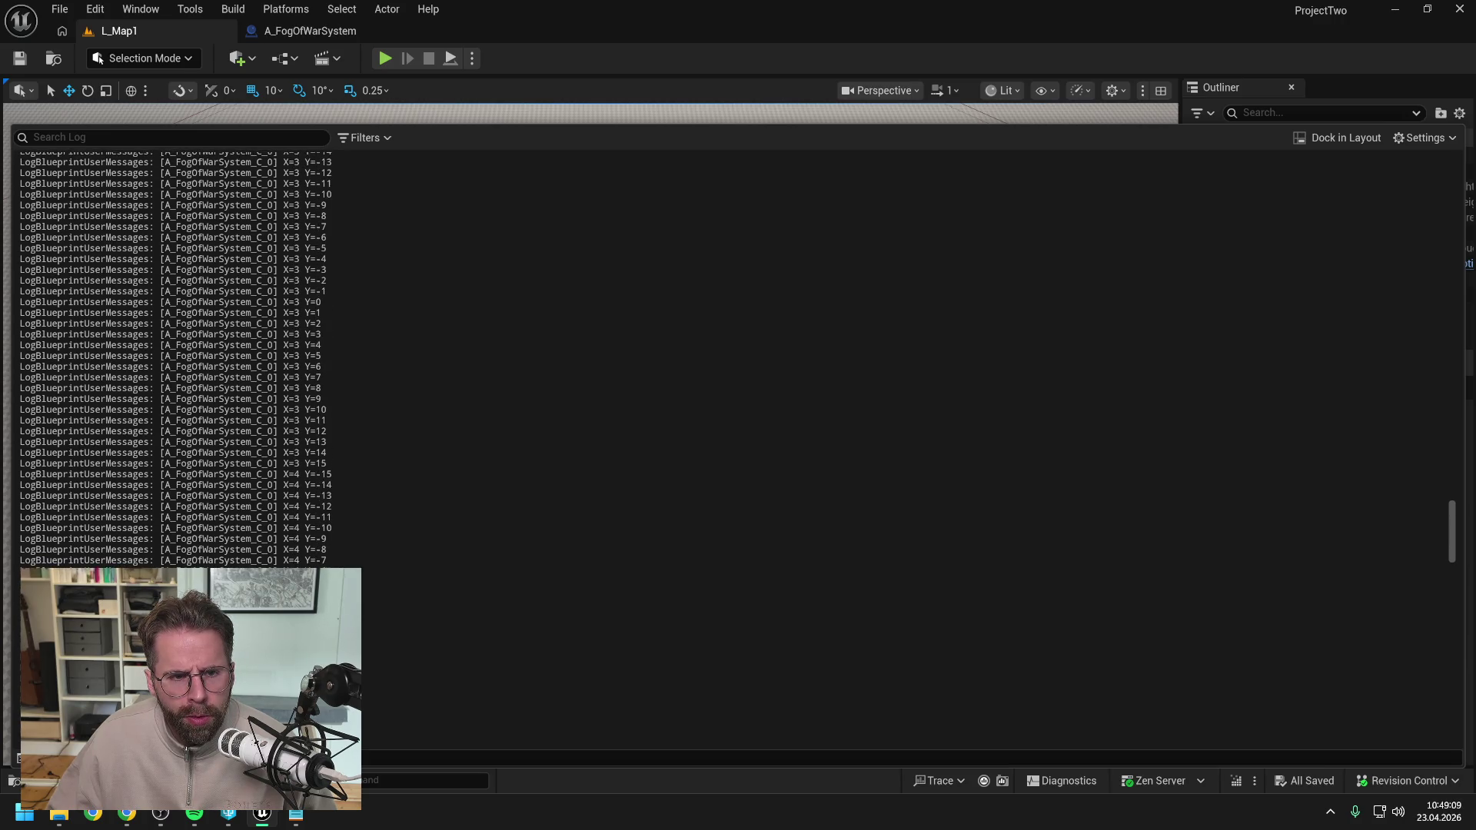
{"action": "scroll", "coordinate": [738, 353], "scroll_direction": "up", "scroll_amount": 20}
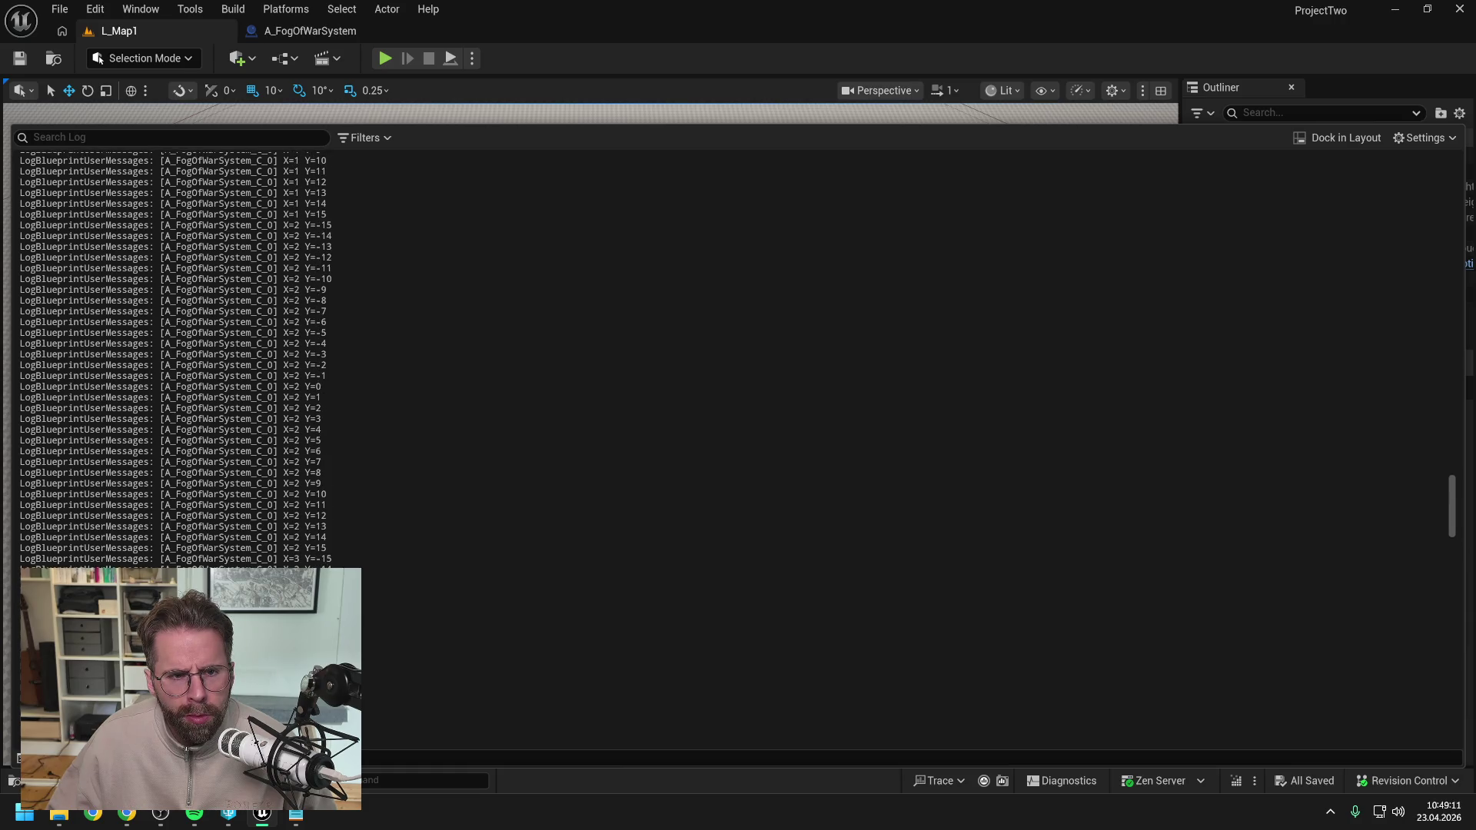
{"action": "scroll", "coordinate": [738, 354], "scroll_direction": "up", "scroll_amount": 20}
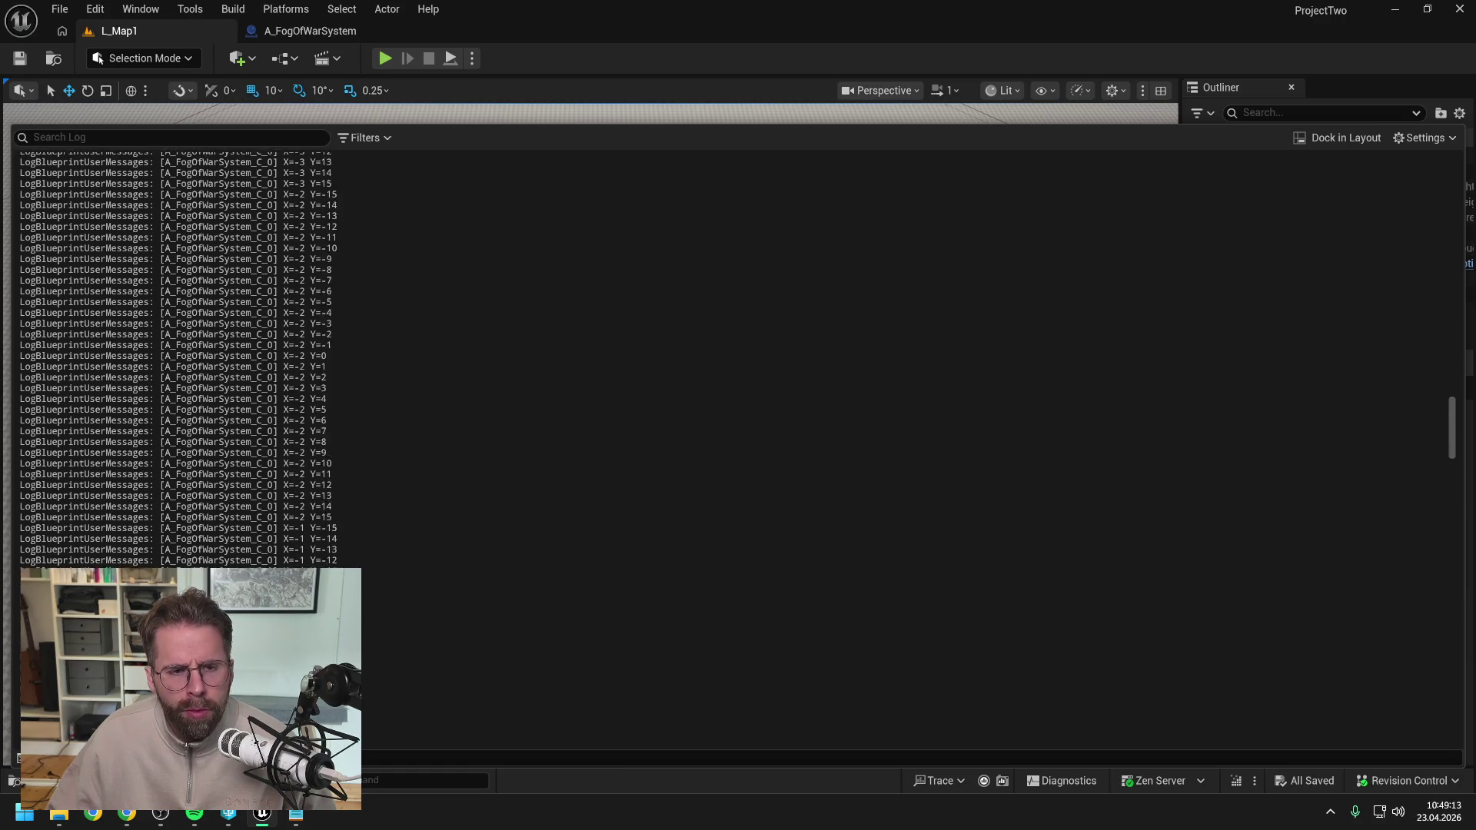
{"action": "scroll", "coordinate": [738, 354], "scroll_direction": "up", "scroll_amount": 20}
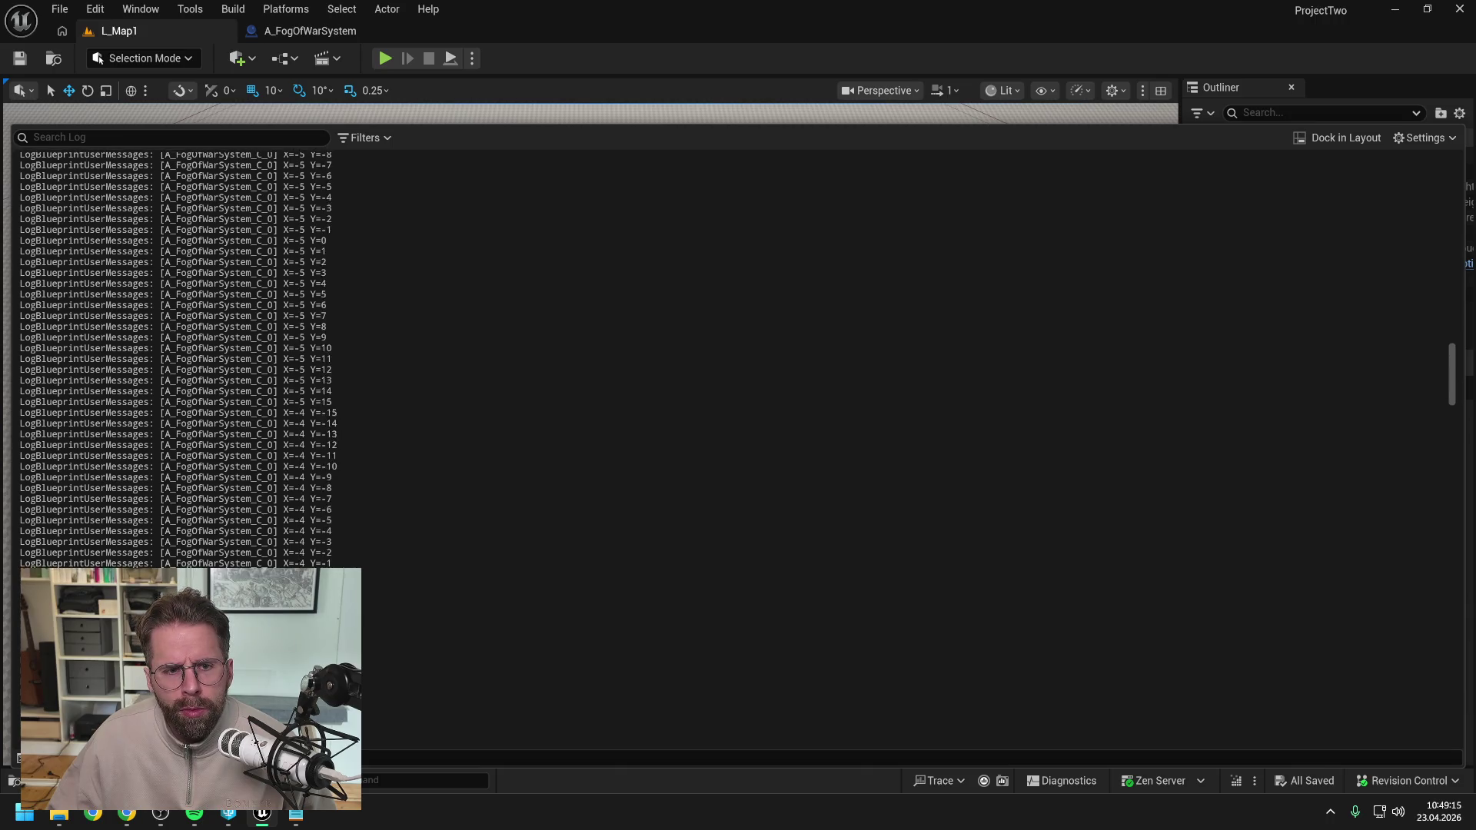
{"action": "scroll", "coordinate": [739, 354], "scroll_direction": "up", "scroll_amount": 20}
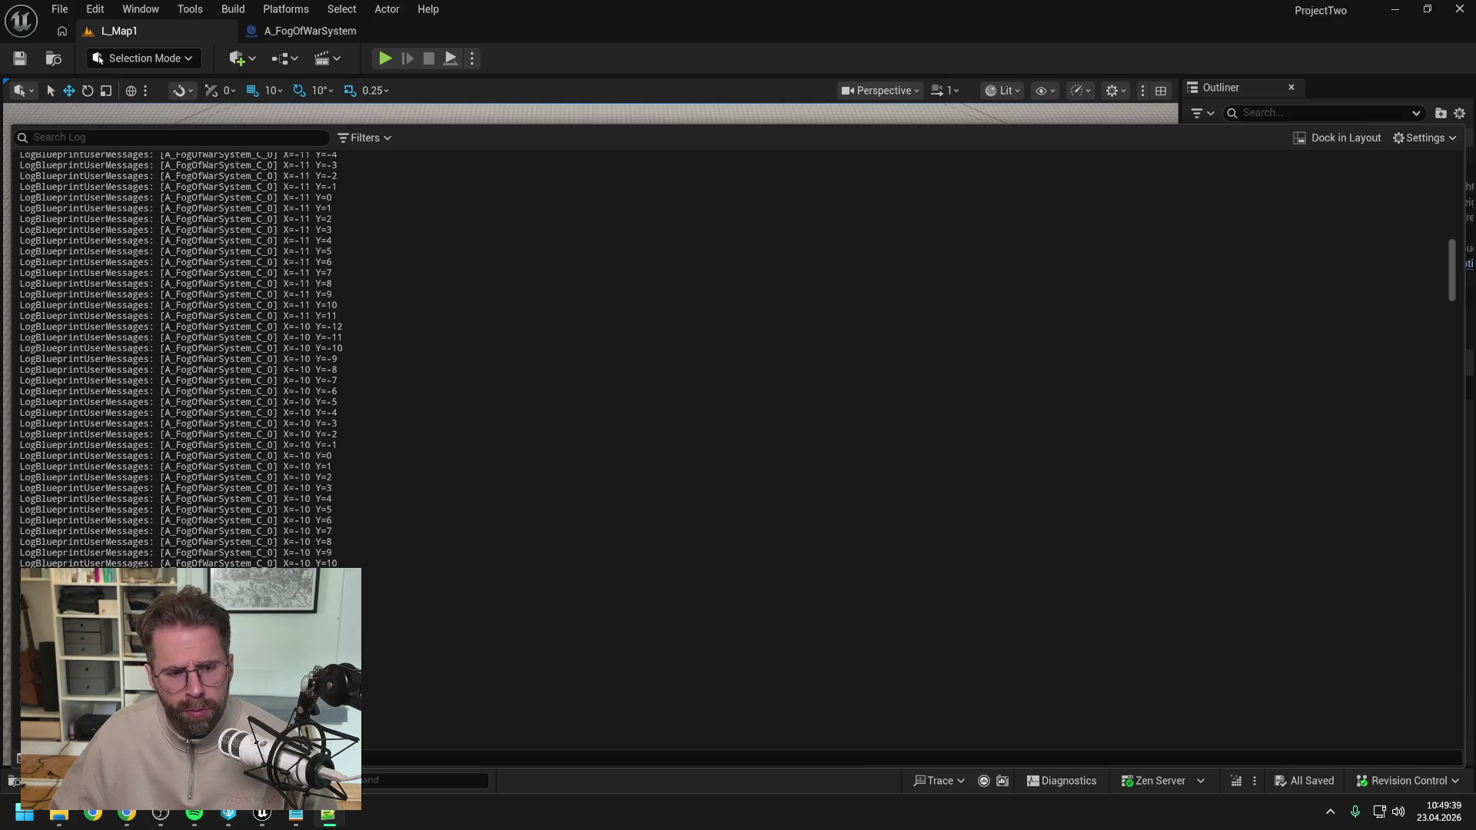
{"action": "left_click", "coordinate": [127, 814]}
Write 'Bist du dir sicher? Vielleicht kam nicht alles an. Hier nochmal als file:' and attach Daily.txt.
{"action": "scroll", "coordinate": [711, 508], "scroll_direction": "down", "scroll_amount": 5}
{"action": "type", "text": "Bis"}
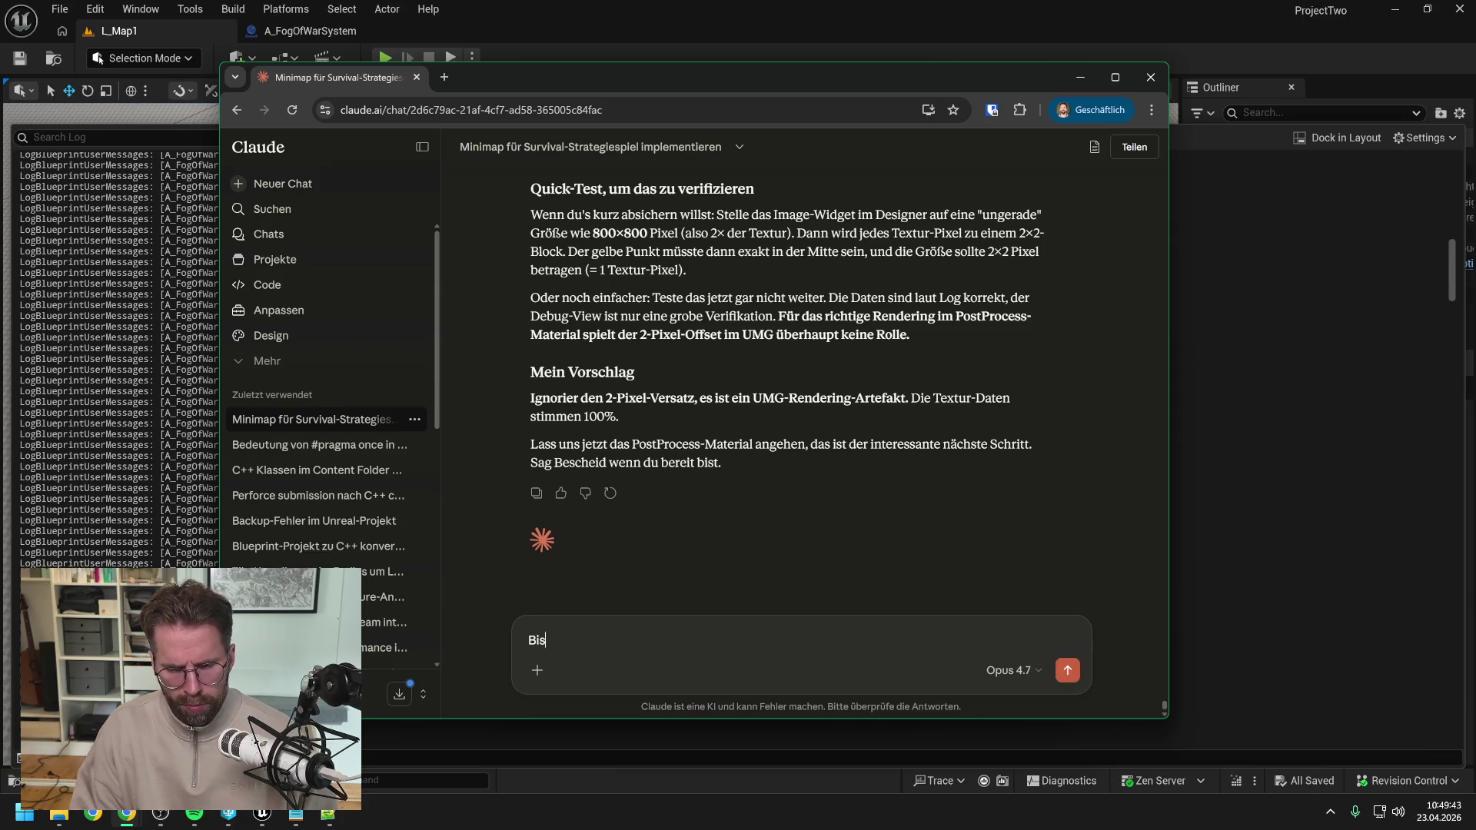
{"action": "type", "text": "t du dir sicher? V"}
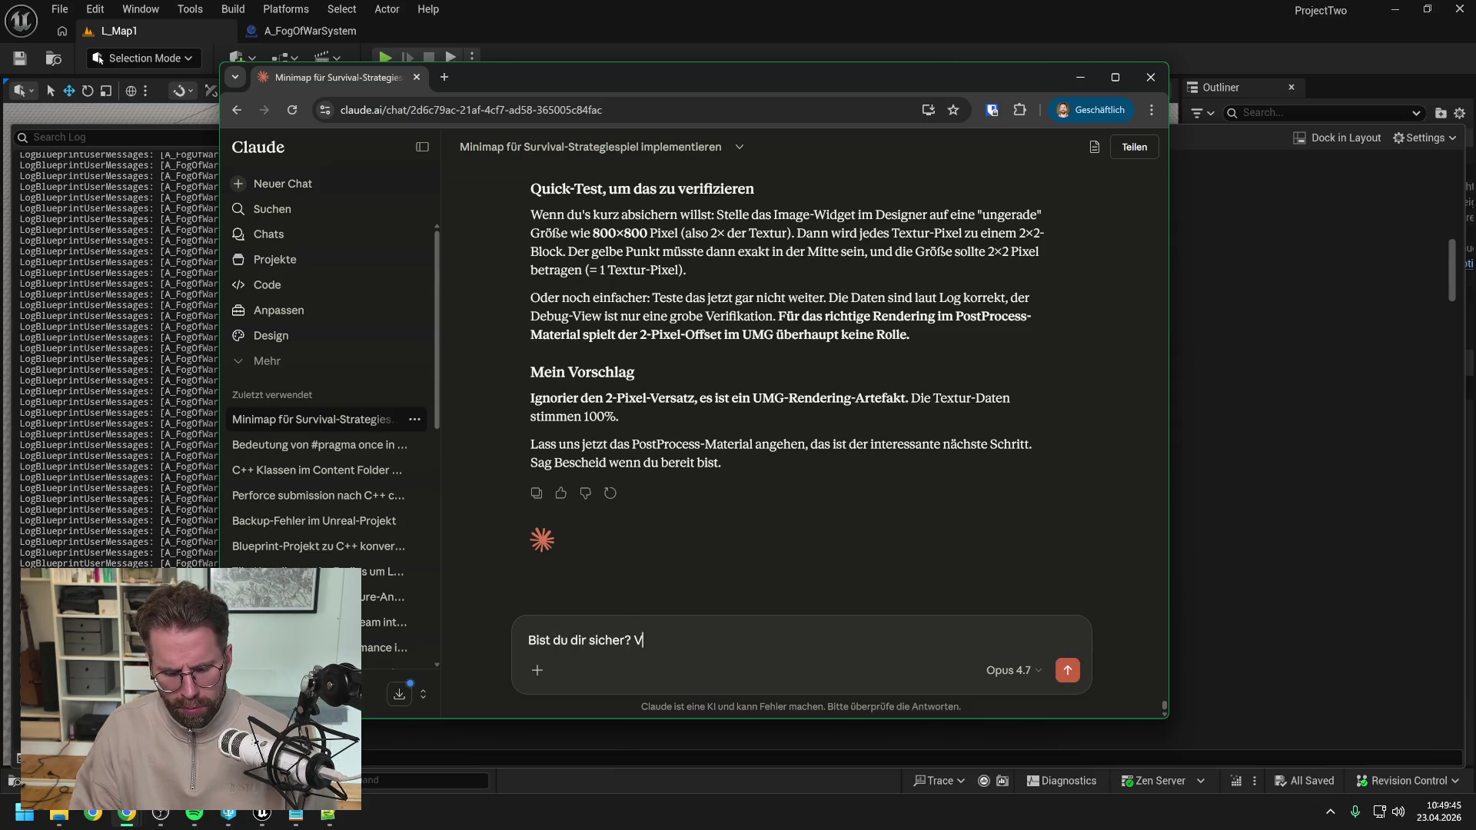
{"action": "type", "text": "ielleicht kam nicht"}
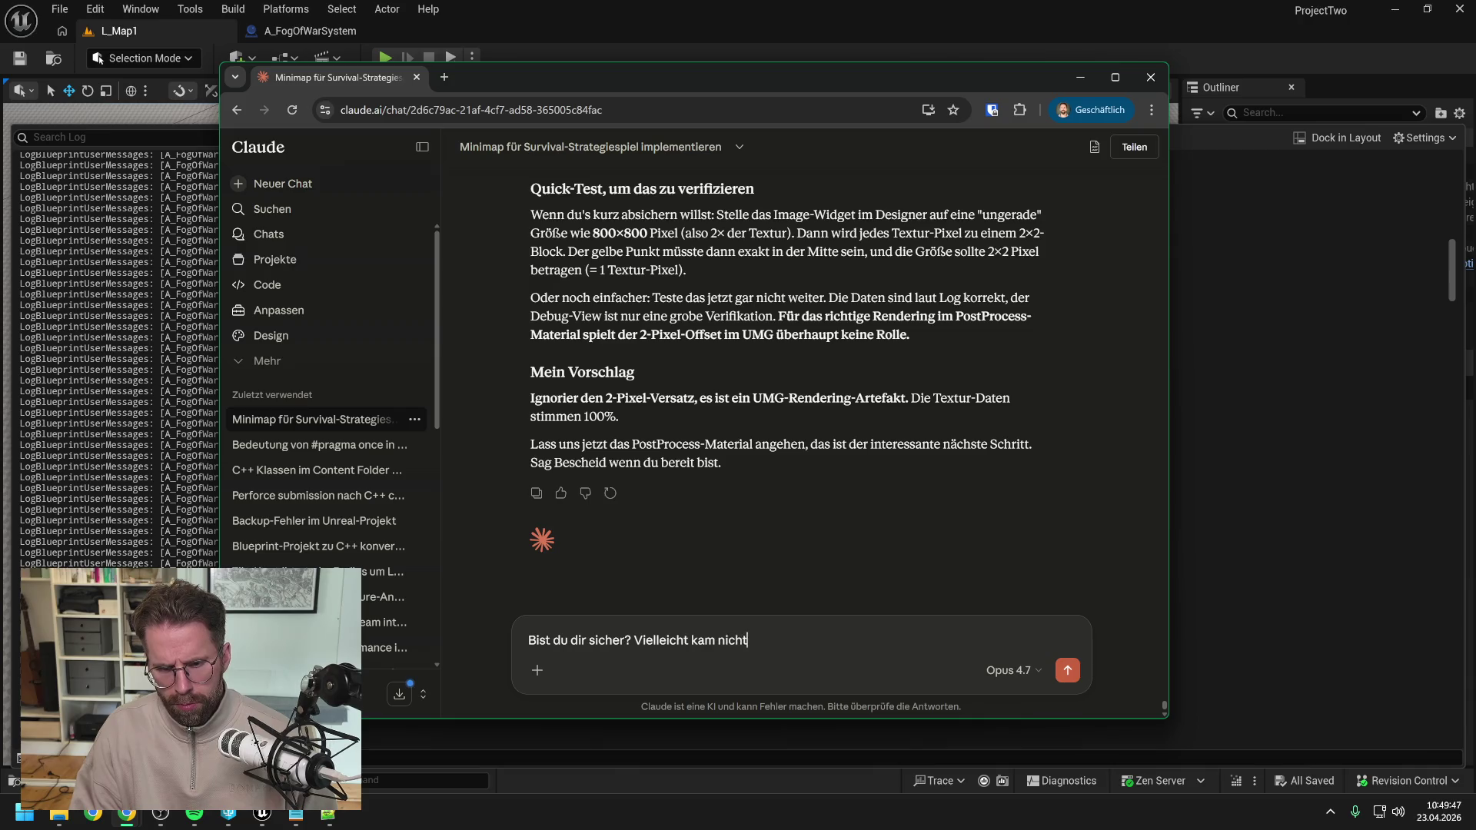
{"action": "type", "text": " alles an. Hier nochmal als file:"}
{"action": "key", "text": "shift+Return"}
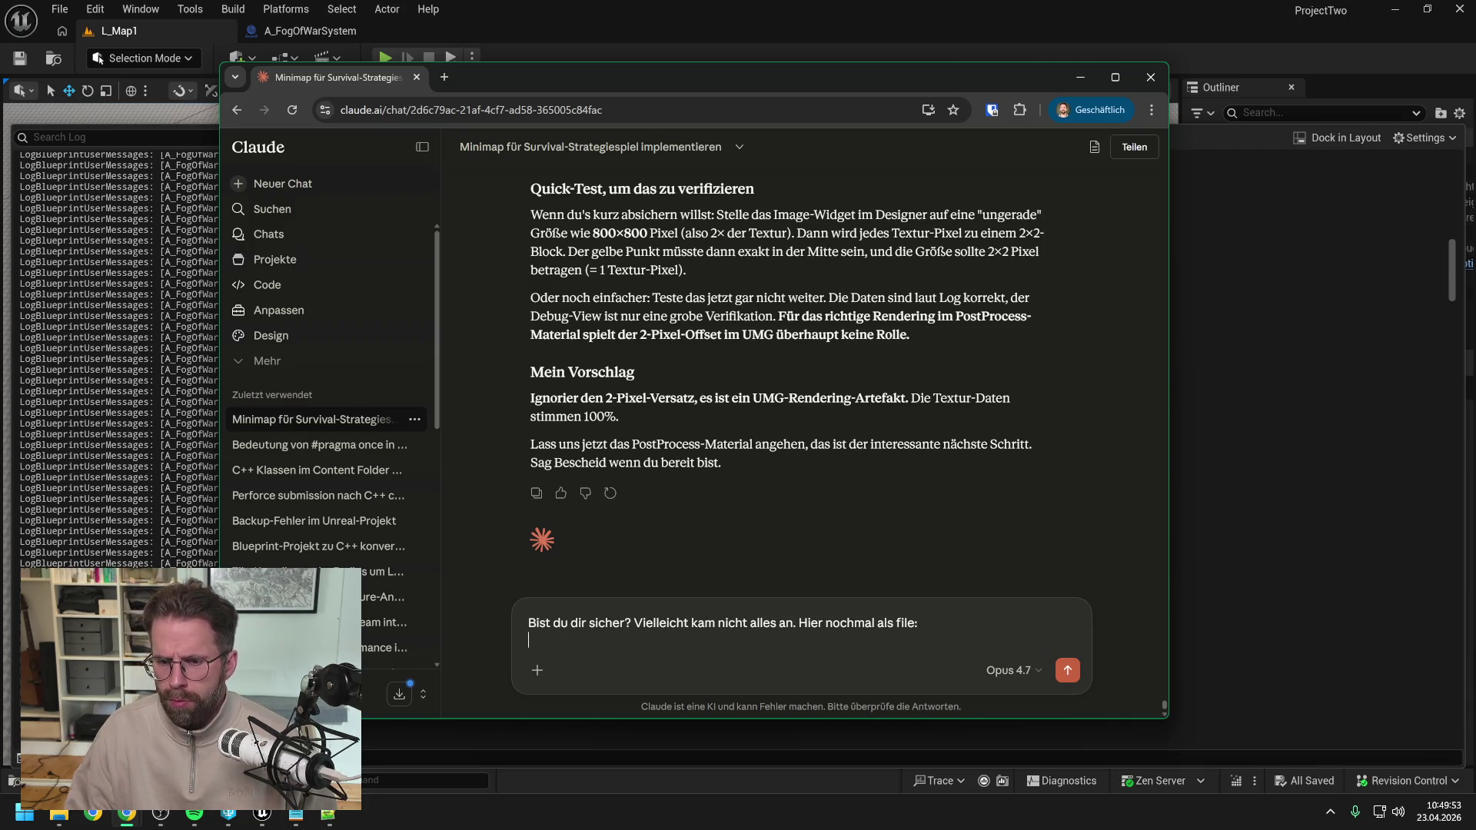
{"action": "key", "text": "shift+Return"}
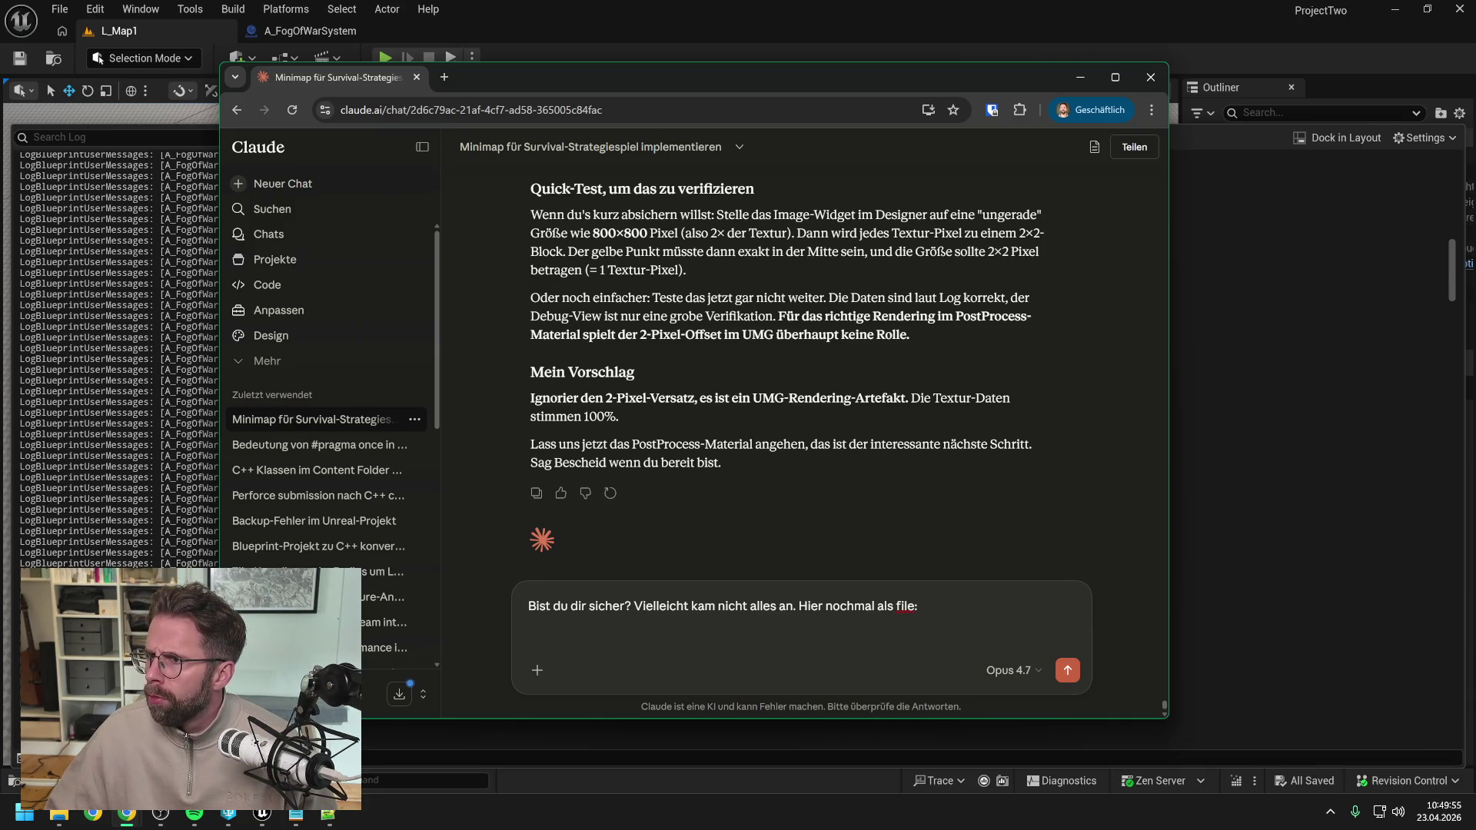
{"action": "left_click_drag", "start_coordinate": [817, 538], "coordinate": [810, 620]}
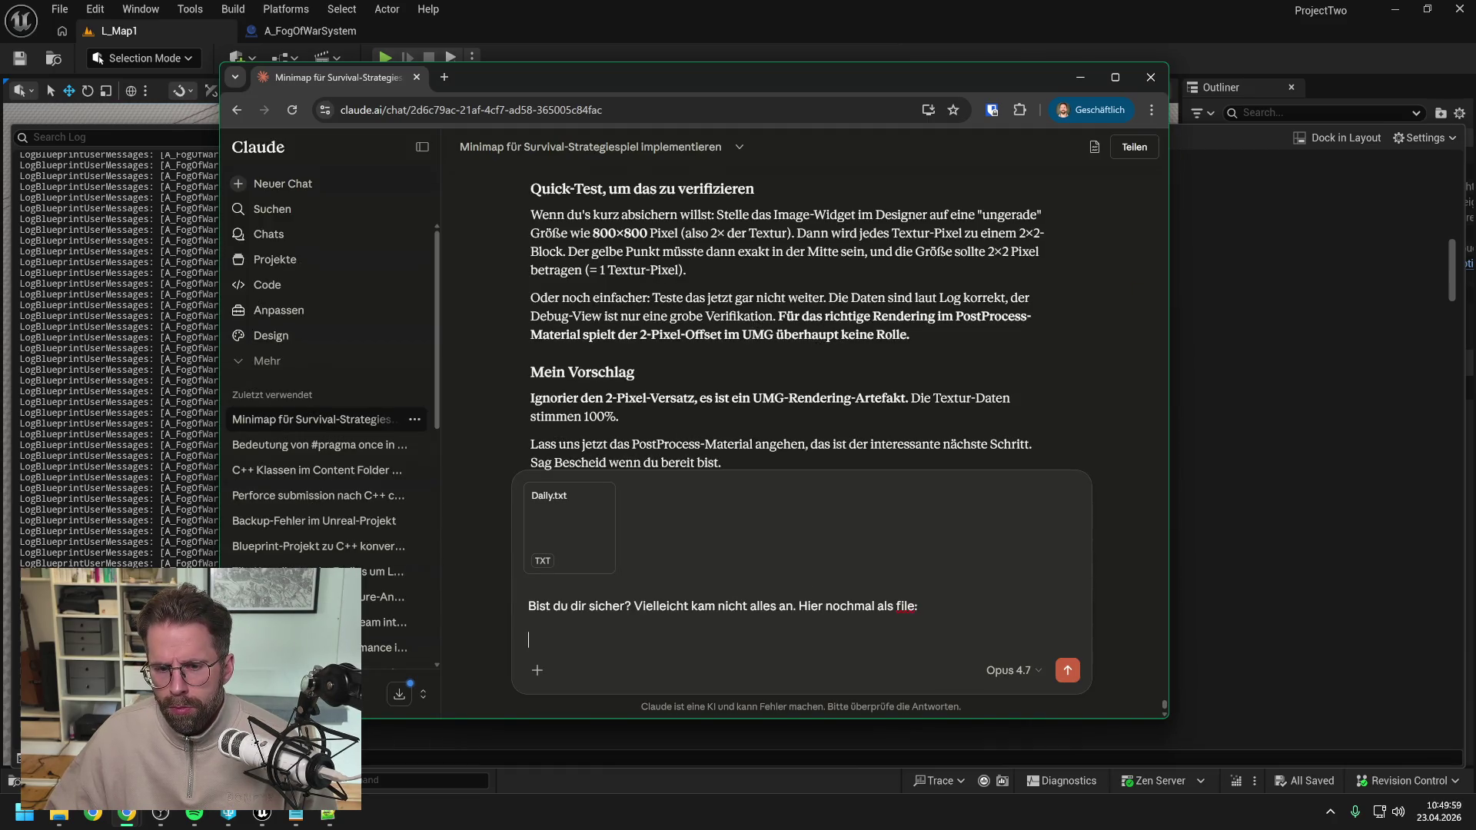
{"action": "key", "text": "Return"}
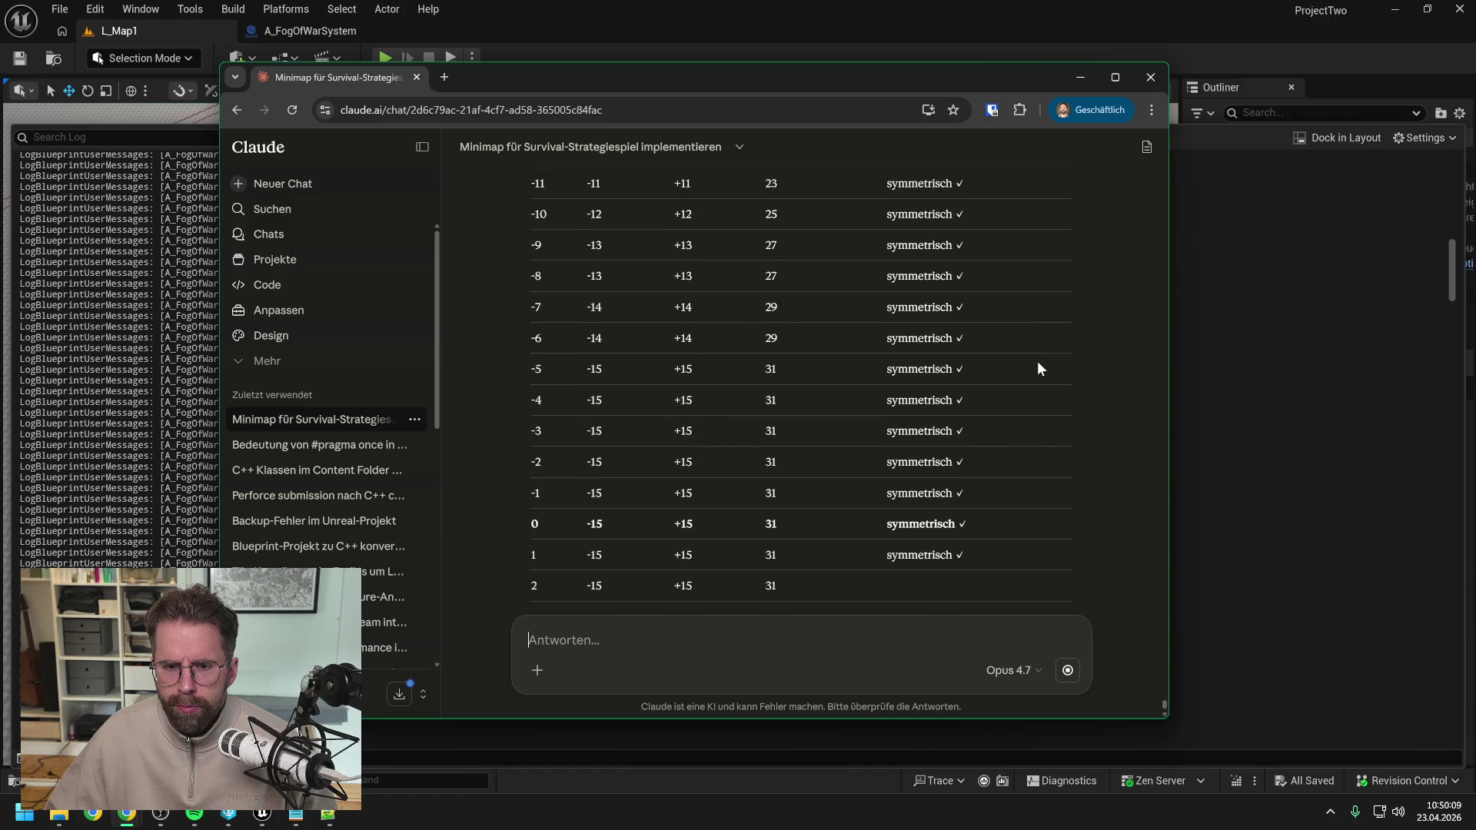
Read Claude's symmetry analysis to the end, then move the Chrome window to the other monitor.
{"action": "scroll", "coordinate": [1040, 368], "scroll_direction": "up", "scroll_amount": 3}
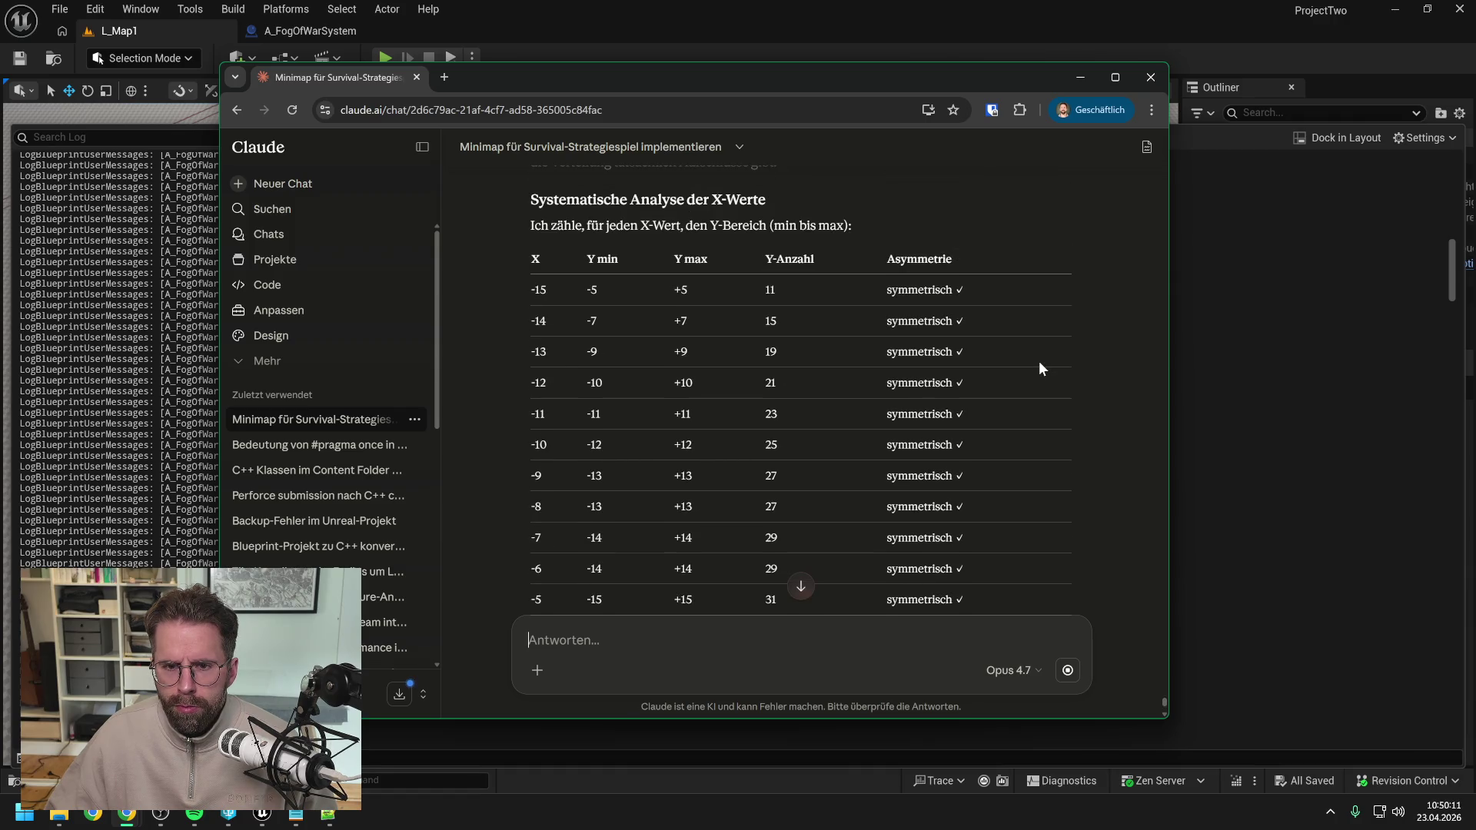
{"action": "scroll", "coordinate": [1039, 367], "scroll_direction": "down", "scroll_amount": 5}
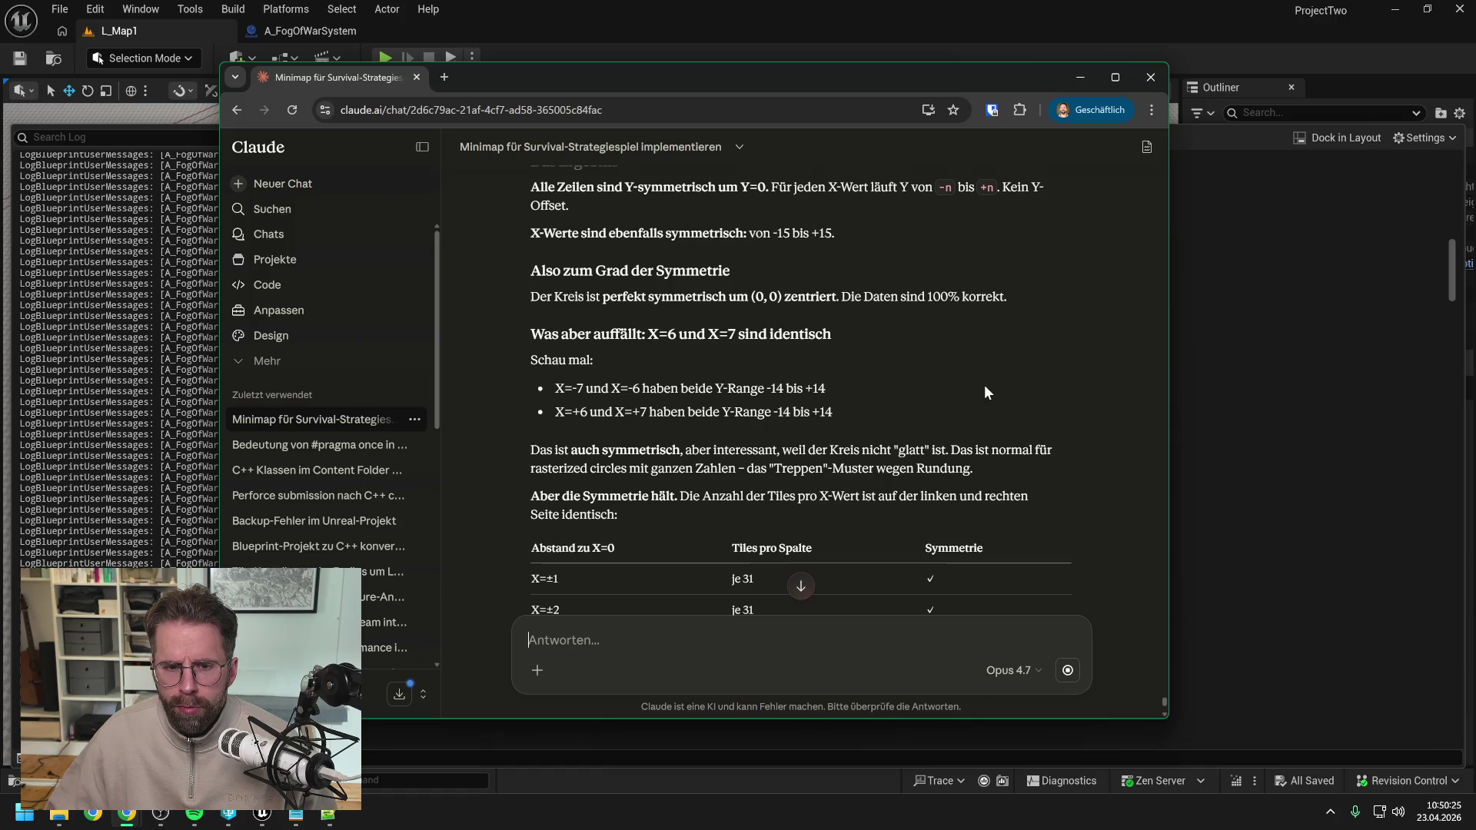
{"action": "scroll", "coordinate": [985, 393], "scroll_direction": "down", "scroll_amount": 1}
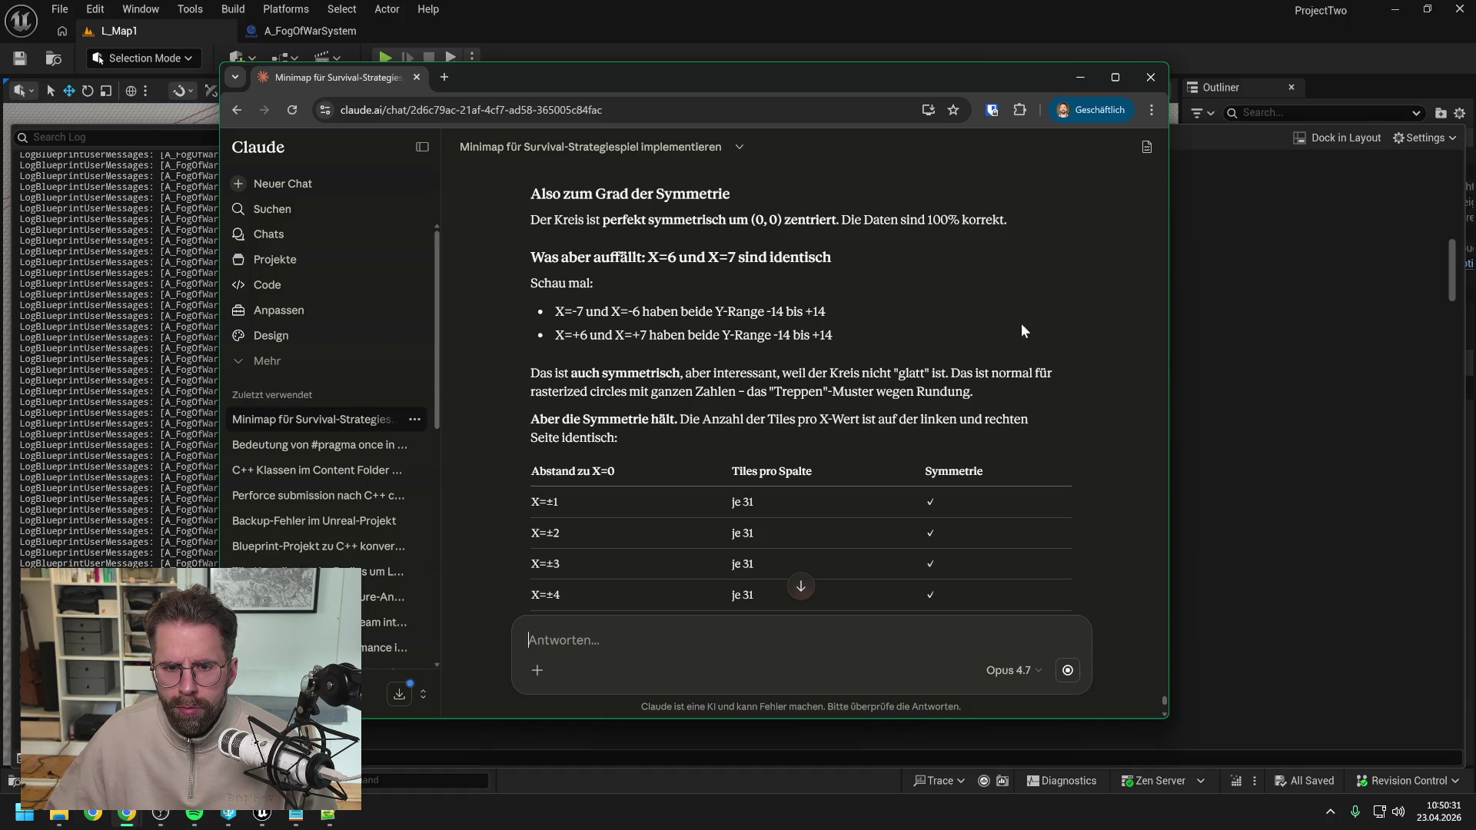
{"action": "scroll", "coordinate": [996, 319], "scroll_direction": "down", "scroll_amount": 5}
{"action": "scroll", "coordinate": [994, 316], "scroll_direction": "down", "scroll_amount": 2}
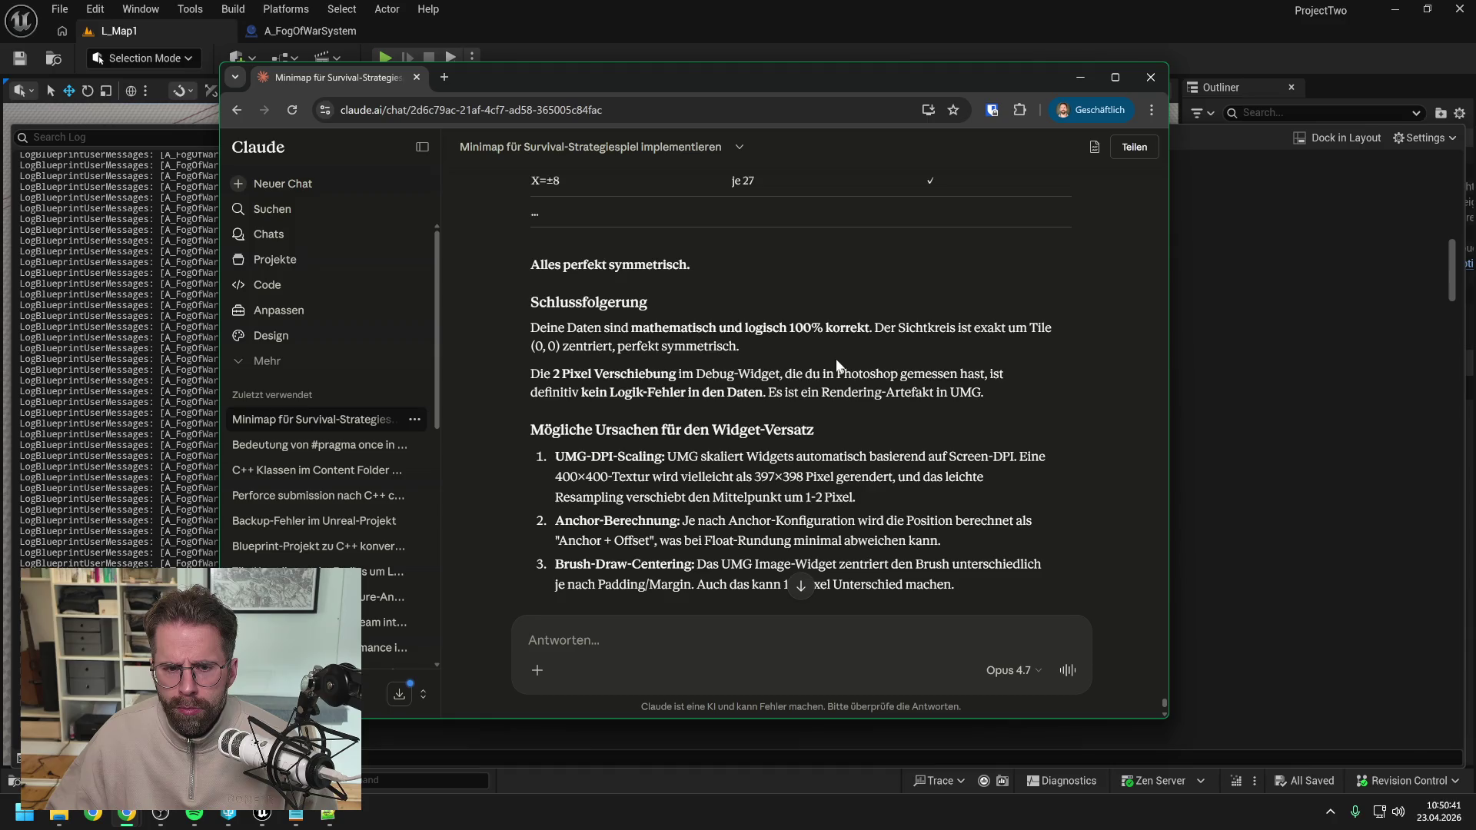
{"action": "scroll", "coordinate": [819, 354], "scroll_direction": "down", "scroll_amount": 1}
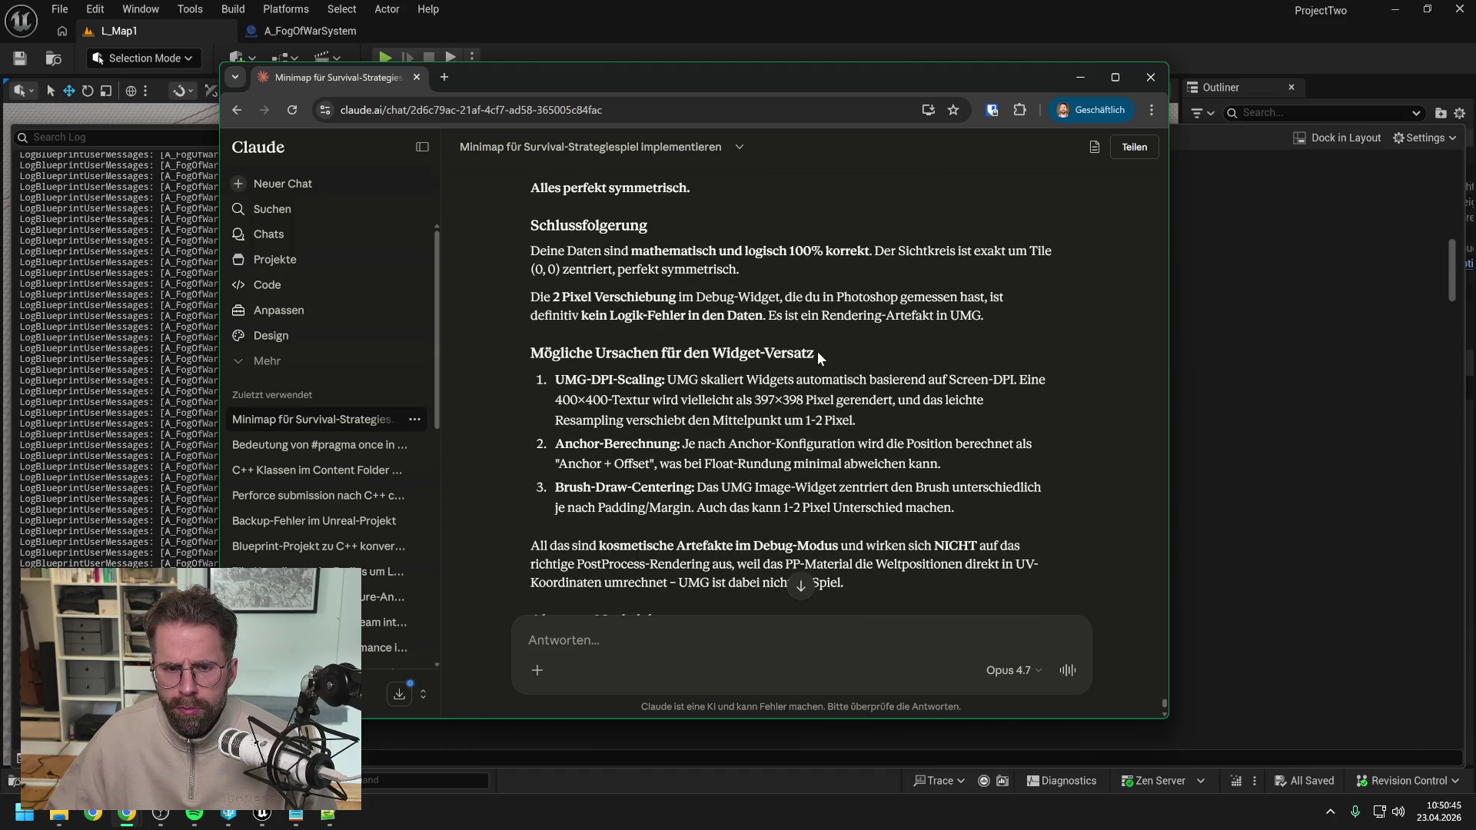
{"action": "scroll", "coordinate": [818, 352], "scroll_direction": "down", "scroll_amount": 1}
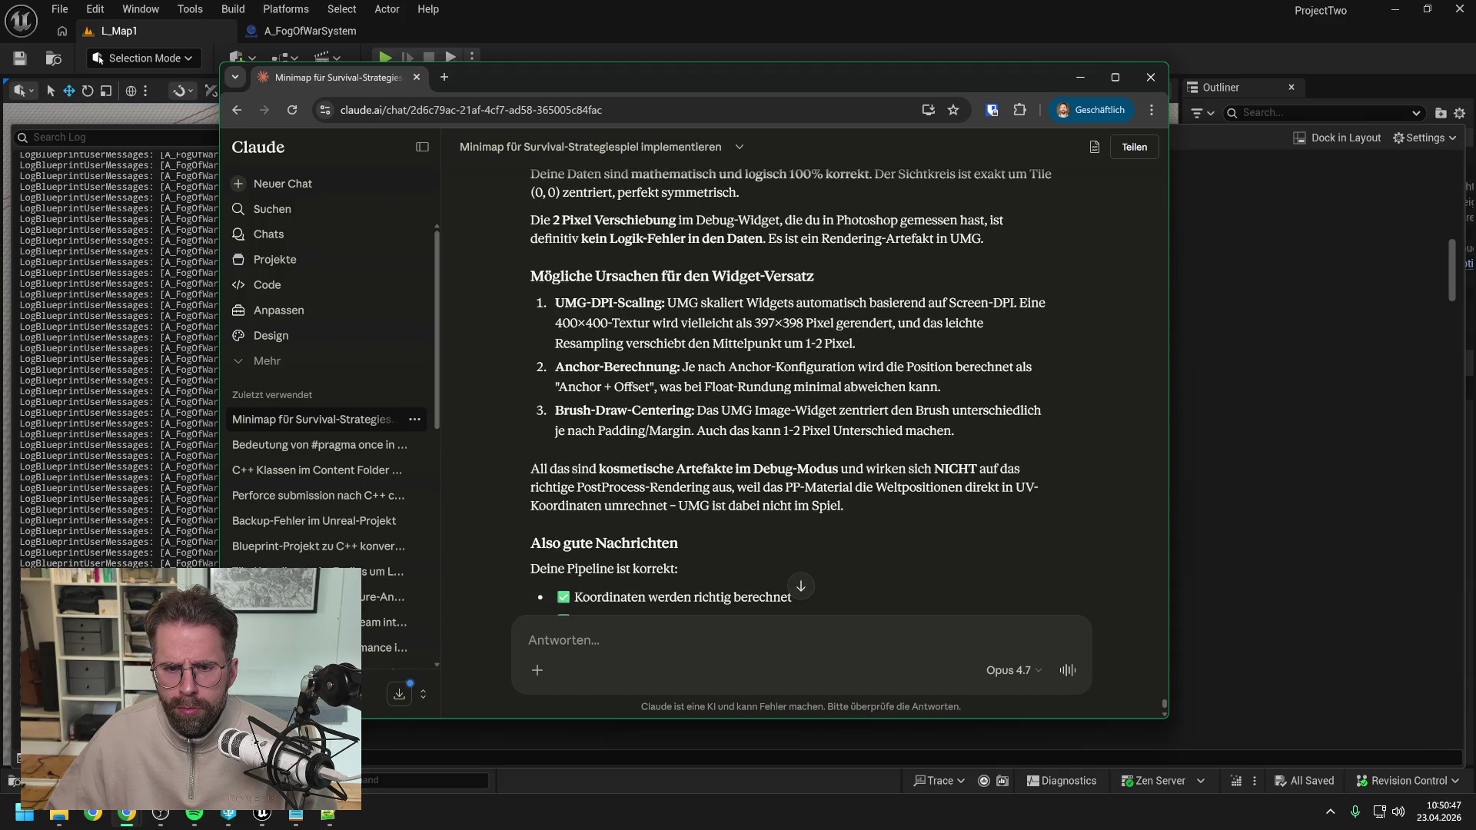
{"action": "scroll", "coordinate": [863, 377], "scroll_direction": "down", "scroll_amount": 2}
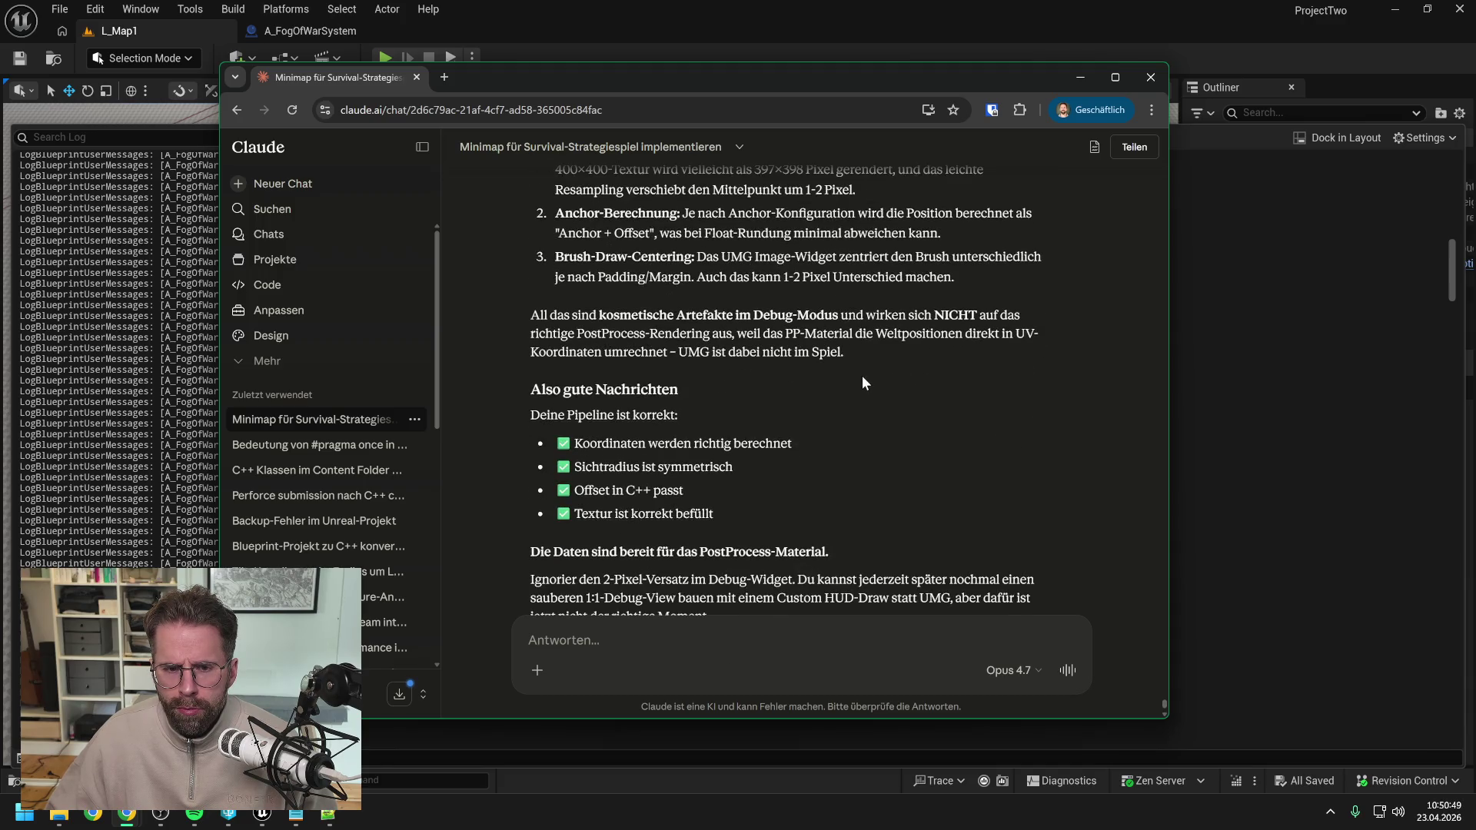
{"action": "scroll", "coordinate": [862, 378], "scroll_direction": "down", "scroll_amount": 2}
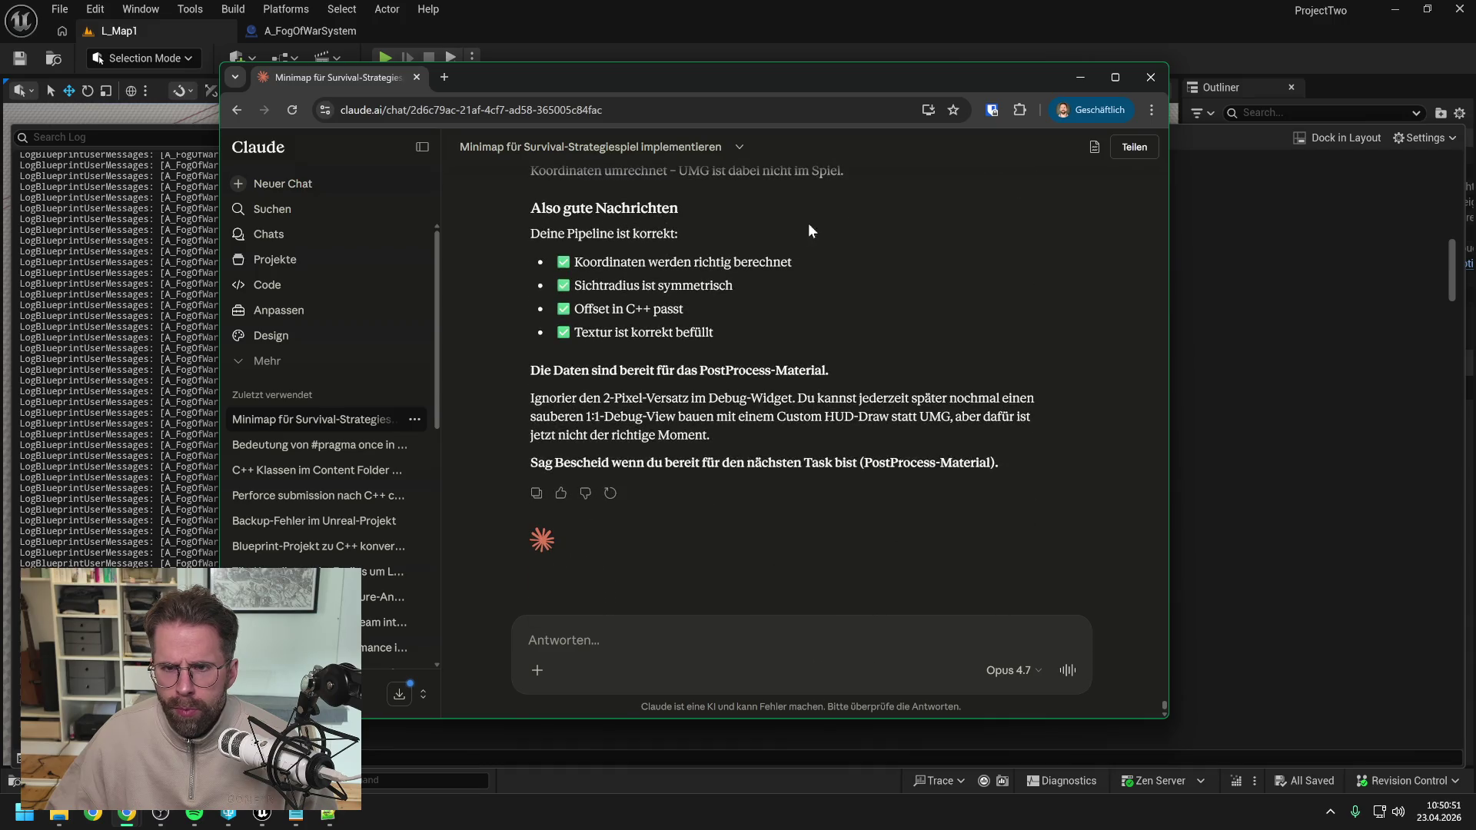
{"action": "left_click_drag", "start_coordinate": [772, 73], "coordinate": [1475, 77]}
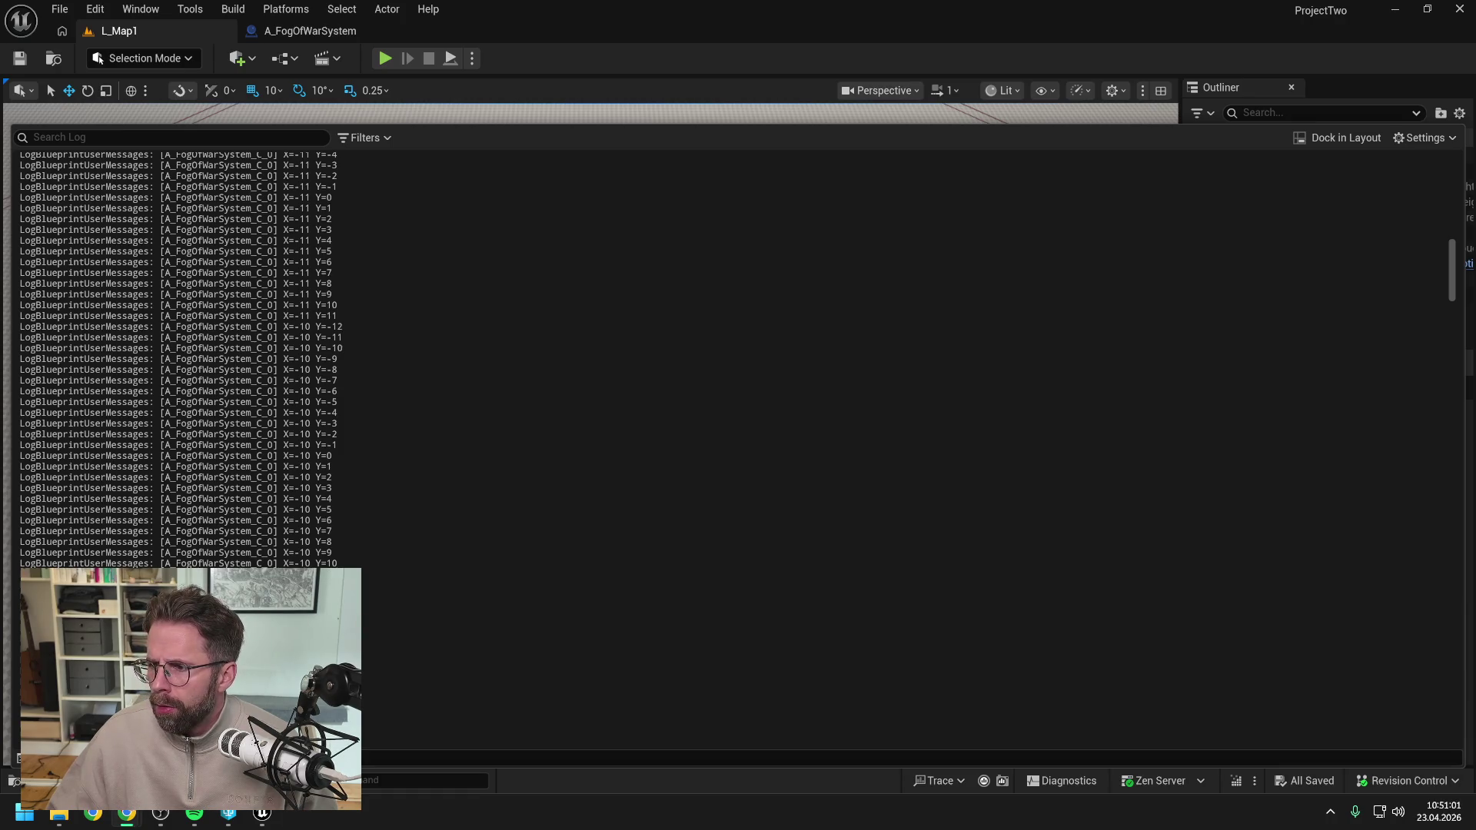
Clear the Output Log, close it, and stop the running play session.
{"action": "right_click", "coordinate": [878, 308]}
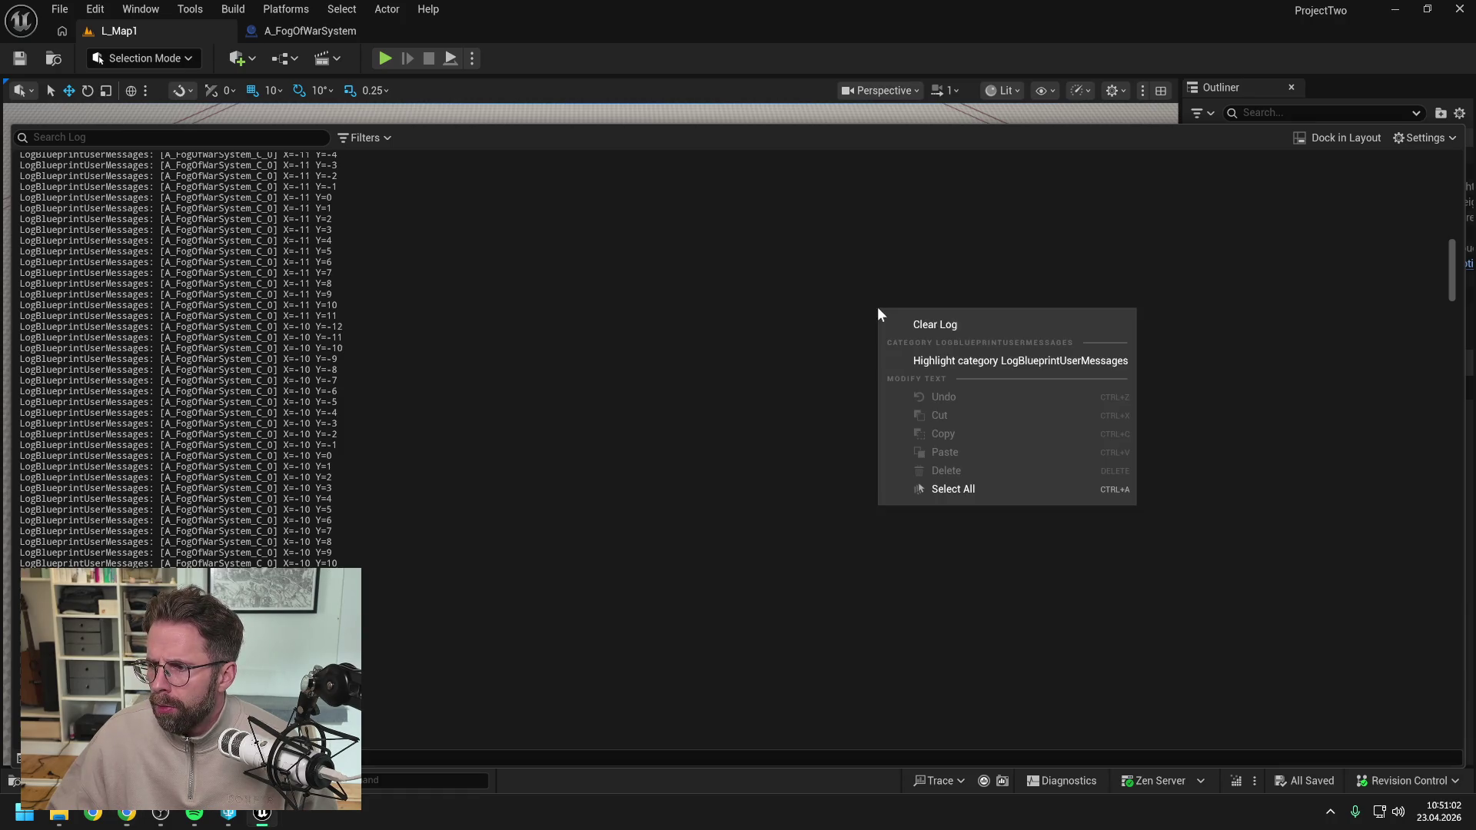
{"action": "left_click", "coordinate": [986, 330]}
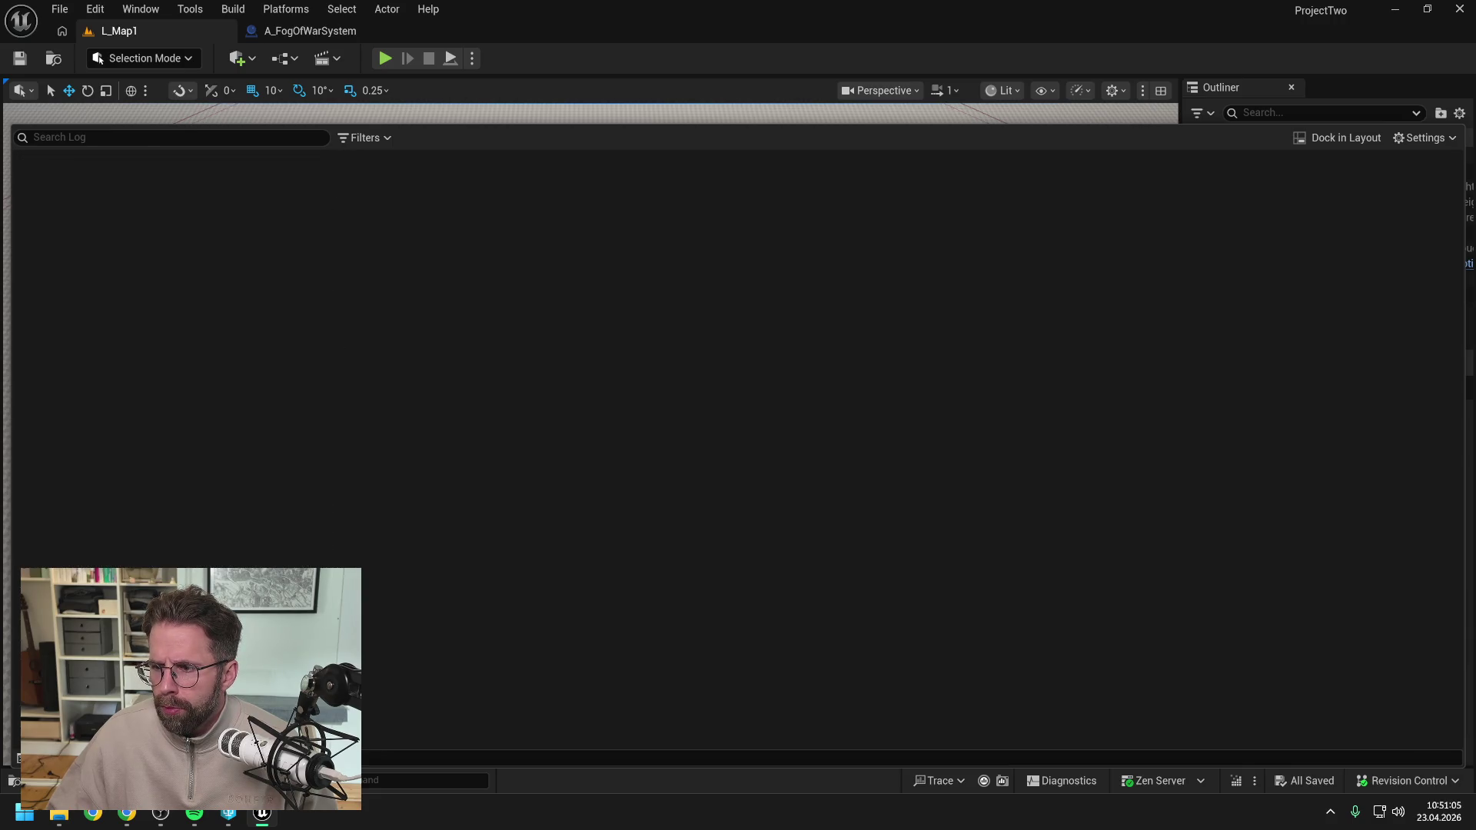
{"action": "left_click", "coordinate": [703, 61]}
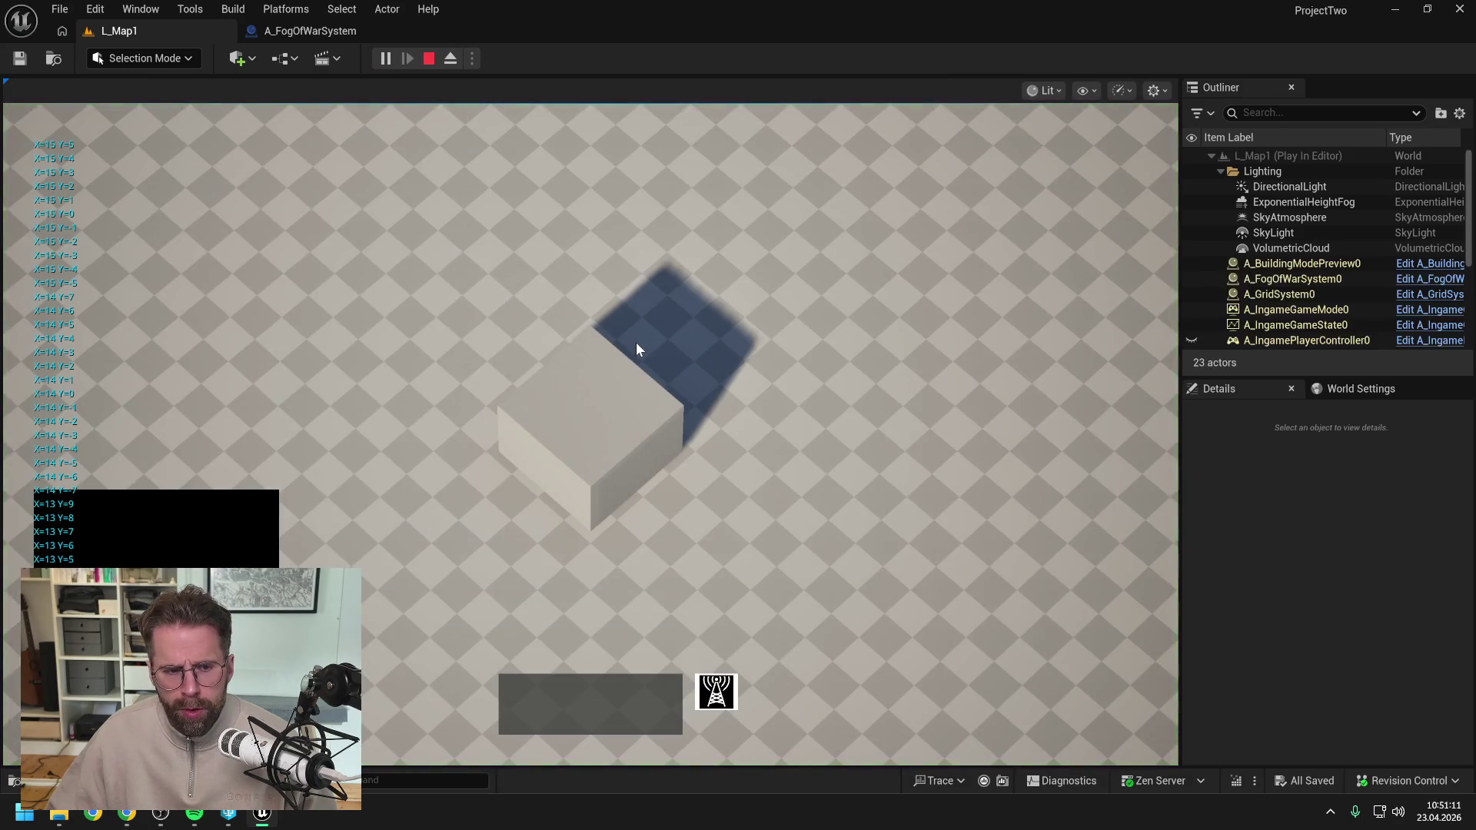
{"action": "key", "text": "Escape"}
Delete the debug For Each Loop, Print String and Sequence nodes from HandleStructureBuilt.
{"action": "left_click", "coordinate": [310, 31]}
{"action": "scroll", "coordinate": [565, 348], "scroll_direction": "down", "scroll_amount": 4}
{"action": "left_click_drag", "start_coordinate": [452, 326], "coordinate": [921, 499]}
{"action": "scroll", "coordinate": [560, 395], "scroll_direction": "up", "scroll_amount": 2}
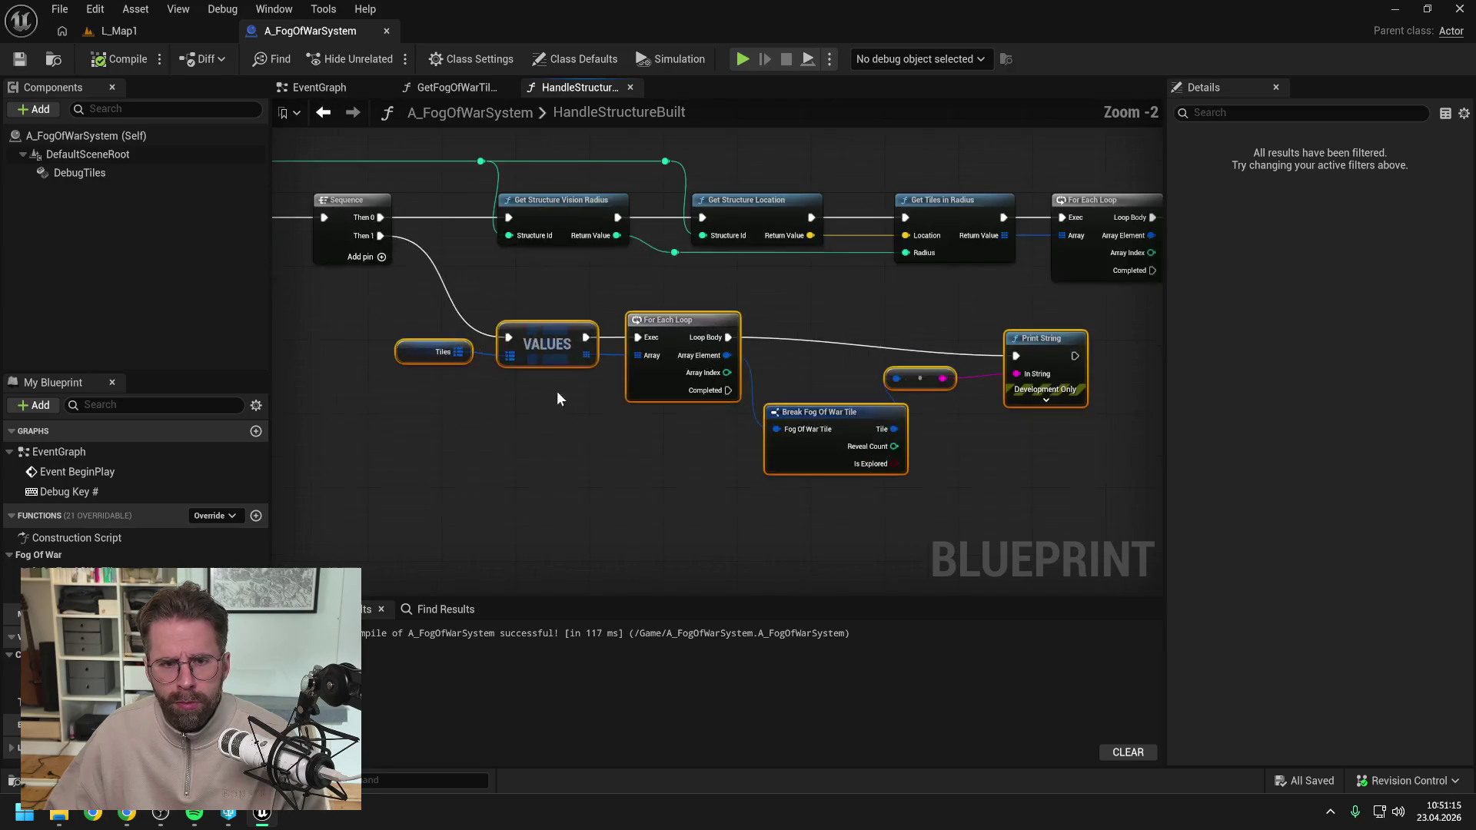
{"action": "key", "text": "Delete"}
{"action": "left_click_drag", "start_coordinate": [552, 406], "coordinate": [519, 369]}
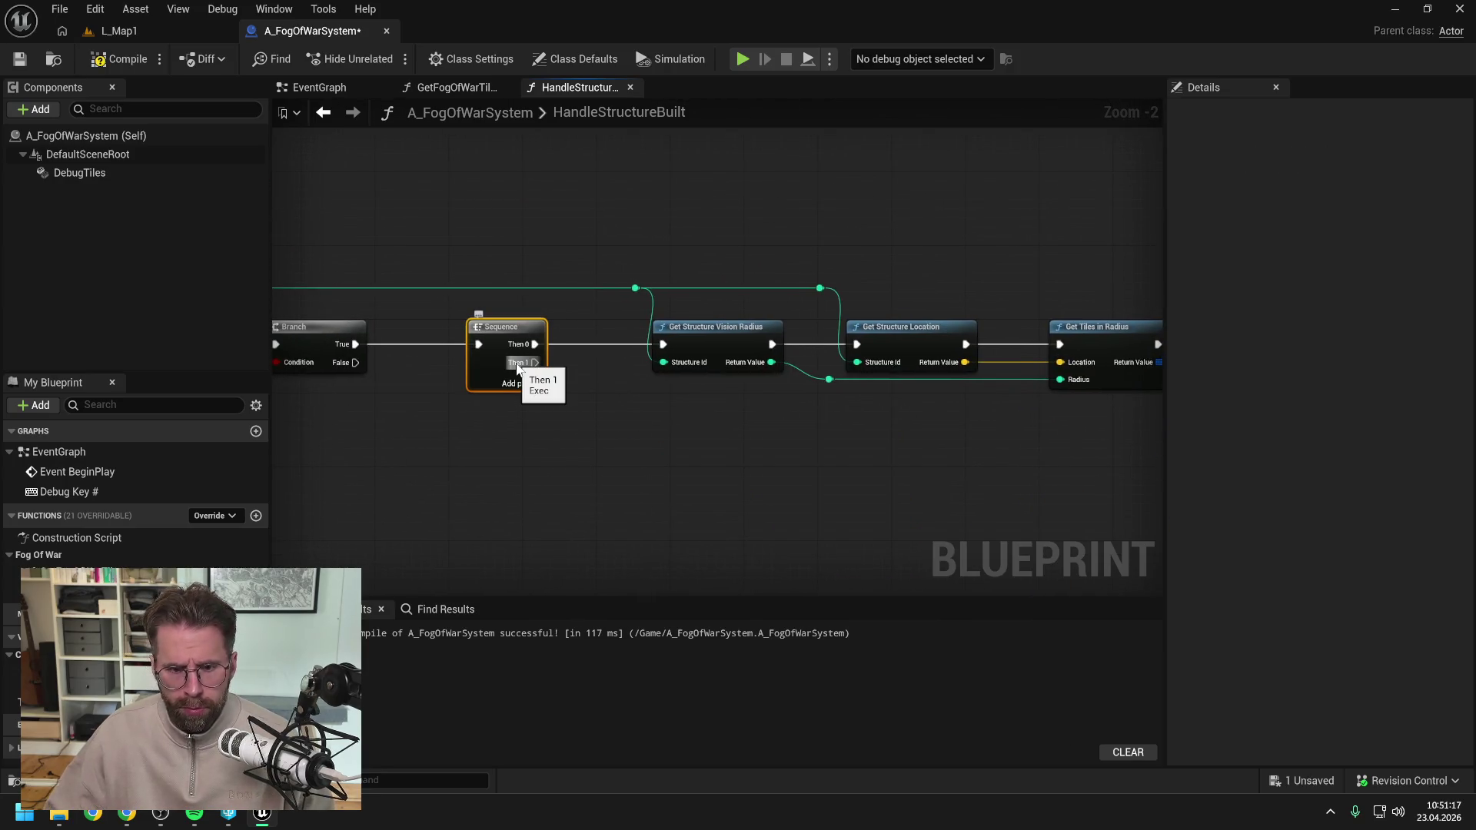
{"action": "key", "text": "Delete"}
Connect Branch True directly to Get Structure Vision Radius and save the Blueprint.
{"action": "left_click_drag", "start_coordinate": [356, 343], "coordinate": [662, 344]}
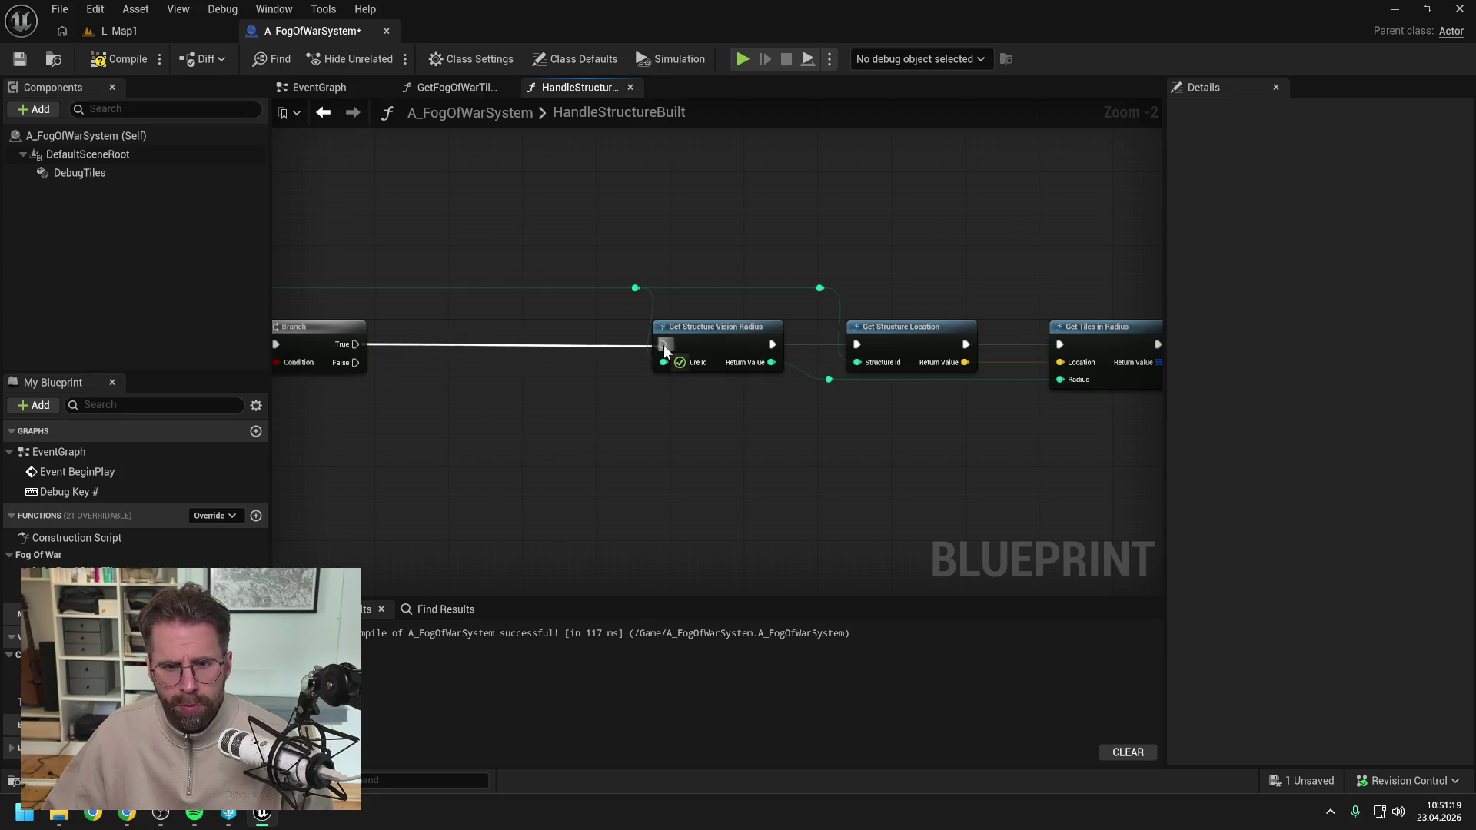
{"action": "scroll", "coordinate": [616, 412], "scroll_direction": "down", "scroll_amount": 6}
{"action": "left_click_drag", "start_coordinate": [529, 313], "coordinate": [1143, 494]}
{"action": "scroll", "coordinate": [579, 429], "scroll_direction": "up", "scroll_amount": 6}
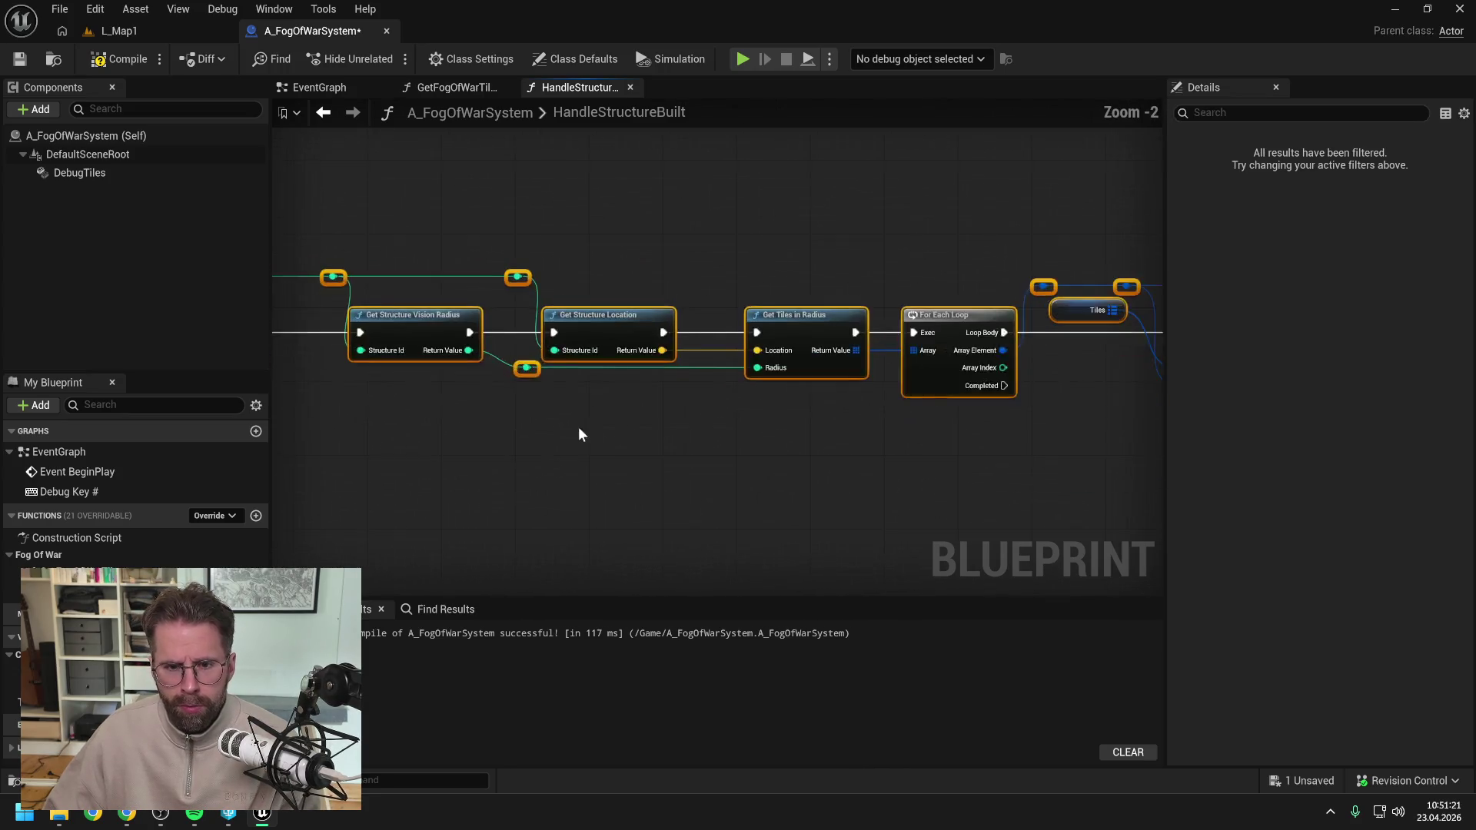
{"action": "left_click_drag", "start_coordinate": [690, 476], "coordinate": [764, 497]}
{"action": "left_click", "coordinate": [764, 497]}
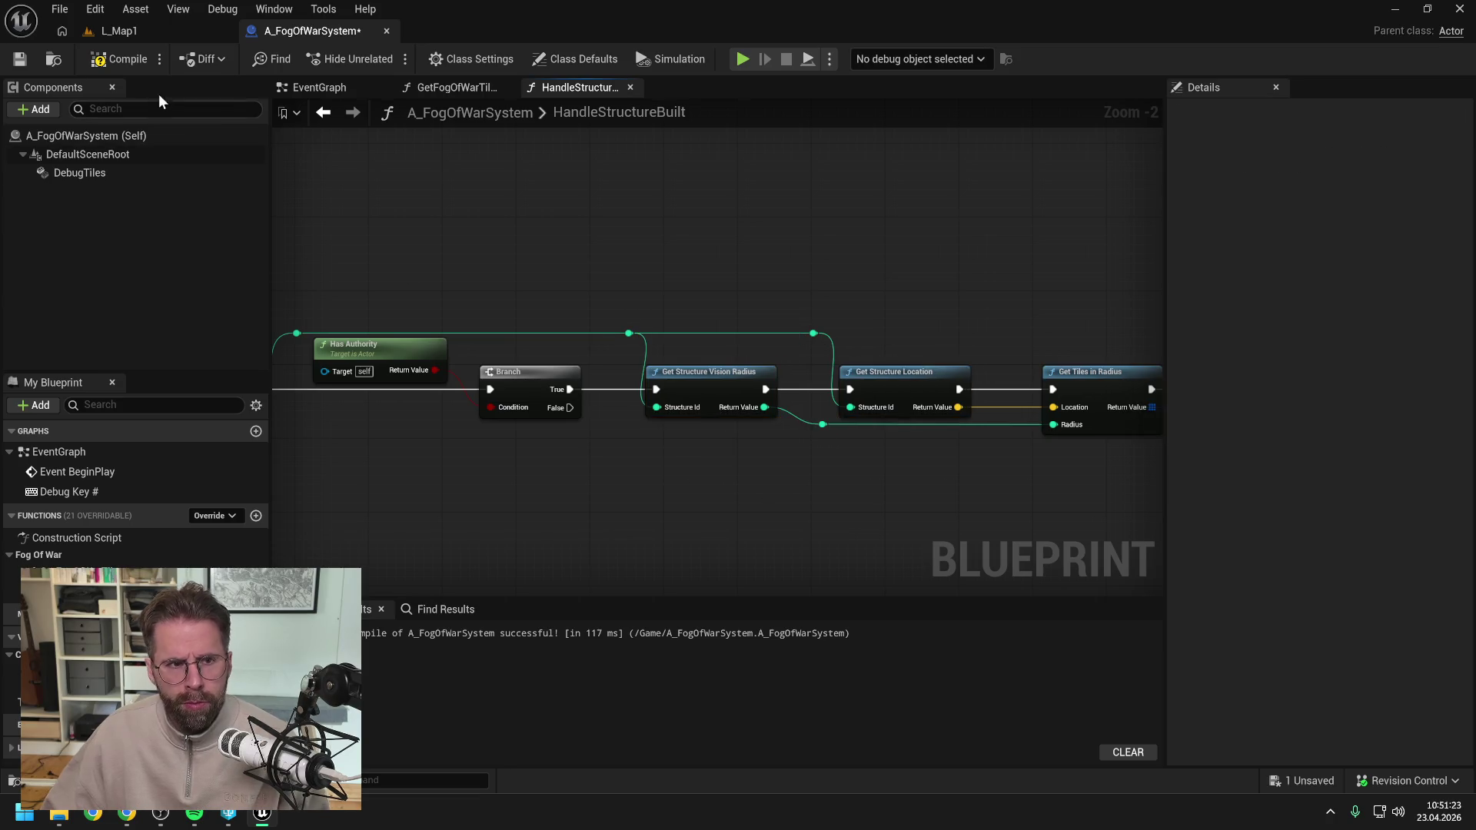
{"action": "key", "text": "ctrl+s"}
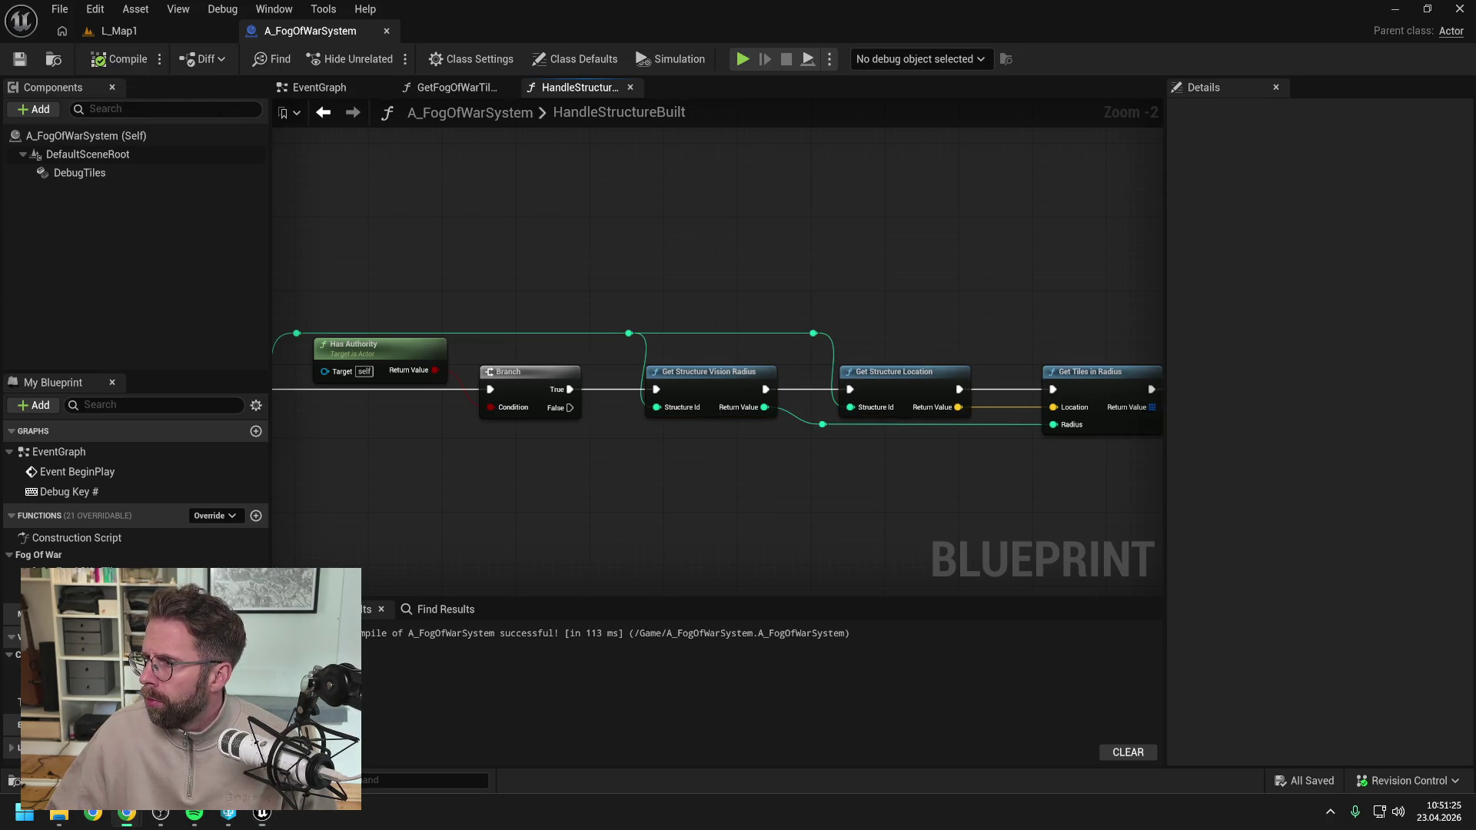
{"action": "left_click", "coordinate": [127, 813]}
Send 'Ok dann weiter mit dem nächsten Schritt', read the PostProcess-Material answer, then return to the Blueprint.
{"action": "type", "text": "Ok dann weiter mit dem näc"}
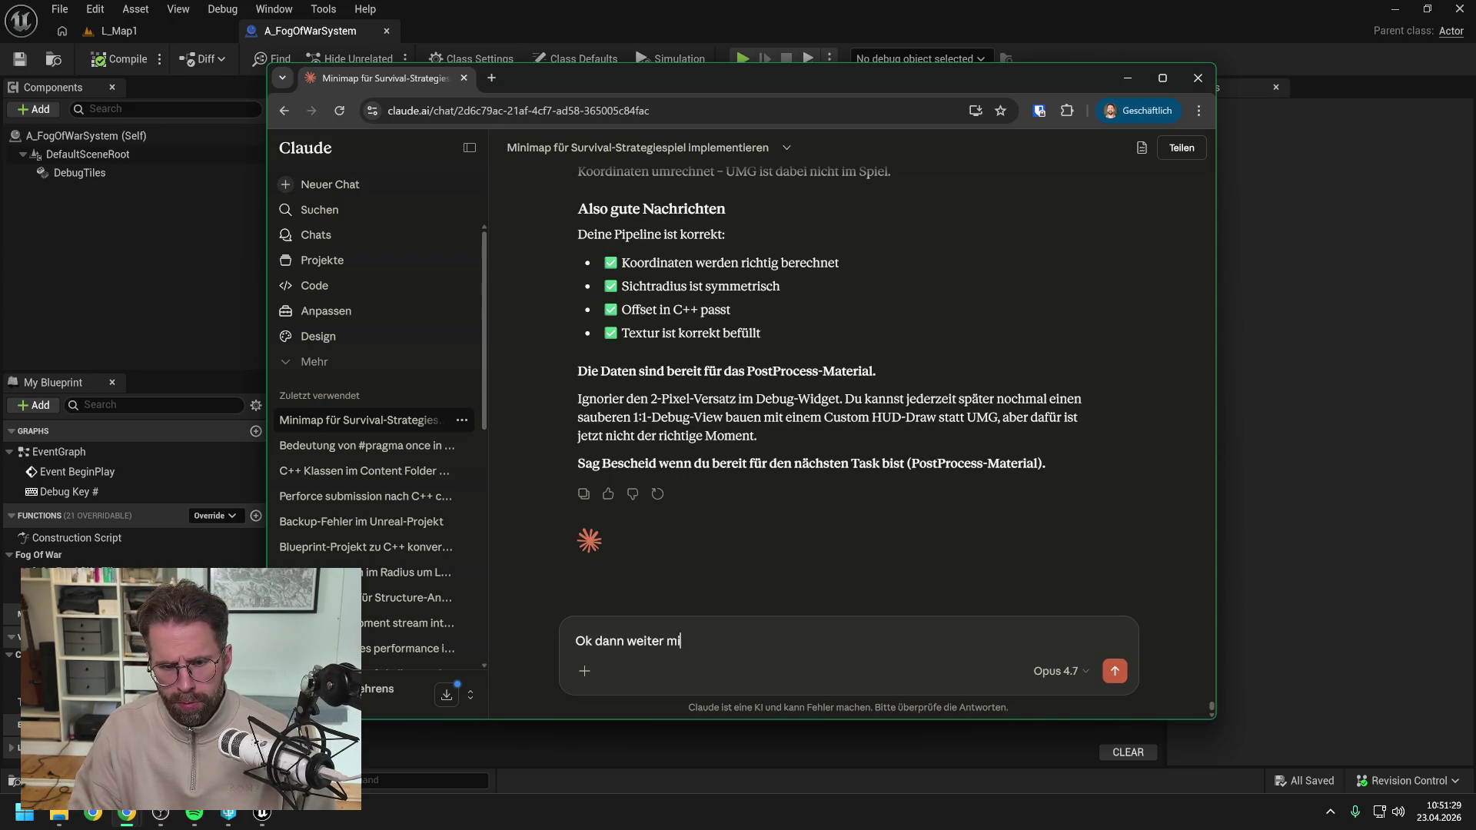
{"action": "type", "text": "hsten"}
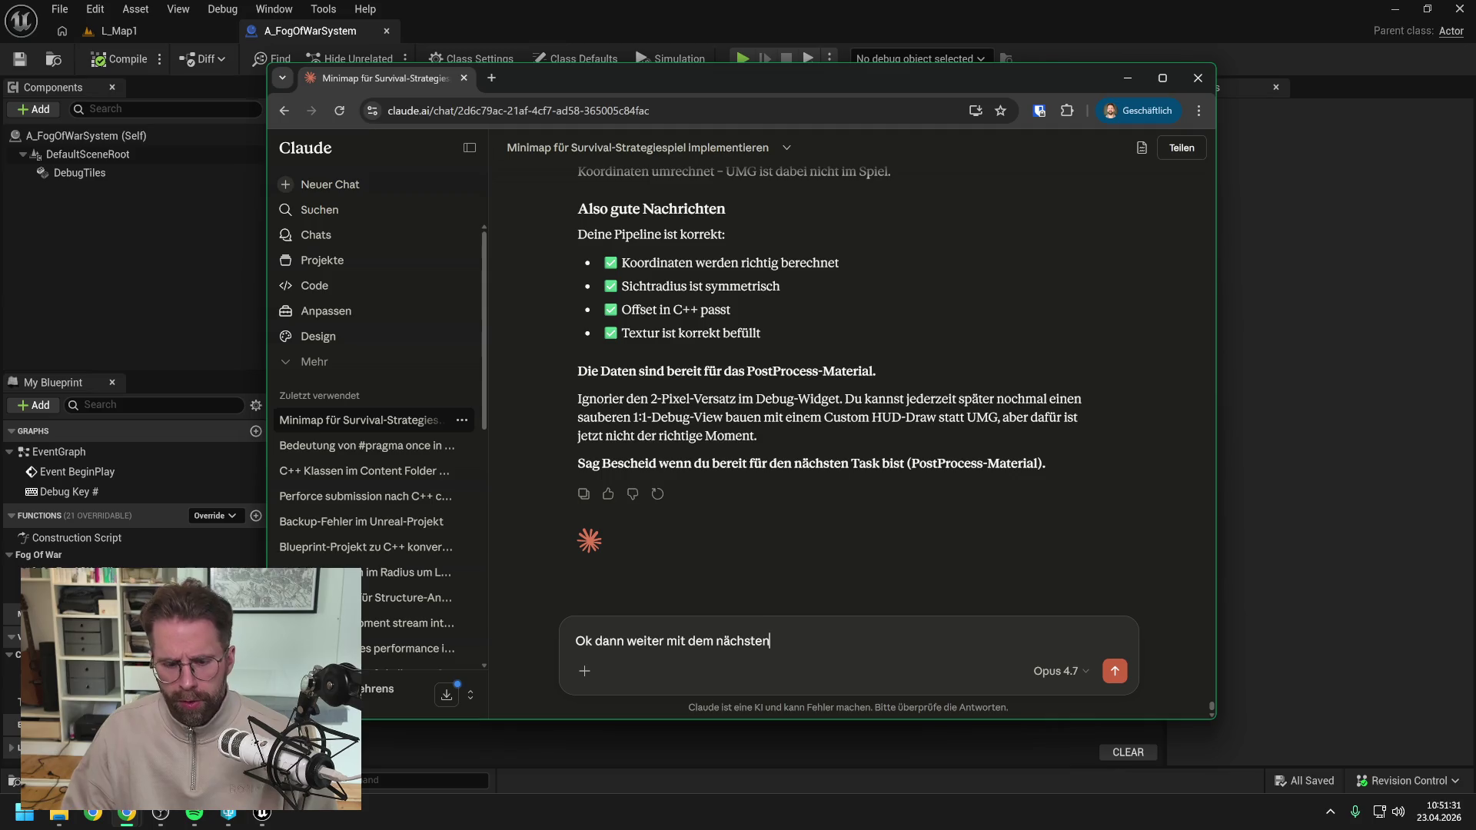
{"action": "type", "text": " Schritt"}
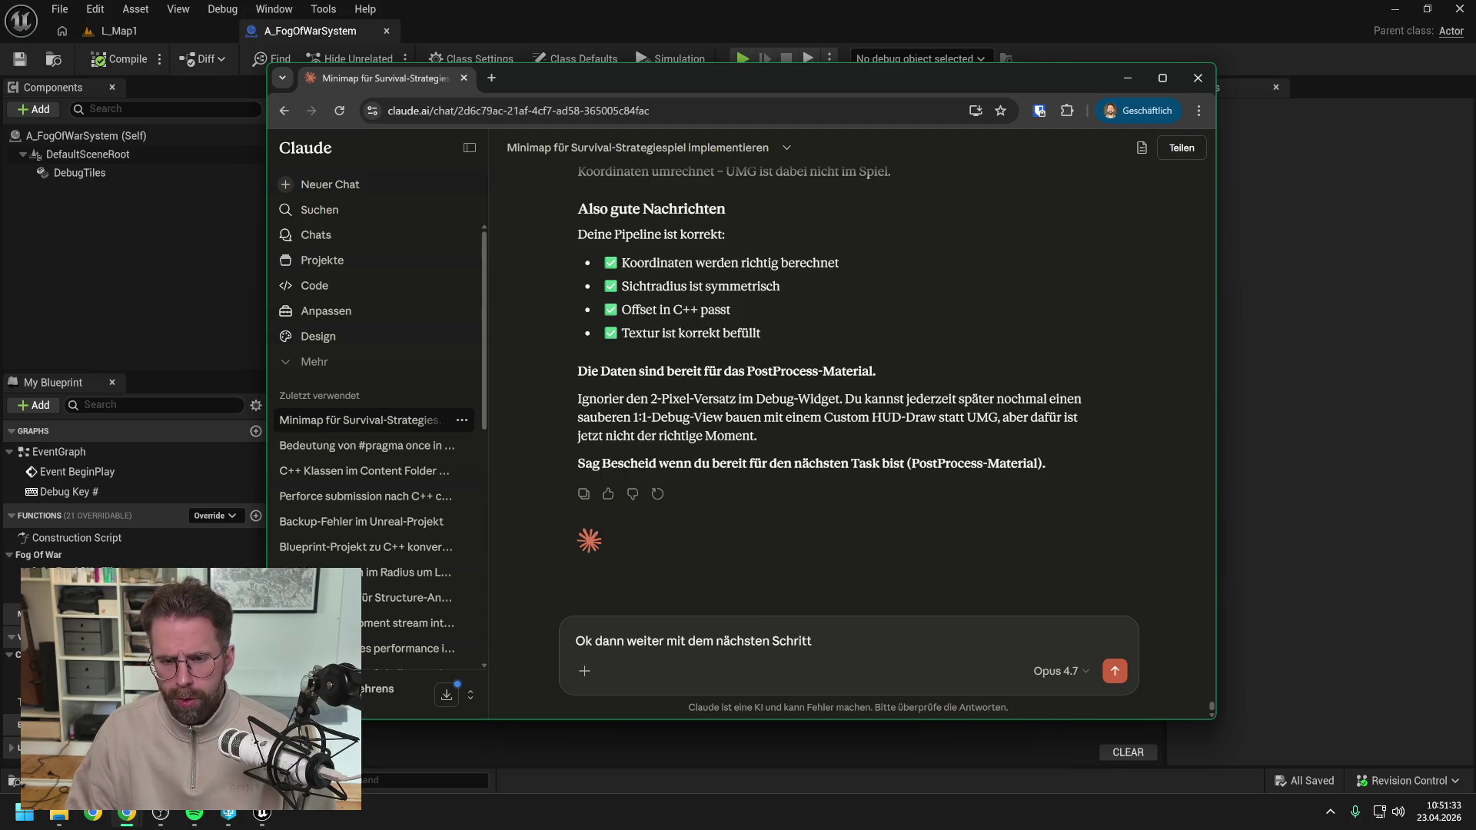
{"action": "key", "text": "Return"}
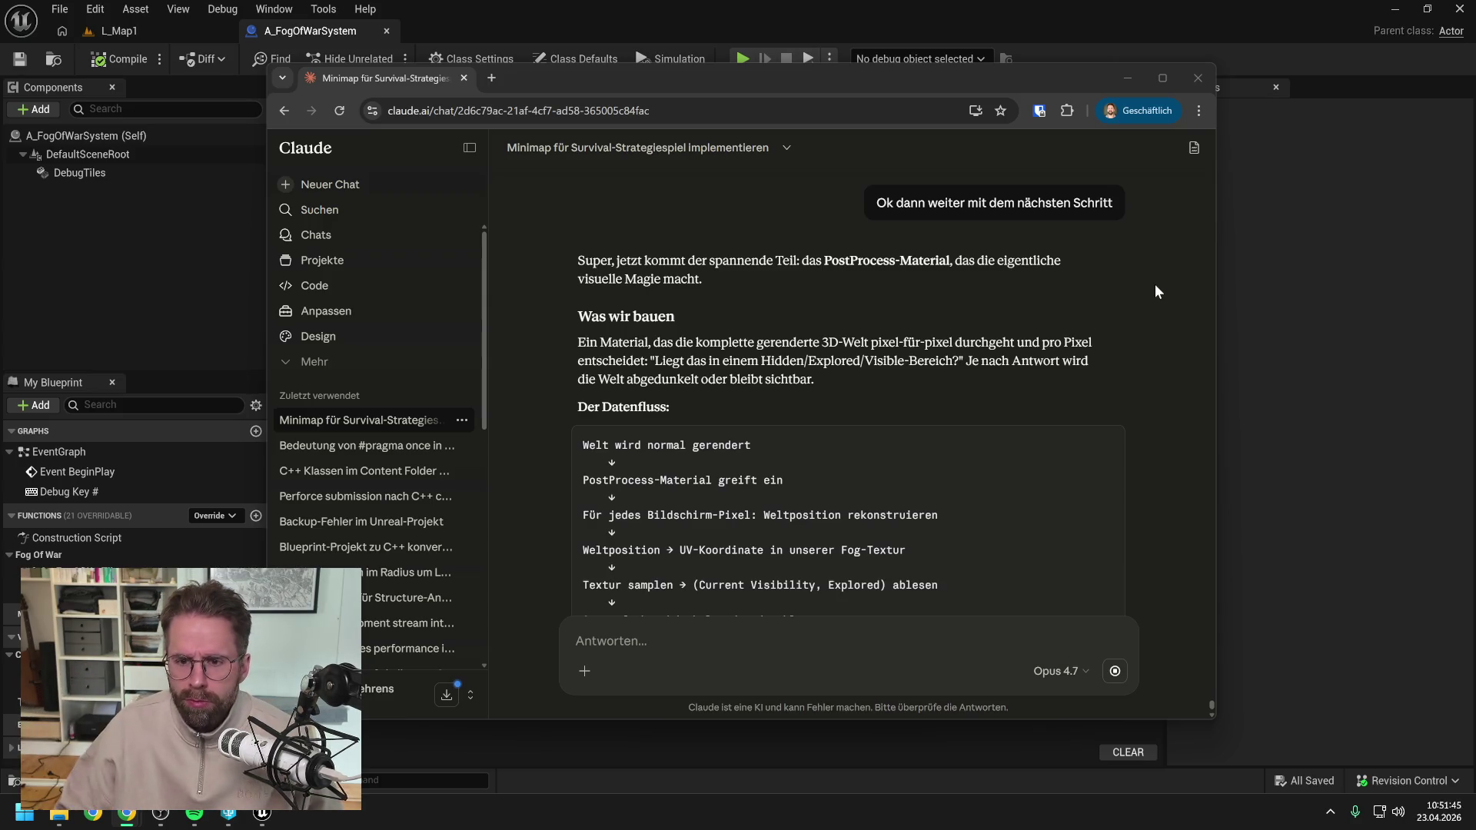
{"action": "scroll", "coordinate": [1072, 304], "scroll_direction": "down", "scroll_amount": 2}
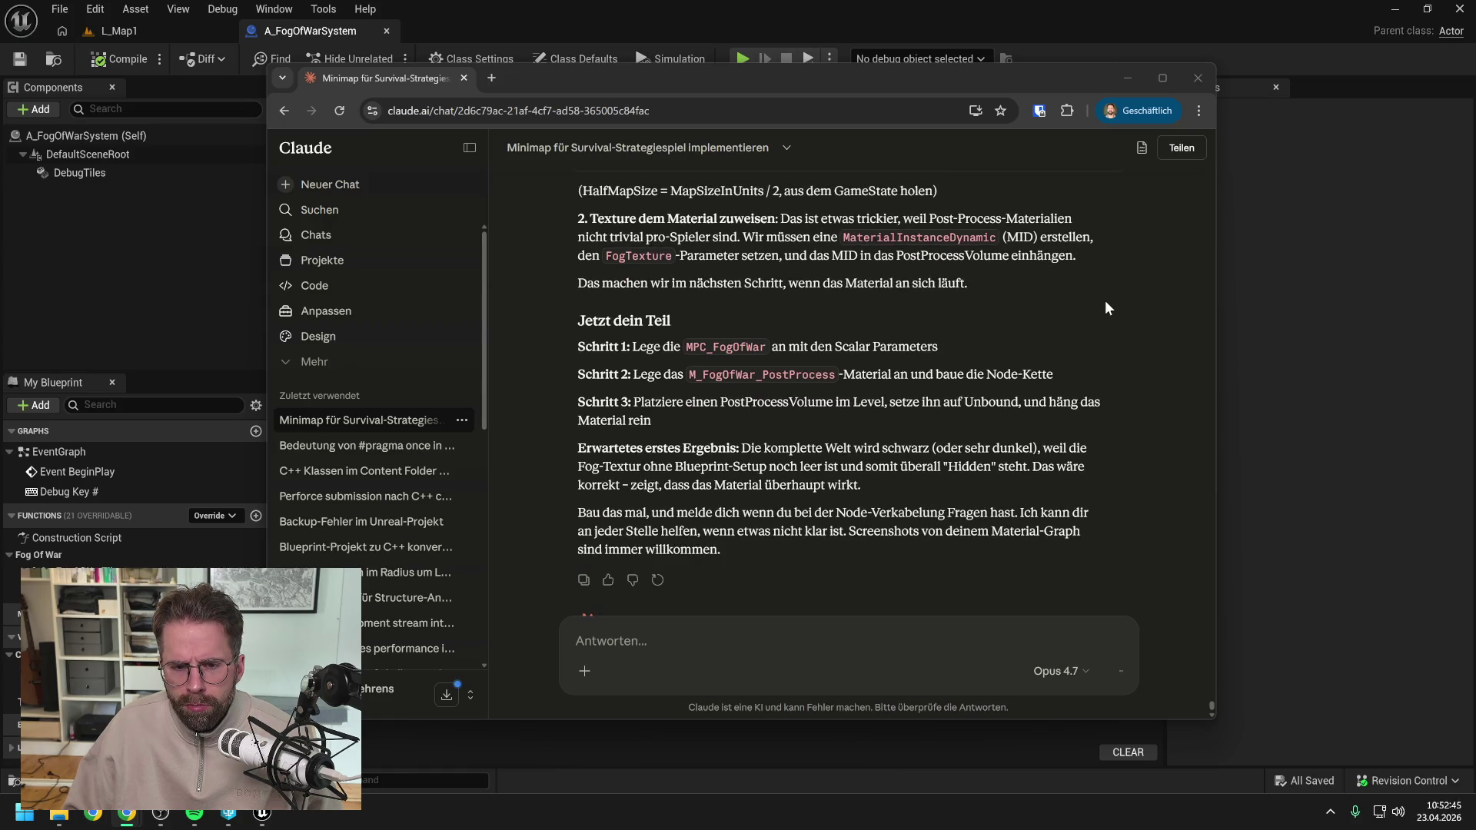
{"action": "scroll", "coordinate": [1105, 299], "scroll_direction": "up", "scroll_amount": 20}
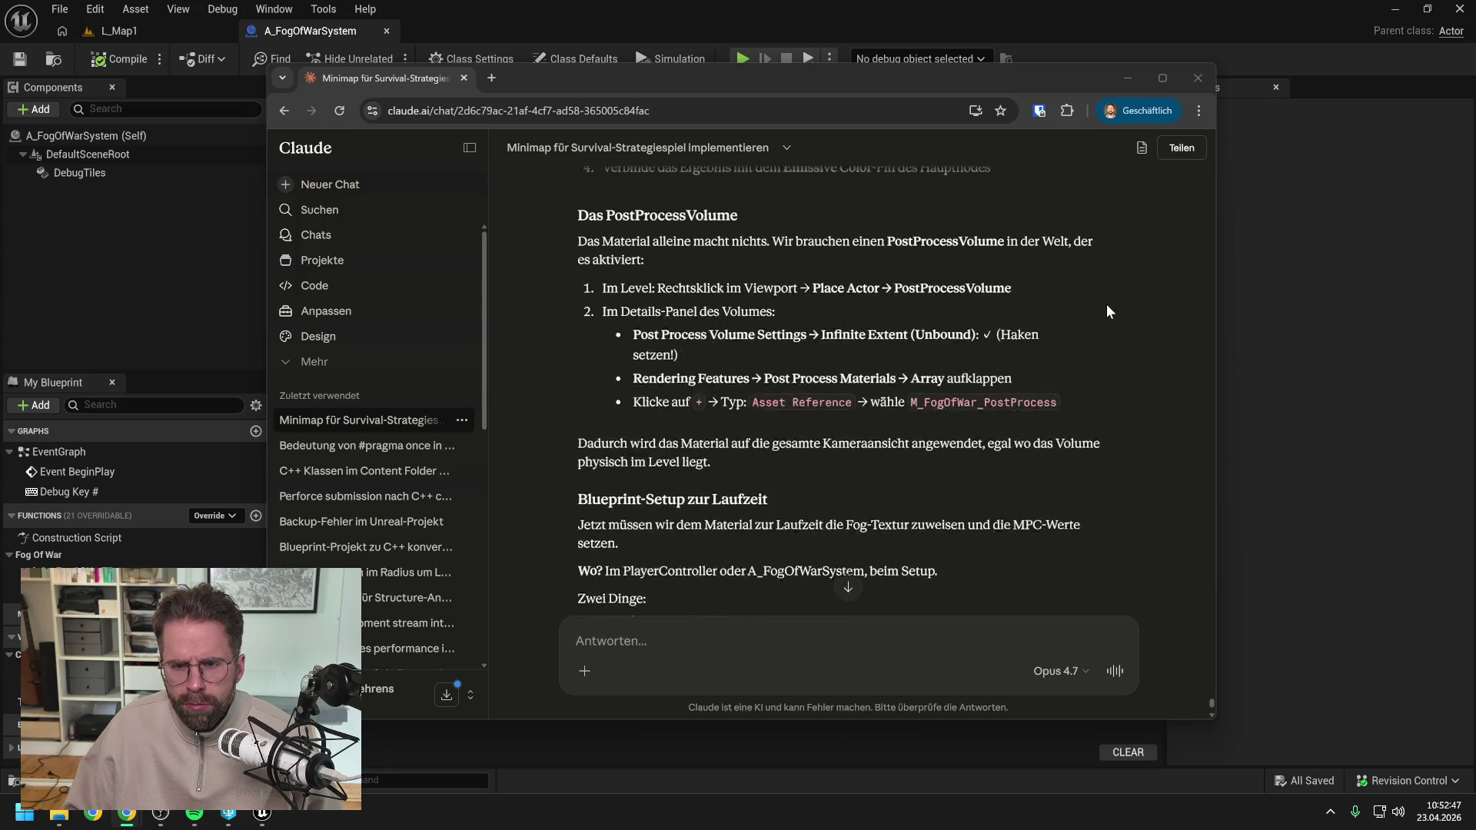
{"action": "scroll", "coordinate": [1115, 306], "scroll_direction": "up", "scroll_amount": 15}
{"action": "scroll", "coordinate": [1112, 306], "scroll_direction": "down", "scroll_amount": 10}
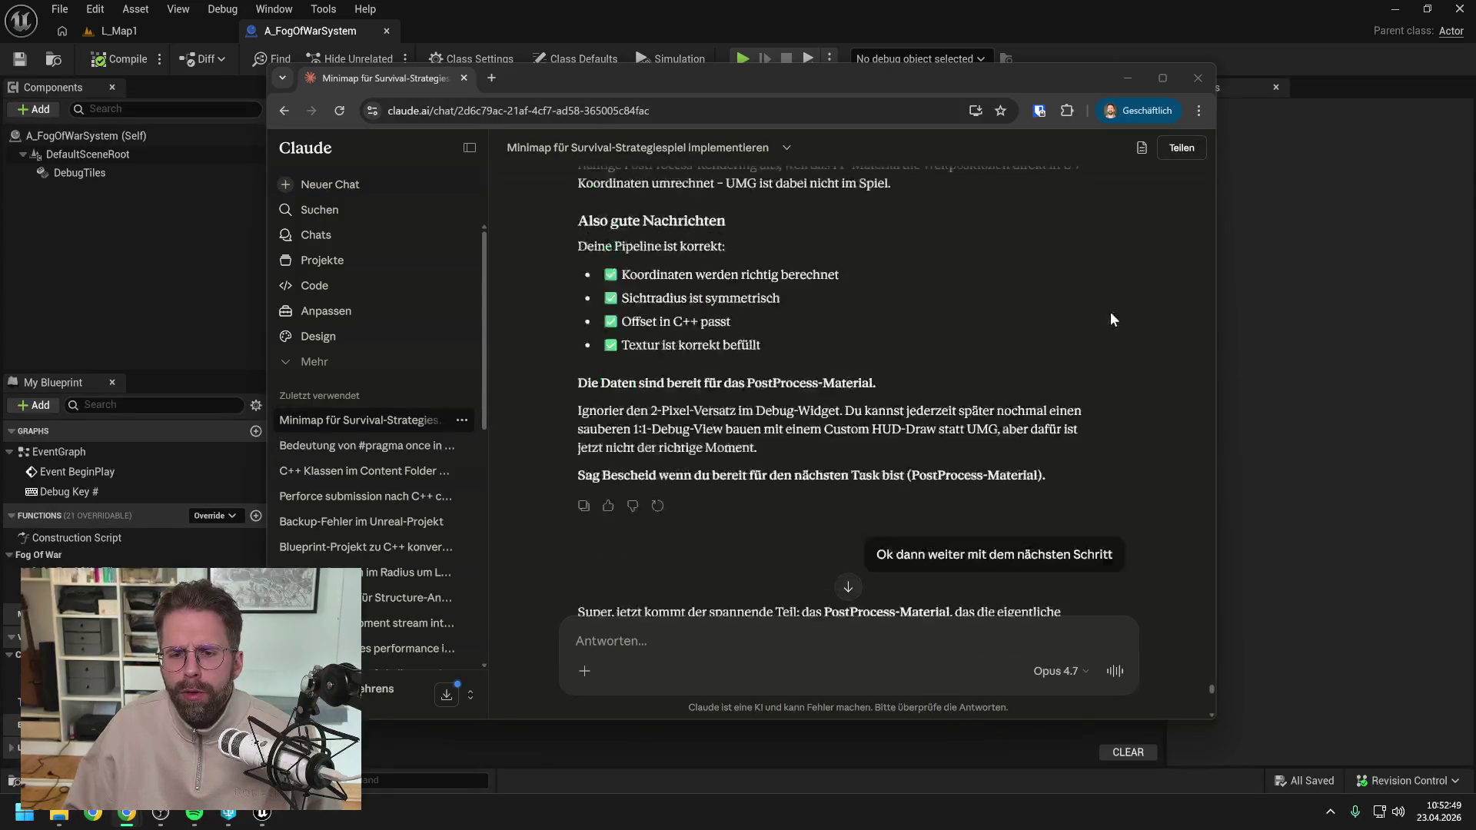
{"action": "scroll", "coordinate": [1109, 306], "scroll_direction": "up", "scroll_amount": 5}
{"action": "scroll", "coordinate": [1107, 306], "scroll_direction": "down", "scroll_amount": 15}
{"action": "scroll", "coordinate": [1101, 306], "scroll_direction": "down", "scroll_amount": 10}
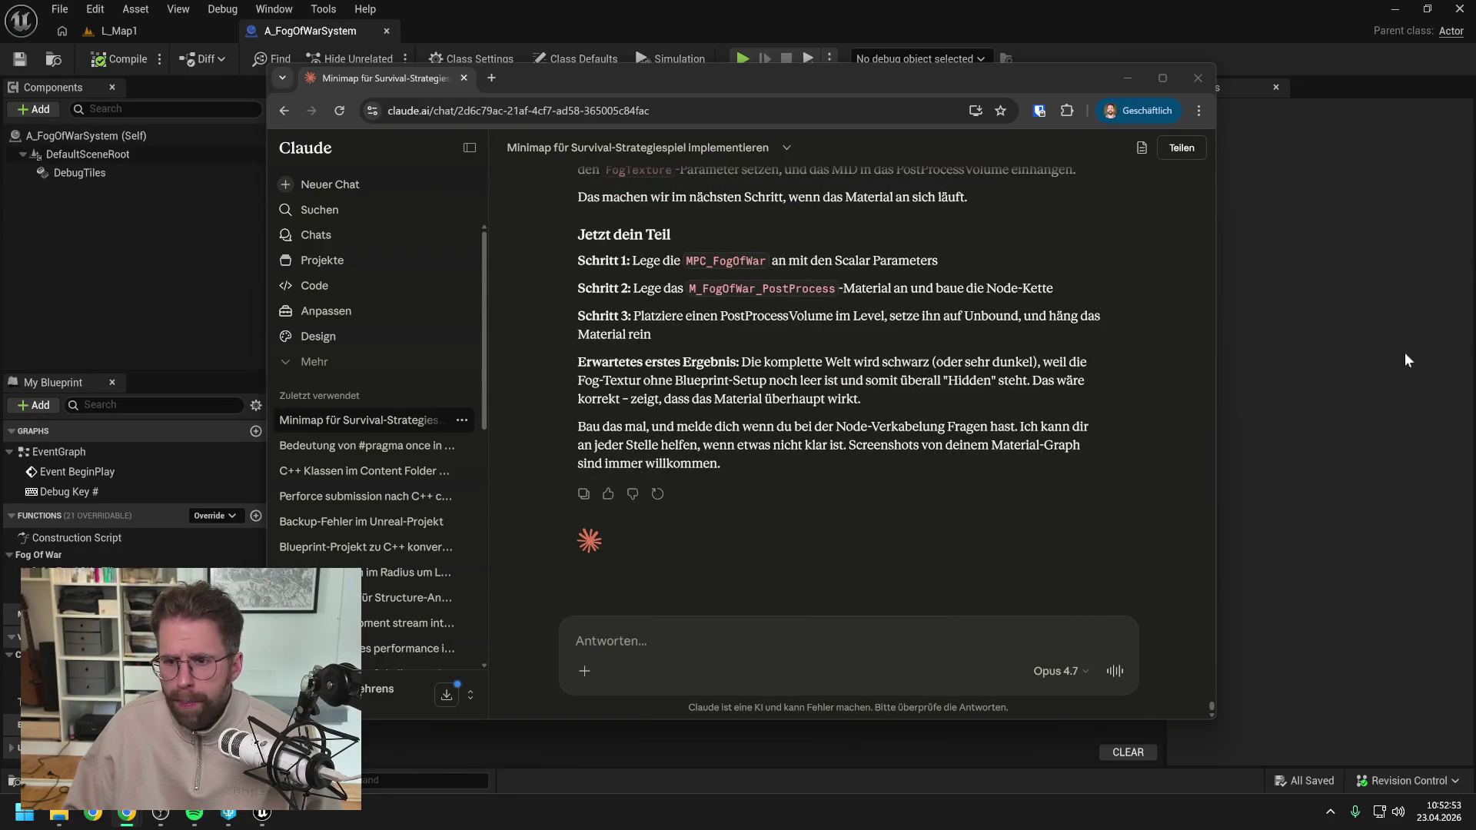
{"action": "left_click", "coordinate": [1377, 372]}
{"action": "scroll", "coordinate": [783, 265], "scroll_direction": "down", "scroll_amount": 2}
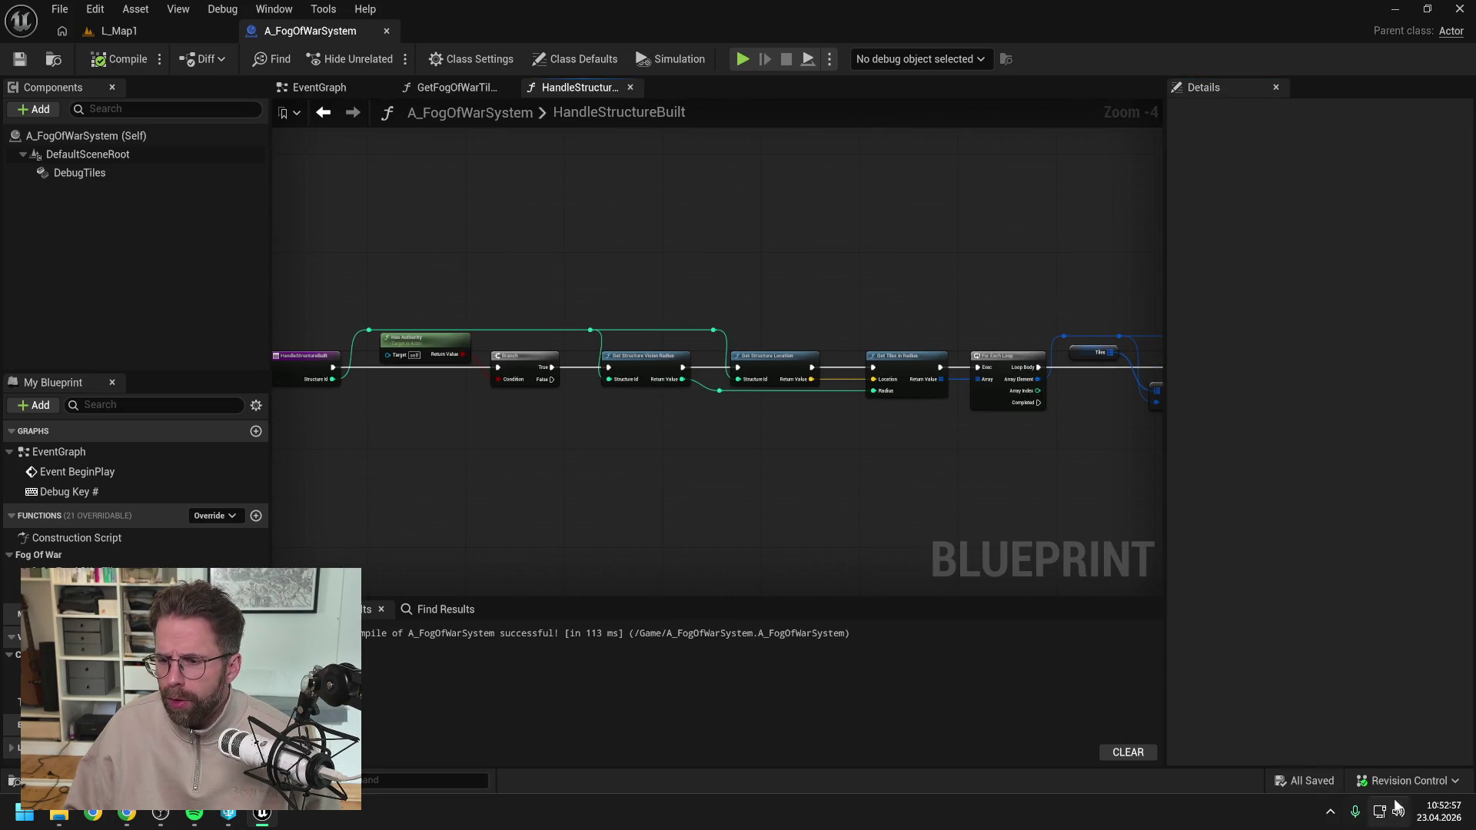
Submit the default changelist with the description 'Cleaning up'.
{"action": "left_click", "coordinate": [1407, 780]}
{"action": "left_click", "coordinate": [1355, 706]}
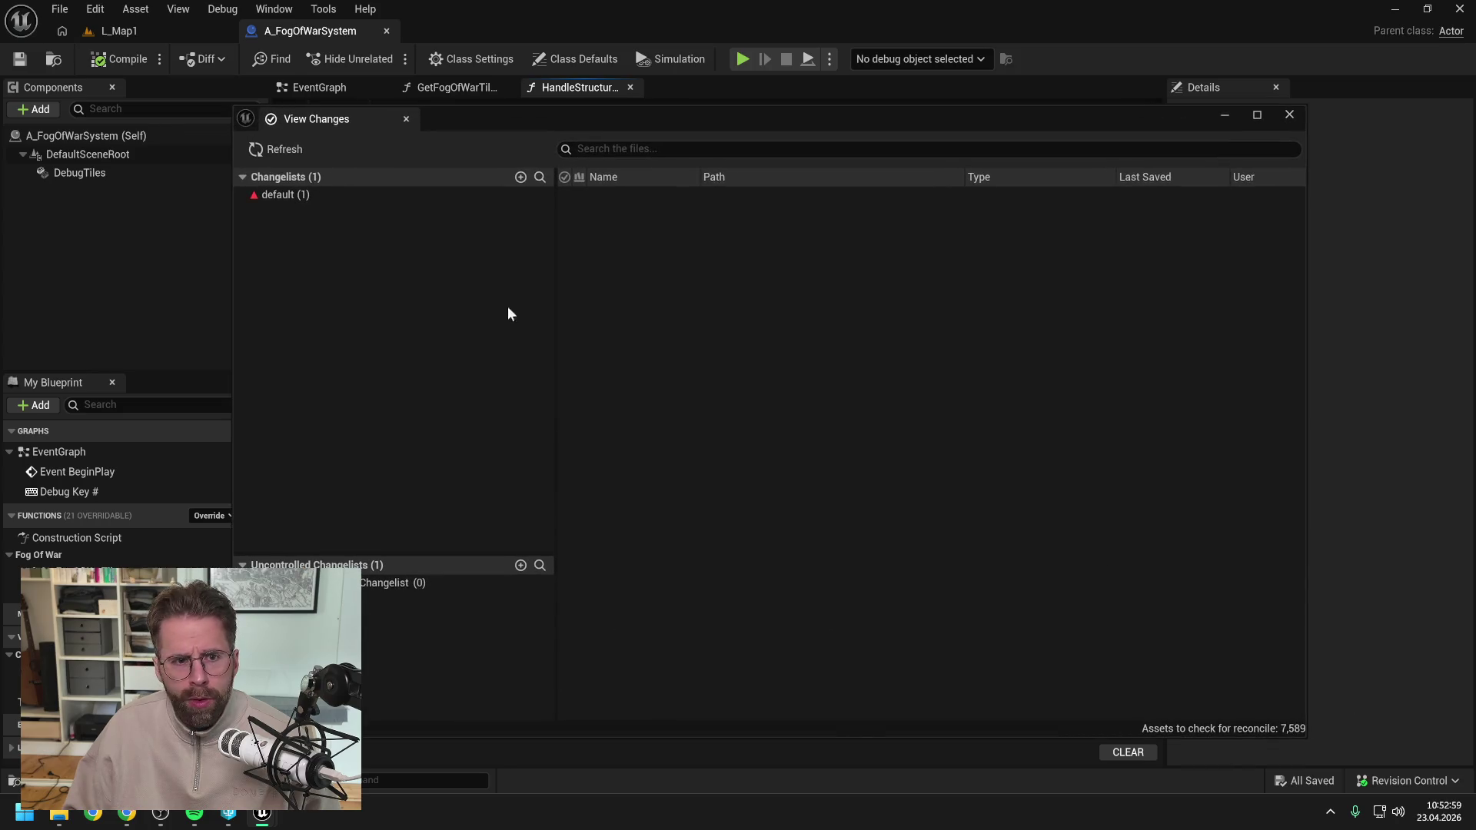
{"action": "left_click", "coordinate": [331, 196]}
{"action": "right_click", "coordinate": [331, 196]}
{"action": "left_click", "coordinate": [342, 209]}
{"action": "type", "text": "Cleaning up"}
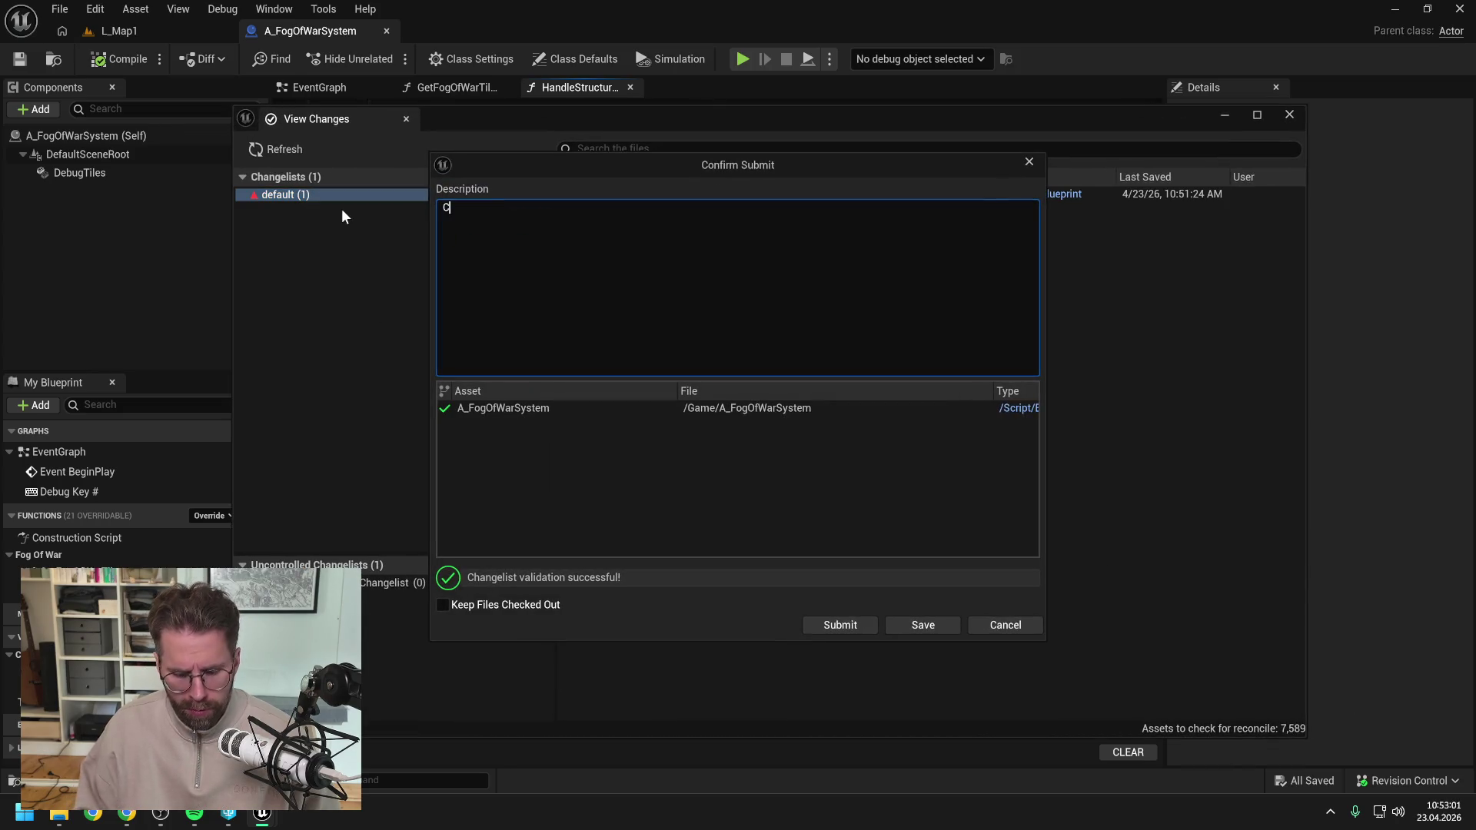
{"action": "left_click", "coordinate": [835, 627]}
Close View Changes, minimize Unreal, and close the Claude browser and File Explorer windows.
{"action": "left_click", "coordinate": [1289, 114]}
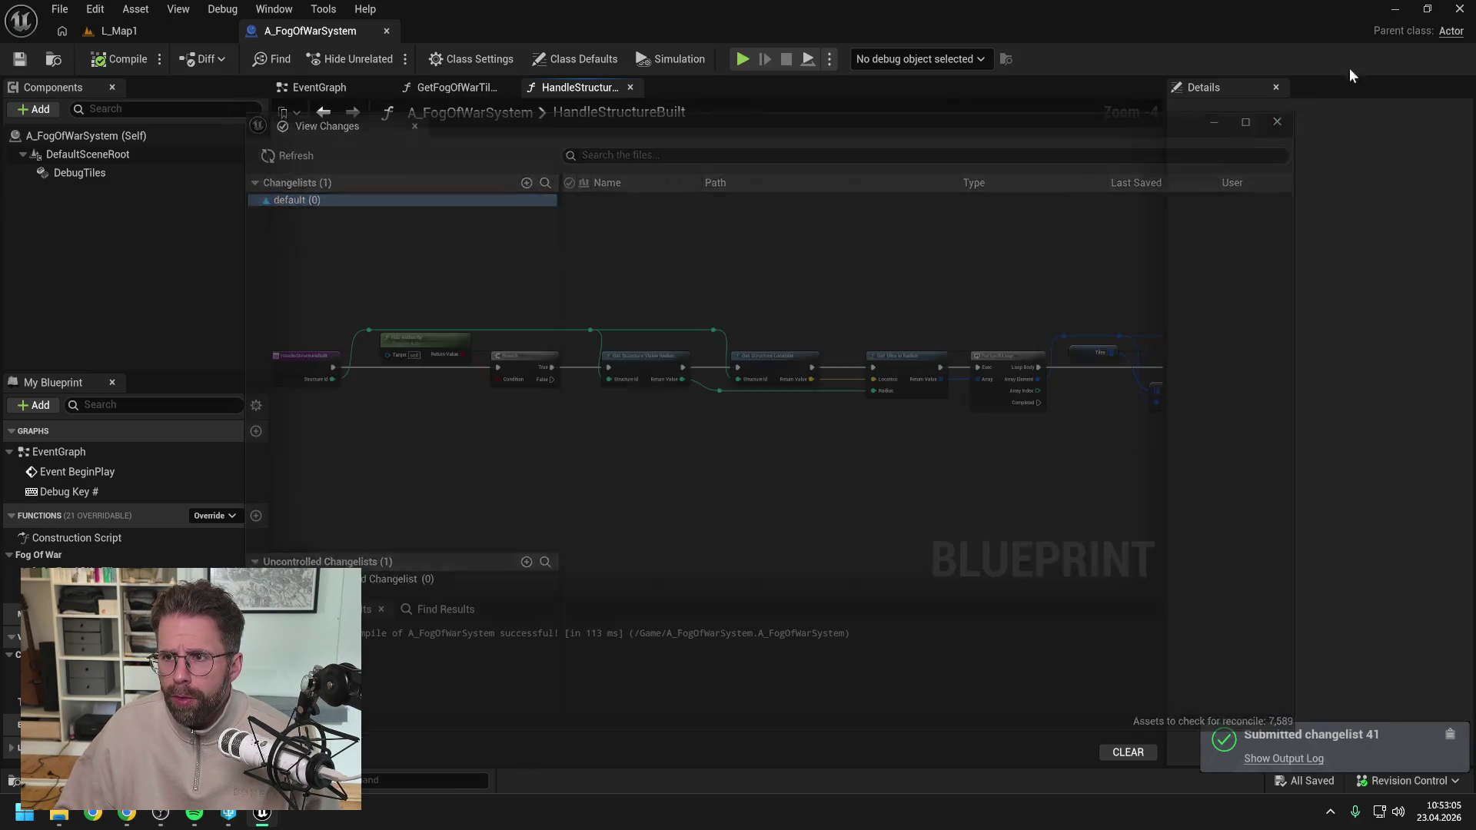
{"action": "left_click", "coordinate": [1395, 8]}
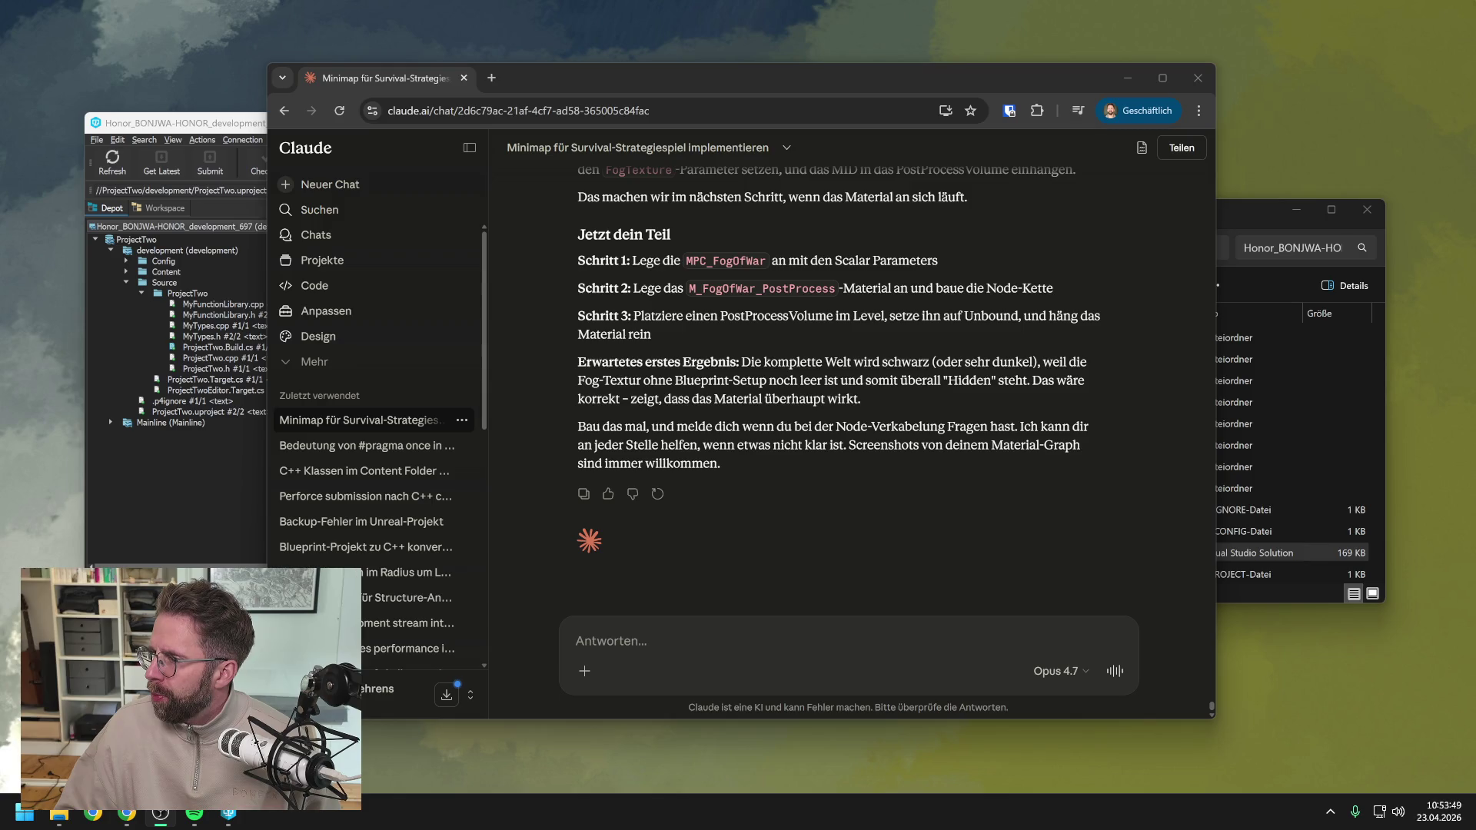
{"action": "left_click", "coordinate": [1198, 78]}
{"action": "left_click", "coordinate": [1358, 210]}
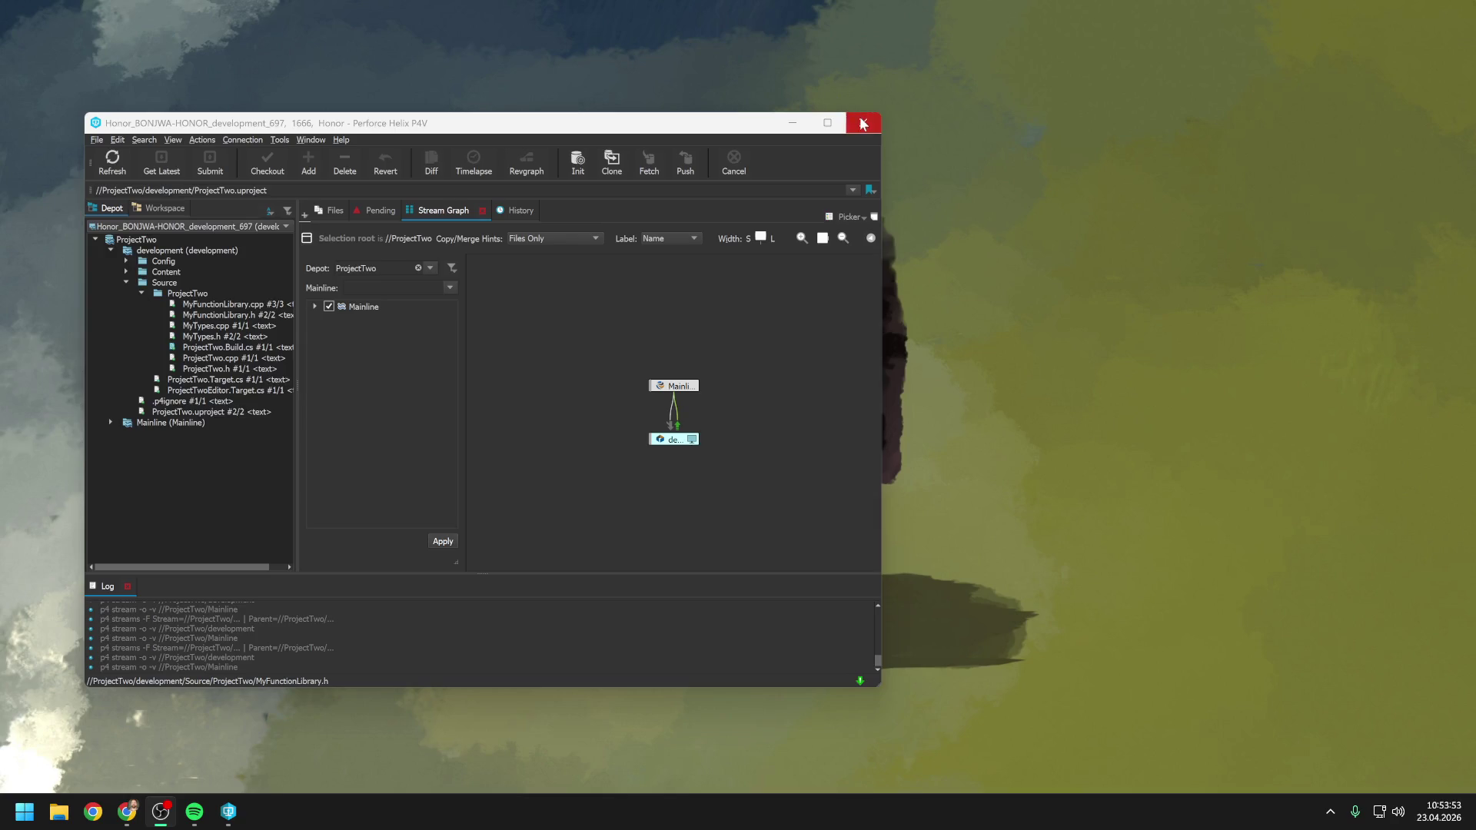